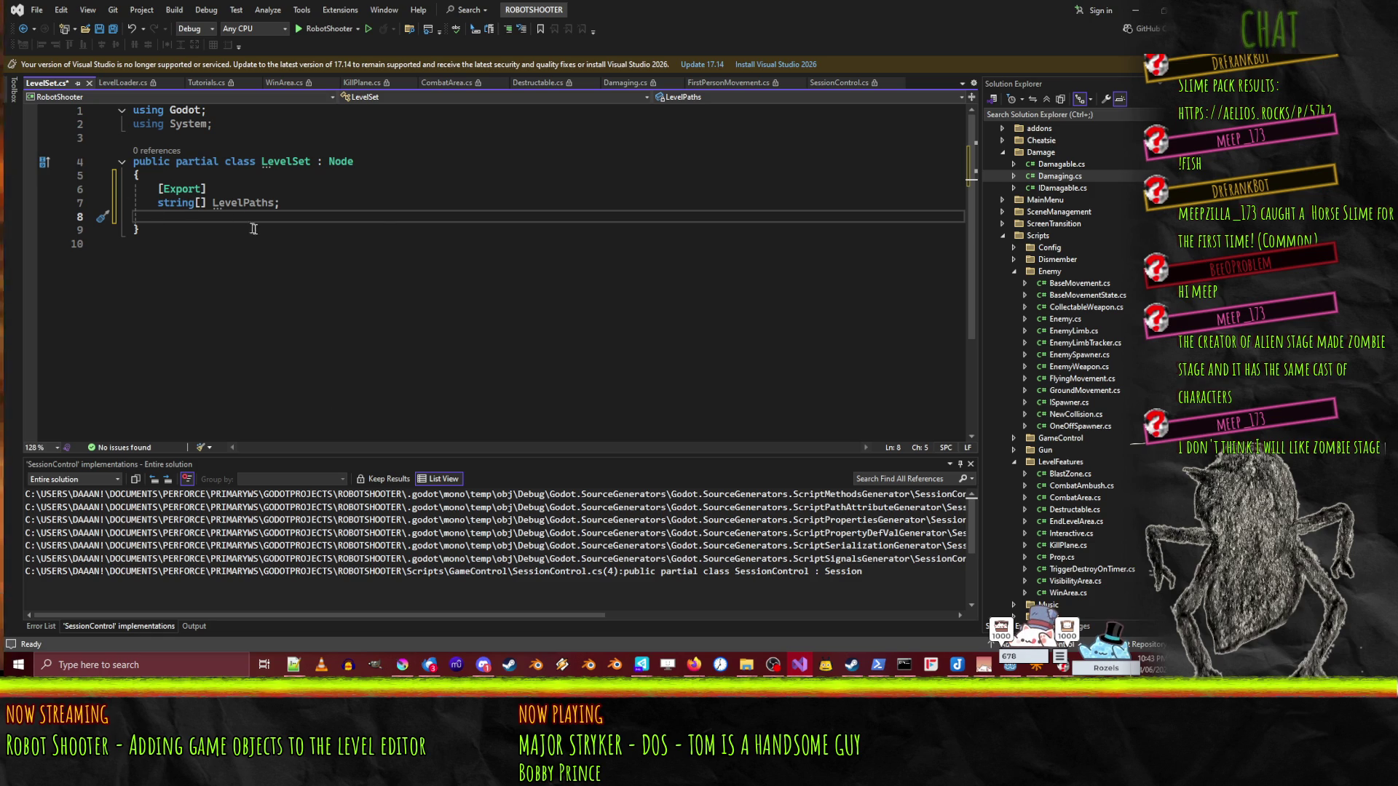
- Add a blank line in LevelSet, discarding the suggested [Export] line and stray partial declarations
{"action": "key", "text": "Return"}
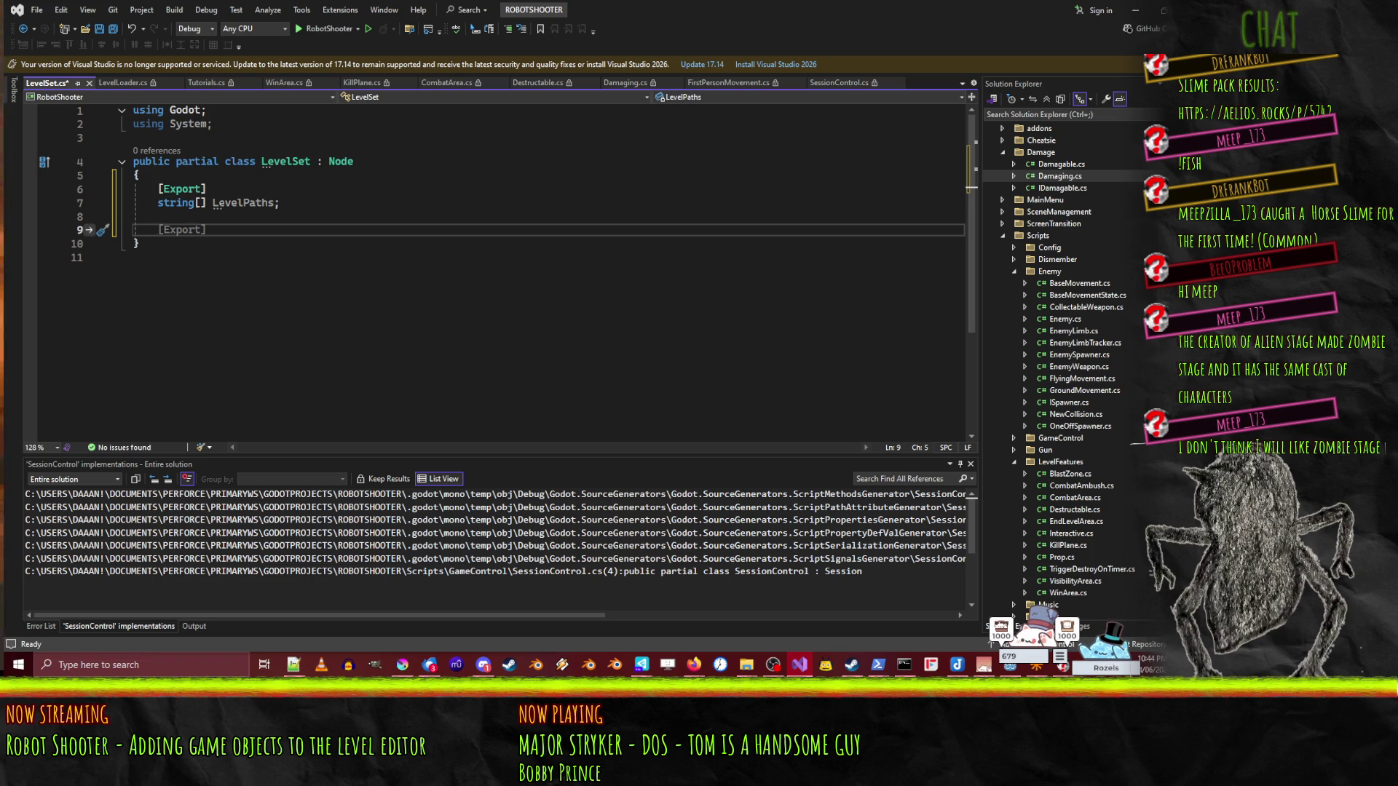
{"action": "key", "text": "Escape"}
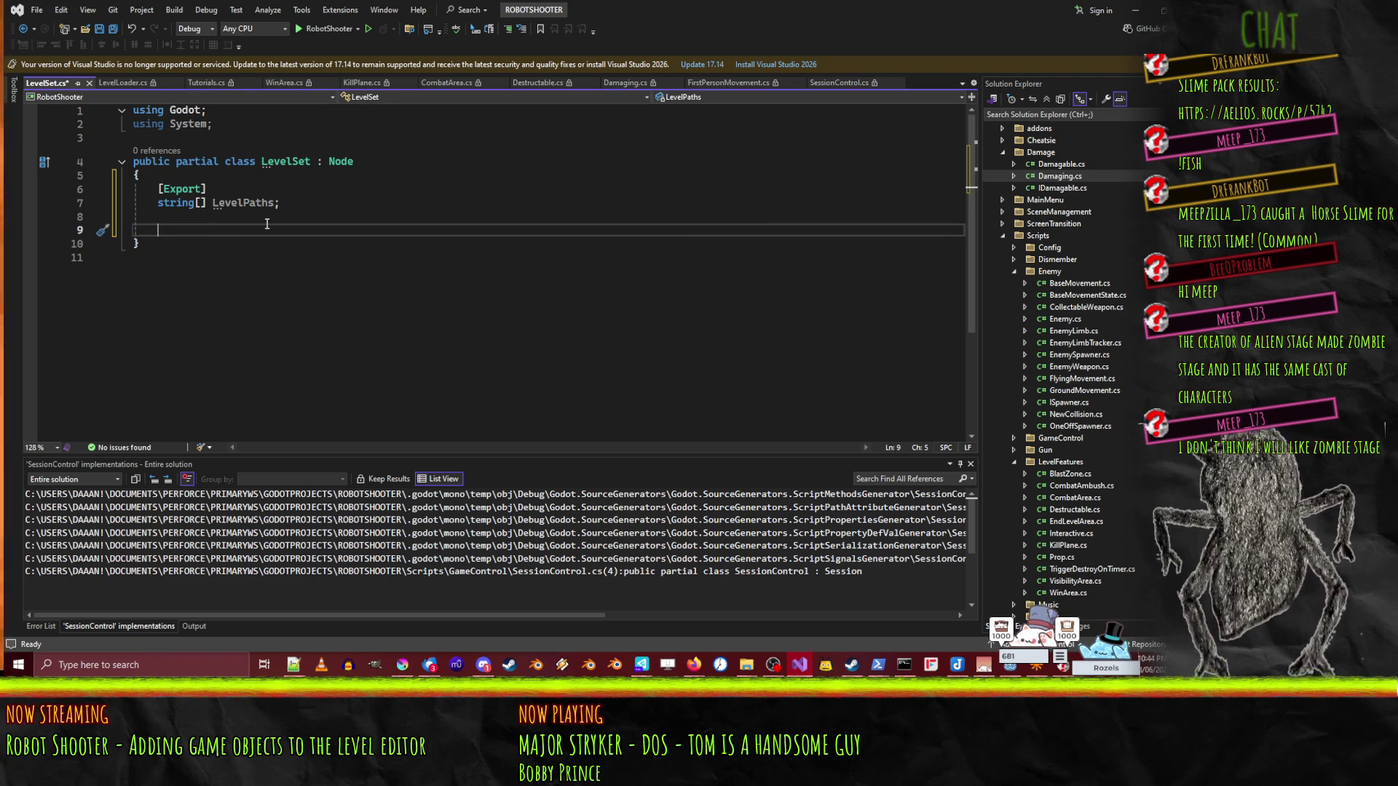
{"action": "type", "text": "pathfollow"}
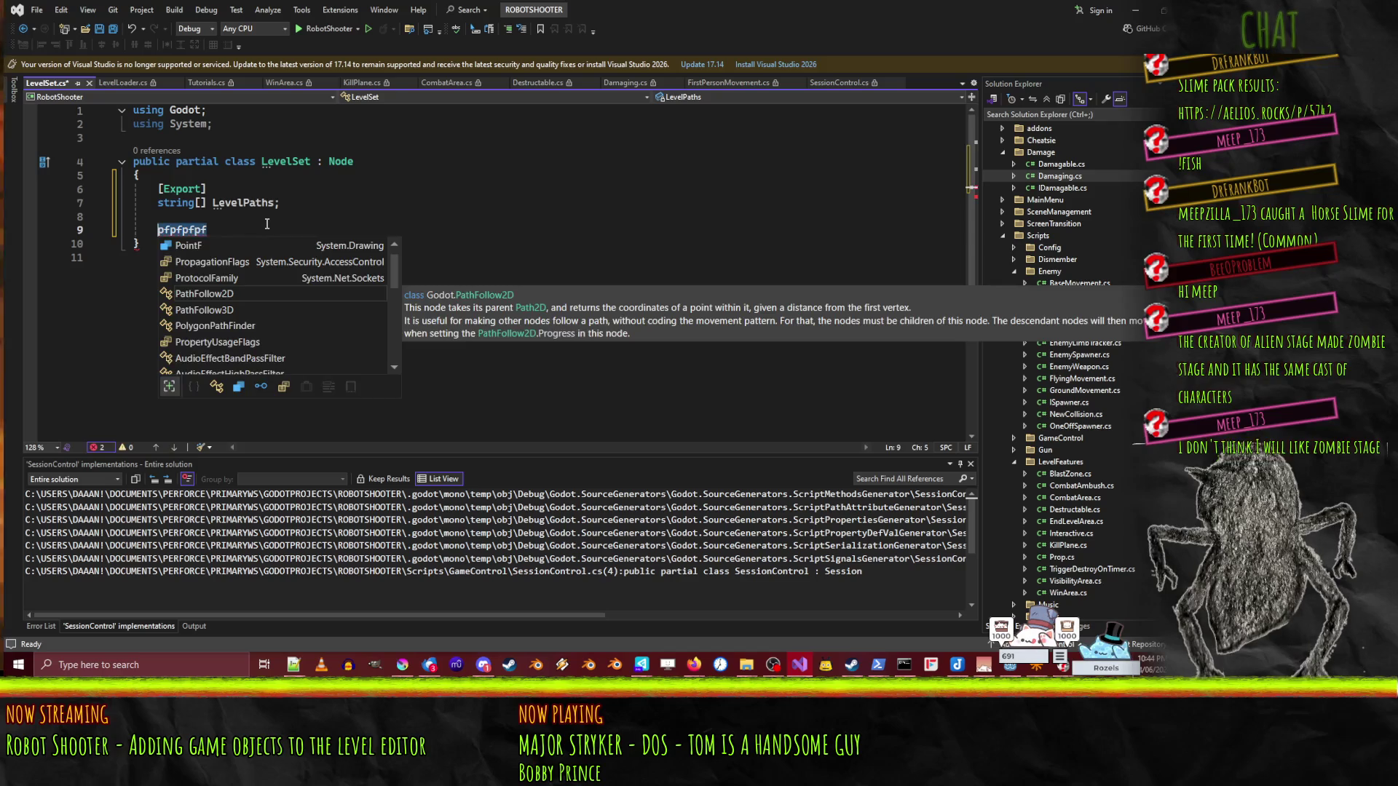
{"action": "key", "text": "ctrl+z"}
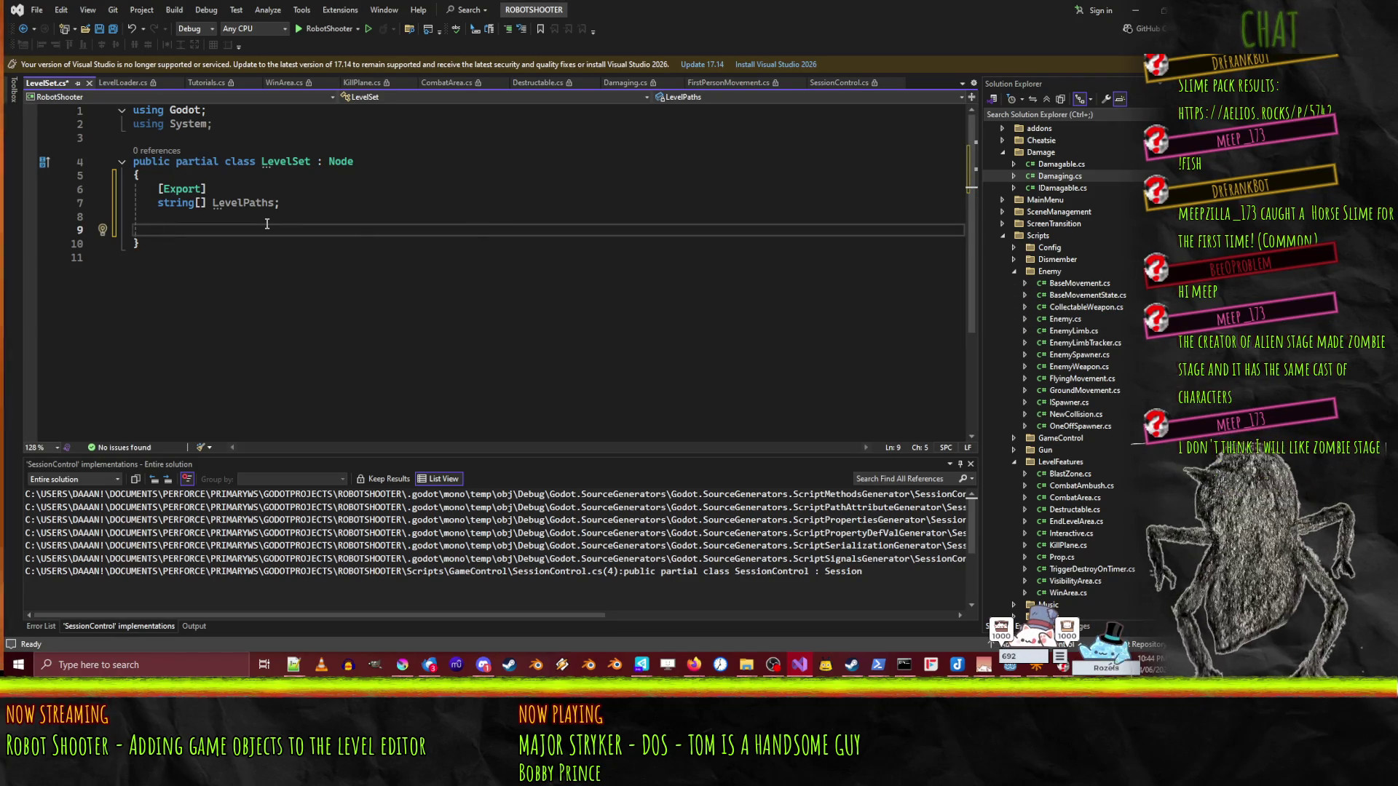
{"action": "type", "text": "private v"}
{"action": "key", "text": "BackSpace"}
- Insert a public override void _Ready stub whose body begins 'LevelLoader.Instance.'
{"action": "type", "text": "public override void _re"}
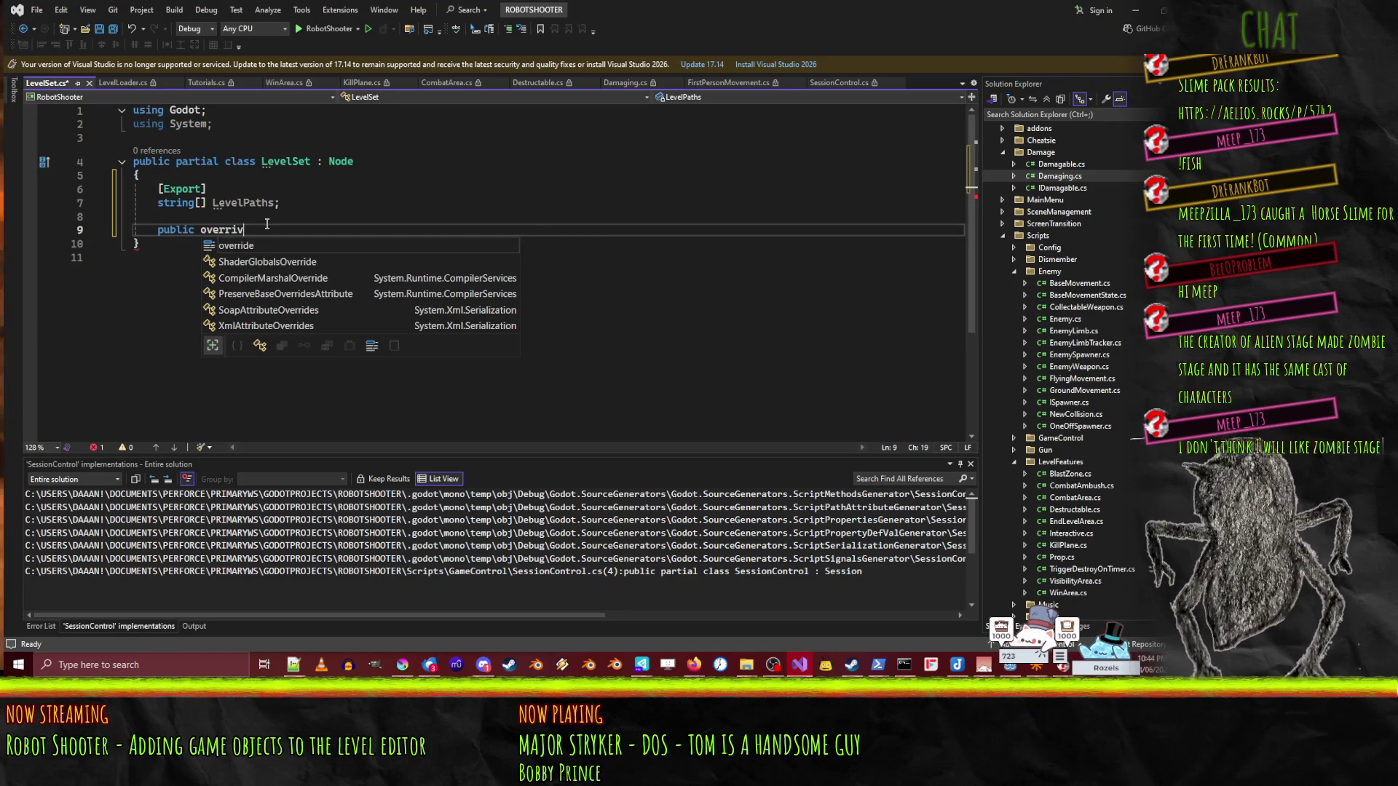
{"action": "key", "text": "Tab"}
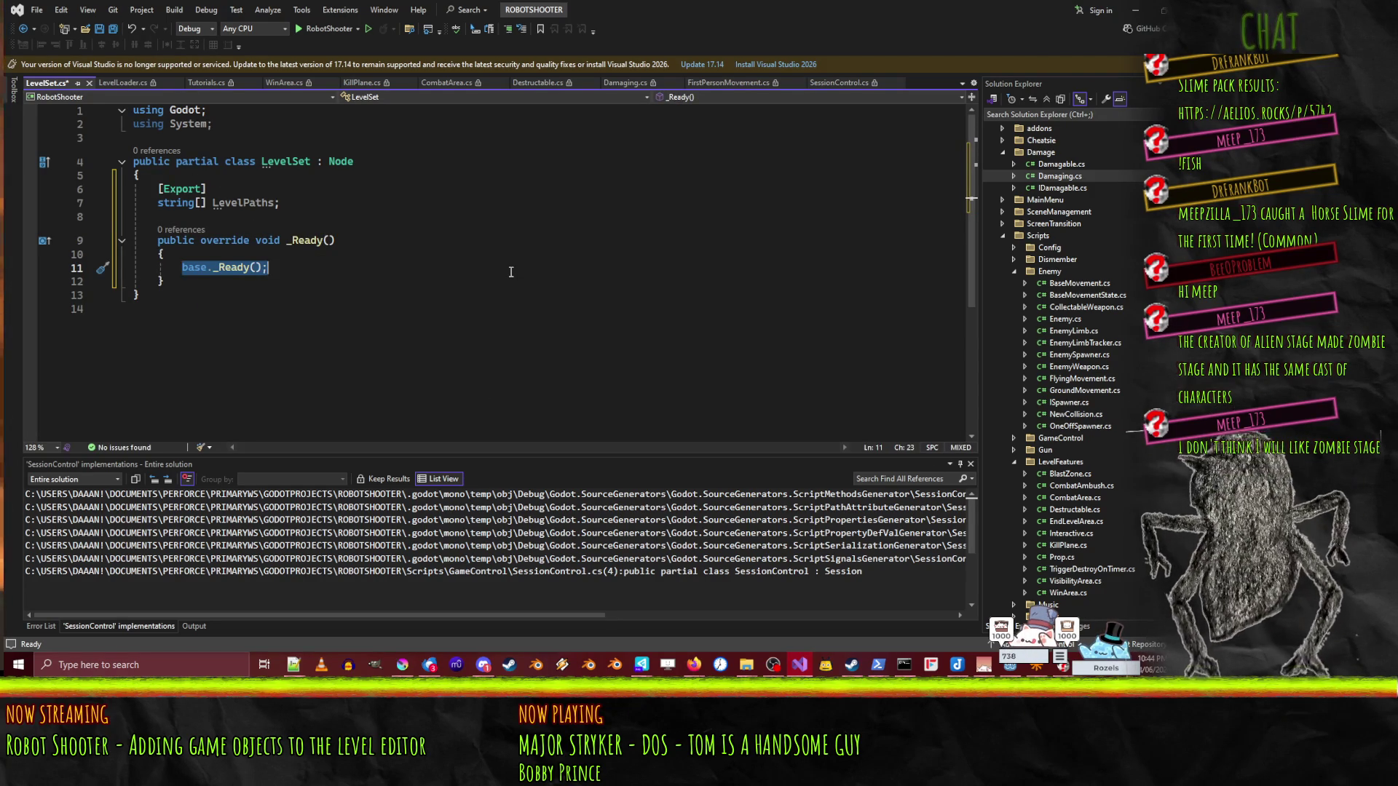
{"action": "type", "text": "LevelLoader."}
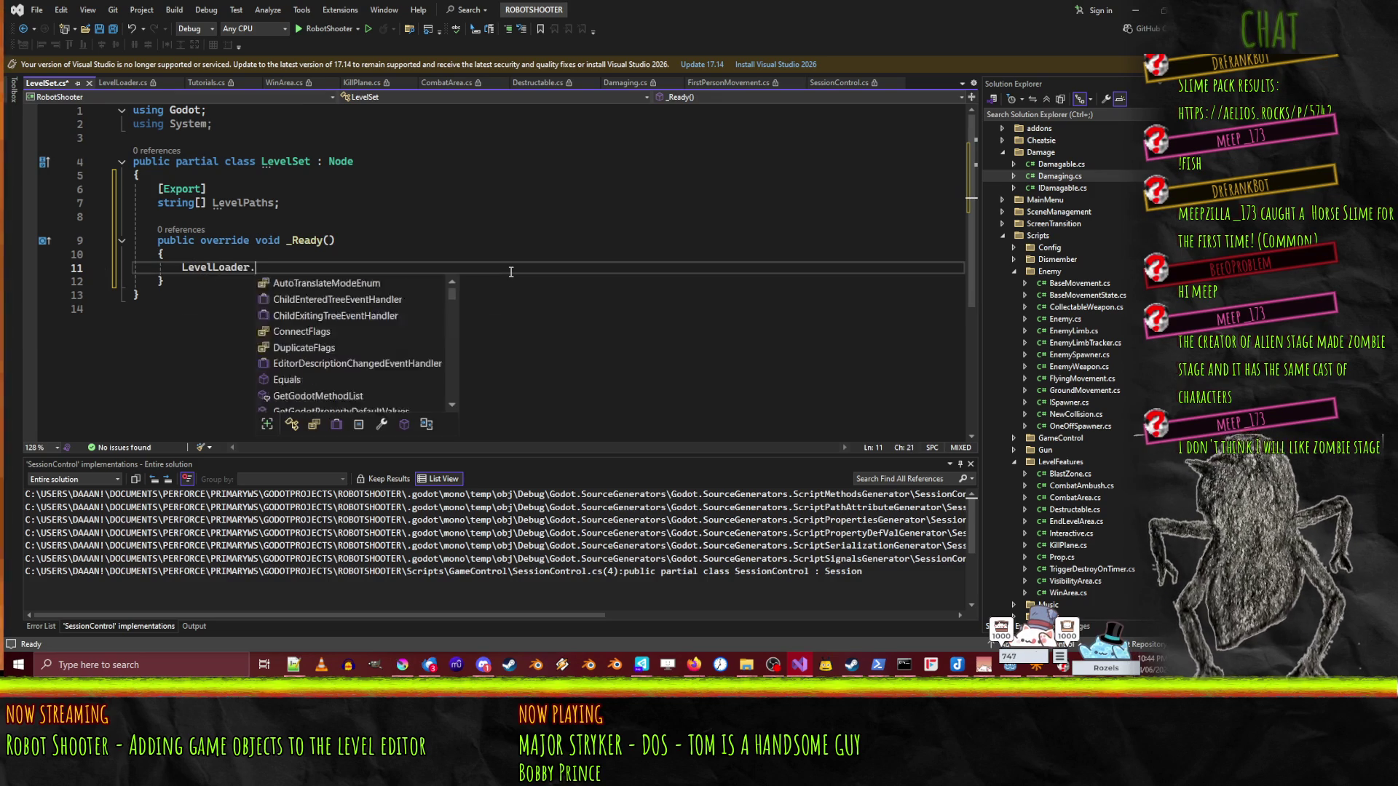
{"action": "type", "text": "se"}
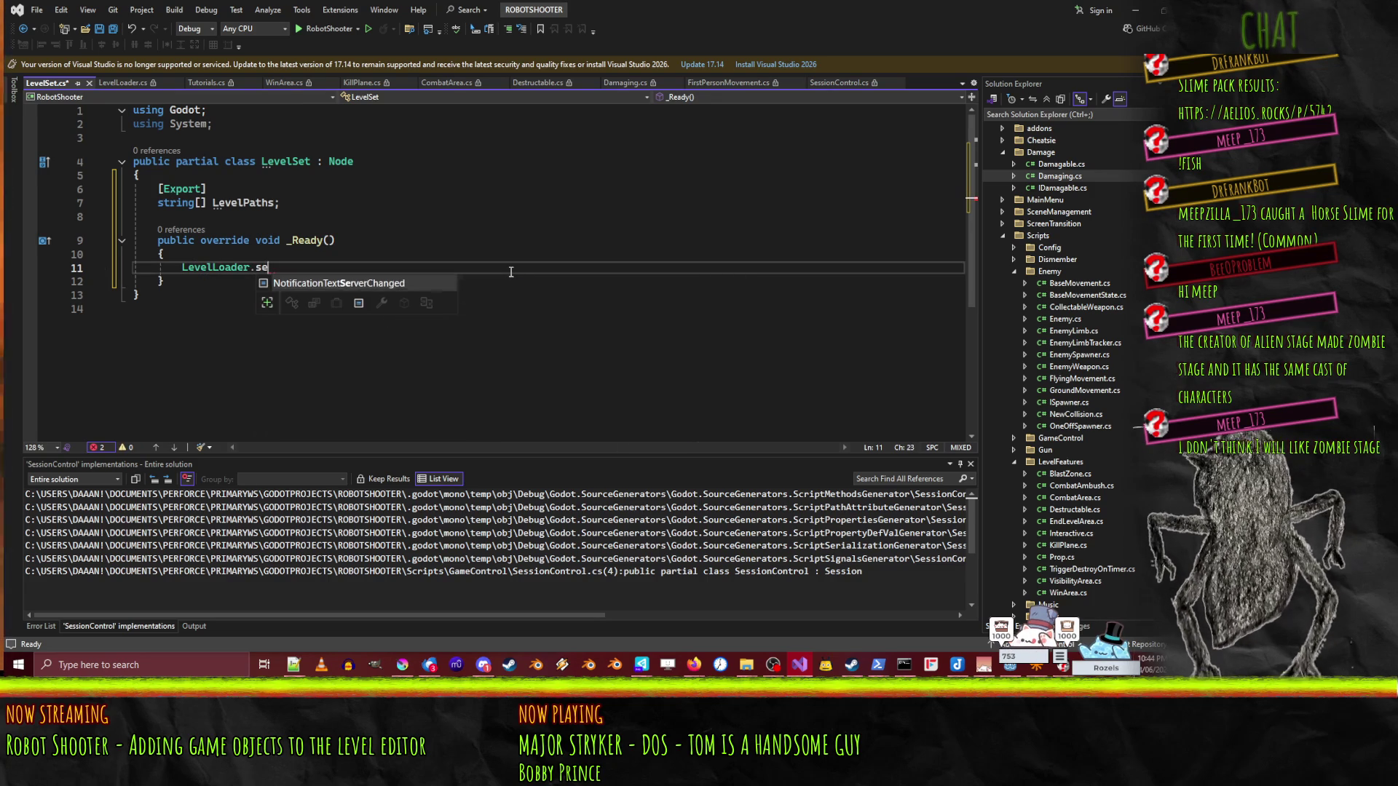
{"action": "key", "text": "BackSpace"}
{"action": "key", "text": "BackSpace"}
{"action": "type", "text": "on"}
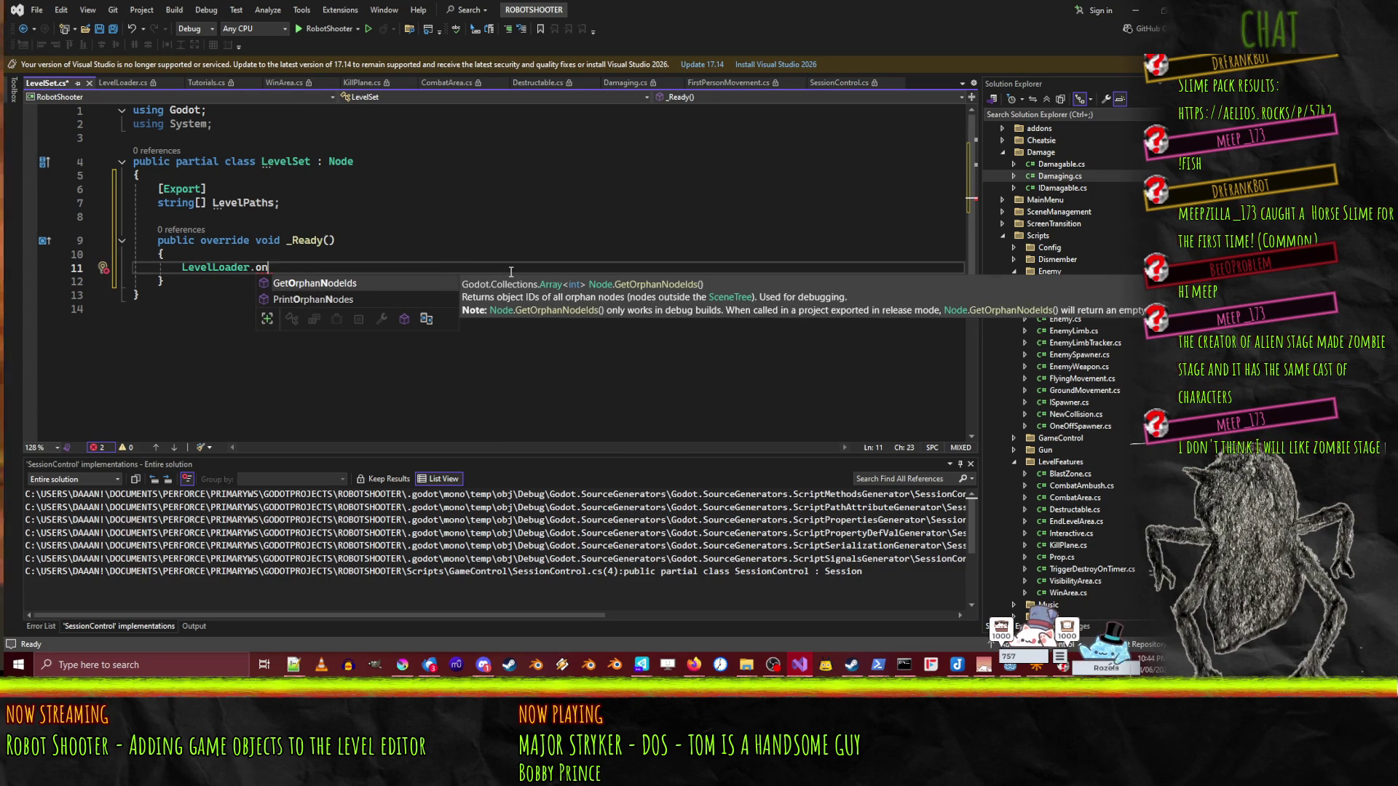
{"action": "key", "text": "BackSpace"}
{"action": "key", "text": "BackSpace"}
{"action": "type", "text": "Instance."}
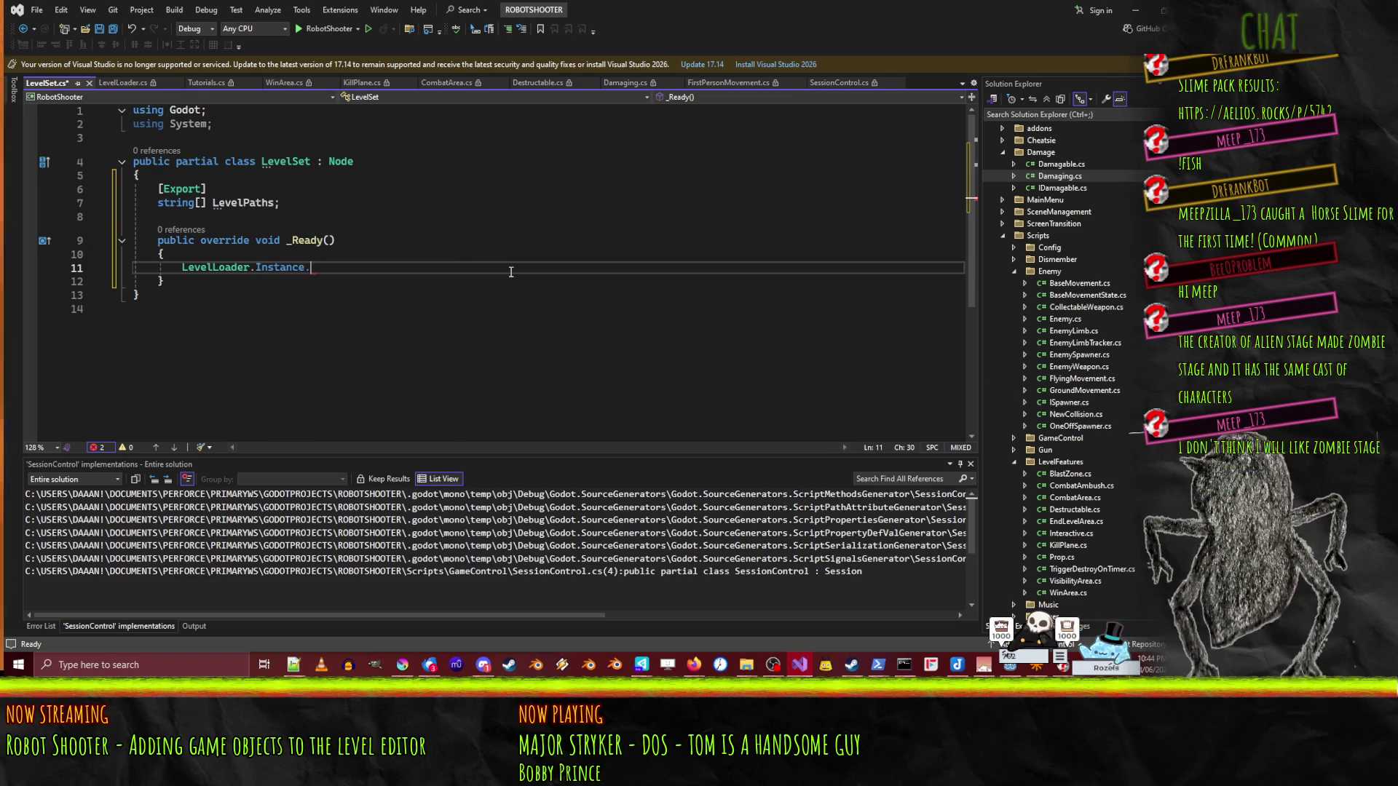
{"action": "type", "text": "sess"}
{"action": "key", "text": "BackSpace"}
{"action": "key", "text": "BackSpace"}
{"action": "key", "text": "BackSpace"}
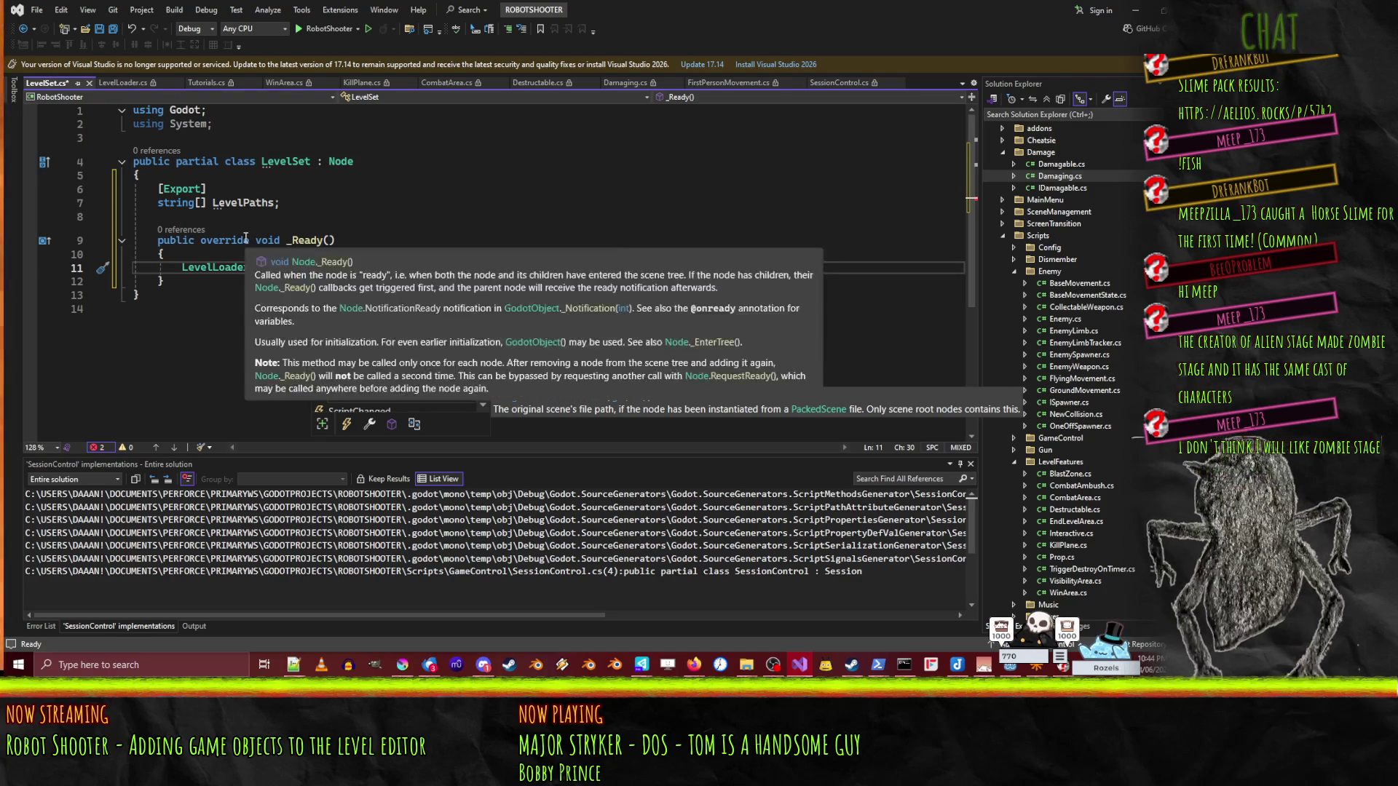
{"action": "left_click", "coordinate": [128, 86]}
{"action": "scroll", "coordinate": [432, 393], "scroll_direction": "down", "scroll_amount": 16}
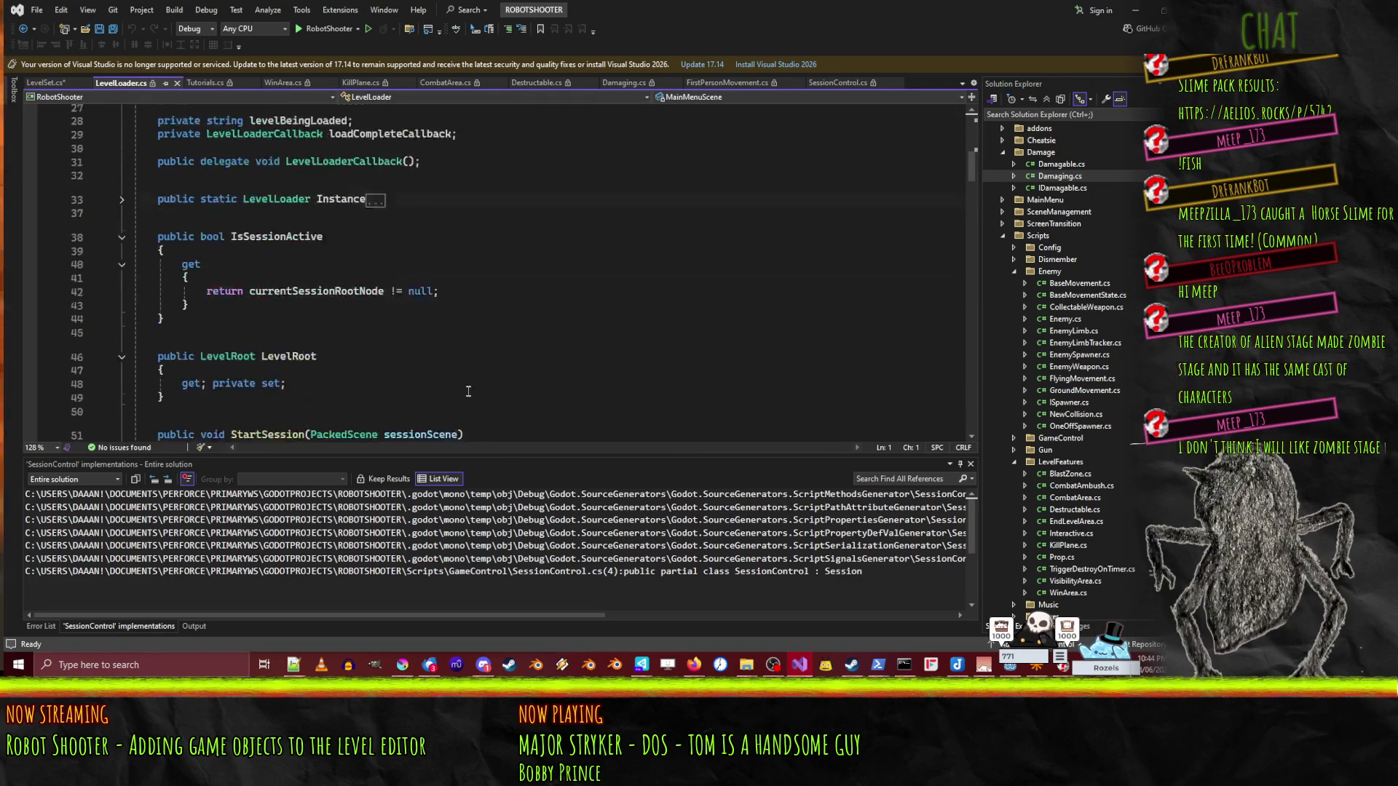
{"action": "left_click", "coordinate": [305, 148]}
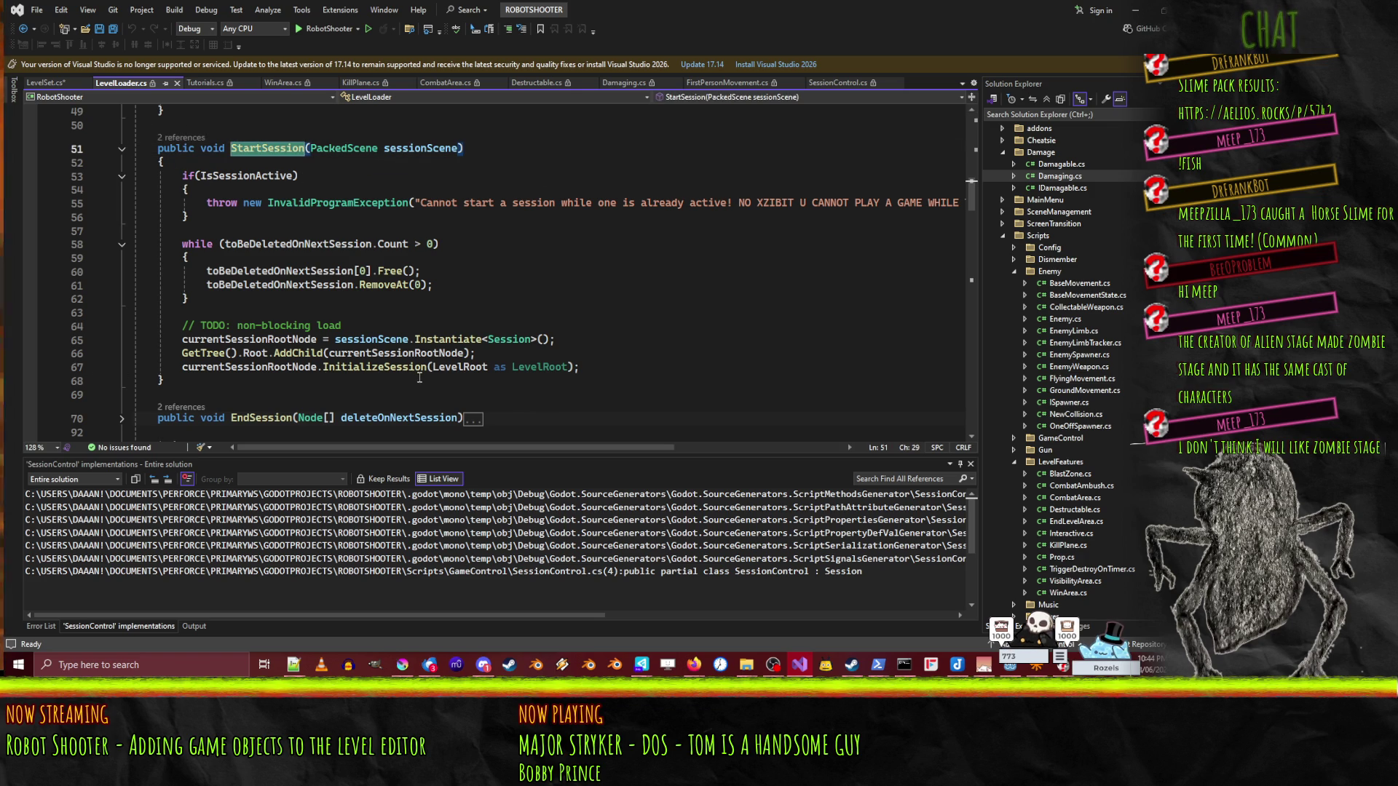
{"action": "scroll", "coordinate": [561, 356], "scroll_direction": "down", "scroll_amount": 3}
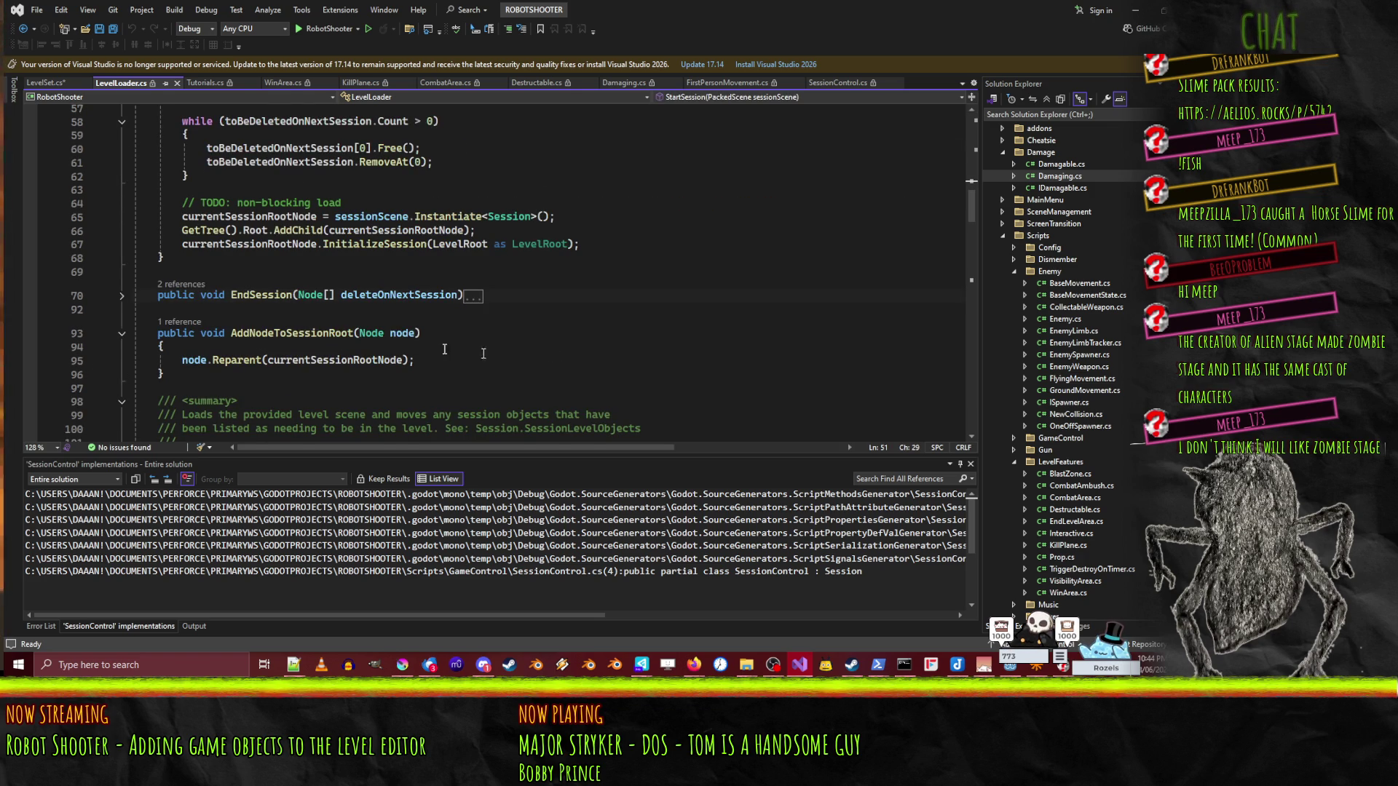
{"action": "scroll", "coordinate": [558, 347], "scroll_direction": "up", "scroll_amount": 4}
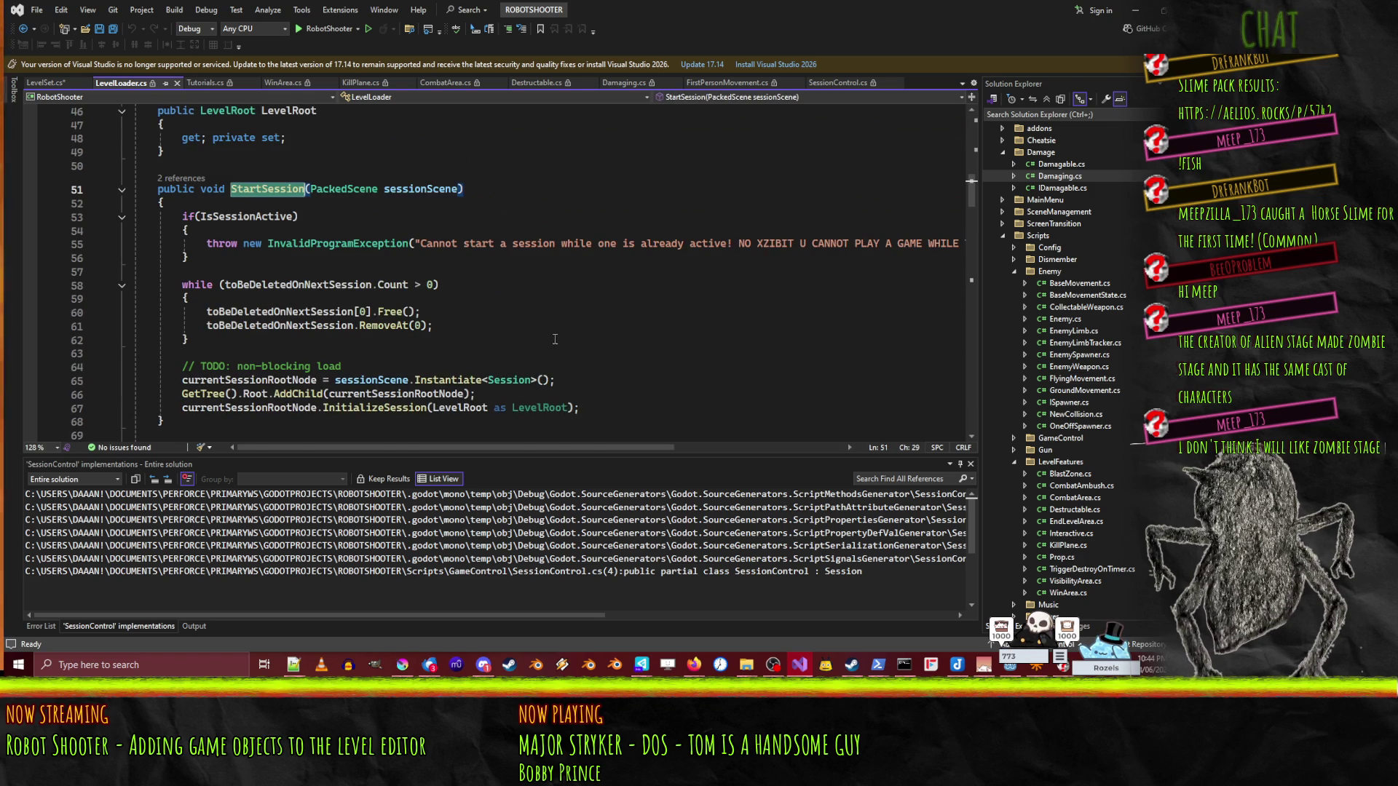
{"action": "scroll", "coordinate": [560, 342], "scroll_direction": "down", "scroll_amount": 15}
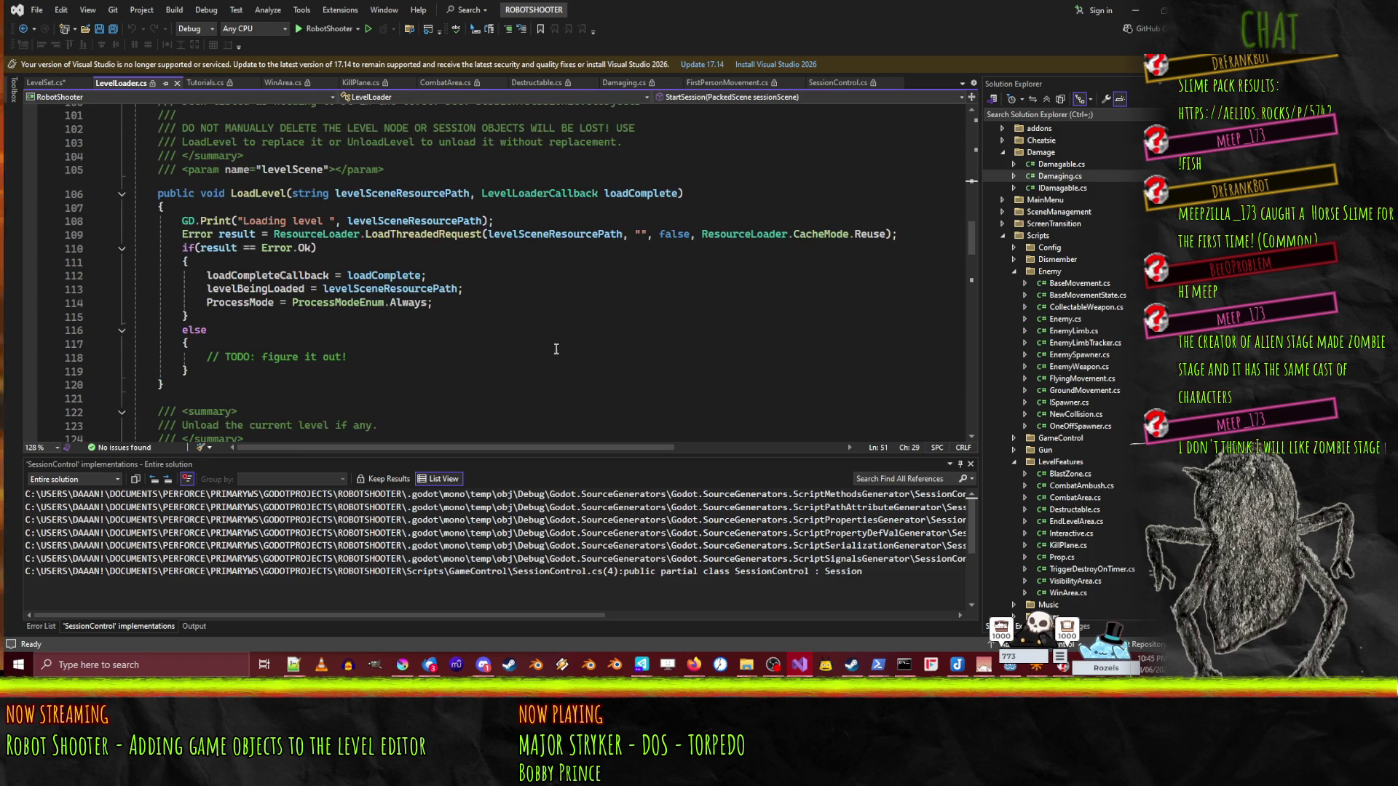
{"action": "scroll", "coordinate": [558, 348], "scroll_direction": "up", "scroll_amount": 12}
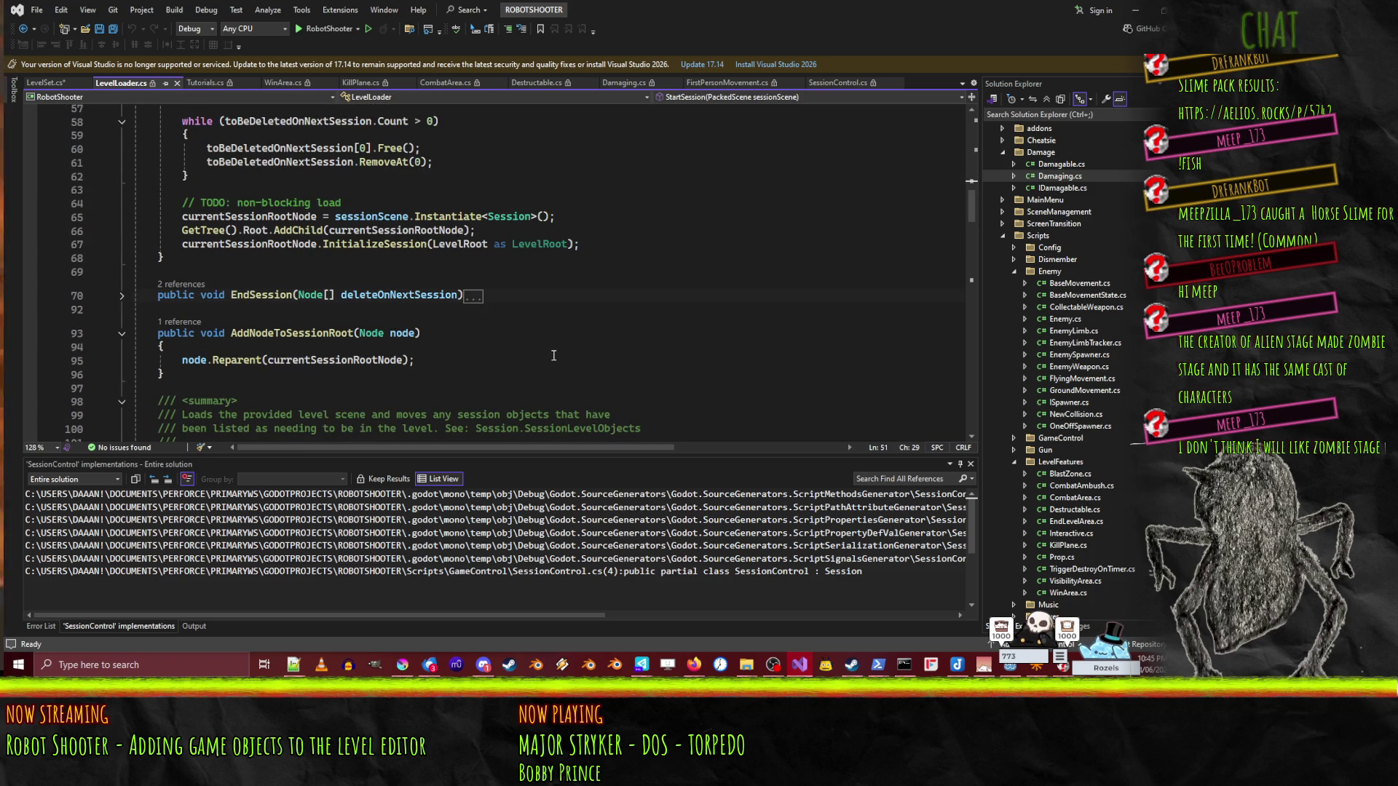
{"action": "scroll", "coordinate": [553, 355], "scroll_direction": "up", "scroll_amount": 4}
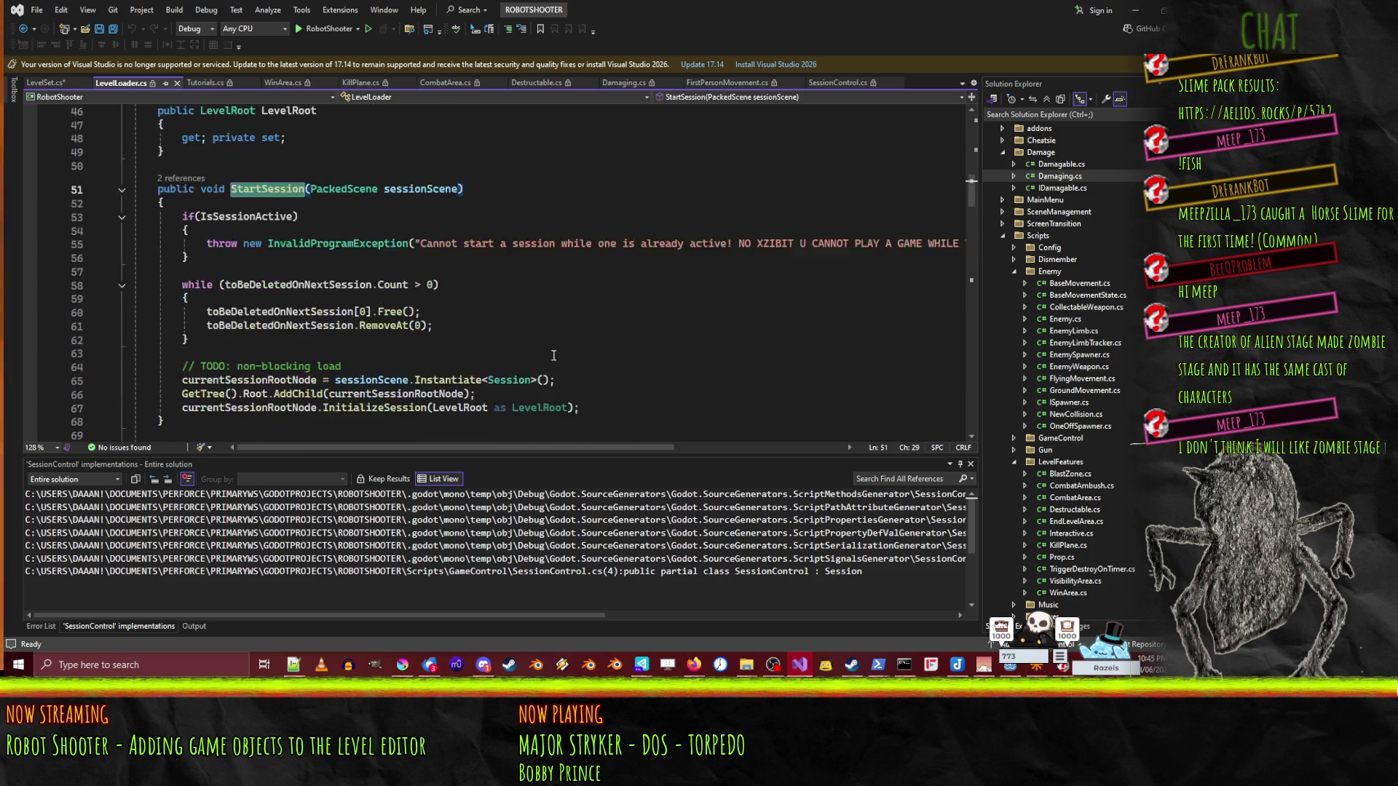
{"action": "scroll", "coordinate": [487, 277], "scroll_direction": "up", "scroll_amount": 4}
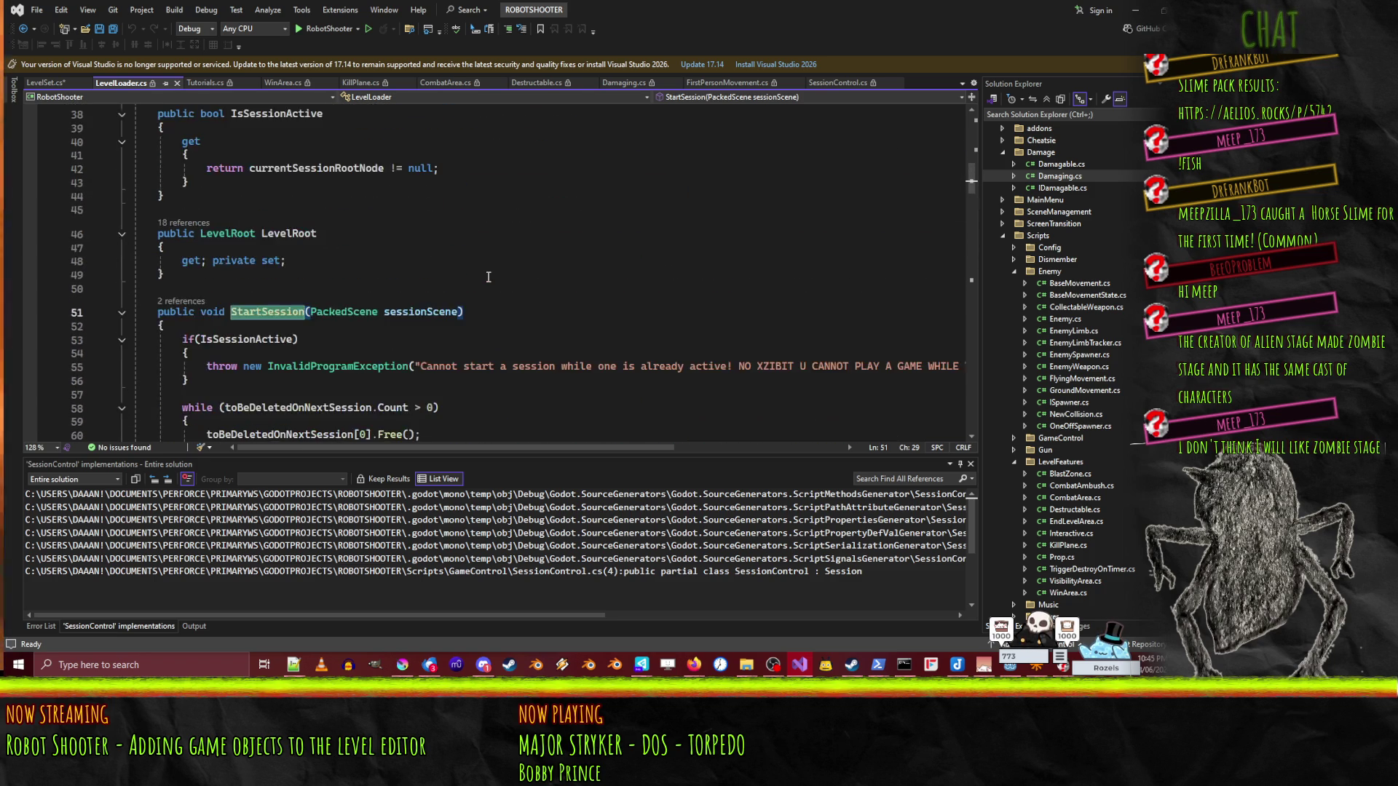
{"action": "scroll", "coordinate": [477, 291], "scroll_direction": "down", "scroll_amount": 5}
{"action": "scroll", "coordinate": [473, 294], "scroll_direction": "down", "scroll_amount": 15}
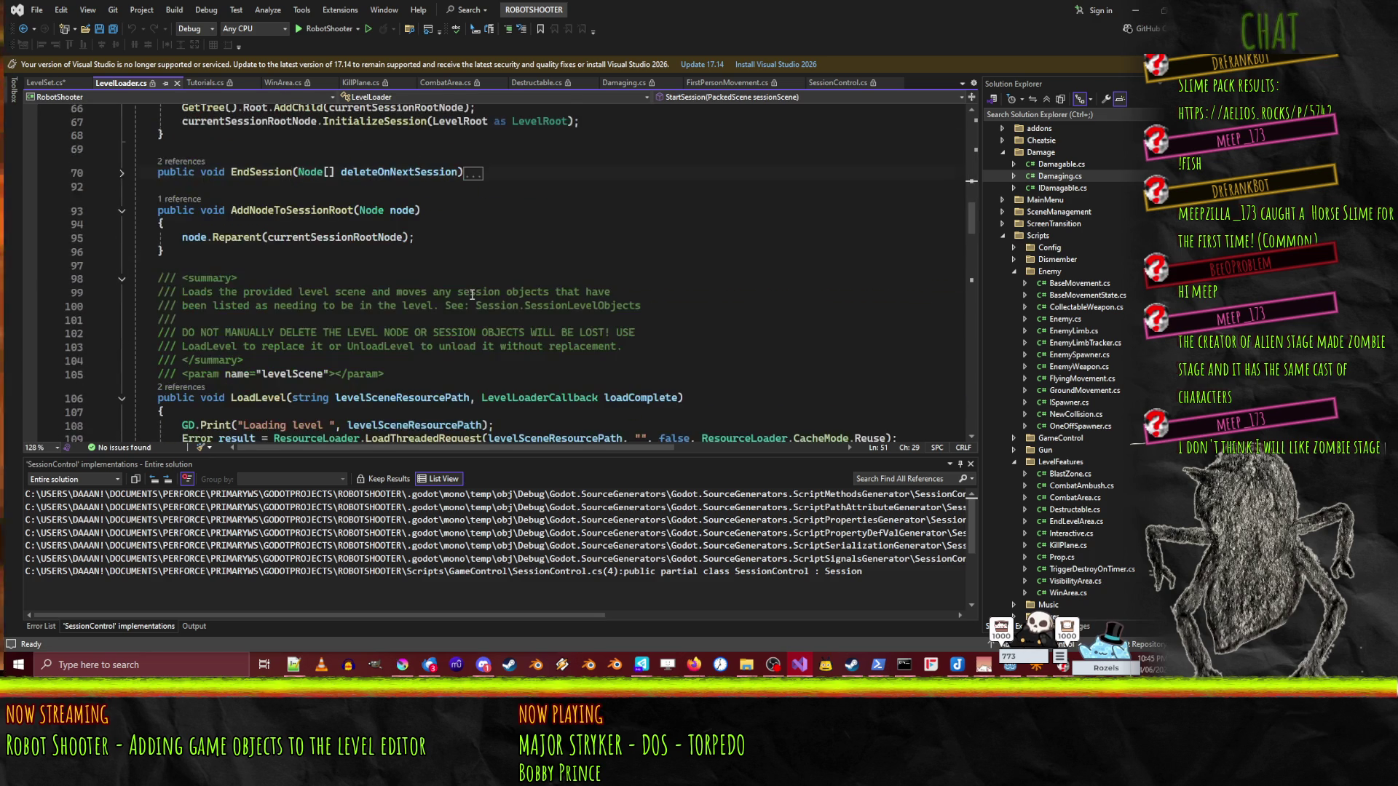
{"action": "scroll", "coordinate": [471, 294], "scroll_direction": "down", "scroll_amount": 20}
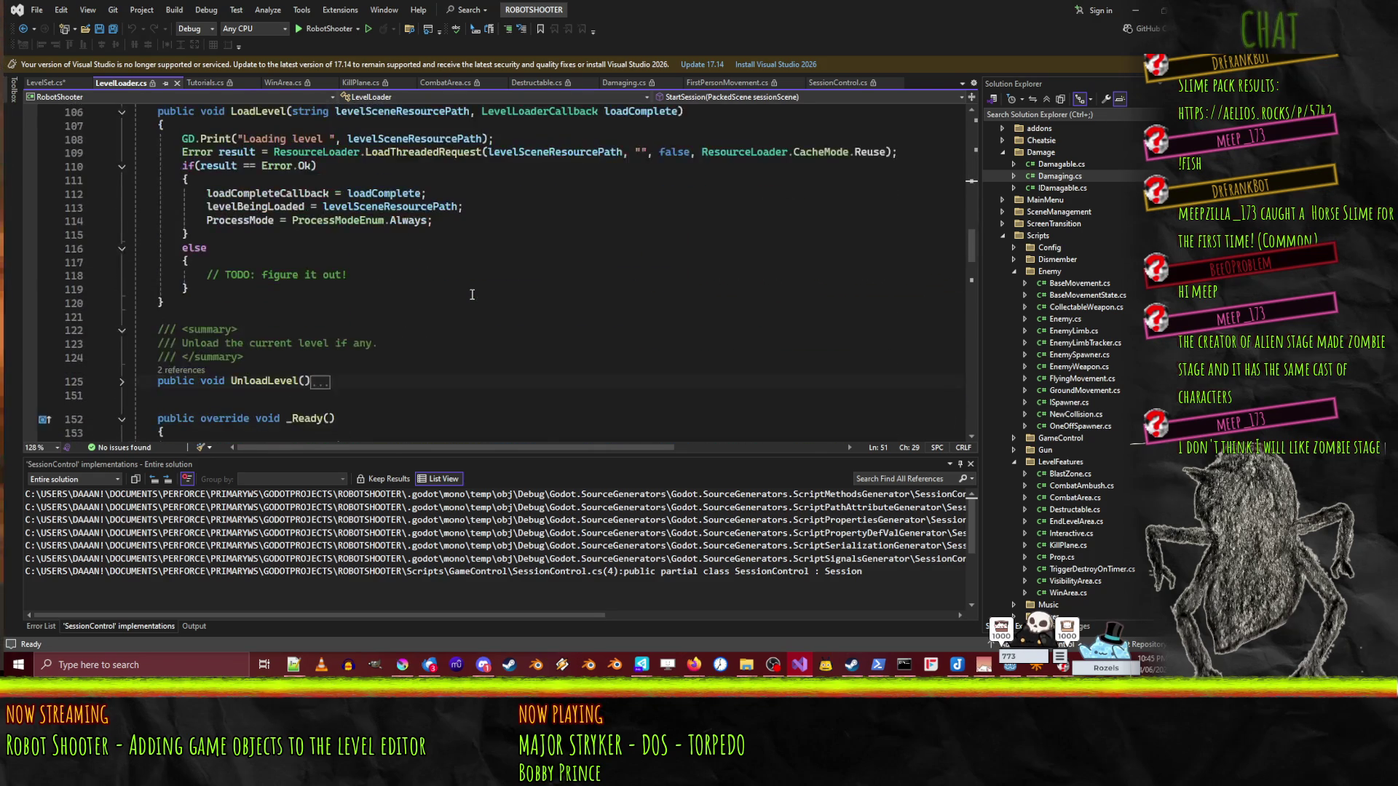
{"action": "scroll", "coordinate": [472, 294], "scroll_direction": "down", "scroll_amount": 11}
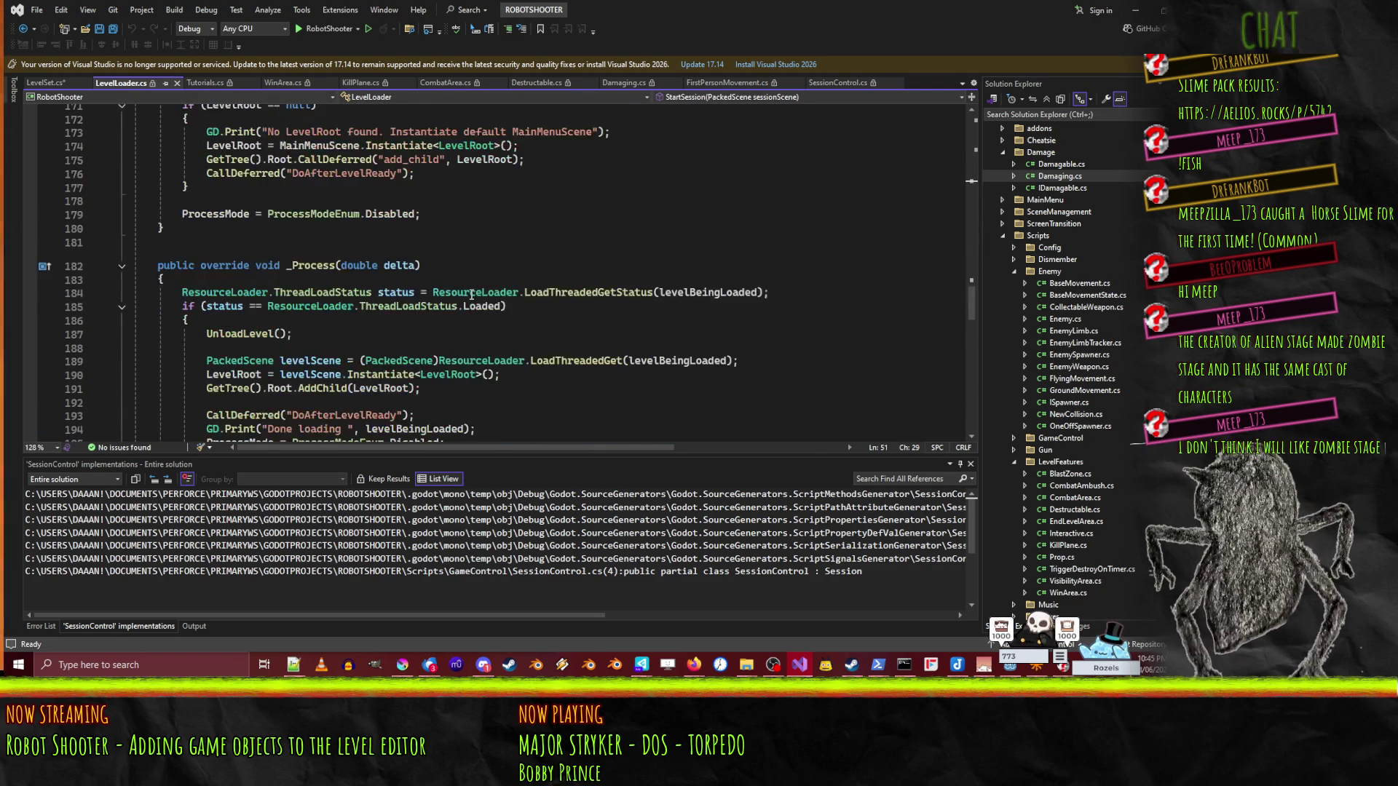
{"action": "scroll", "coordinate": [468, 291], "scroll_direction": "down", "scroll_amount": 2}
{"action": "left_click", "coordinate": [508, 269]}
{"action": "key", "text": "ctrl+f"}
{"action": "type", "text": "session"}
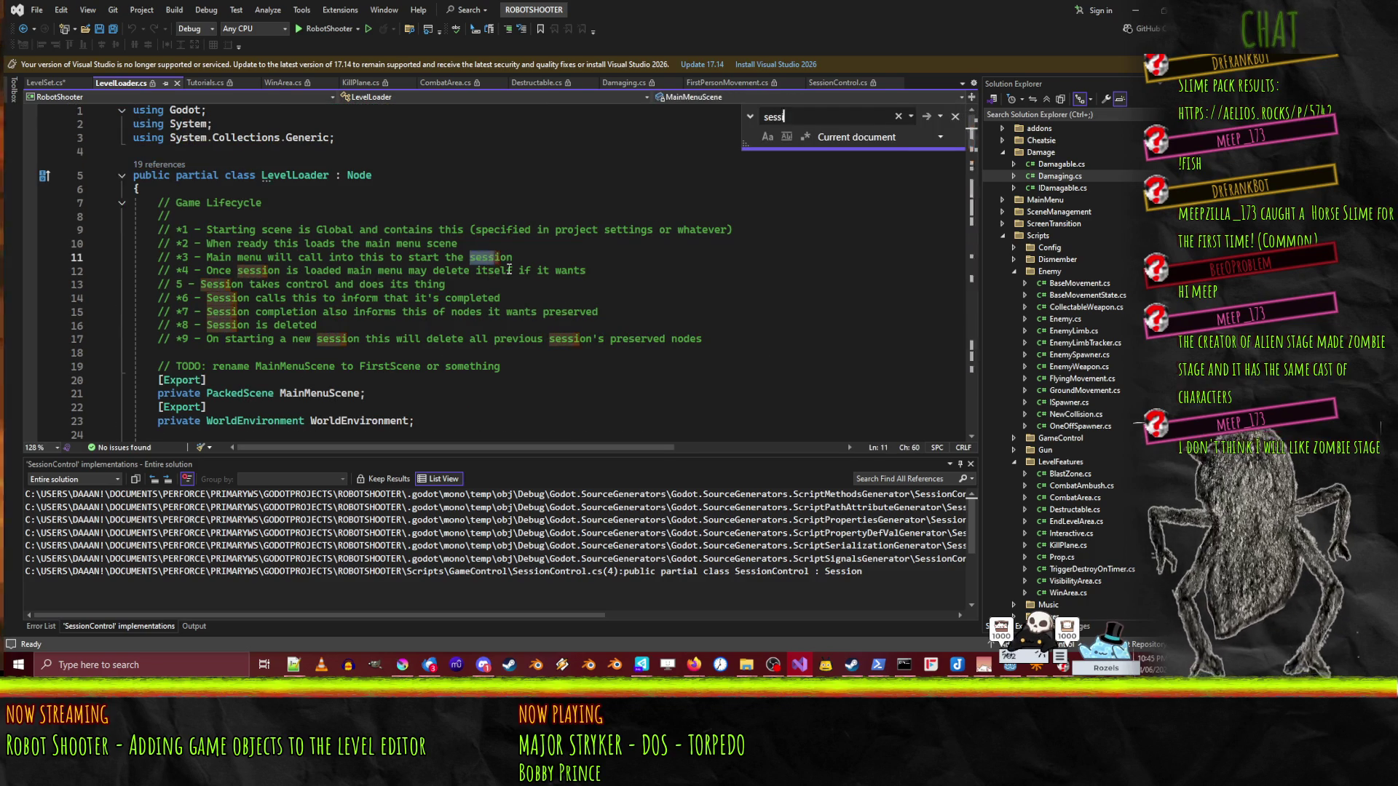
{"action": "key", "text": "Return"}
{"action": "key", "text": "Return"}
{"action": "key", "text": "Return"}
{"action": "key", "text": "Return"}
{"action": "key", "text": "Return"}
{"action": "key", "text": "Return"}
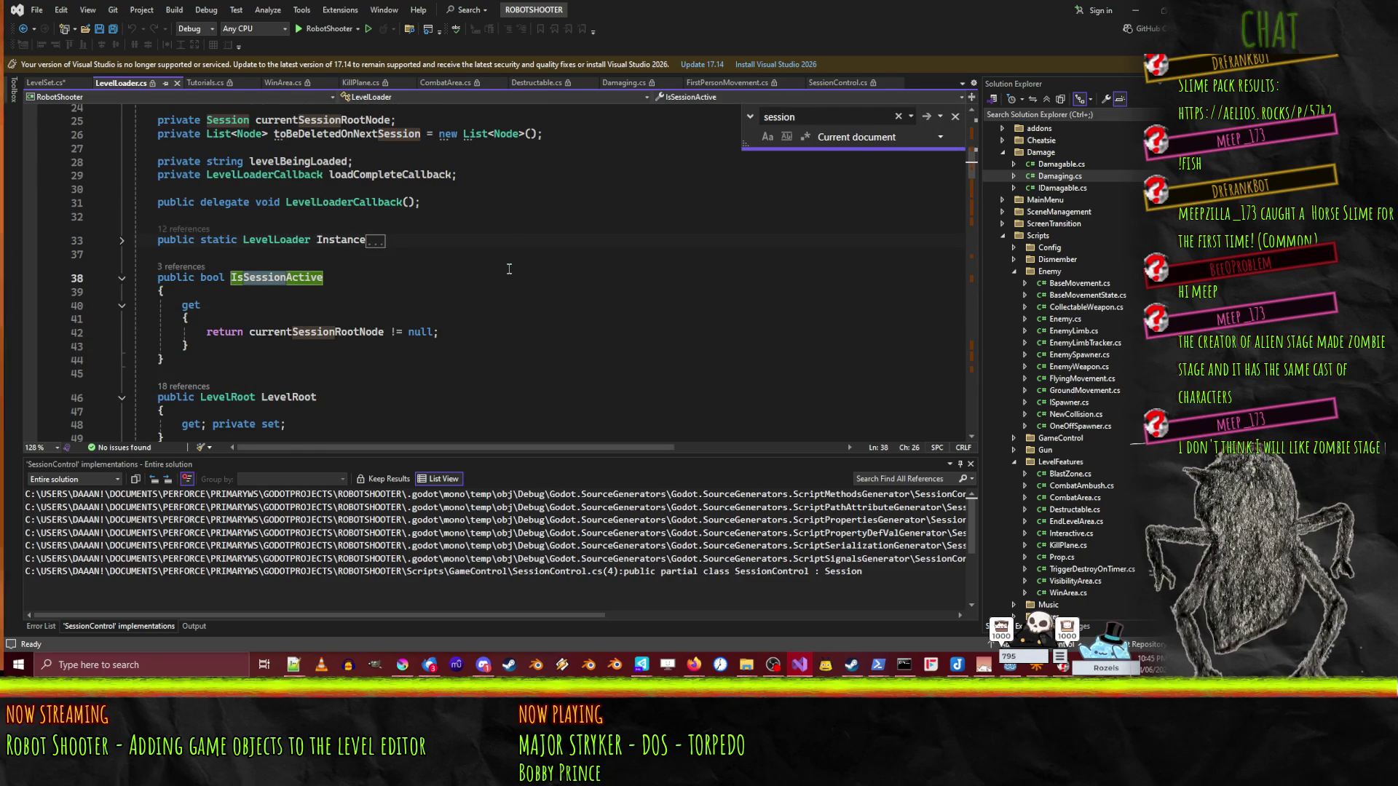
{"action": "left_click", "coordinate": [297, 303]}
{"action": "scroll", "coordinate": [297, 303], "scroll_direction": "down", "scroll_amount": 4}
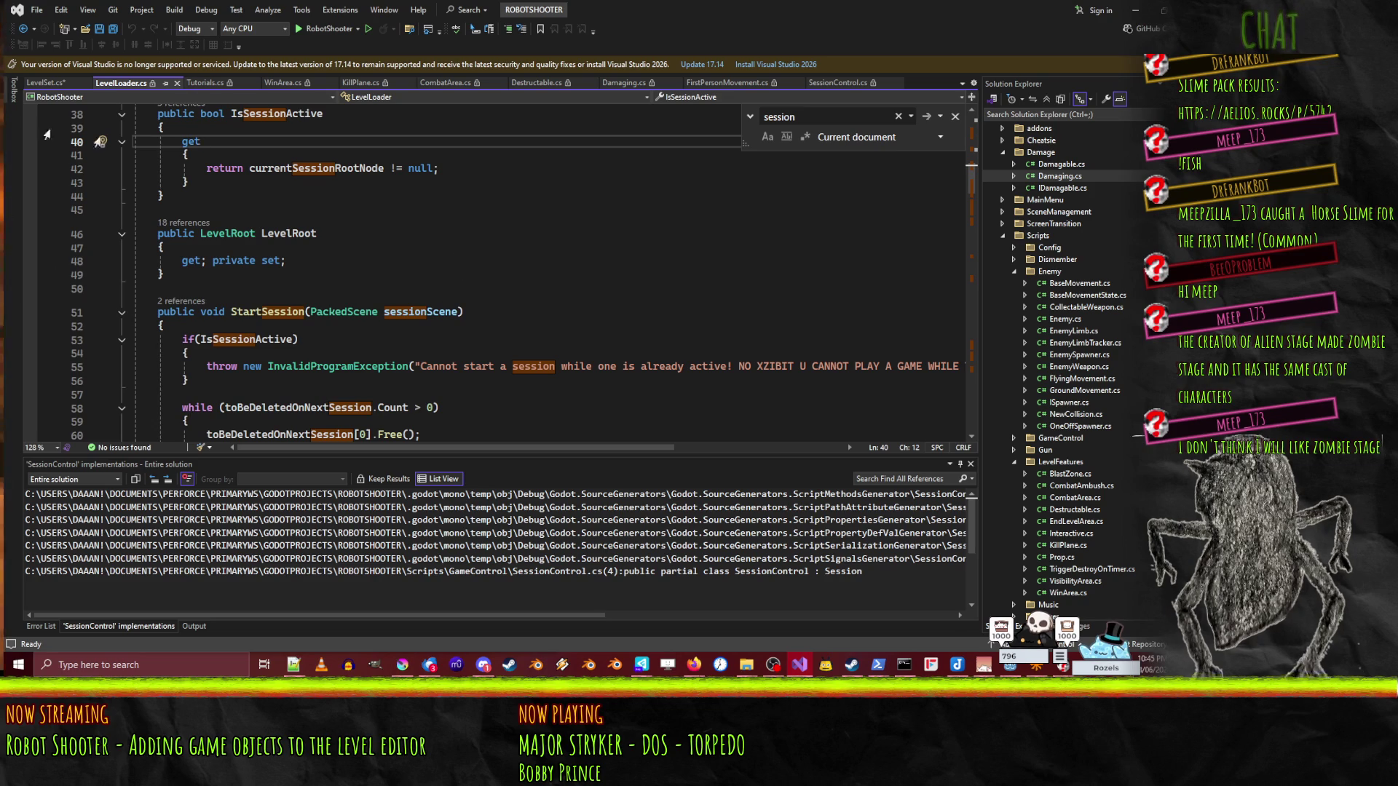
{"action": "key", "text": "ctrl+Tab"}
{"action": "type", "text": "."}
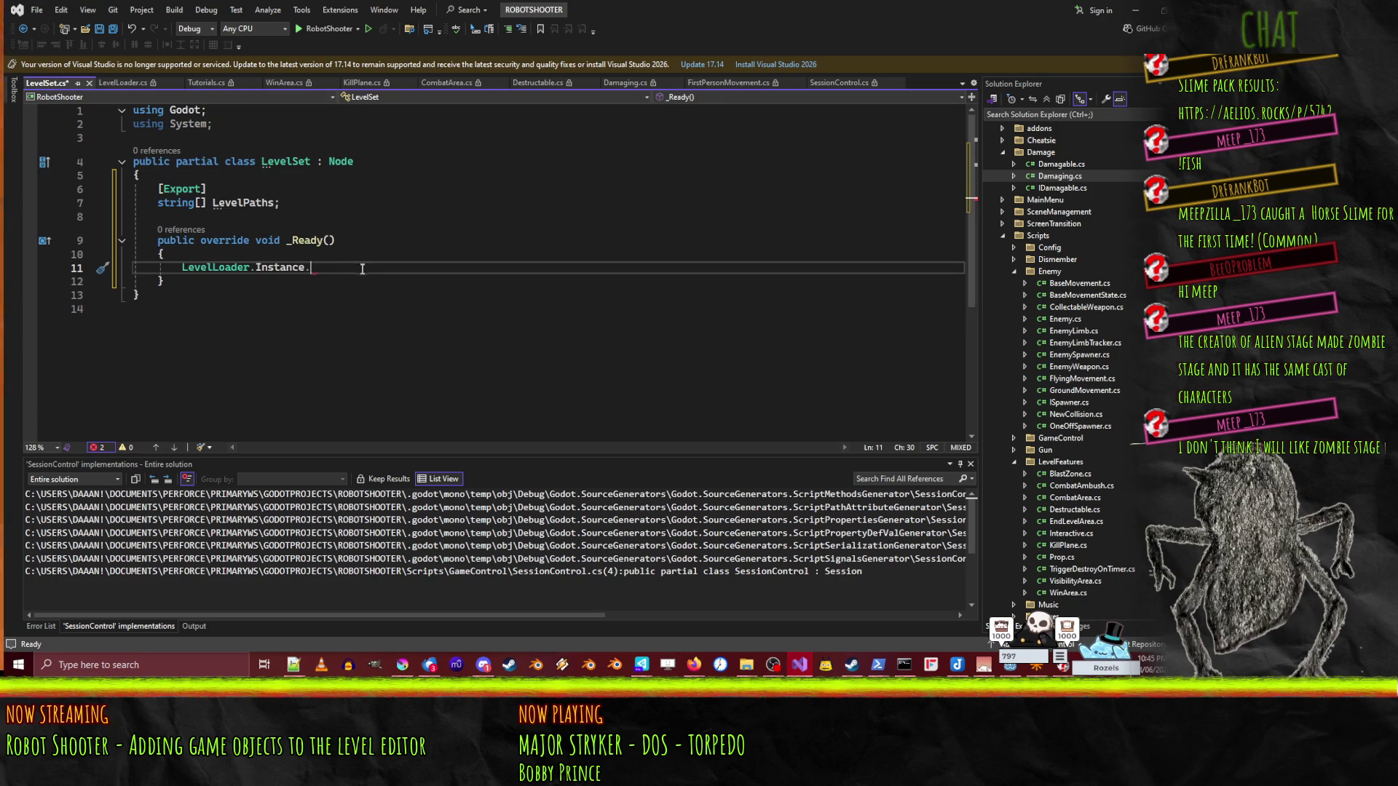
{"action": "type", "text": "isSession"}
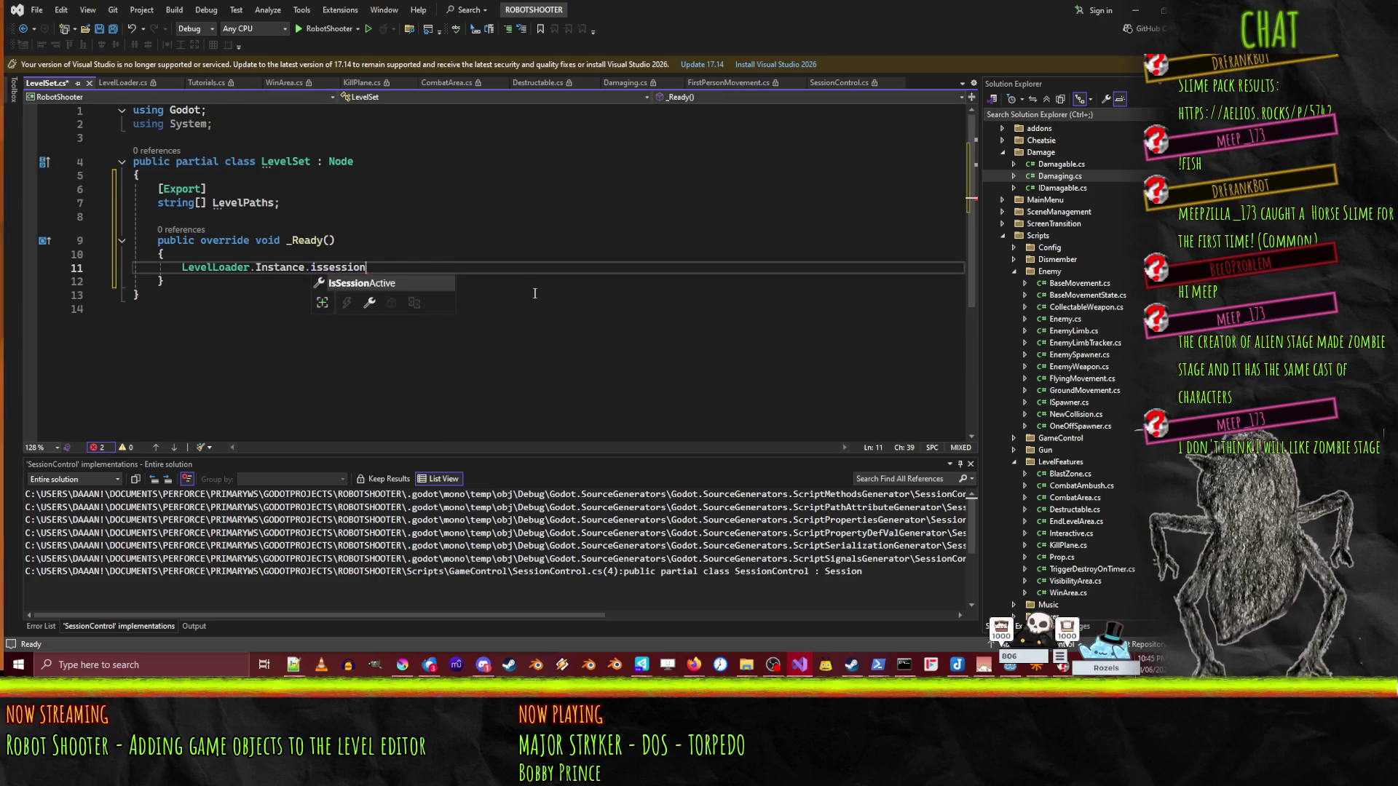
- Cut the LevelLoader.Instance.IsSessionActive line out of the _Ready body
{"action": "key", "text": "Tab"}
{"action": "key", "text": "Home"}
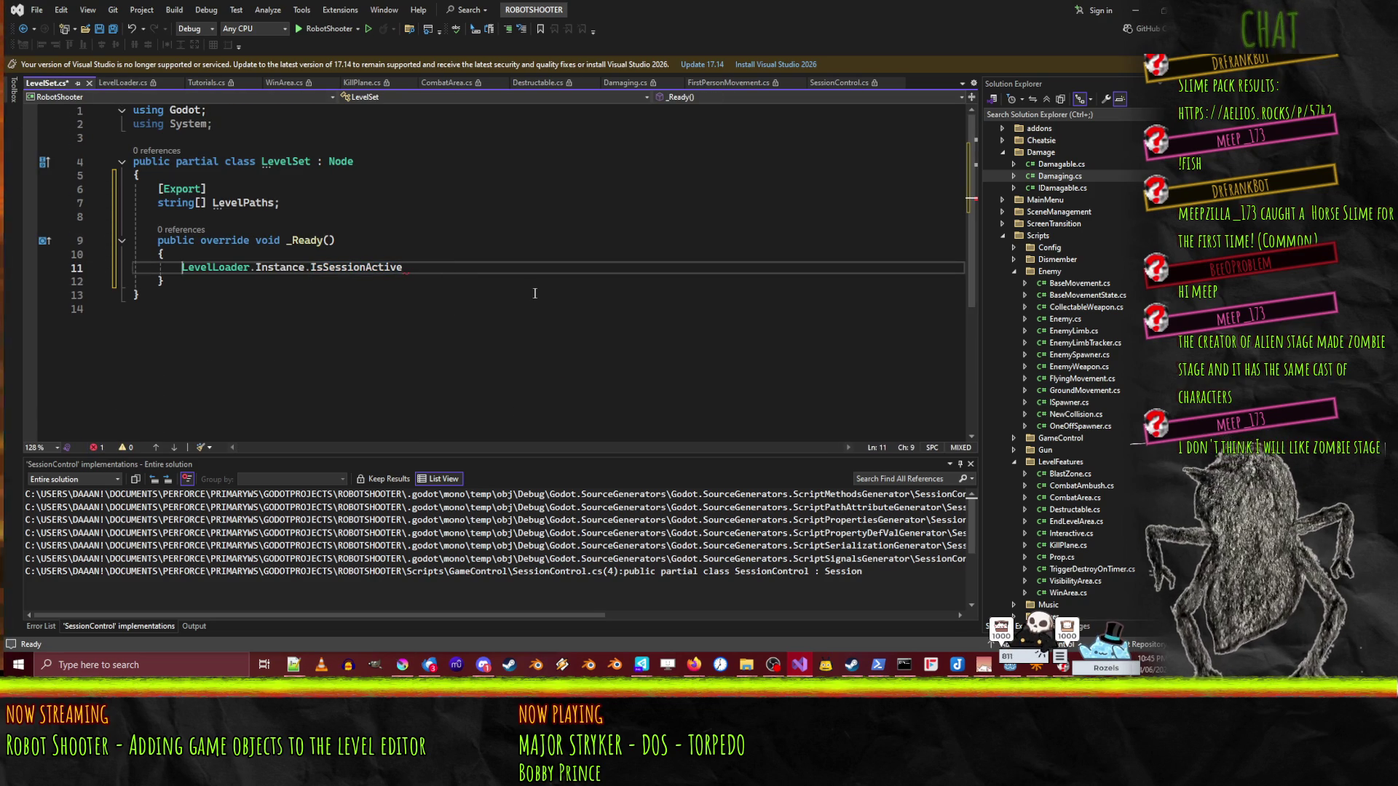
{"action": "key", "text": "ctrl+x"}
{"action": "key", "text": "ctrl+v"}
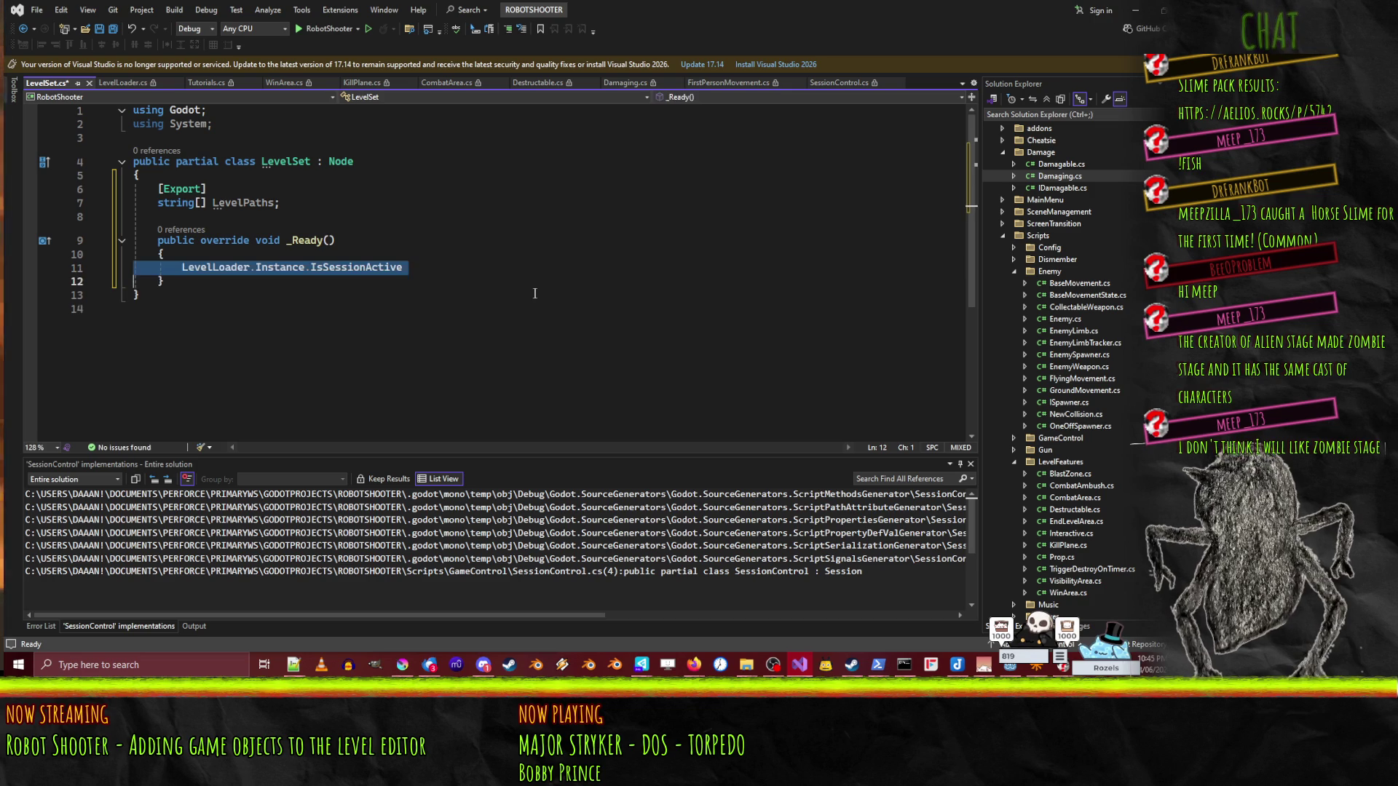
{"action": "key", "text": "ctrl+x"}
- Begin a new 'public void' method declaration below _Ready
{"action": "key", "text": "End"}
{"action": "key", "text": "Return"}
{"action": "key", "text": "Return"}
{"action": "type", "text": "public void"}
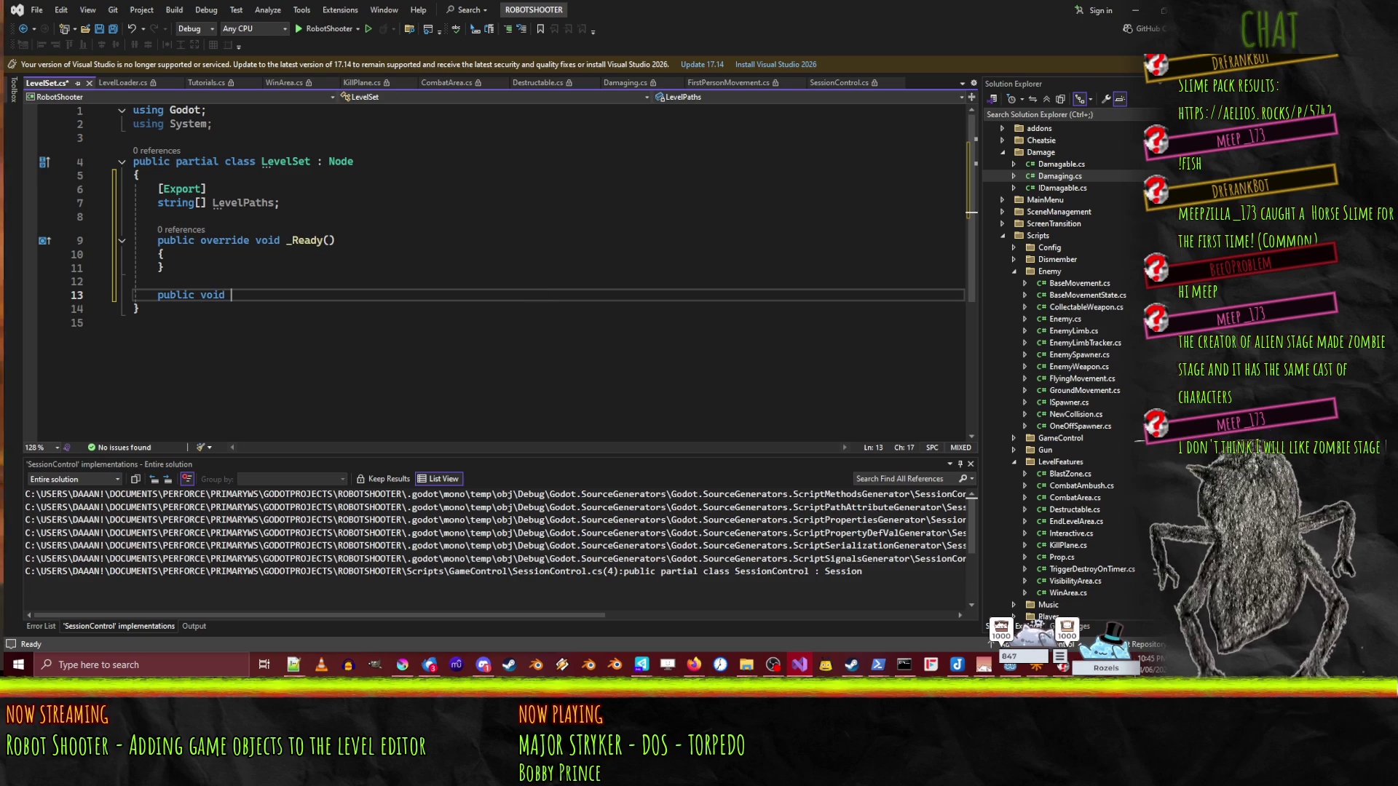
{"action": "key", "text": "alt+Tab"}
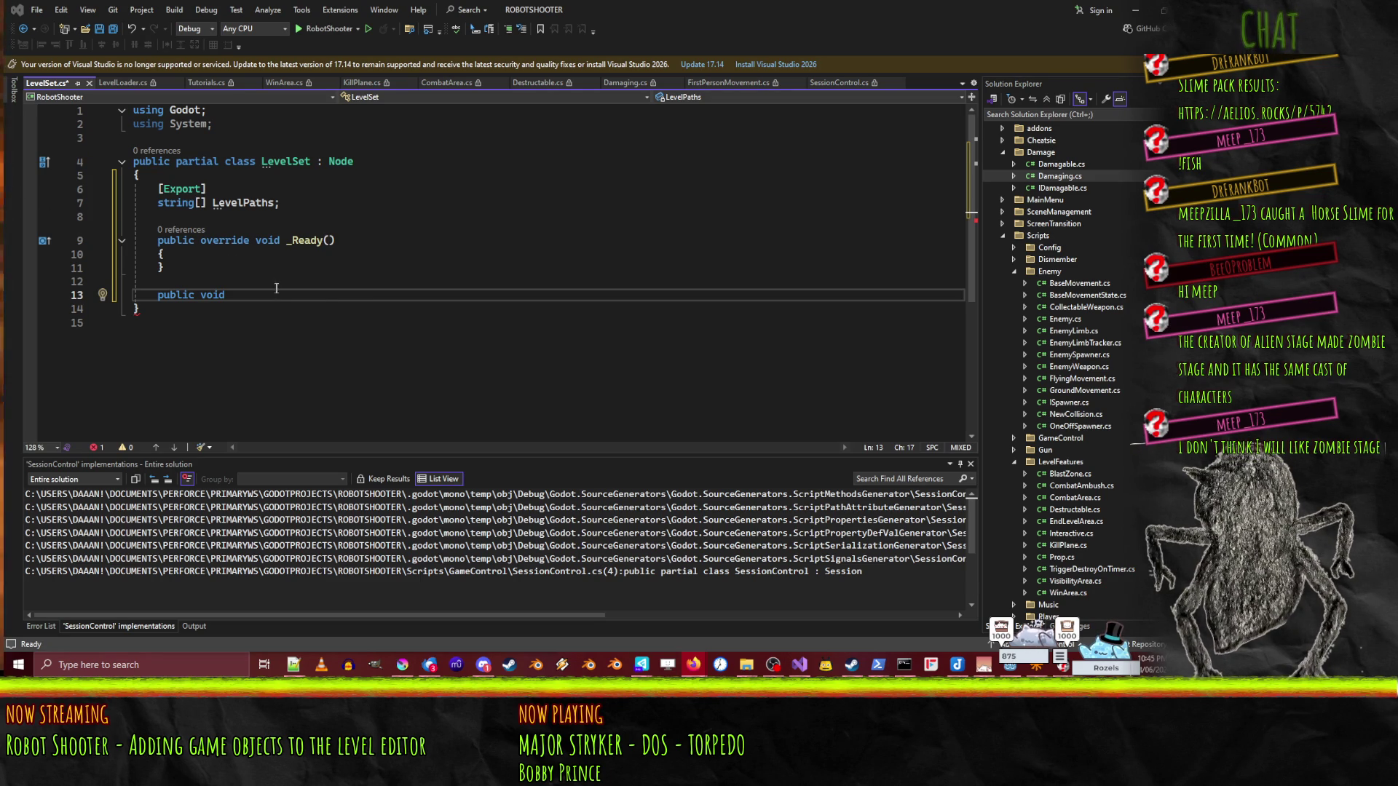
{"action": "left_click", "coordinate": [323, 297]}
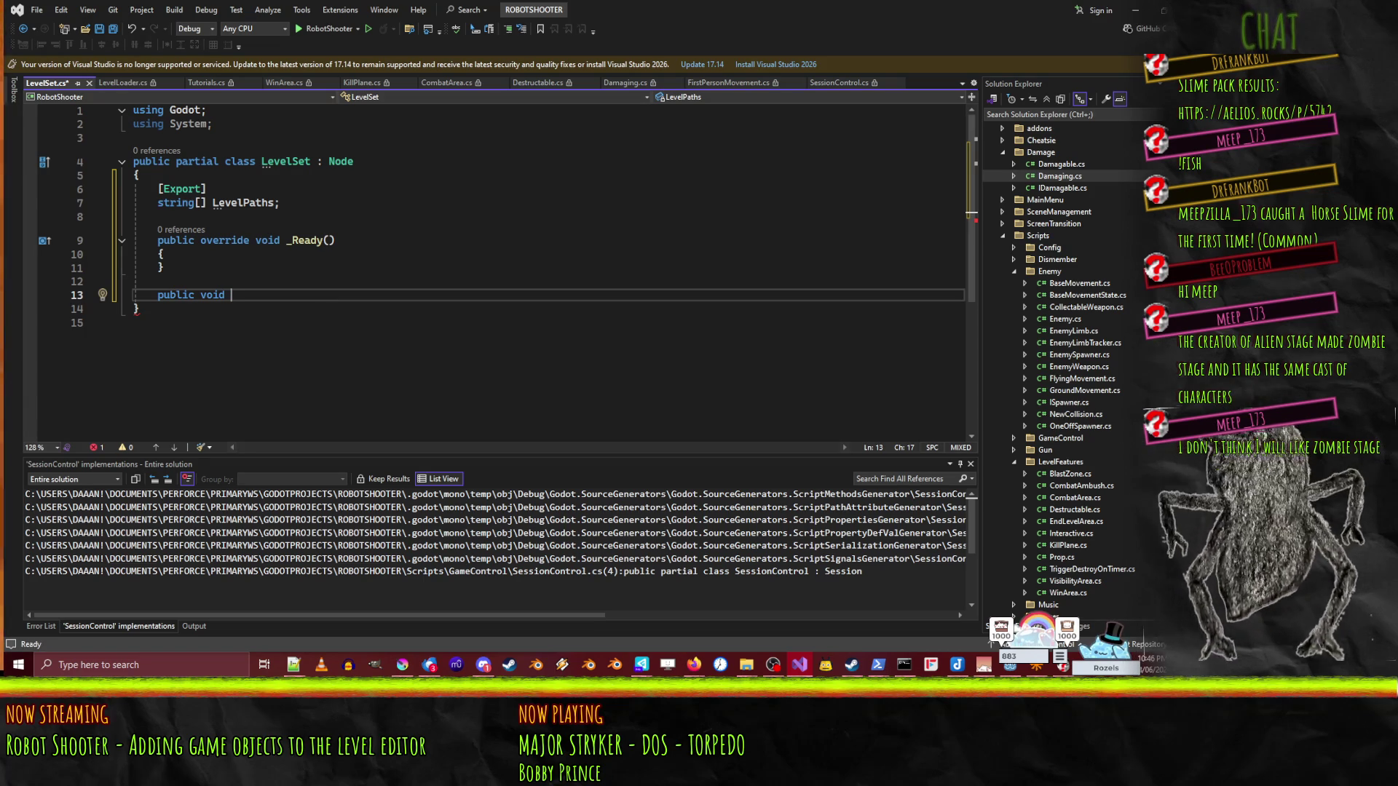
{"action": "key", "text": "alt+Tab"}
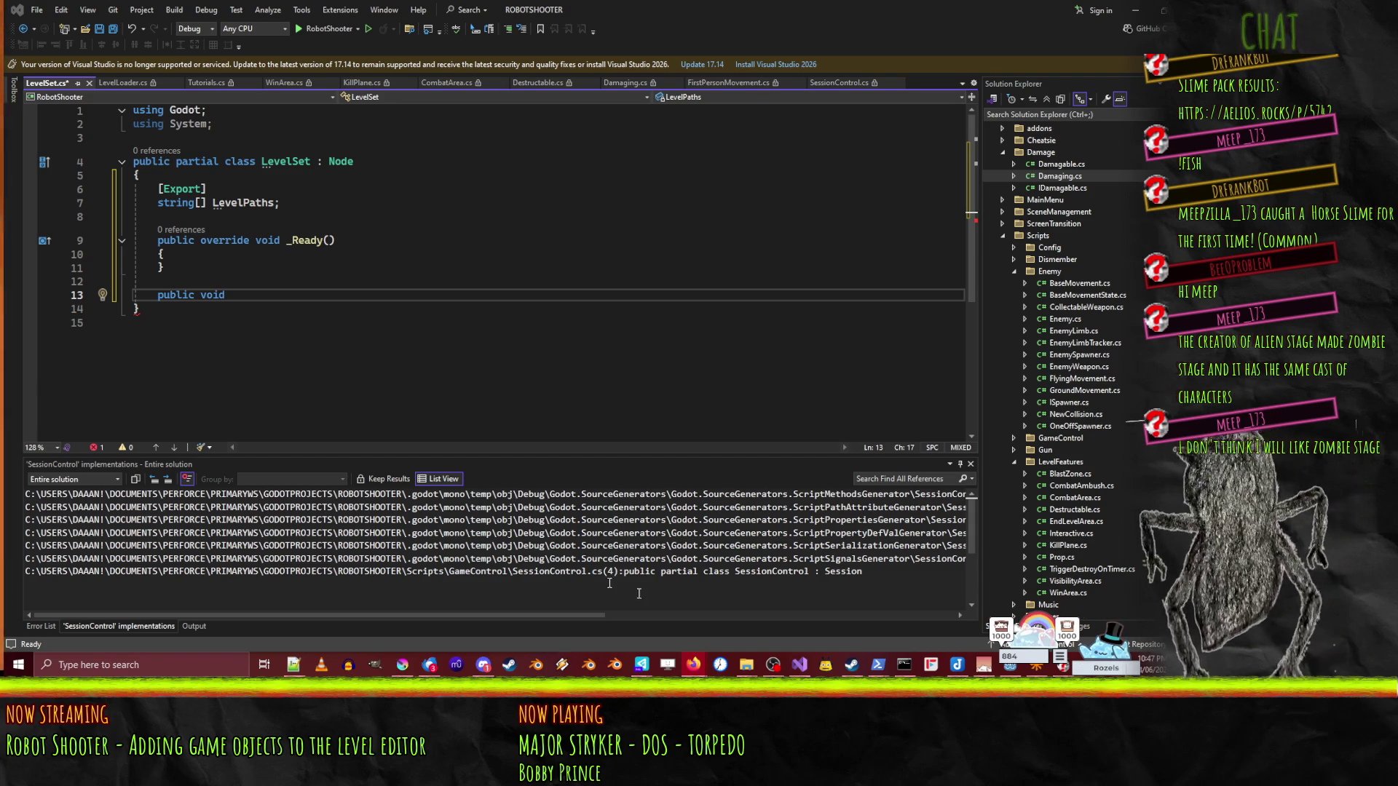
{"action": "left_click", "coordinate": [317, 297]}
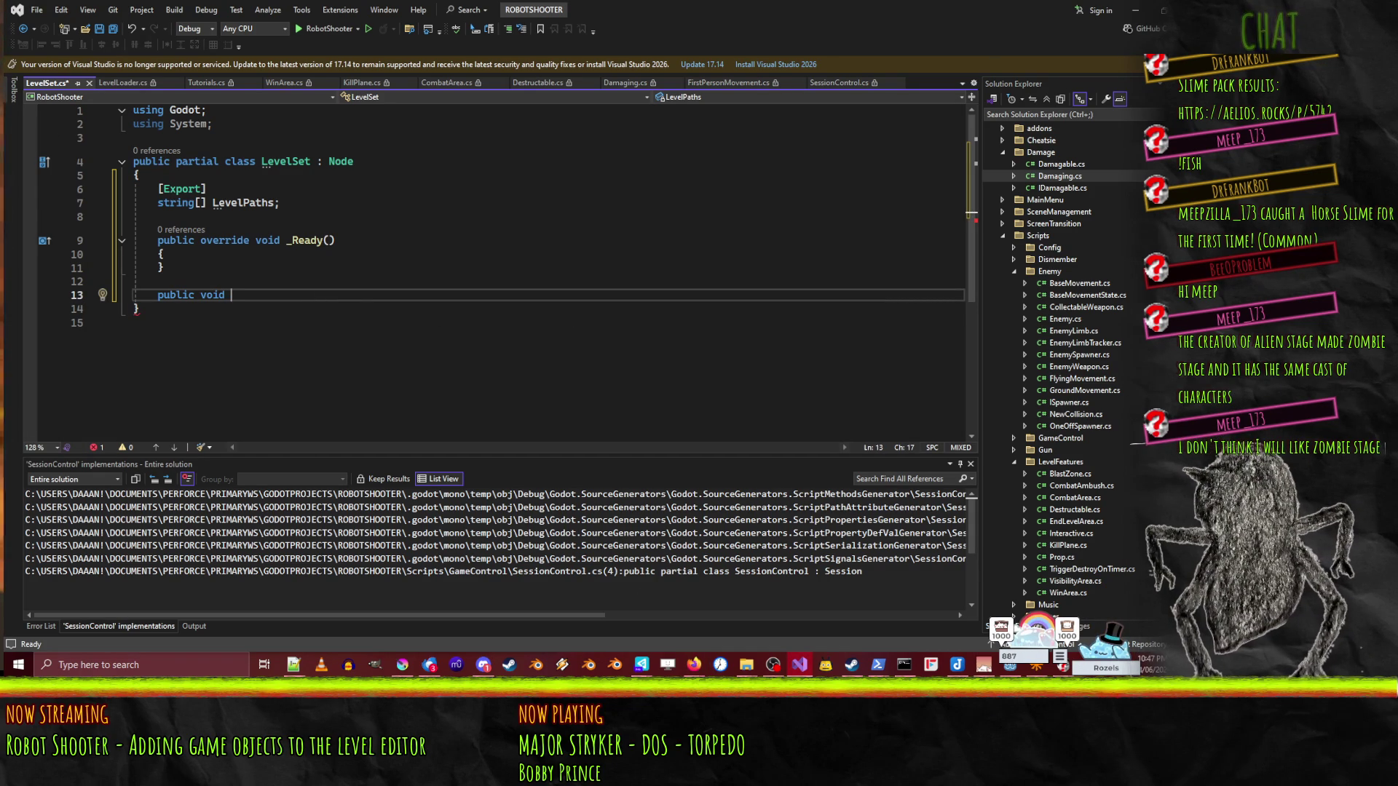
{"action": "key", "text": "alt+Tab"}
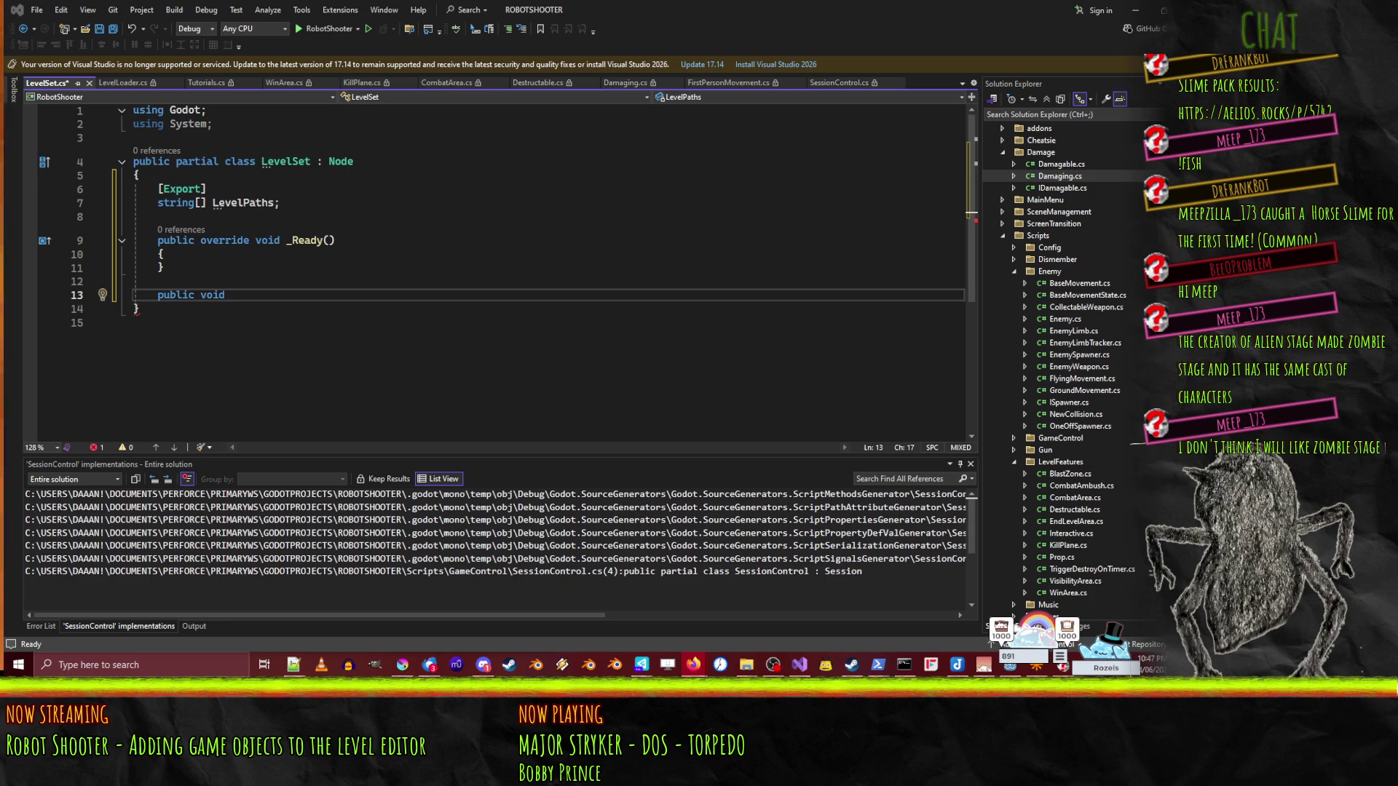
{"action": "left_click", "coordinate": [298, 300]}
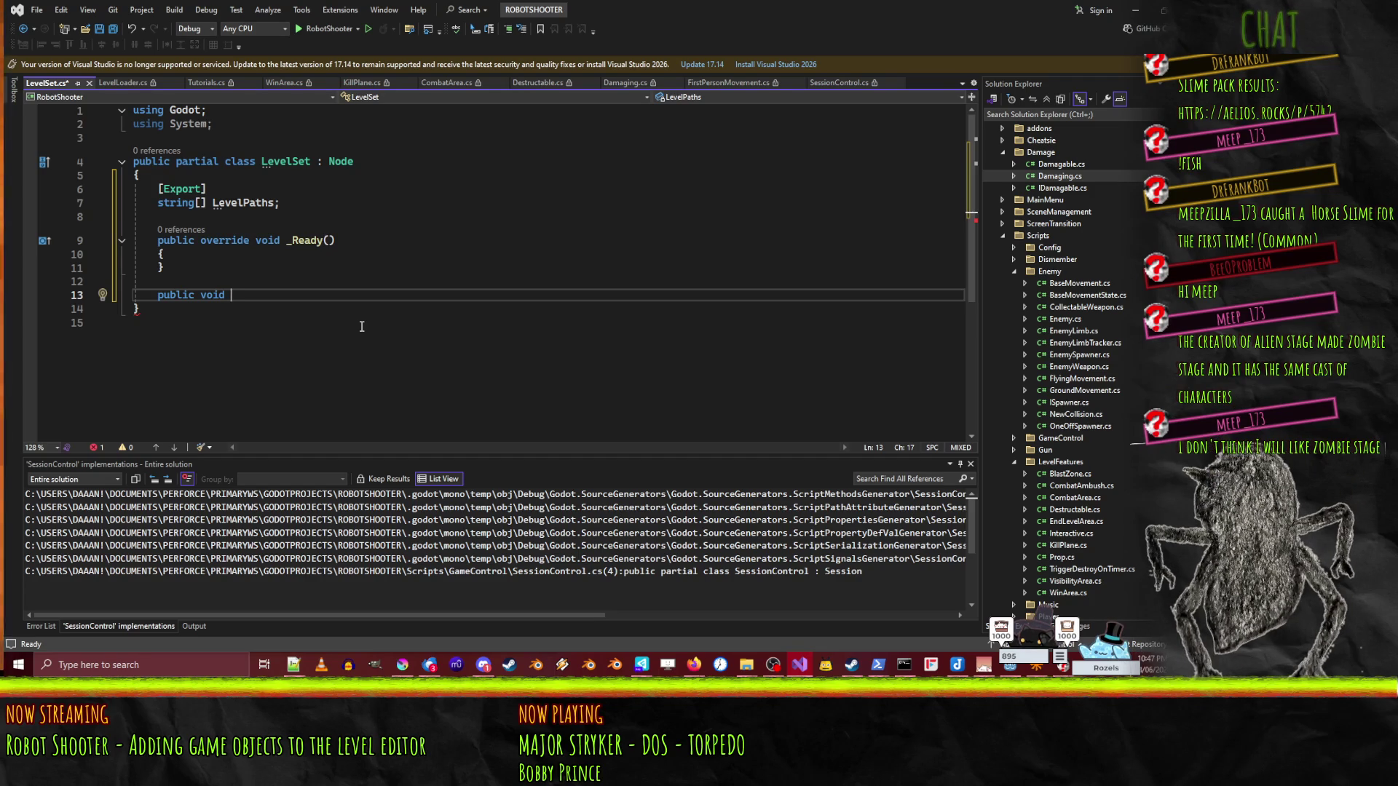
- Rewrite the new method header as 'private void OnWarp(string levelName)', then return to the Export line
{"action": "key", "text": "shift+Home"}
{"action": "type", "text": "private "}
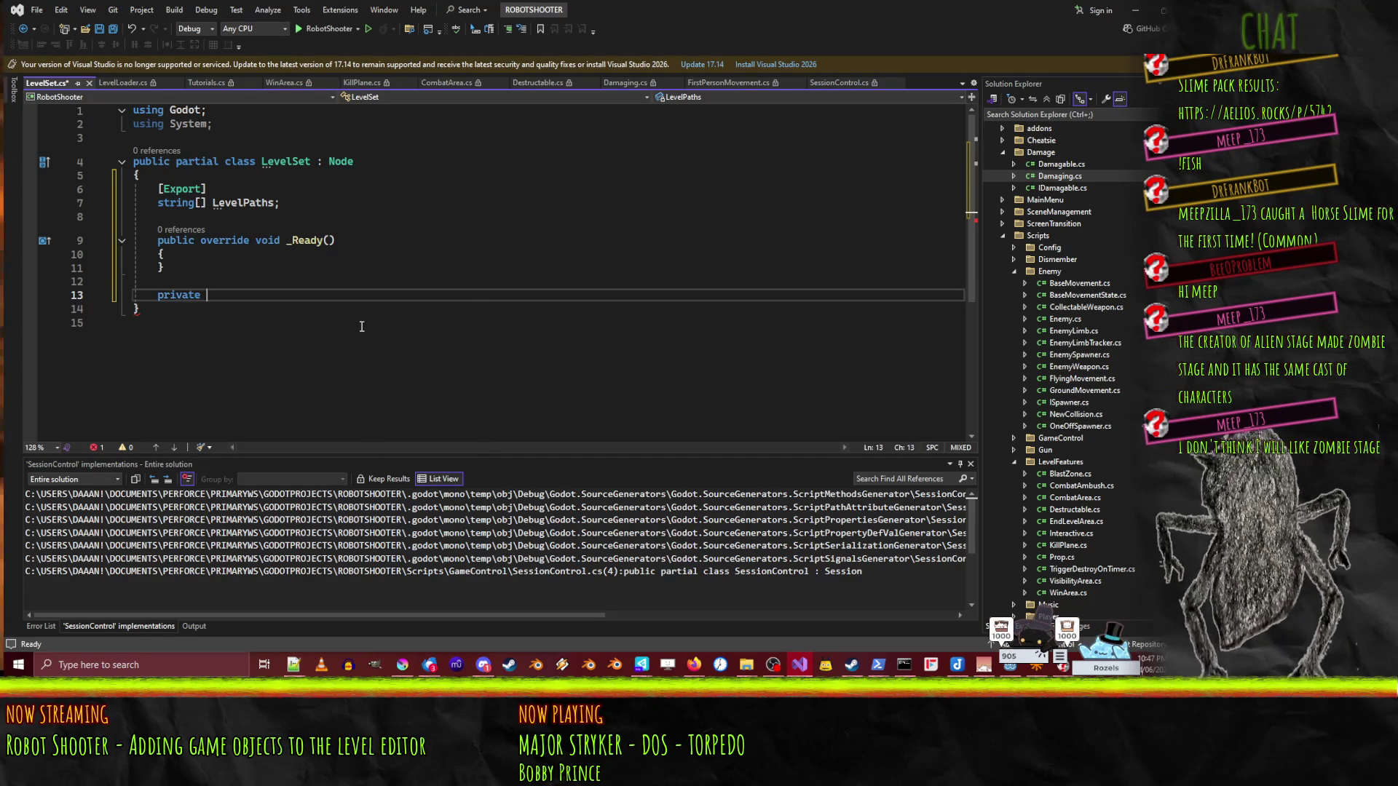
{"action": "type", "text": "void On"}
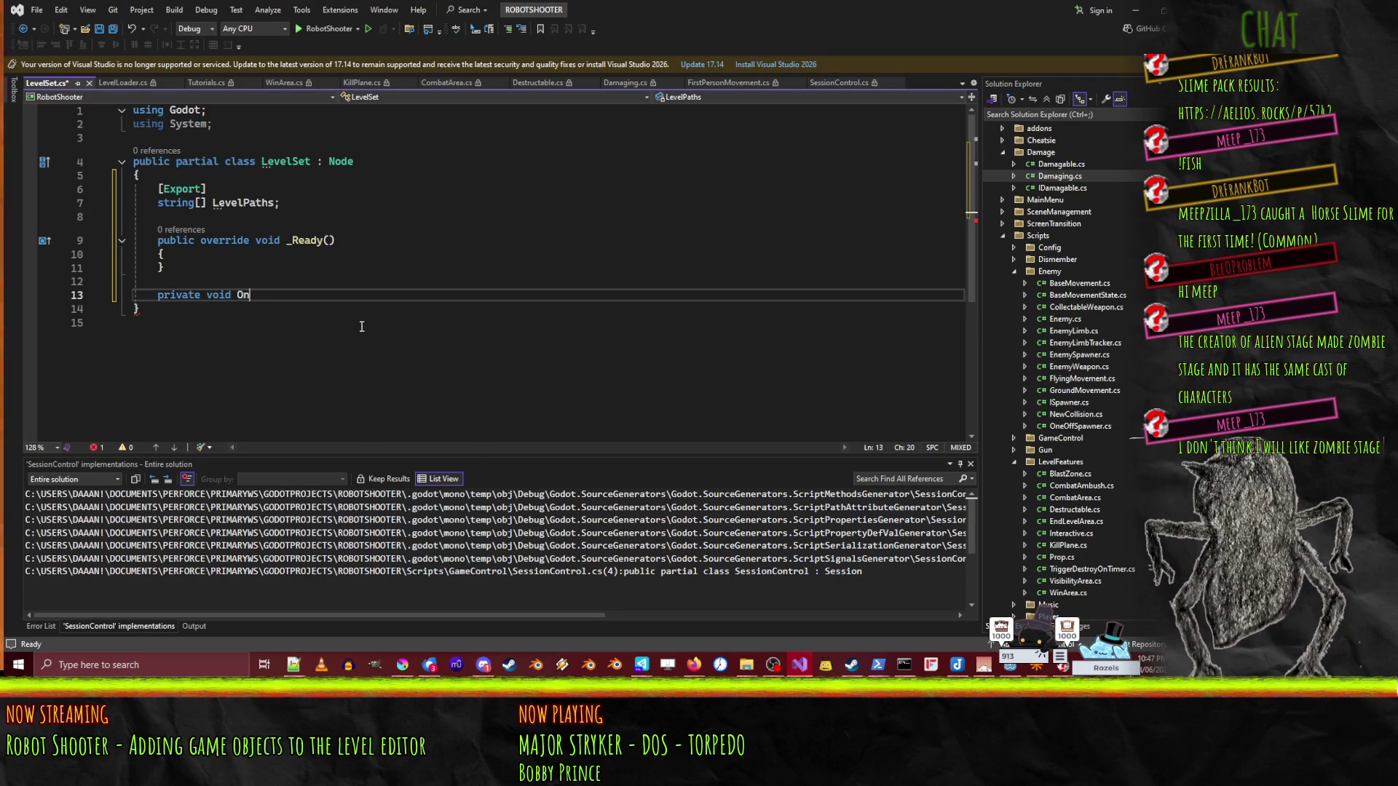
{"action": "type", "text": "Warp(string level"}
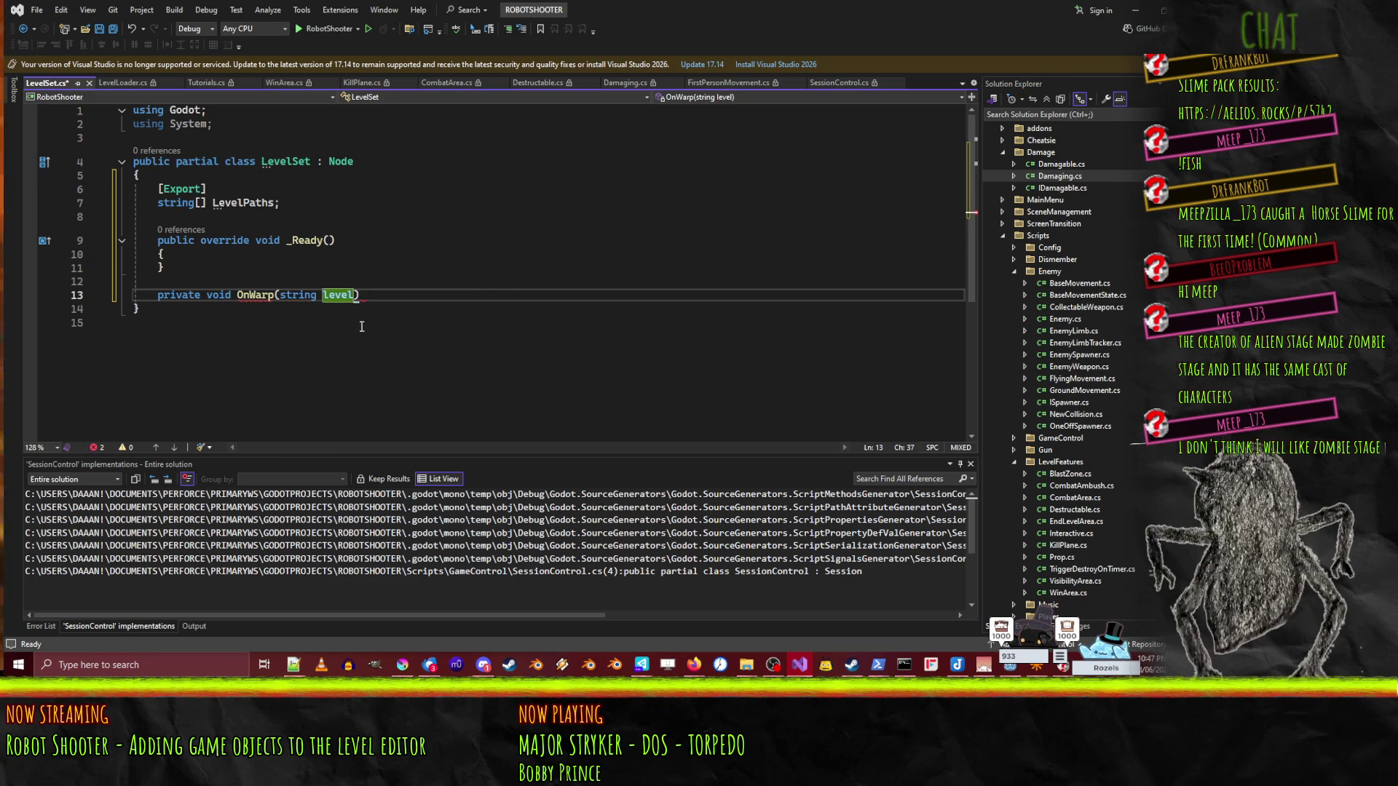
{"action": "type", "text": "Name"}
{"action": "key", "text": "Up"}
{"action": "key", "text": "Up"}
{"action": "key", "text": "Up"}
{"action": "key", "text": "Up"}
{"action": "key", "text": "Up"}
{"action": "key", "text": "Home"}
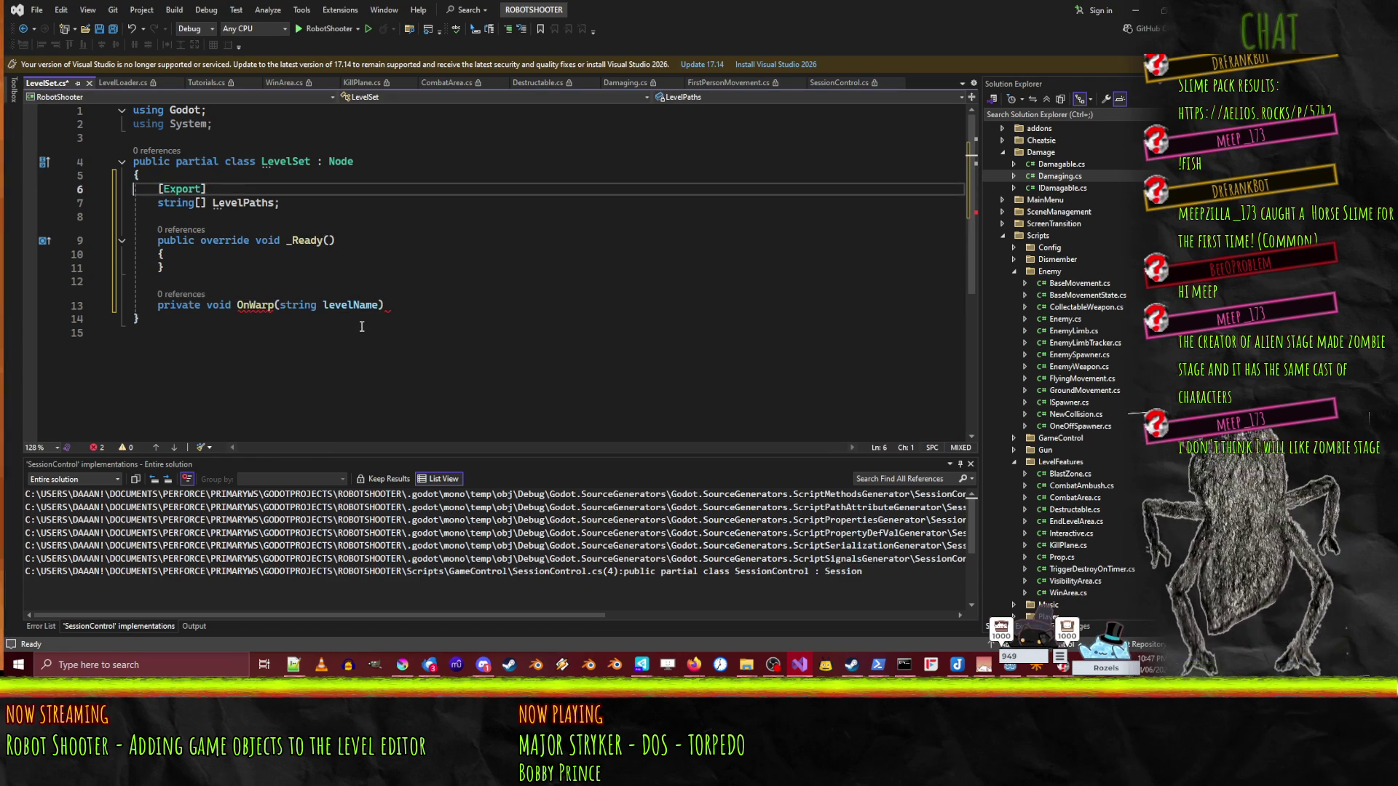
{"action": "key", "text": "Down"}
{"action": "key", "text": "Right"}
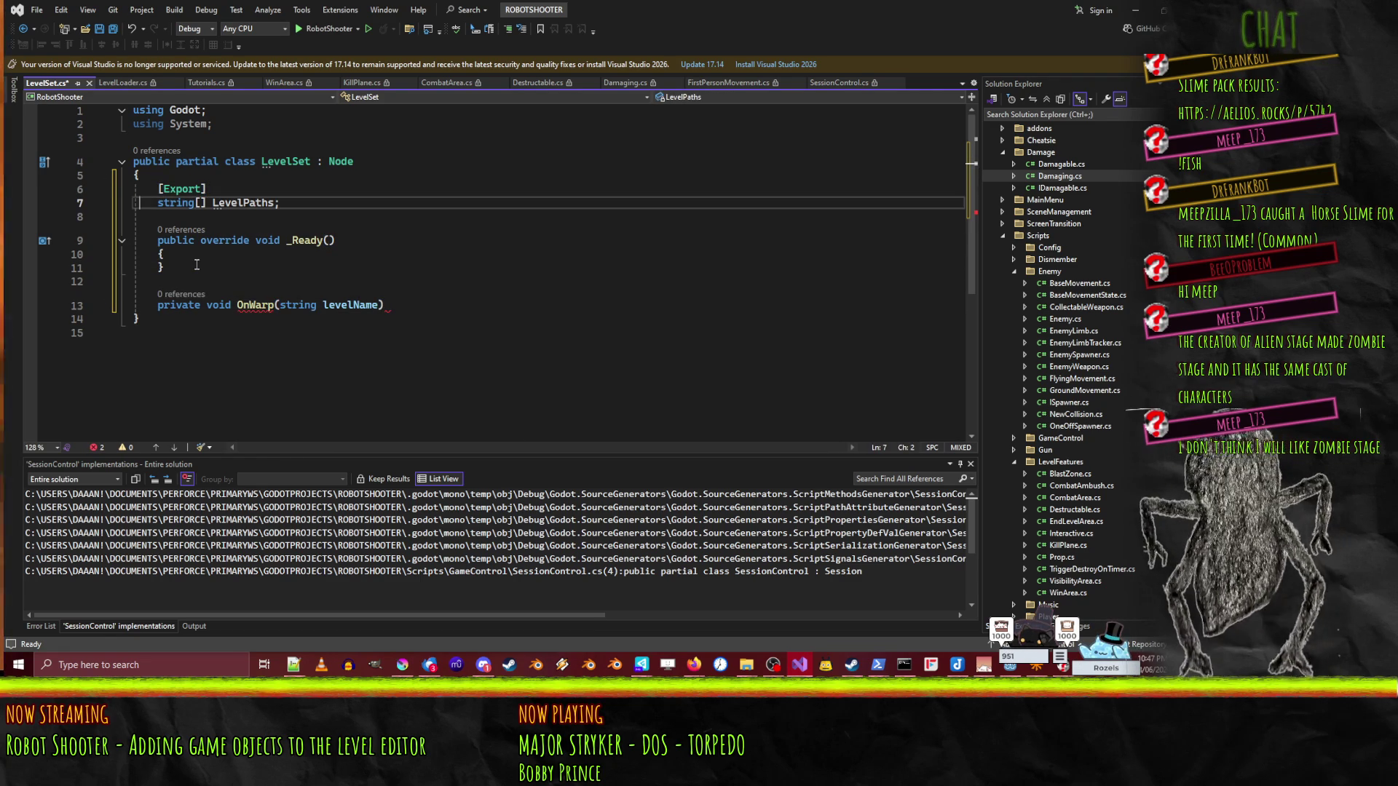
{"action": "key", "text": "Up"}
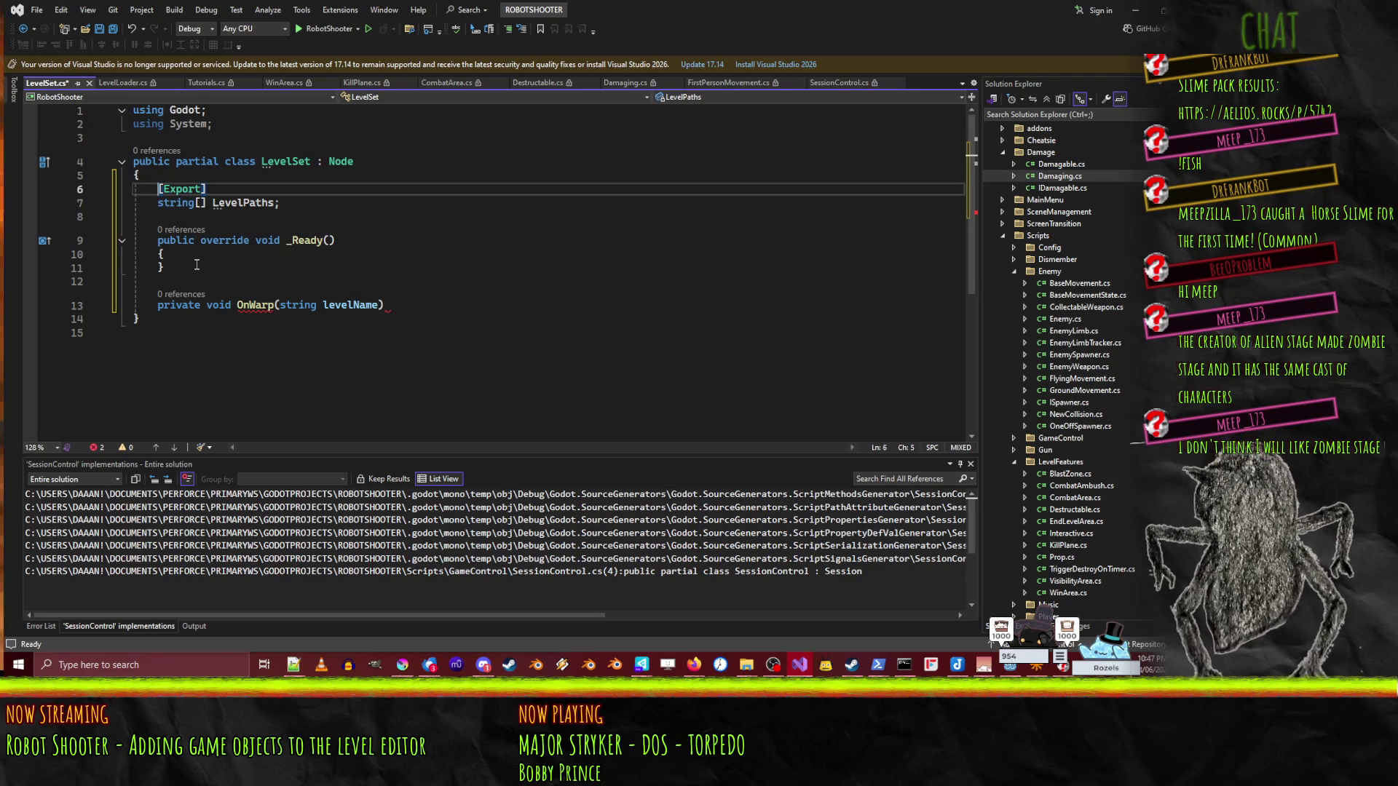
- Change the LevelPaths field type from string[] to Dictionary
{"action": "key", "text": "Down"}
{"action": "key", "text": "Right"}
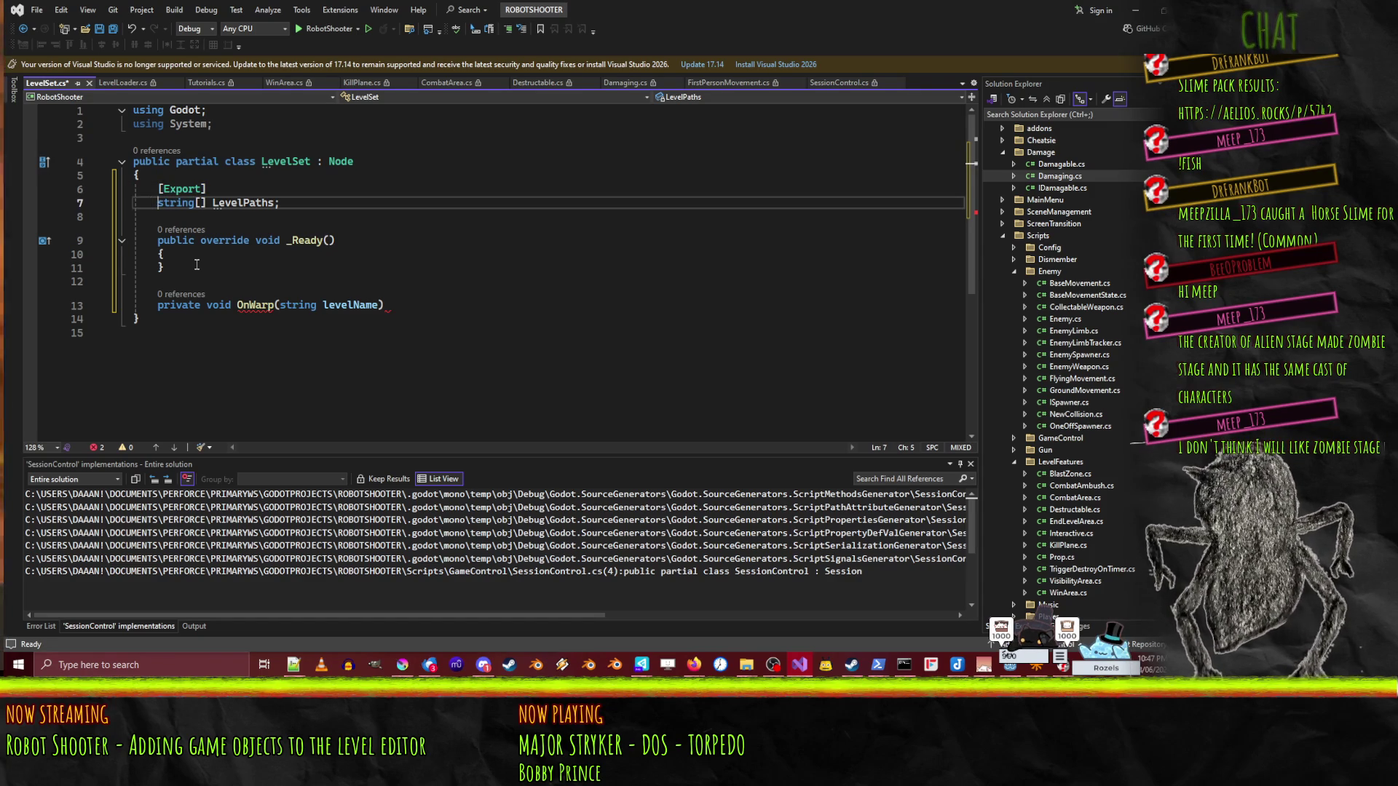
{"action": "key", "text": "Delete"}
{"action": "key", "text": "Delete"}
{"action": "key", "text": "Delete"}
{"action": "type", "text": "dic"}
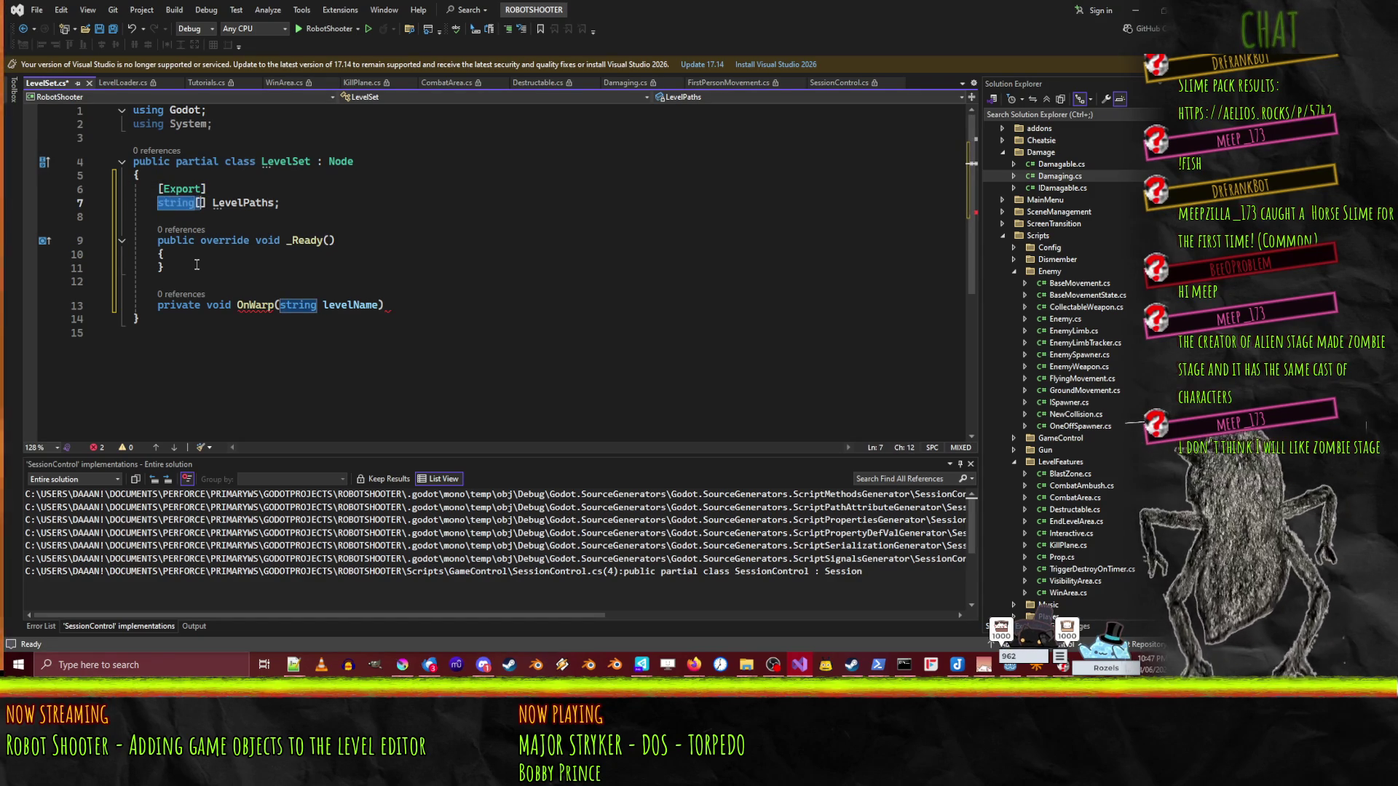
{"action": "type", "text": "tio"}
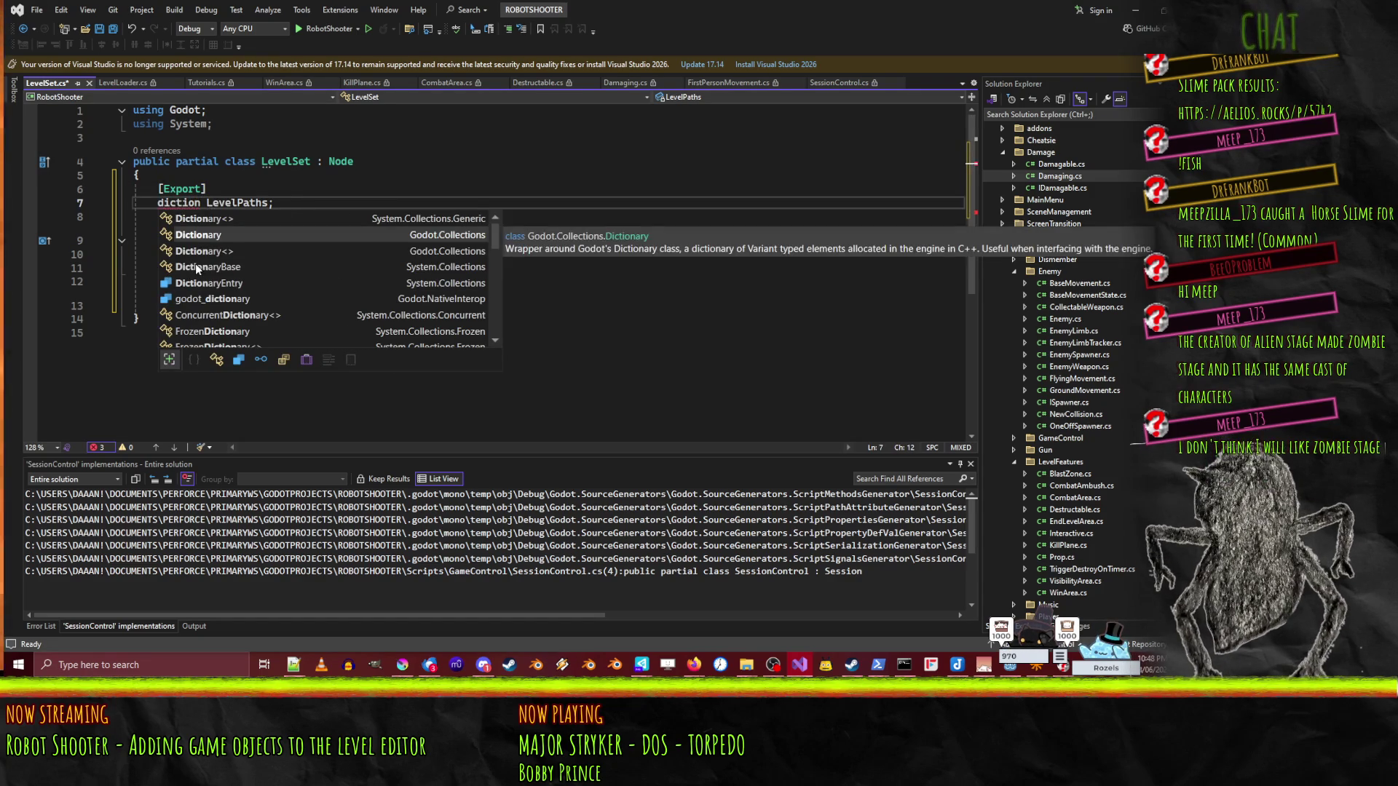
{"action": "key", "text": "Tab"}
- Give OnWarp a braced body containing a LevelPaths[levelName] lookup
{"action": "key", "text": "Down"}
{"action": "key", "text": "Down"}
{"action": "key", "text": "Down"}
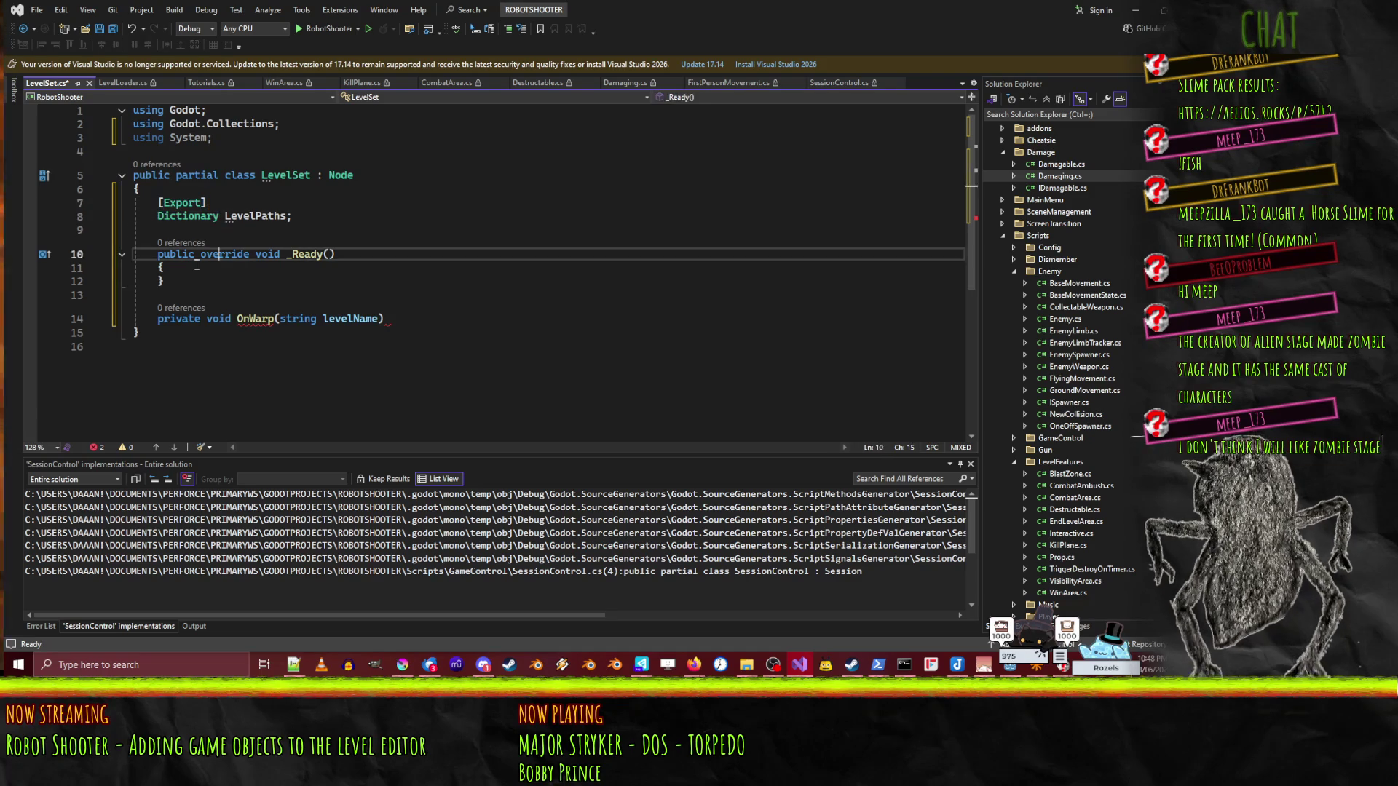
{"action": "key", "text": "Up"}
{"action": "key", "text": "End"}
{"action": "key", "text": "Return"}
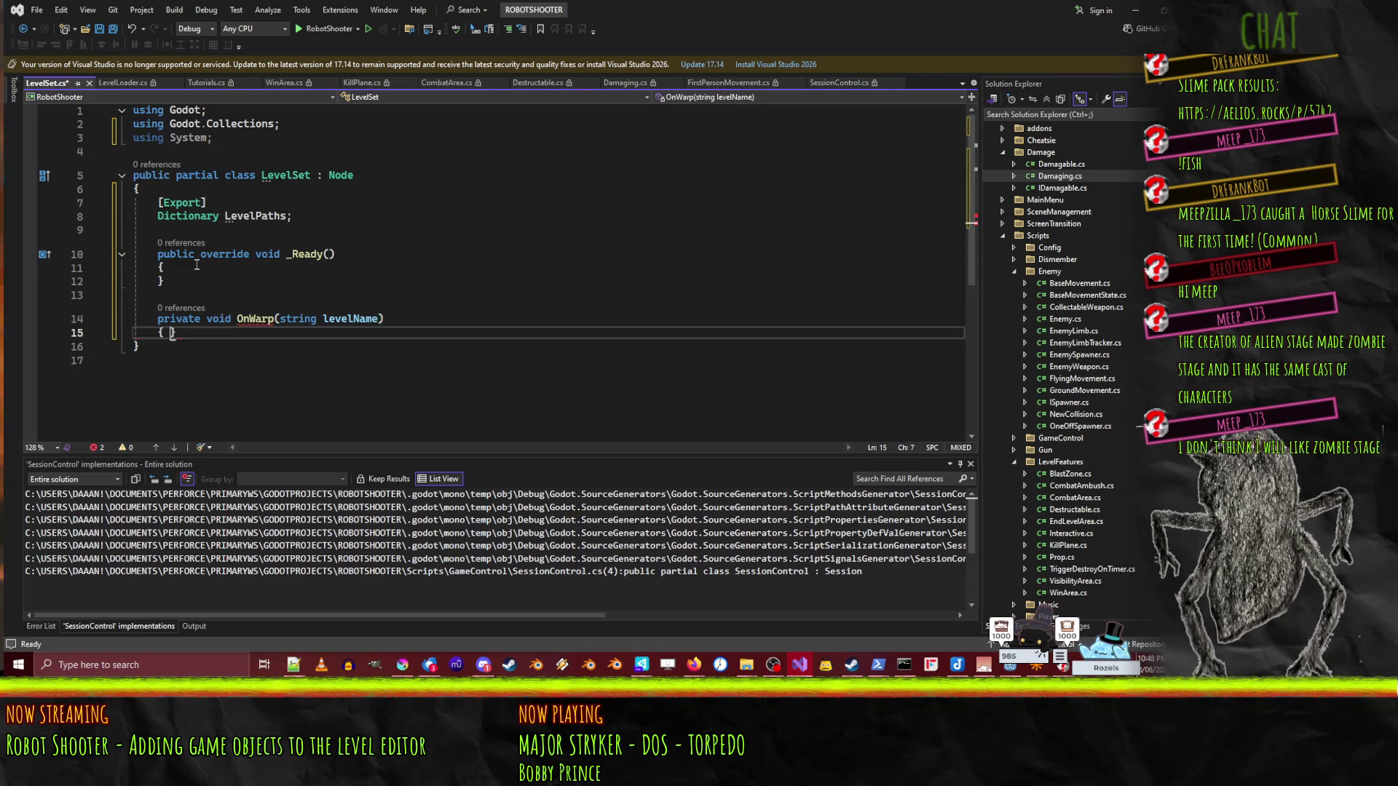
{"action": "type", "text": "{"}
{"action": "key", "text": "Return"}
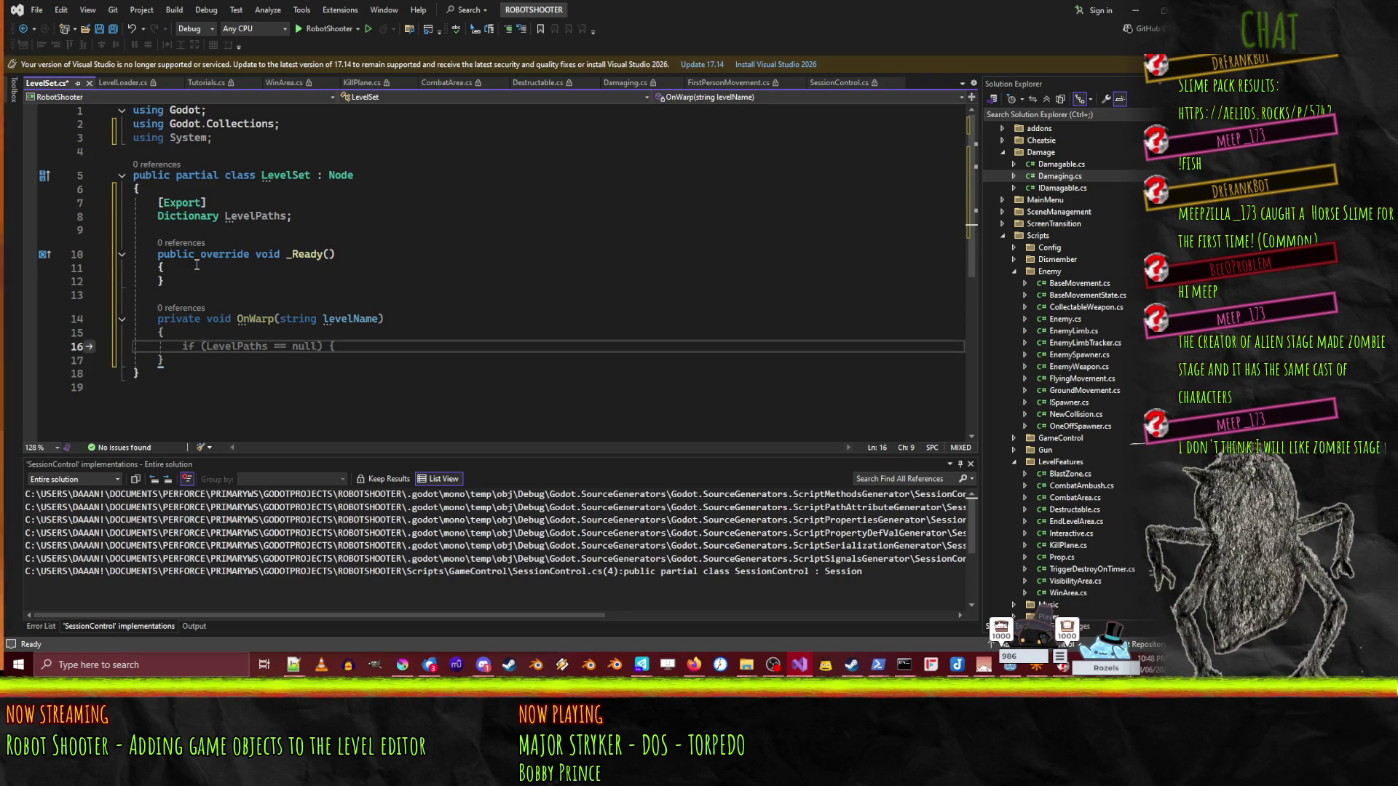
{"action": "type", "text": "Lev"}
{"action": "key", "text": "Tab"}
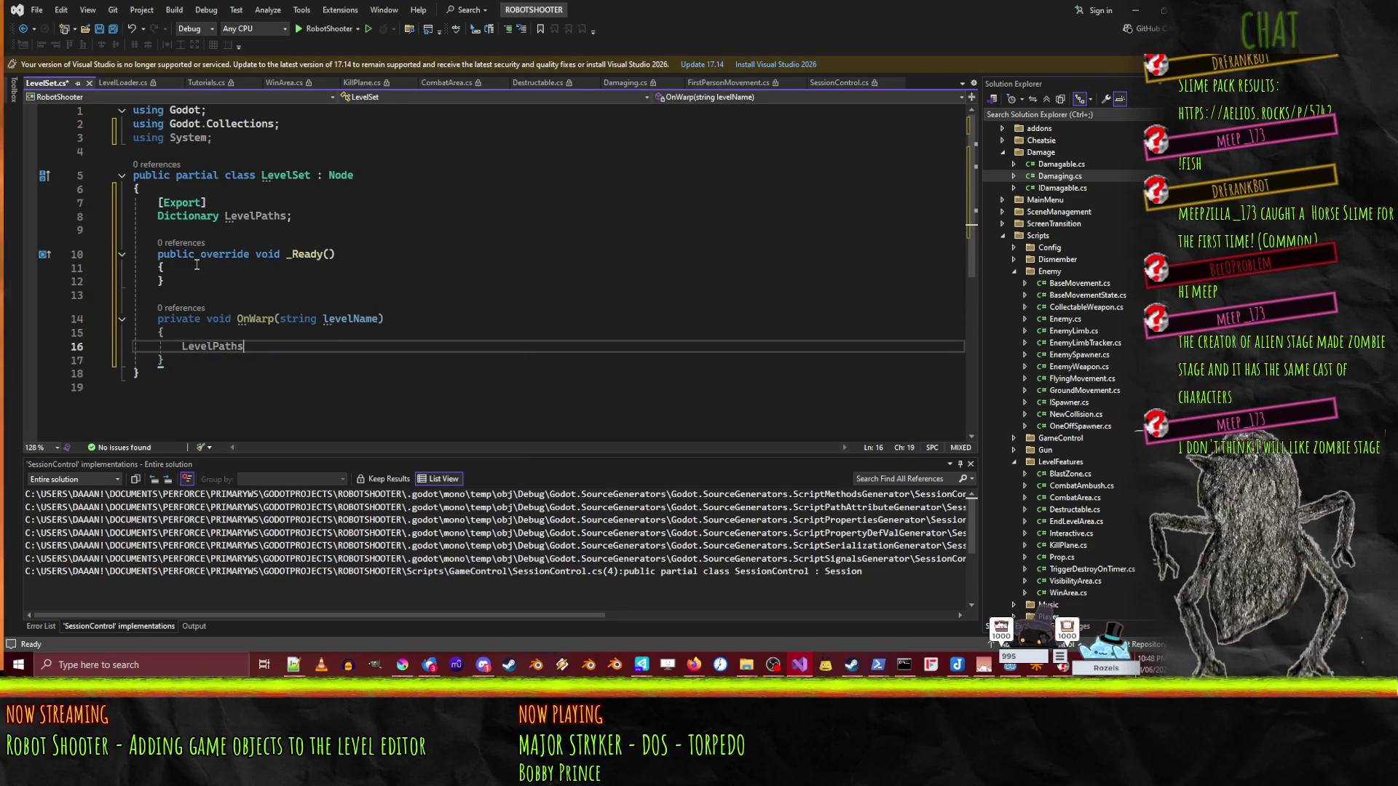
{"action": "type", "text": "[lvel"}
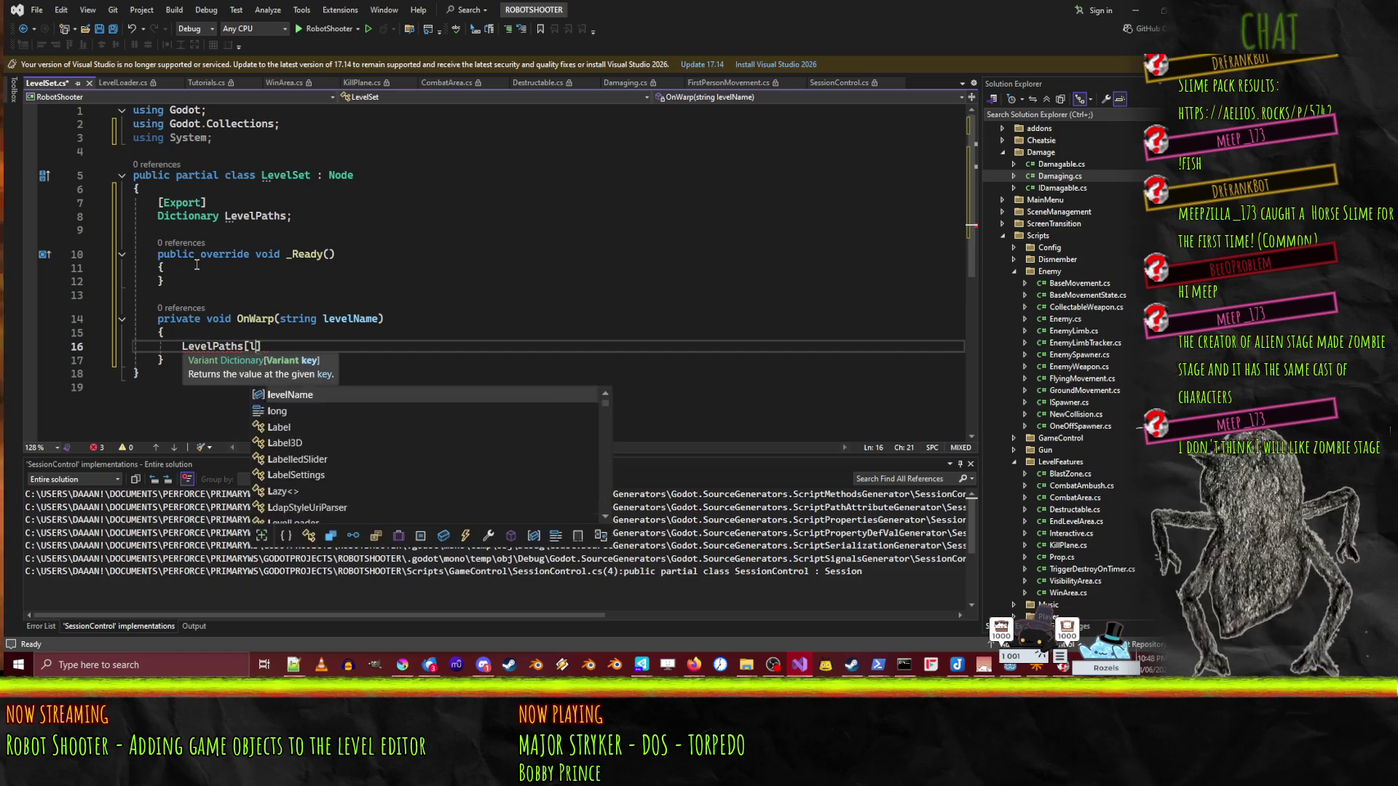
{"action": "type", "text": "ln"}
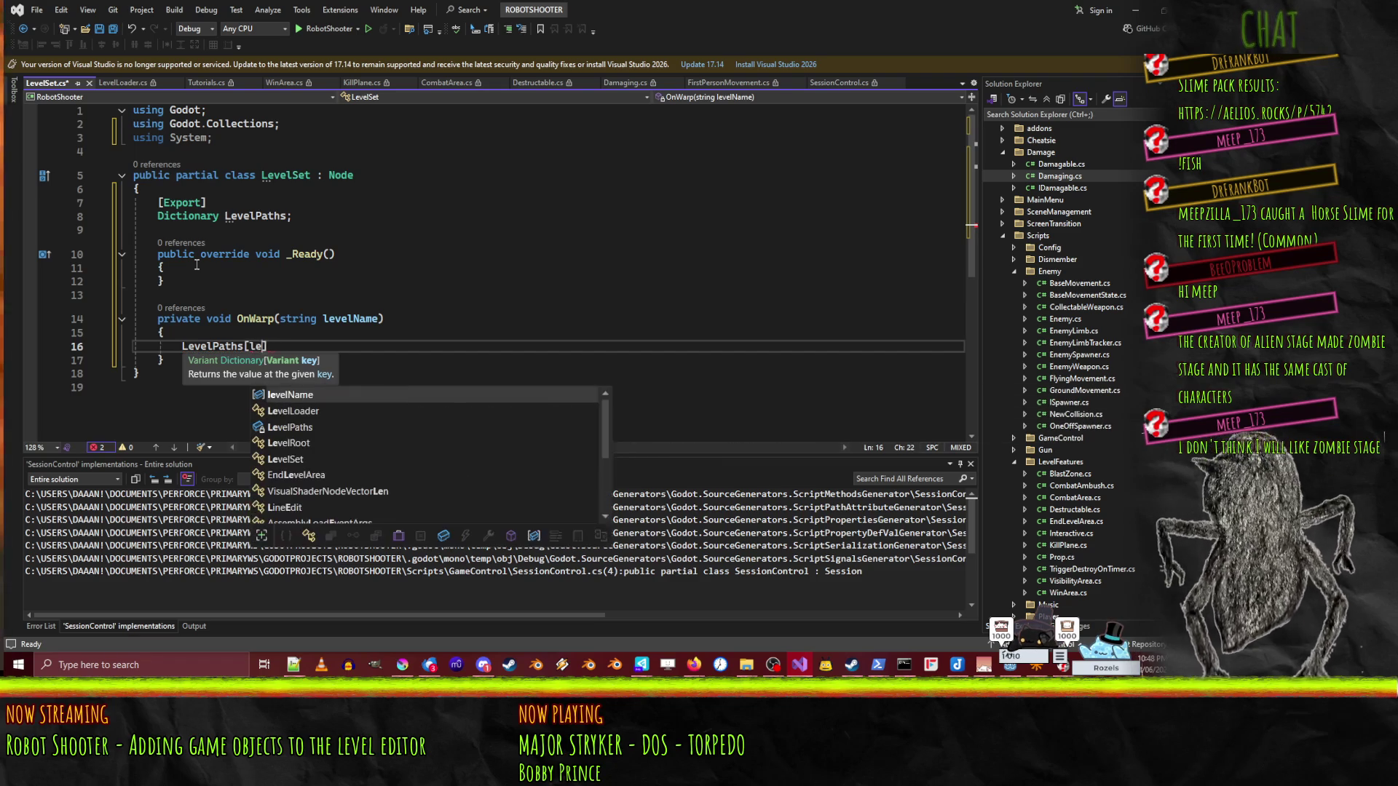
{"action": "key", "text": "Tab"}
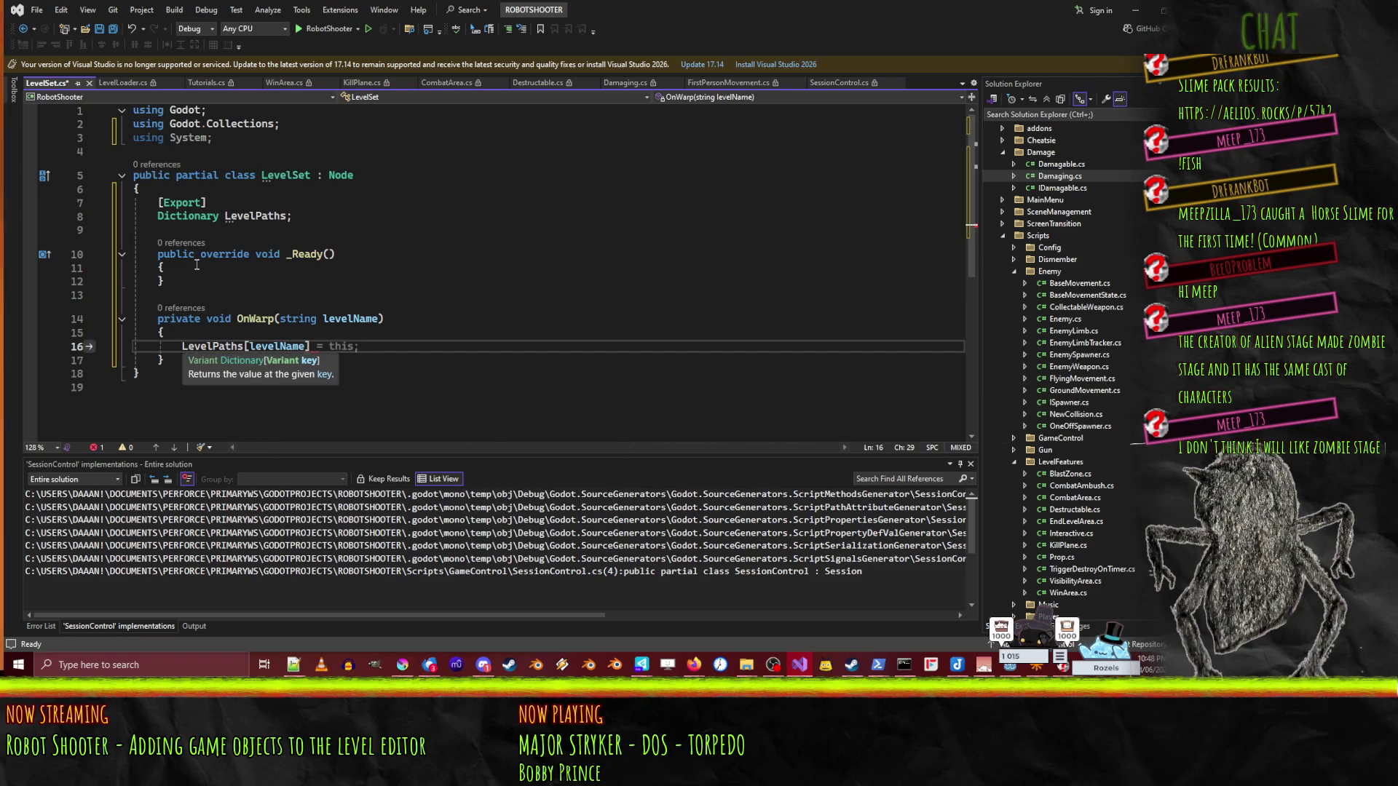
- Wrap the lookup in an if (LevelPaths.ContainsKey(levelName)) block
{"action": "key", "text": "Home"}
{"action": "key", "text": "Left"}
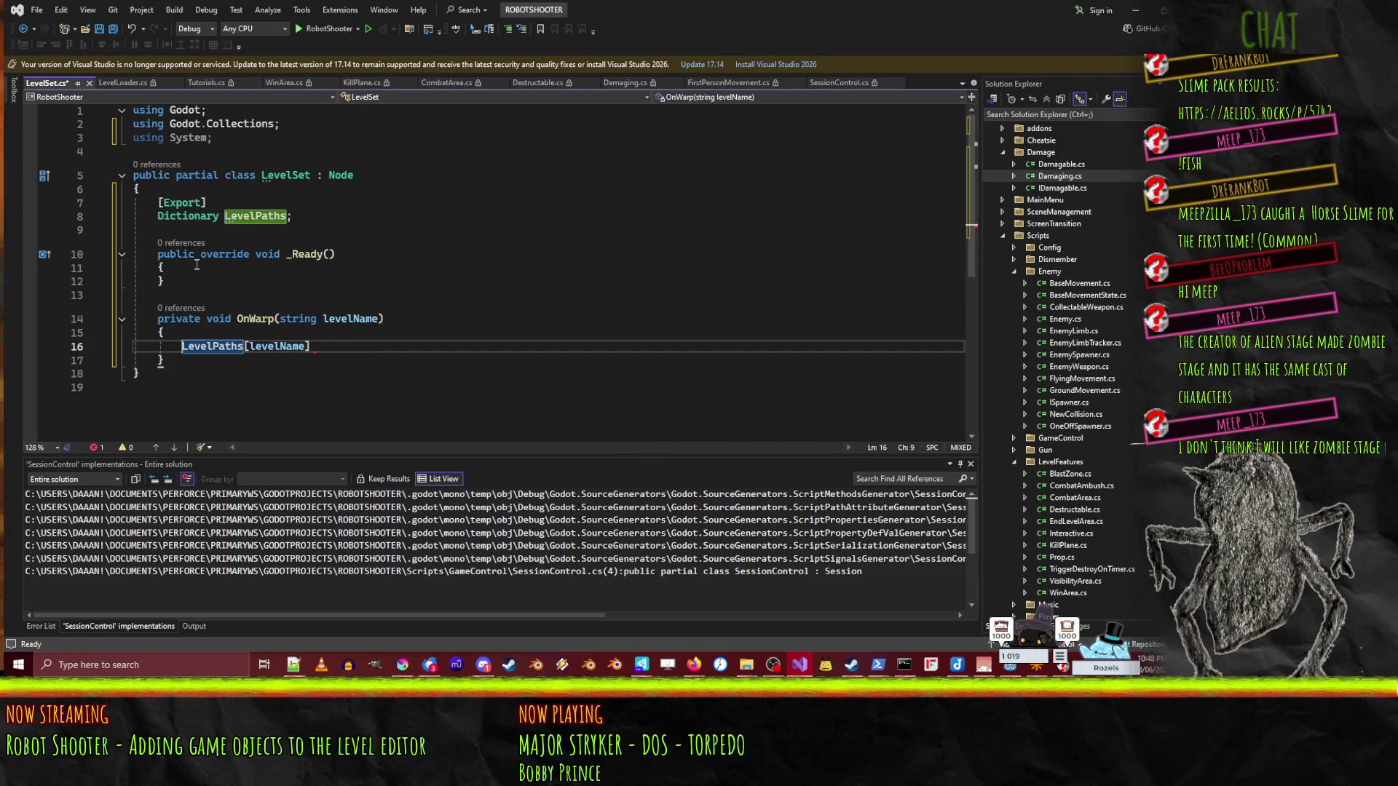
{"action": "type", "text": "if("}
{"action": "key", "text": "Right"}
{"action": "key", "text": "Right"}
{"action": "key", "text": "Right"}
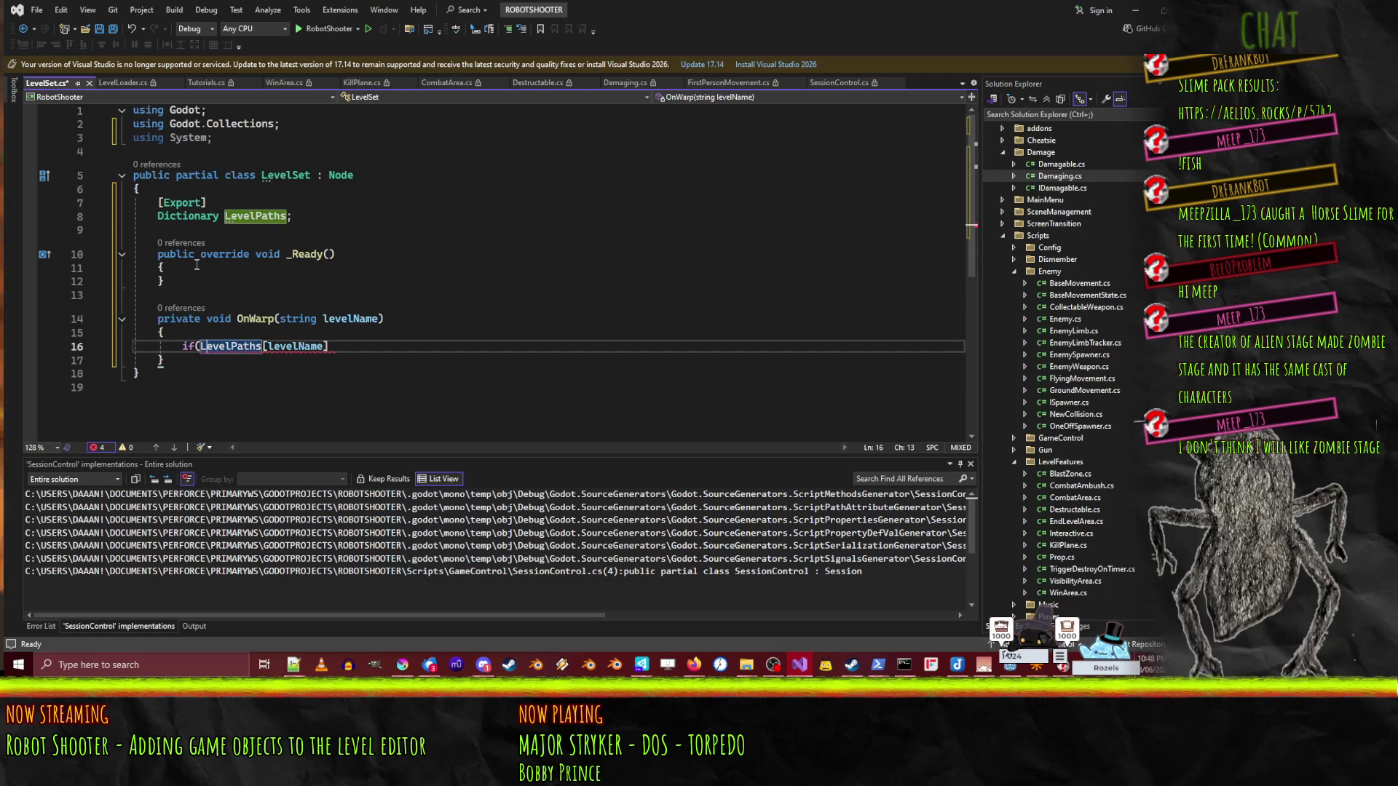
{"action": "key", "text": "Right"}
{"action": "key", "text": "Right"}
{"action": "key", "text": "Right"}
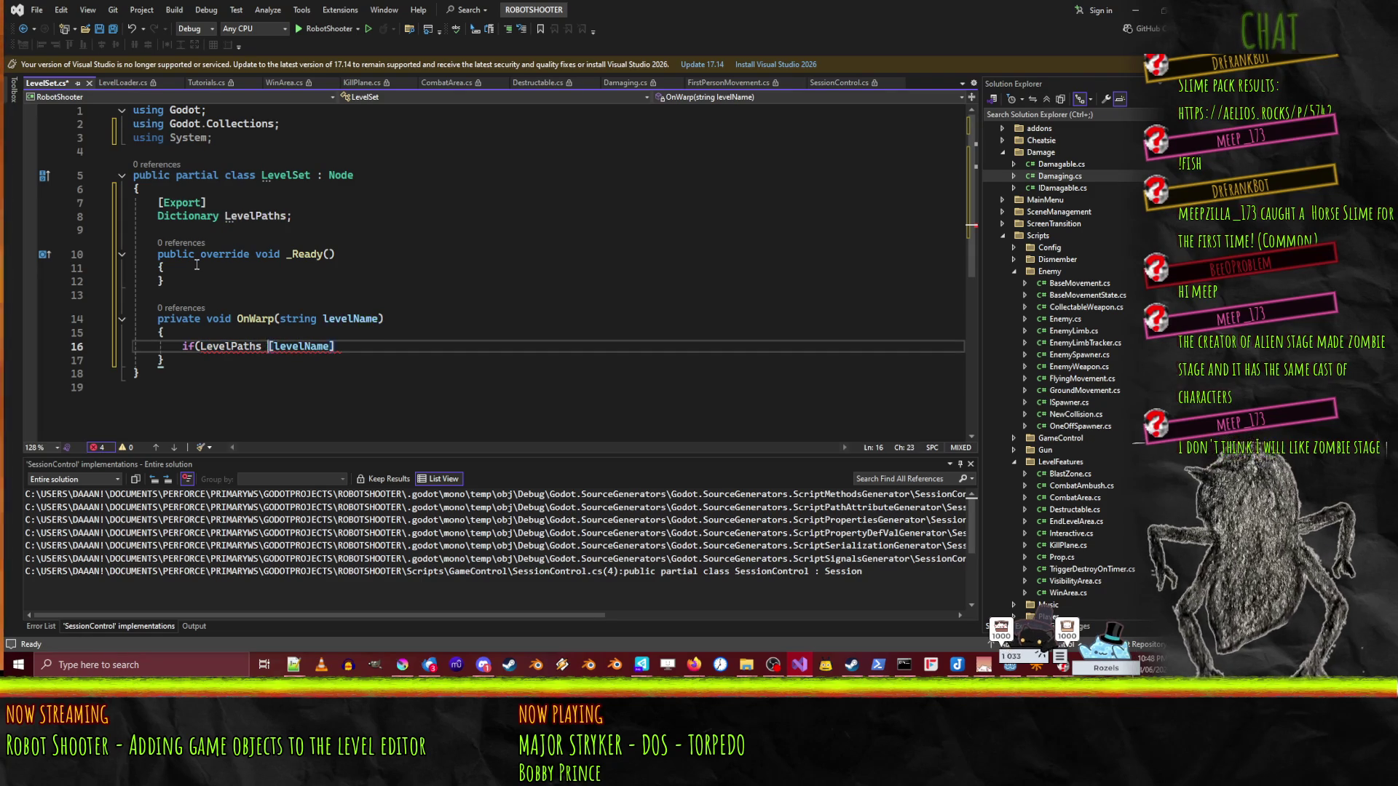
{"action": "type", "text": ".ke"}
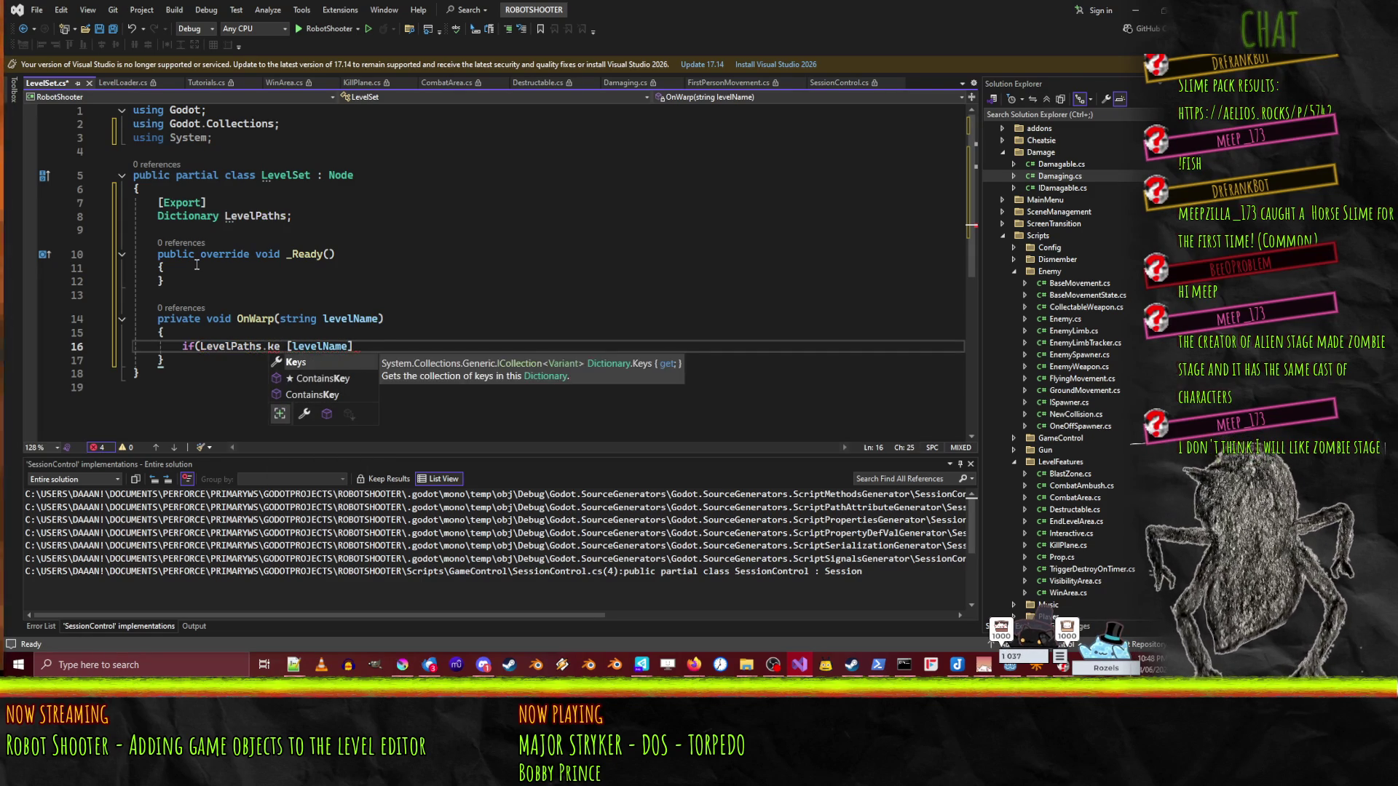
{"action": "key", "text": "Tab"}
{"action": "type", "text": "(level"}
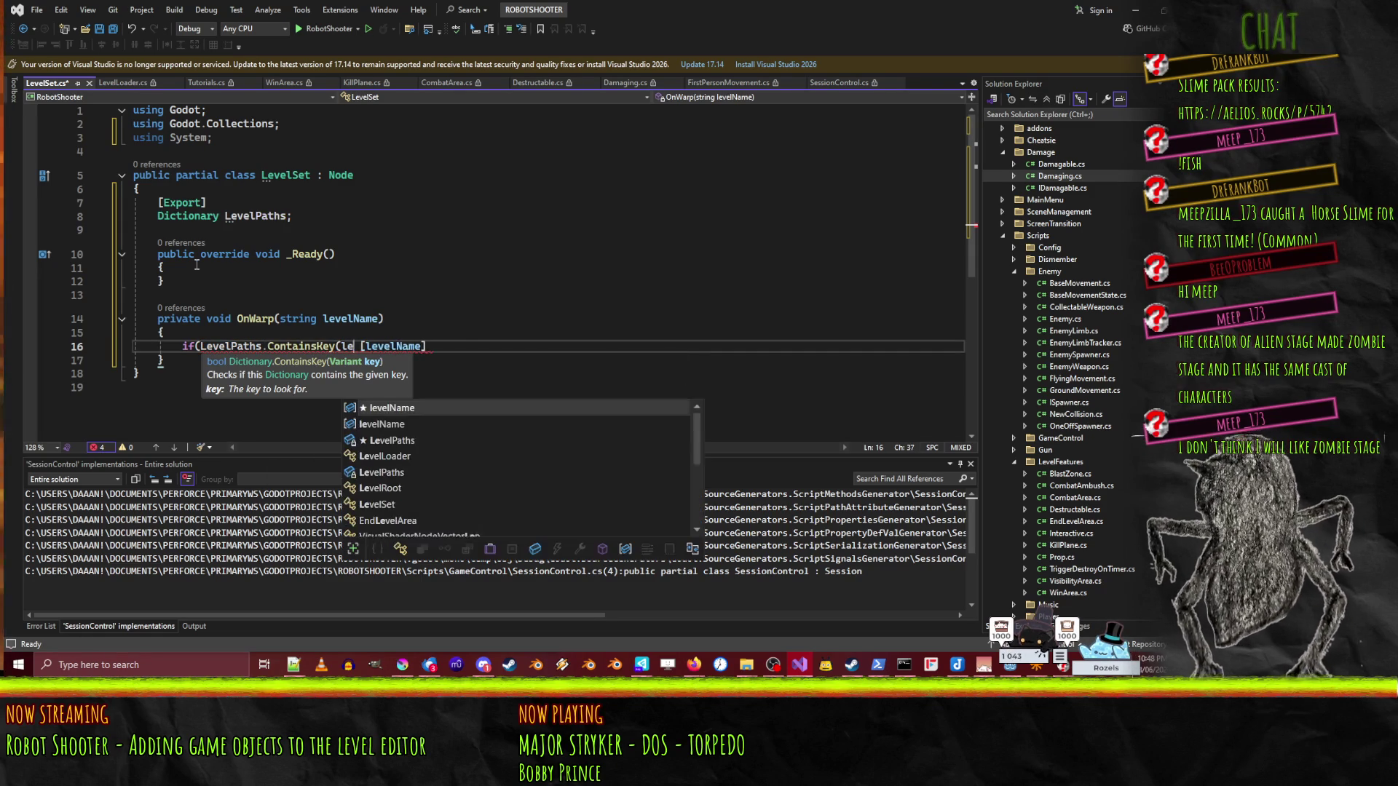
{"action": "key", "text": "Tab"}
{"action": "type", "text": ") {"}
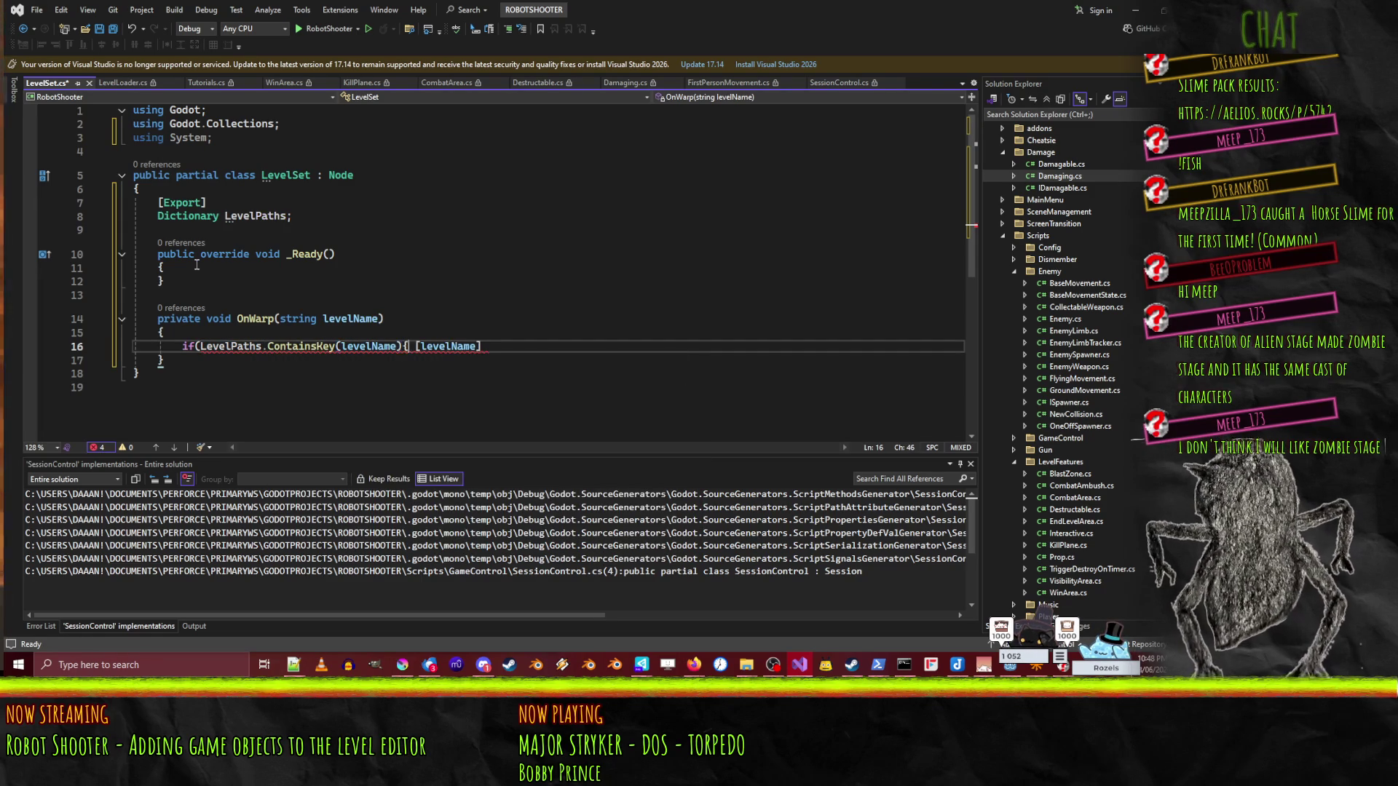
{"action": "key", "text": "Return"}
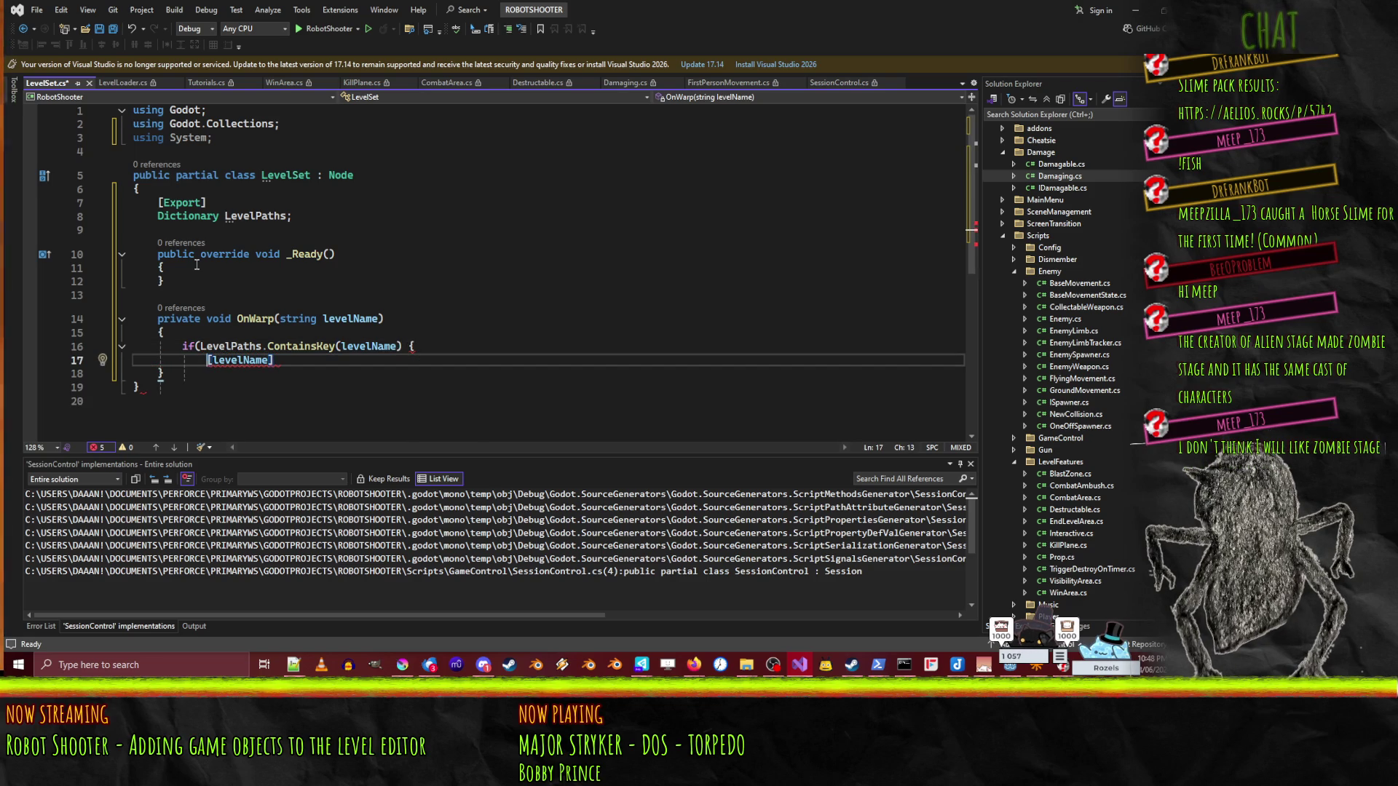
- Fix the statement inside the if body to a LevelPaths lookup ending with a semicolon
{"action": "type", "text": "LevelLoader"}
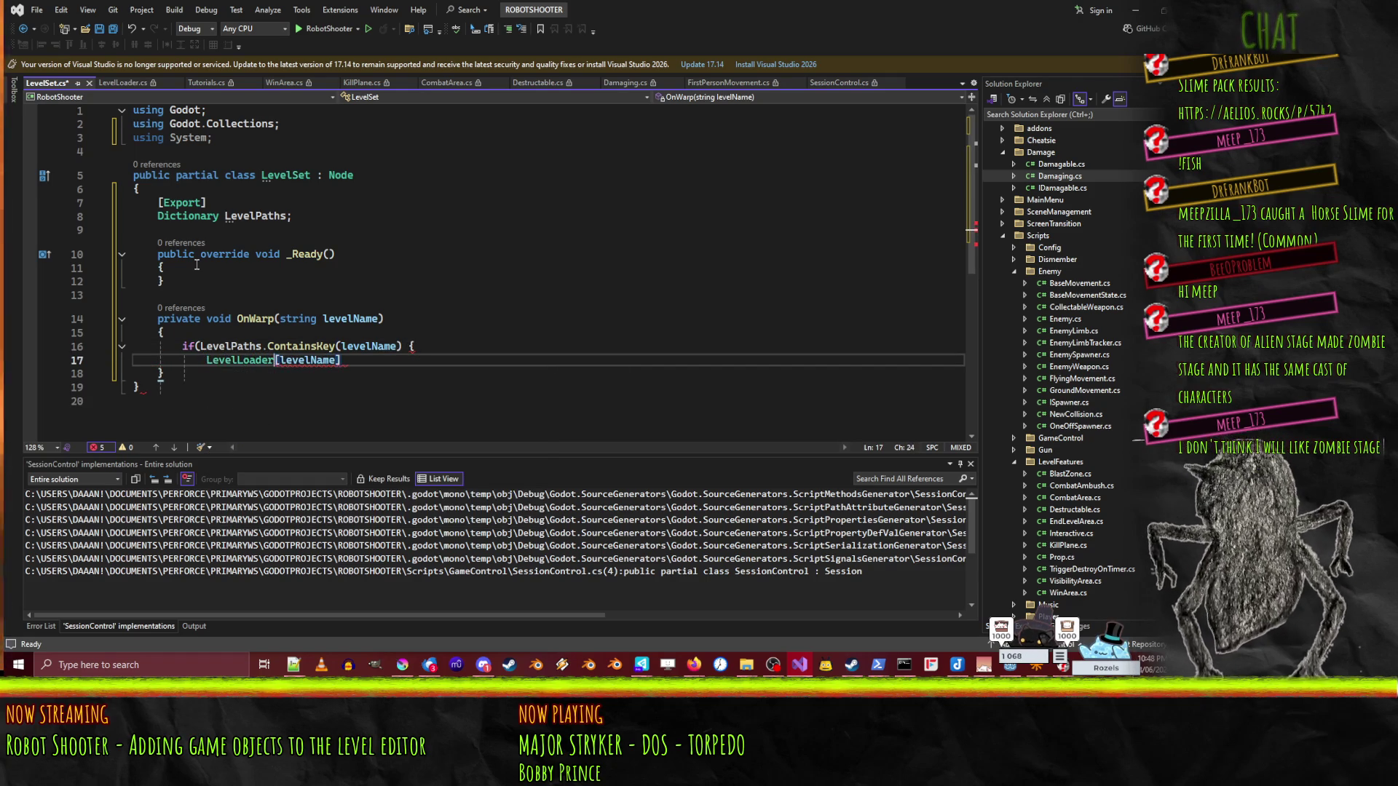
{"action": "left_click", "coordinate": [233, 348]}
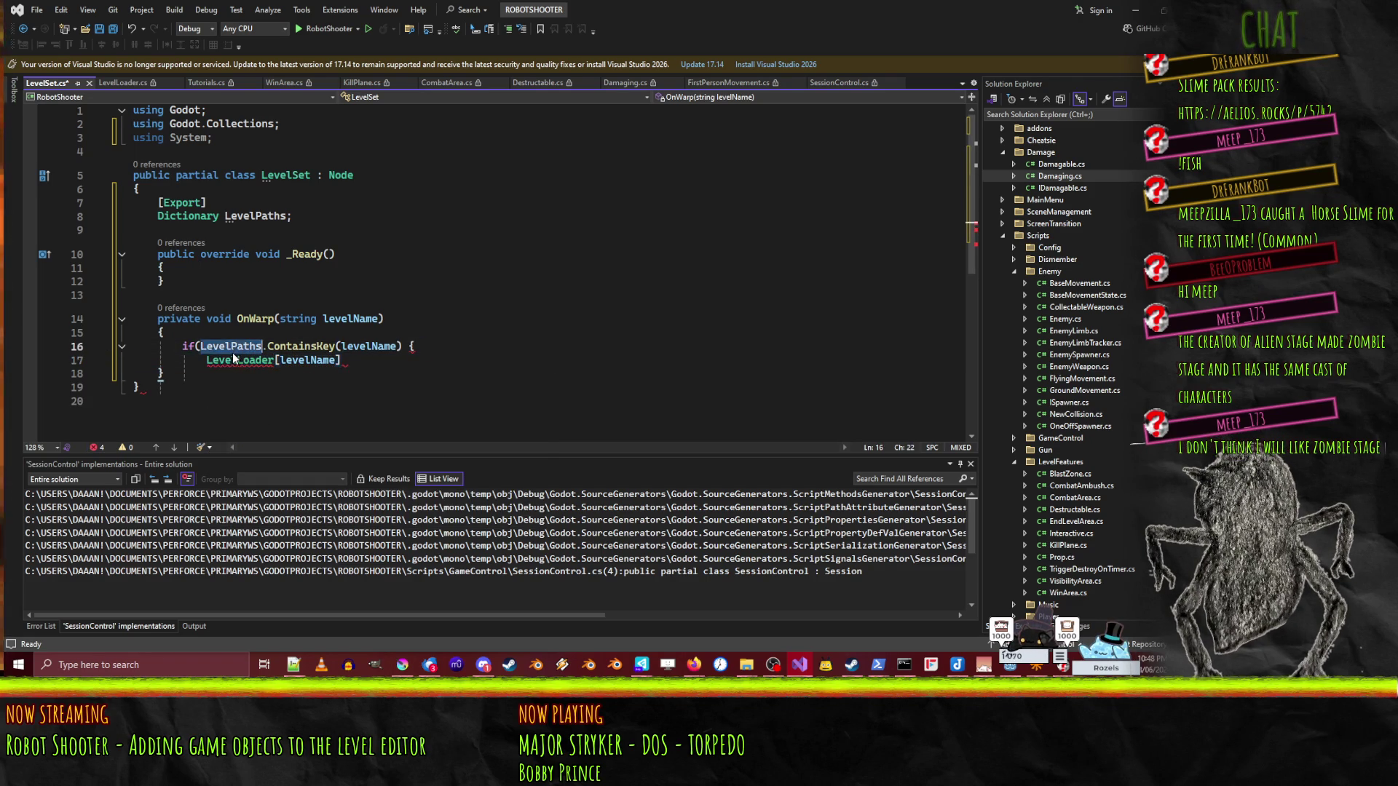
{"action": "left_click", "coordinate": [217, 373]}
{"action": "double_click", "coordinate": [240, 359]}
{"action": "type", "text": "LevelPaths."}
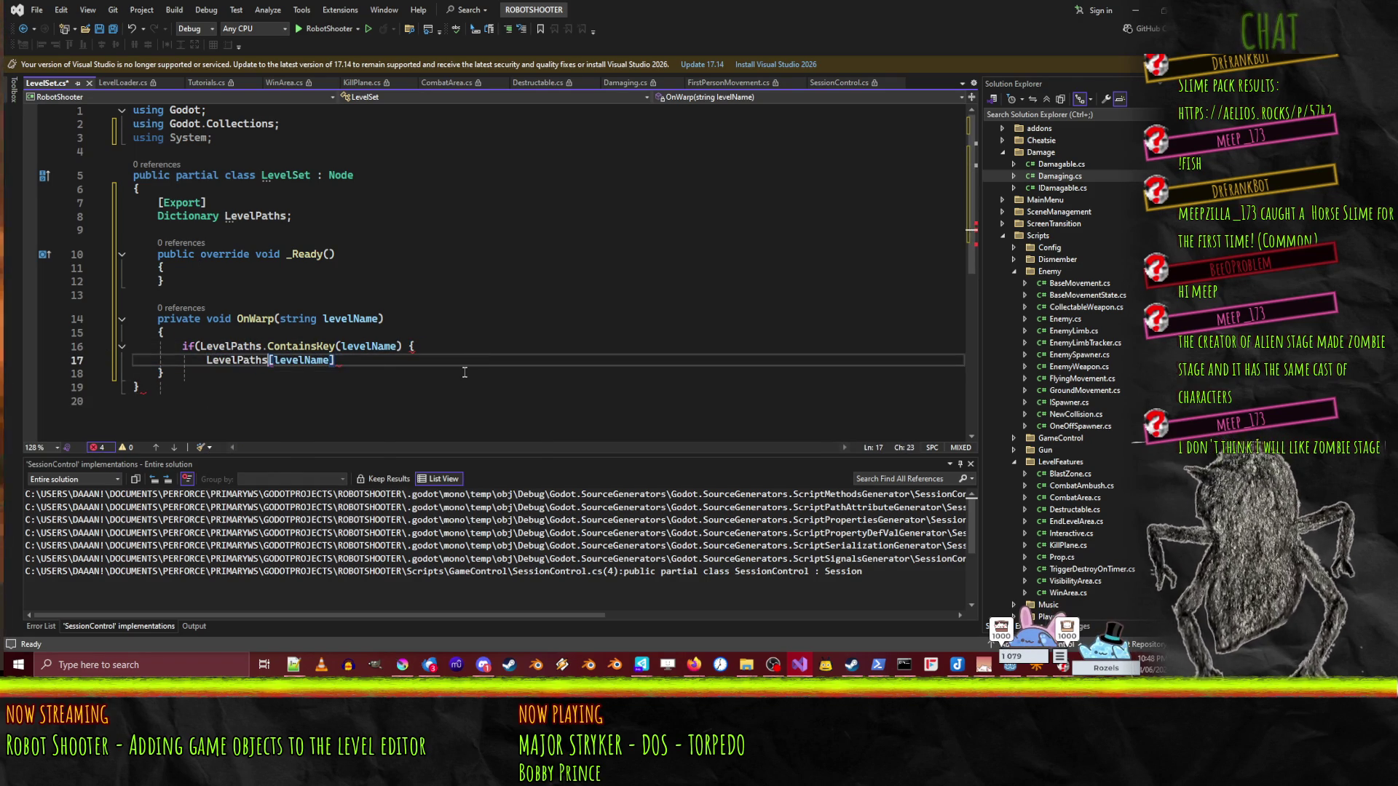
{"action": "key", "text": "shift+End"}
{"action": "type", "text": ";"}
{"action": "key", "text": "Down"}
{"action": "key", "text": "End"}
- Add an empty else block and put the if block's opening brace on its own line
{"action": "key", "text": "Return"}
{"action": "type", "text": "else "}
{"action": "type", "text": "{"}
{"action": "key", "text": "Return"}
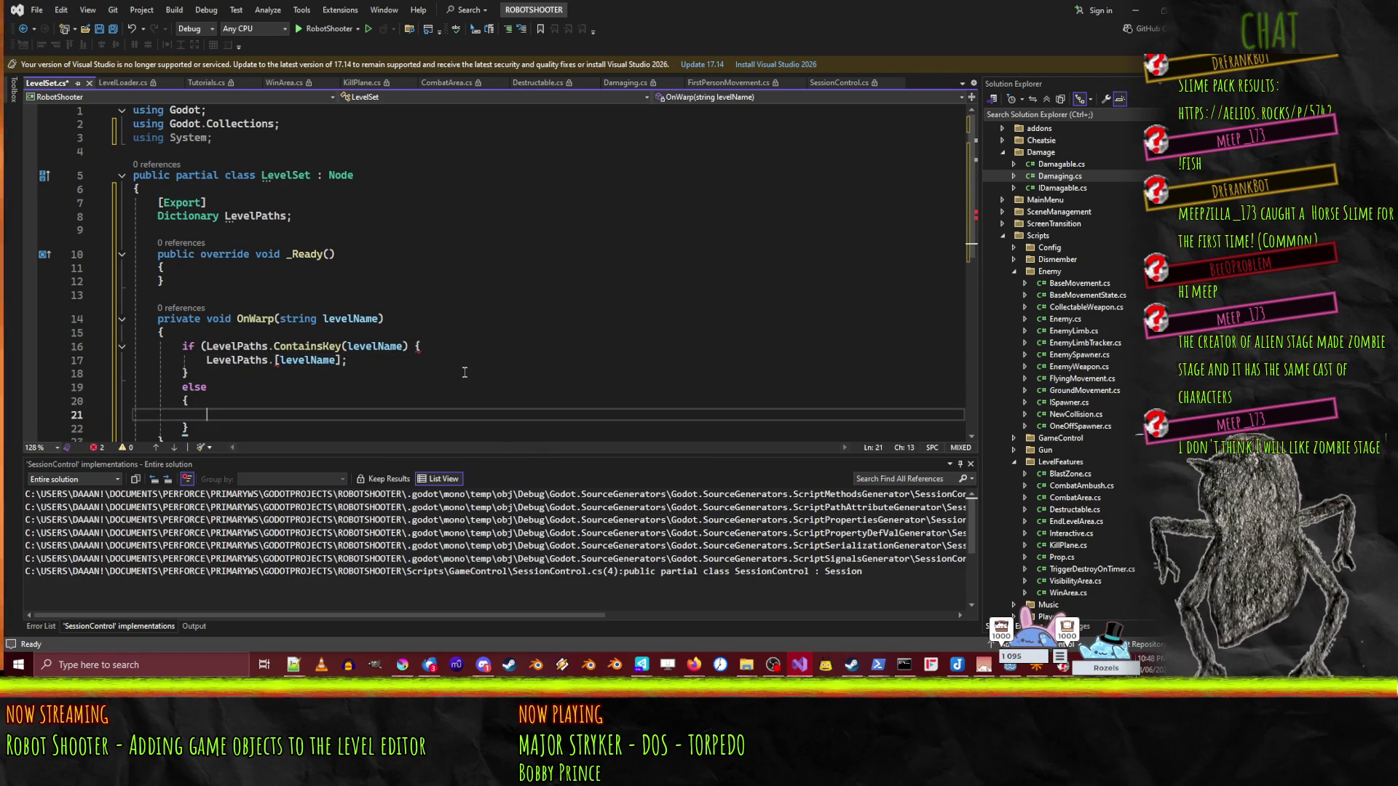
{"action": "left_click", "coordinate": [413, 346]}
{"action": "key", "text": "BackSpace"}
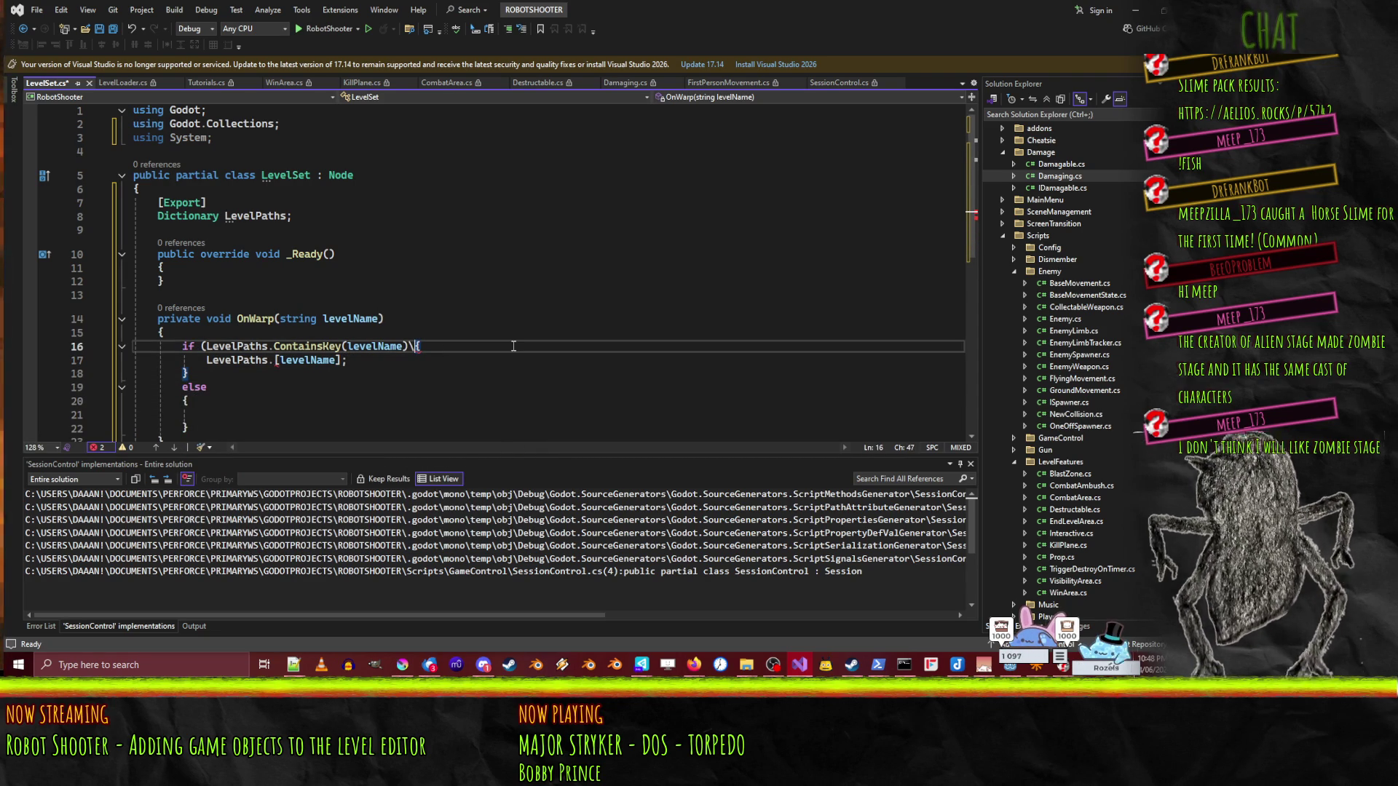
{"action": "key", "text": "Return"}
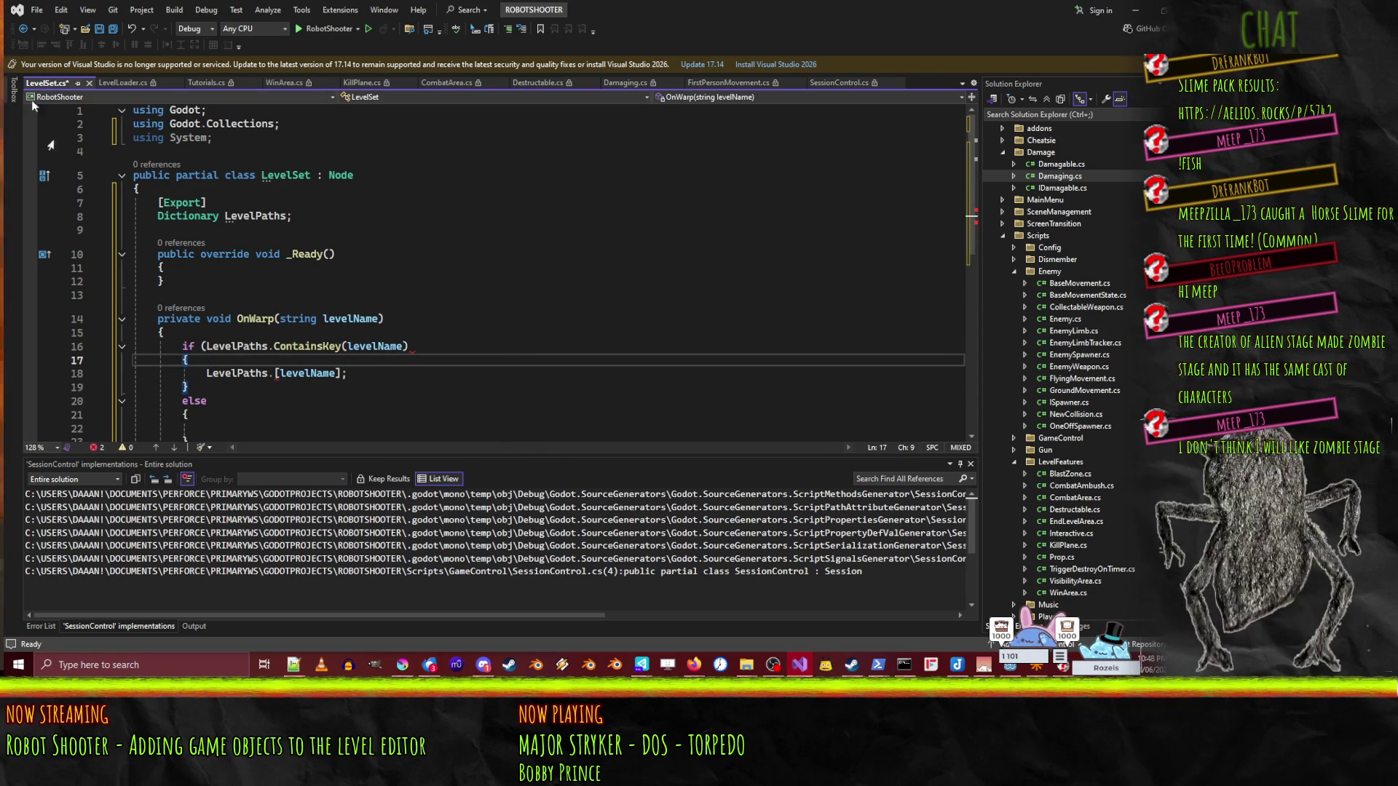
{"action": "left_click", "coordinate": [447, 345]}
- Add ConsoleUi.Instance.RegisterCommand("again", OnWarp); as the first line of _Ready
{"action": "type", "text": ")"}
{"action": "key", "text": "Up"}
{"action": "key", "text": "Up"}
{"action": "key", "text": "Up"}
{"action": "key", "text": "Return"}
{"action": "type", "text": "Console"}
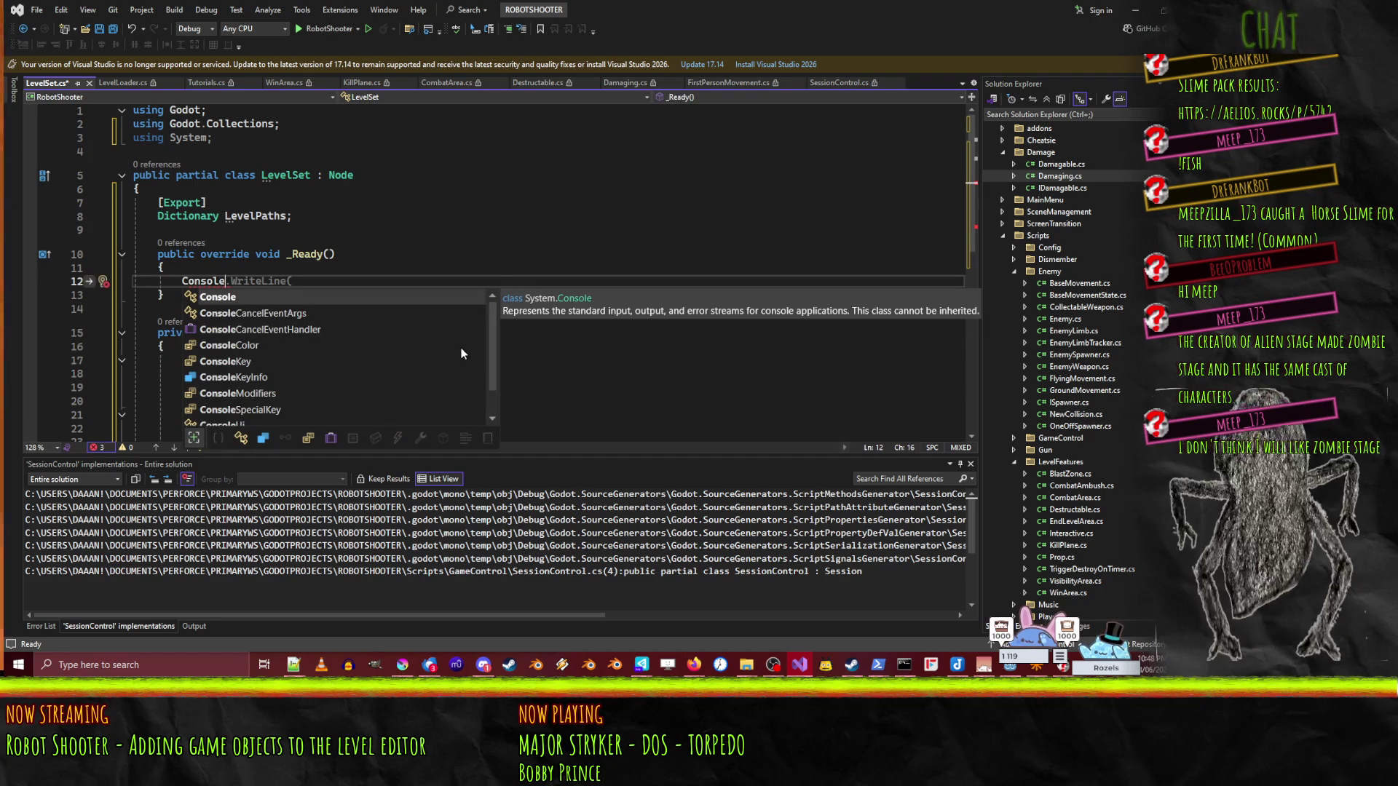
{"action": "type", "text": "Ui.in"}
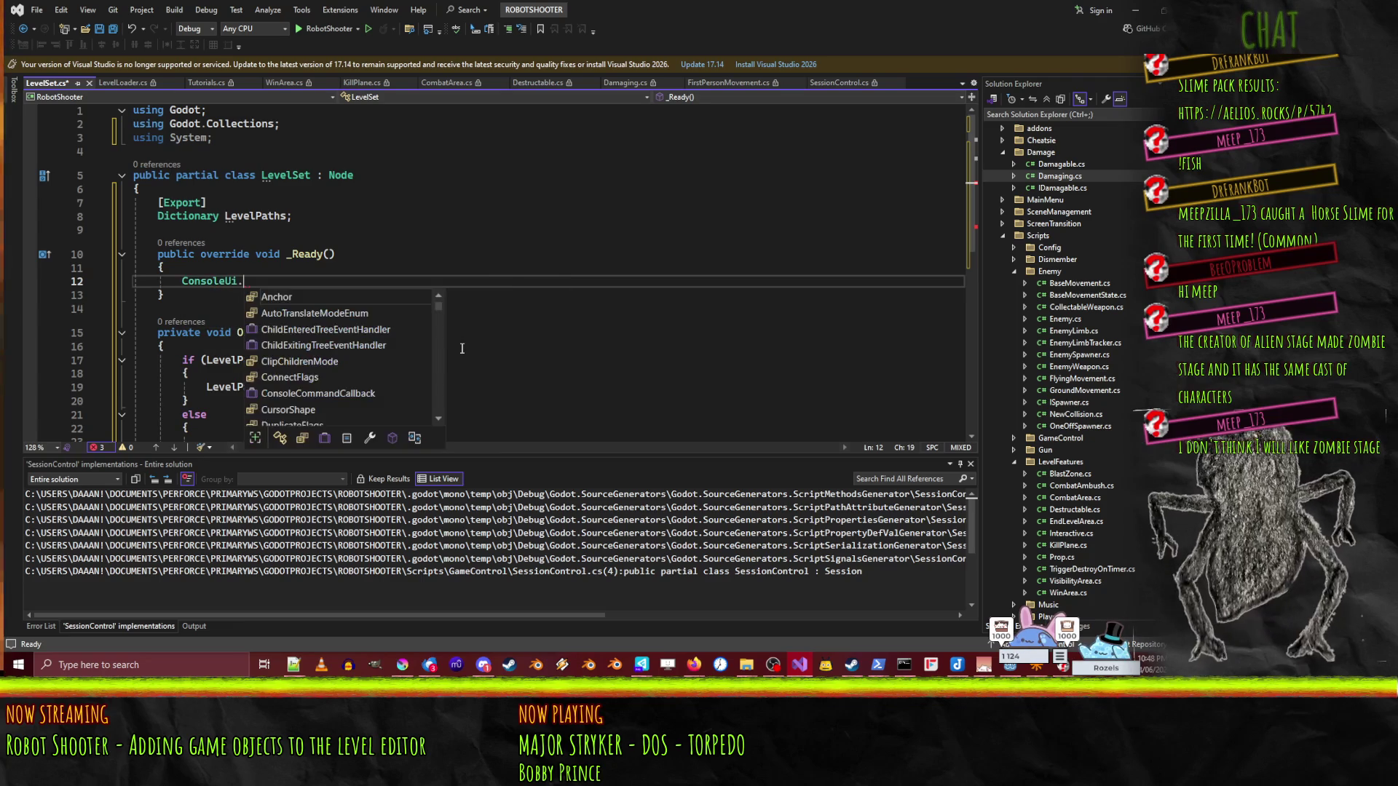
{"action": "key", "text": "Tab"}
{"action": "type", "text": ".regis"}
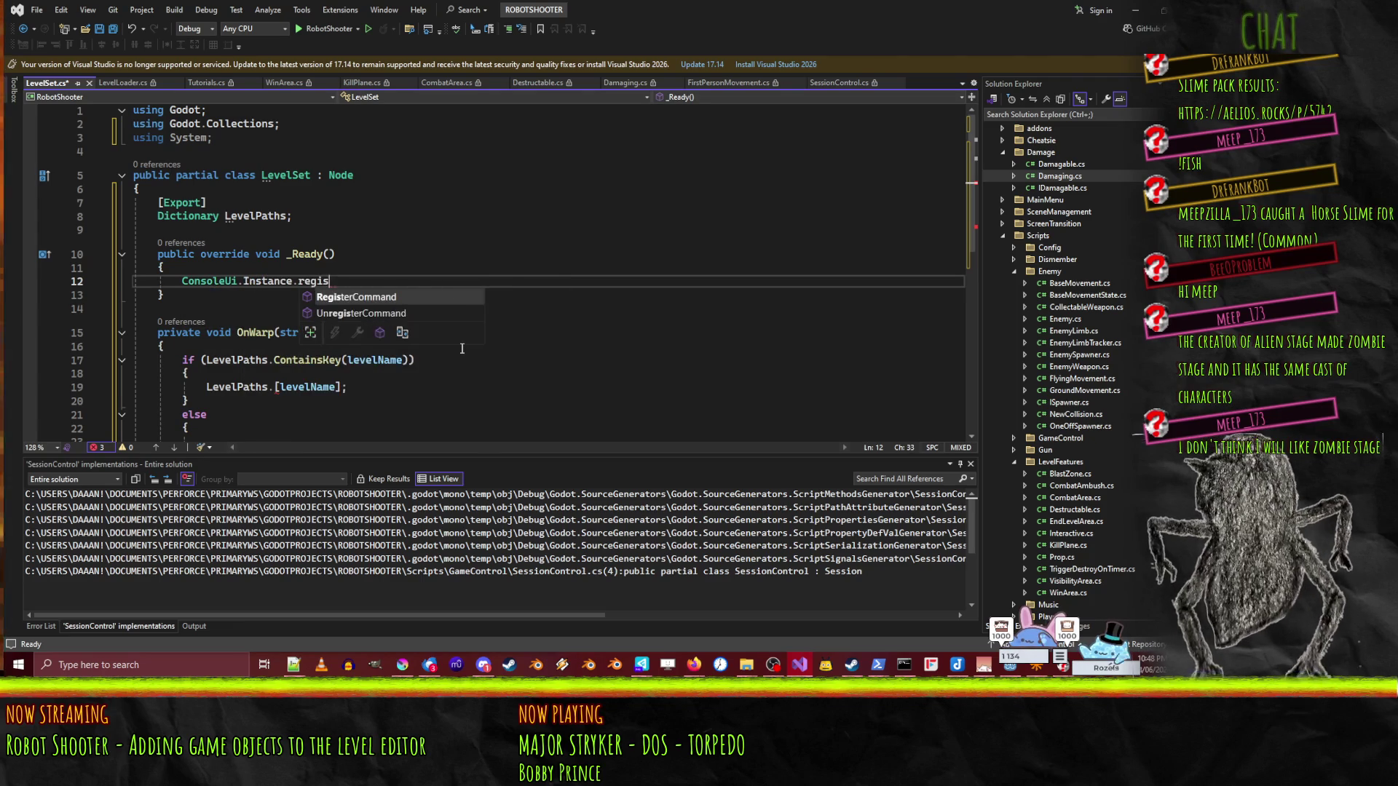
{"action": "type", "text": "ter("}
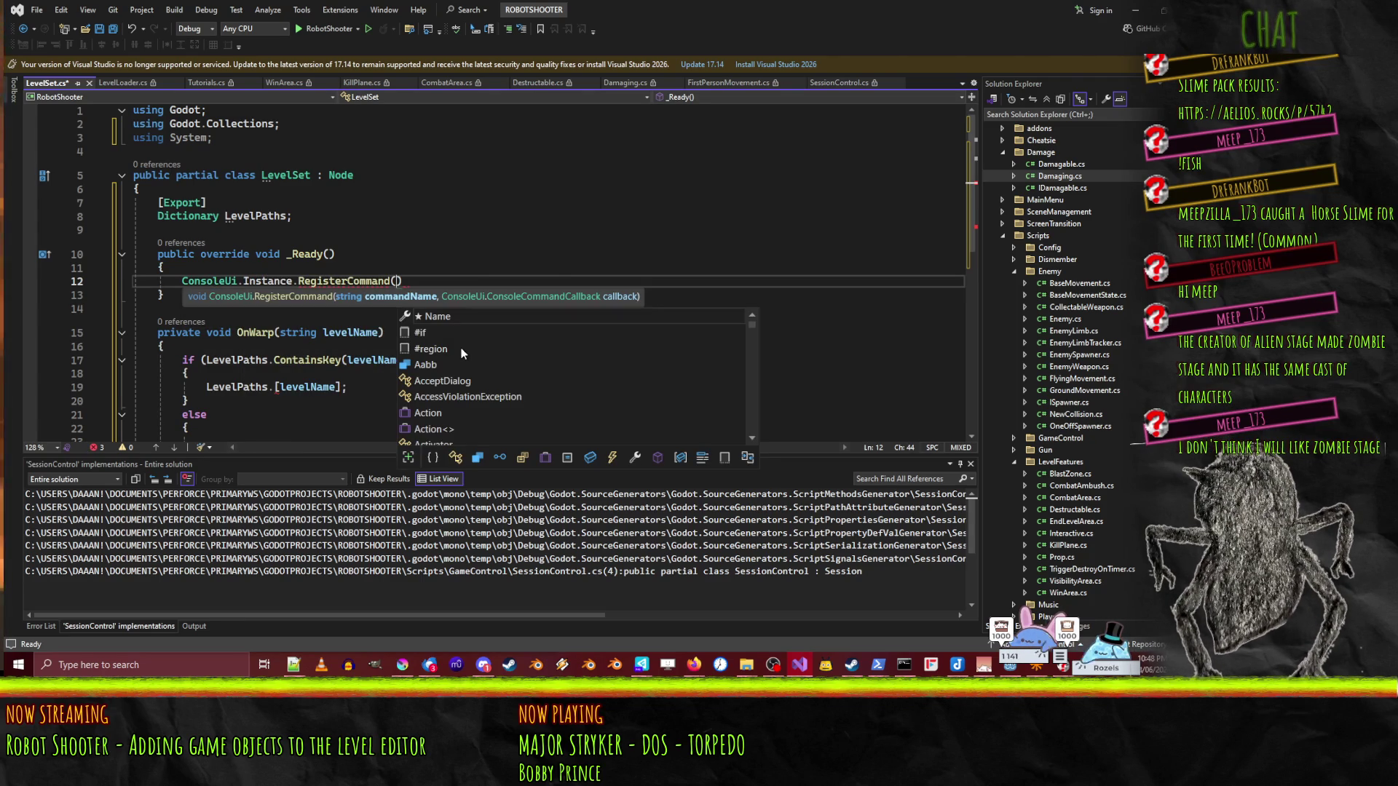
{"action": "type", "text": "\""}
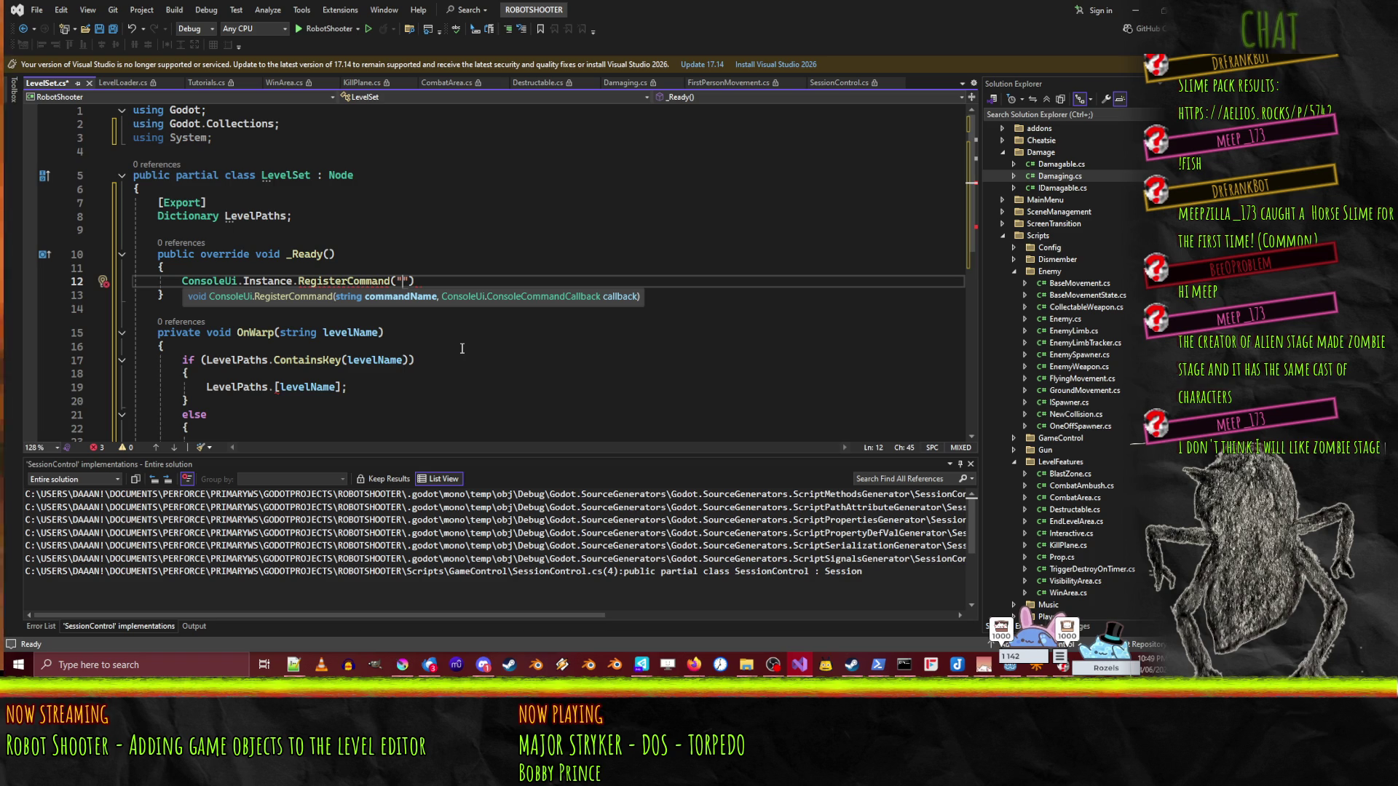
{"action": "type", "text": "again"}
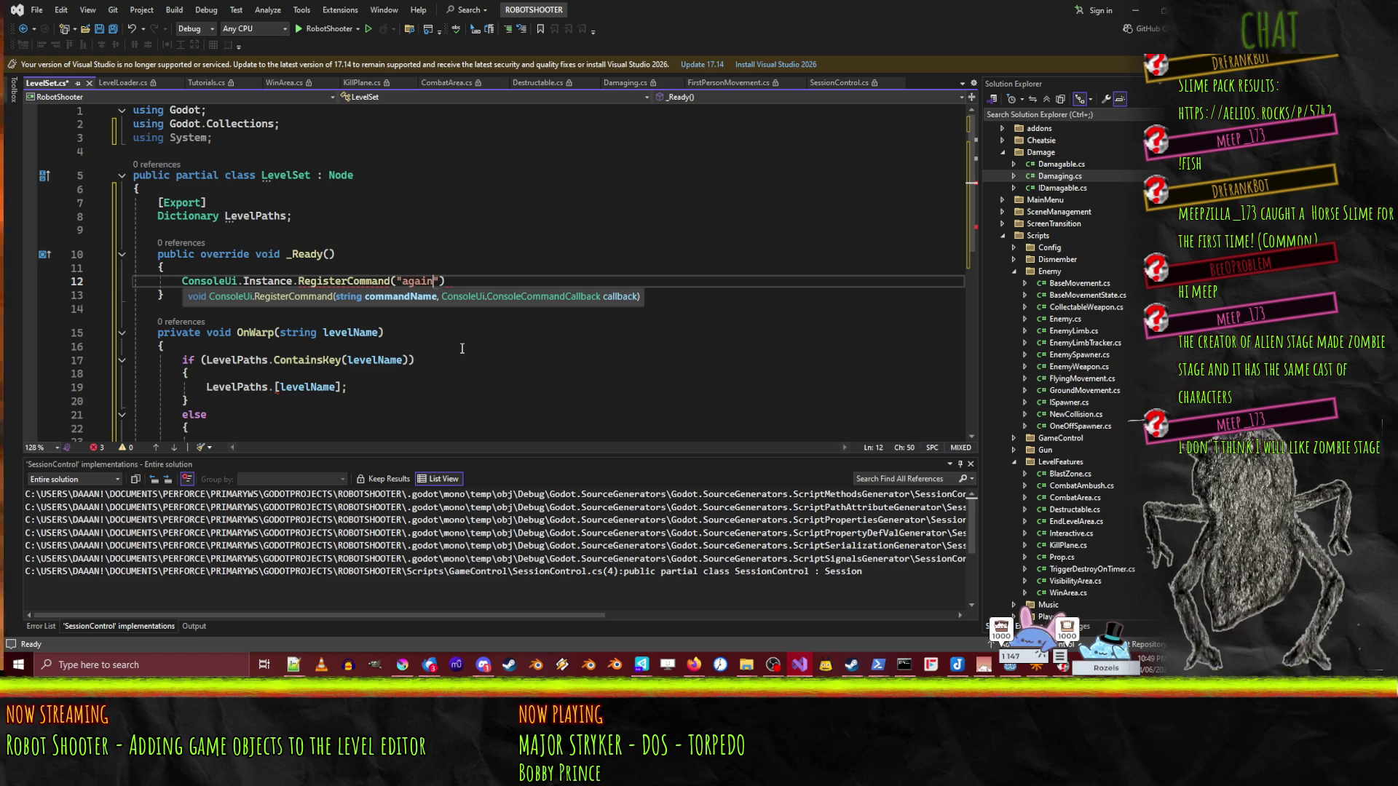
{"action": "type", "text": ", onwar"}
{"action": "key", "text": "Tab"}
{"action": "type", "text": ";"}
{"action": "key", "text": "Down"}
{"action": "key", "text": "Down"}
{"action": "key", "text": "Down"}
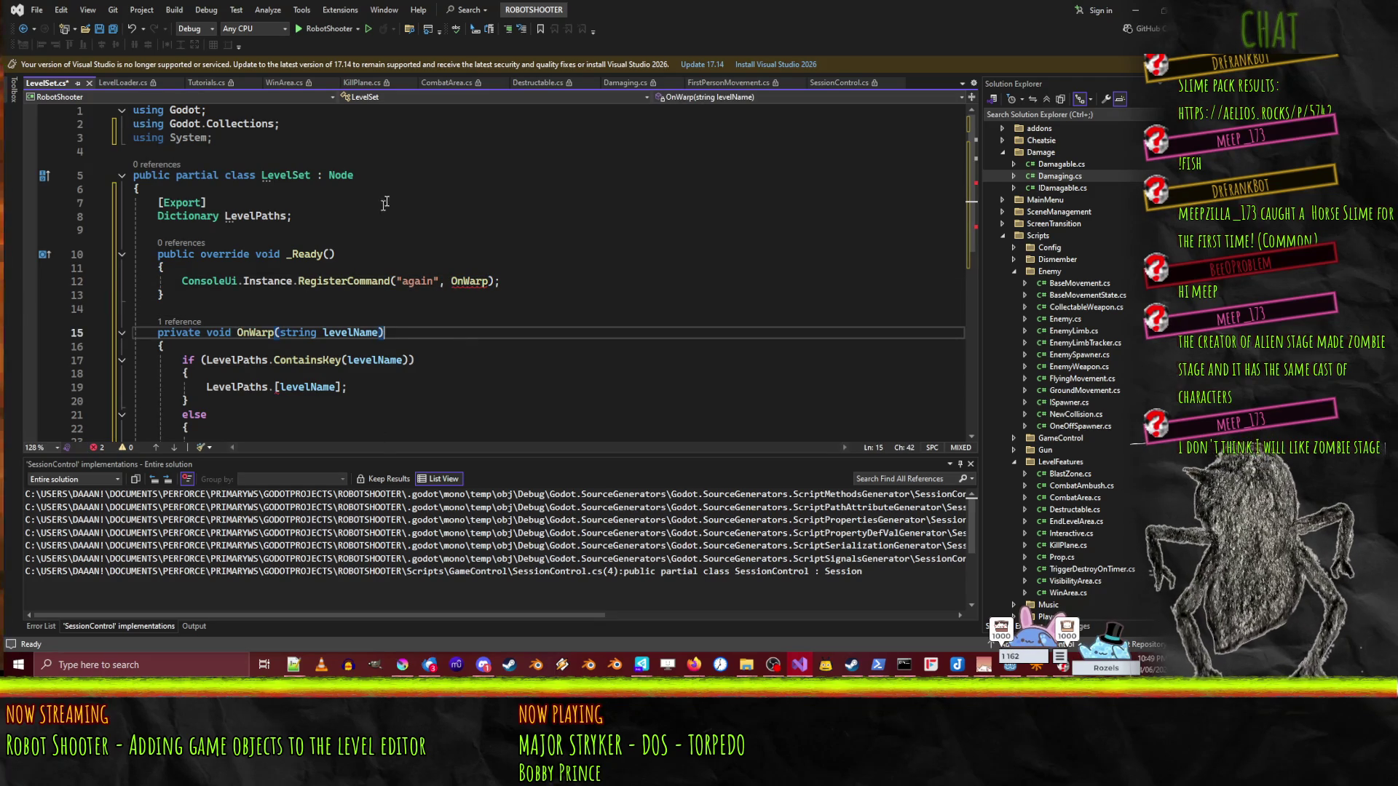
- Generate an OnWarp(ConsoleUi console, string[] args) method from the RegisterCommand callback via Quick Actions
{"action": "mouse_move", "coordinate": [465, 284]}
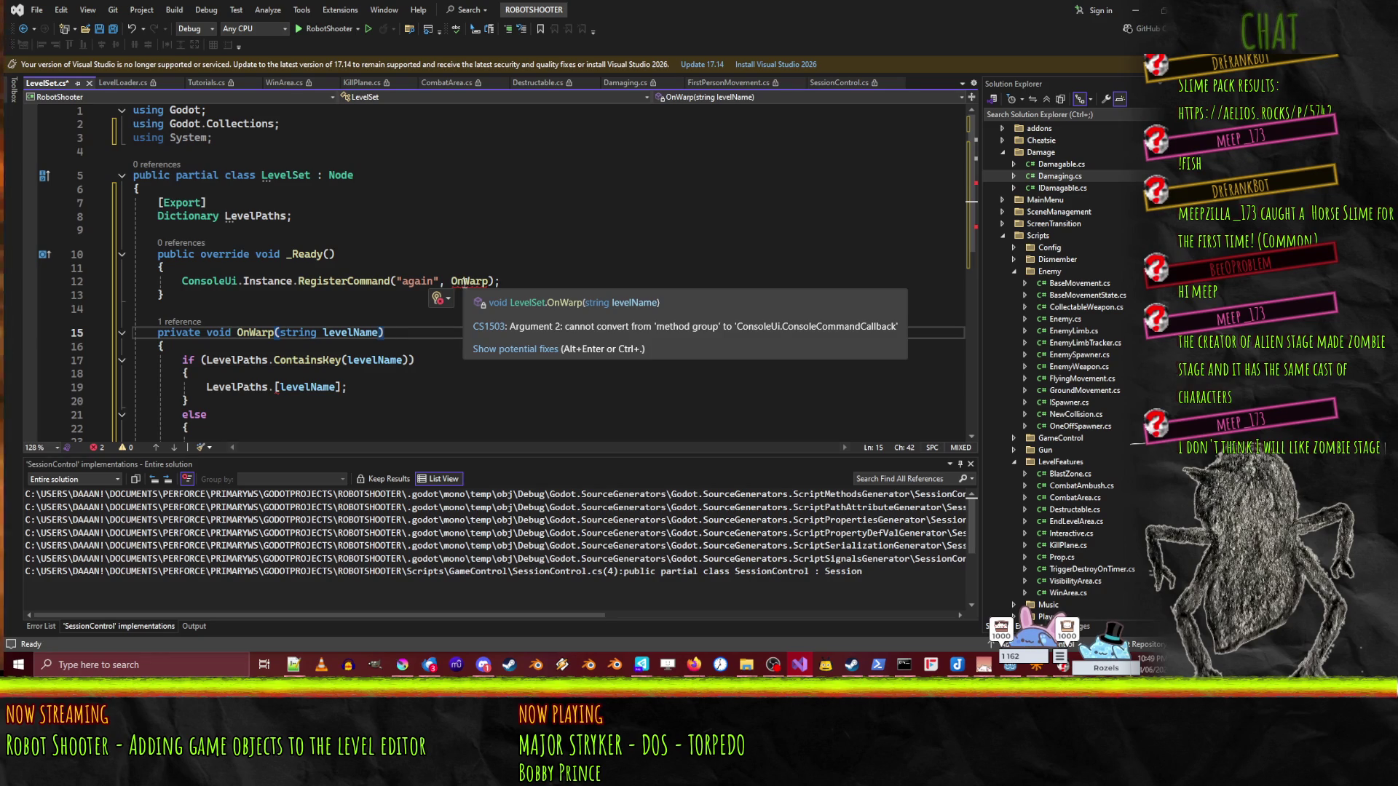
{"action": "mouse_move", "coordinate": [366, 283]}
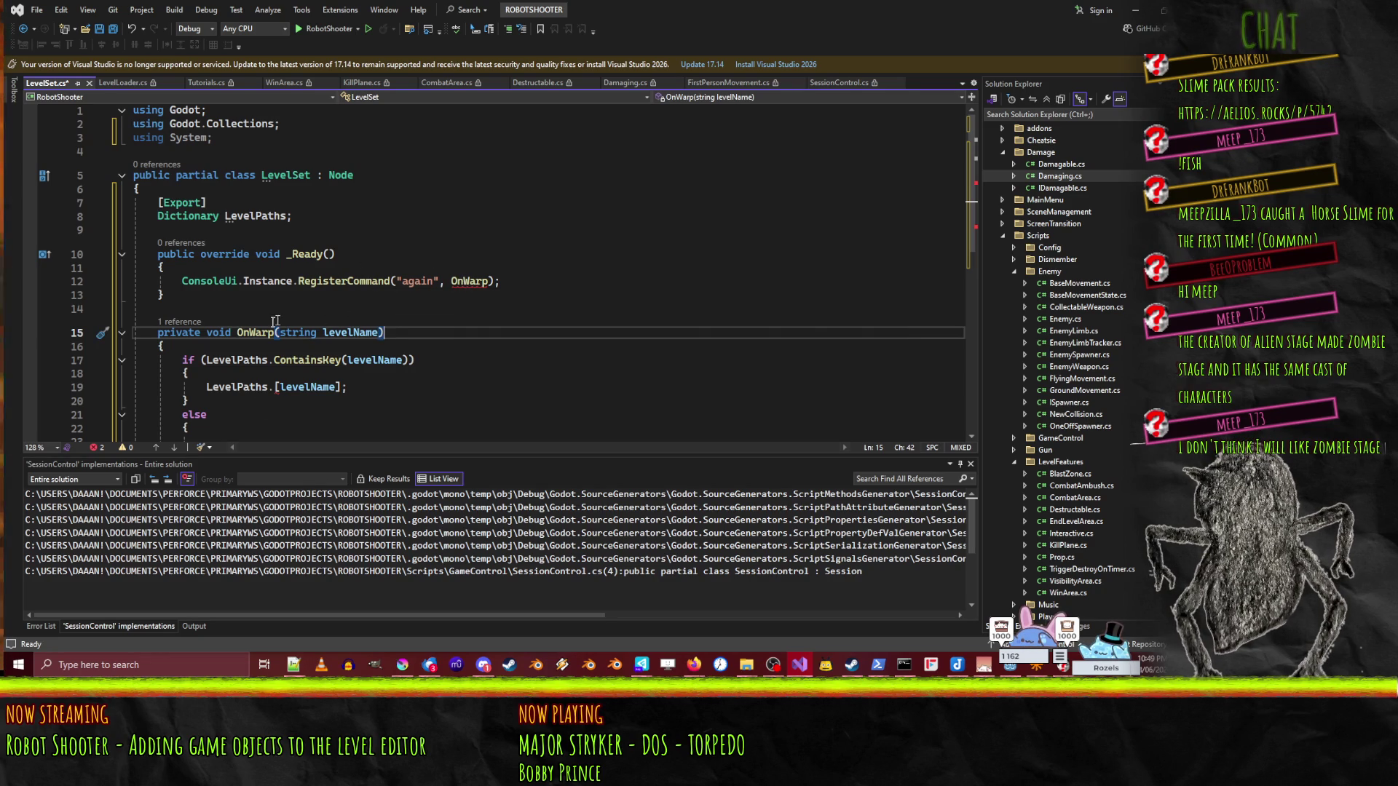
{"action": "left_click", "coordinate": [246, 334]}
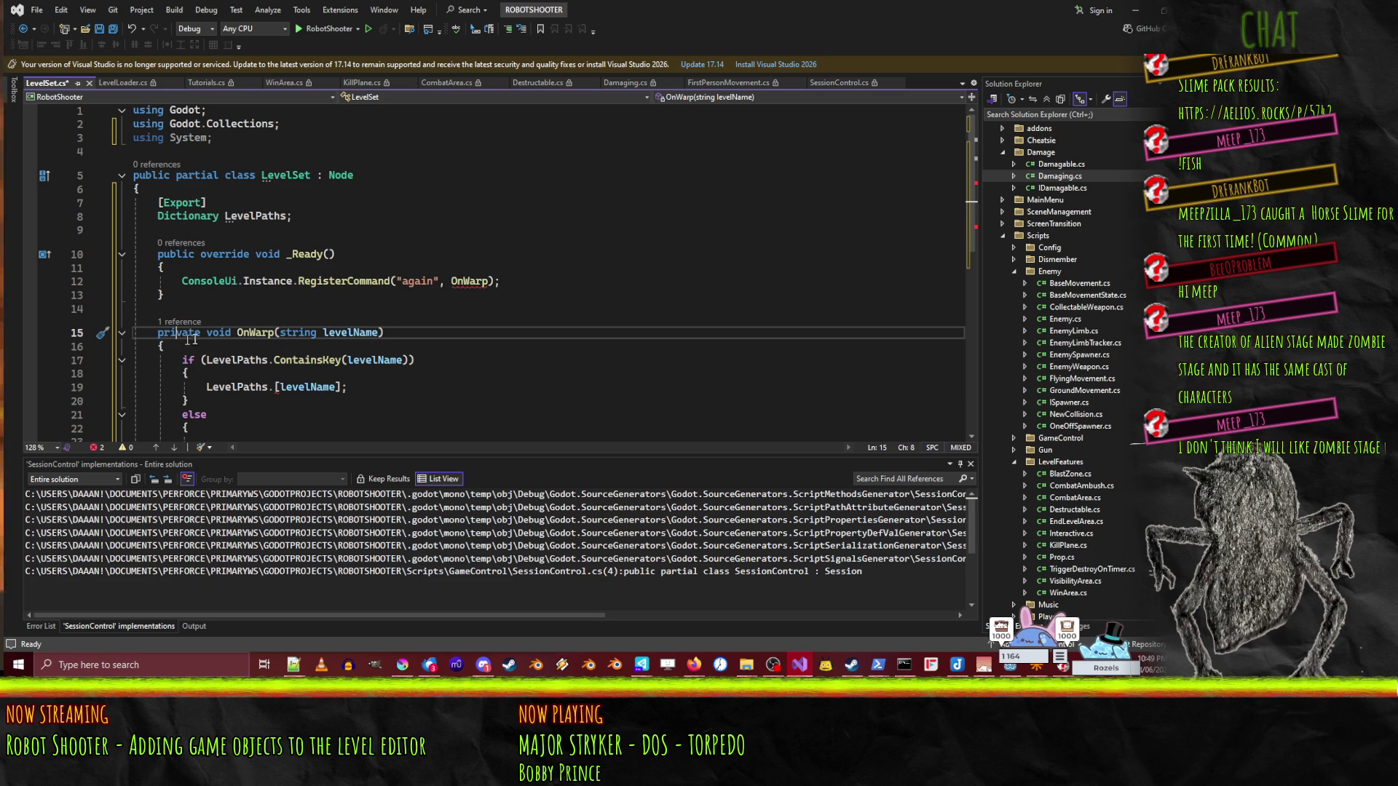
{"action": "type", "text": "x"}
{"action": "left_click", "coordinate": [455, 282]}
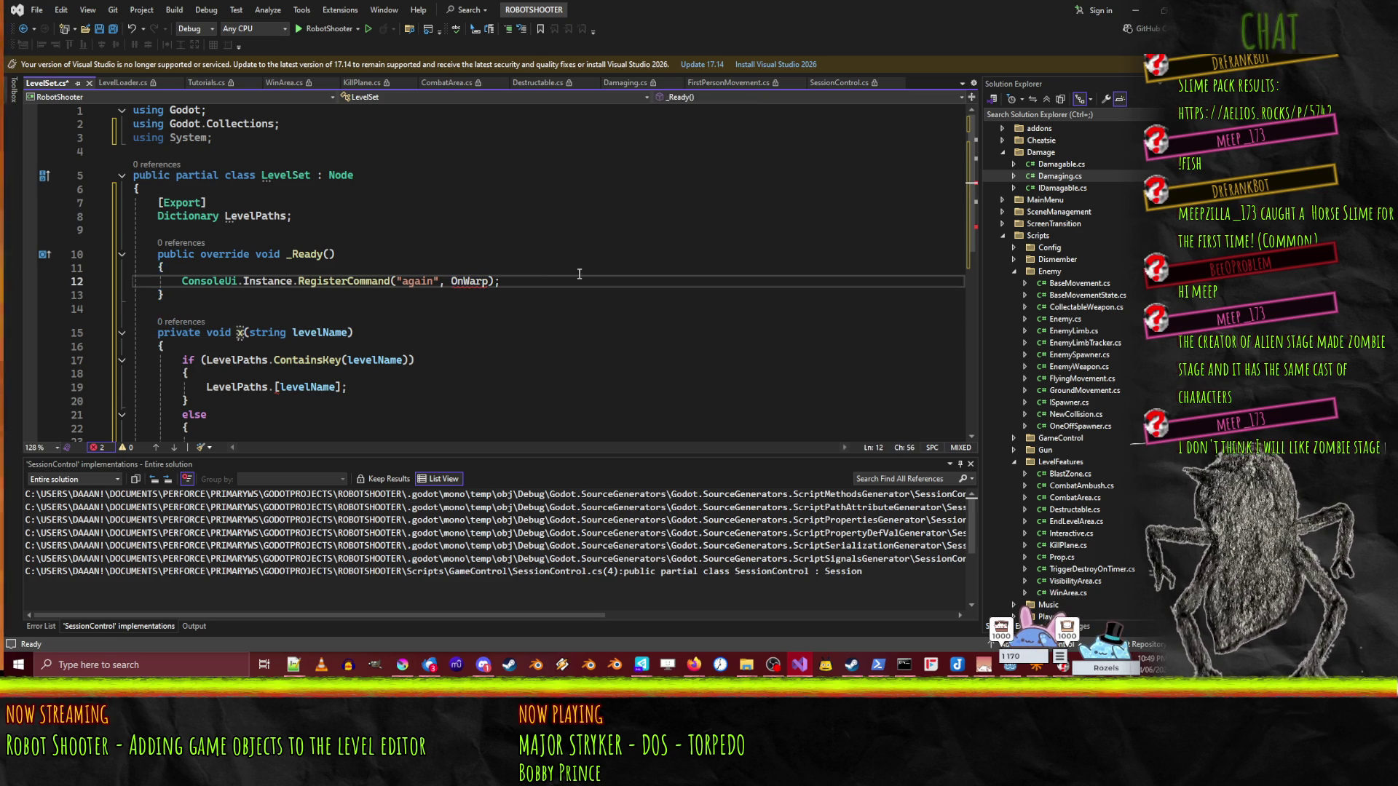
{"action": "key", "text": "ctrl+period"}
{"action": "key", "text": "Return"}
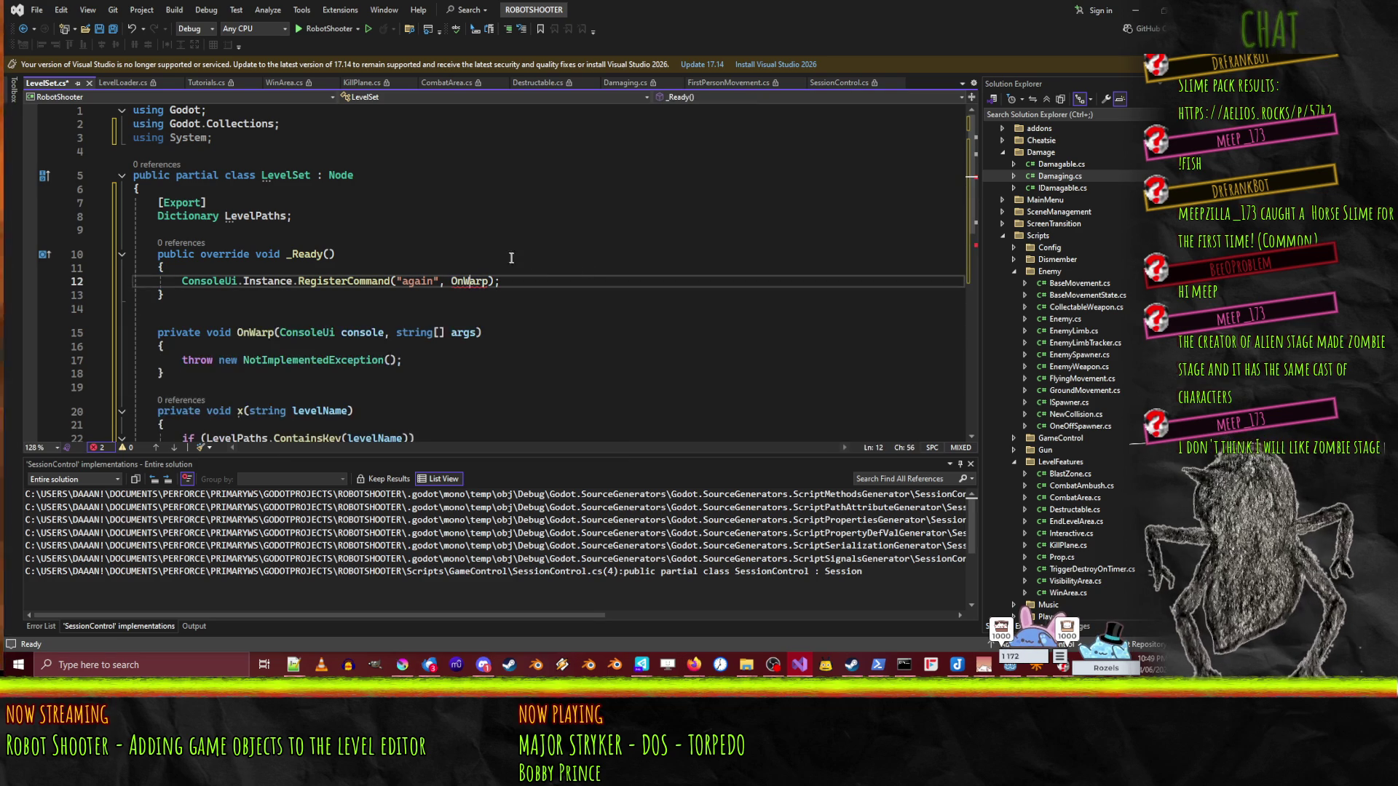
- Move the LevelPaths if/else block from x into OnWarp, replacing the throw line
{"action": "scroll", "coordinate": [222, 331], "scroll_direction": "down", "scroll_amount": 3}
{"action": "left_click", "coordinate": [573, 260]}
{"action": "key", "text": "Down"}
{"action": "key", "text": "shift+Down"}
{"action": "key", "text": "shift+Down"}
{"action": "key", "text": "shift+Down"}
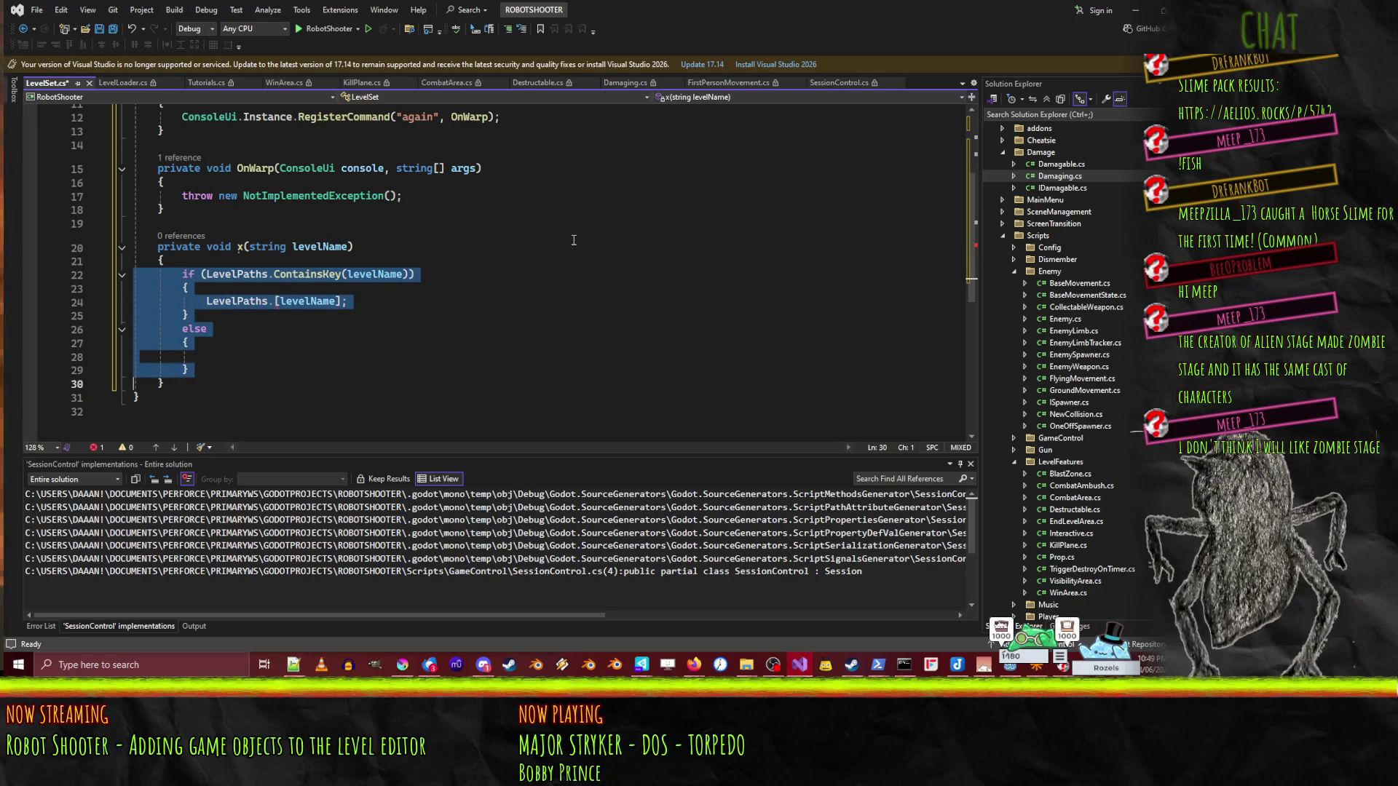
{"action": "key", "text": "Delete"}
{"action": "key", "text": "Up"}
{"action": "key", "text": "Up"}
{"action": "key", "text": "Up"}
{"action": "key", "text": "shift+Down"}
{"action": "key", "text": "ctrl+v"}
- Insert a new line above the if statement and start a 'level' statement
{"action": "key", "text": "Up"}
{"action": "key", "text": "Up"}
{"action": "key", "text": "Up"}
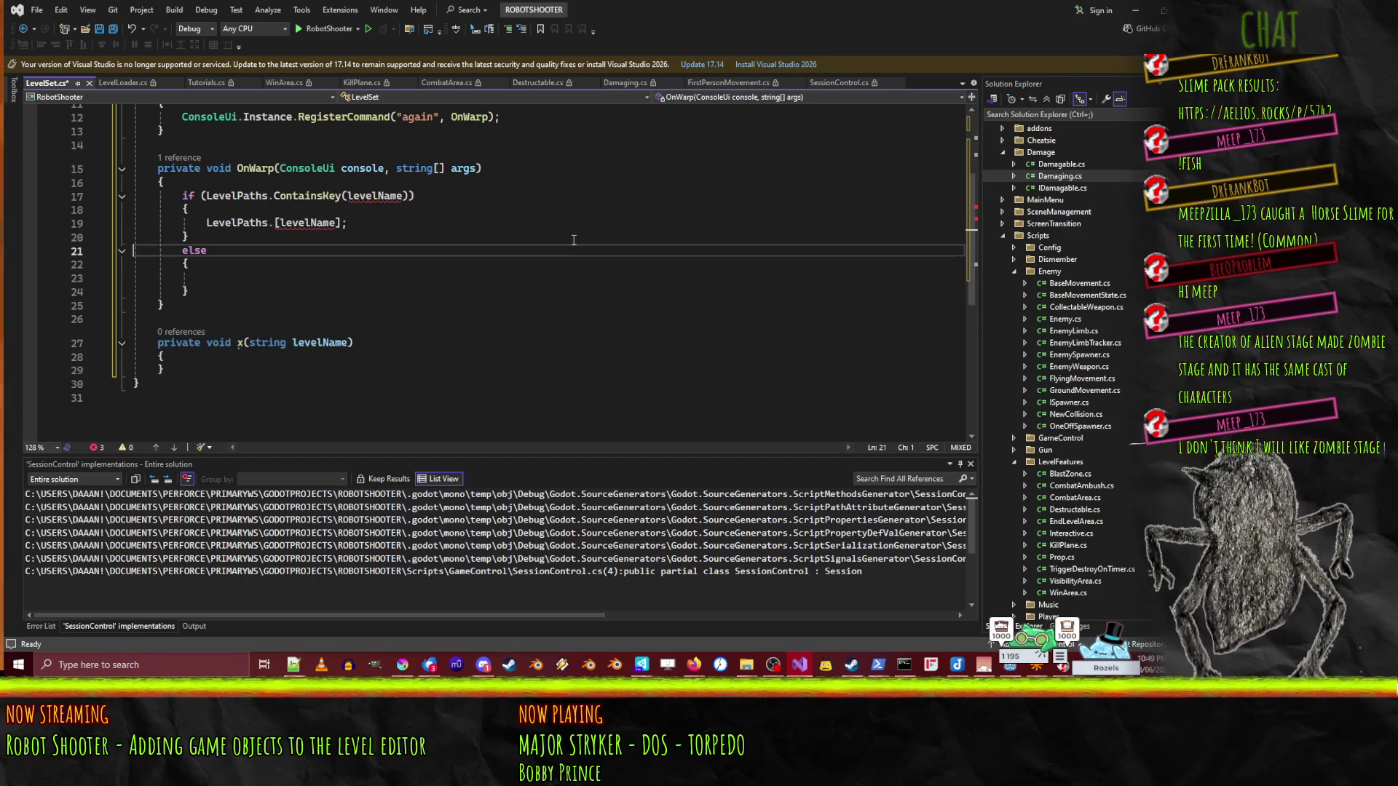
{"action": "key", "text": "Up"}
{"action": "key", "text": "ctrl+Return"}
{"action": "type", "text": "level"}
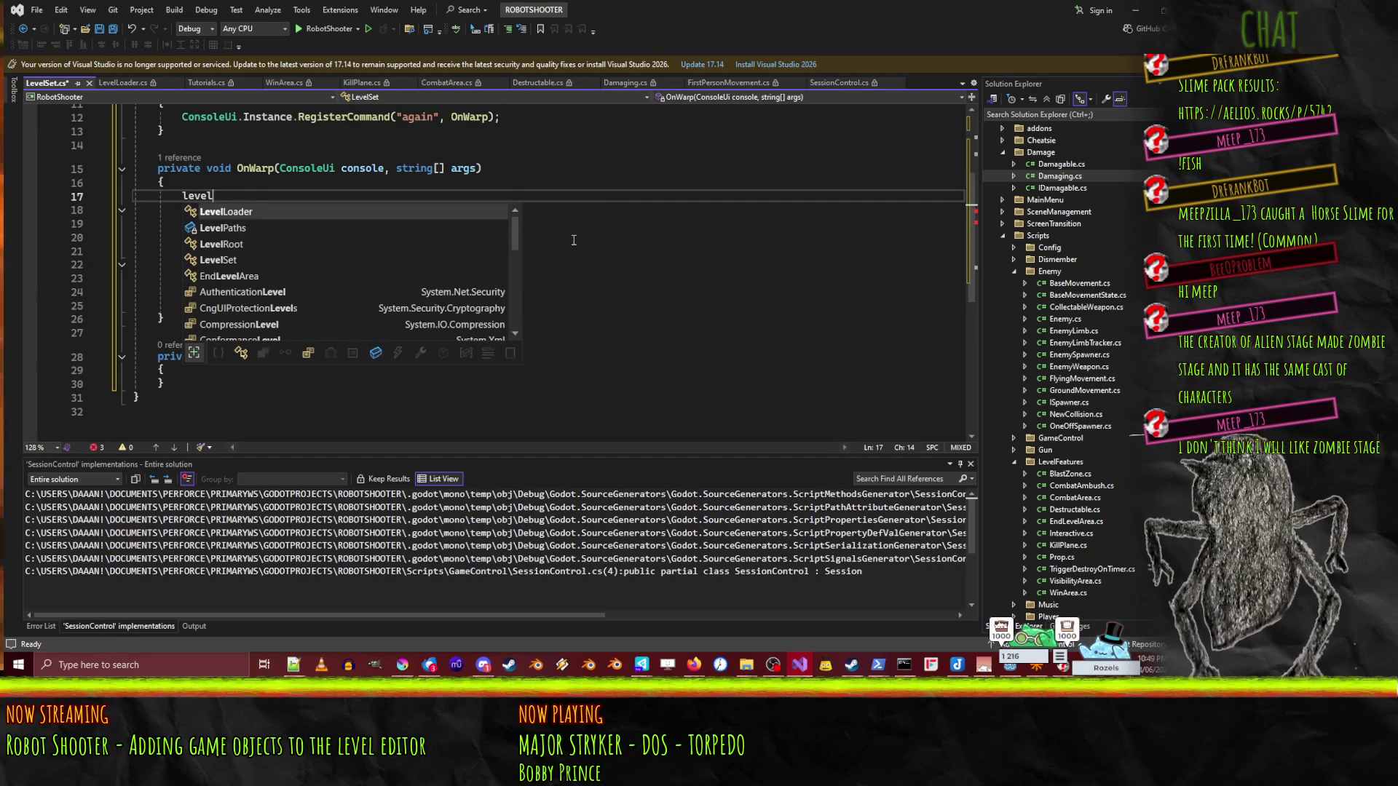
- Add an if (args.Length < 1) check whose block begins an unfinished 'console.' call
{"action": "key", "text": "BackSpace"}
{"action": "key", "text": "BackSpace"}
{"action": "key", "text": "BackSpace"}
{"action": "type", "text": "if(a"}
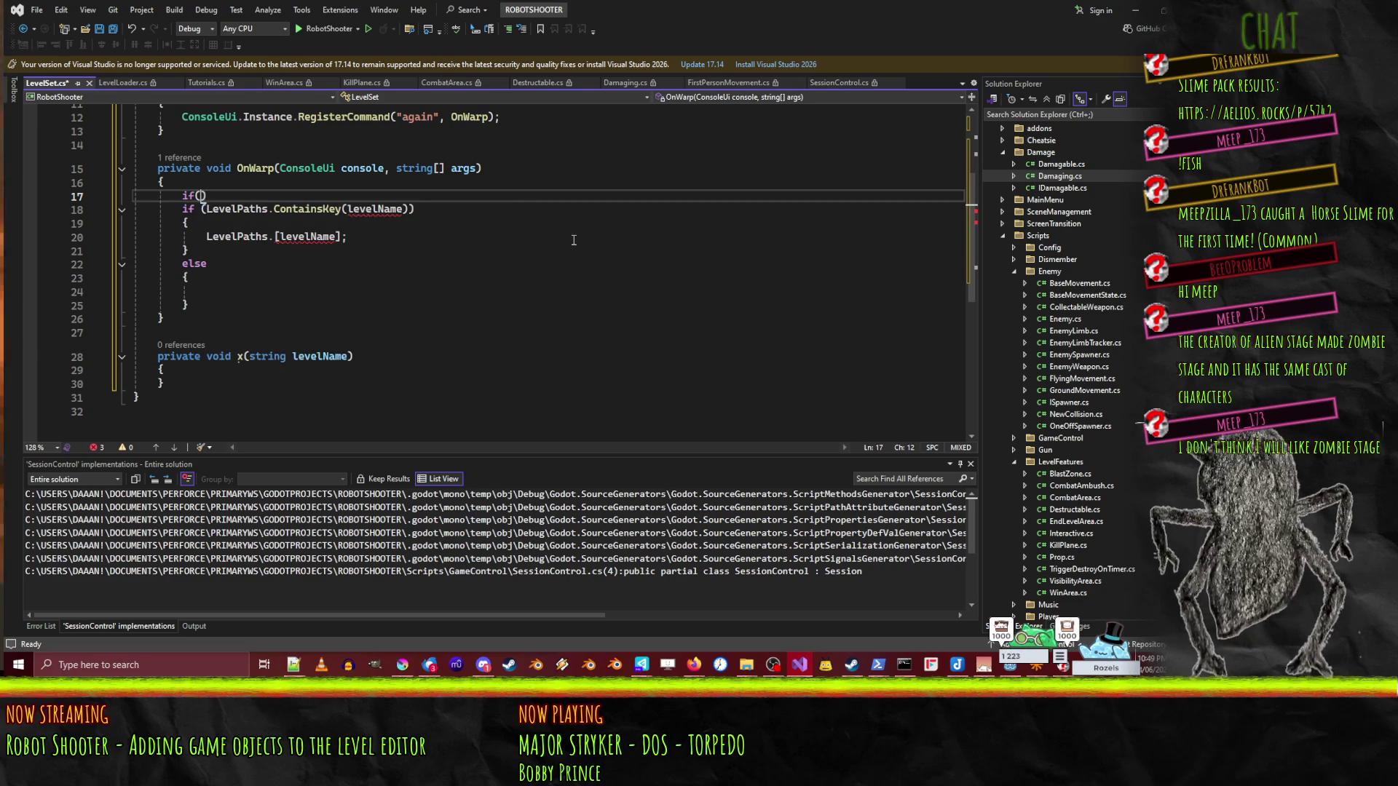
{"action": "type", "text": "rgs.Length"}
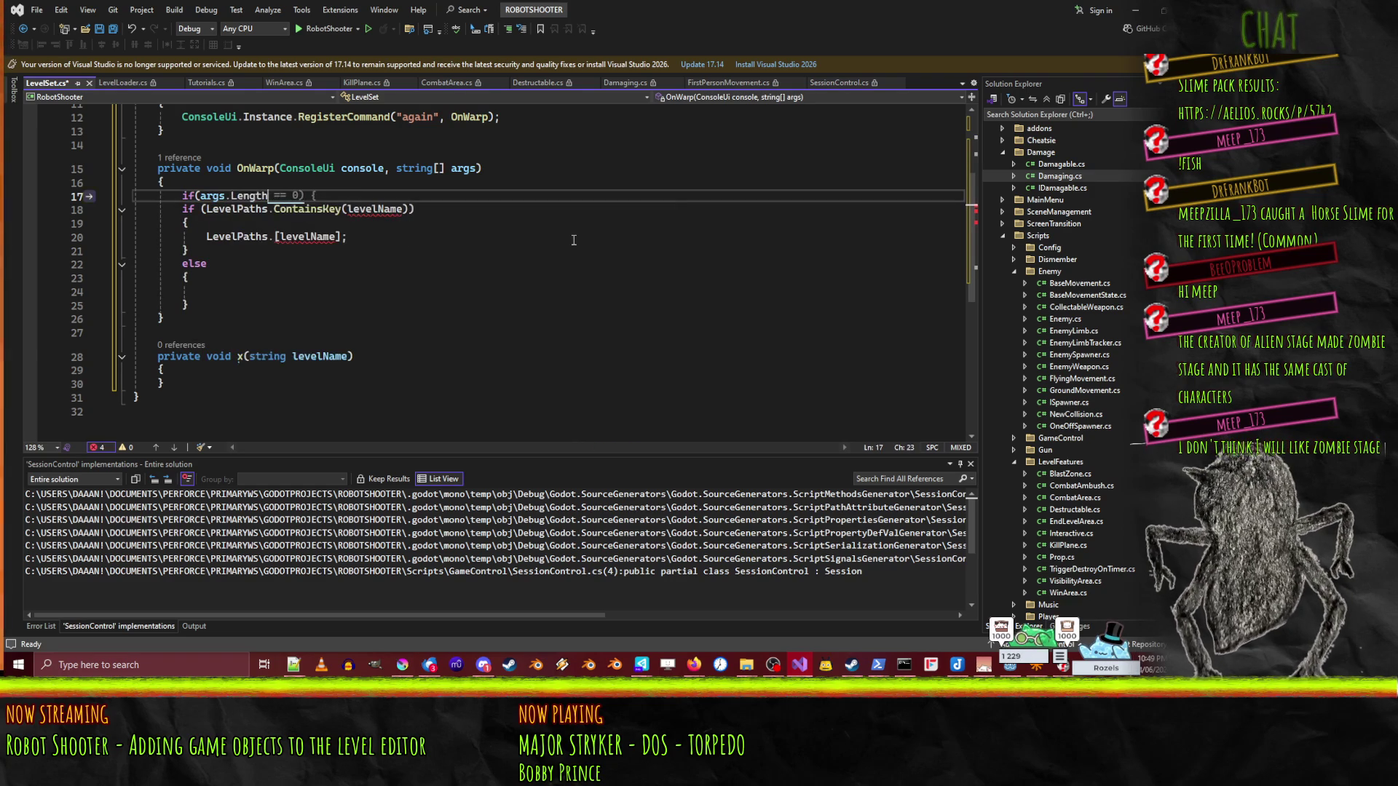
{"action": "type", "text": " < 1)"}
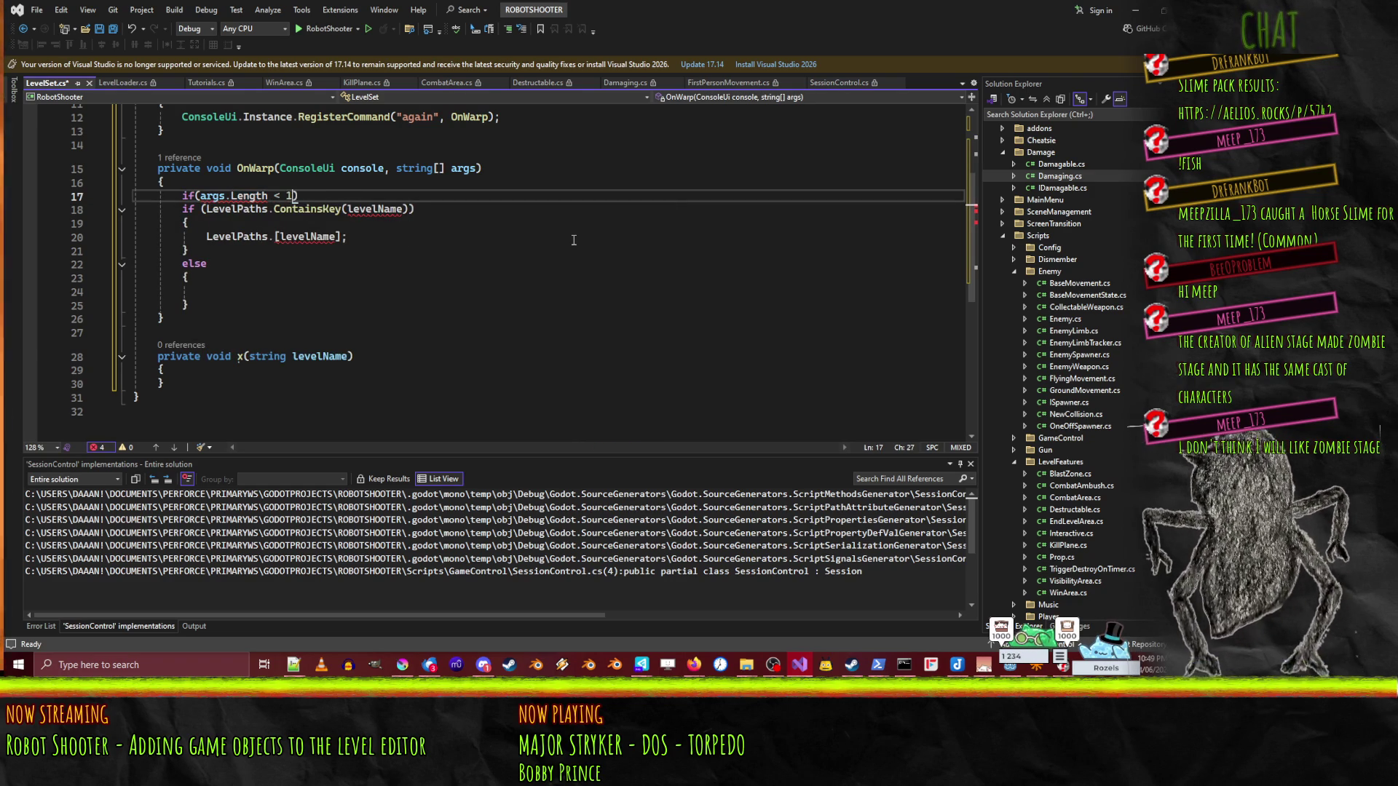
{"action": "key", "text": "Return"}
{"action": "type", "text": "{"}
{"action": "key", "text": "Return"}
{"action": "type", "text": "ole.lo"}
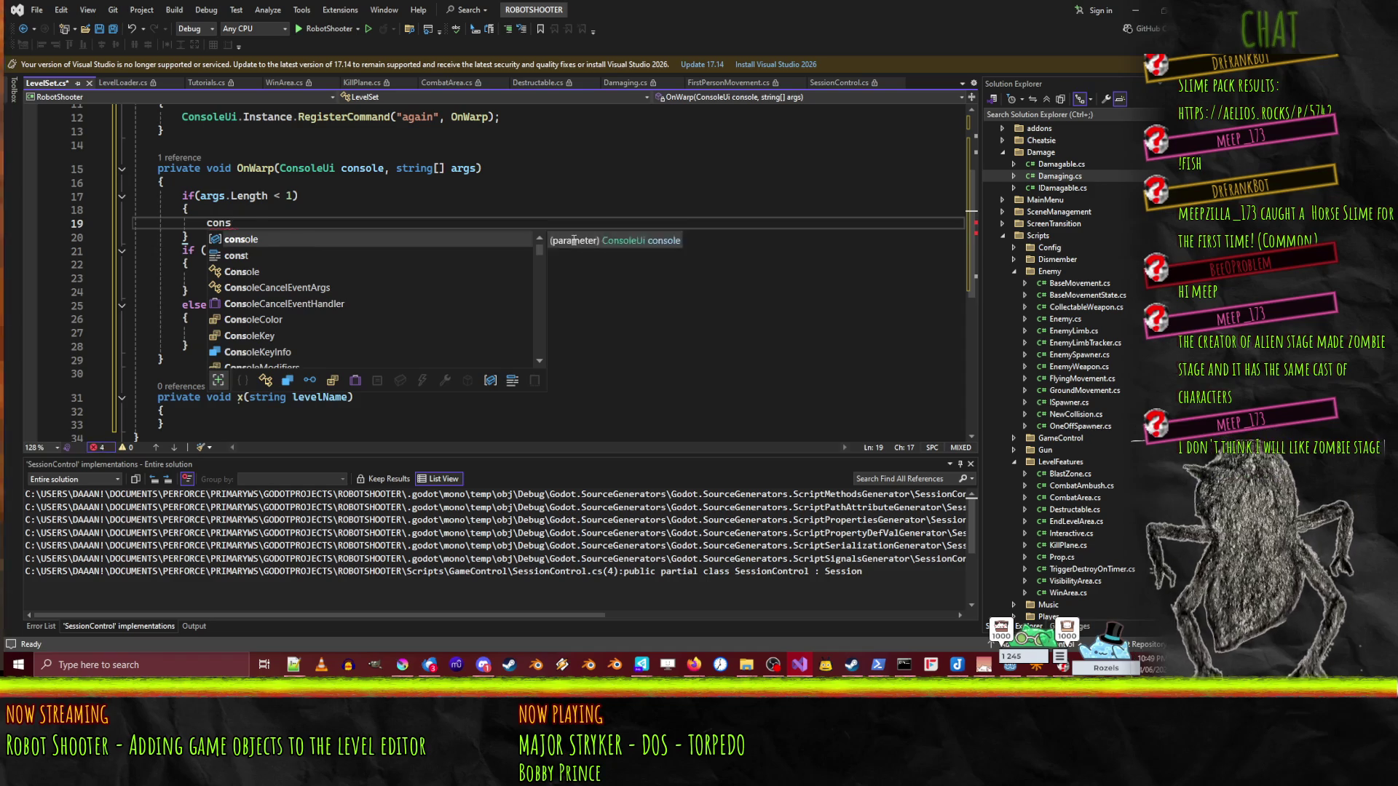
{"action": "key", "text": "BackSpace"}
{"action": "key", "text": "BackSpace"}
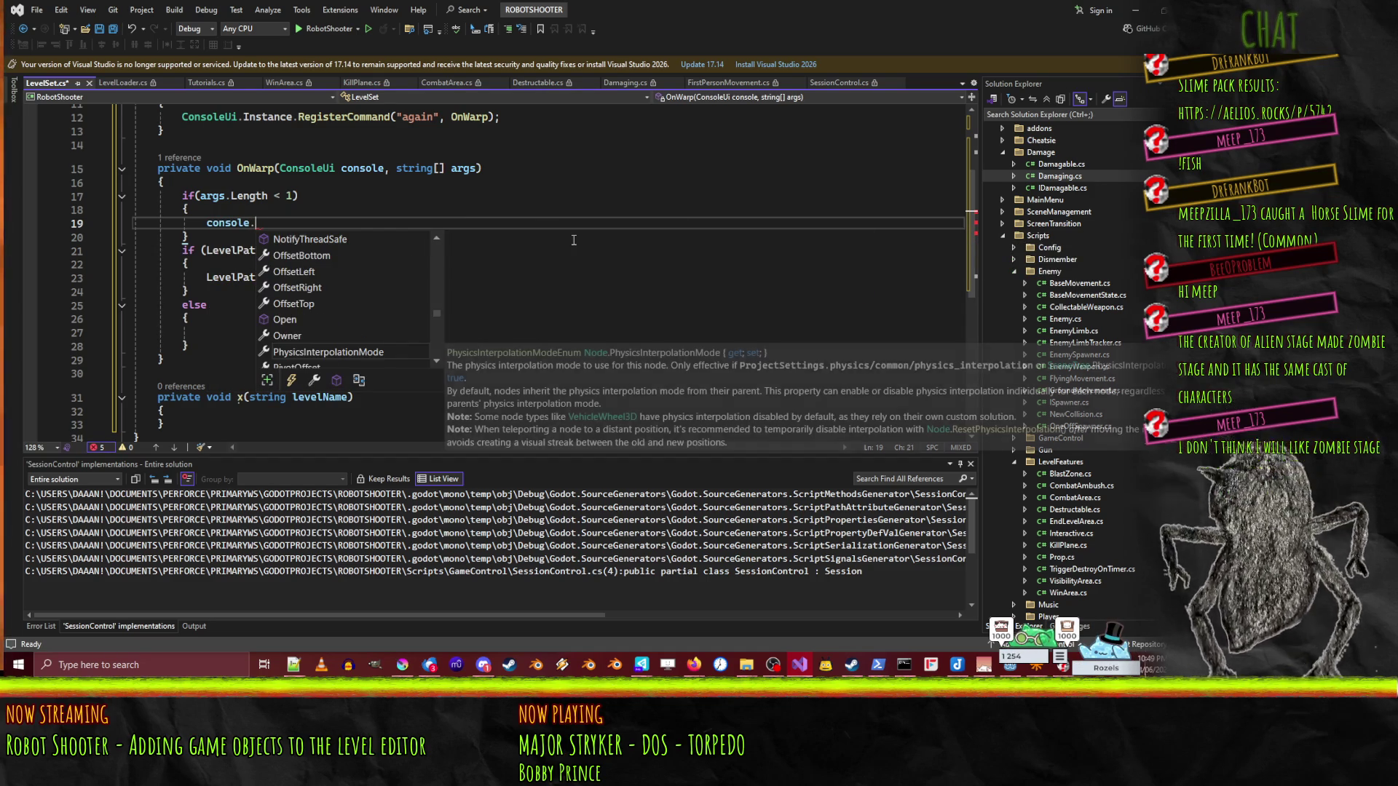
{"action": "type", "text": "Pr"}
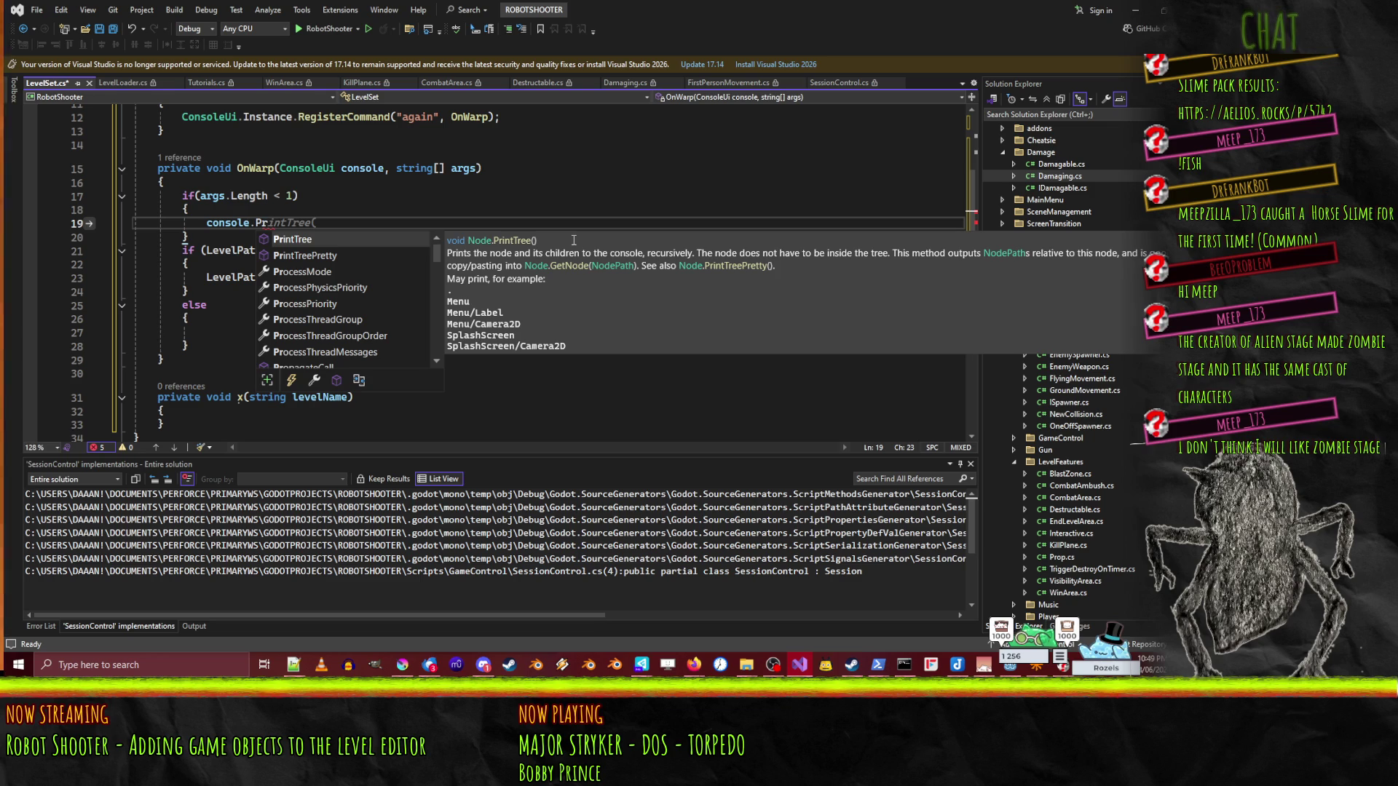
{"action": "key", "text": "BackSpace"}
{"action": "key", "text": "BackSpace"}
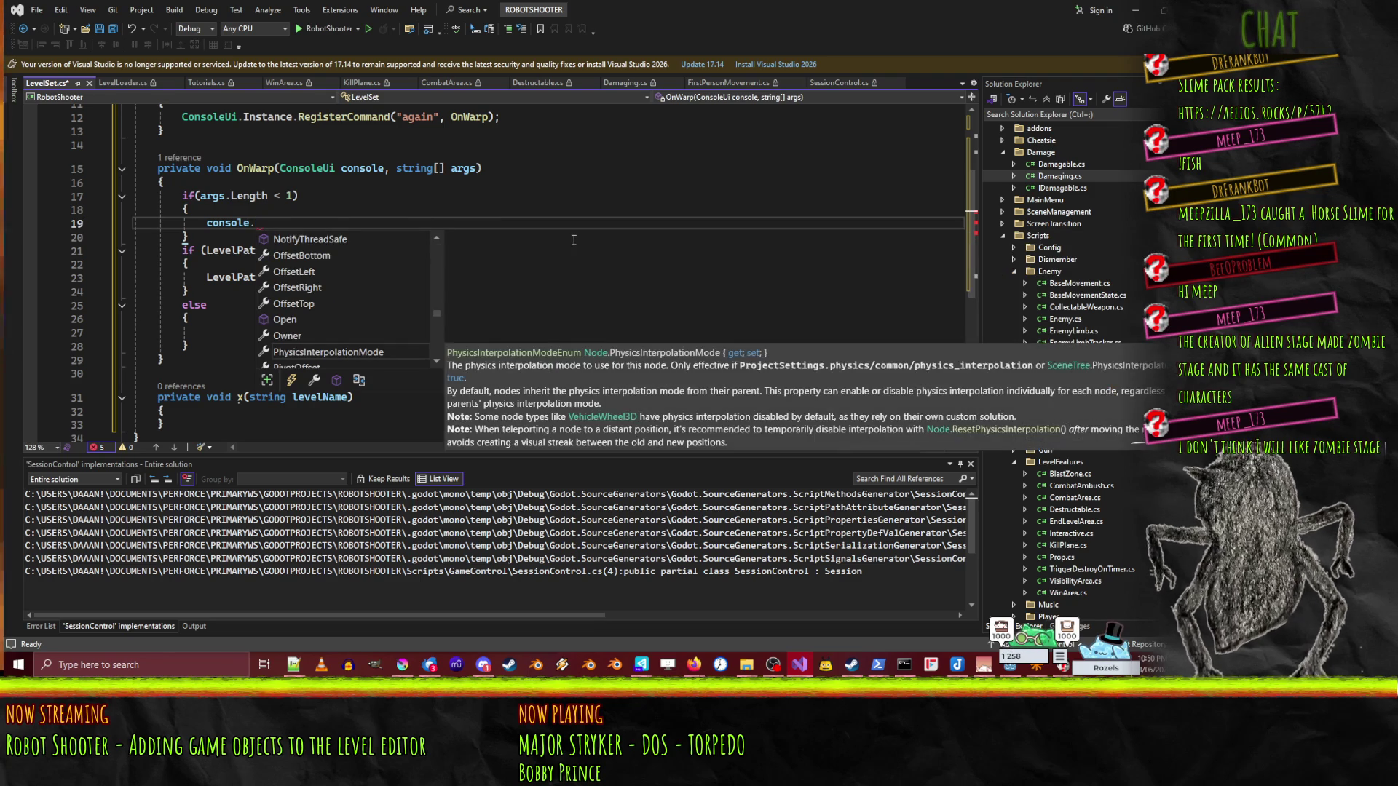
{"action": "left_click", "coordinate": [288, 168]}
- Look up ConsoleUi's base types and declarations, opening ConsoleUi.cs at the class
{"action": "right_click", "coordinate": [288, 168]}
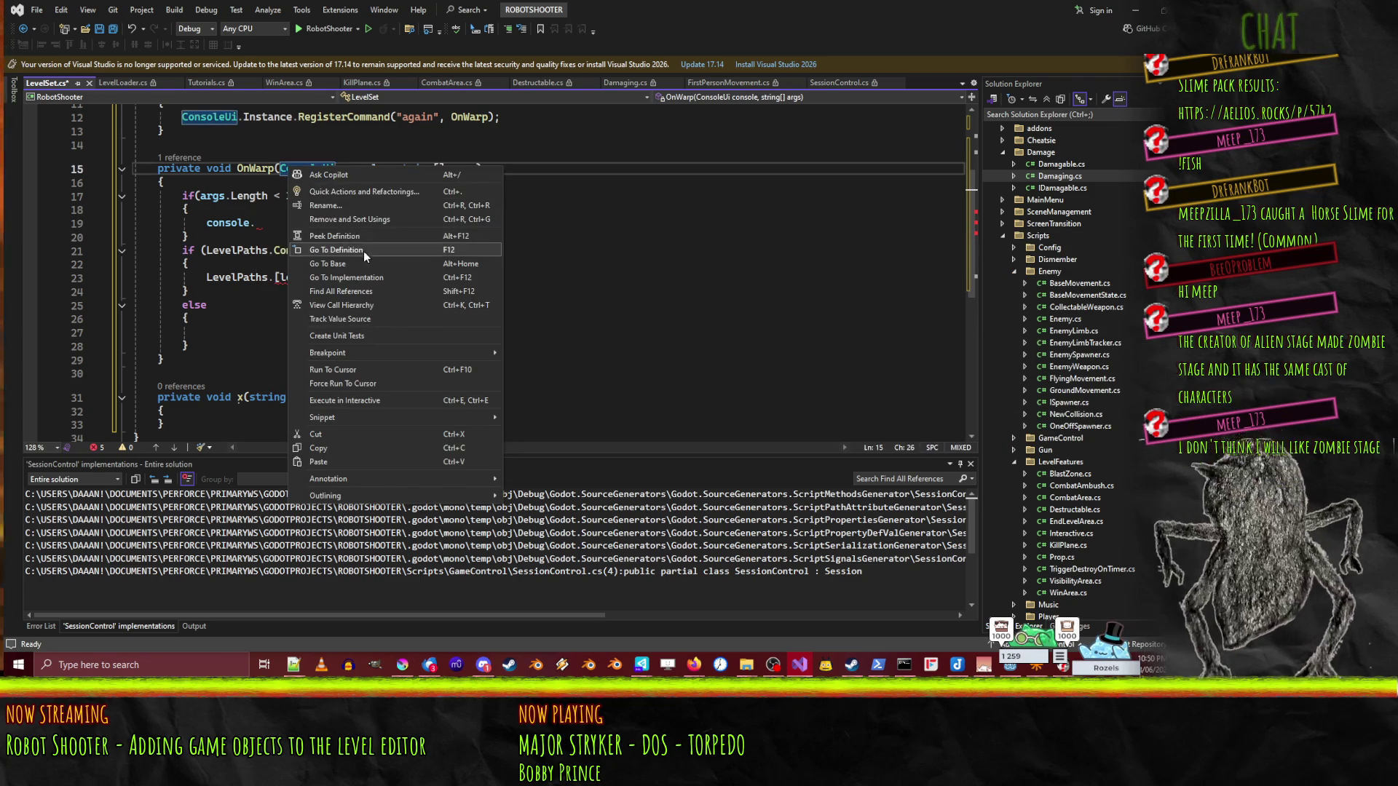
{"action": "left_click", "coordinate": [362, 251]}
{"action": "right_click", "coordinate": [321, 170]}
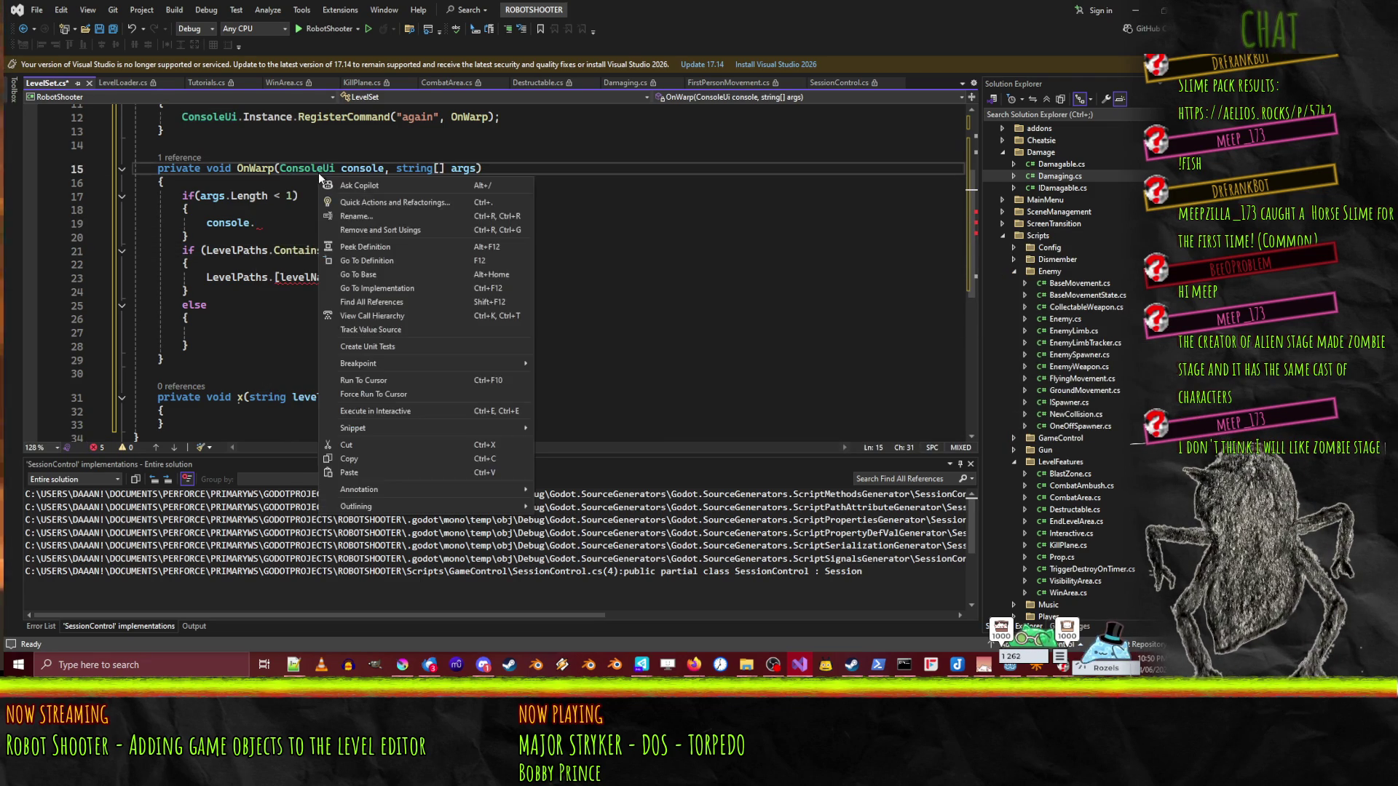
{"action": "left_click", "coordinate": [385, 274]}
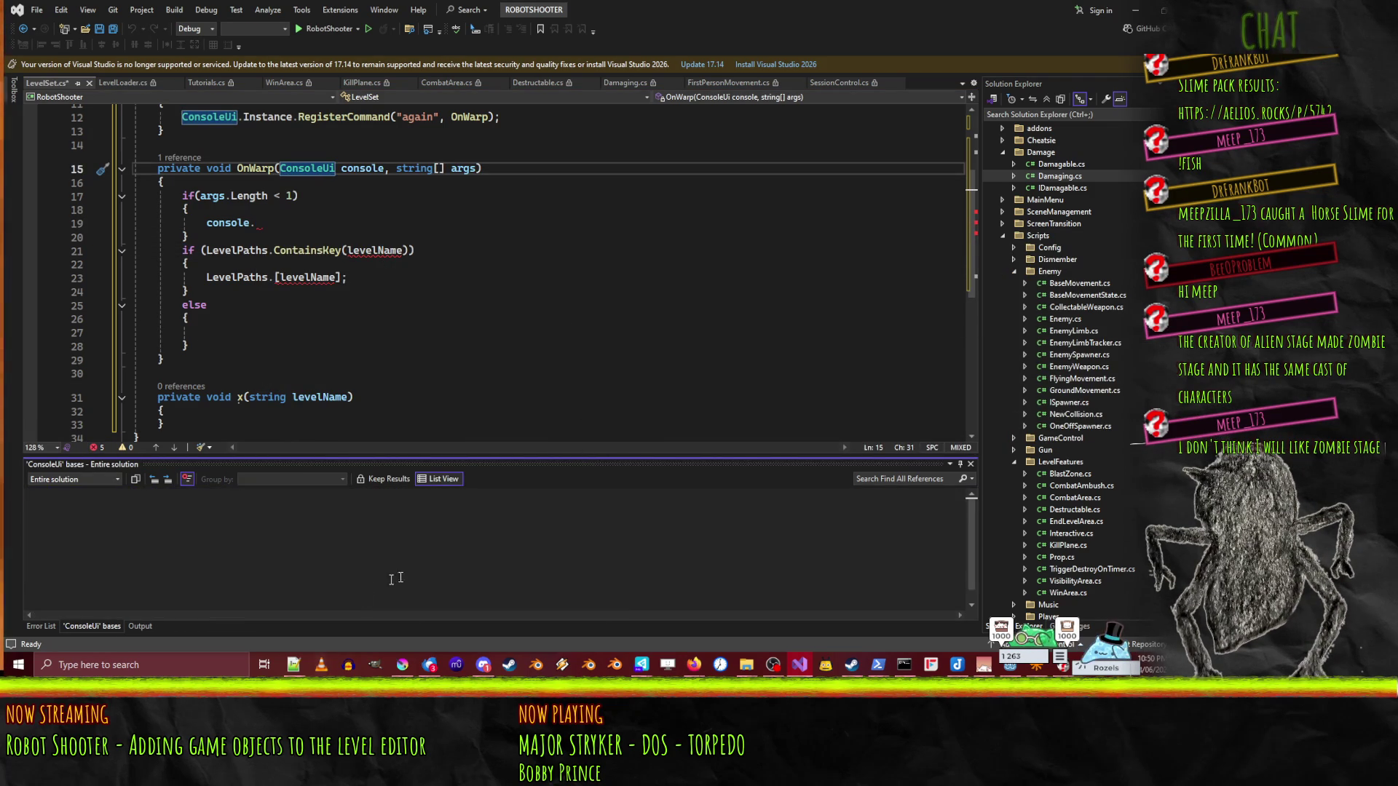
{"action": "right_click", "coordinate": [306, 169]}
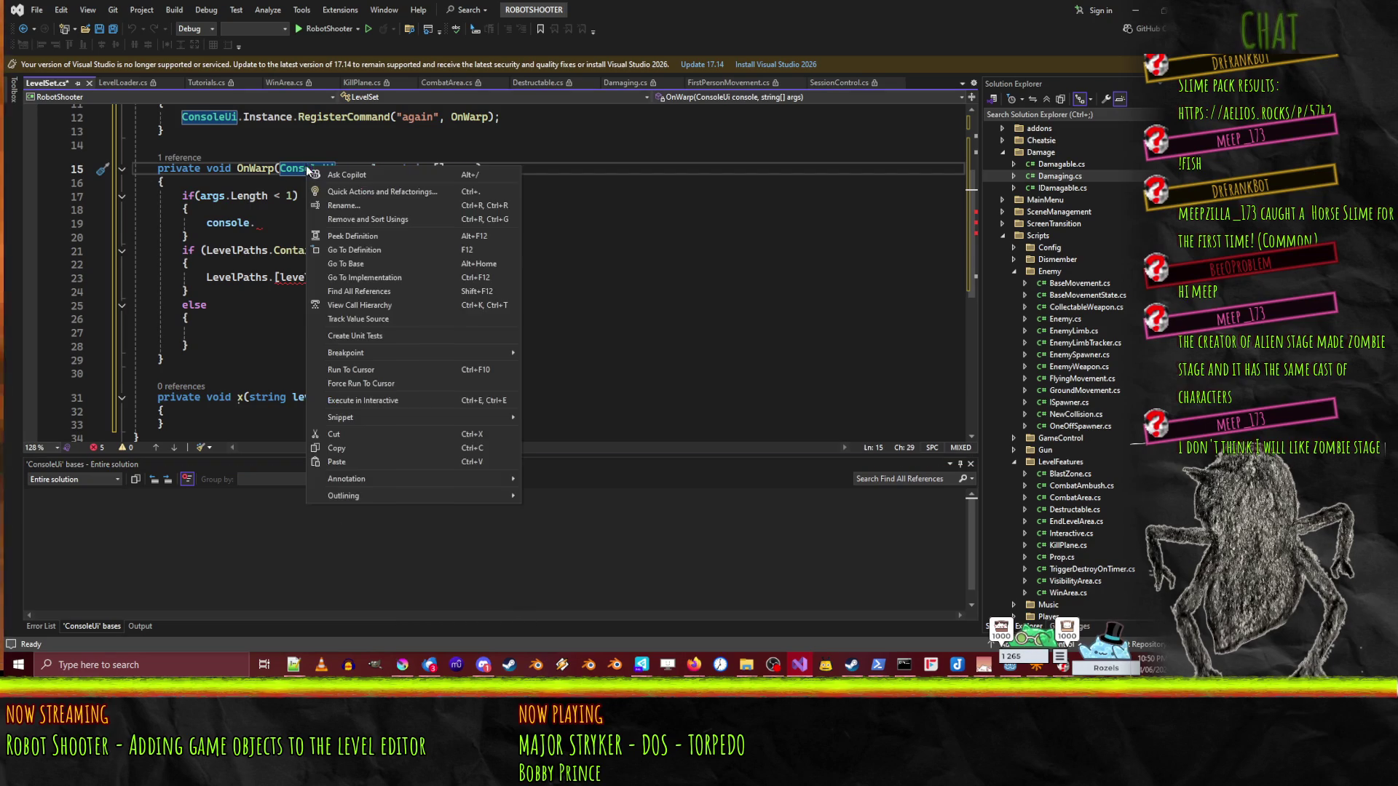
{"action": "left_click", "coordinate": [378, 252]}
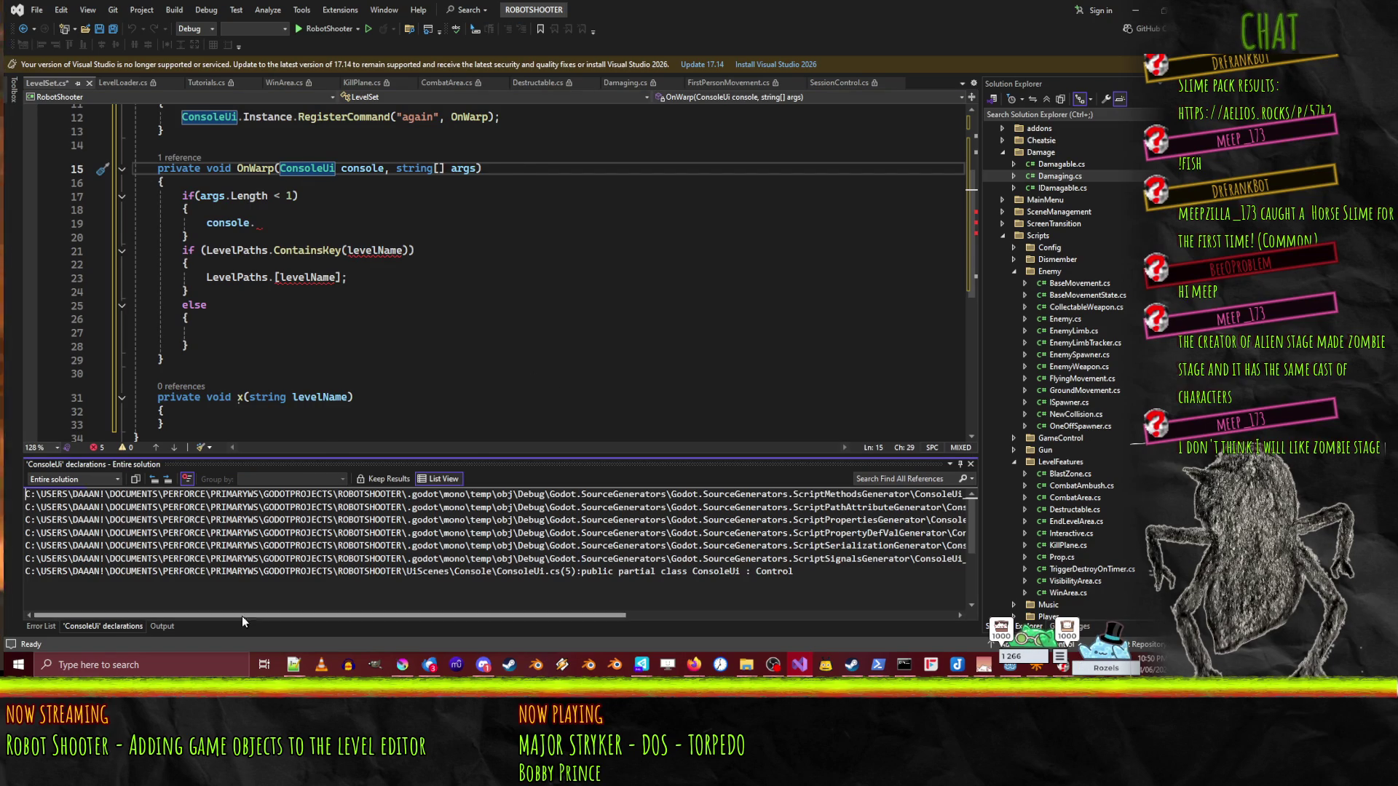
{"action": "double_click", "coordinate": [633, 572]}
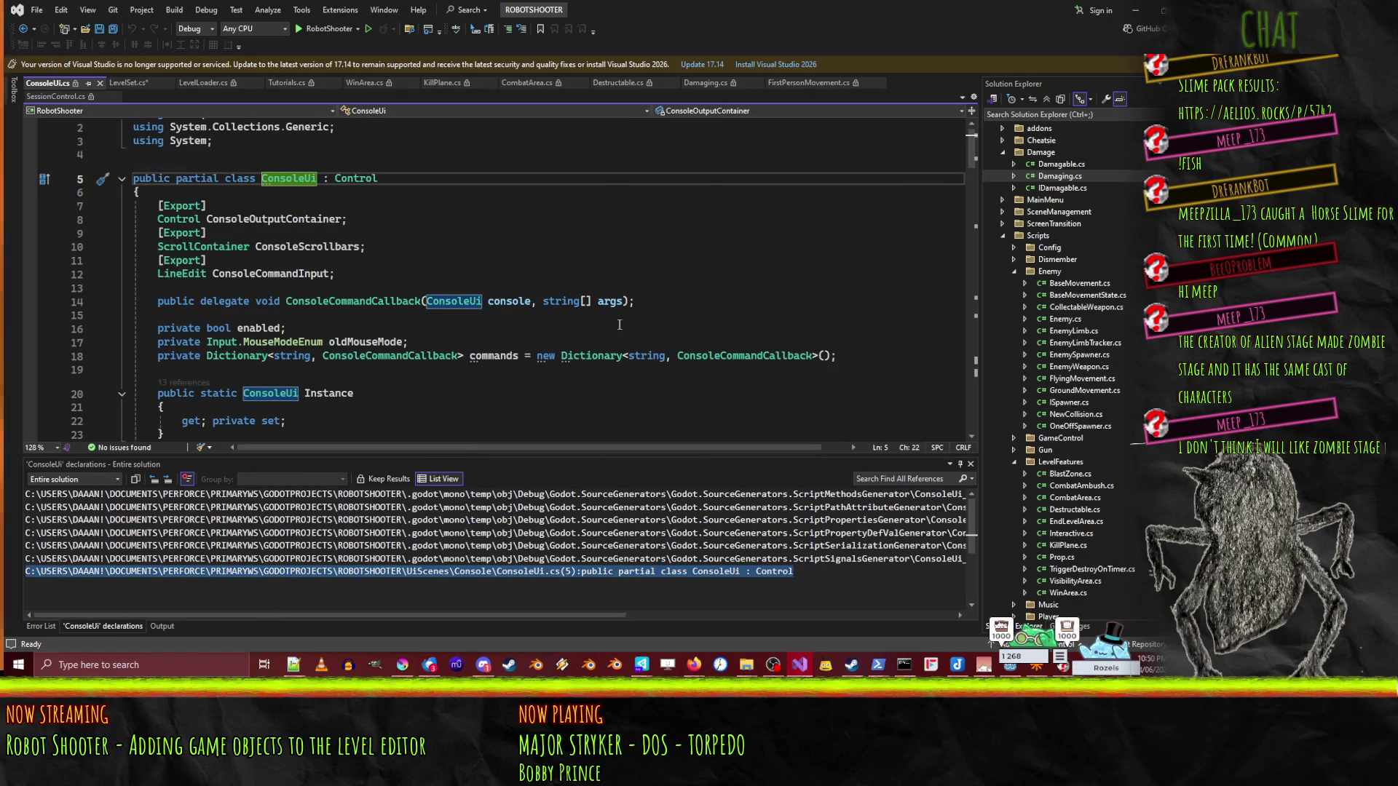
- Scroll ConsoleUi.cs to its WriteLine methods, then return to the console. call in LevelSet.cs
{"action": "scroll", "coordinate": [214, 295], "scroll_direction": "down", "scroll_amount": 4}
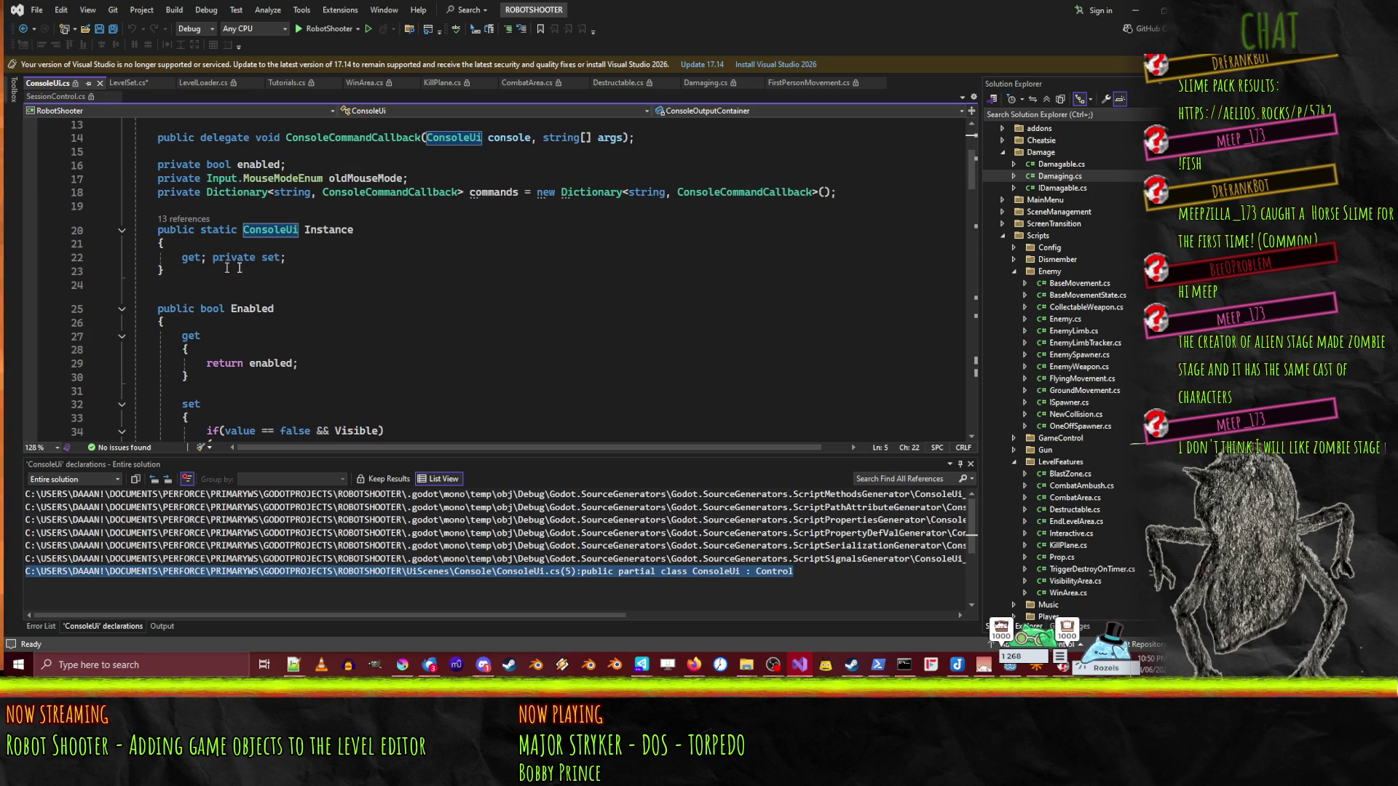
{"action": "scroll", "coordinate": [240, 267], "scroll_direction": "down", "scroll_amount": 9}
{"action": "scroll", "coordinate": [456, 334], "scroll_direction": "down", "scroll_amount": 12}
{"action": "scroll", "coordinate": [531, 327], "scroll_direction": "down", "scroll_amount": 3}
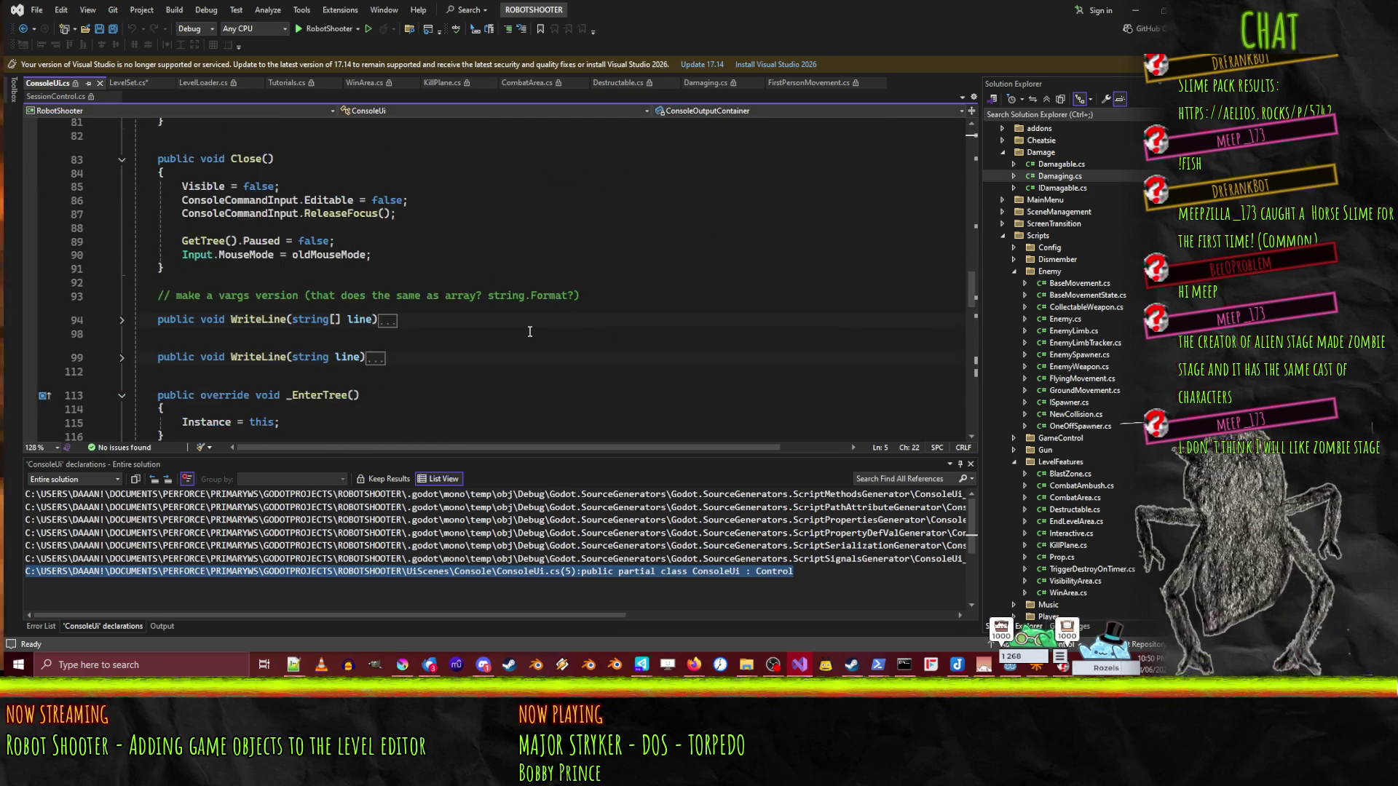
{"action": "left_click", "coordinate": [136, 85]}
{"action": "left_click", "coordinate": [285, 238]}
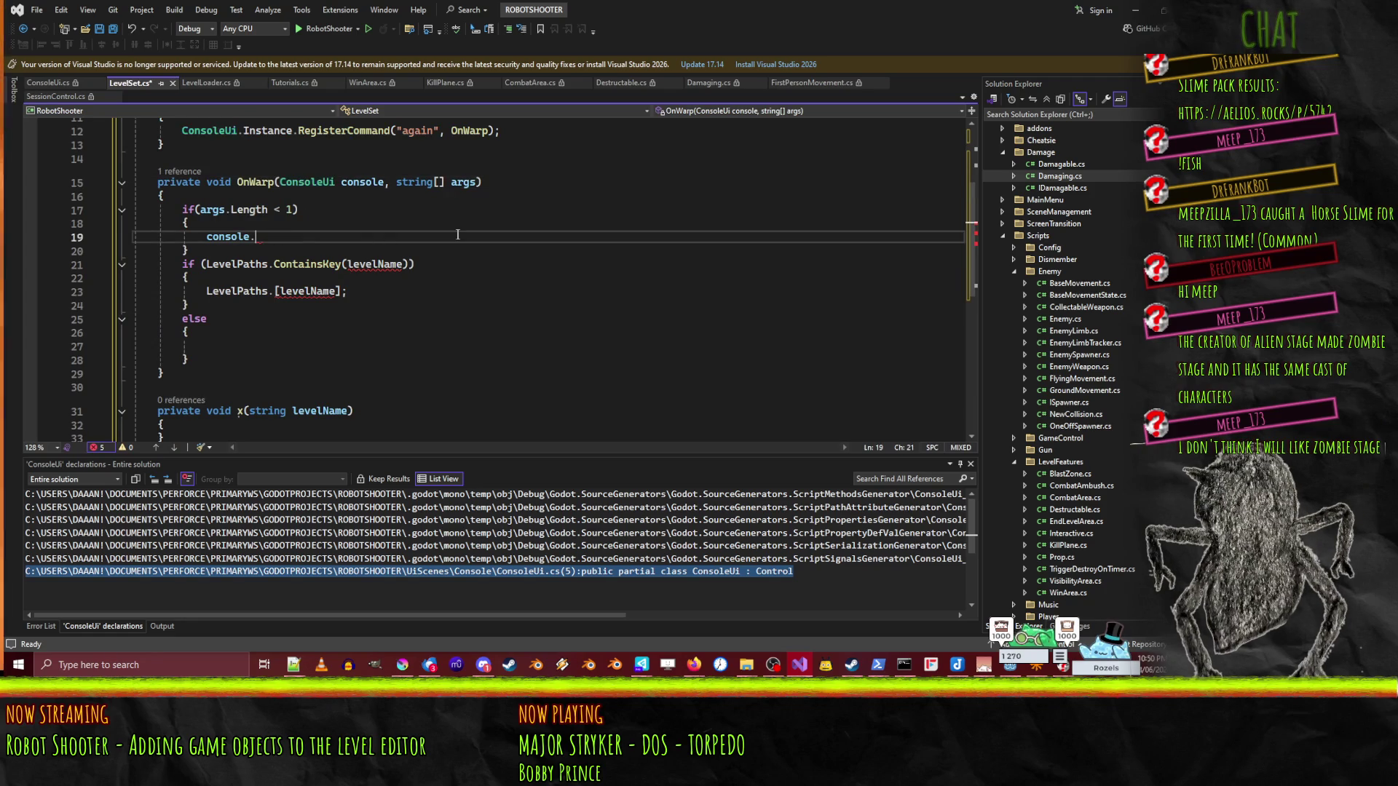
- Complete console.WriteLine("[red]command requires argument[/red]"); and close the argument-check block
{"action": "type", "text": "writ("}
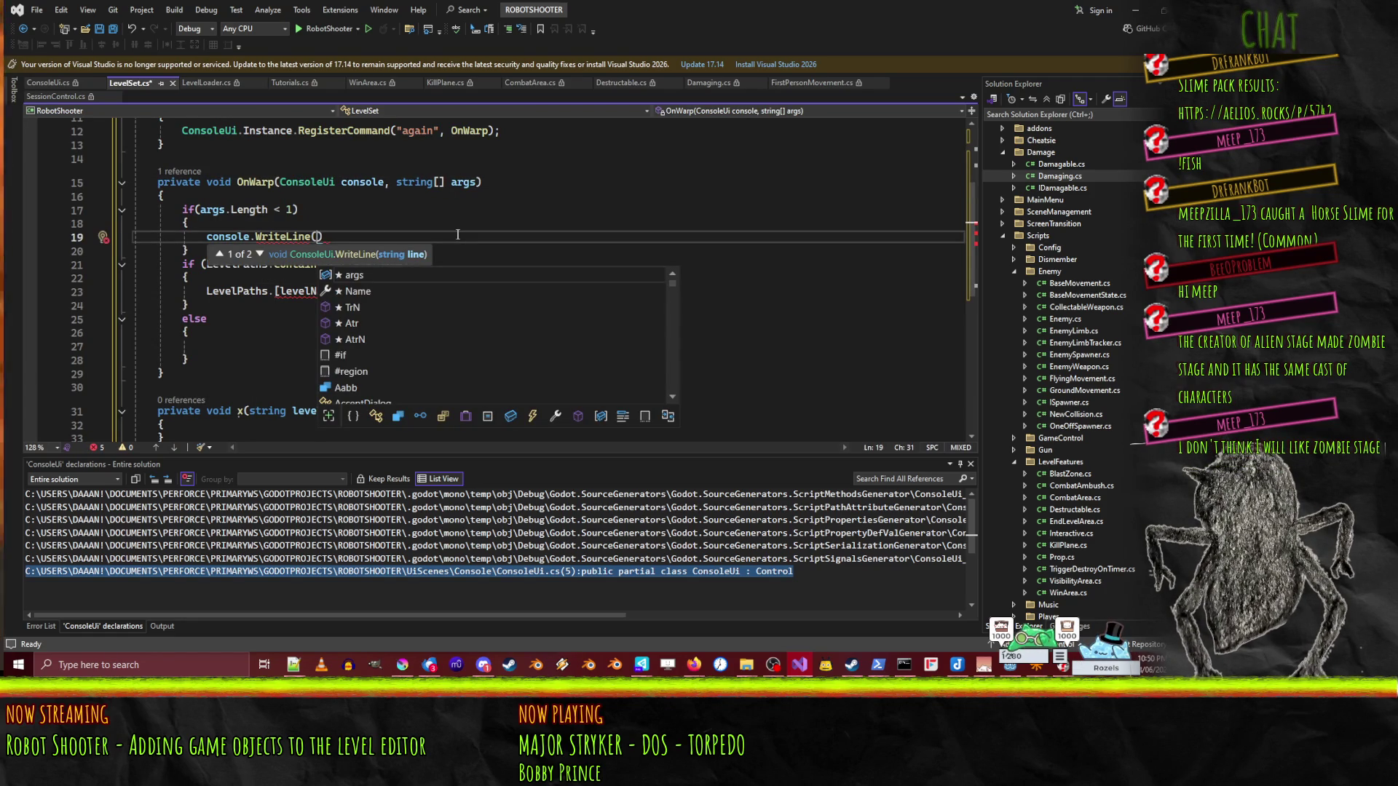
{"action": "type", "text": "\""}
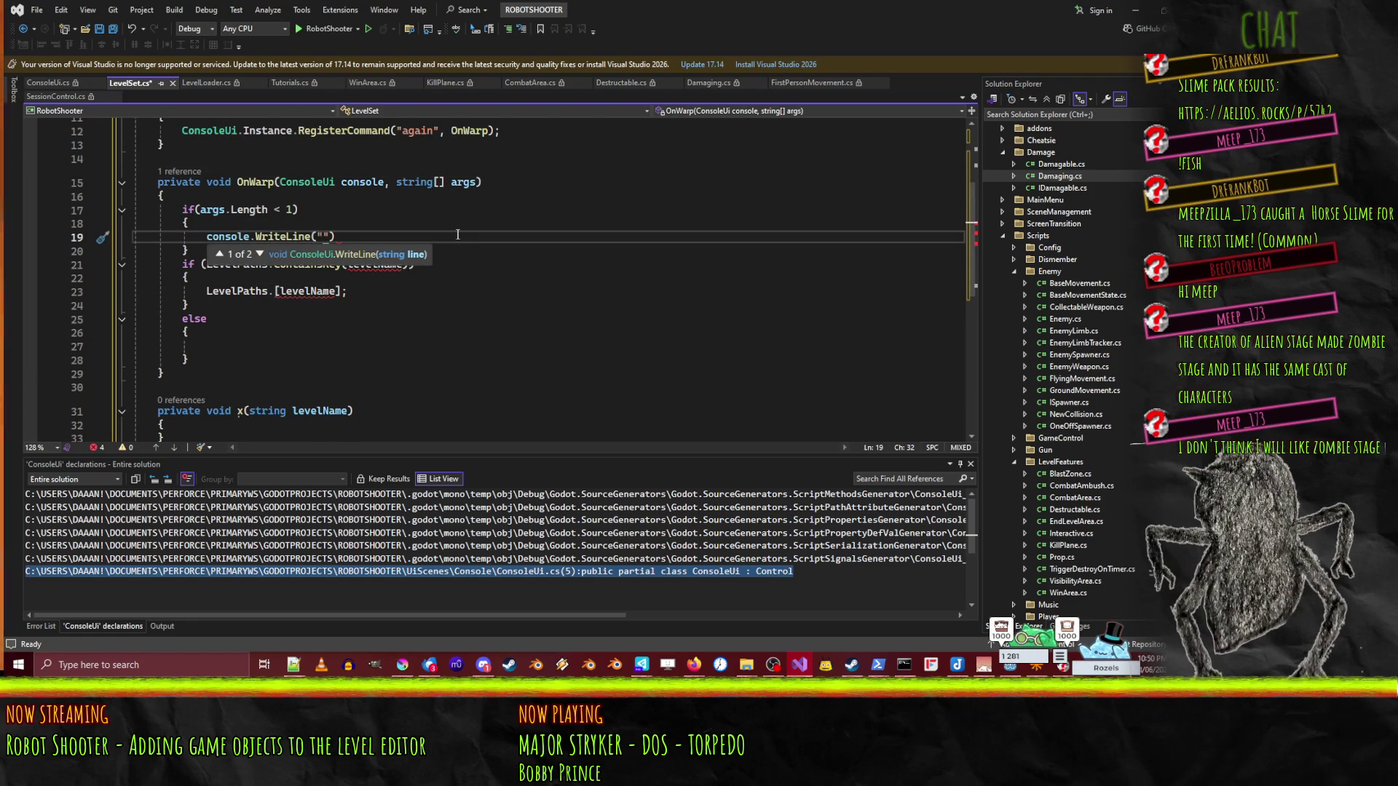
{"action": "type", "text": "and requires "}
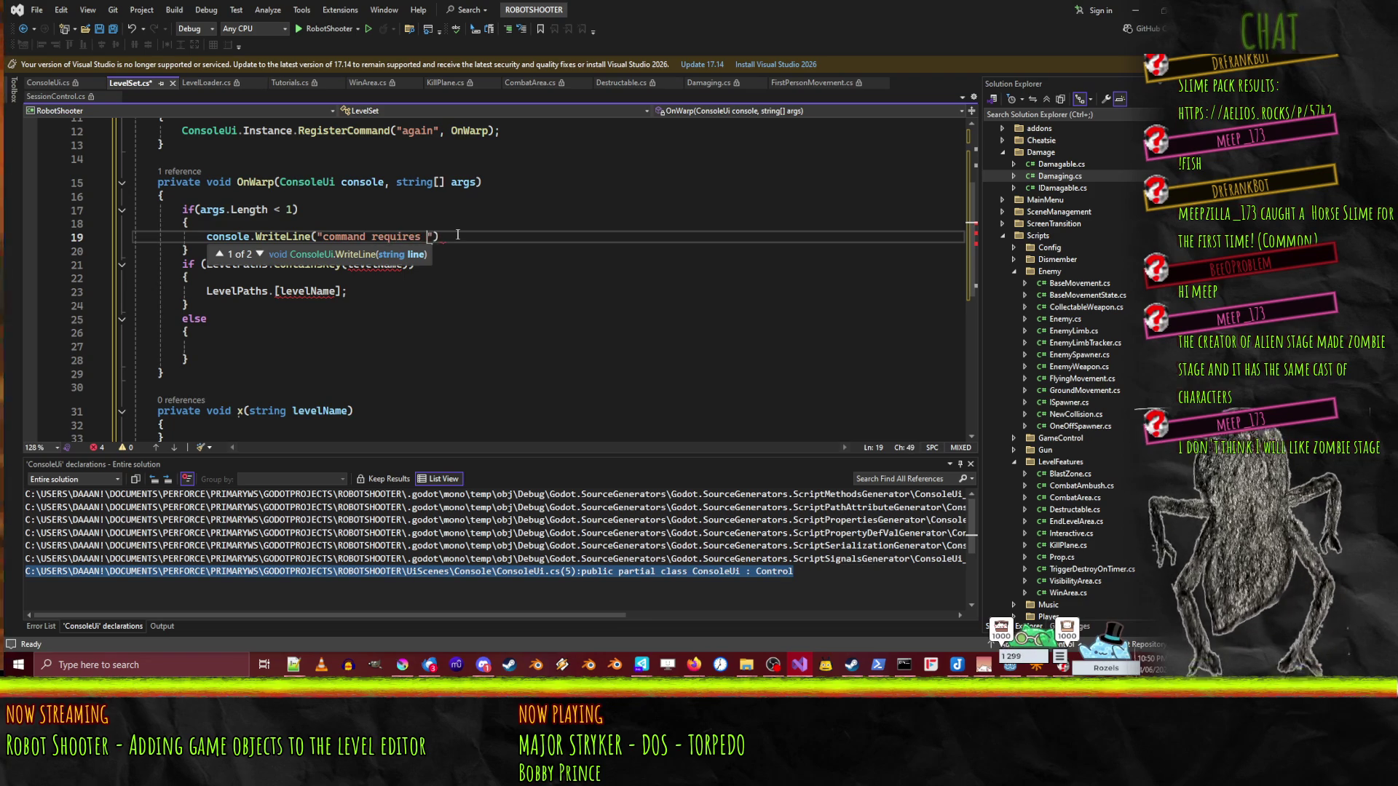
{"action": "type", "text": "rgument"}
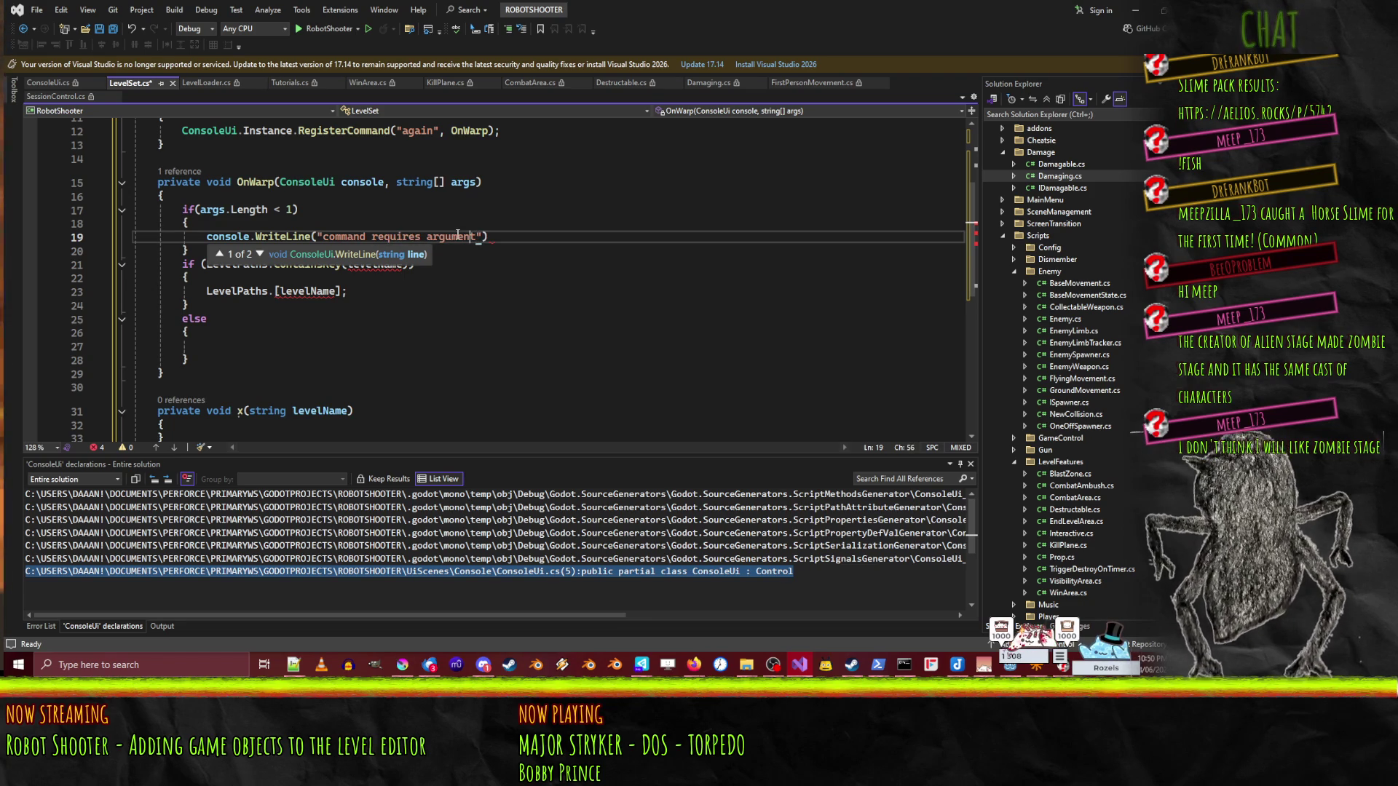
{"action": "type", "text": "[red"}
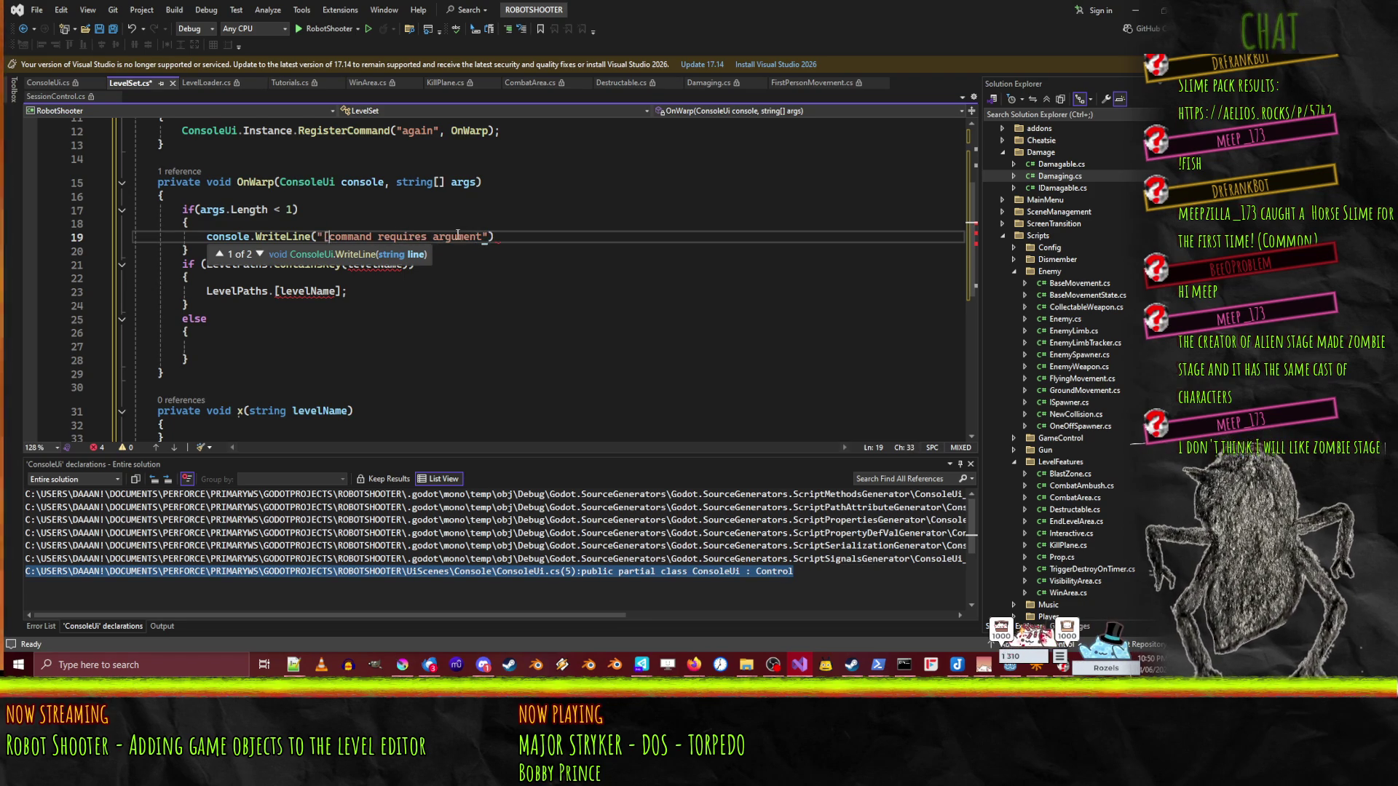
{"action": "type", "text": "]"}
{"action": "key", "text": "End"}
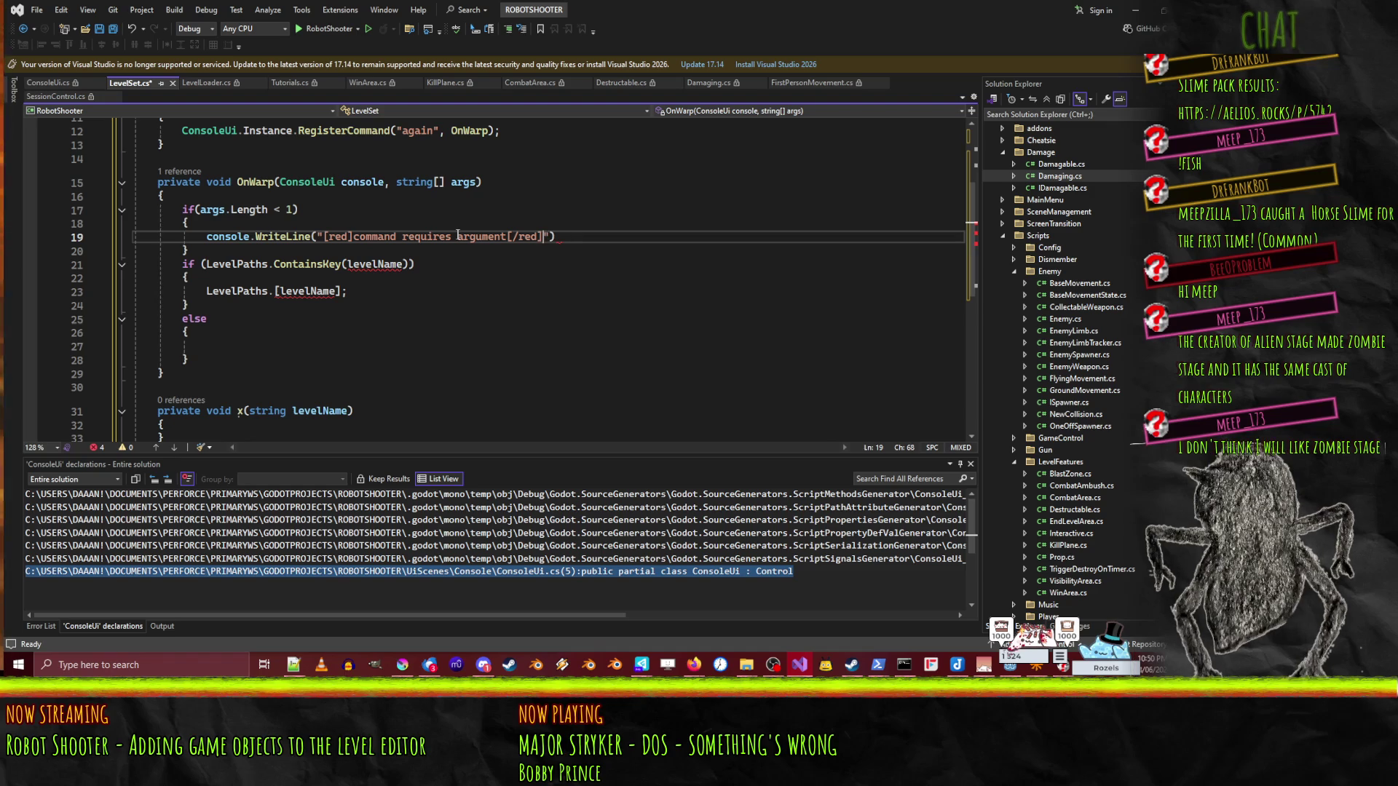
{"action": "key", "text": "Return"}
{"action": "type", "text": "}"}
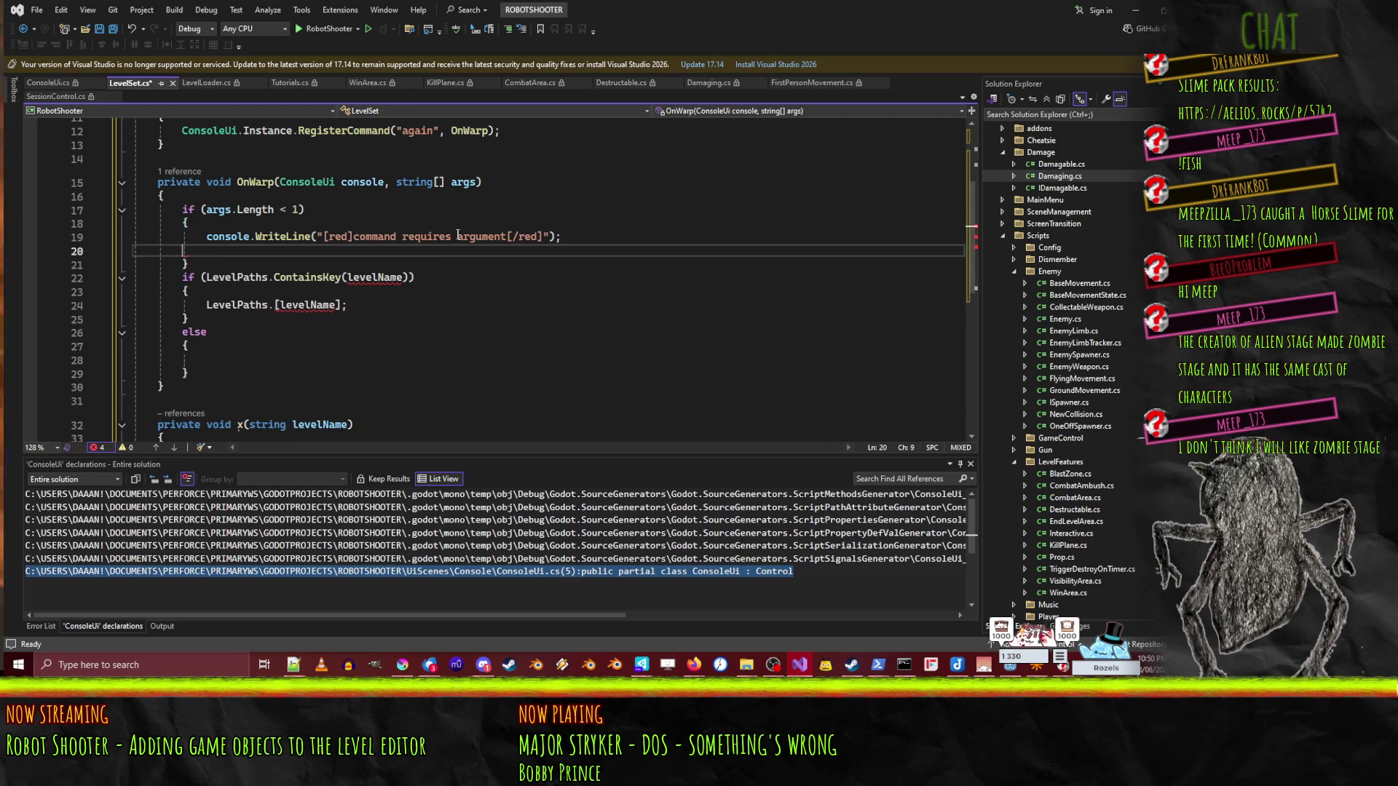
{"action": "key", "text": "Delete"}
{"action": "key", "text": "End"}
{"action": "key", "text": "Return"}
- Start assigning levelName = args[0] on a new line above the LevelPaths lookup
{"action": "key", "text": "Down"}
{"action": "key", "text": "Down"}
{"action": "key", "text": "Down"}
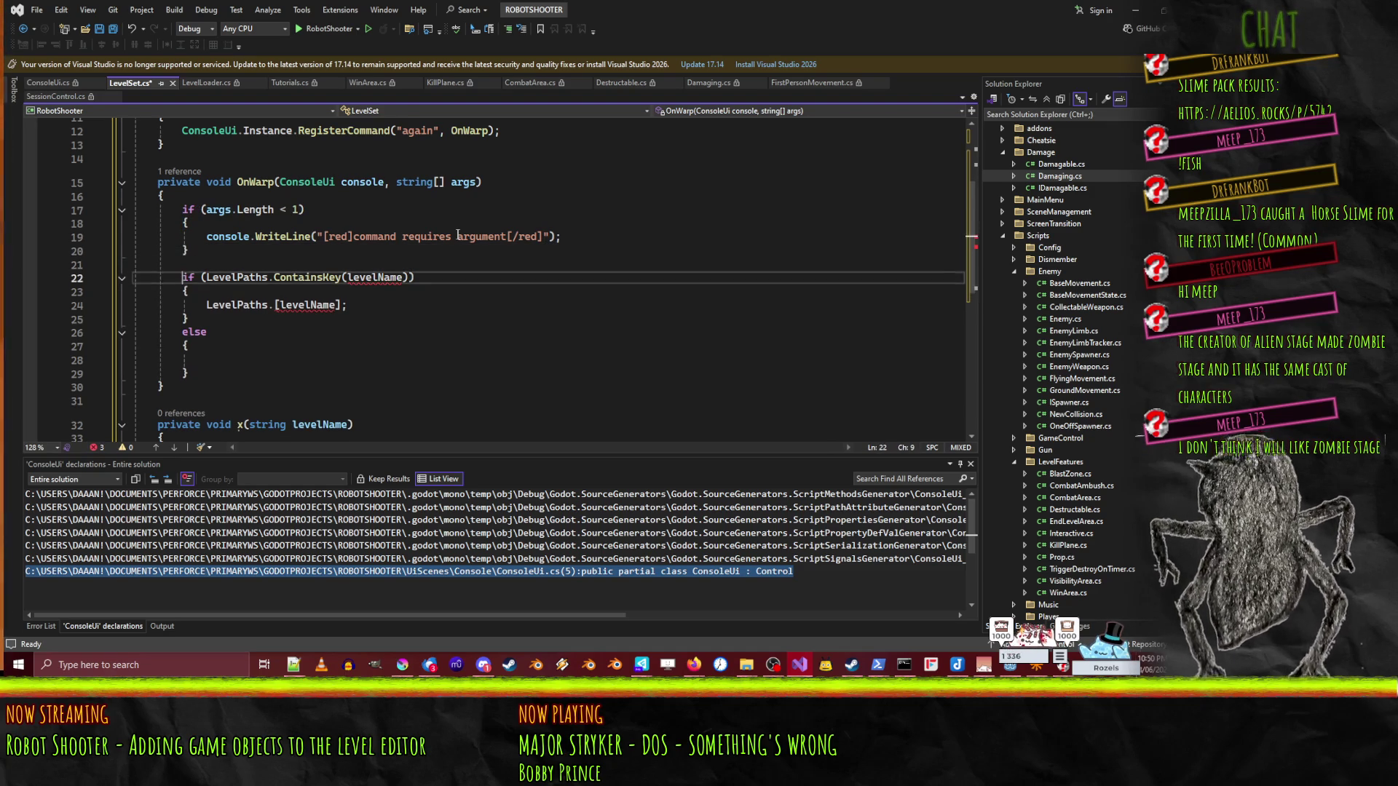
{"action": "key", "text": "Up"}
{"action": "key", "text": "Up"}
{"action": "key", "text": "Up"}
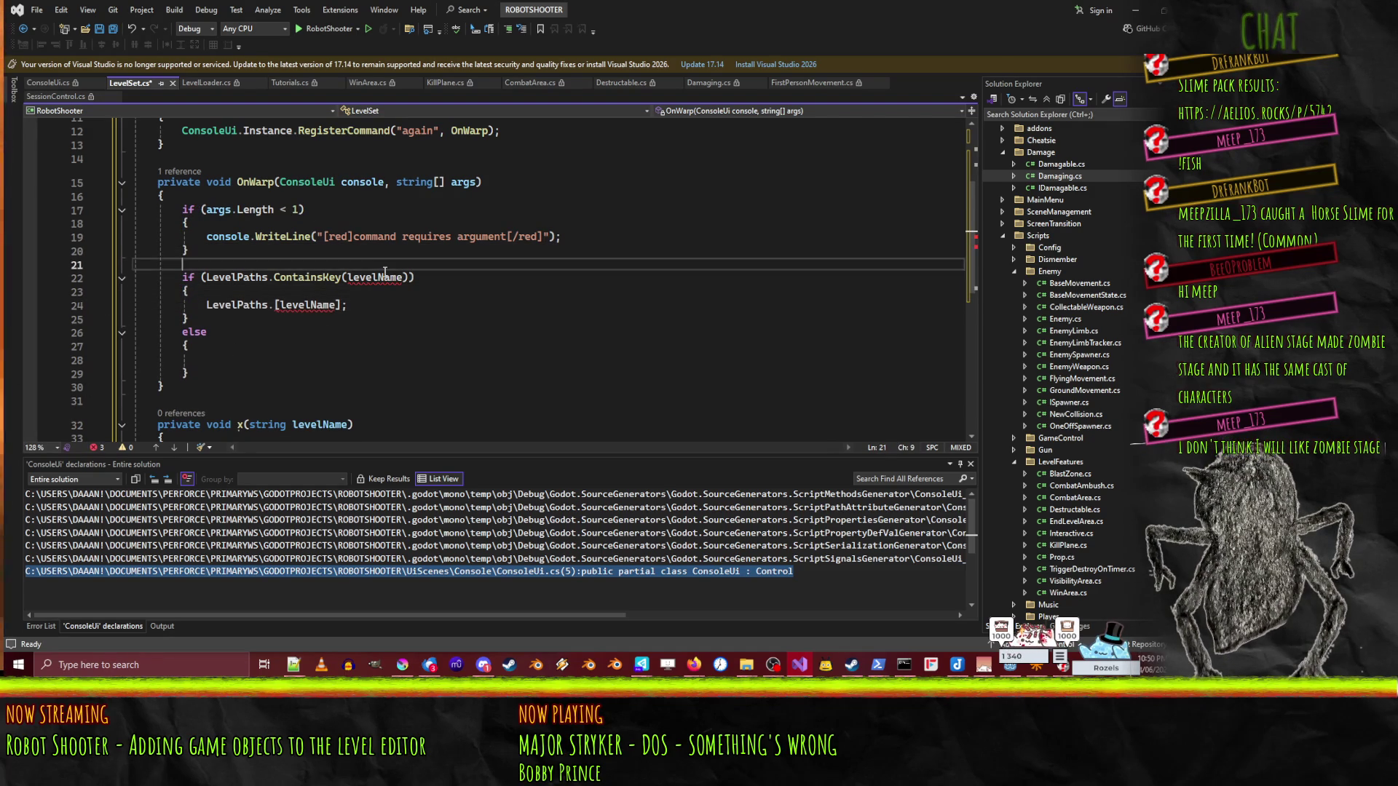
{"action": "key", "text": "Return"}
{"action": "type", "text": "levelName = "}
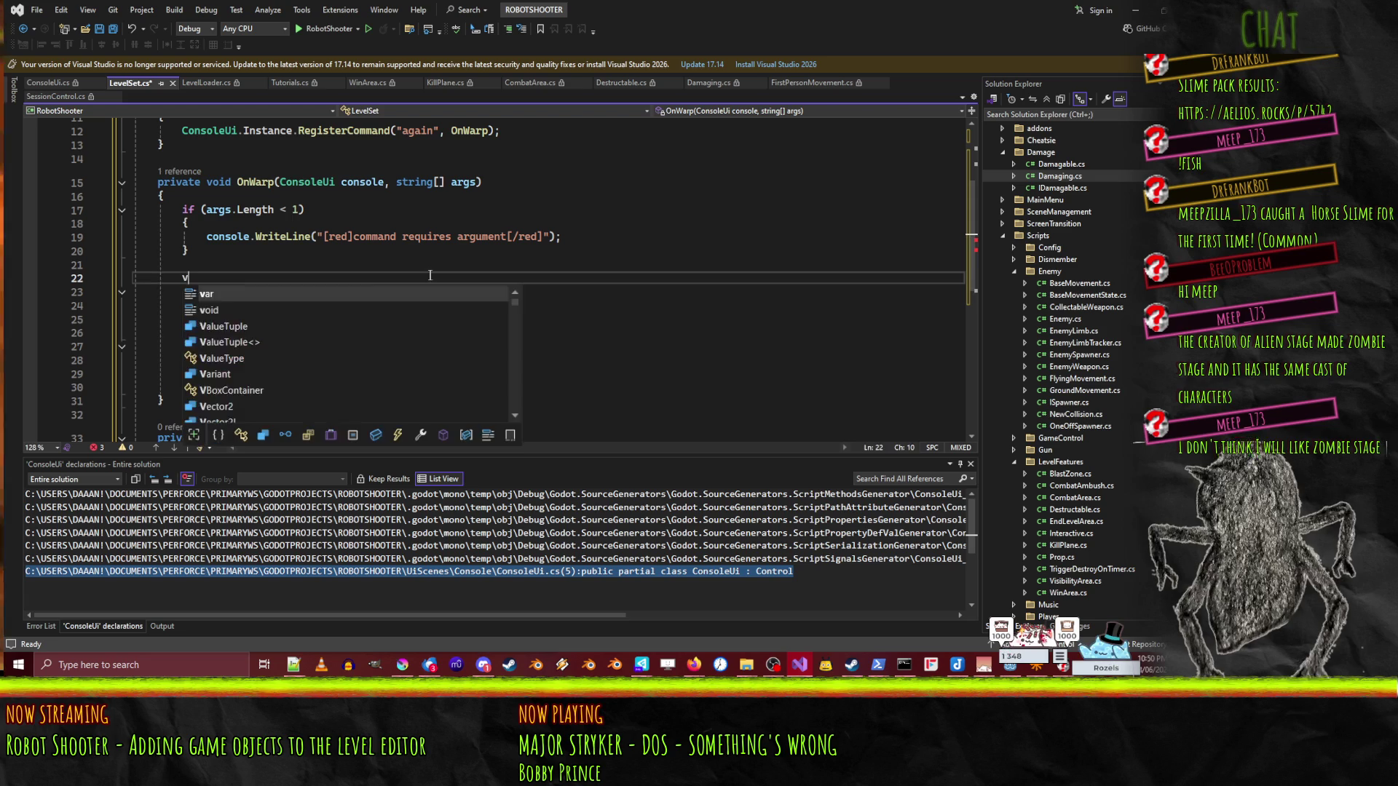
{"action": "type", "text": "args[0"}
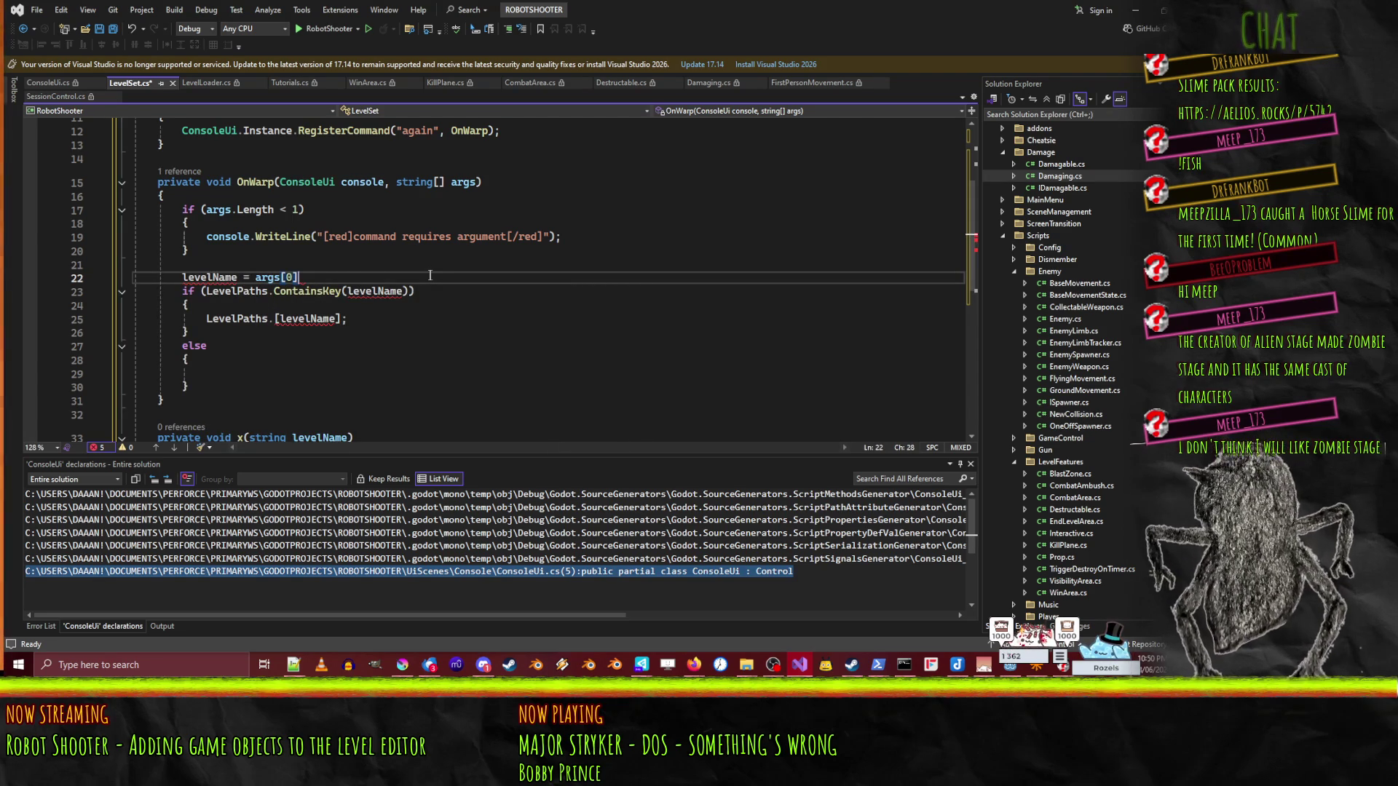
- Declare string levelName = args[0] on the line above the if
{"action": "key", "text": "Home"}
{"action": "type", "text": "string"}
{"action": "key", "text": "Down"}
{"action": "key", "text": "Down"}
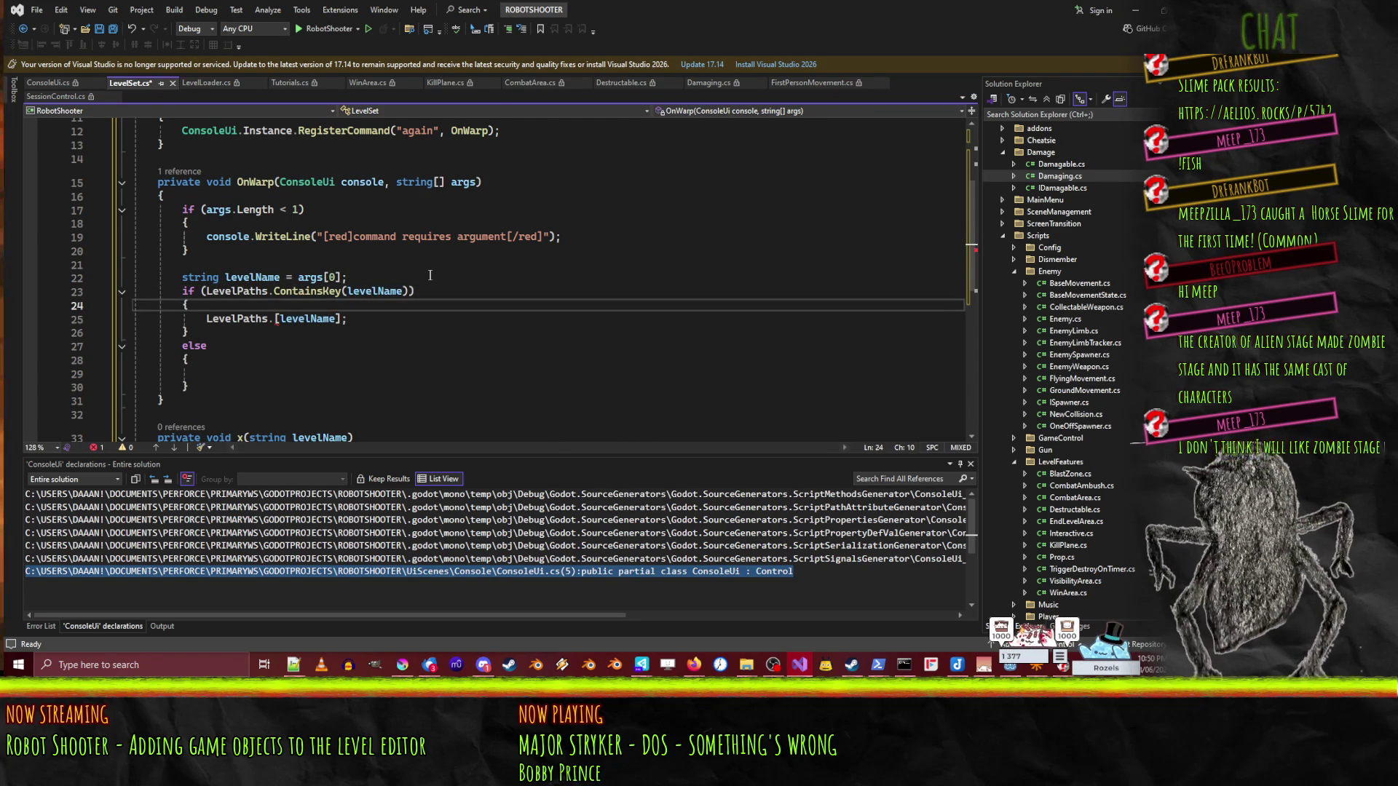
- Copy the red WriteLine line into the else branch and change its text to 'no level with '
{"action": "left_click", "coordinate": [222, 372]}
{"action": "left_click", "coordinate": [277, 212]}
{"action": "left_click", "coordinate": [288, 237]}
{"action": "key", "text": "Down"}
{"action": "key", "text": "Down"}
{"action": "key", "text": "Down"}
{"action": "type", "text": "console.WriteLine(\"[red]command requires argument[/red]\");"}
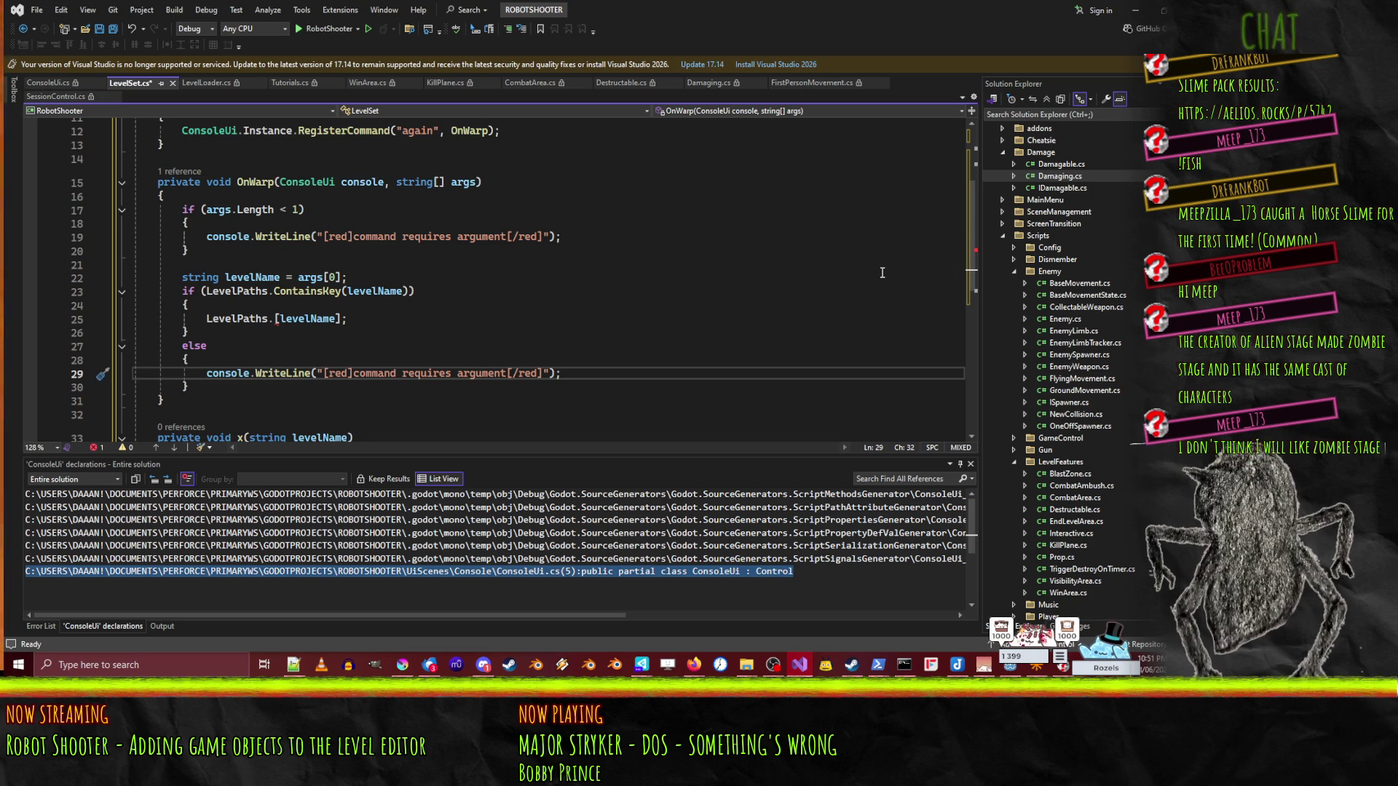
{"action": "key", "text": "shift+Right"}
{"action": "key", "text": "shift+Right"}
{"action": "key", "text": "shift+Right"}
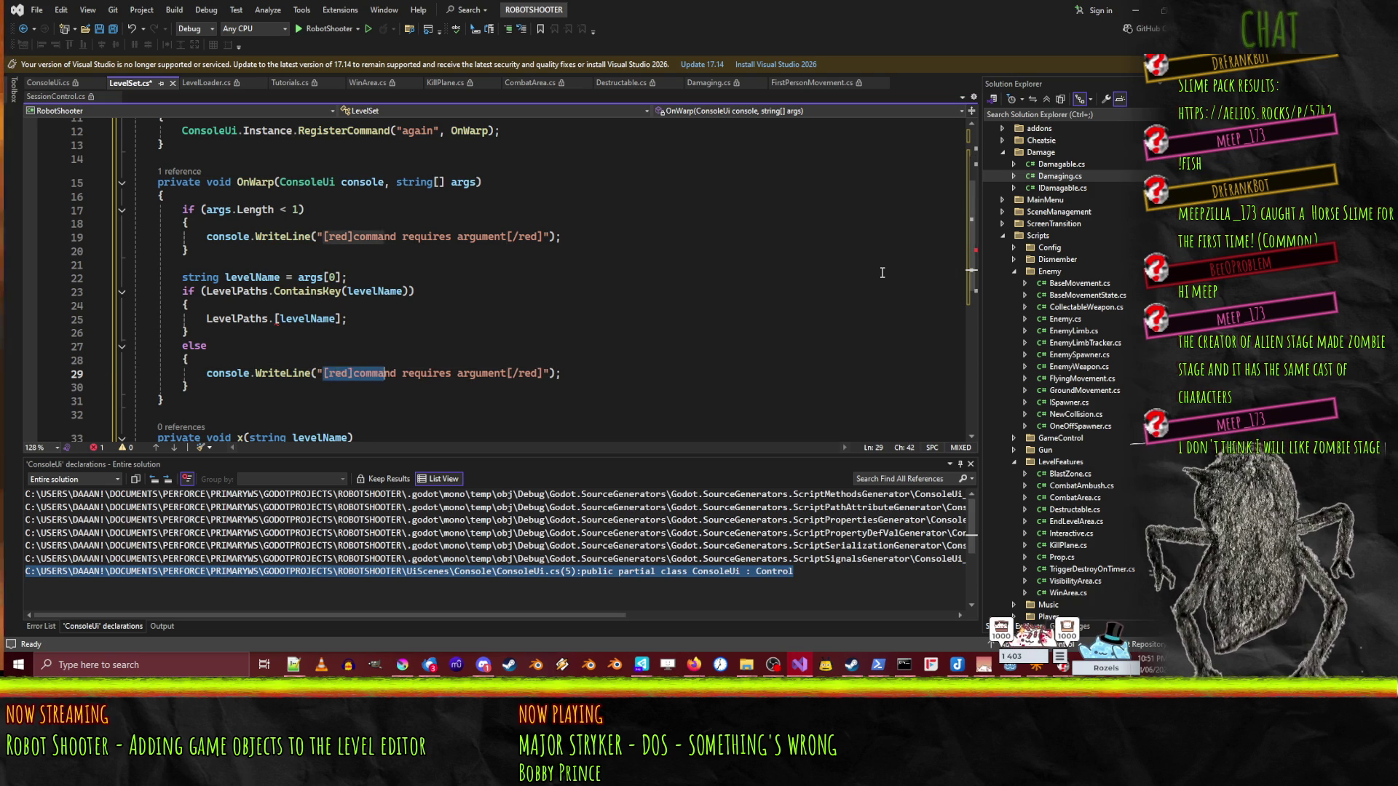
{"action": "key", "text": "shift+Left"}
{"action": "key", "text": "shift+Left"}
{"action": "key", "text": "shift+Left"}
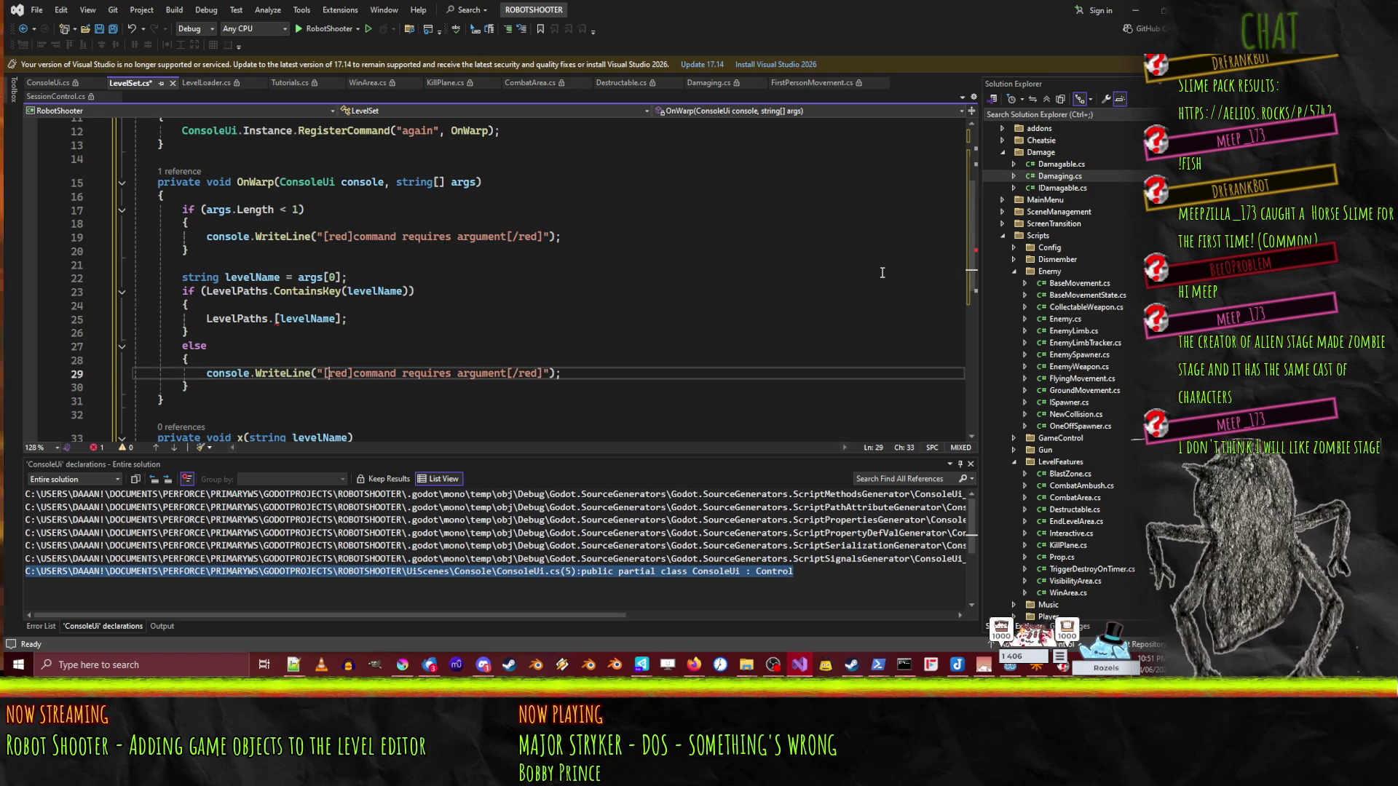
{"action": "key", "text": "Right"}
{"action": "key", "text": "shift+Right"}
{"action": "key", "text": "shift+Right"}
{"action": "key", "text": "shift+Right"}
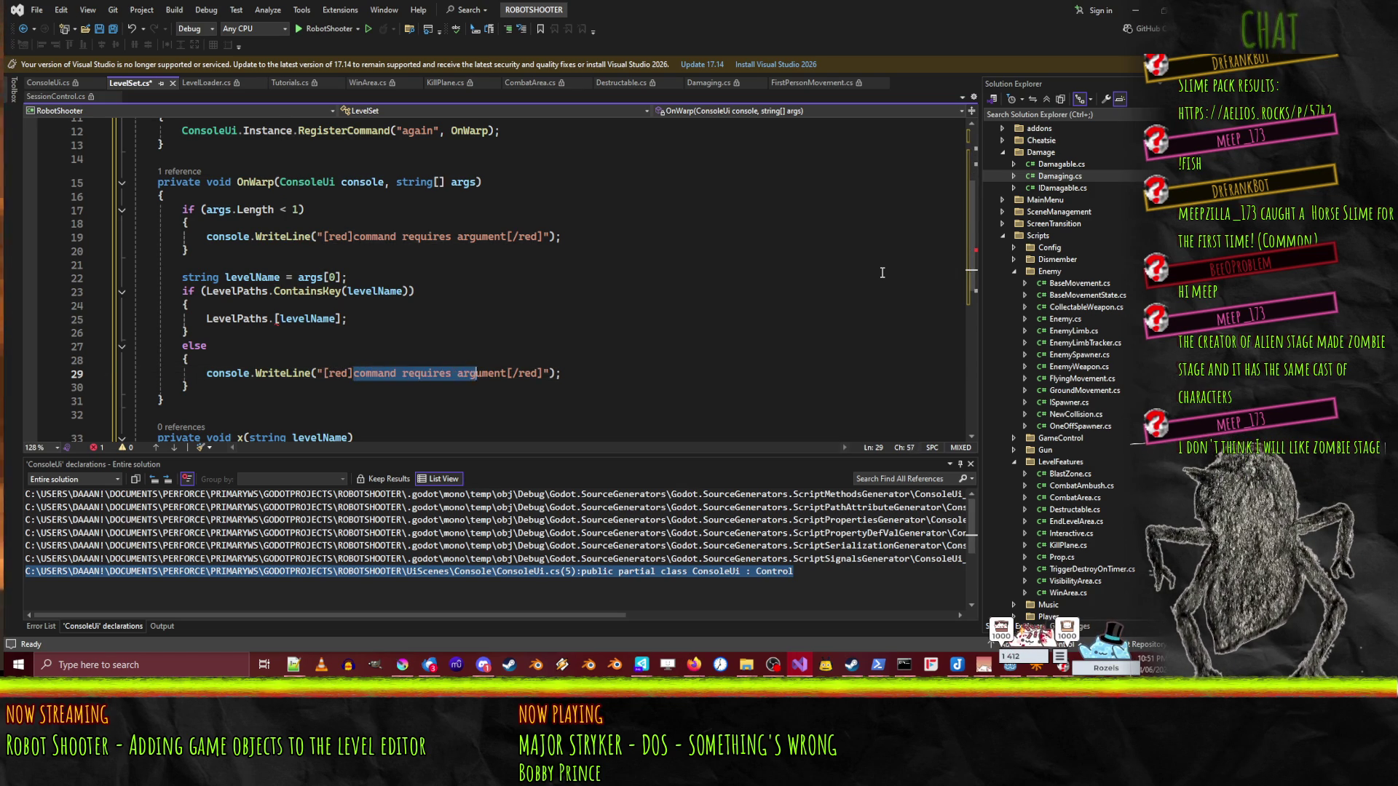
{"action": "type", "text": "no level with"}
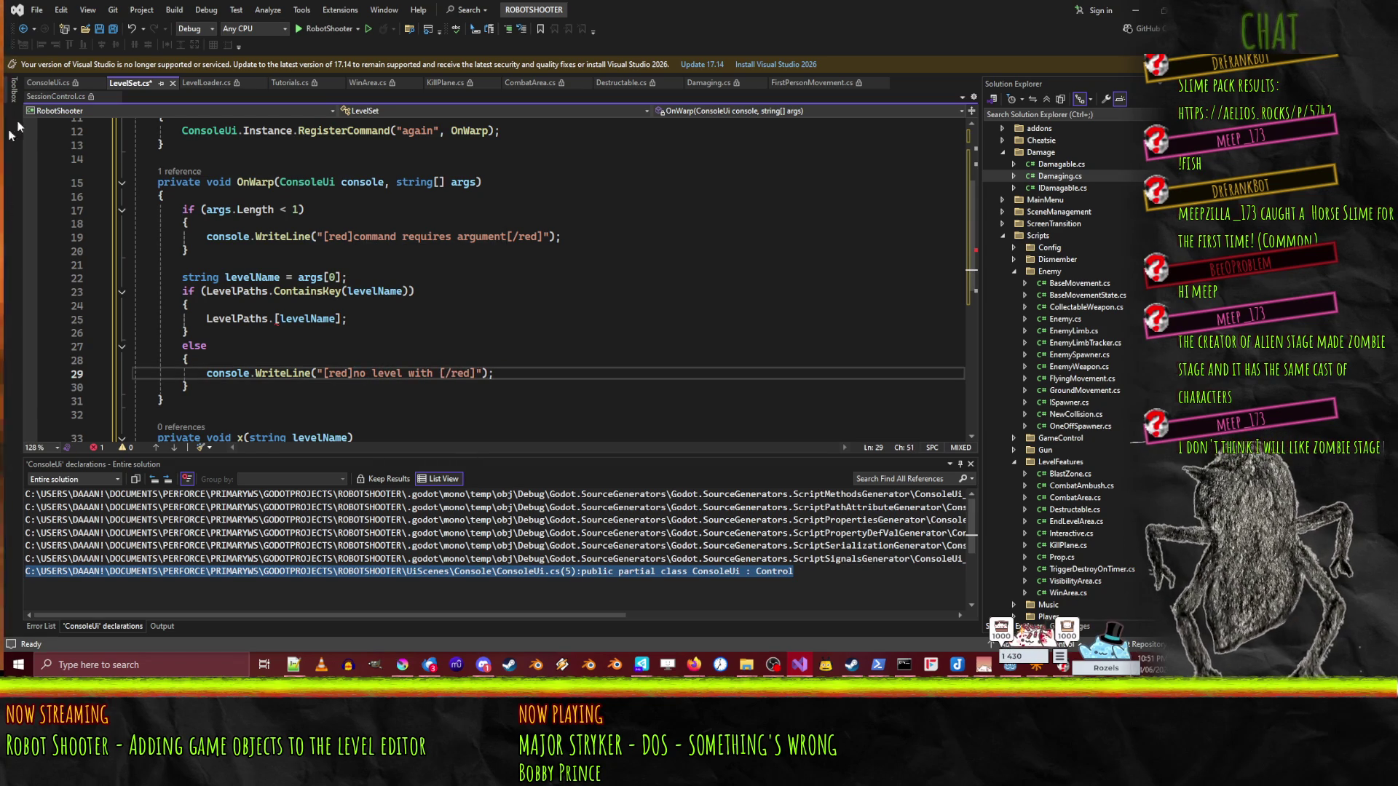
- Expand and review the WriteLine(string[] line) overload in ConsoleUi.cs, then return to LevelSet.cs
{"action": "left_click", "coordinate": [50, 81]}
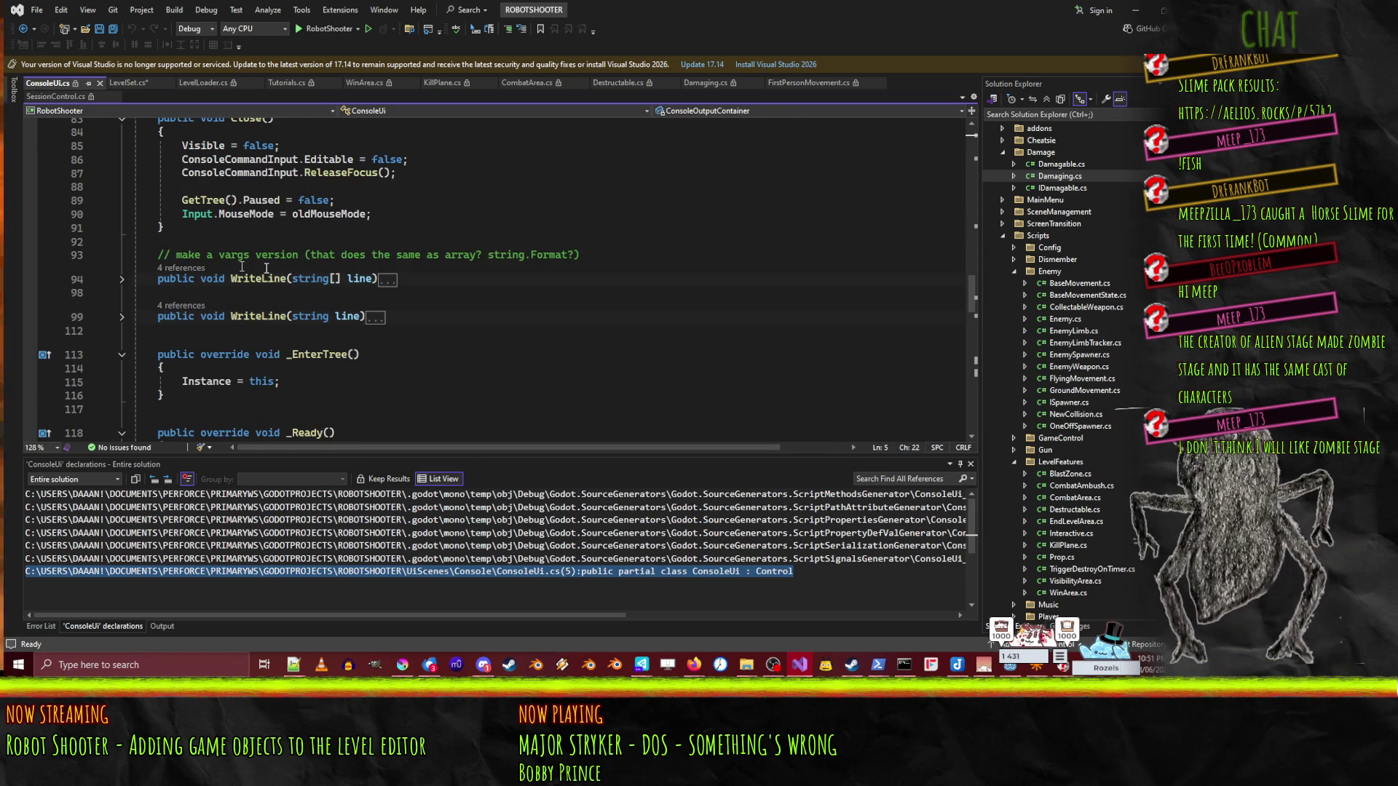
{"action": "left_click", "coordinate": [122, 318]}
{"action": "scroll", "coordinate": [412, 339], "scroll_direction": "down", "scroll_amount": 4}
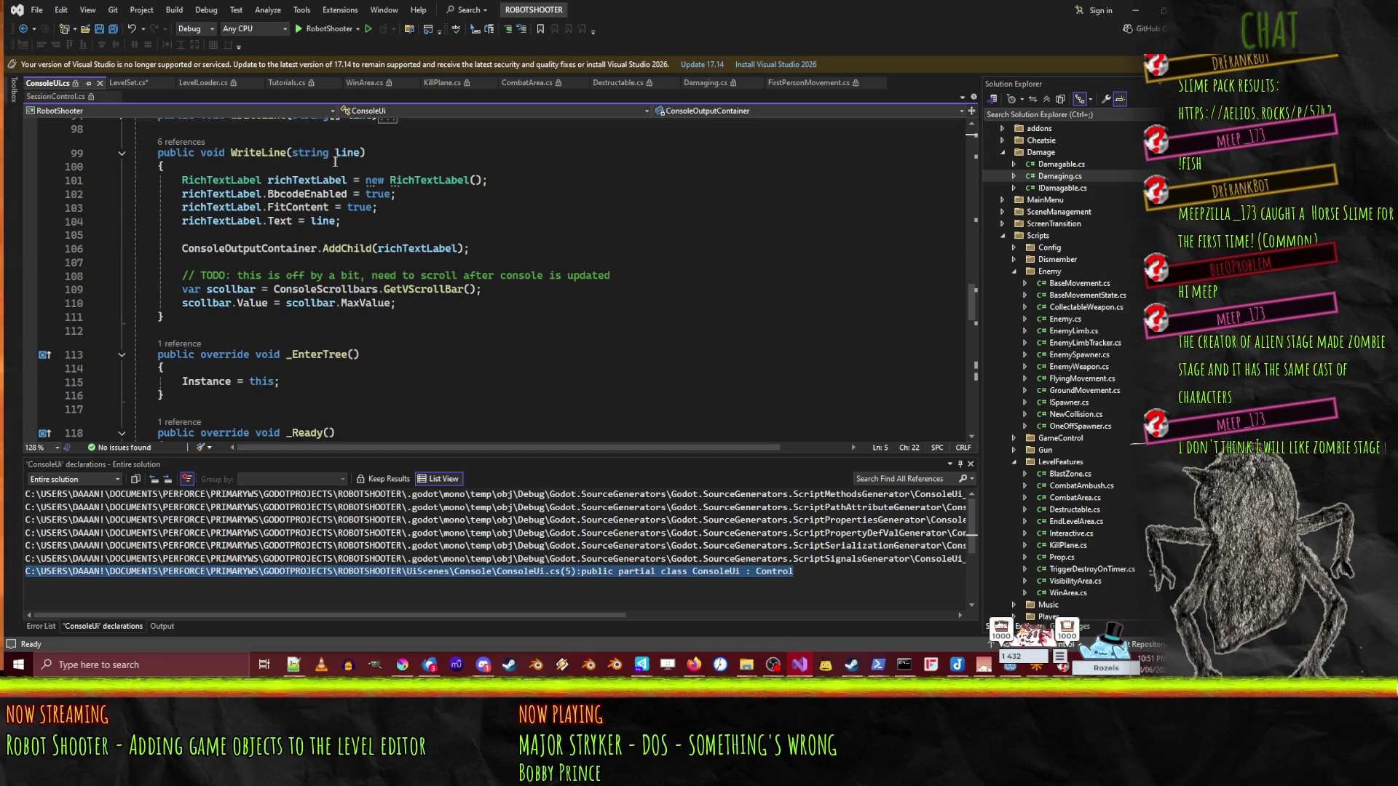
{"action": "scroll", "coordinate": [474, 186], "scroll_direction": "up", "scroll_amount": 3}
{"action": "left_click", "coordinate": [117, 240]}
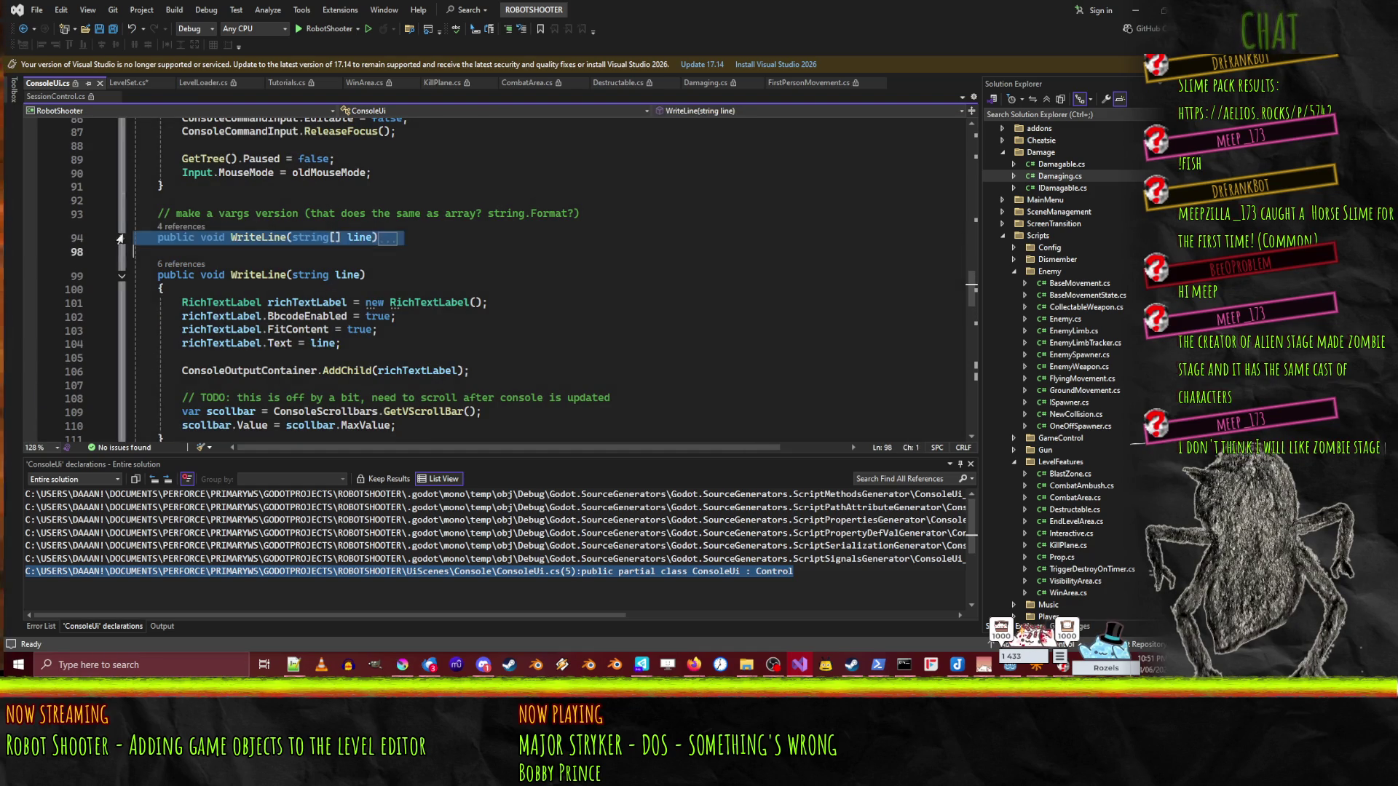
{"action": "left_click", "coordinate": [120, 238]}
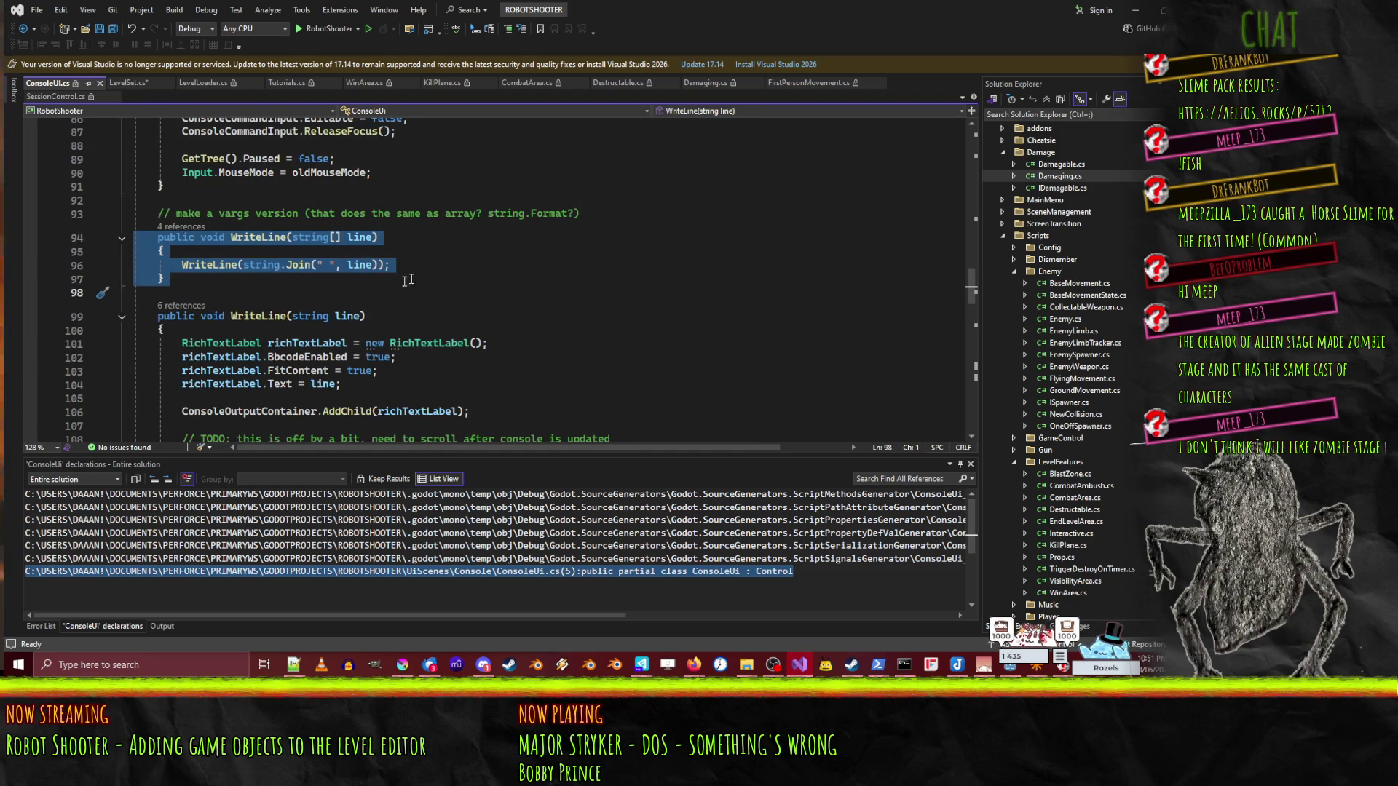
{"action": "left_click", "coordinate": [400, 261]}
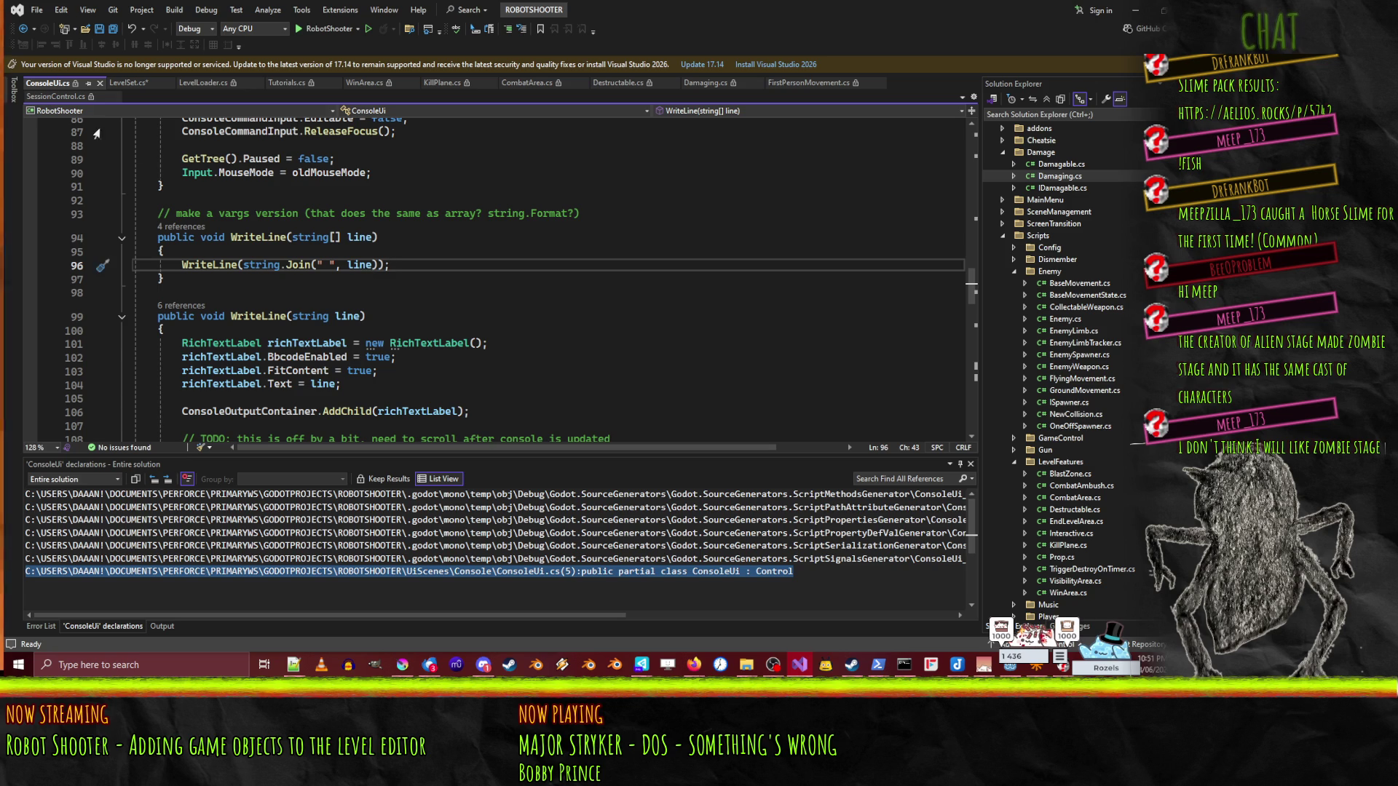
{"action": "left_click", "coordinate": [125, 77]}
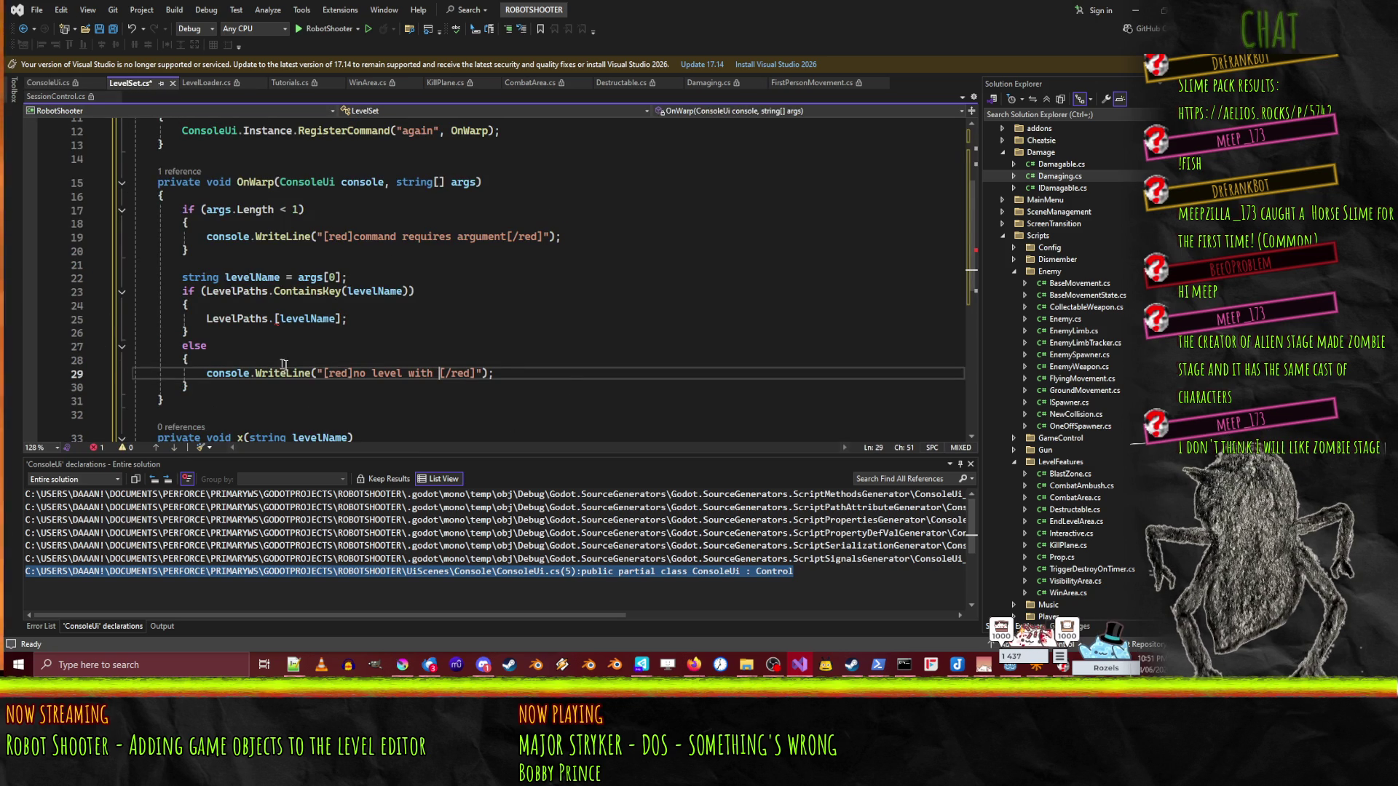
- Insert 'name ", levelName, "' before [/red] in the line 29 error message
{"action": "left_click", "coordinate": [373, 374]}
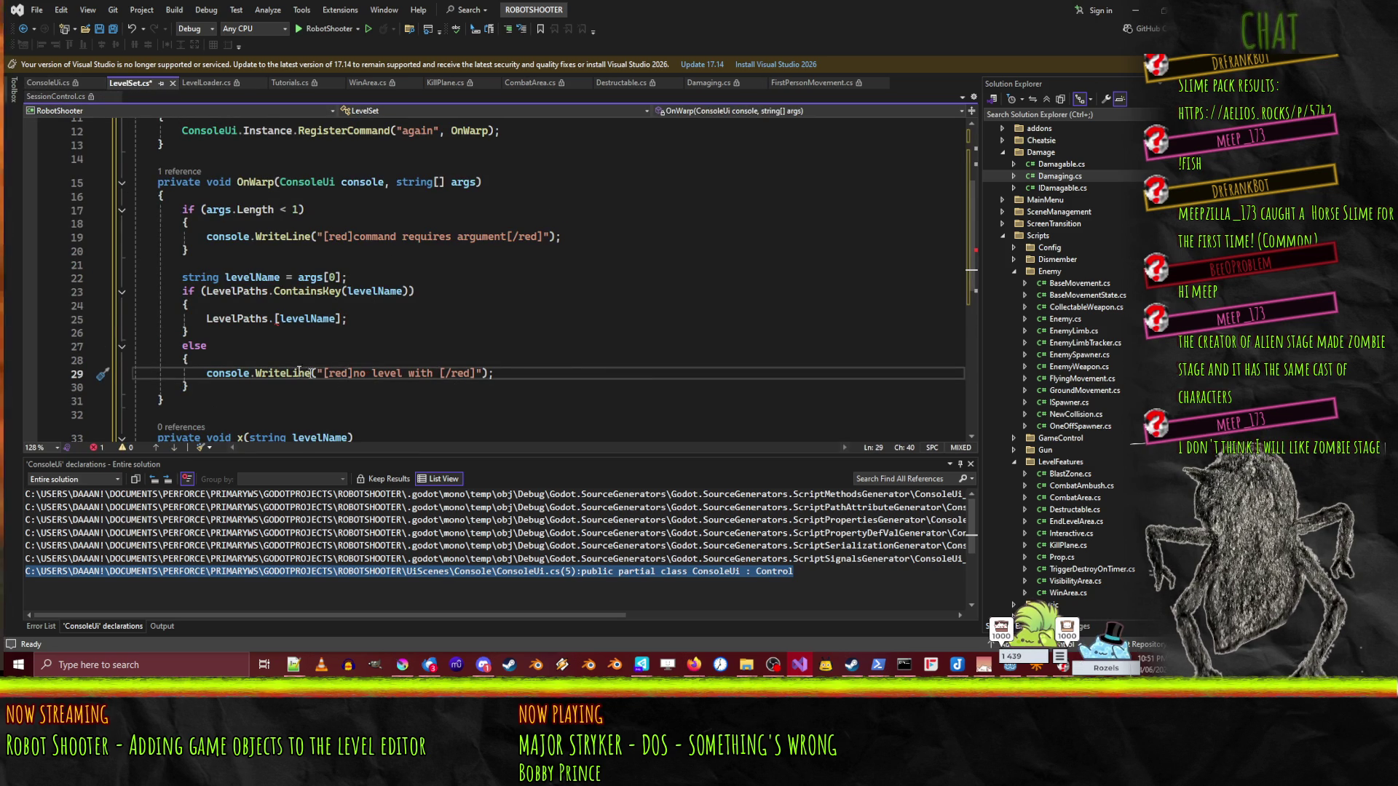
{"action": "key", "text": "ctrl+Right"}
{"action": "key", "text": "ctrl+Right"}
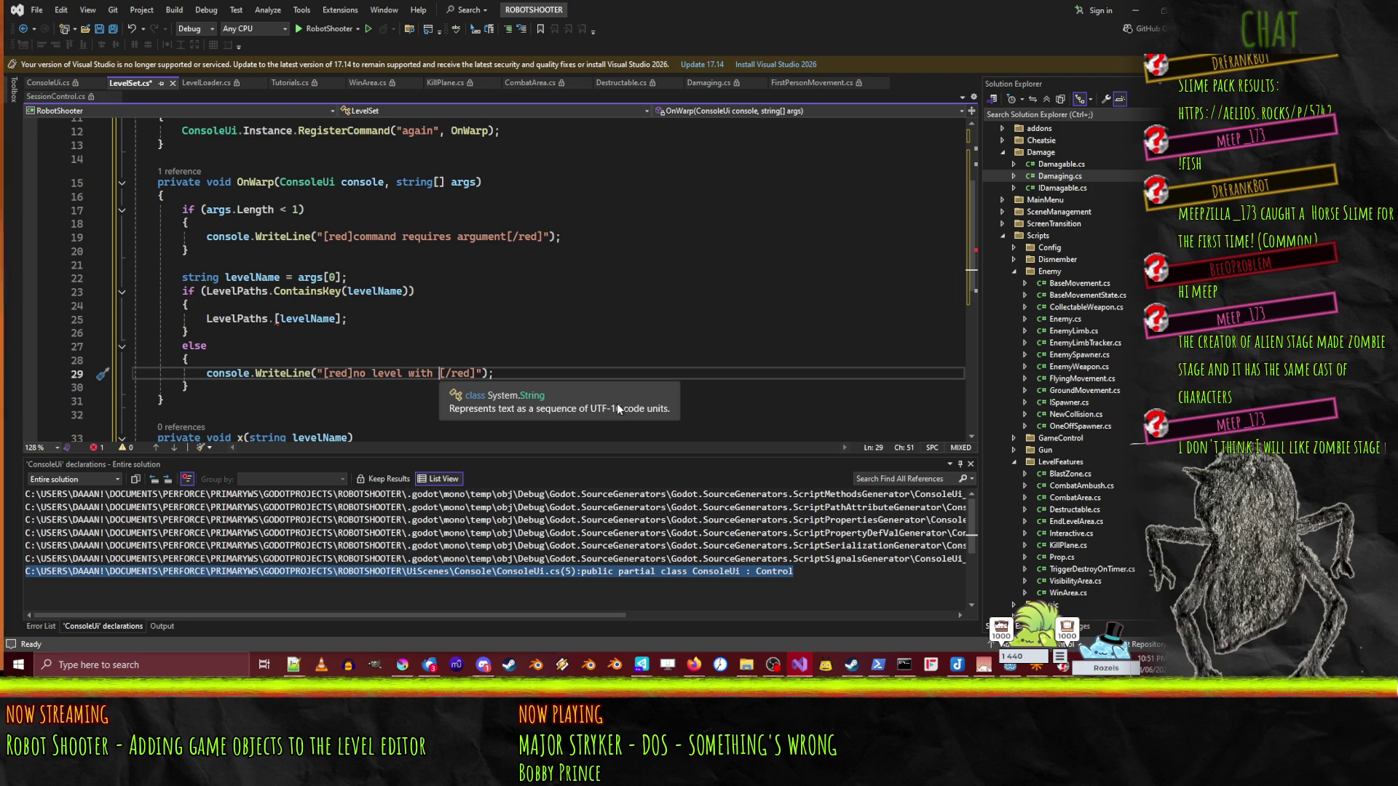
{"action": "type", "text": "name \""}
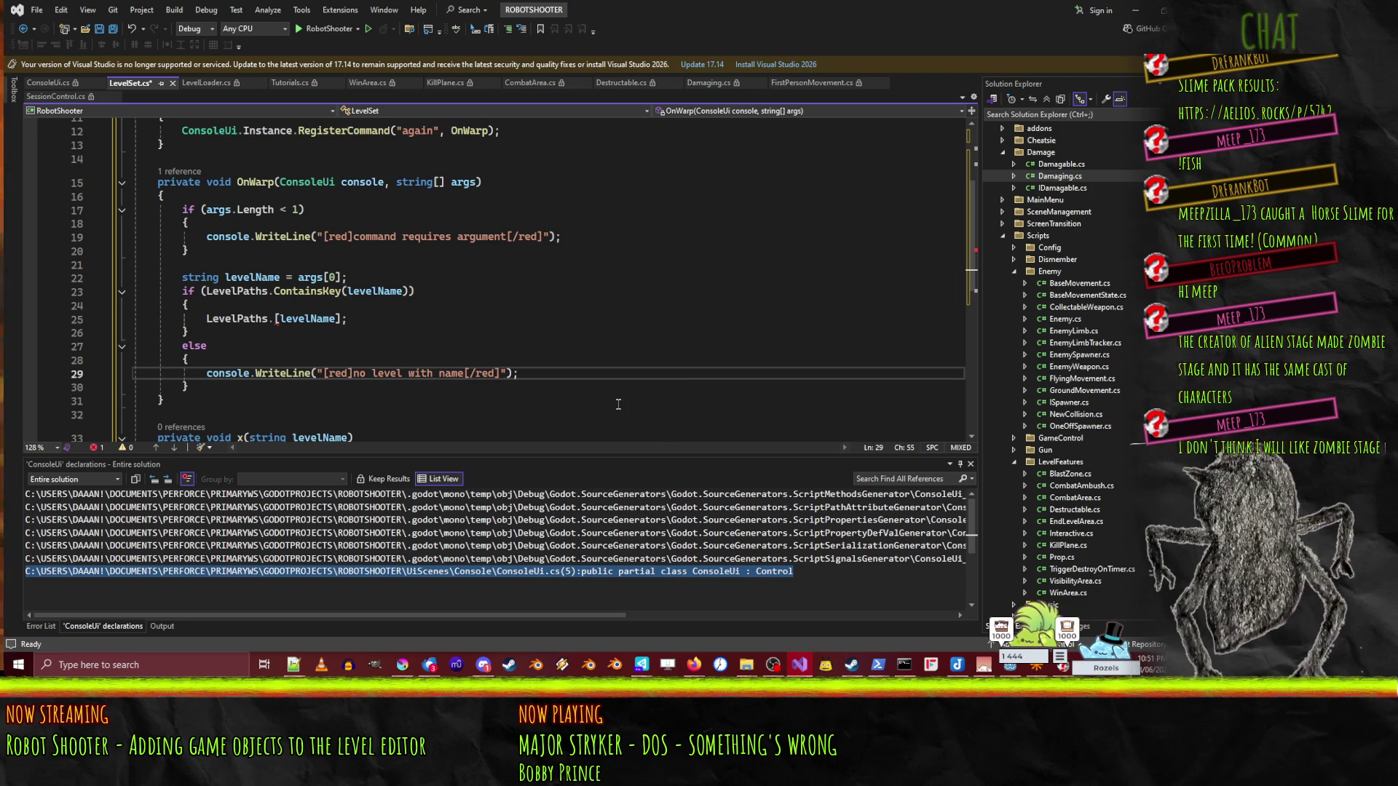
{"action": "type", "text": ", levelName, \""}
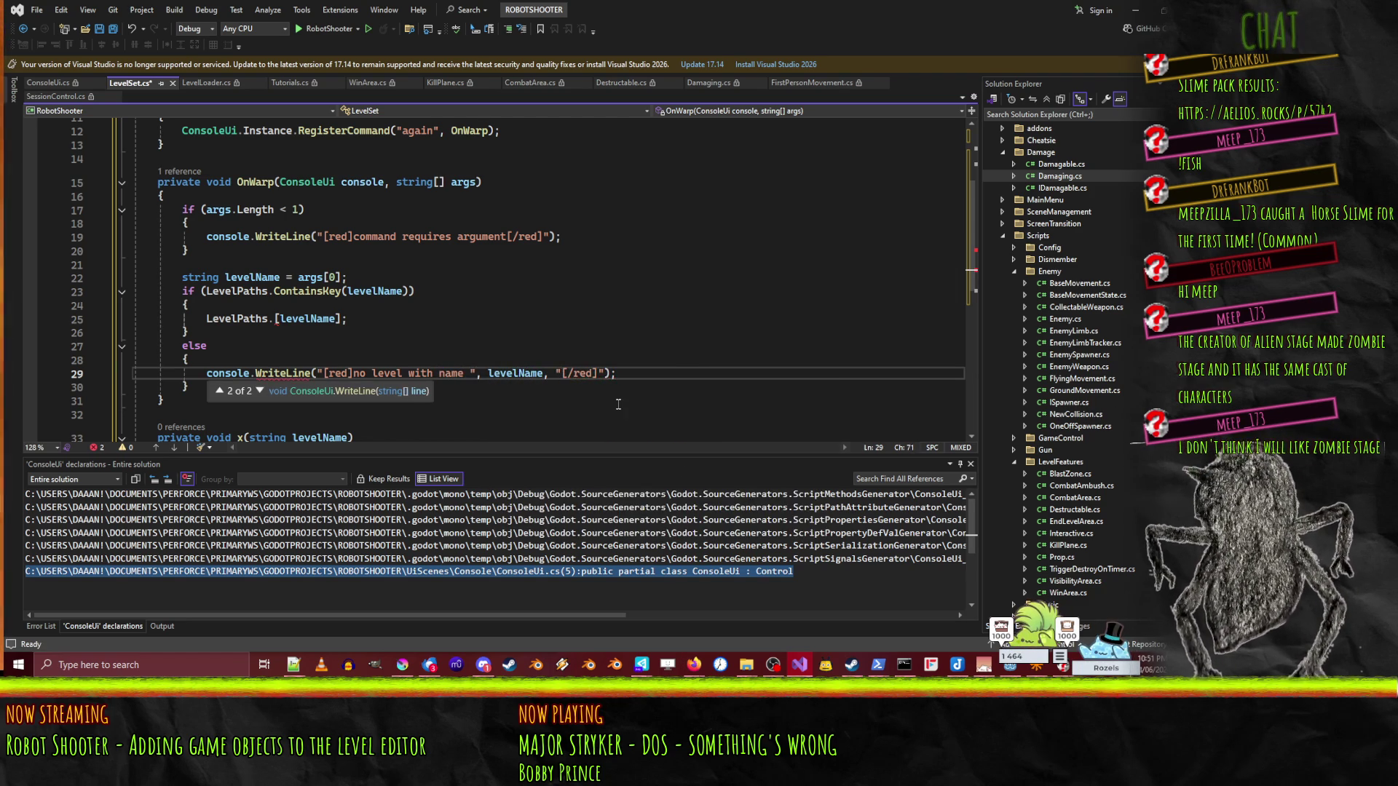
{"action": "key", "text": "End"}
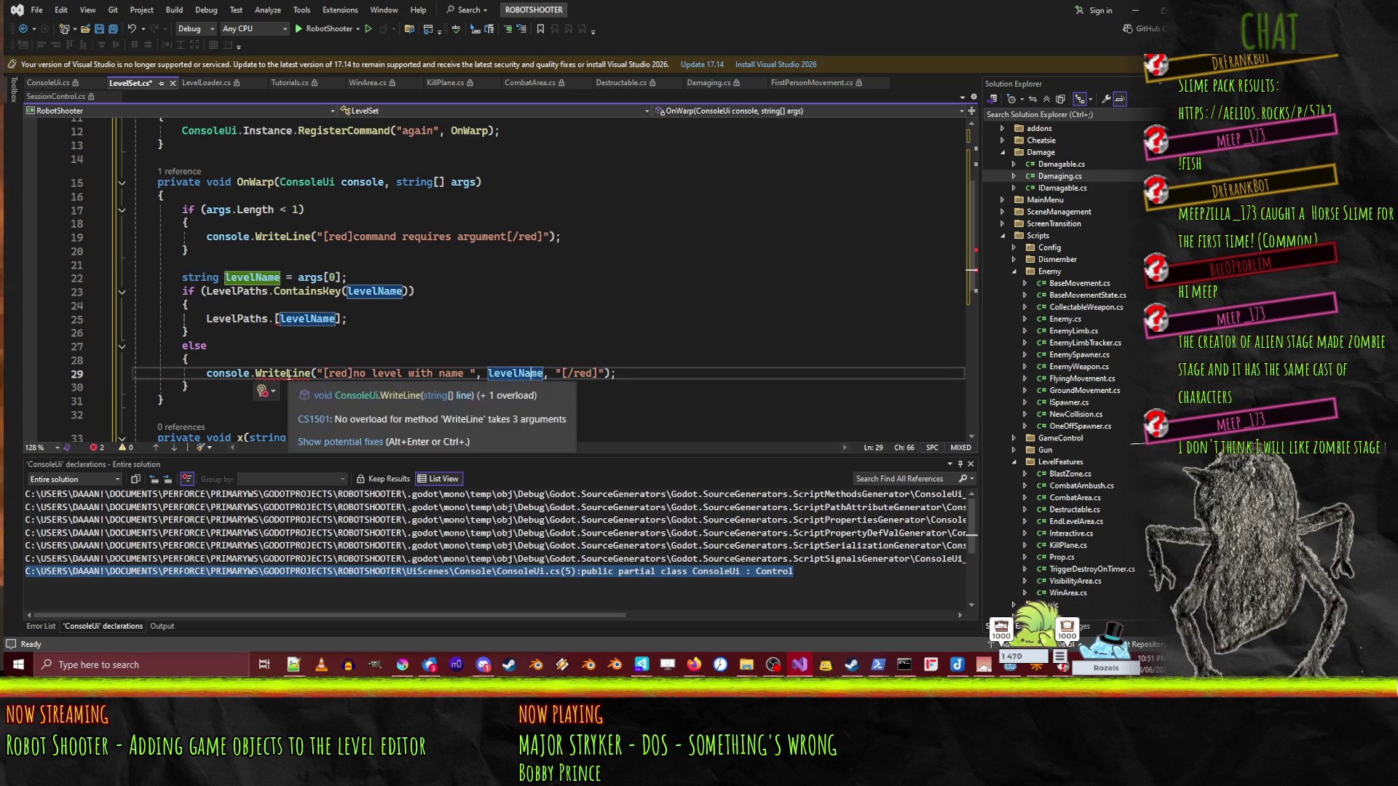
- Wrap the WriteLine arguments in [ ] so the message pieces are passed as an array
{"action": "left_click", "coordinate": [324, 373]}
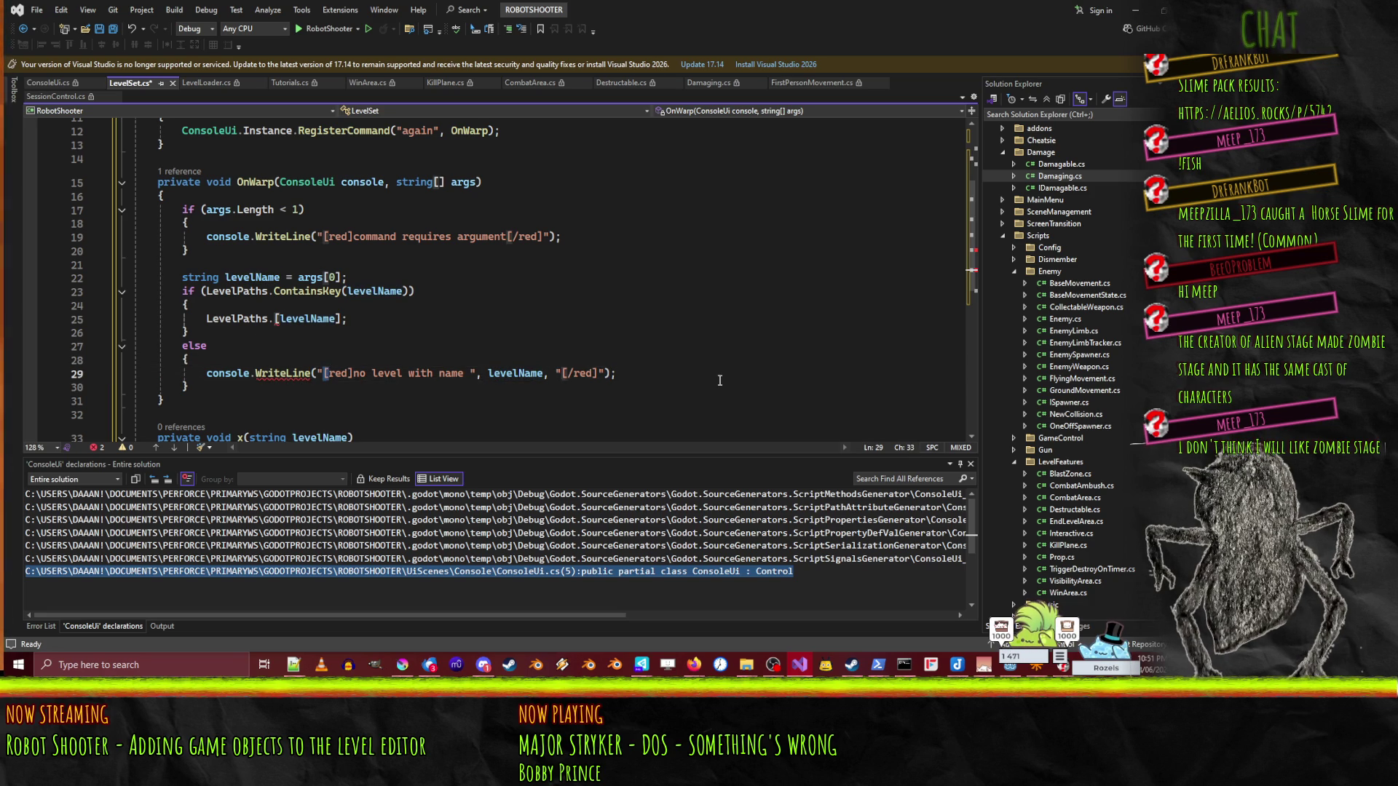
{"action": "type", "text": "["}
{"action": "key", "text": "End"}
{"action": "type", "text": "]"}
{"action": "key", "text": "Up"}
{"action": "key", "text": "Up"}
{"action": "key", "text": "Up"}
{"action": "key", "text": "Up"}
- Wrap LevelPaths[levelName] on line 25 in LevelLoader.Instance.LoadLevel( ) and save LevelSet.cs
{"action": "key", "text": "End"}
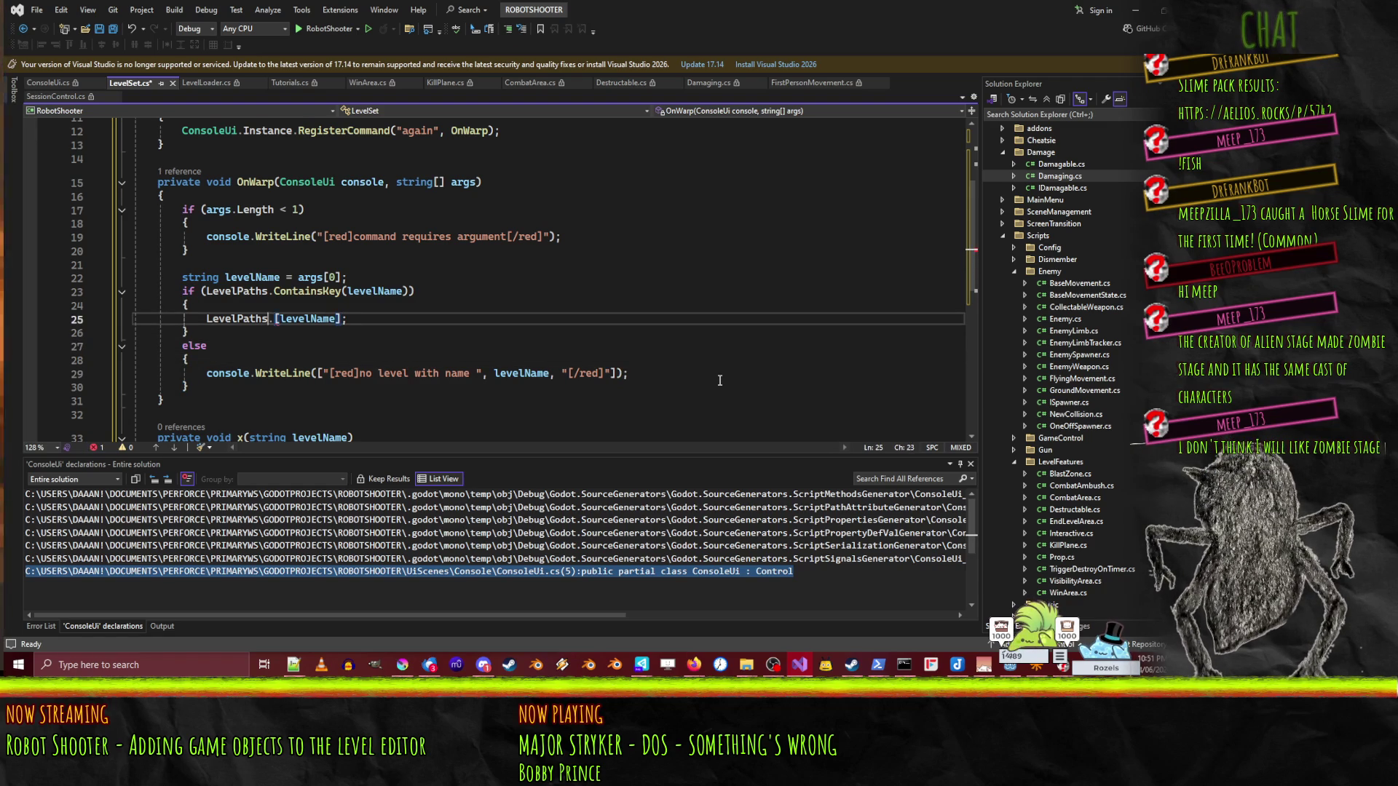
{"action": "type", "text": "LevelLoader."}
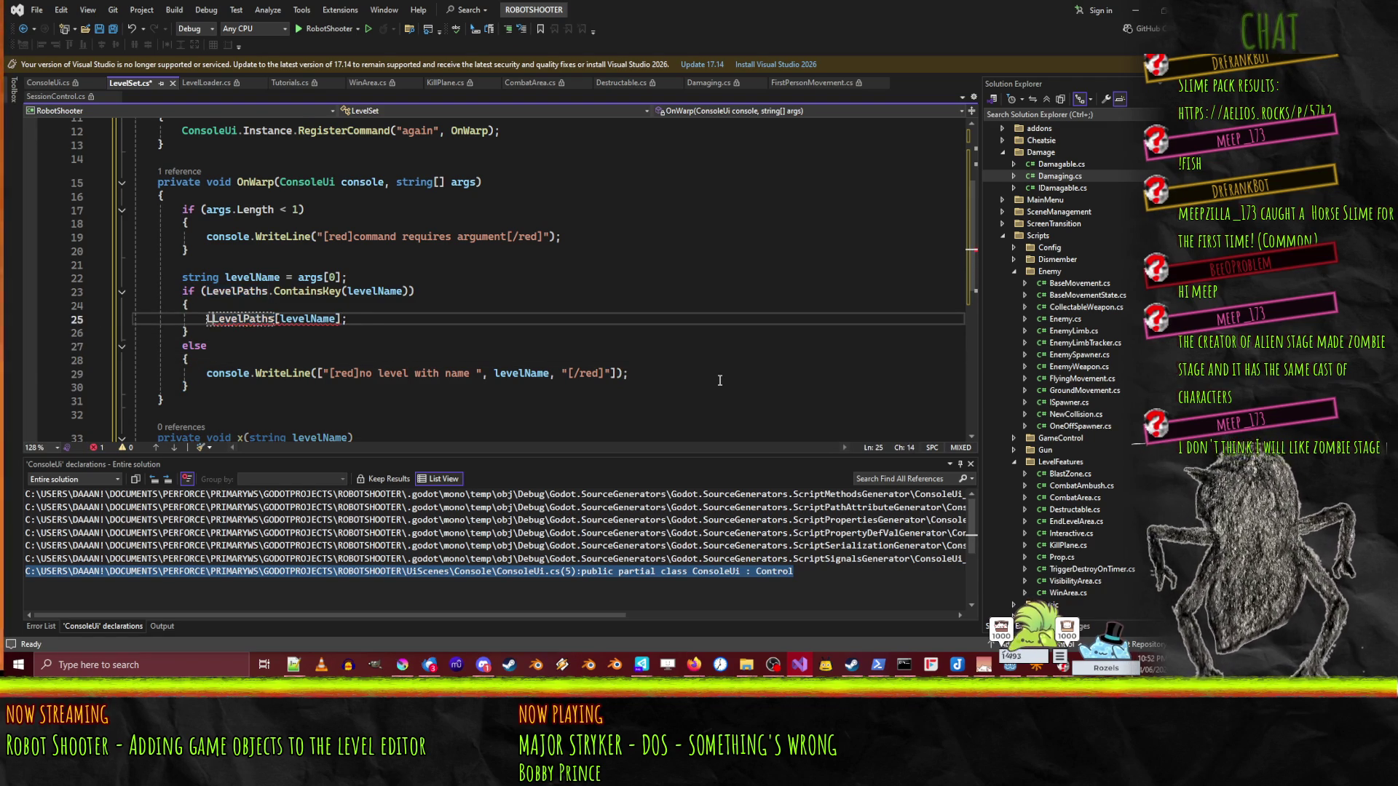
{"action": "type", "text": "load"}
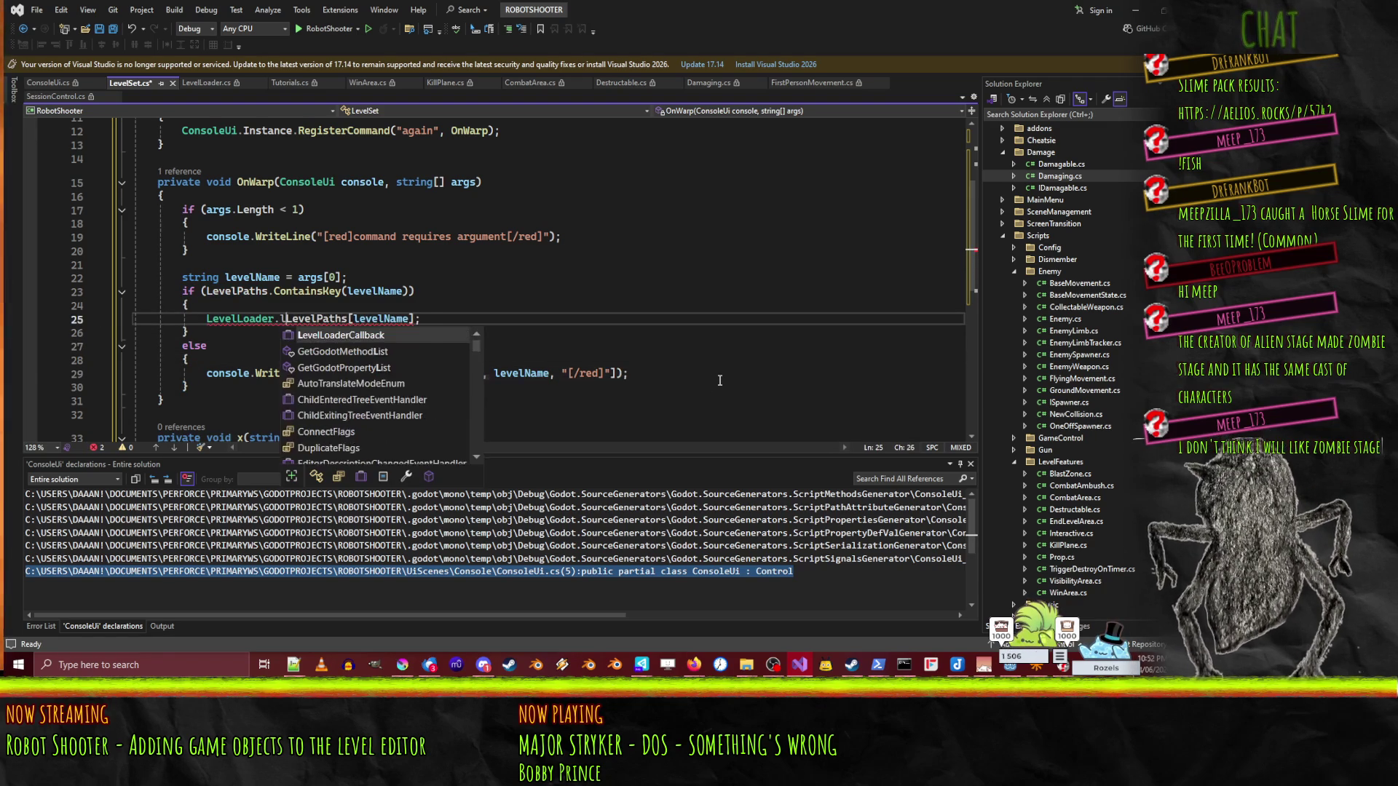
{"action": "key", "text": "space"}
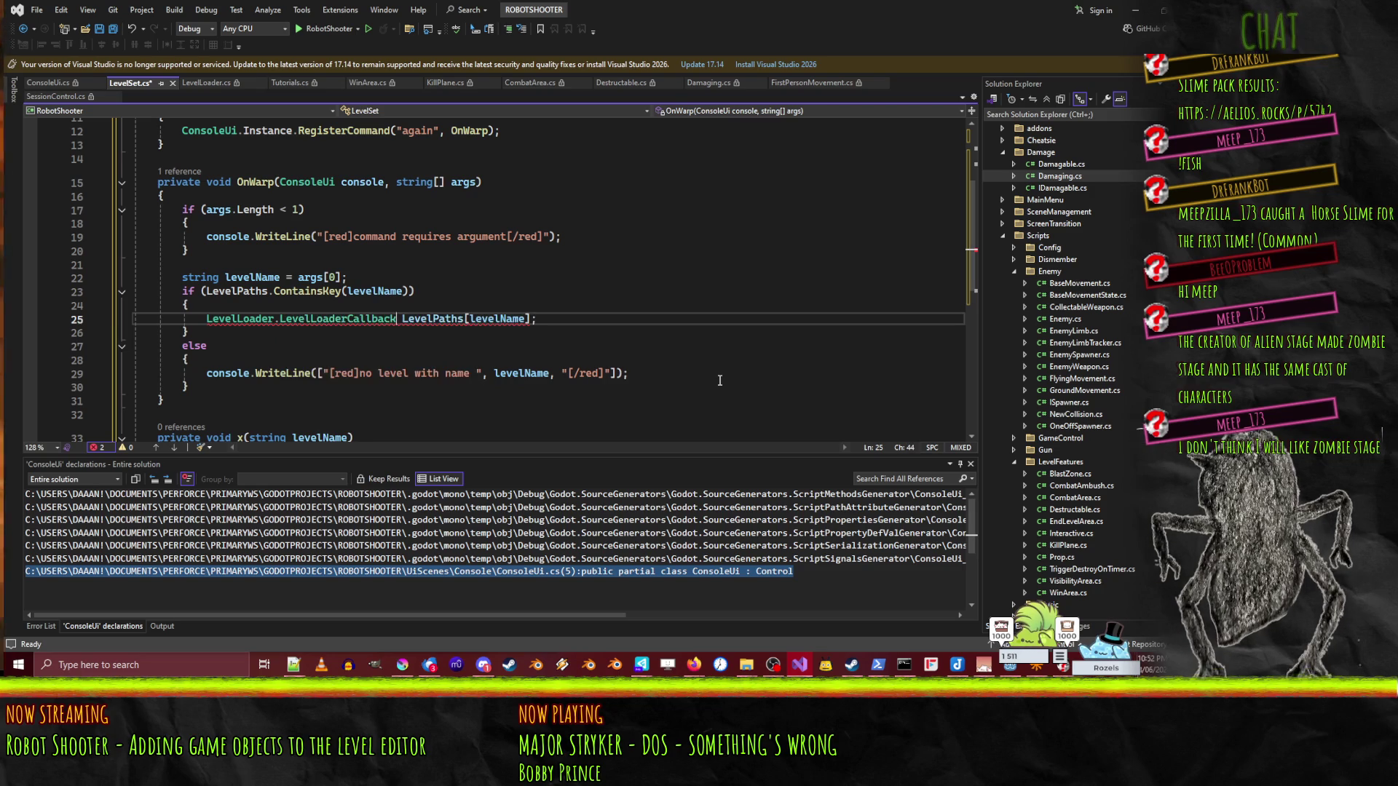
{"action": "key", "text": "BackSpace"}
{"action": "key", "text": "BackSpace"}
{"action": "key", "text": "BackSpace"}
{"action": "key", "text": "BackSpace"}
{"action": "key", "text": "BackSpace"}
{"action": "key", "text": "BackSpace"}
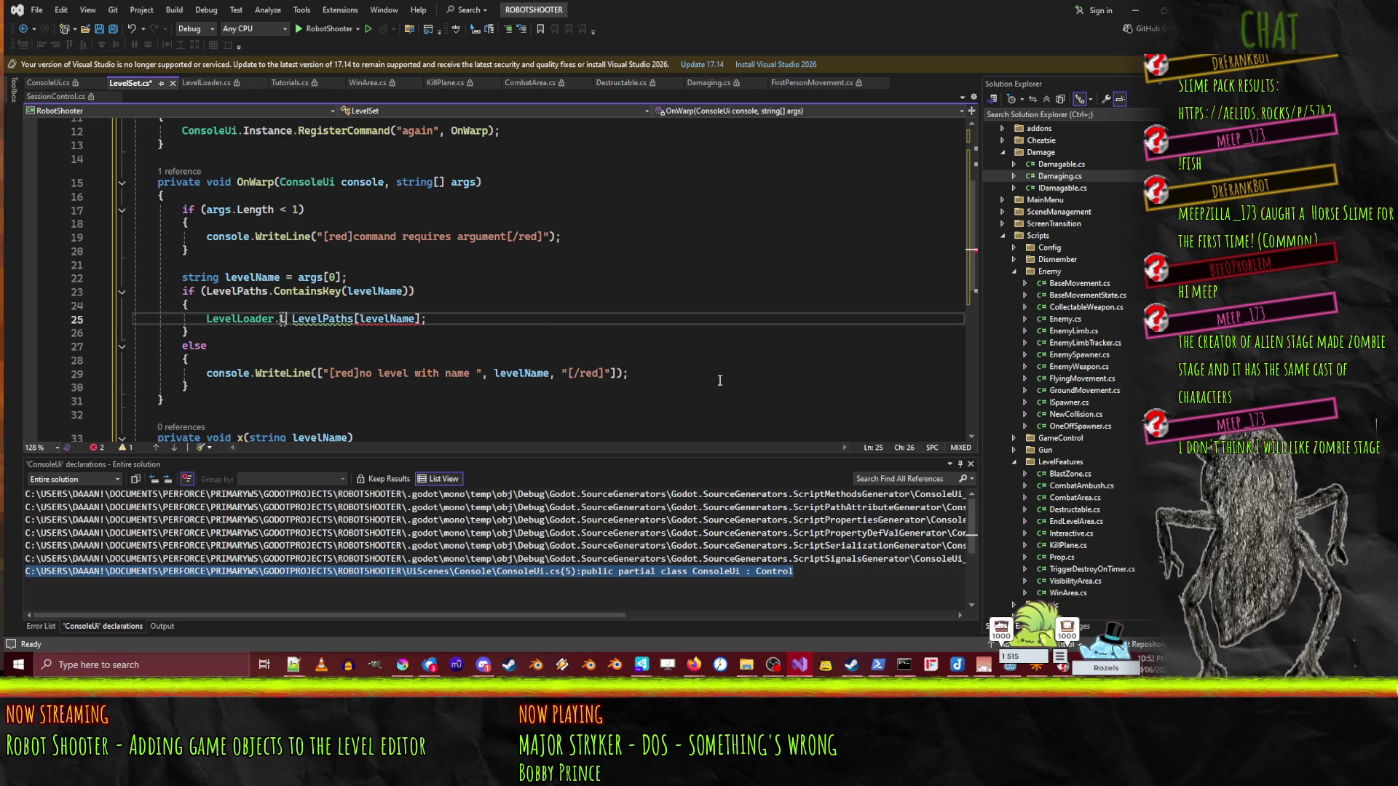
{"action": "type", "text": "I.lo"}
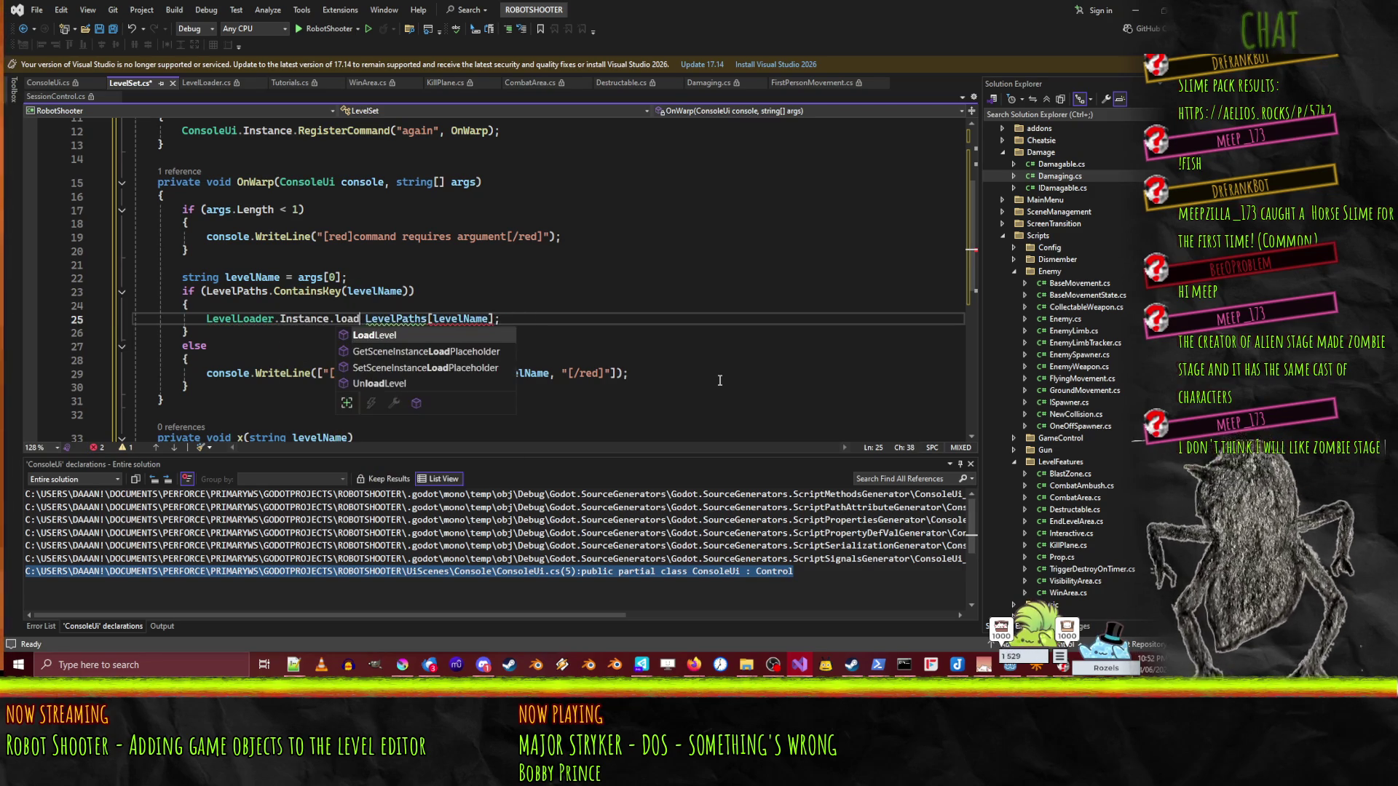
{"action": "type", "text": "("}
{"action": "key", "text": "Delete"}
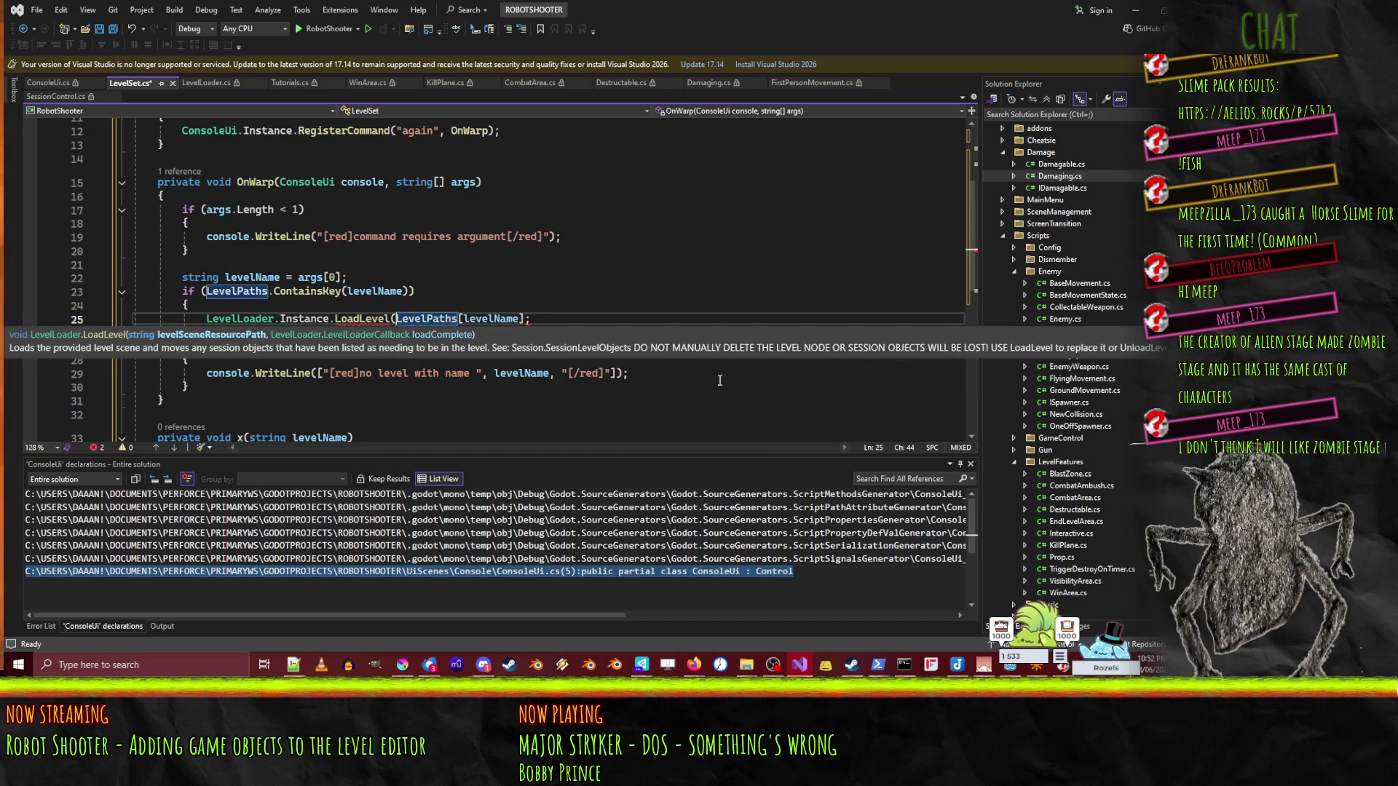
{"action": "key", "text": "End"}
{"action": "key", "text": "Left"}
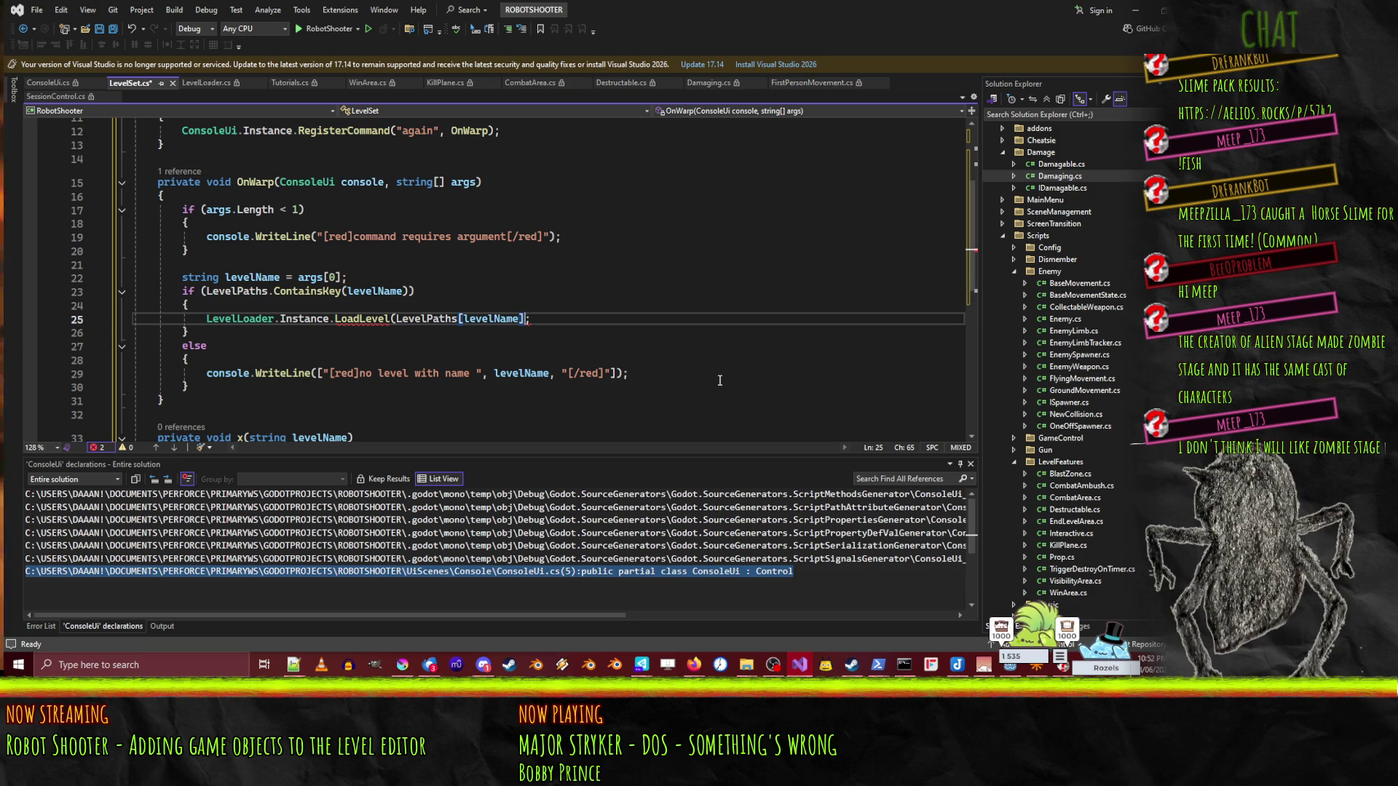
{"action": "type", "text": ")"}
{"action": "key", "text": "End"}
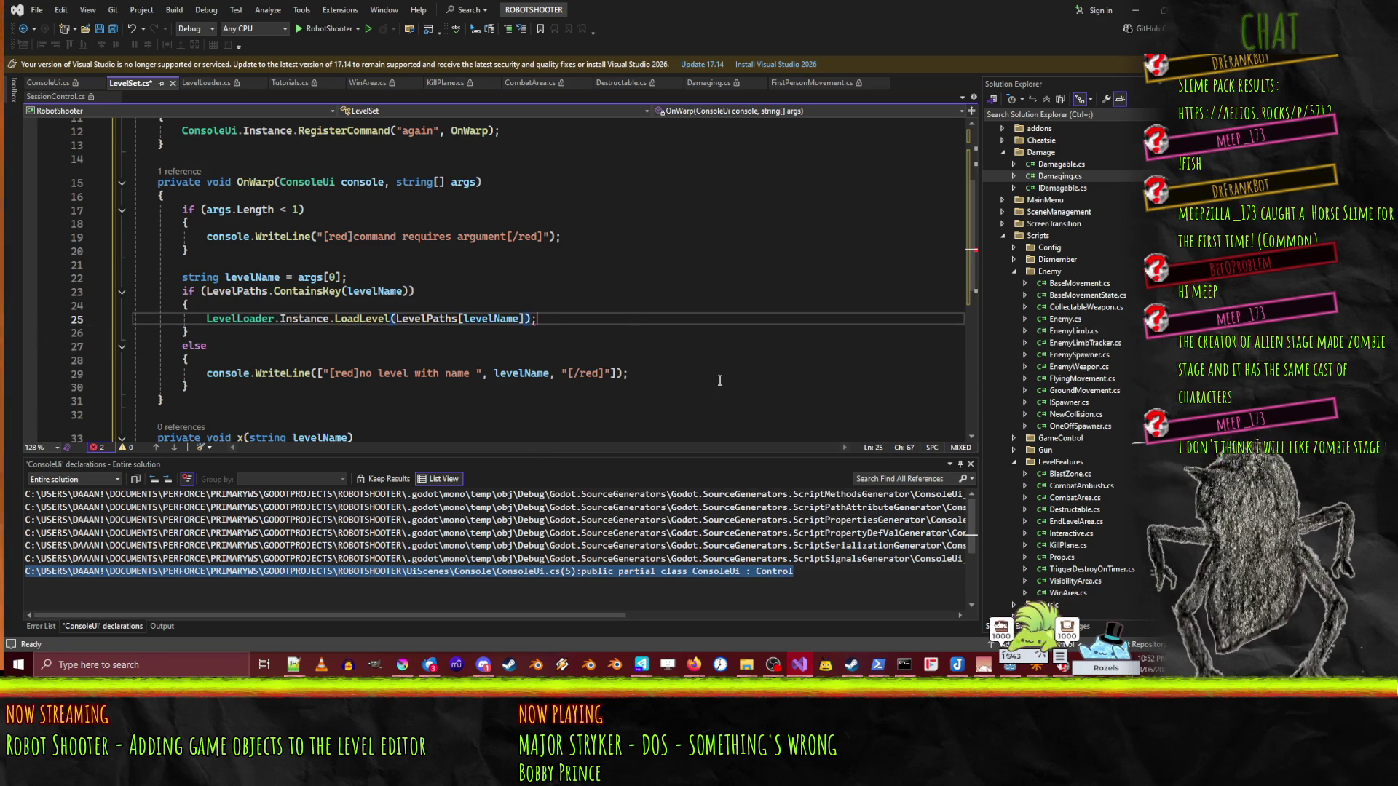
{"action": "key", "text": "ctrl+s"}
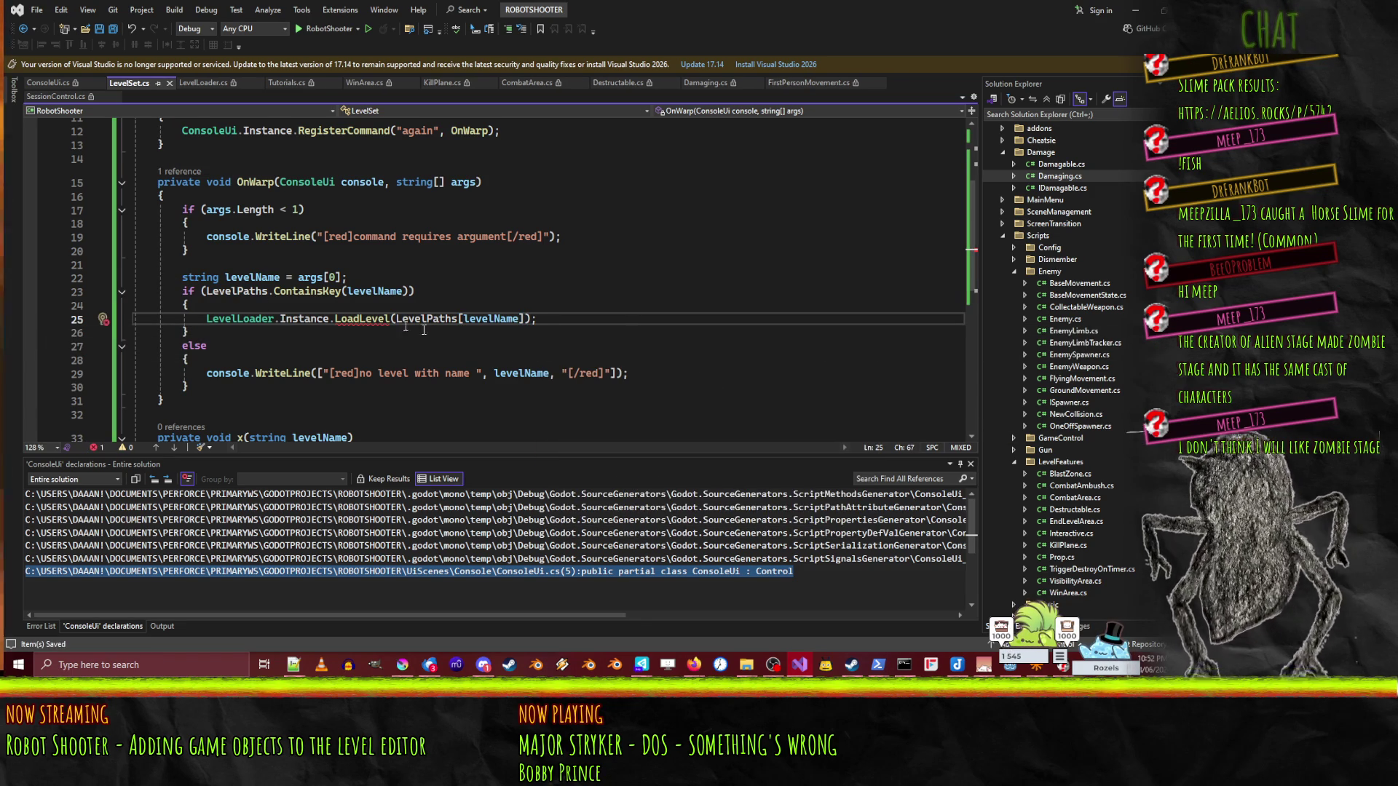
- Insert a blank line above the LoadLevel call inside the if block
{"action": "double_click", "coordinate": [361, 319]}
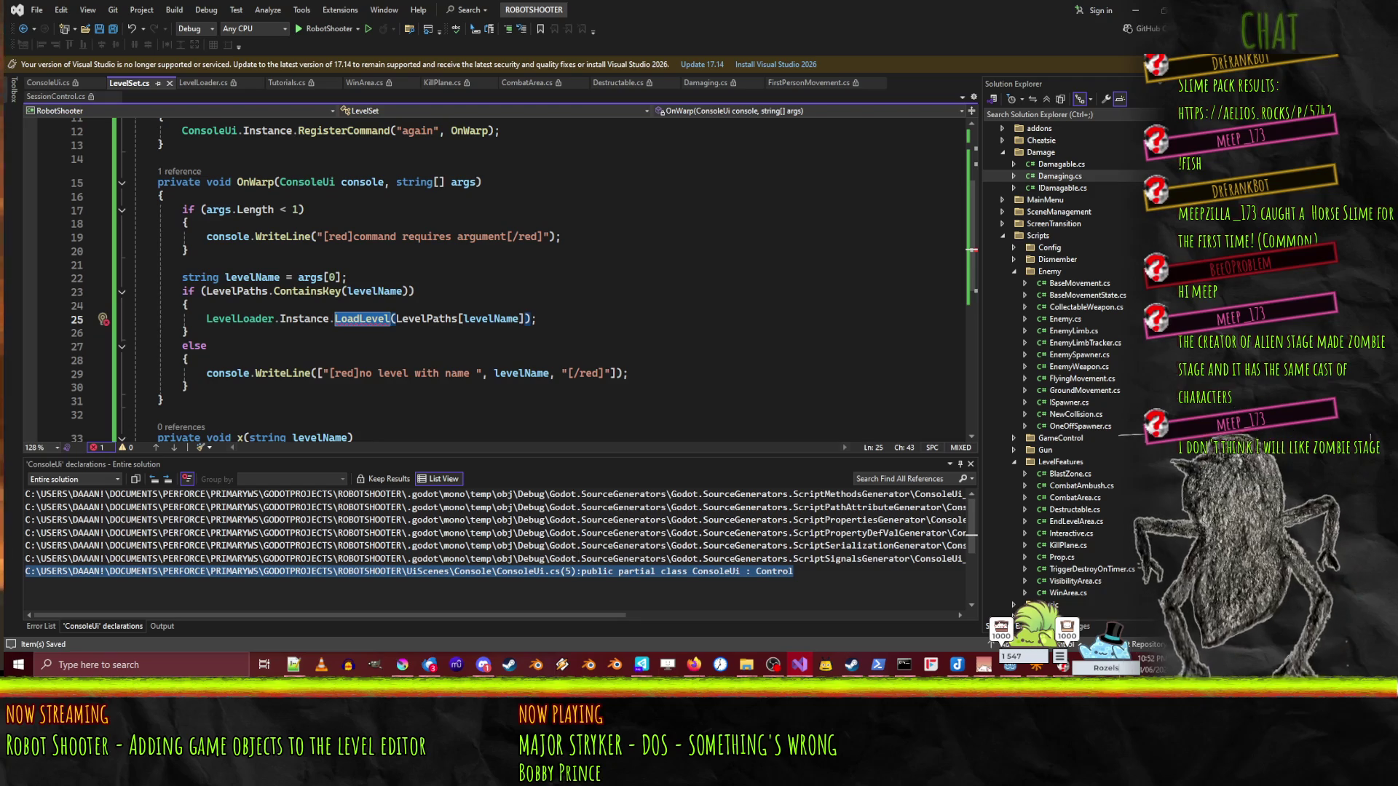
{"action": "scroll", "coordinate": [799, 382], "scroll_direction": "up", "scroll_amount": 1}
{"action": "scroll", "coordinate": [799, 383], "scroll_direction": "down", "scroll_amount": 2}
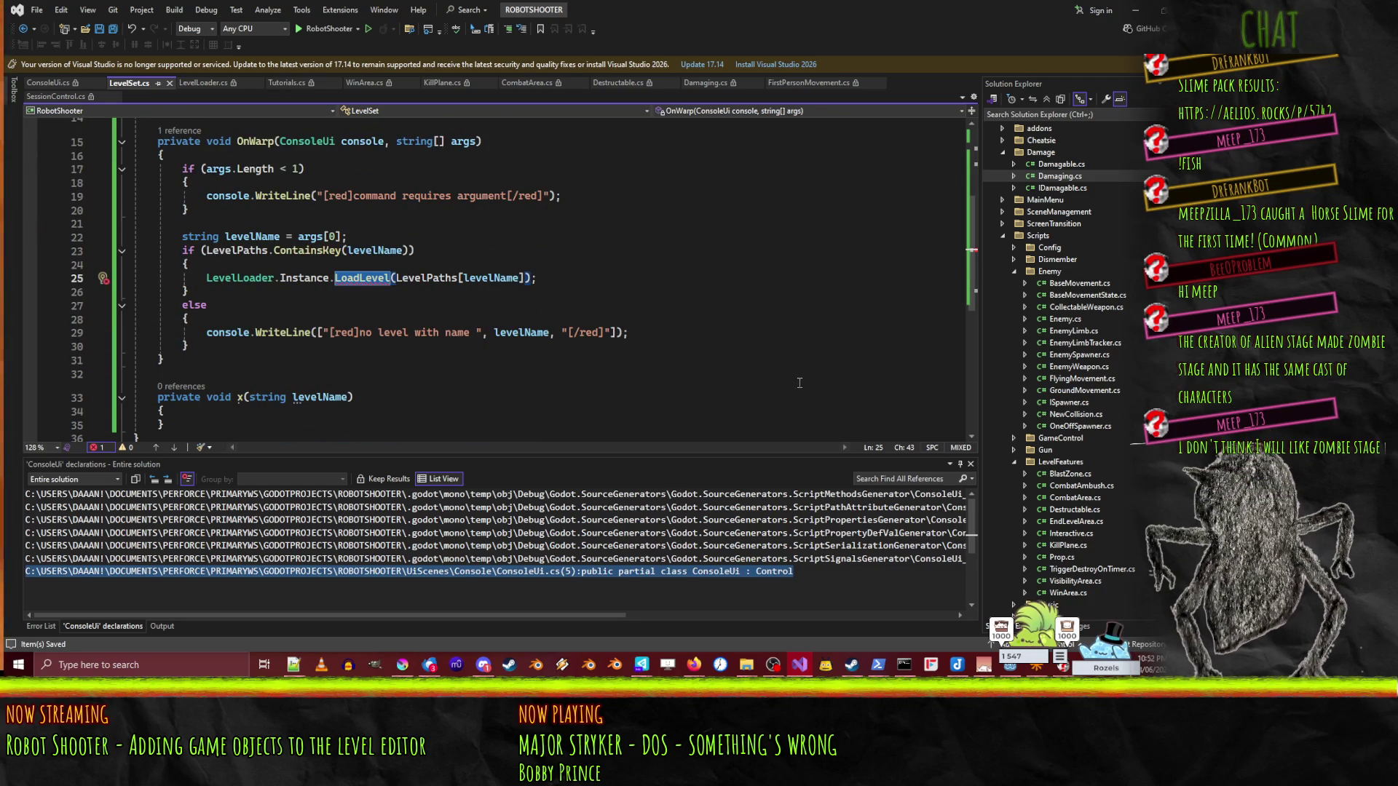
{"action": "key", "text": "ctrl+Return"}
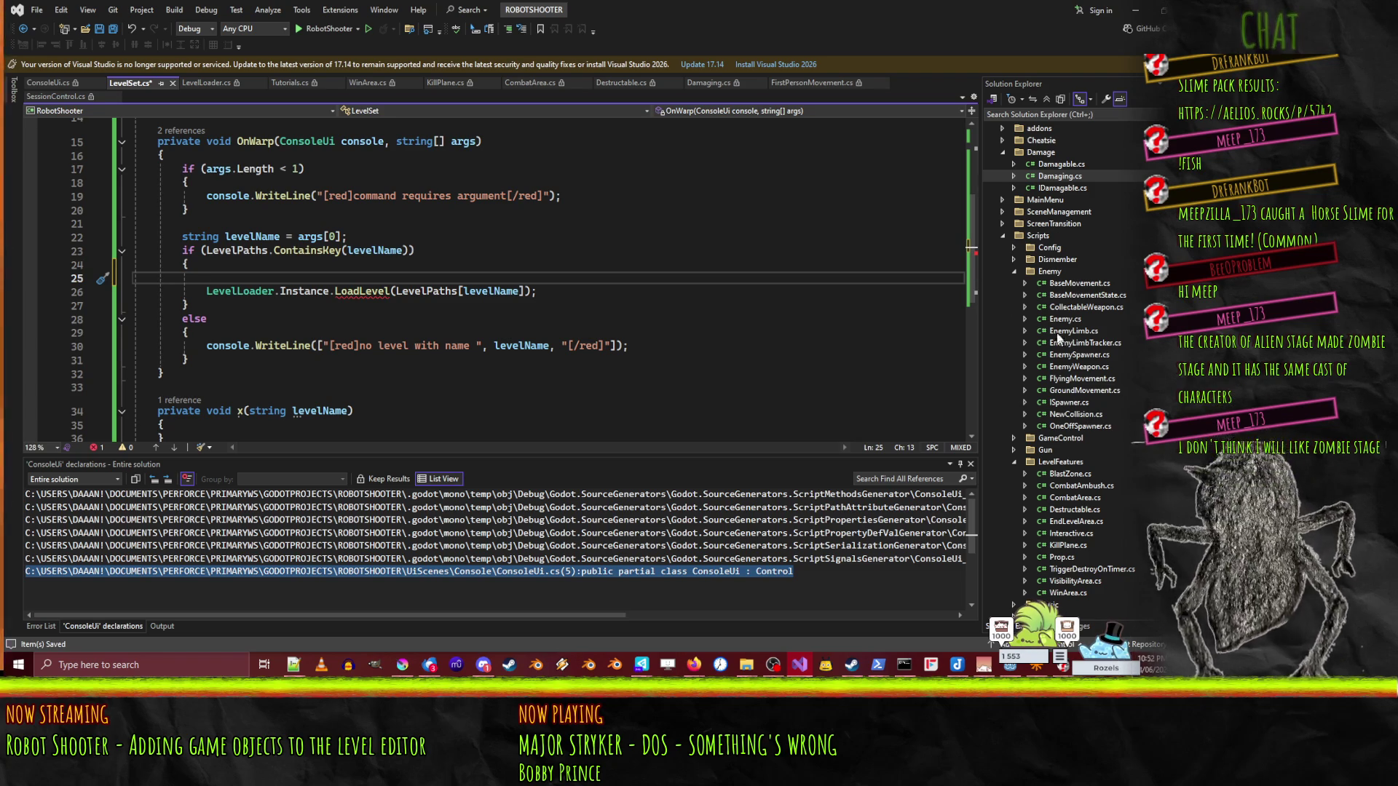
- Open SessionControl.cs from the GameControl scripts folder to check LoadNewLevel
{"action": "left_click", "coordinate": [1013, 438]}
{"action": "left_click", "coordinate": [1103, 475]}
{"action": "double_click", "coordinate": [1103, 474]}
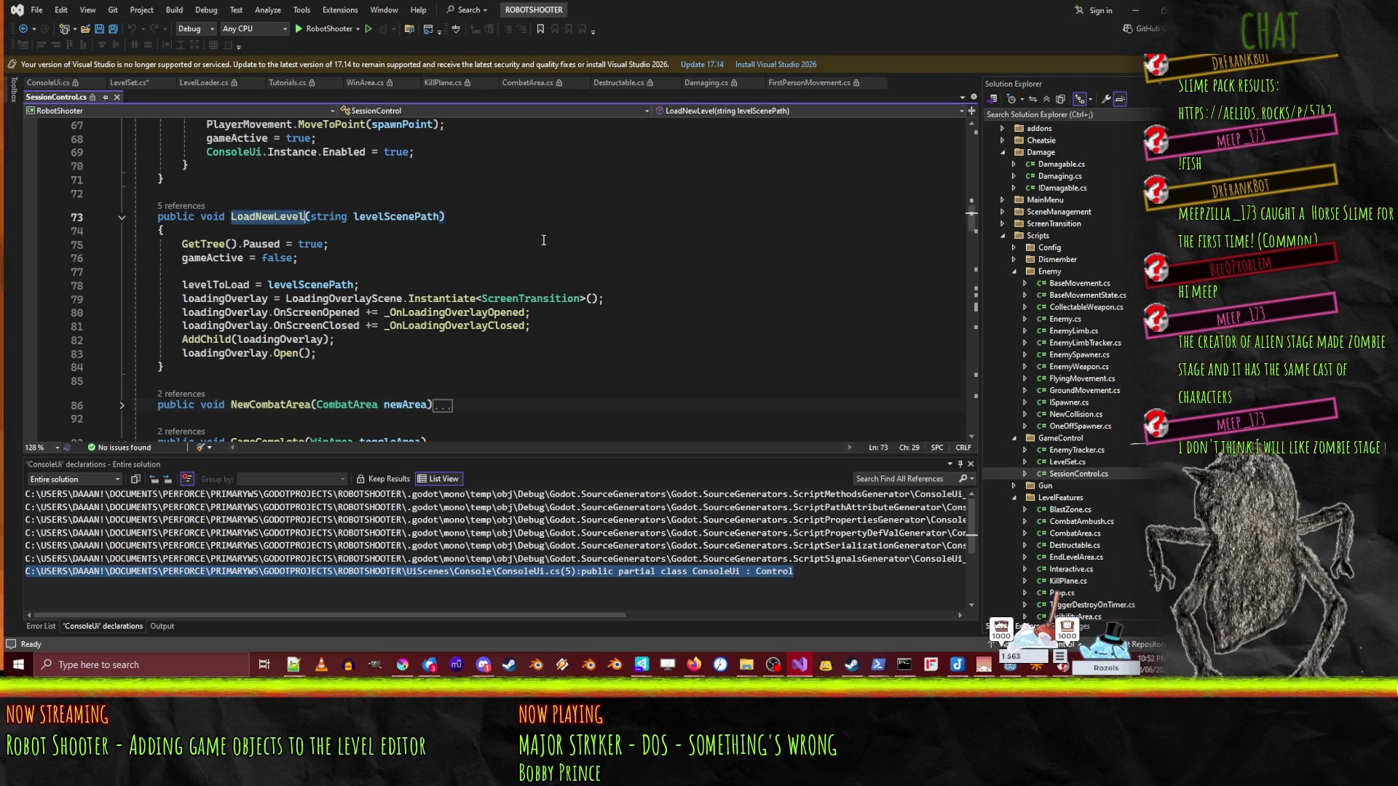
- Change the call to SessionControl.Instance.LoadNewLevel and remove the blank line above it
{"action": "left_click", "coordinate": [128, 82]}
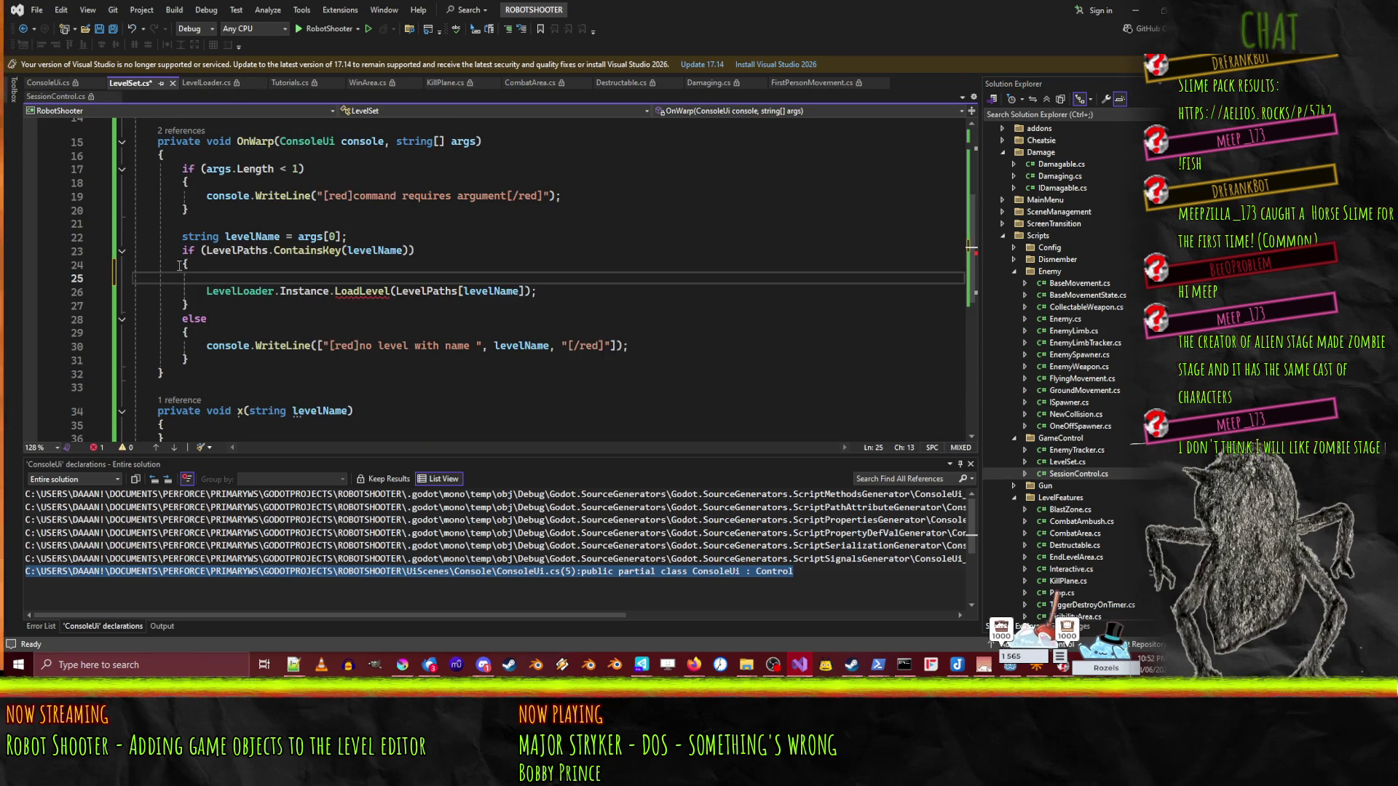
{"action": "double_click", "coordinate": [233, 291]}
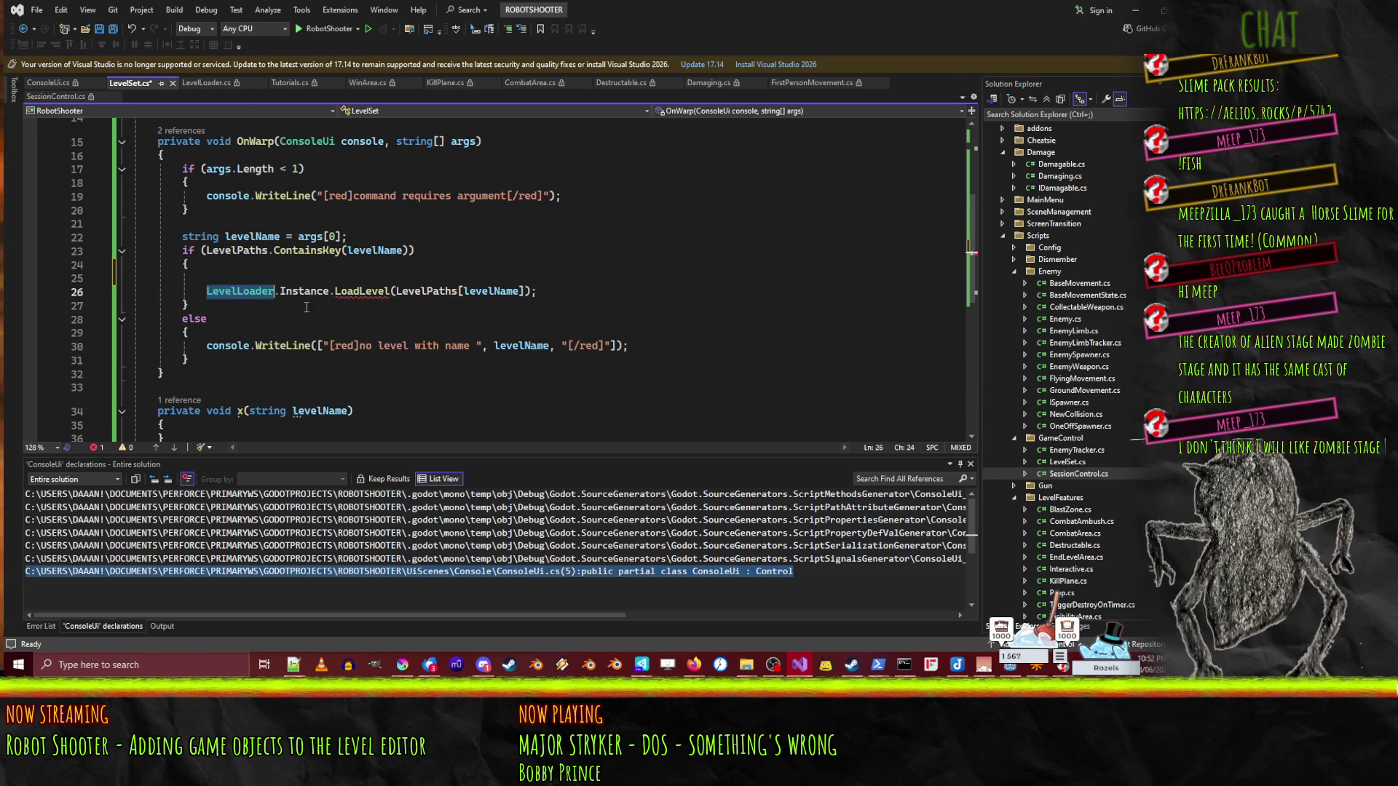
{"action": "type", "text": "SessopmVpmc"}
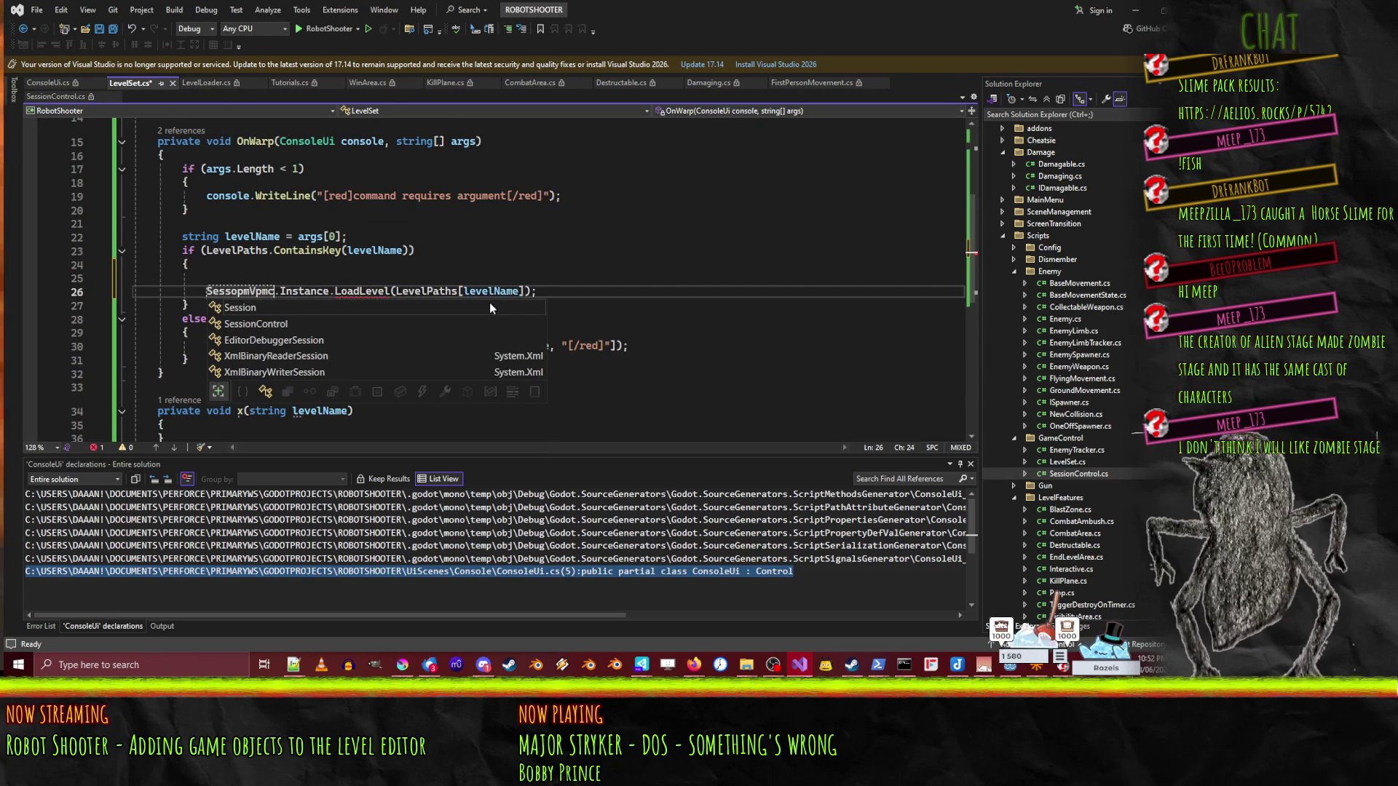
{"action": "key", "text": "BackSpace"}
{"action": "key", "text": "BackSpace"}
{"action": "key", "text": "BackSpace"}
{"action": "type", "text": "i"}
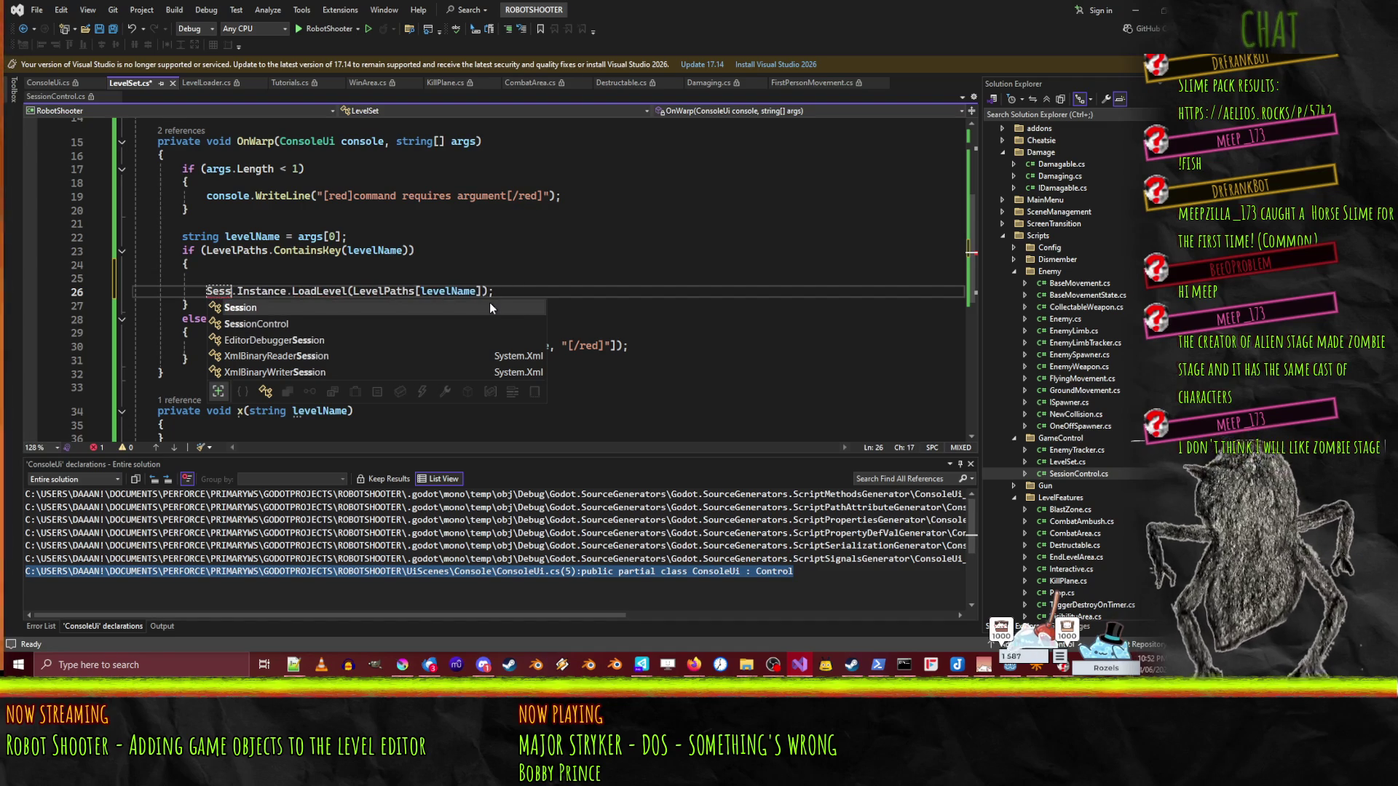
{"action": "key", "text": "Down"}
{"action": "key", "text": "Tab"}
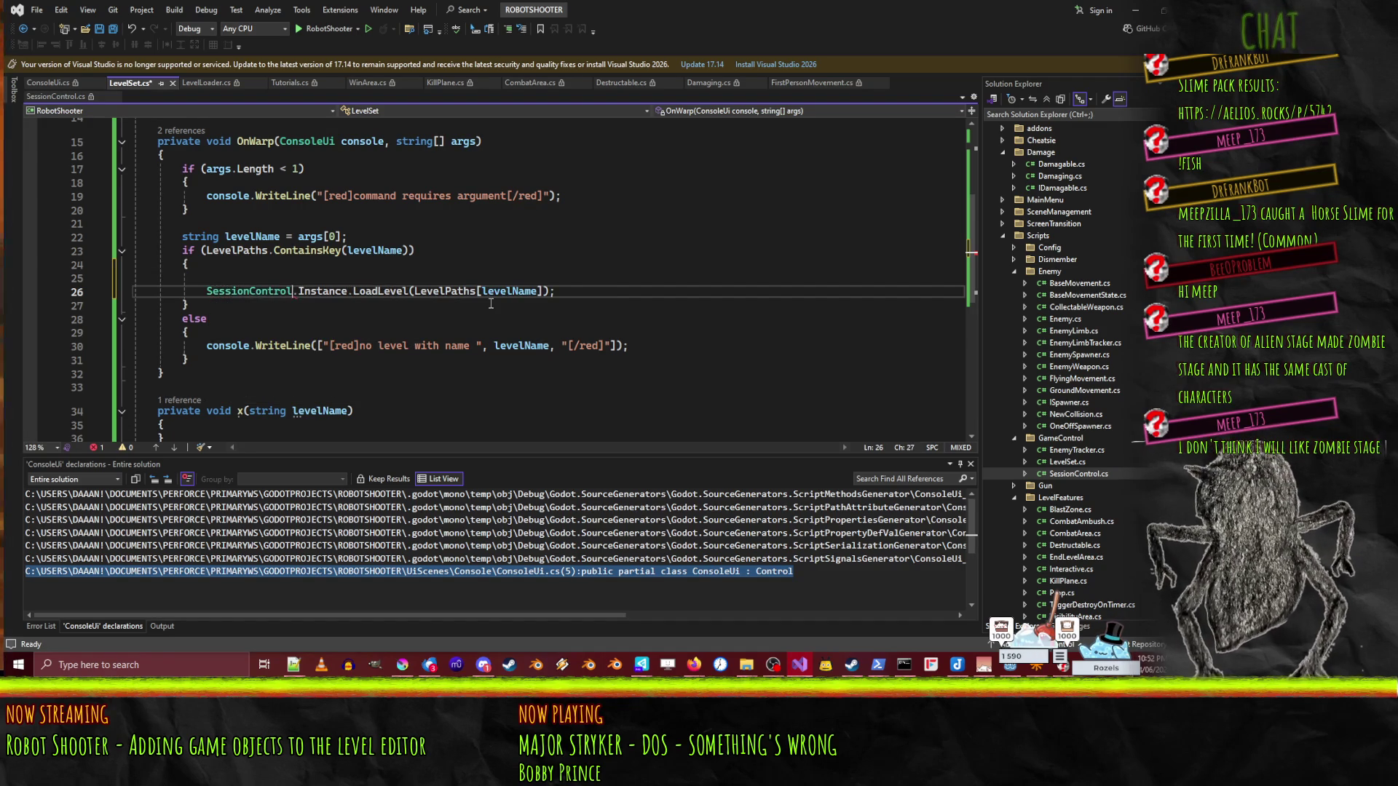
{"action": "left_click", "coordinate": [387, 291]}
{"action": "type", "text": "New"}
{"action": "left_click", "coordinate": [399, 278]}
{"action": "key", "text": "BackSpace"}
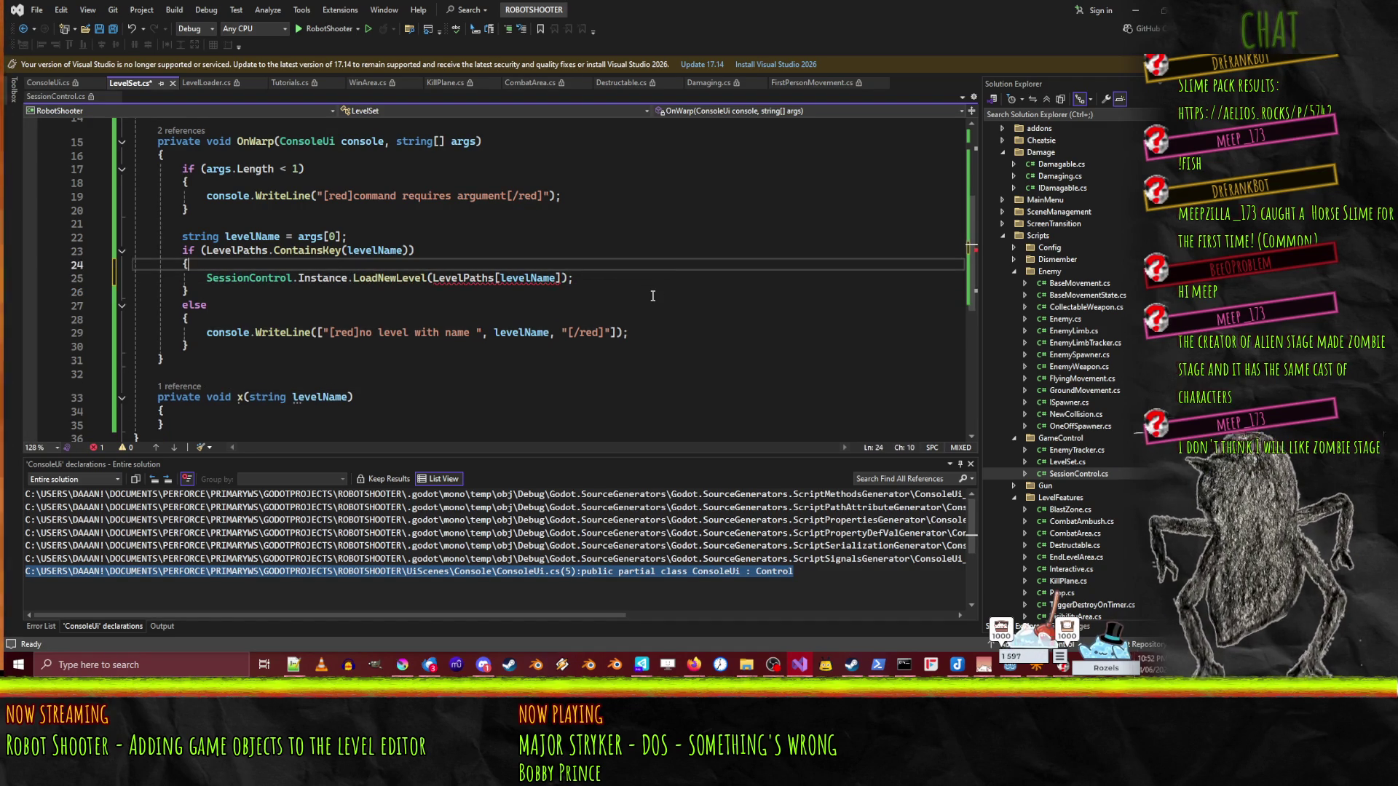
- Append .AsString() to LevelPaths[levelName] in the LoadNewLevel call and save LevelSet.cs
{"action": "mouse_move", "coordinate": [467, 275]}
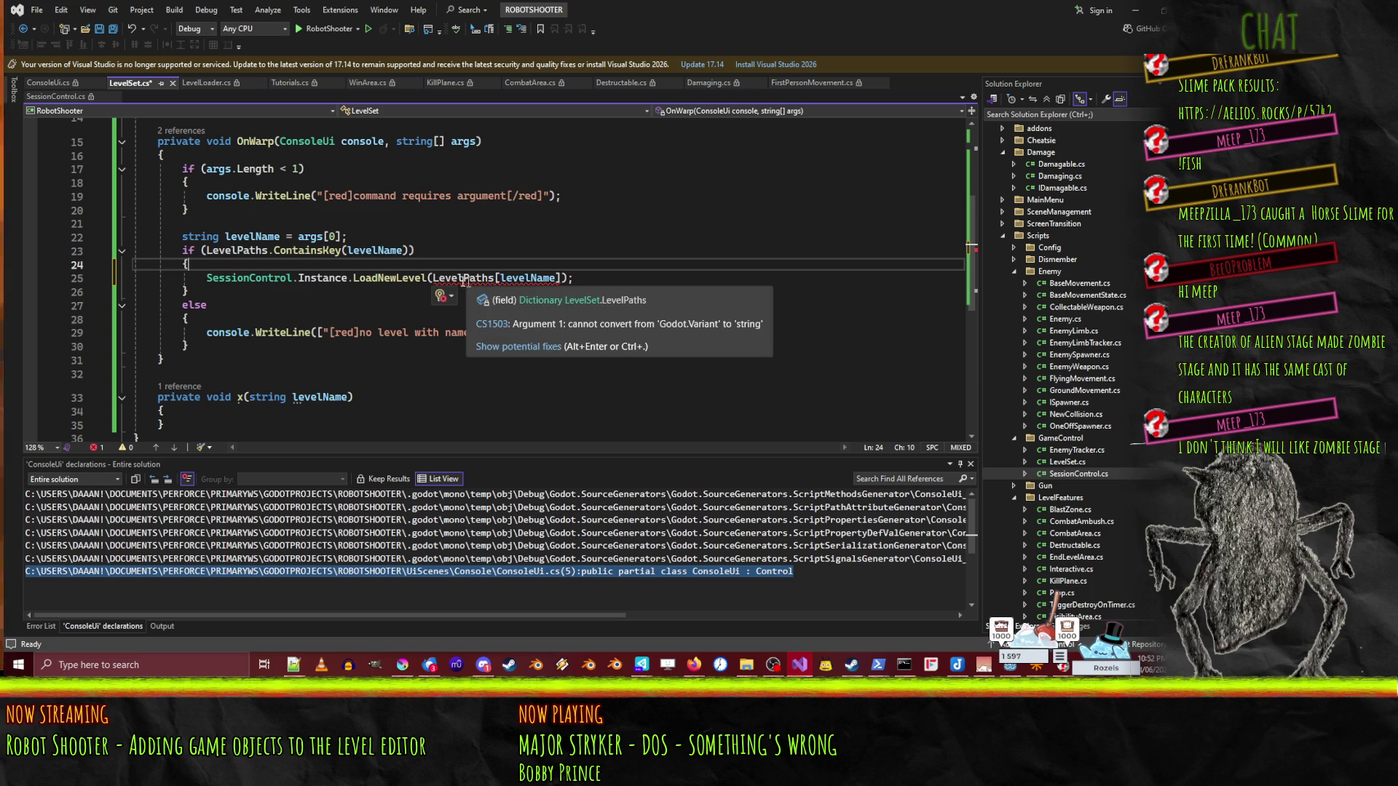
{"action": "left_click", "coordinate": [570, 279]}
{"action": "type", "text": ".AsString("}
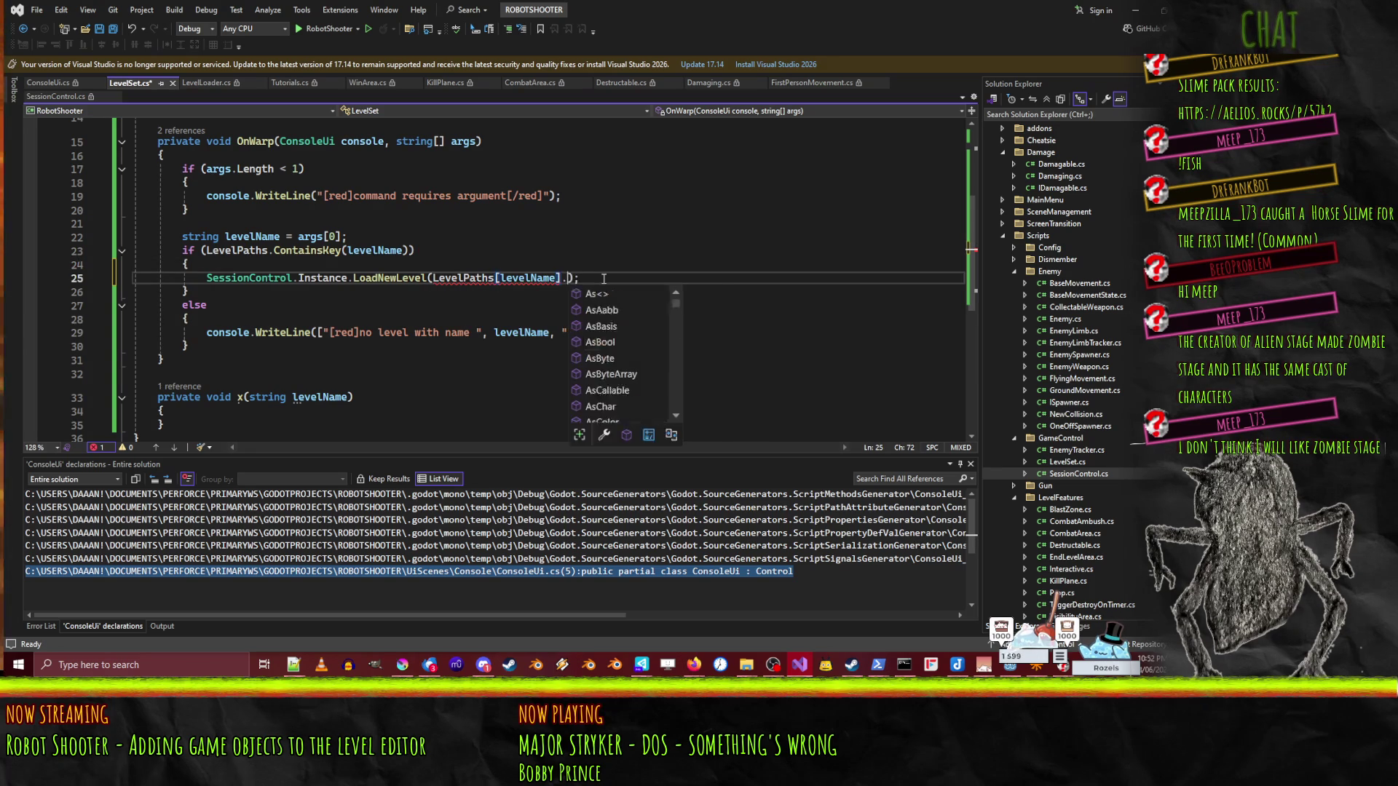
{"action": "type", "text": ")"}
{"action": "key", "text": "ctrl+s"}
{"action": "left_click", "coordinate": [663, 263]}
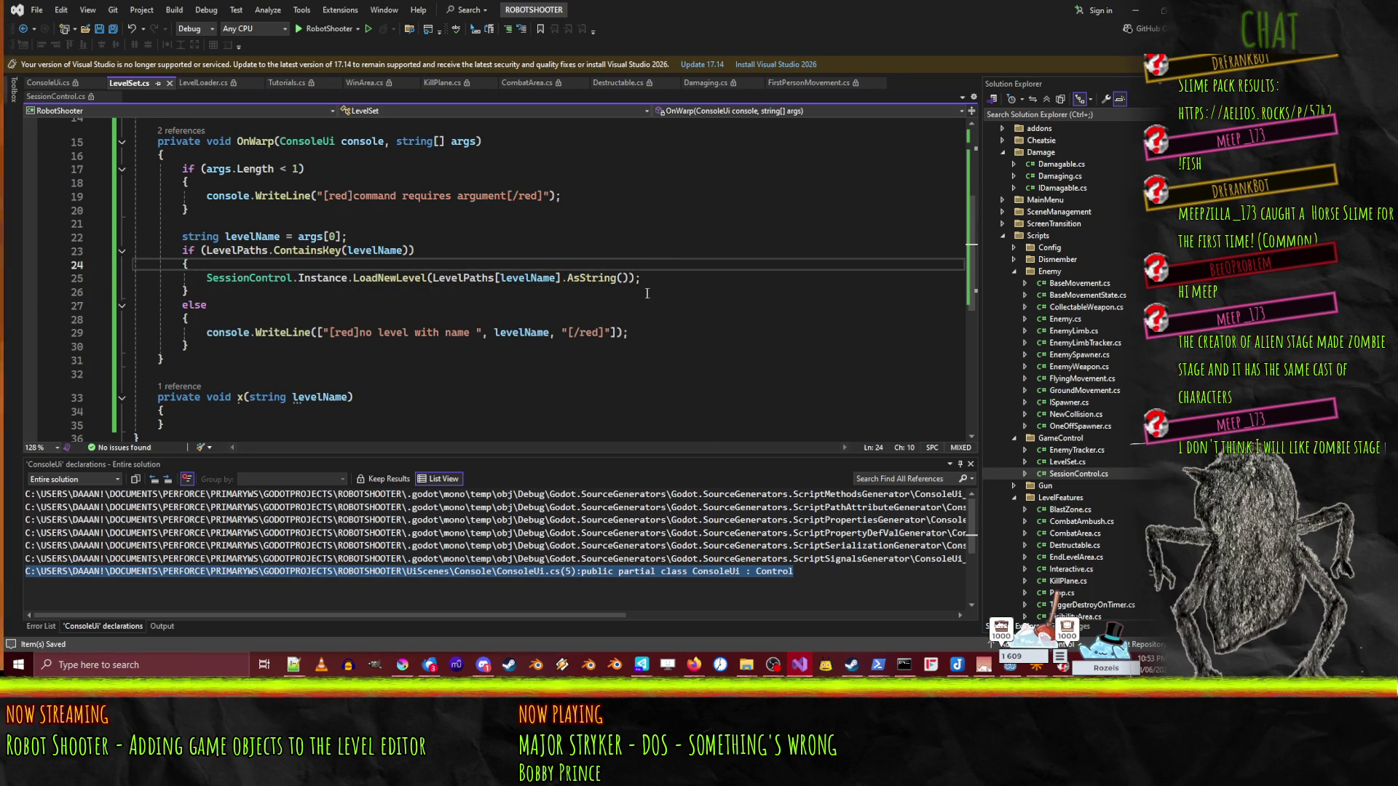
{"action": "scroll", "coordinate": [300, 294], "scroll_direction": "up", "scroll_amount": 1}
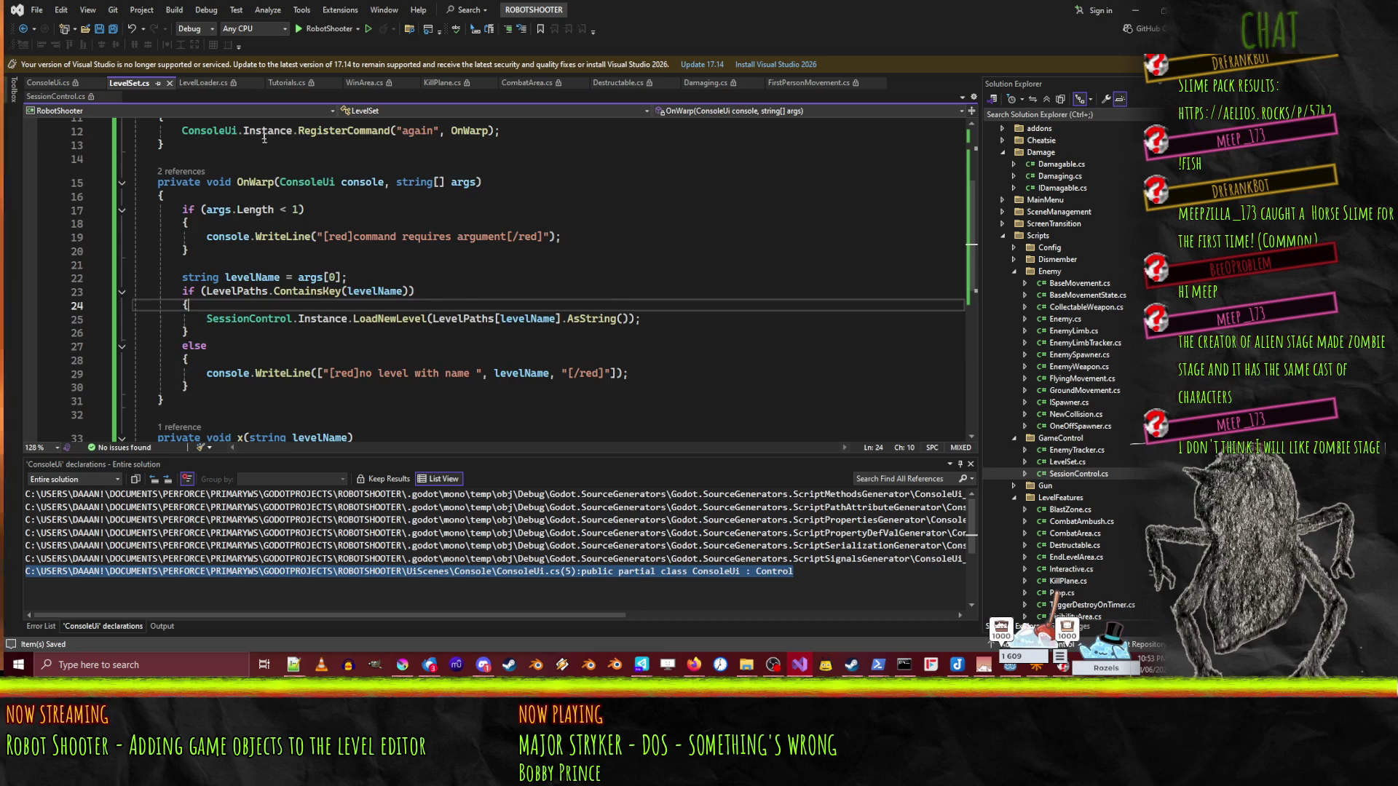
{"action": "scroll", "coordinate": [462, 312], "scroll_direction": "down", "scroll_amount": 3}
{"action": "left_click", "coordinate": [174, 293]}
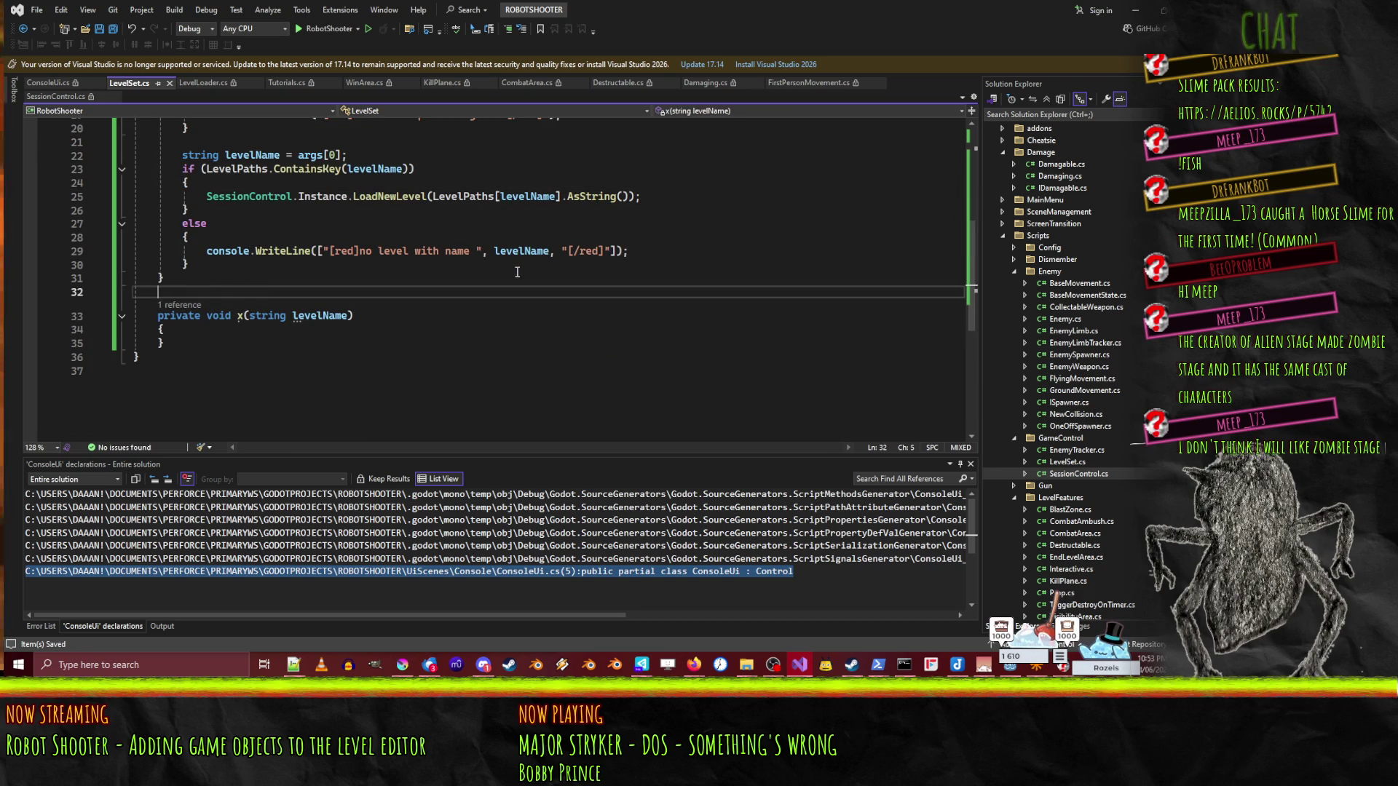
- Delete the empty x(string levelName) method and save LevelSet.cs
{"action": "key", "text": "shift+Down"}
{"action": "key", "text": "shift+Down"}
{"action": "key", "text": "shift+Down"}
{"action": "key", "text": "Delete"}
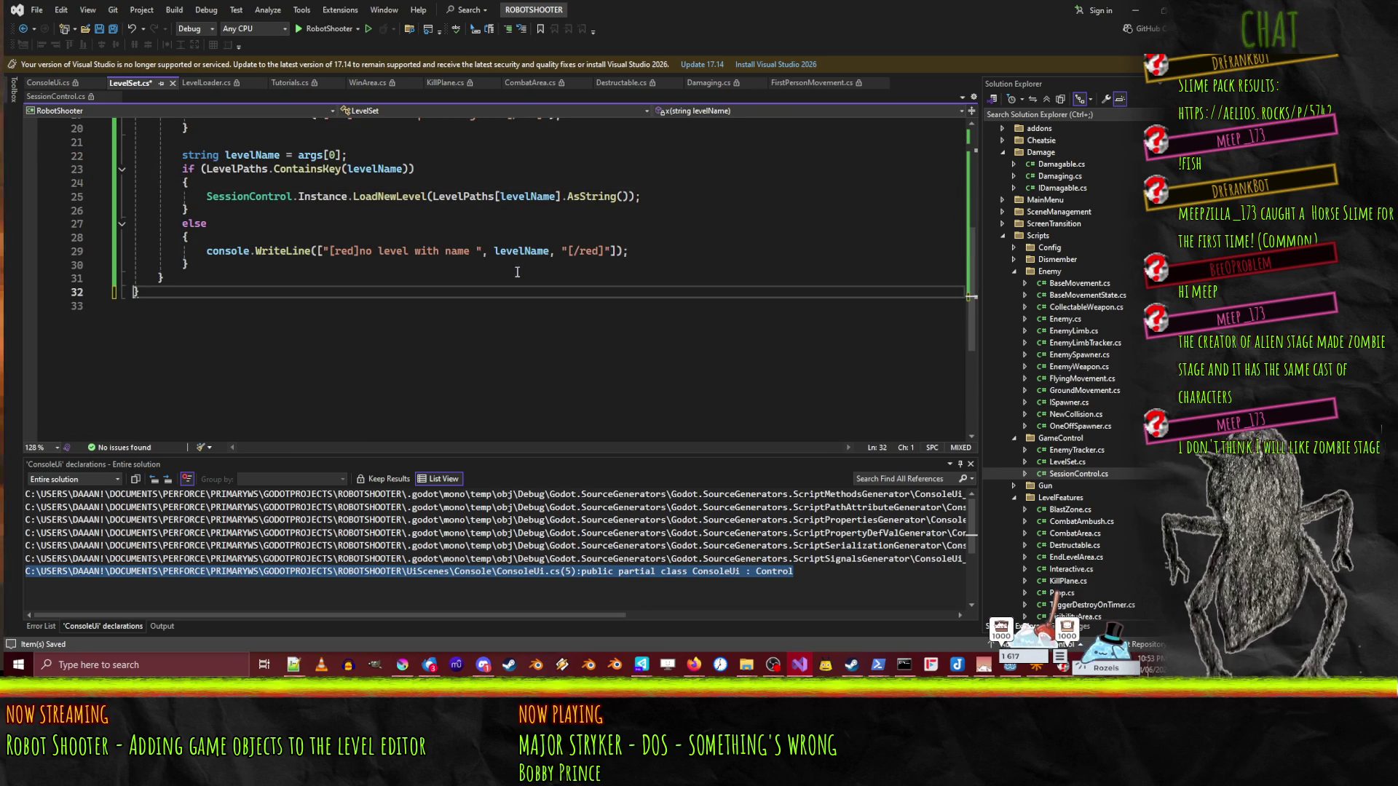
{"action": "key", "text": "ctrl+s"}
{"action": "scroll", "coordinate": [404, 238], "scroll_direction": "up", "scroll_amount": 7}
{"action": "scroll", "coordinate": [383, 342], "scroll_direction": "down", "scroll_amount": 3}
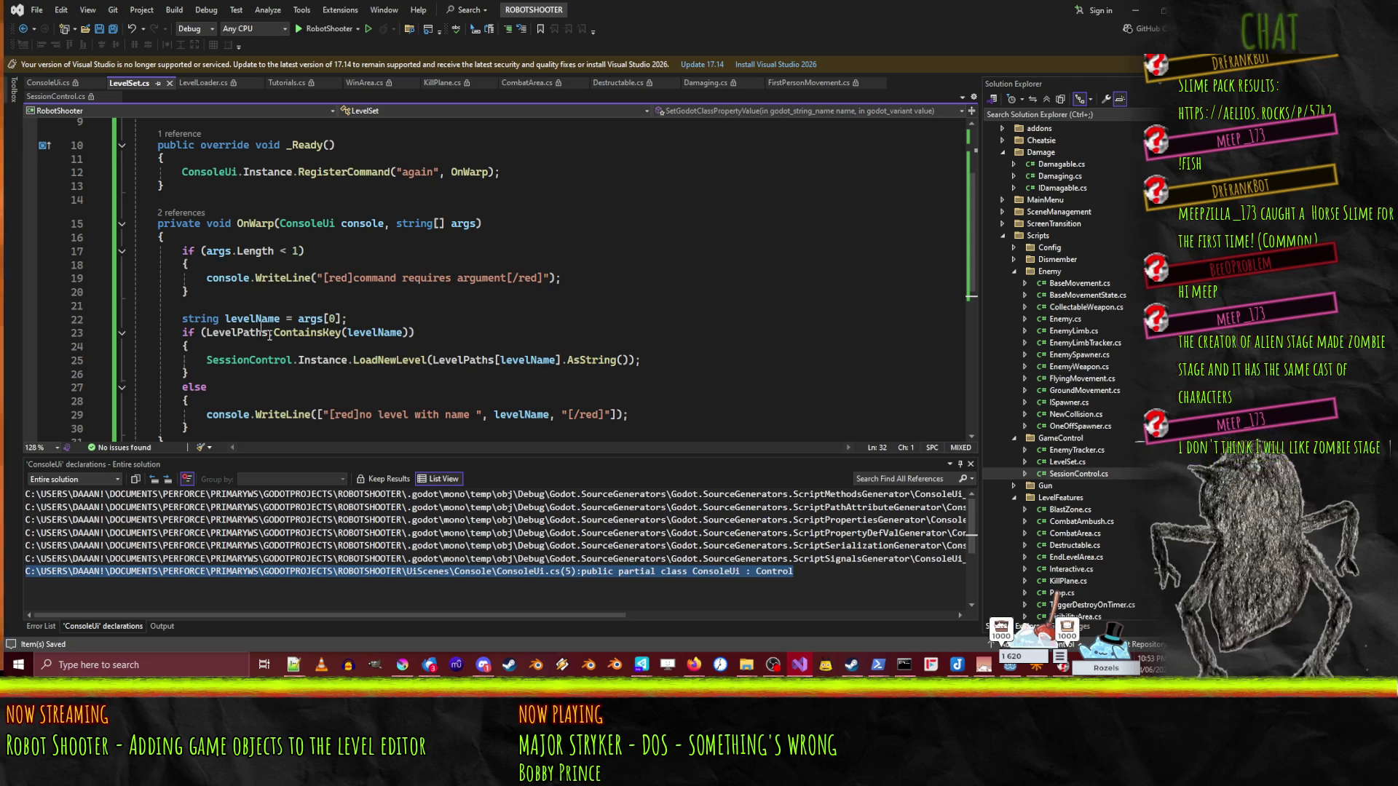
- Put the LoadNewLevel call under a new if(LevelLoader.Instance.IsSessionActive) condition
{"action": "left_click", "coordinate": [382, 322]}
{"action": "scroll", "coordinate": [381, 322], "scroll_direction": "down", "scroll_amount": 1}
{"action": "left_click", "coordinate": [250, 318]}
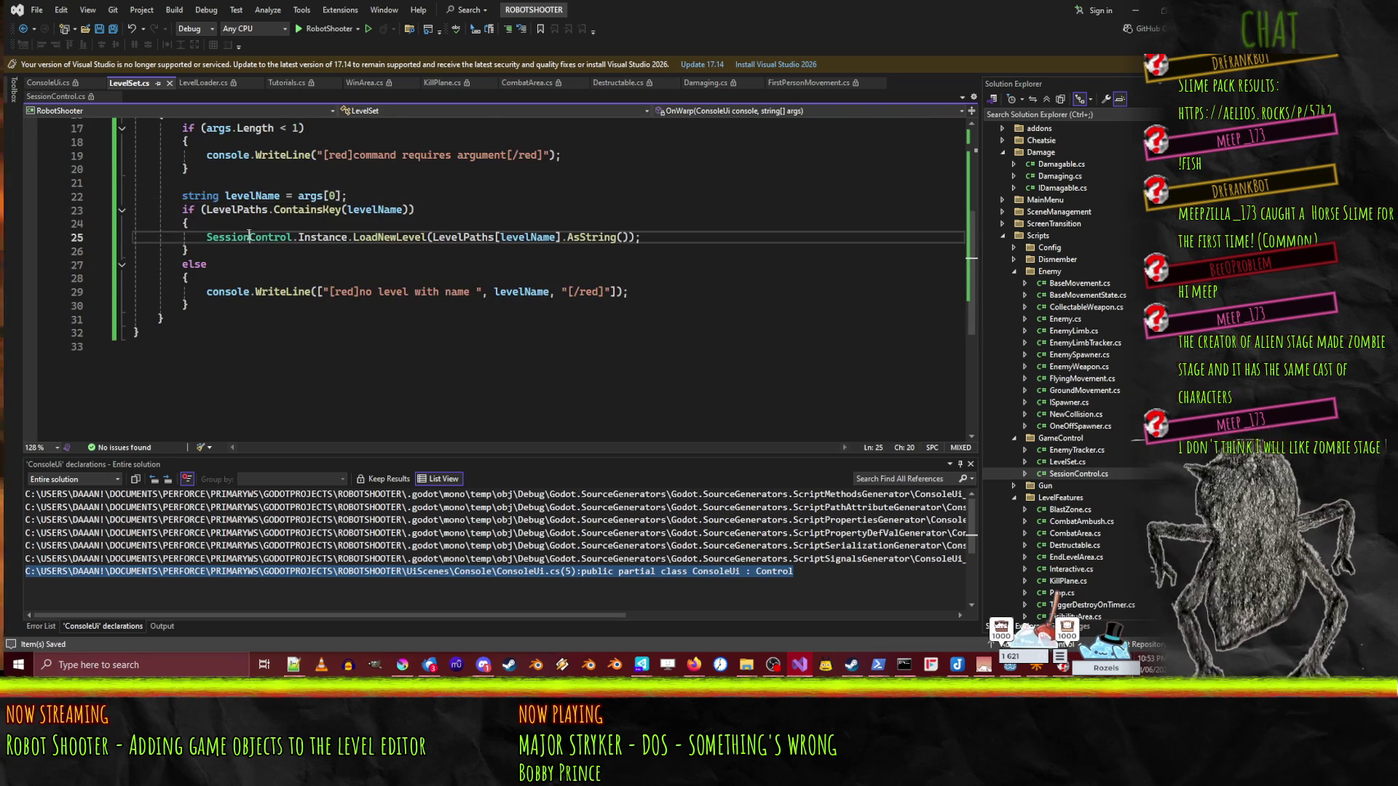
{"action": "left_click", "coordinate": [212, 305]}
{"action": "key", "text": "Return"}
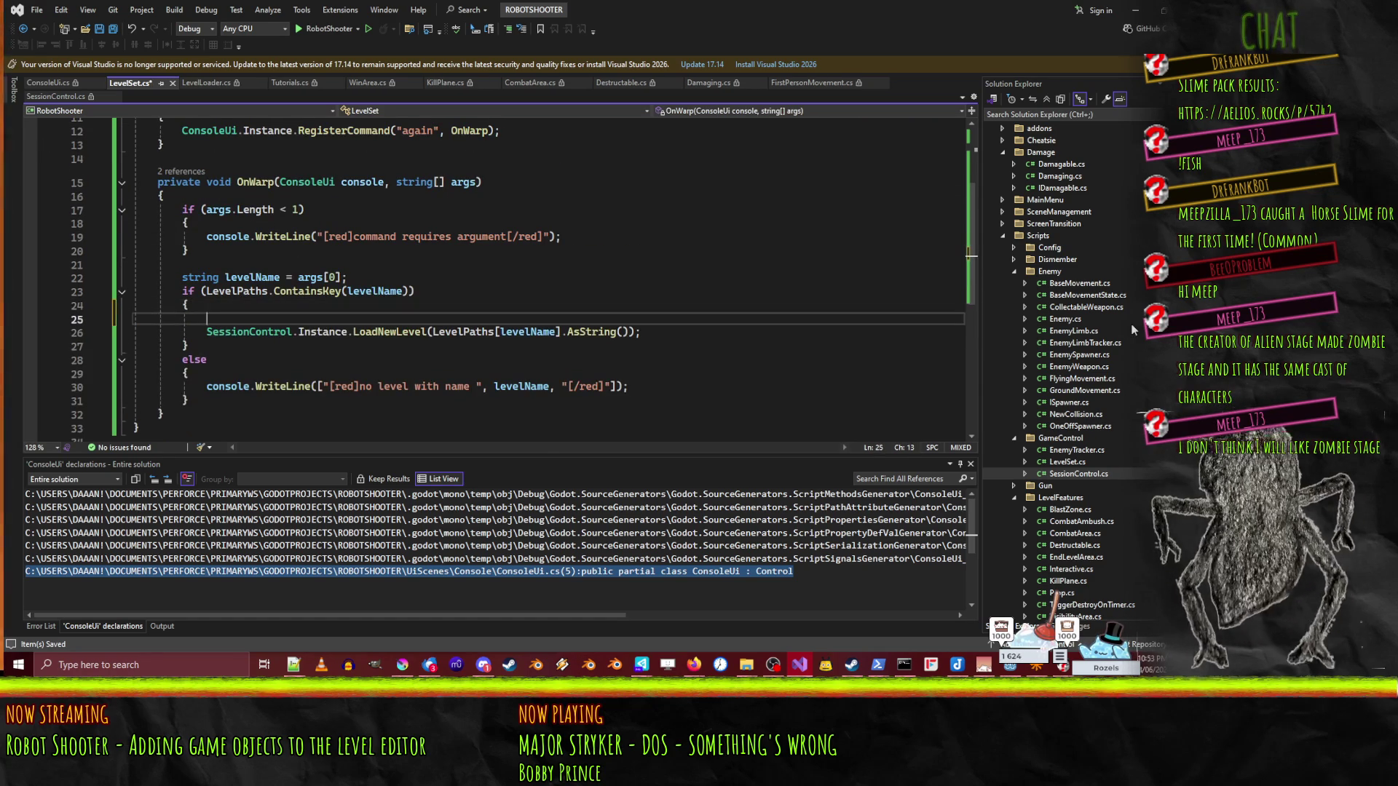
{"action": "type", "text": "if("}
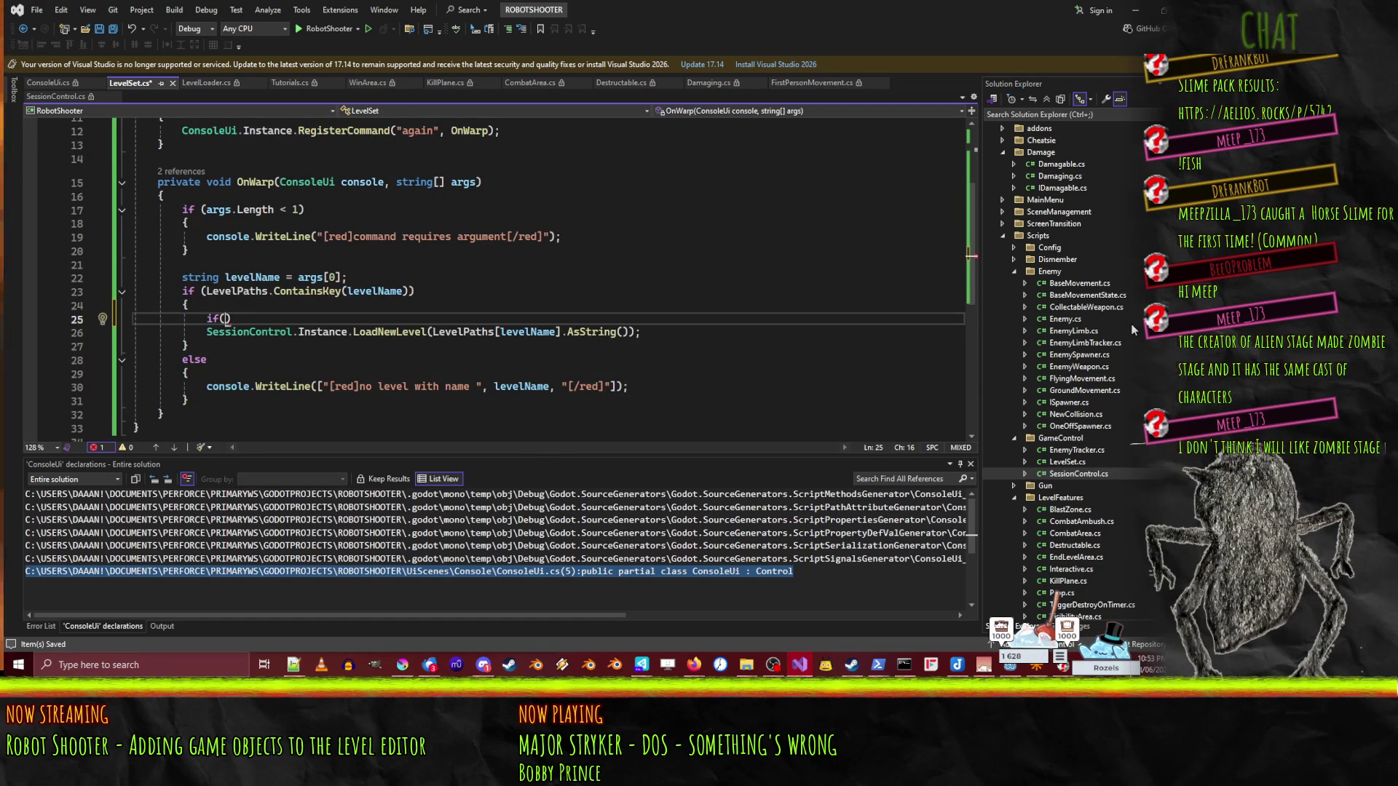
{"action": "type", "text": "LevelLoader.iss"}
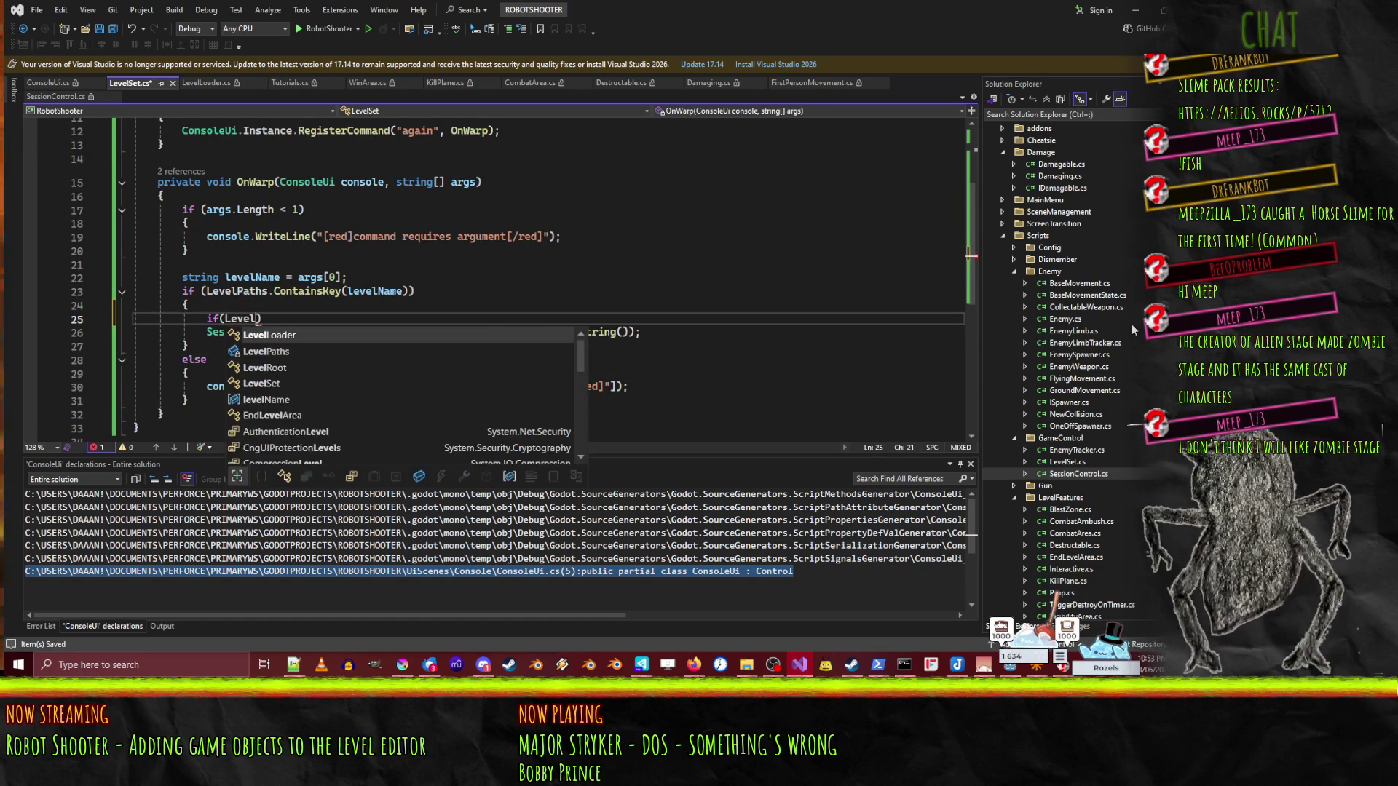
{"action": "key", "text": "BackSpace"}
{"action": "key", "text": "BackSpace"}
{"action": "key", "text": "BackSpace"}
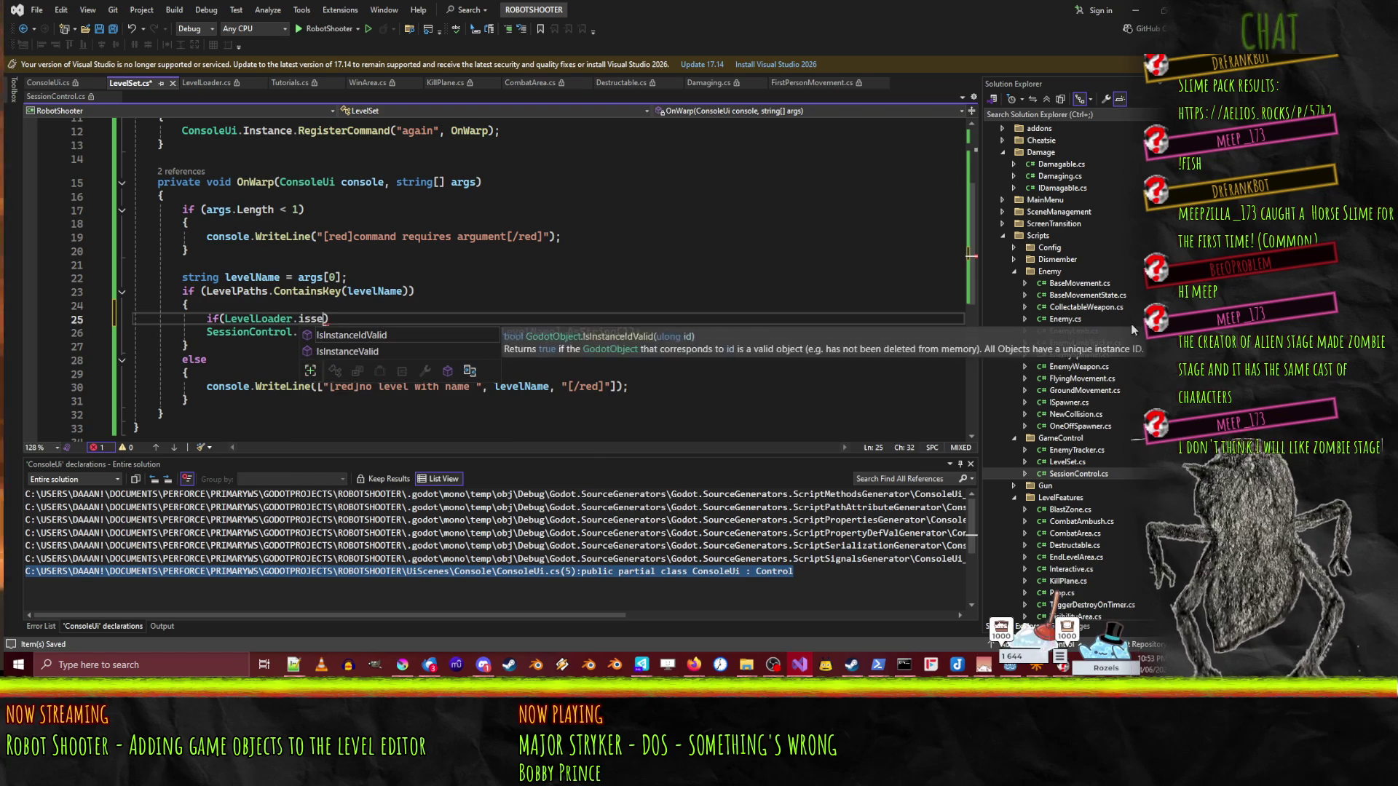
{"action": "type", "text": "Instance."}
{"action": "type", "text": "session"}
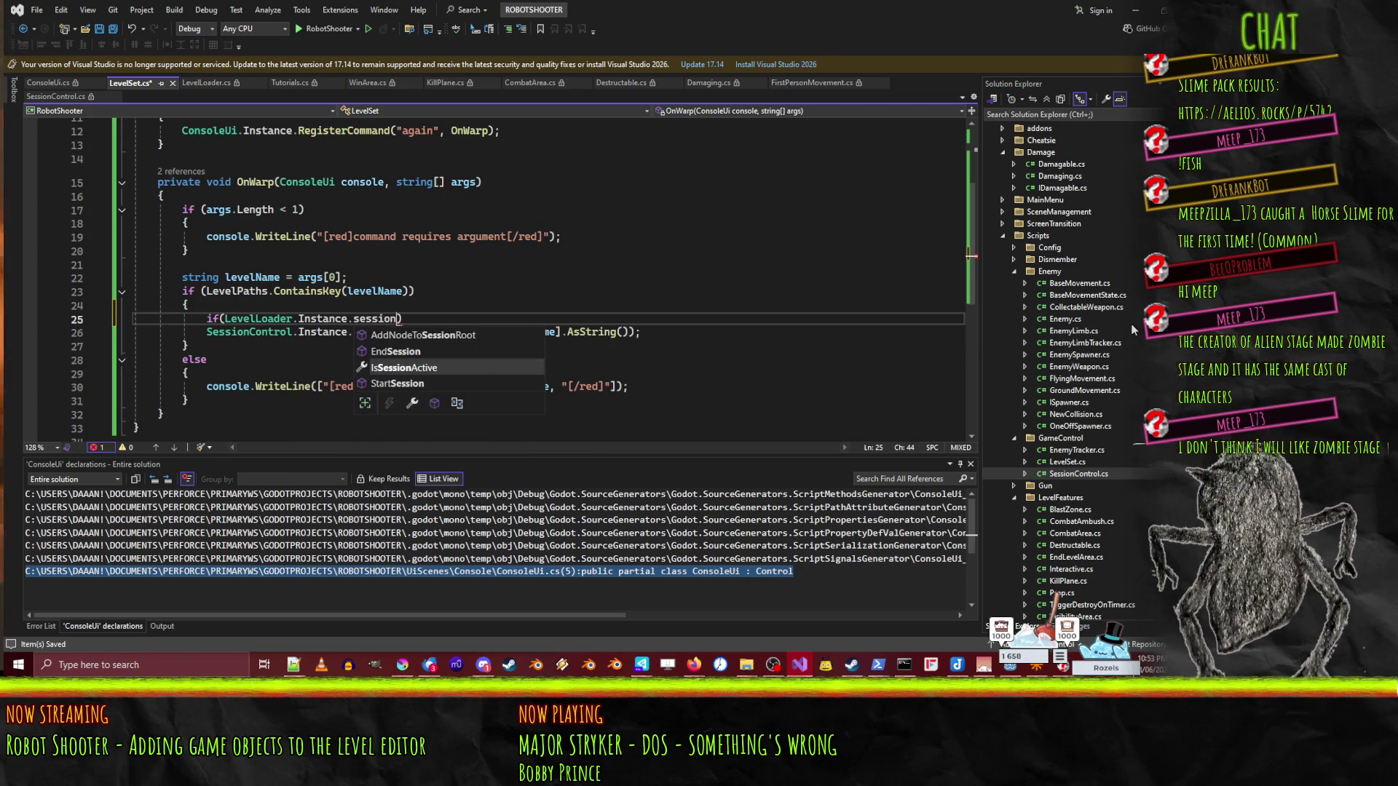
{"action": "key", "text": "Tab"}
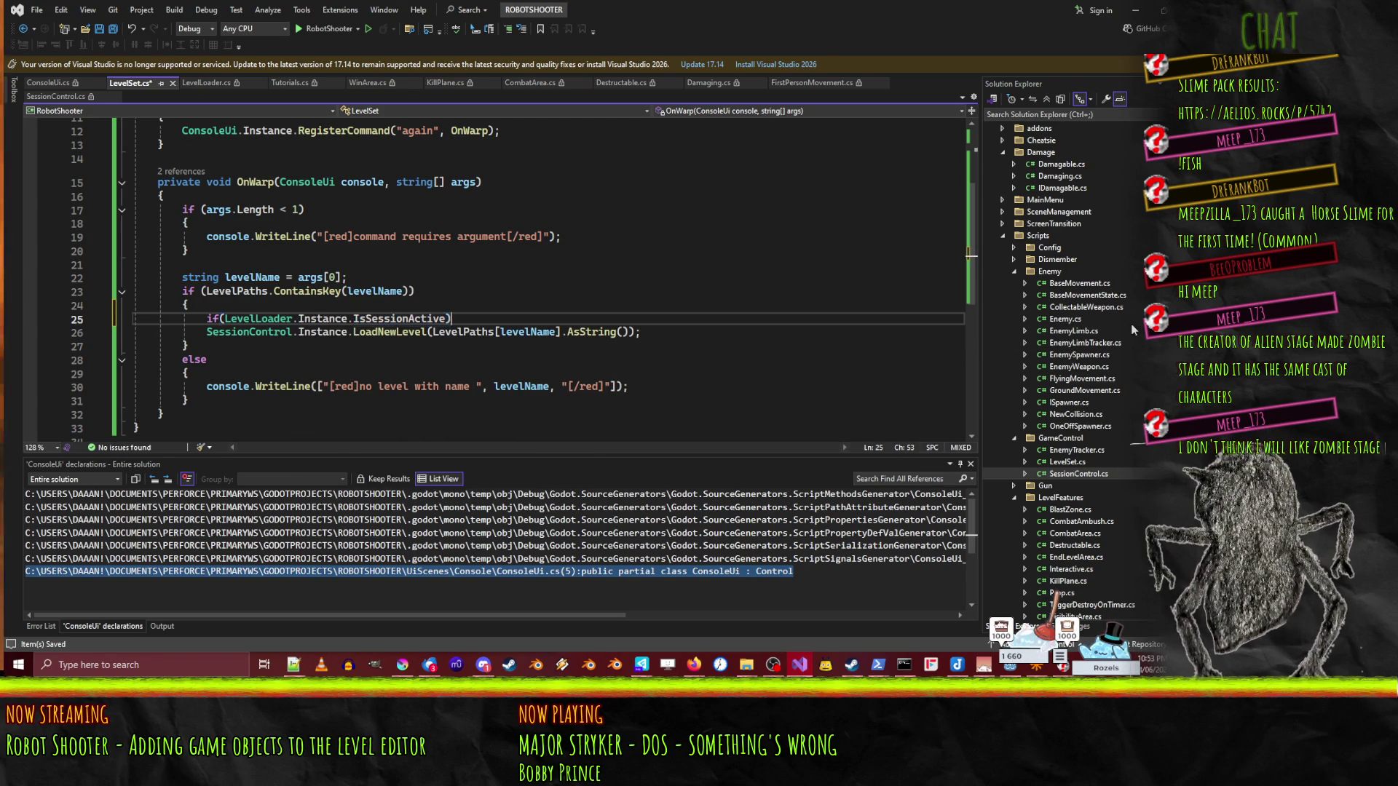
{"action": "key", "text": "Delete"}
{"action": "key", "text": "Down"}
{"action": "key", "text": "End"}
{"action": "key", "text": "Return"}
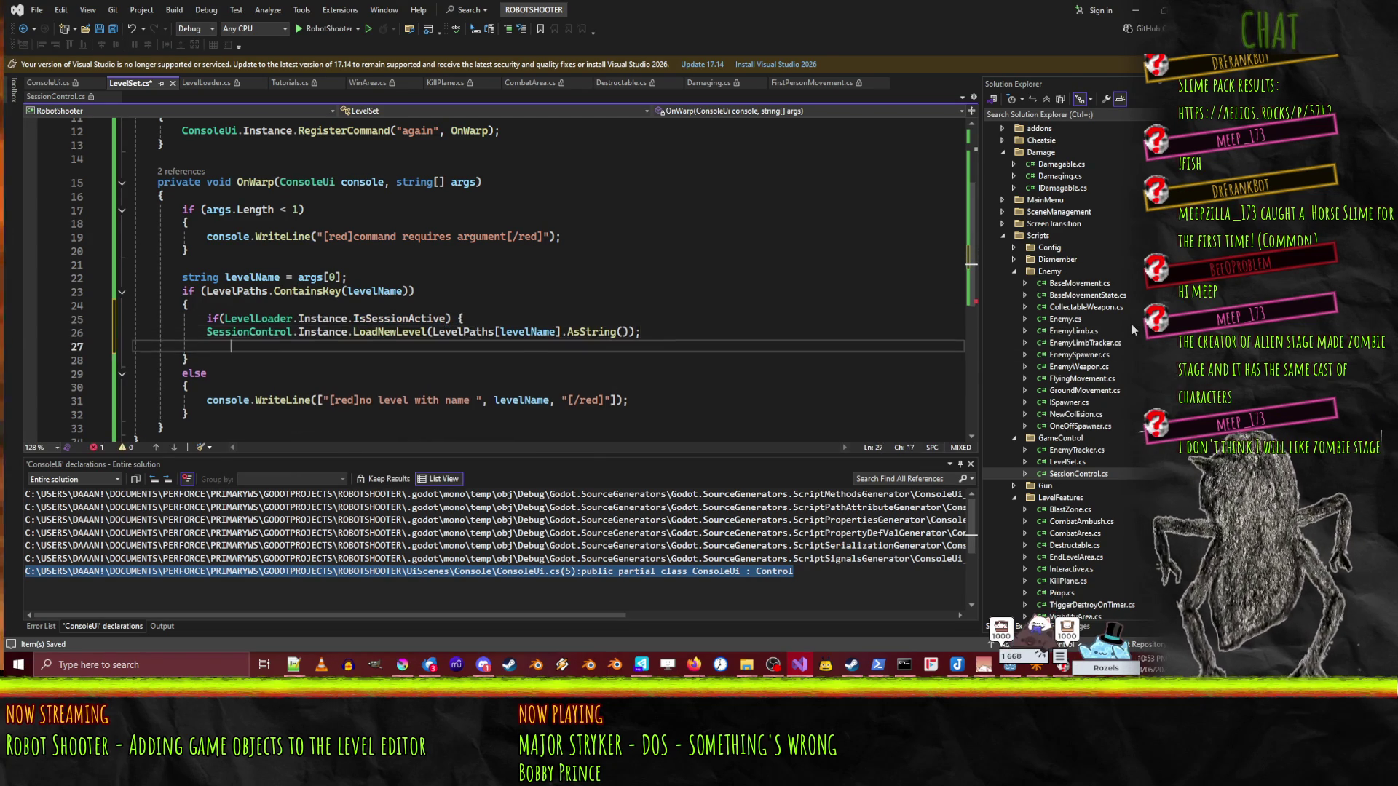
- Close the if block and start an empty else block after it
{"action": "type", "text": "}"}
{"action": "key", "text": "Return"}
{"action": "type", "text": "else"}
{"action": "key", "text": "Return"}
{"action": "type", "text": "{"}
{"action": "key", "text": "Return"}
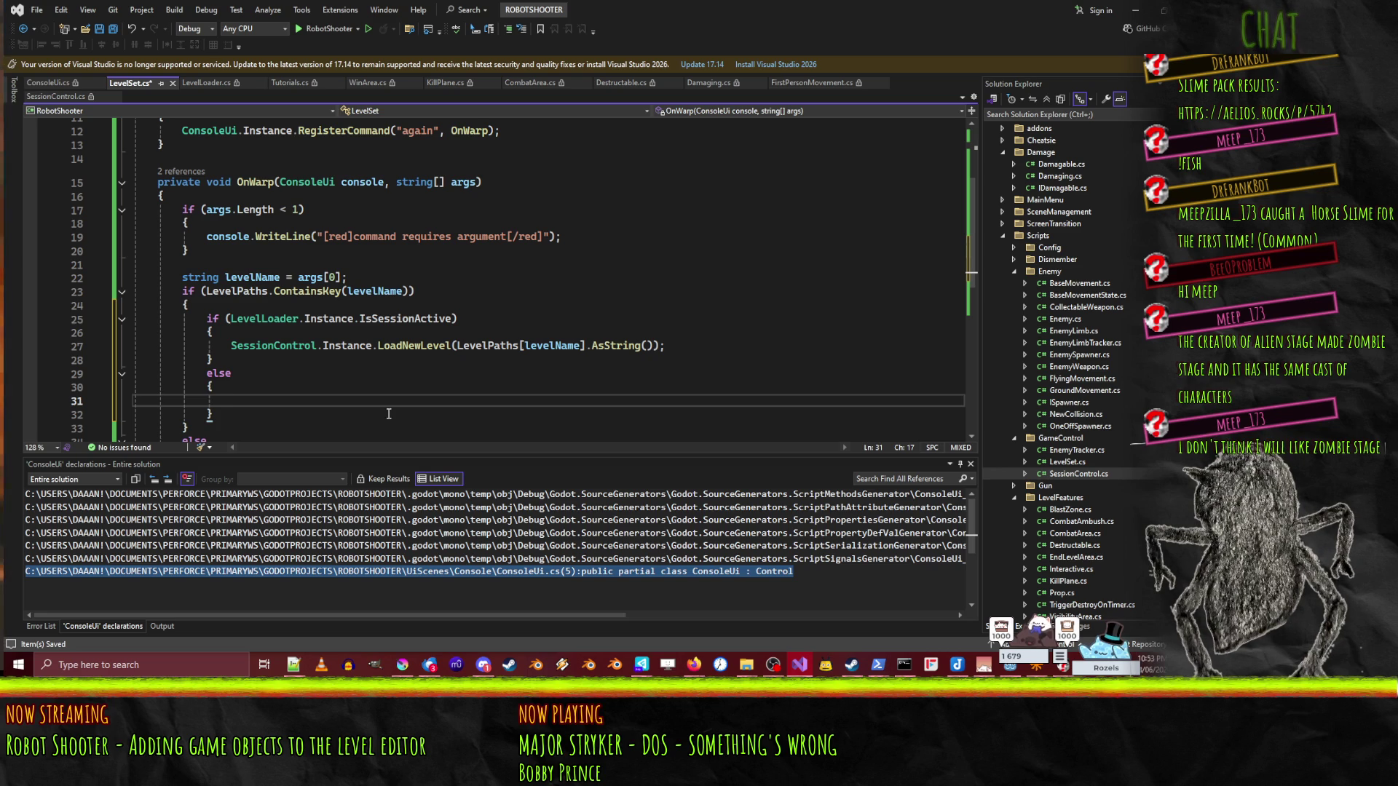
- Paste the red error line into the else block, reword it to 'game session to be active', and save
{"action": "left_click", "coordinate": [307, 238]}
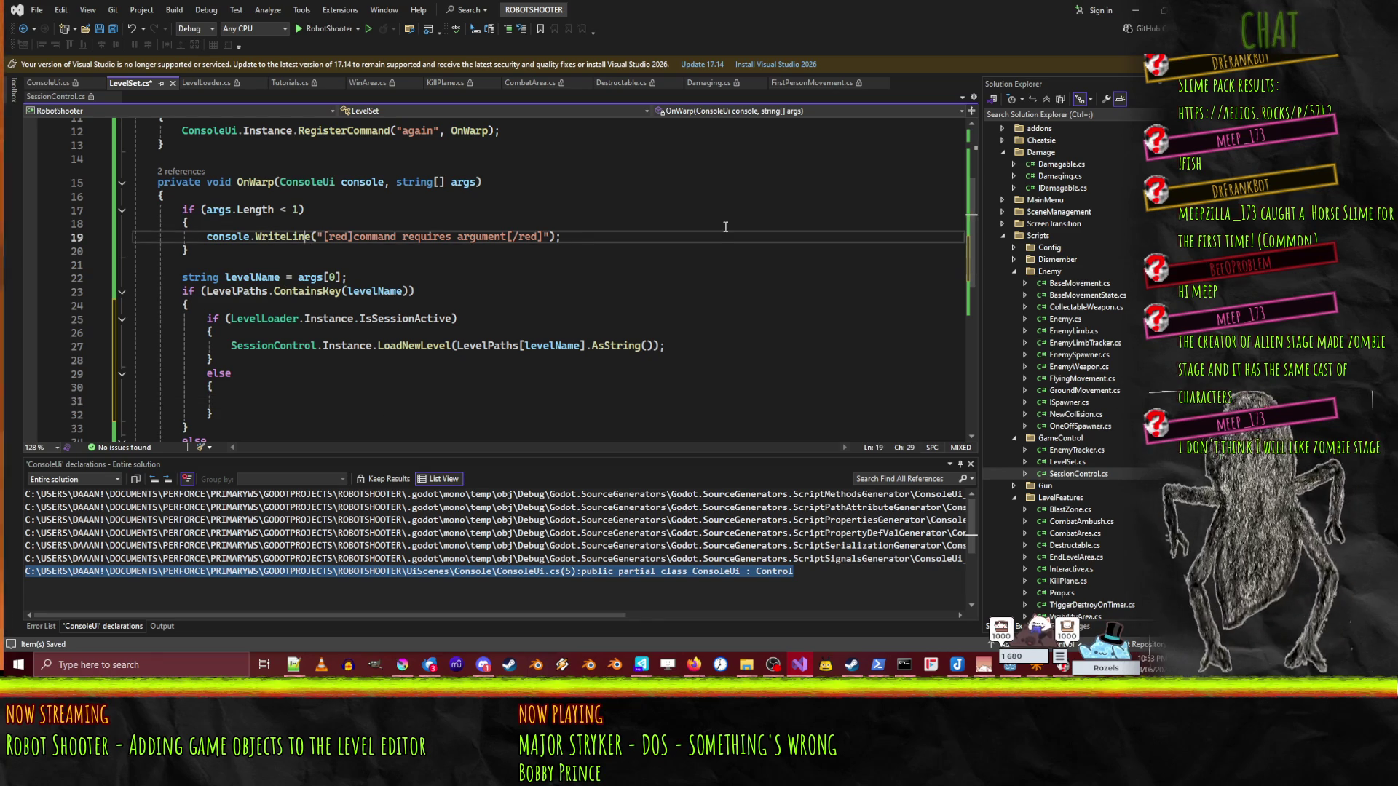
{"action": "key", "text": "Home"}
{"action": "key", "text": "Down"}
{"action": "key", "text": "Down"}
{"action": "key", "text": "Down"}
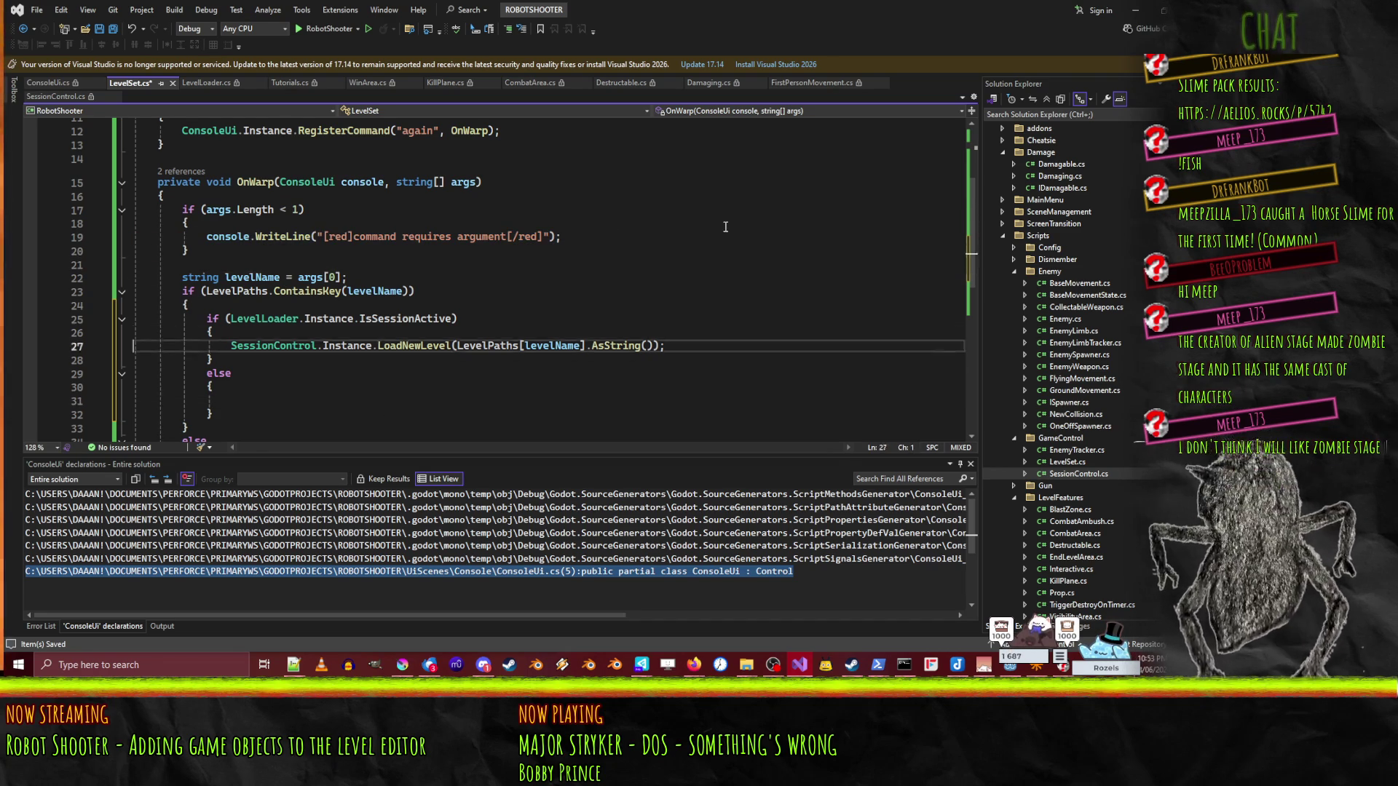
{"action": "type", "text": "console.WriteLine(\"[red]command requires argument[/red]\");"}
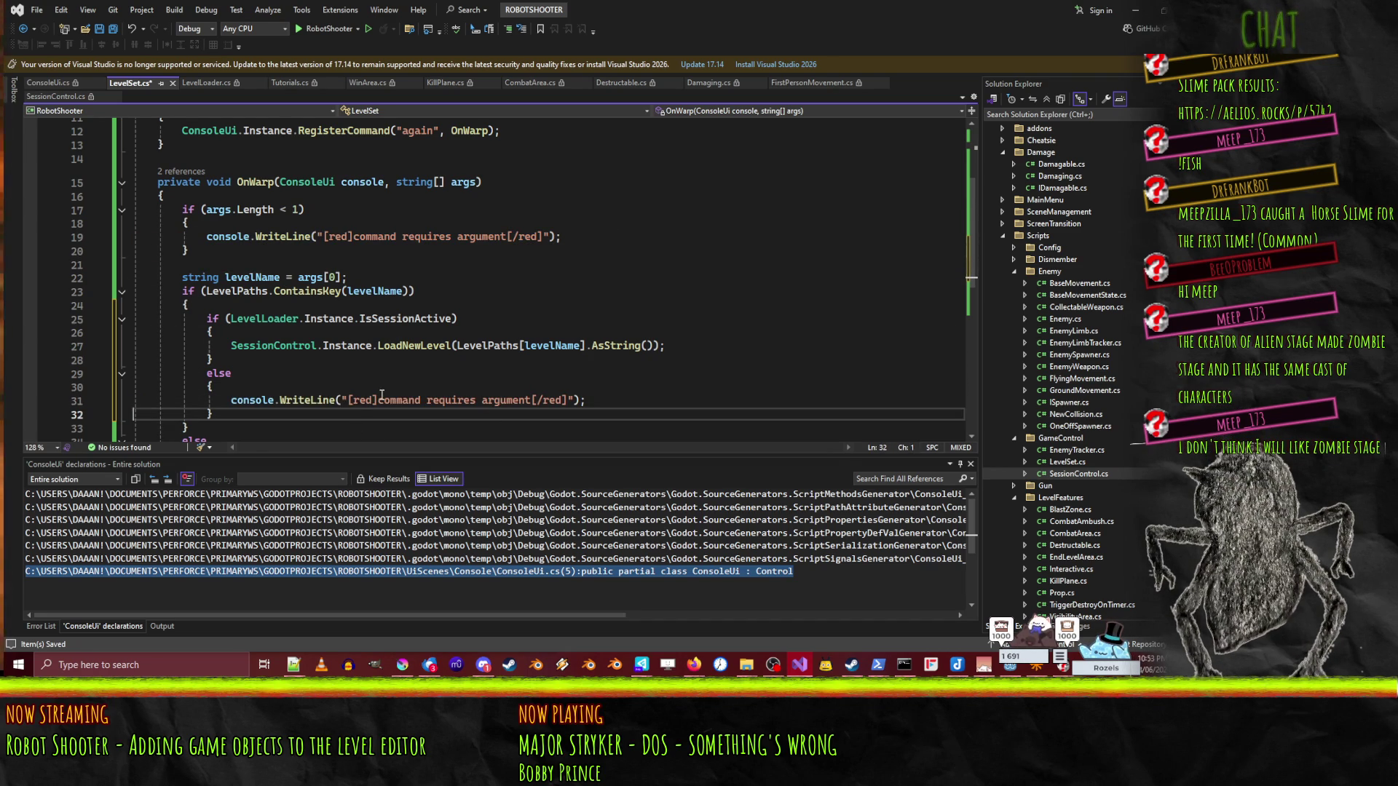
{"action": "double_click", "coordinate": [487, 401]}
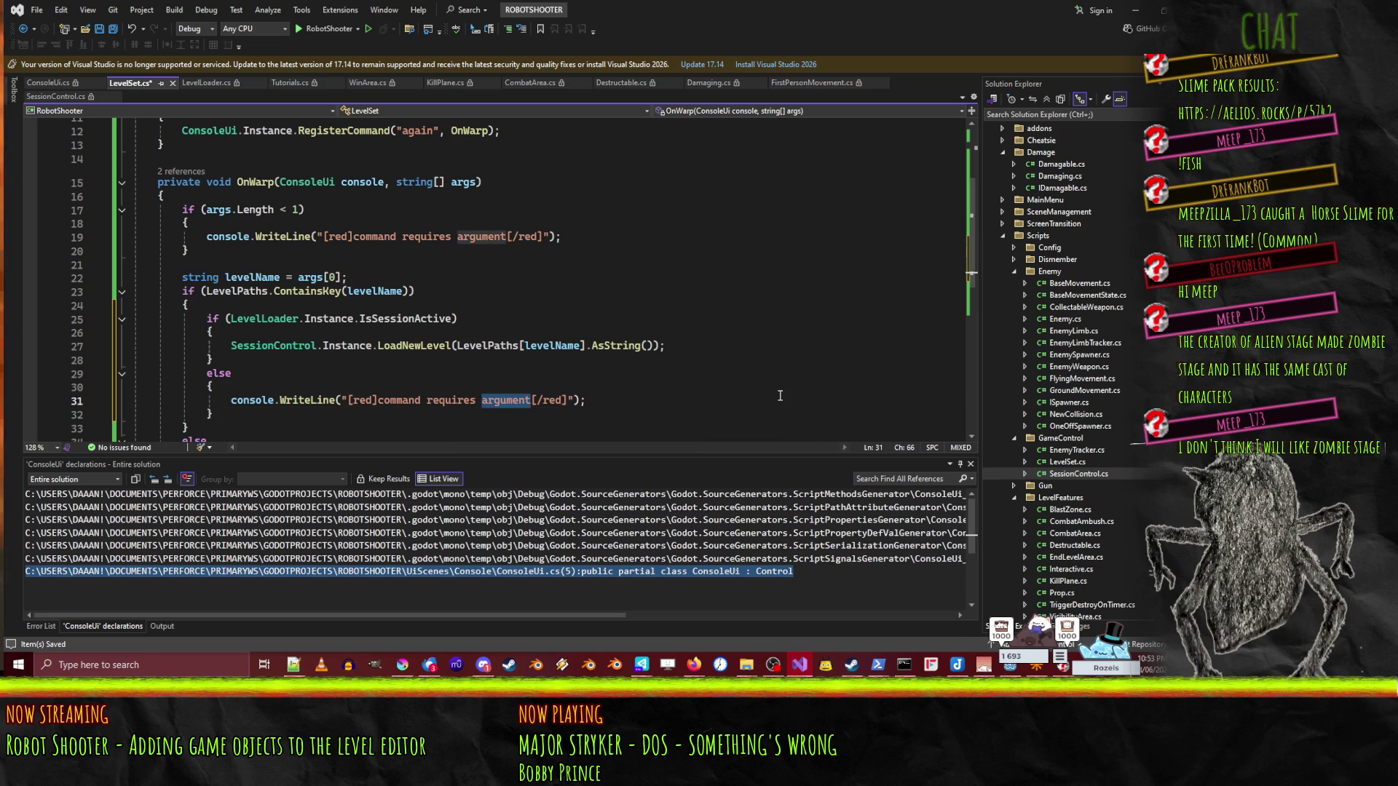
{"action": "type", "text": "sess"}
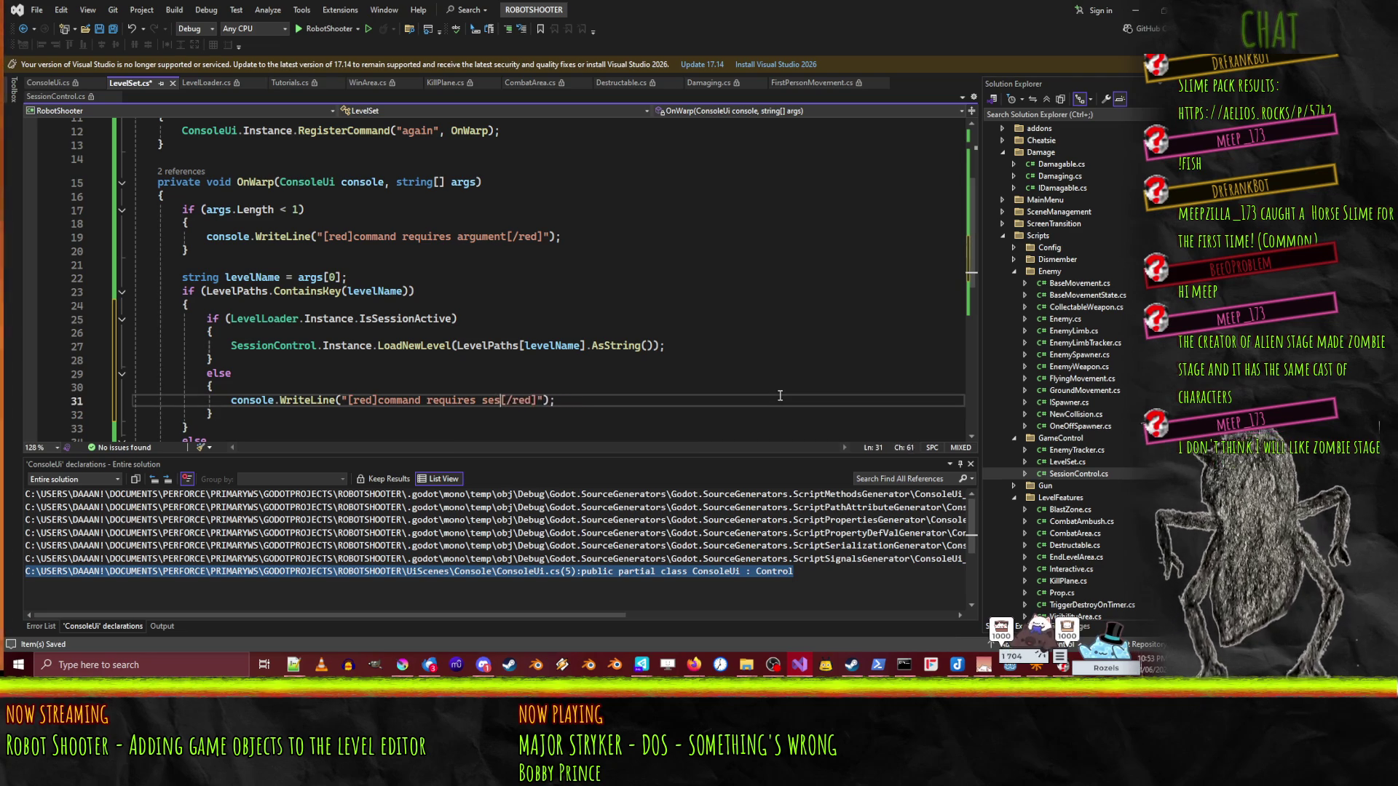
{"action": "type", "text": "ion to be ac"}
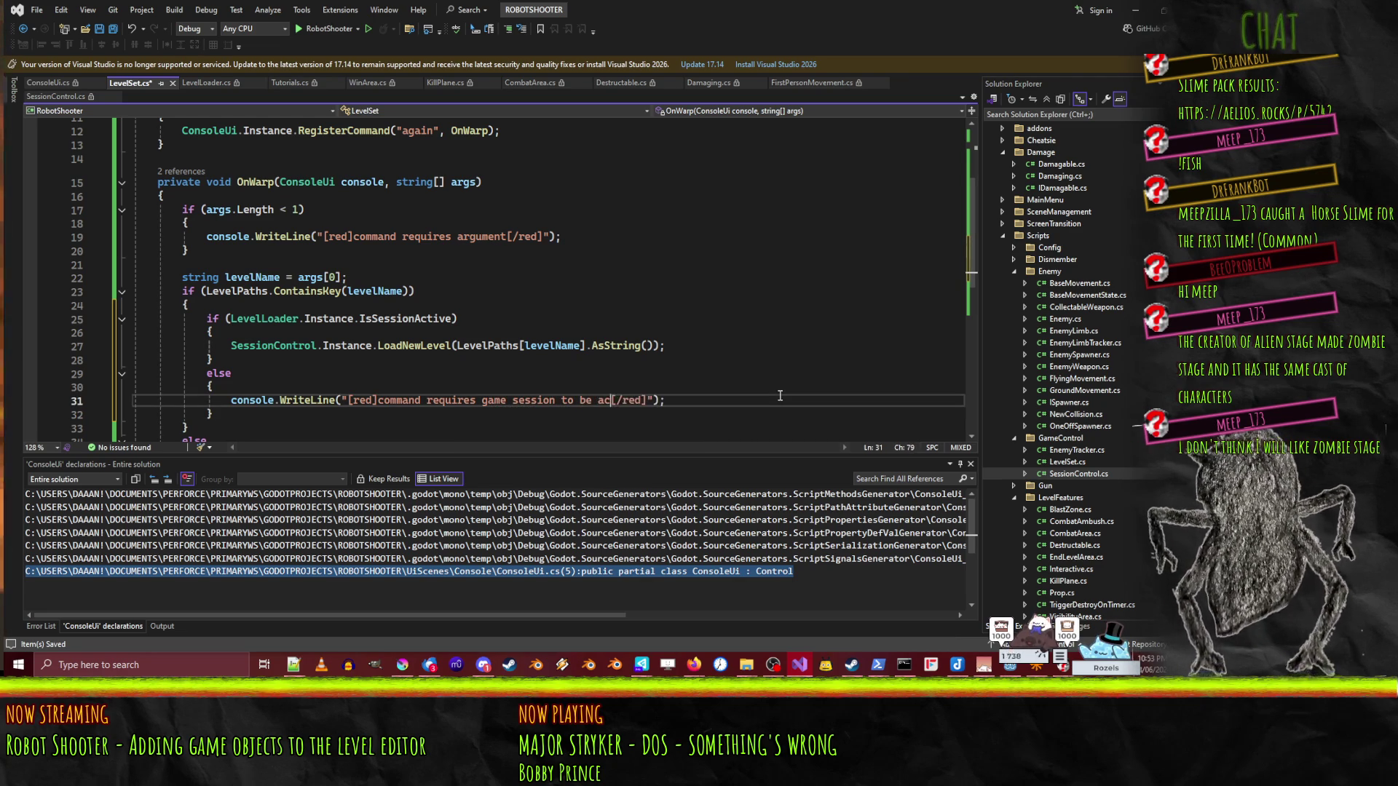
{"action": "type", "text": "tive"}
{"action": "key", "text": "ctrl+s"}
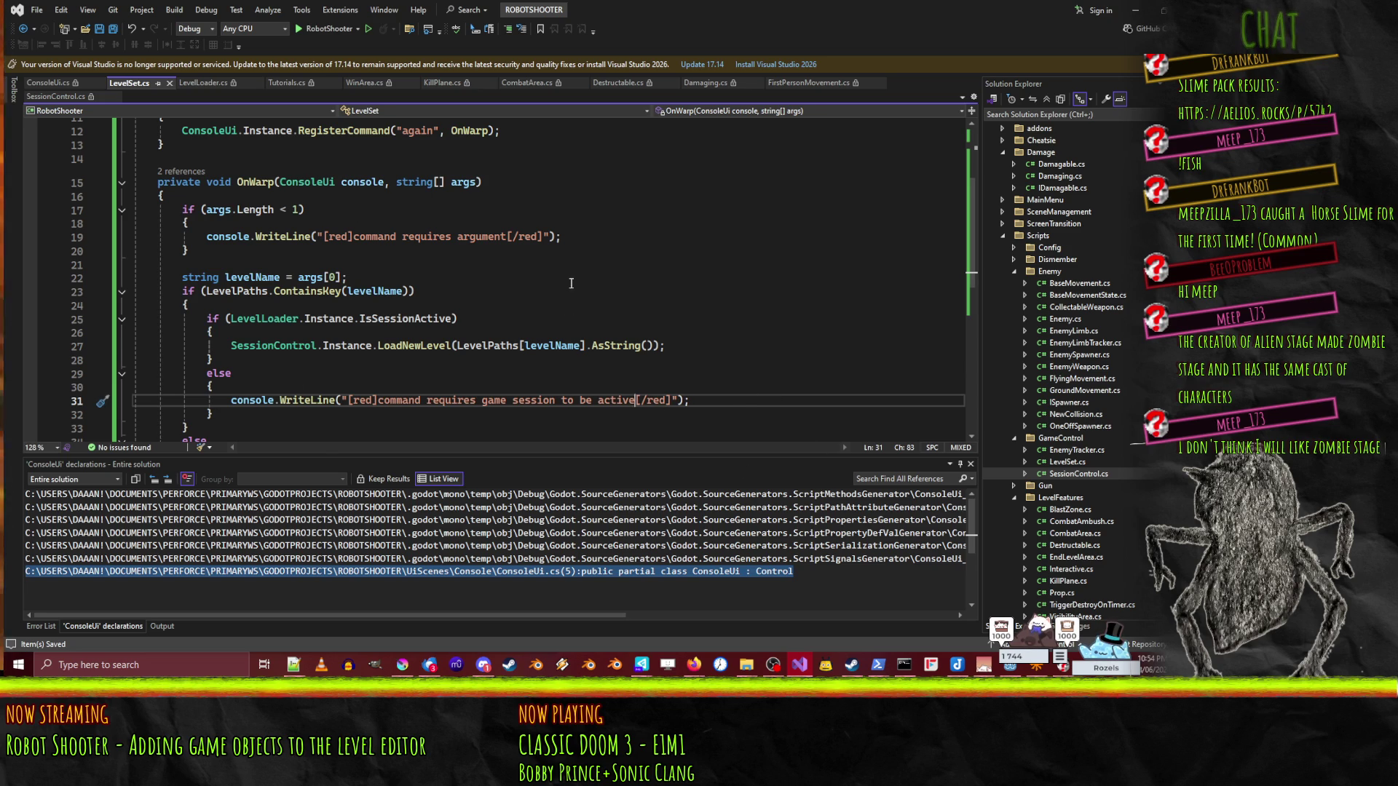
- Leave Visual Studio and return to the Godot editor
{"action": "scroll", "coordinate": [571, 283], "scroll_direction": "up", "scroll_amount": 4}
{"action": "left_click", "coordinate": [284, 244]}
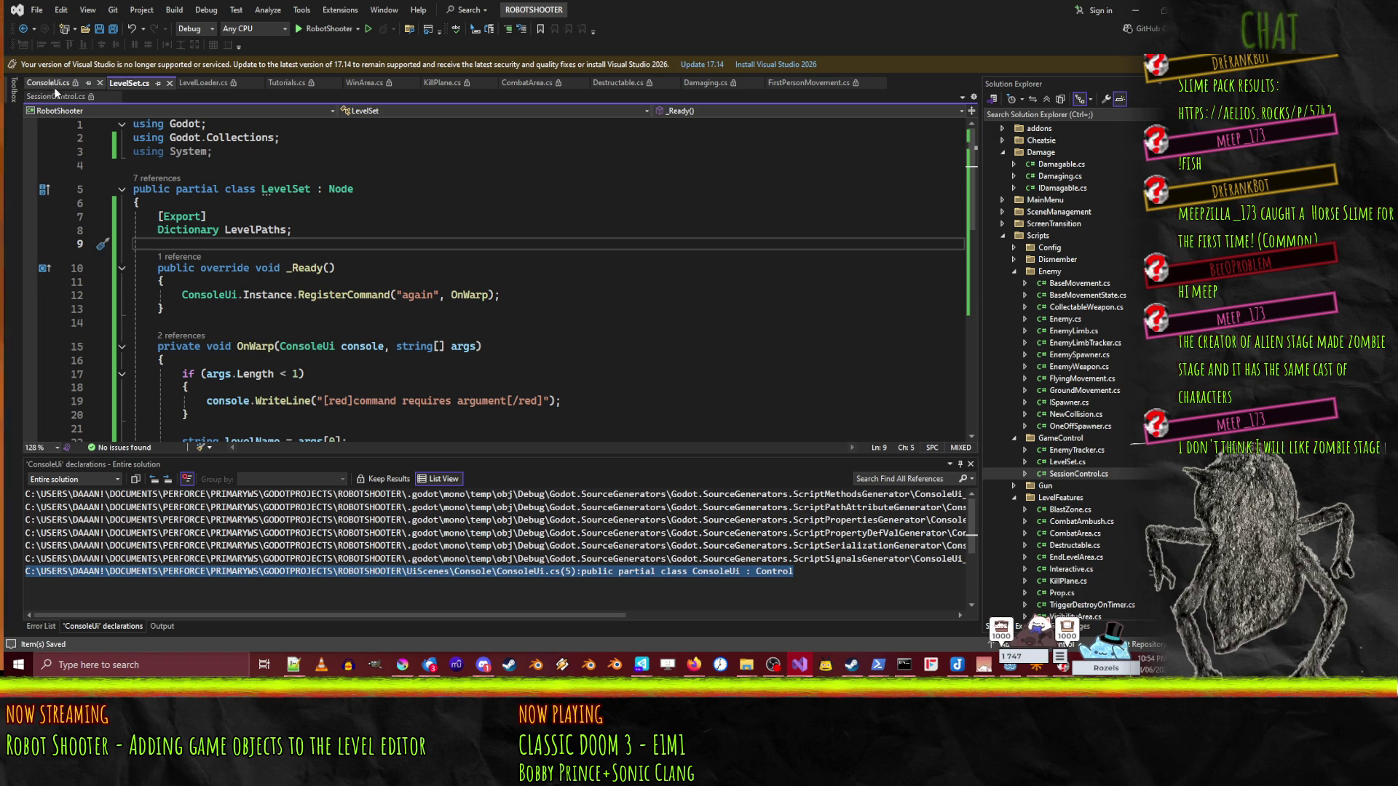
{"action": "left_click", "coordinate": [1135, 11]}
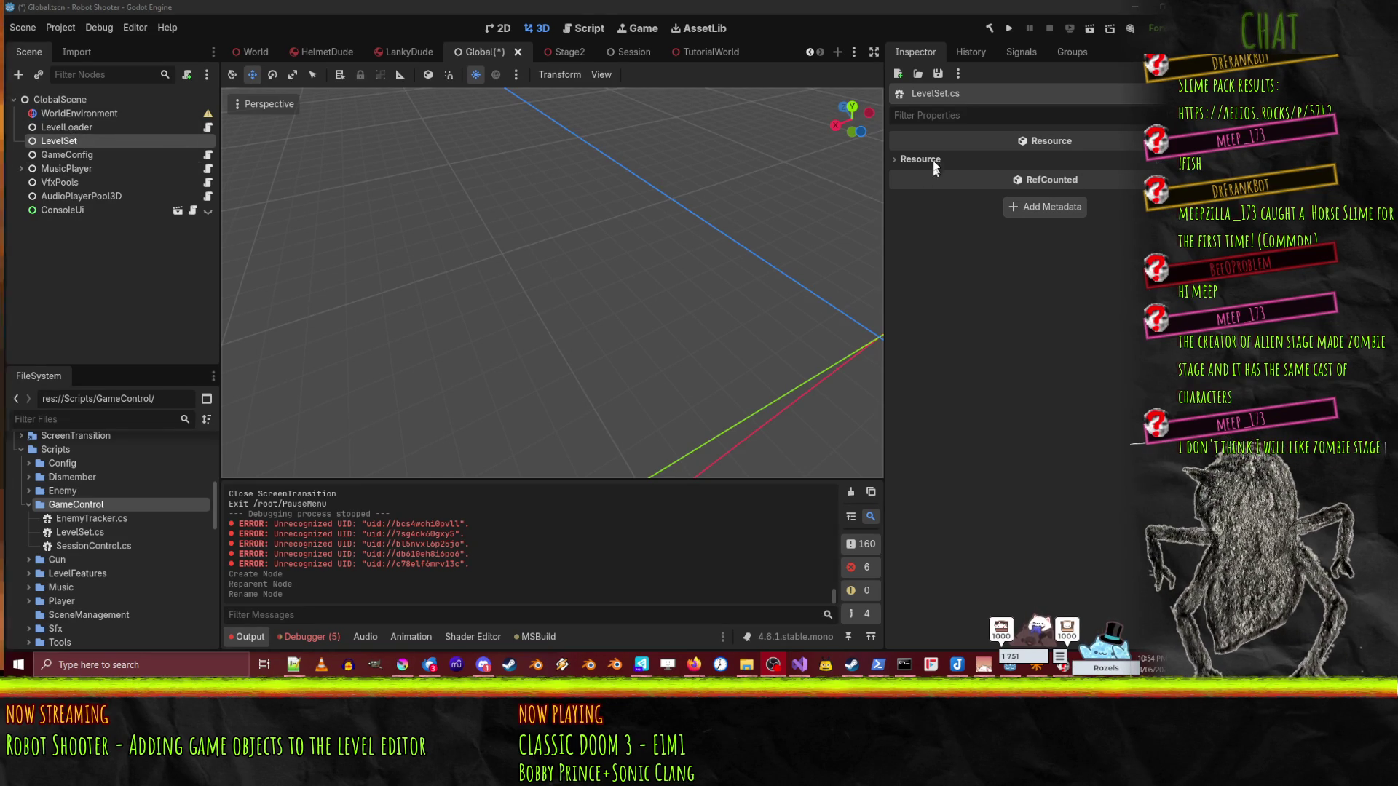
- Attach LevelSet.cs to the LevelSet node and create an empty Level Paths dictionary
{"action": "left_click", "coordinate": [106, 128]}
{"action": "left_click", "coordinate": [106, 140]}
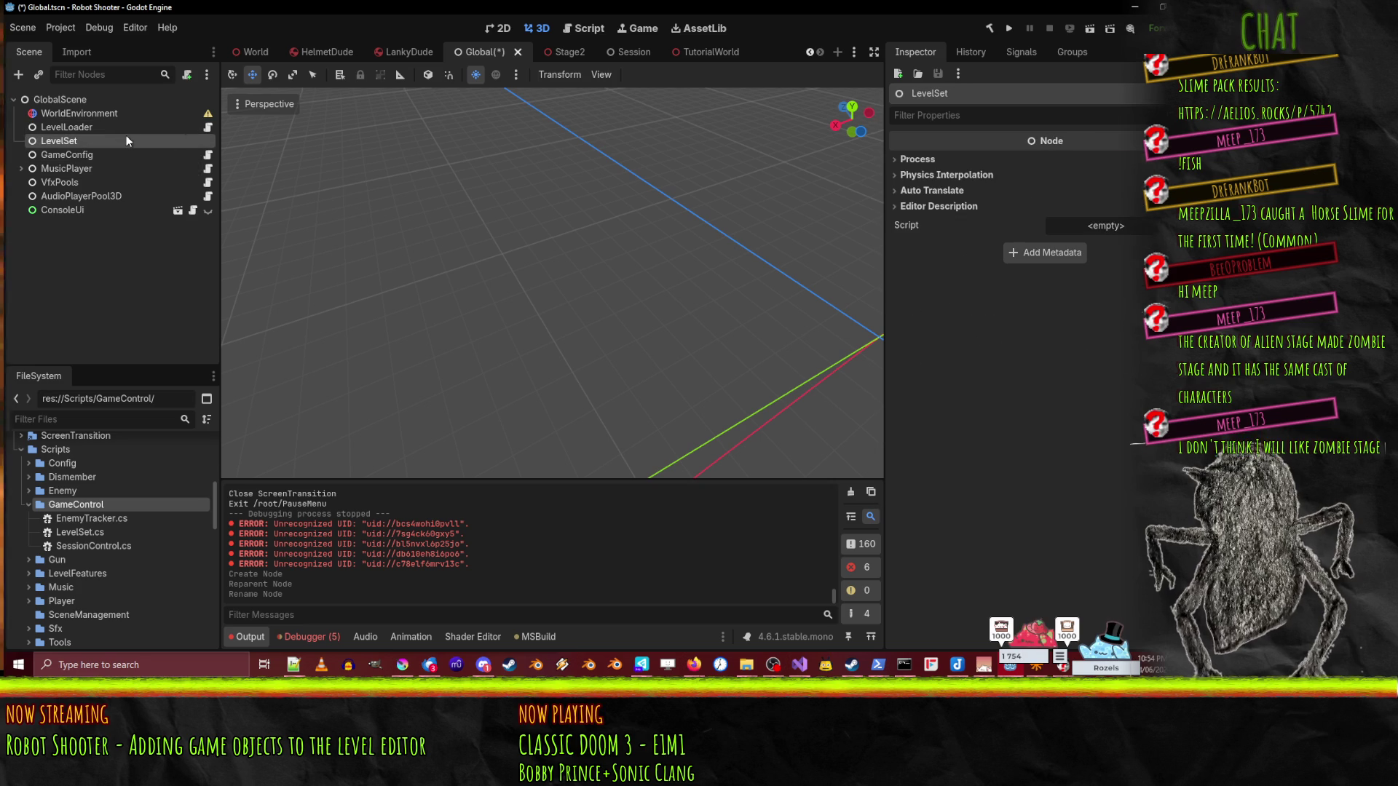
{"action": "left_click", "coordinate": [1076, 225]}
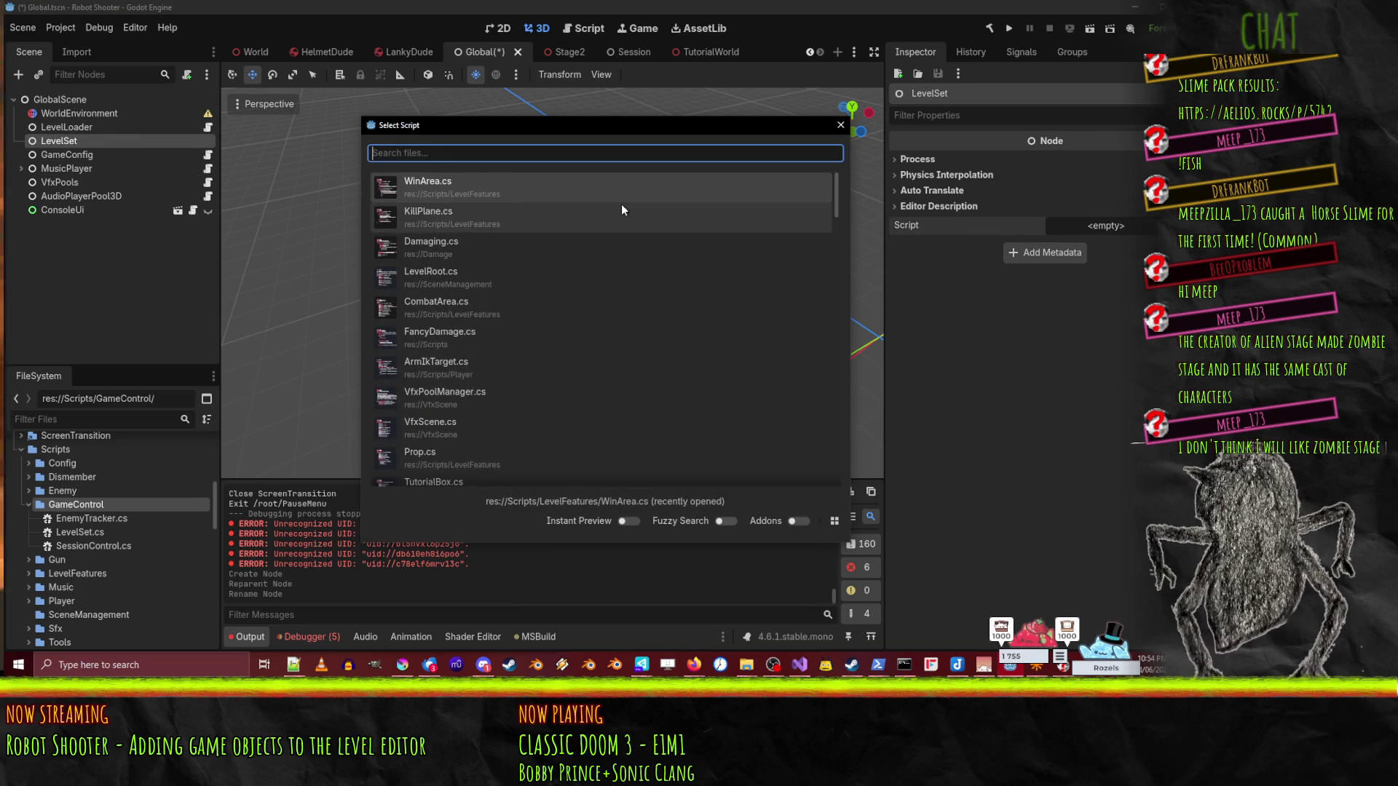
{"action": "type", "text": "level"}
{"action": "double_click", "coordinate": [446, 240]}
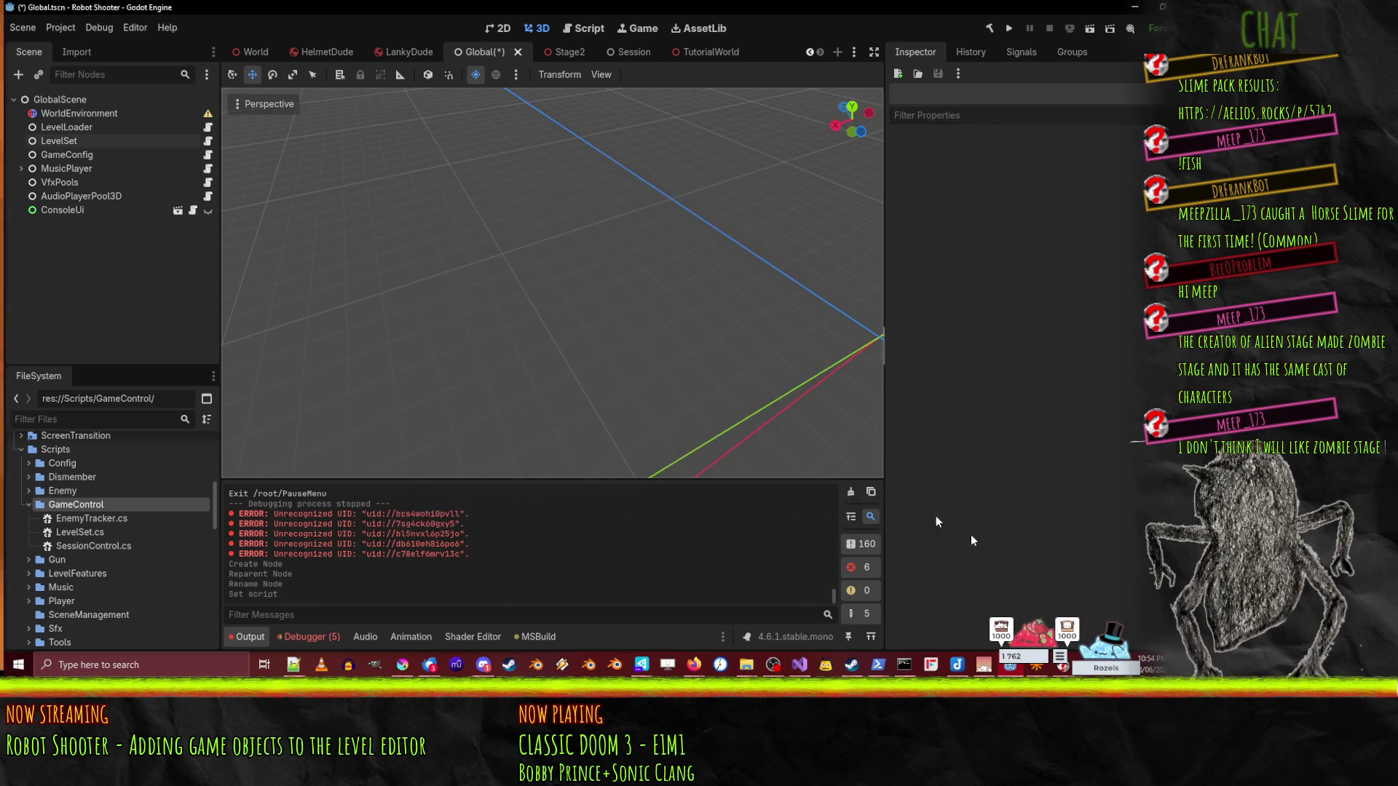
{"action": "left_click", "coordinate": [60, 140]}
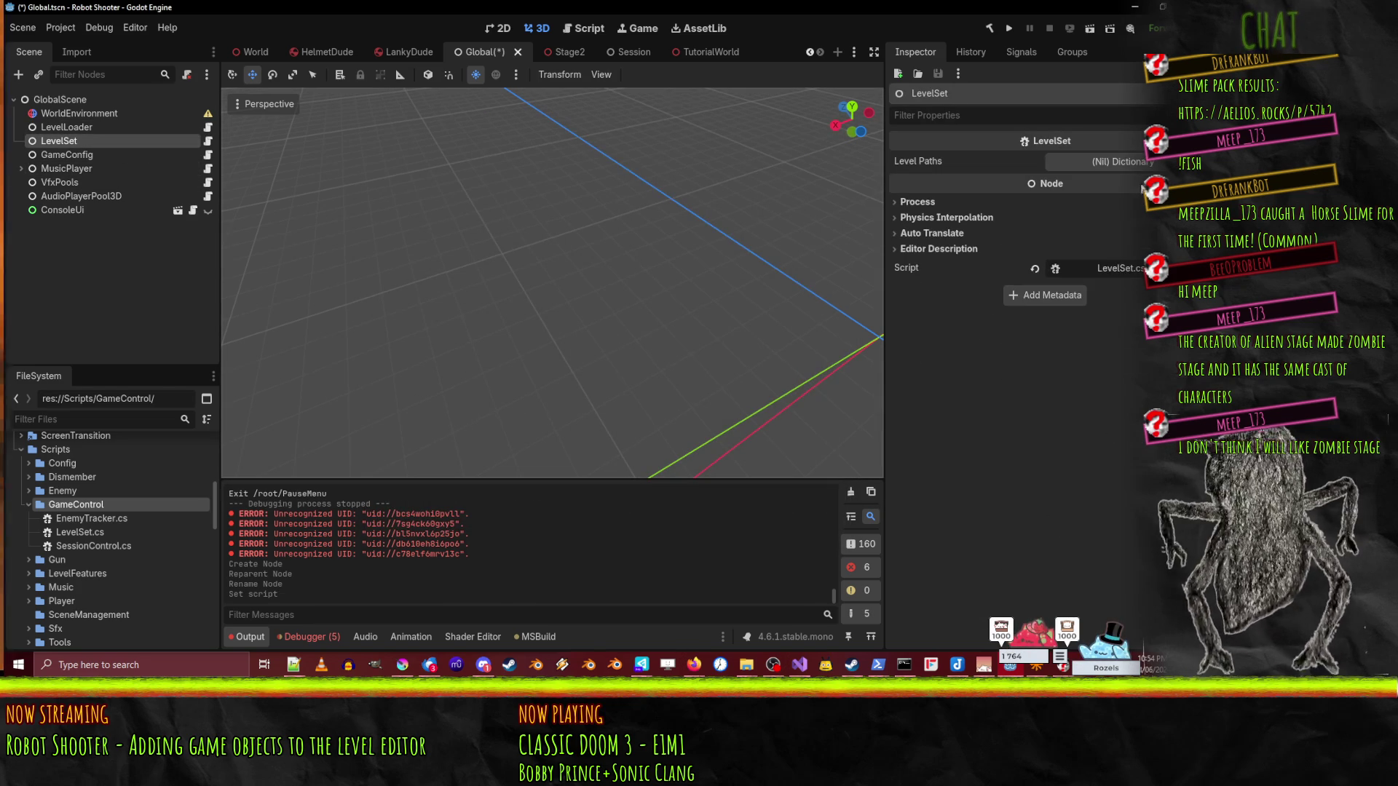
{"action": "left_click", "coordinate": [1115, 162]}
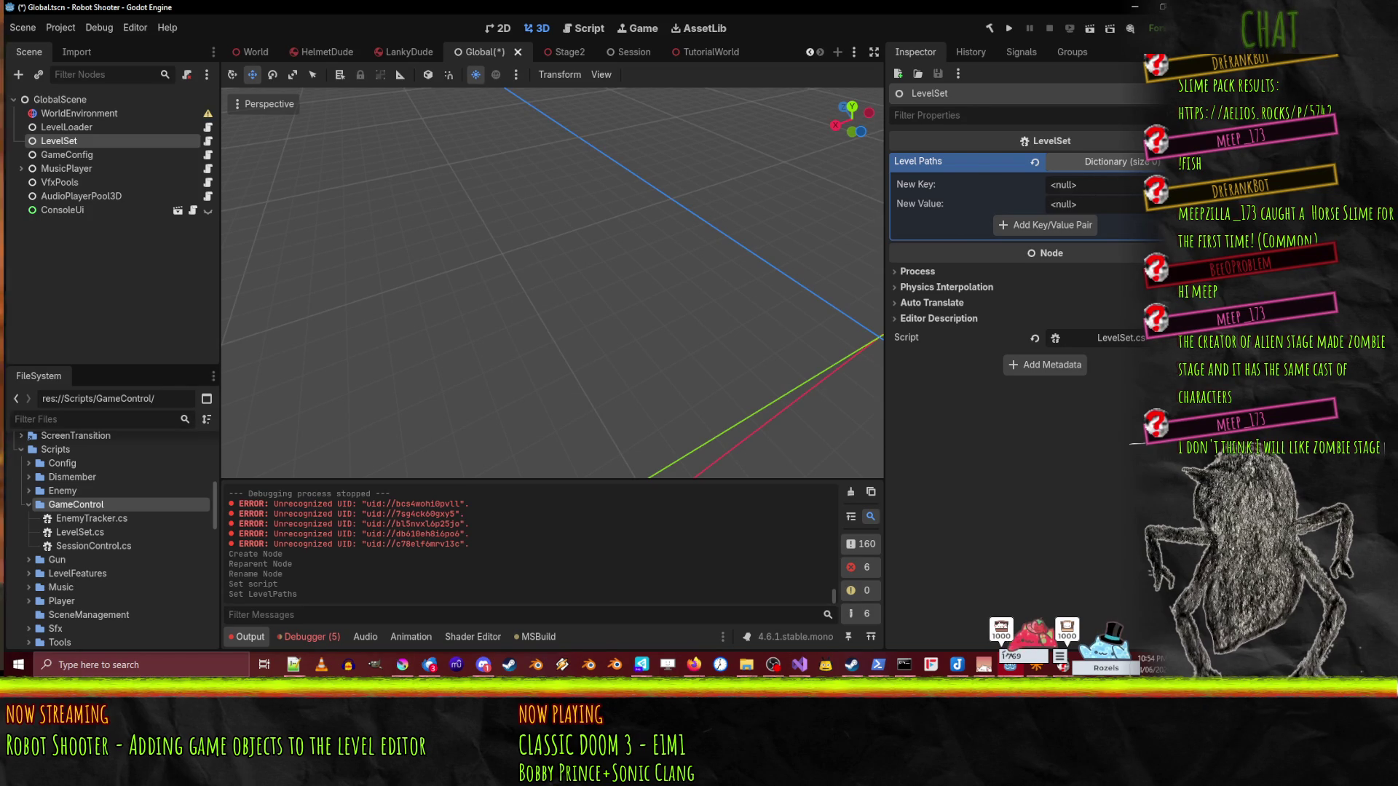
- Add a String Level Paths entry mapping 'tutorial' to the TutorialWorld.tscn path
{"action": "left_click", "coordinate": [1063, 184]}
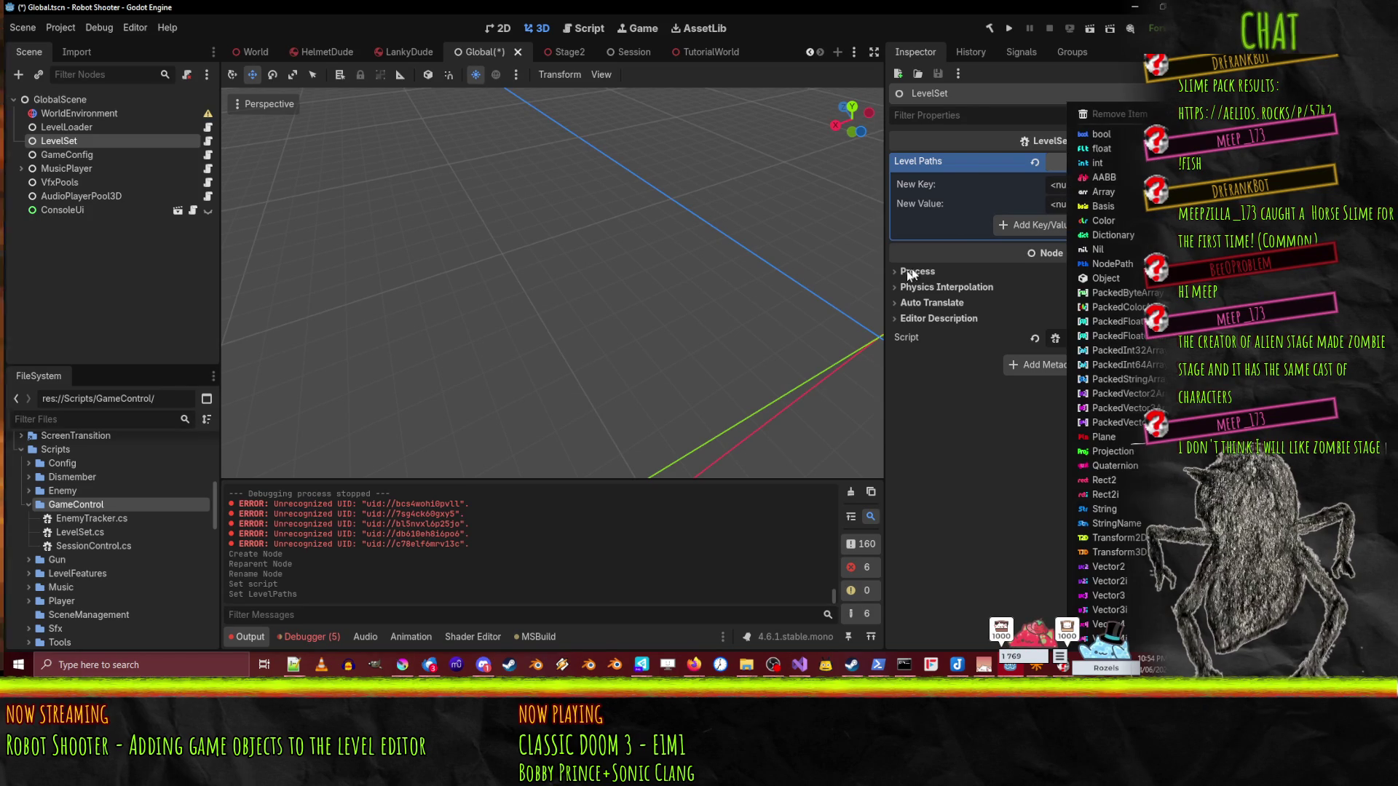
{"action": "left_click", "coordinate": [1105, 509]}
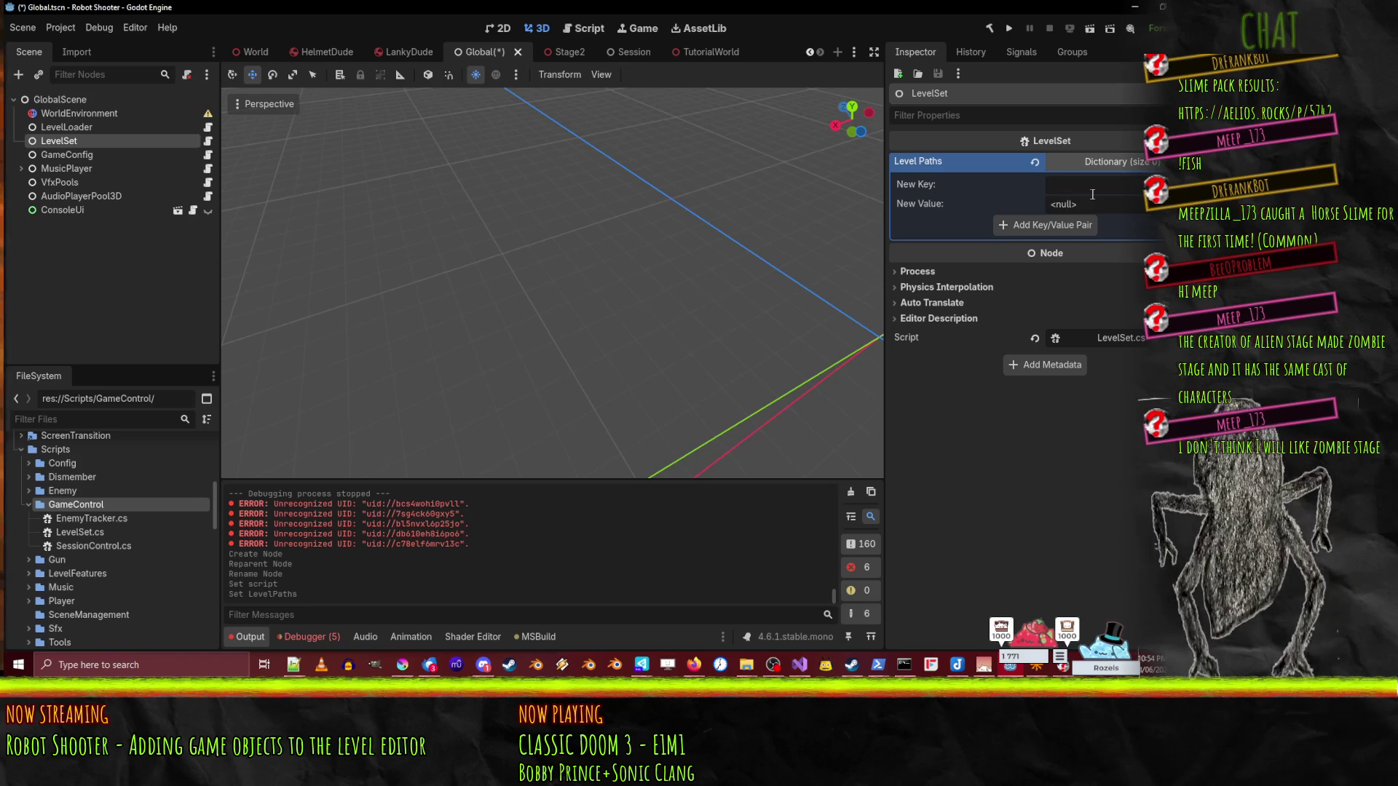
{"action": "type", "text": "tur"}
{"action": "key", "text": "BackSpace"}
{"action": "type", "text": "torial"}
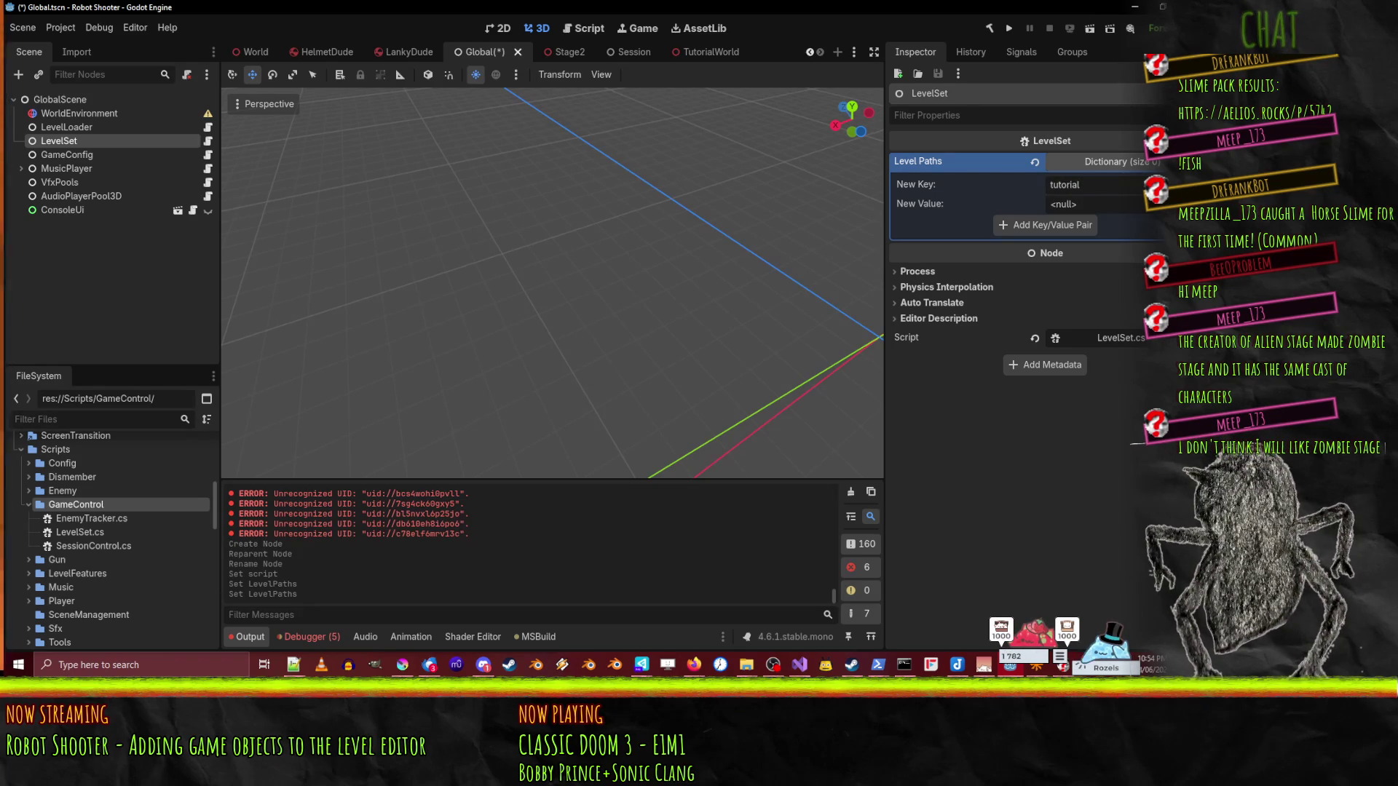
{"action": "left_click", "coordinate": [1092, 204]}
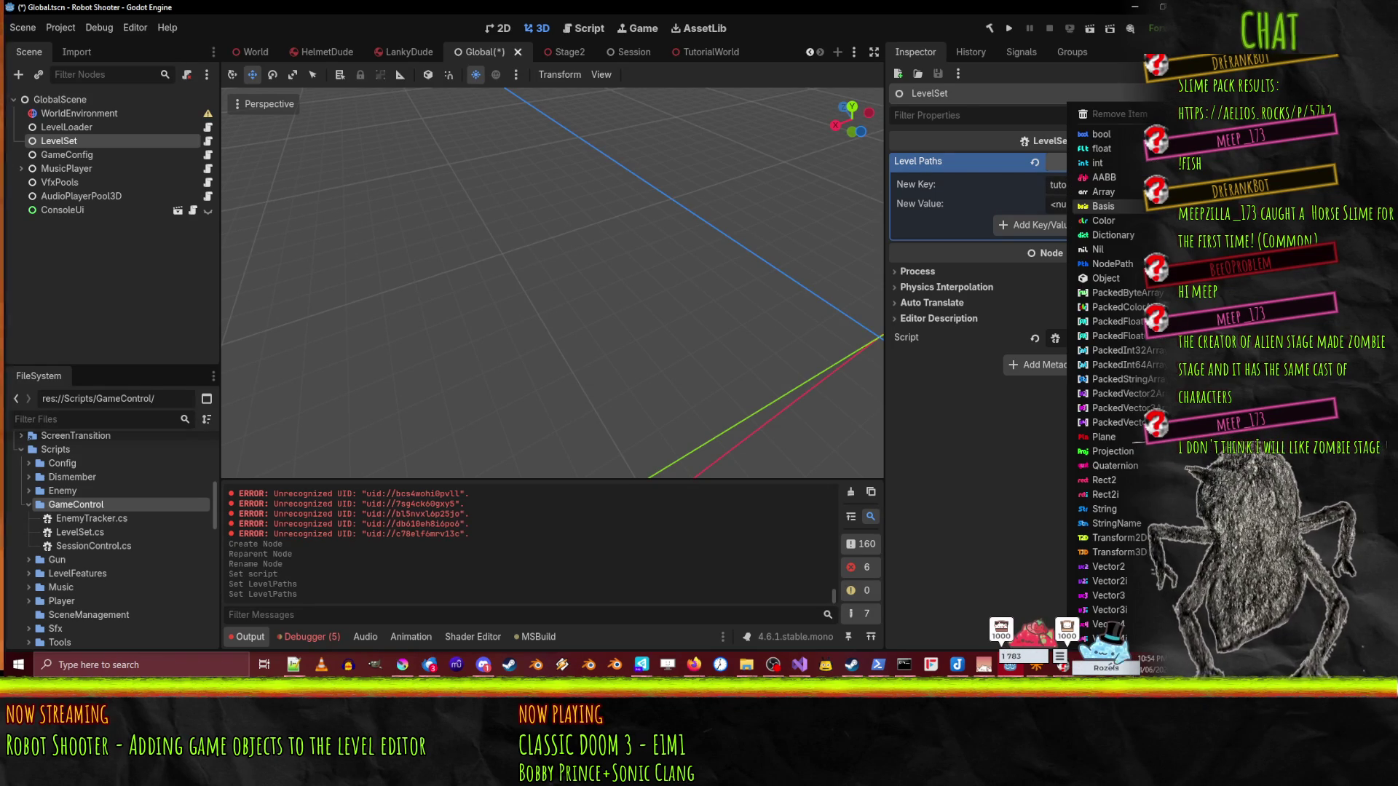
{"action": "left_click", "coordinate": [1115, 511]}
{"action": "scroll", "coordinate": [66, 527], "scroll_direction": "down", "scroll_amount": 5}
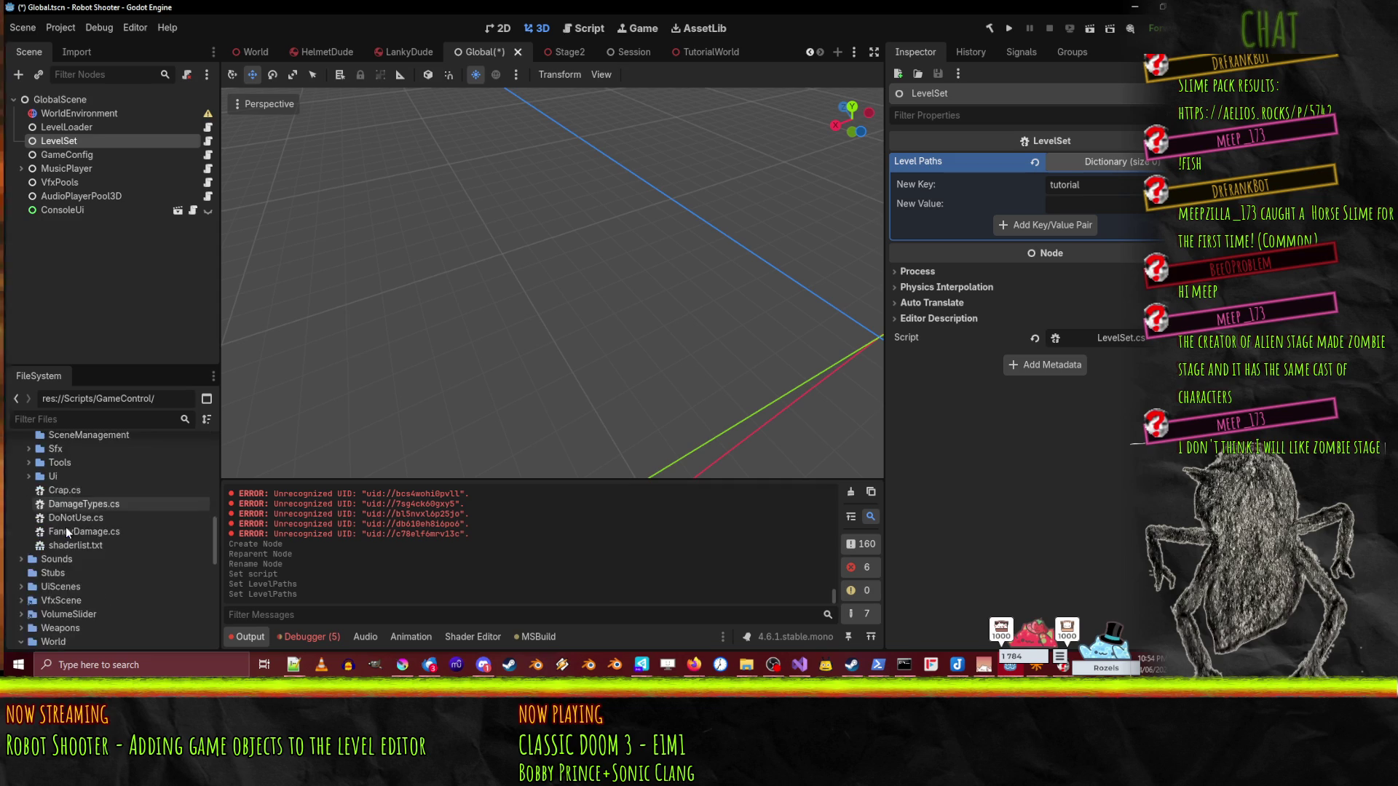
{"action": "scroll", "coordinate": [64, 527], "scroll_direction": "down", "scroll_amount": 5}
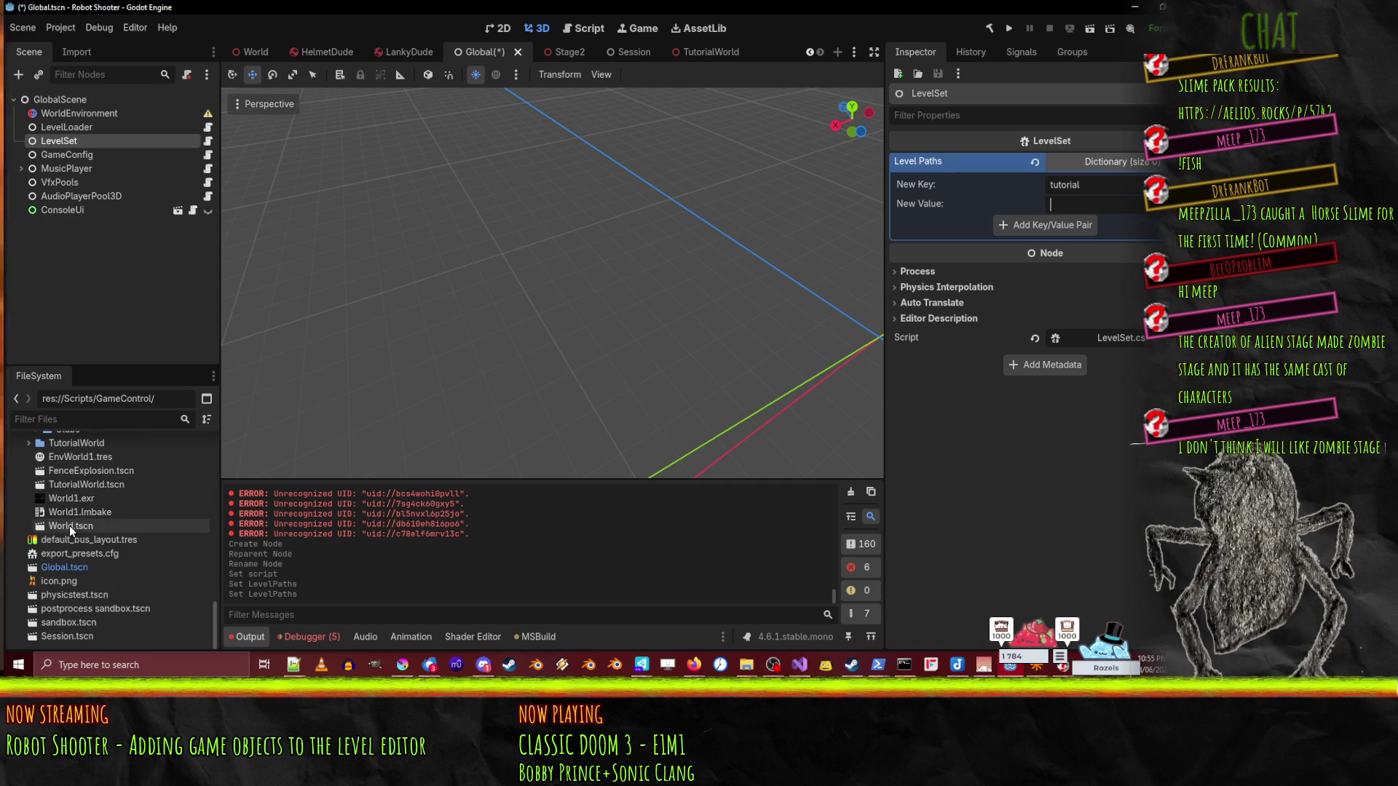
{"action": "right_click", "coordinate": [92, 561]}
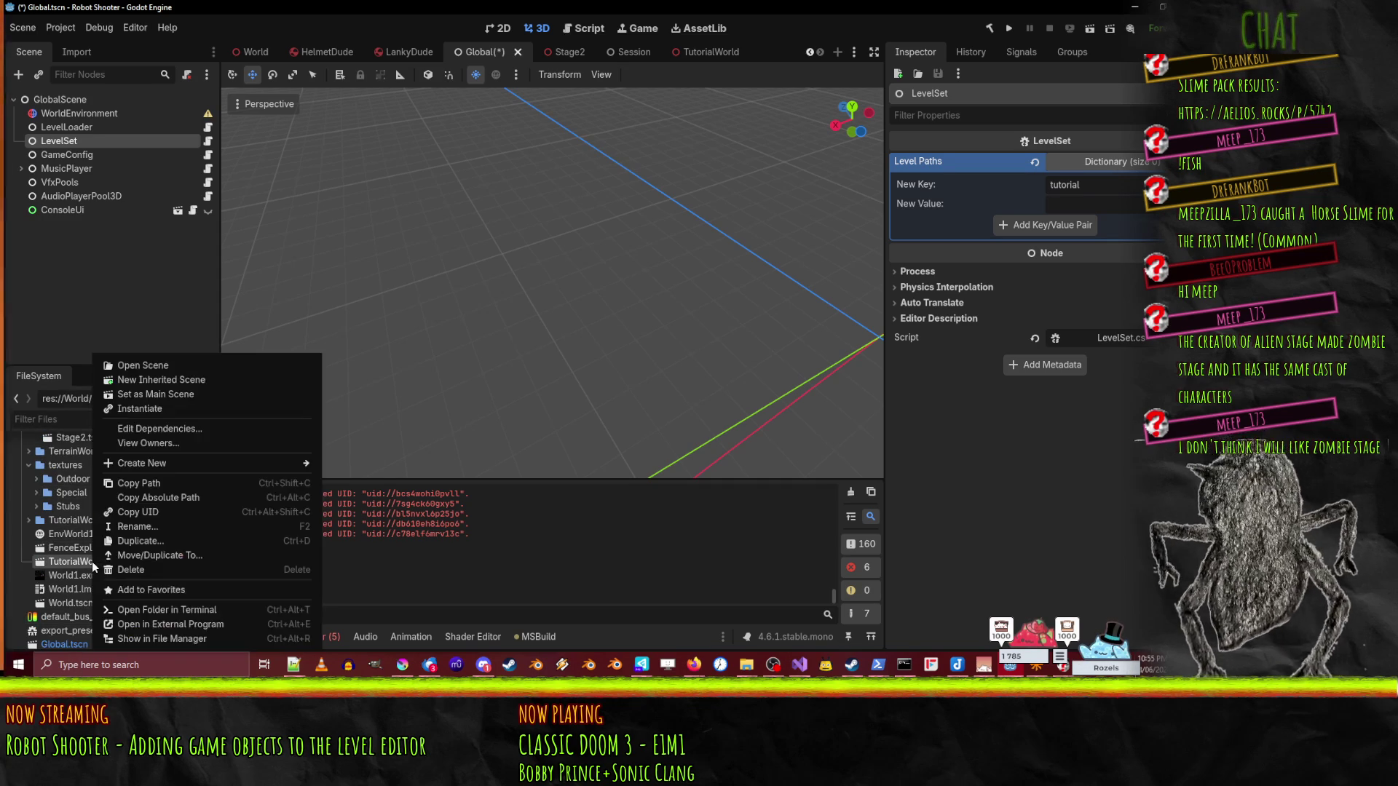
{"action": "left_click", "coordinate": [211, 483]}
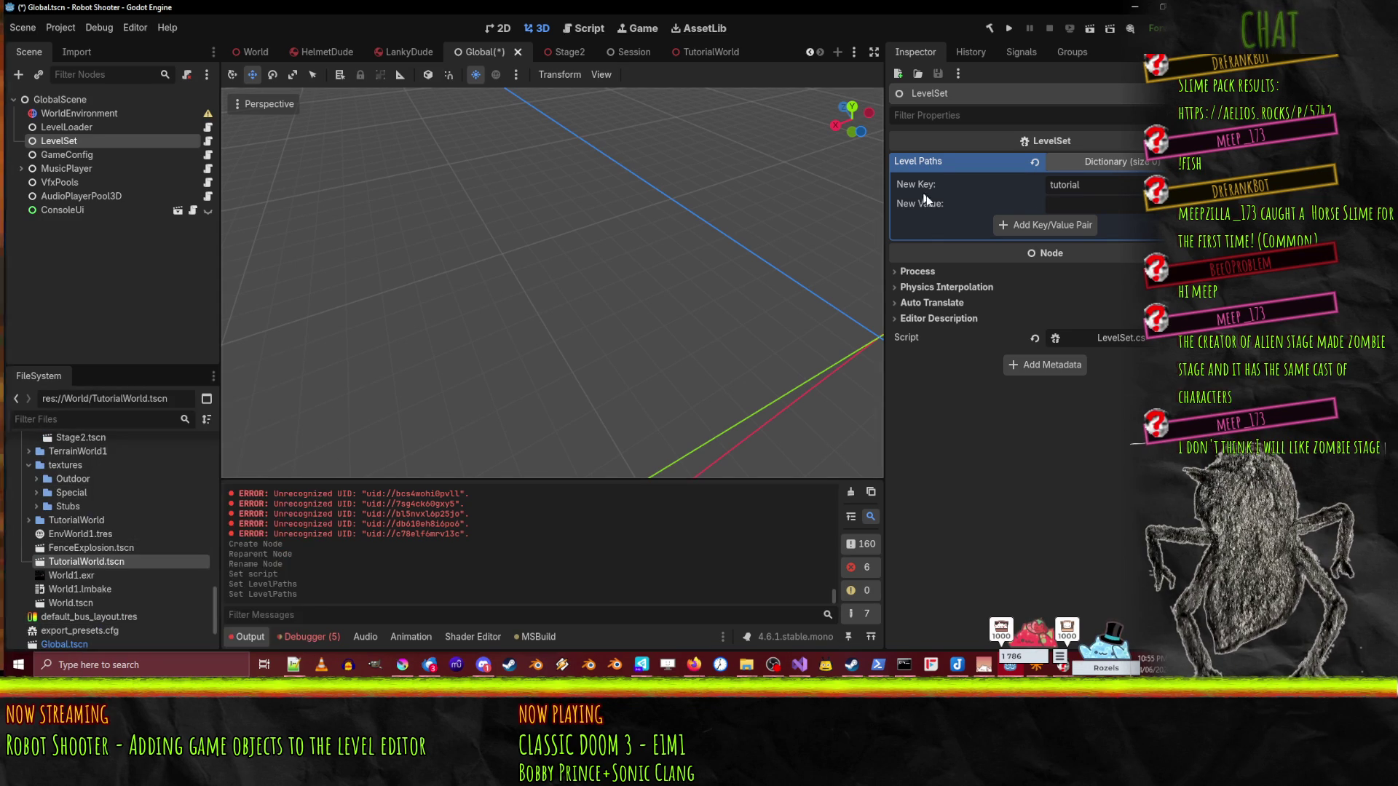
{"action": "key", "text": "ctrl+v"}
{"action": "left_click", "coordinate": [1060, 224]}
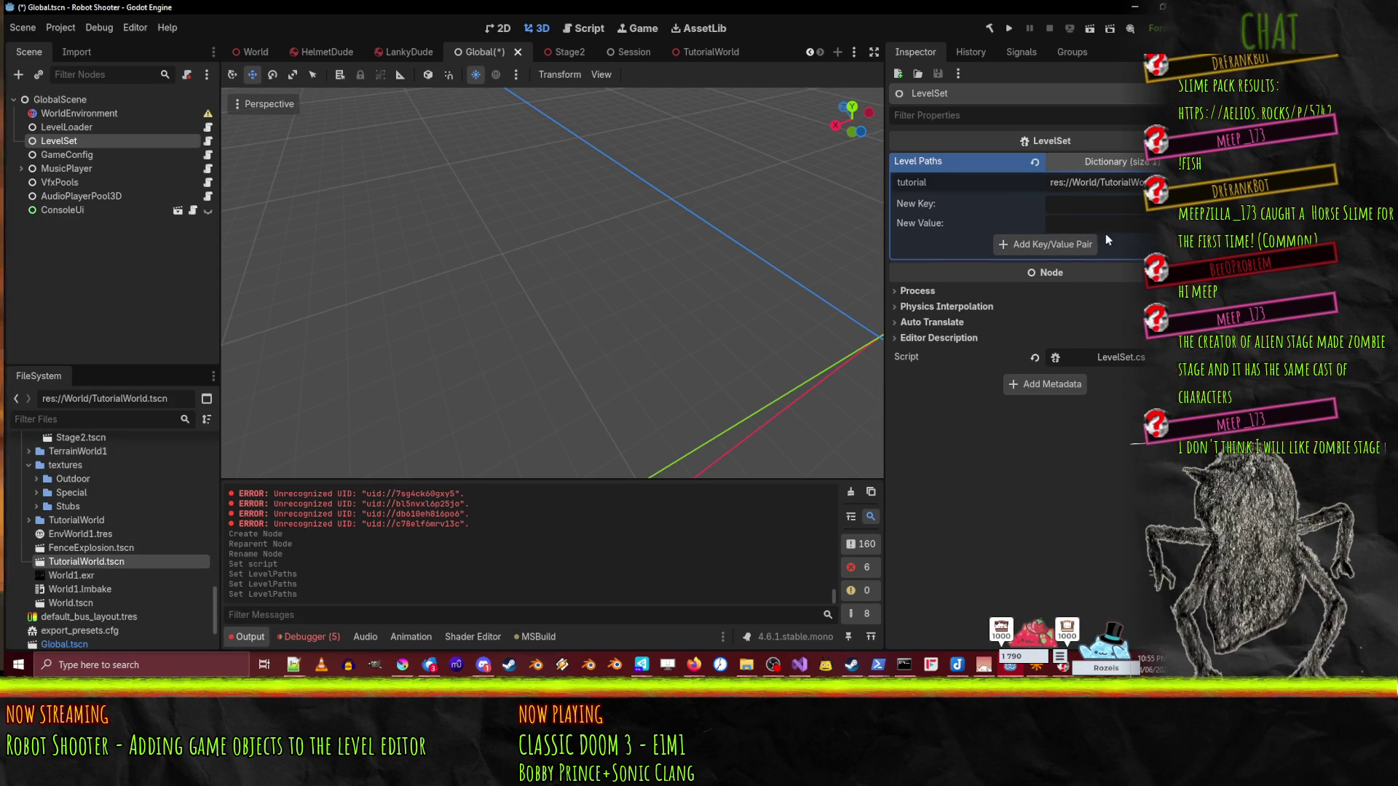
- Add a Level Paths entry mapping '2' to the Stage2.tscn path
{"action": "scroll", "coordinate": [114, 557], "scroll_direction": "up", "scroll_amount": 4}
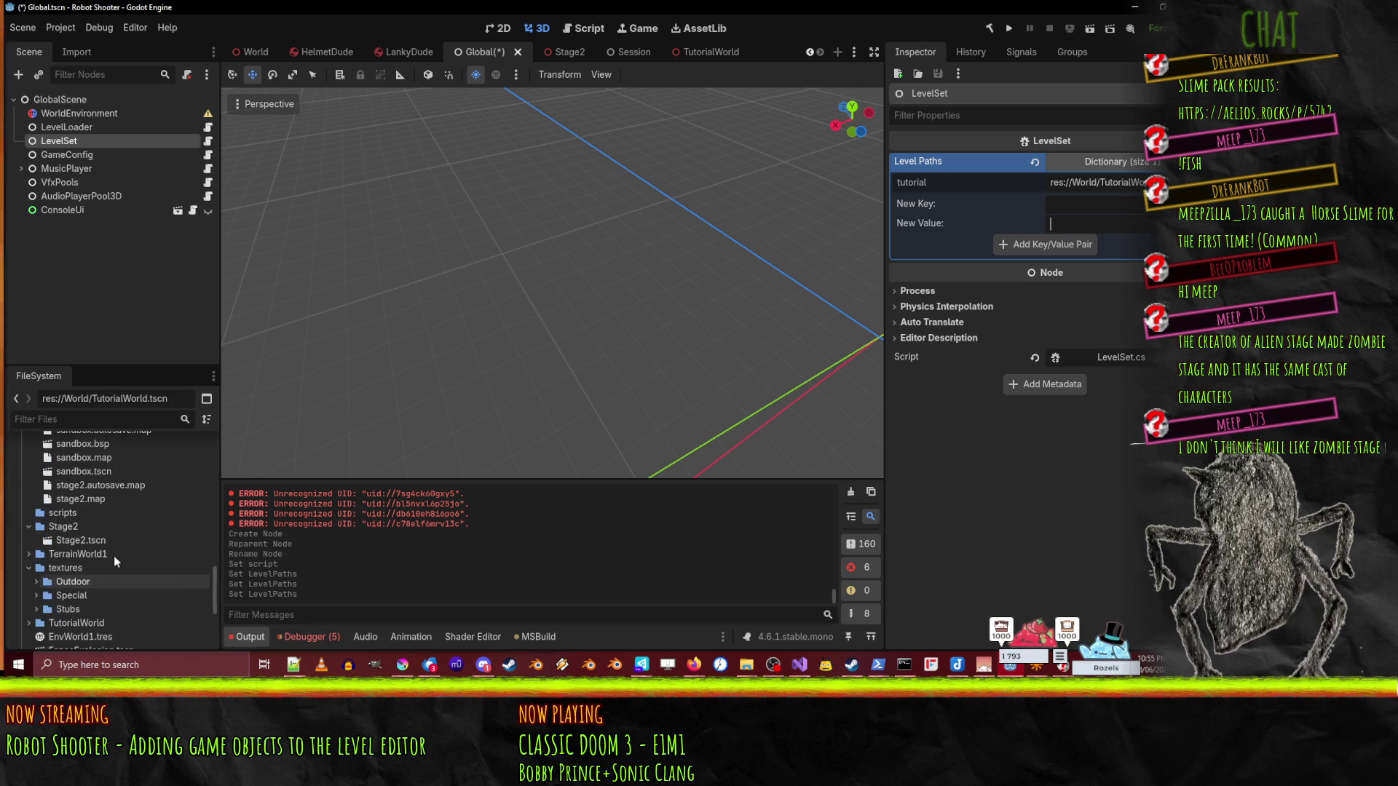
{"action": "right_click", "coordinate": [88, 540]}
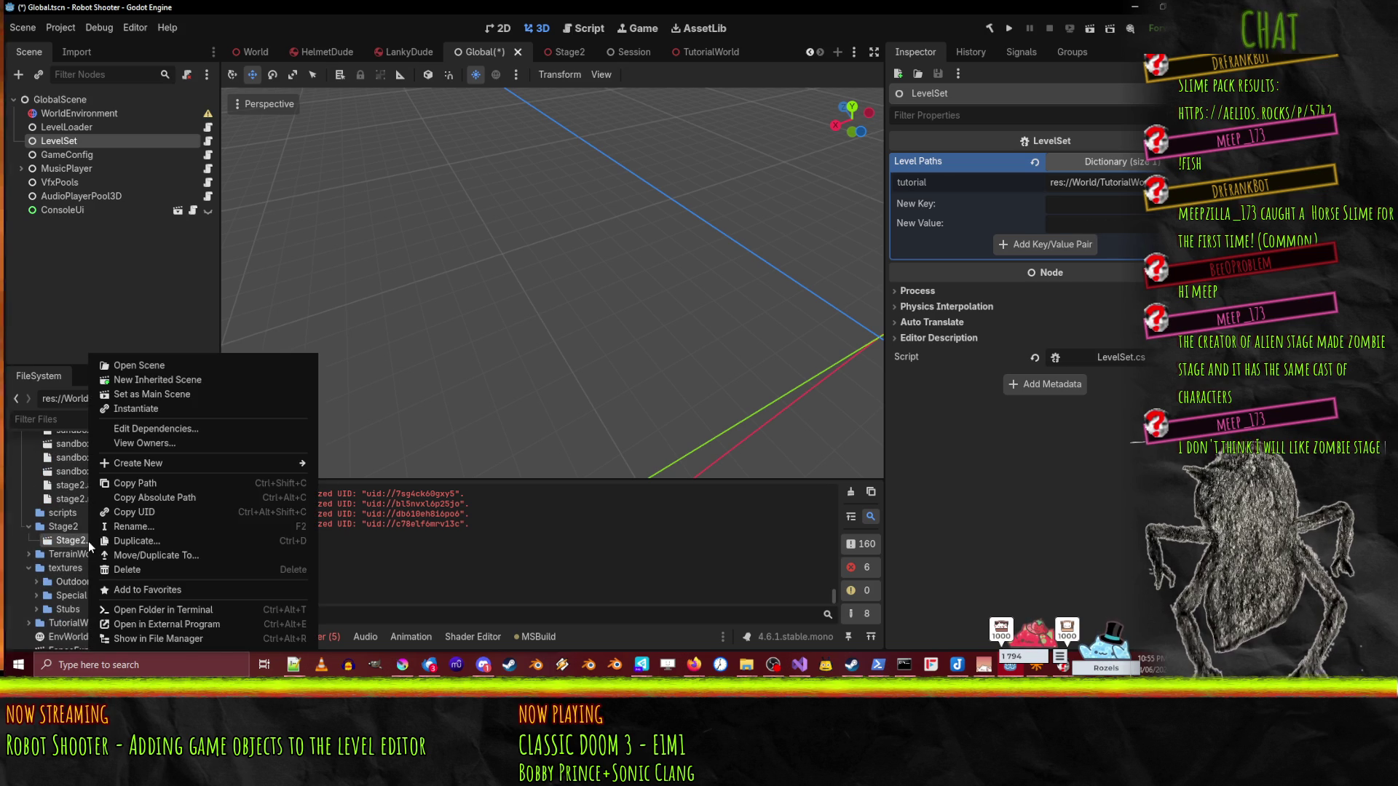
{"action": "left_click", "coordinate": [154, 486]}
{"action": "scroll", "coordinate": [101, 554], "scroll_direction": "up", "scroll_amount": 3}
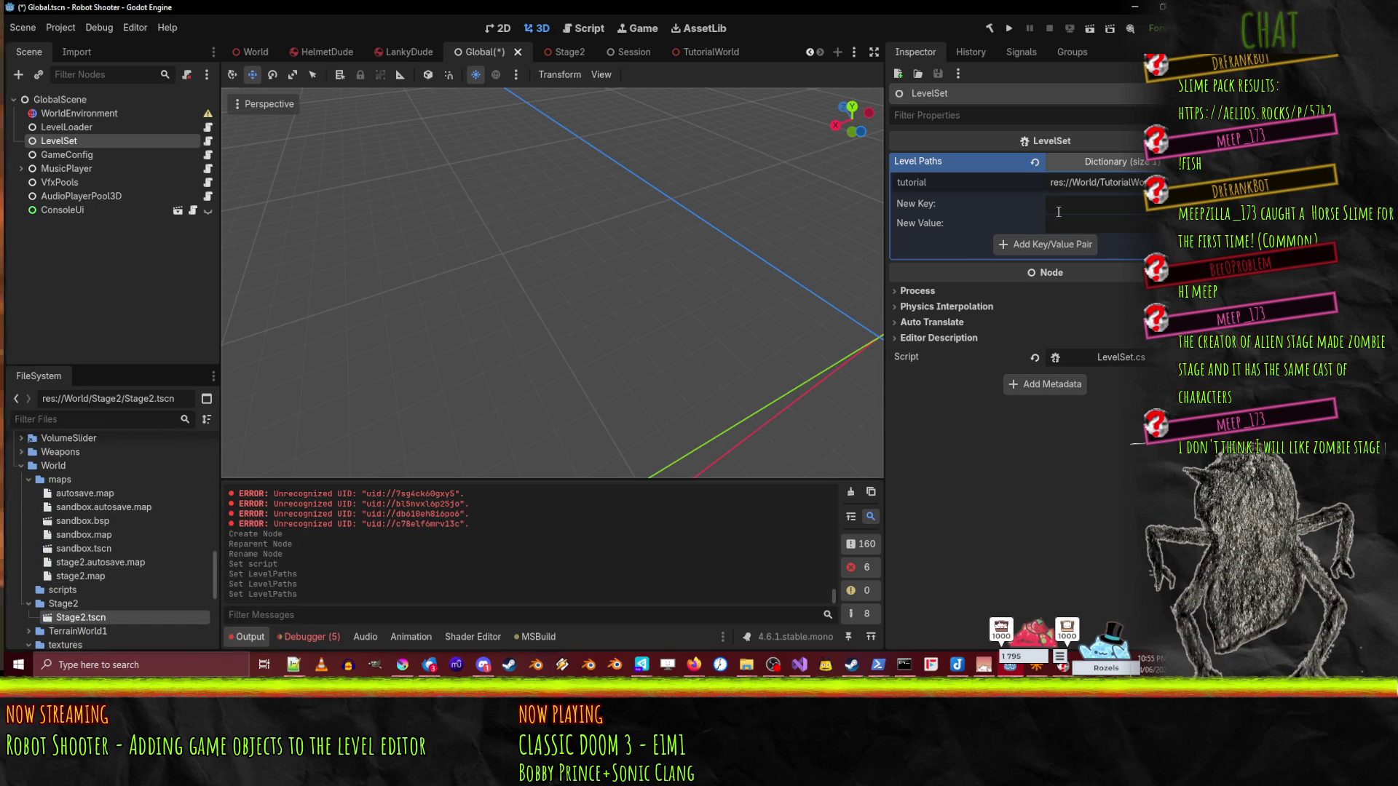
{"action": "key", "text": "ctrl+v"}
{"action": "left_click", "coordinate": [1089, 204]}
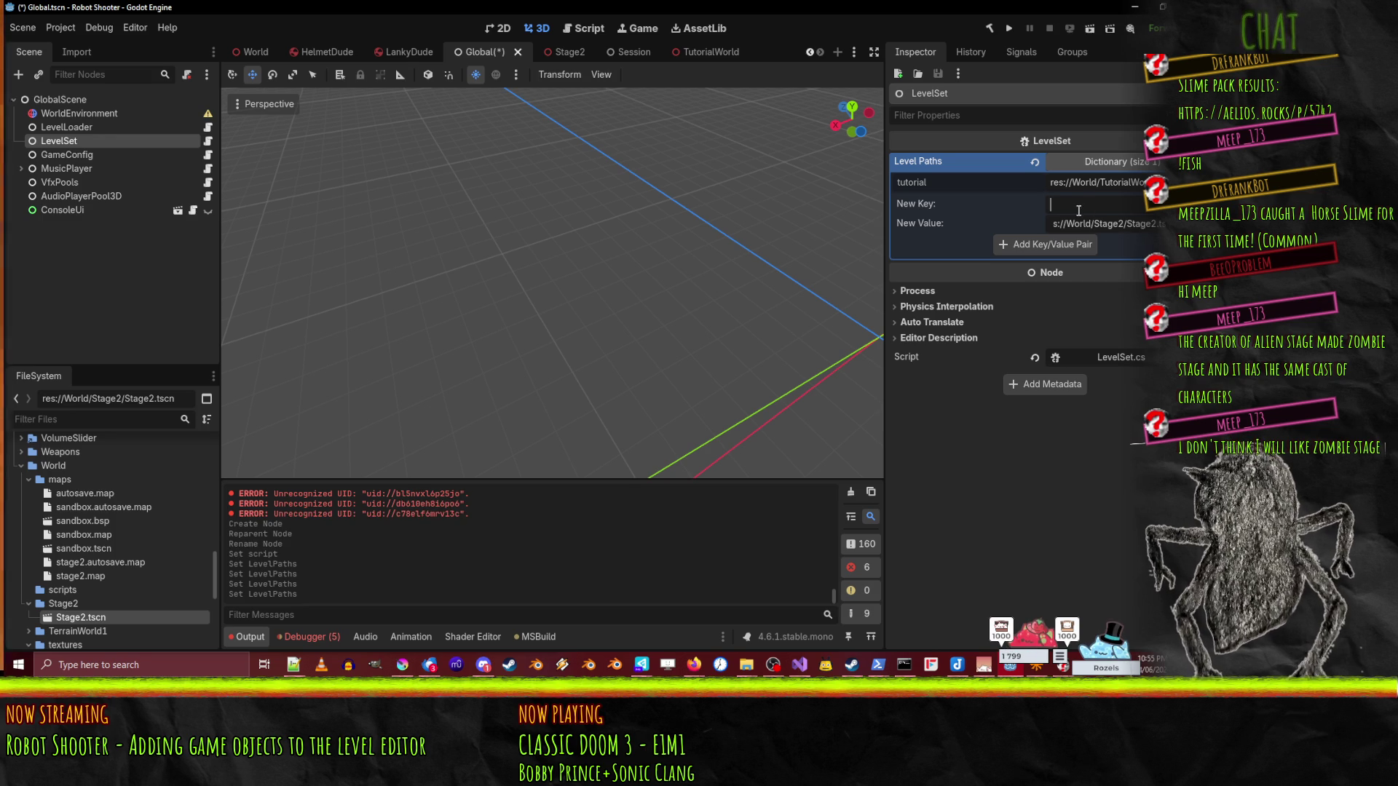
{"action": "type", "text": "2"}
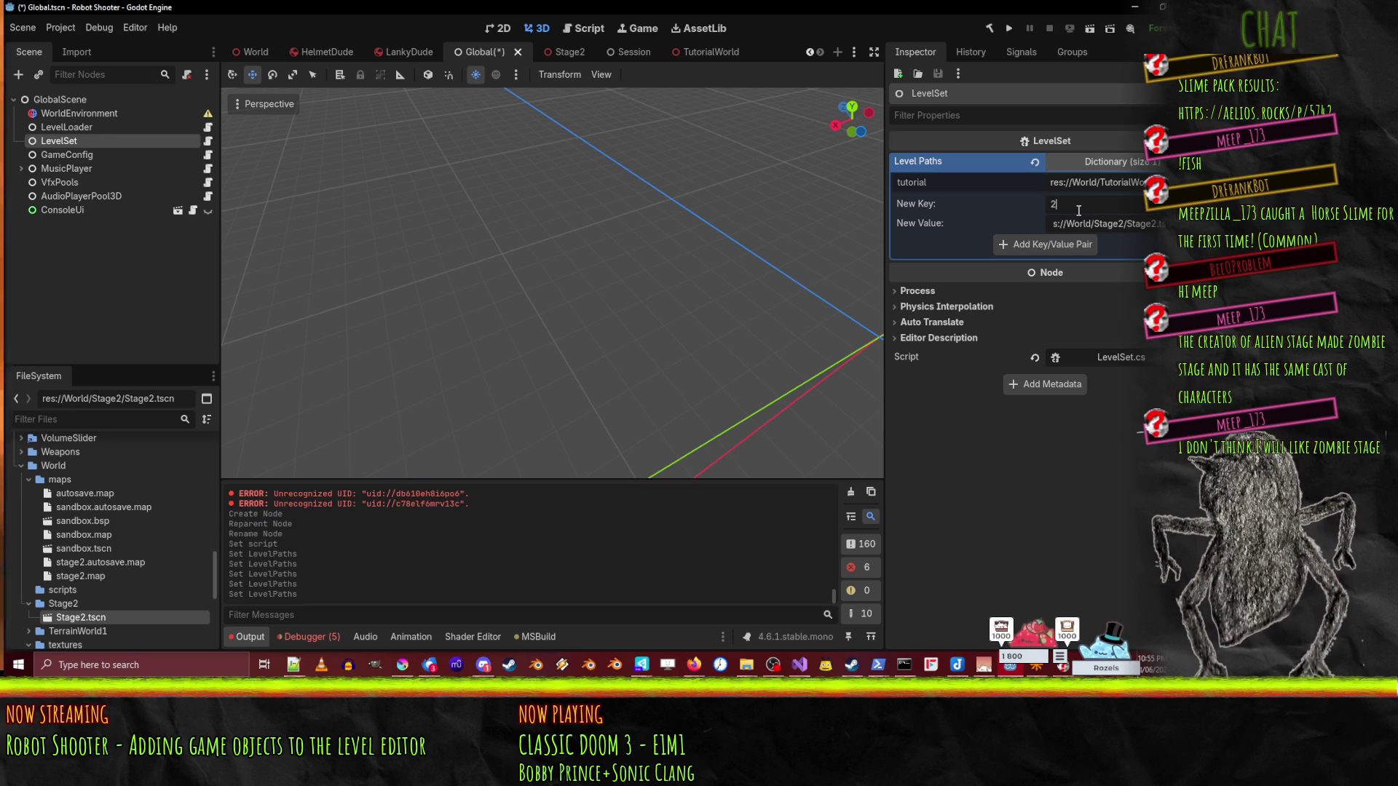
{"action": "left_click", "coordinate": [1013, 246]}
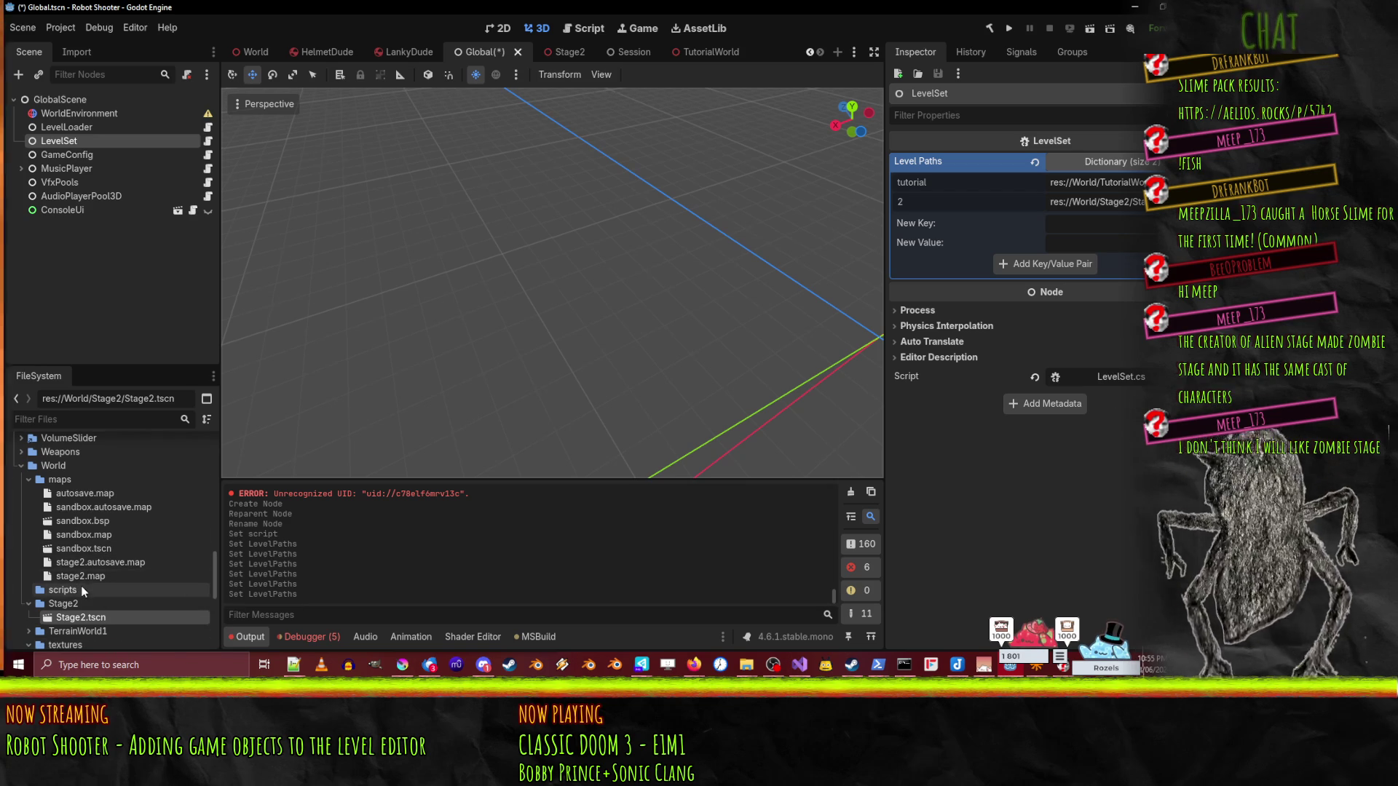
- Add a '1' entry for the World.tscn path, save the Global scene, and dismiss the error
{"action": "scroll", "coordinate": [99, 506], "scroll_direction": "down", "scroll_amount": 5}
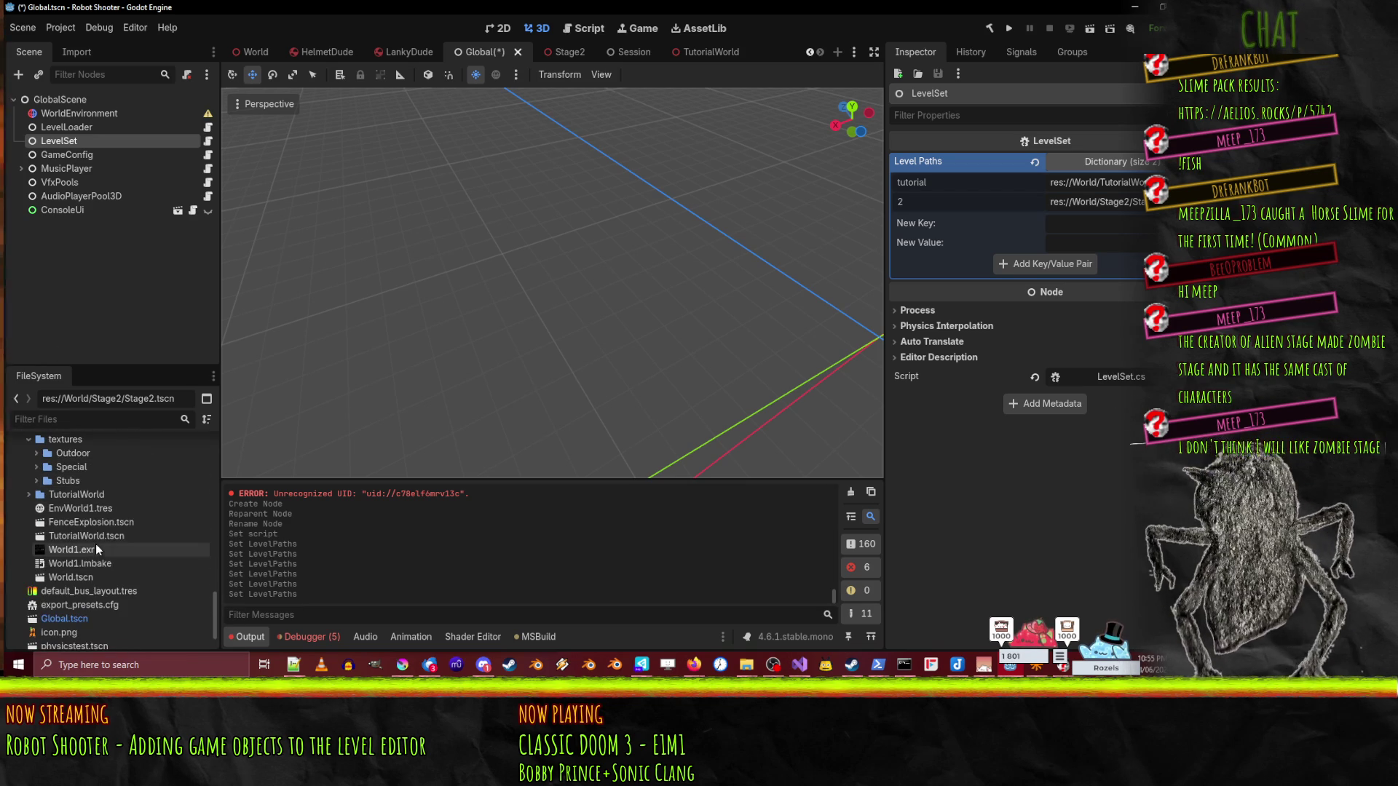
{"action": "right_click", "coordinate": [99, 578]}
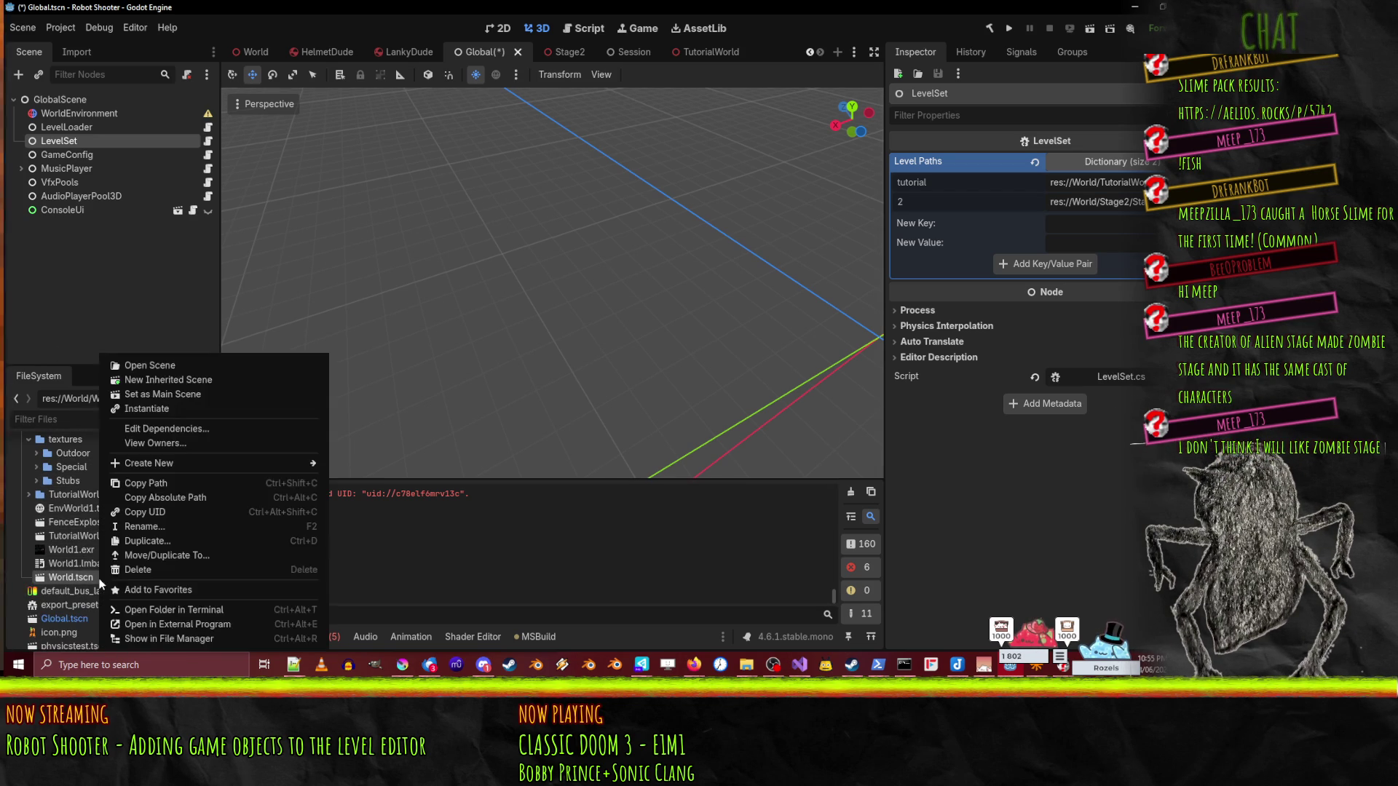
{"action": "left_click", "coordinate": [160, 481]}
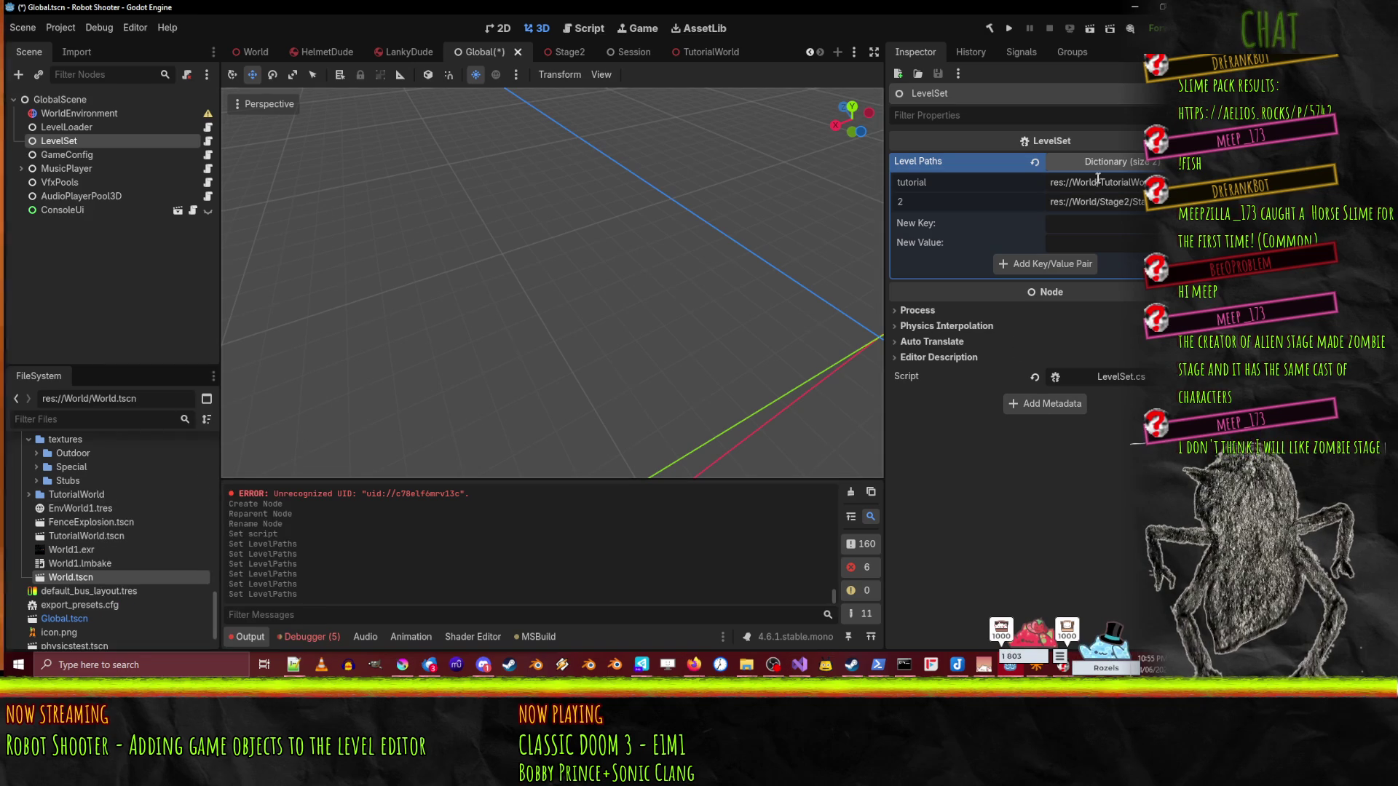
{"action": "type", "text": "1"}
{"action": "left_click", "coordinate": [1092, 242]}
{"action": "type", "text": "res://World/World.tscn"}
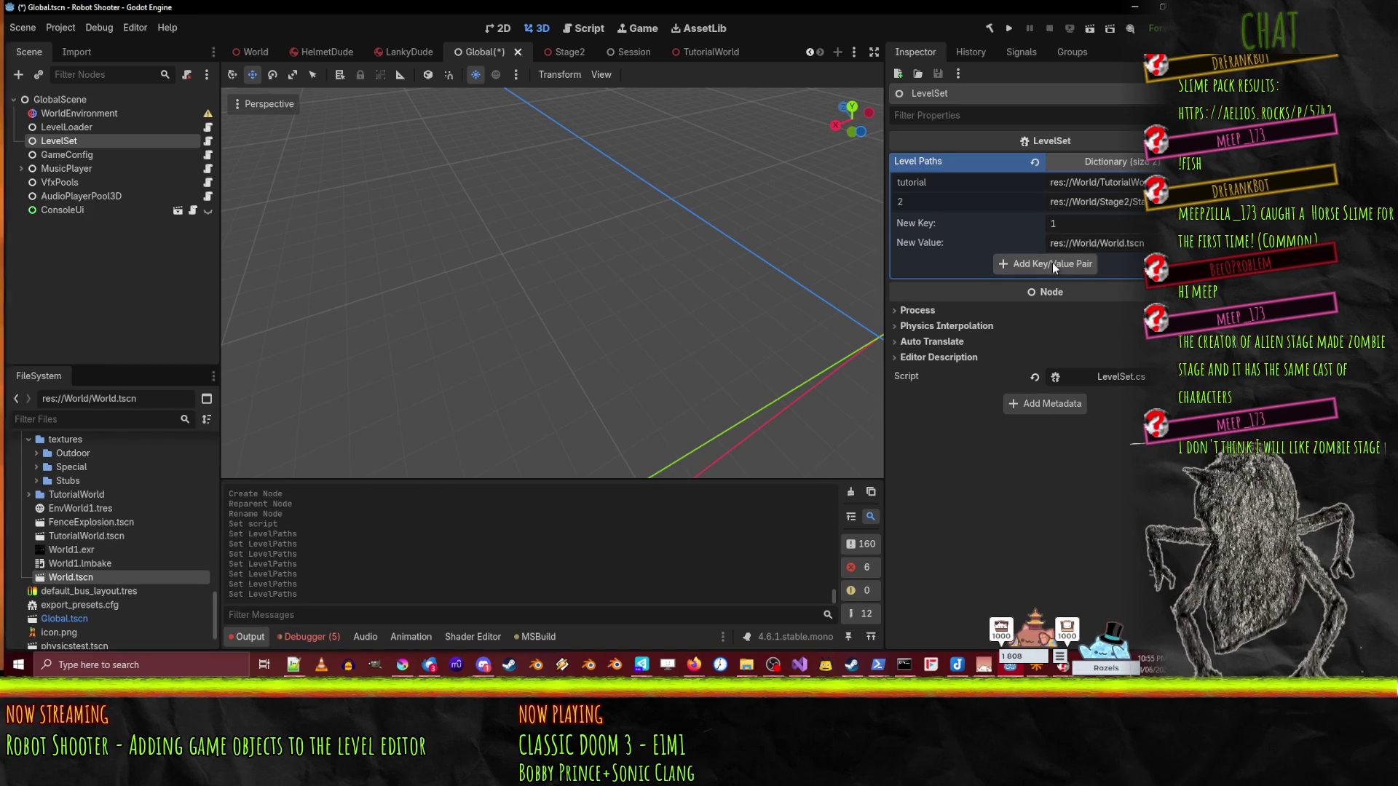
{"action": "left_click", "coordinate": [1051, 264]}
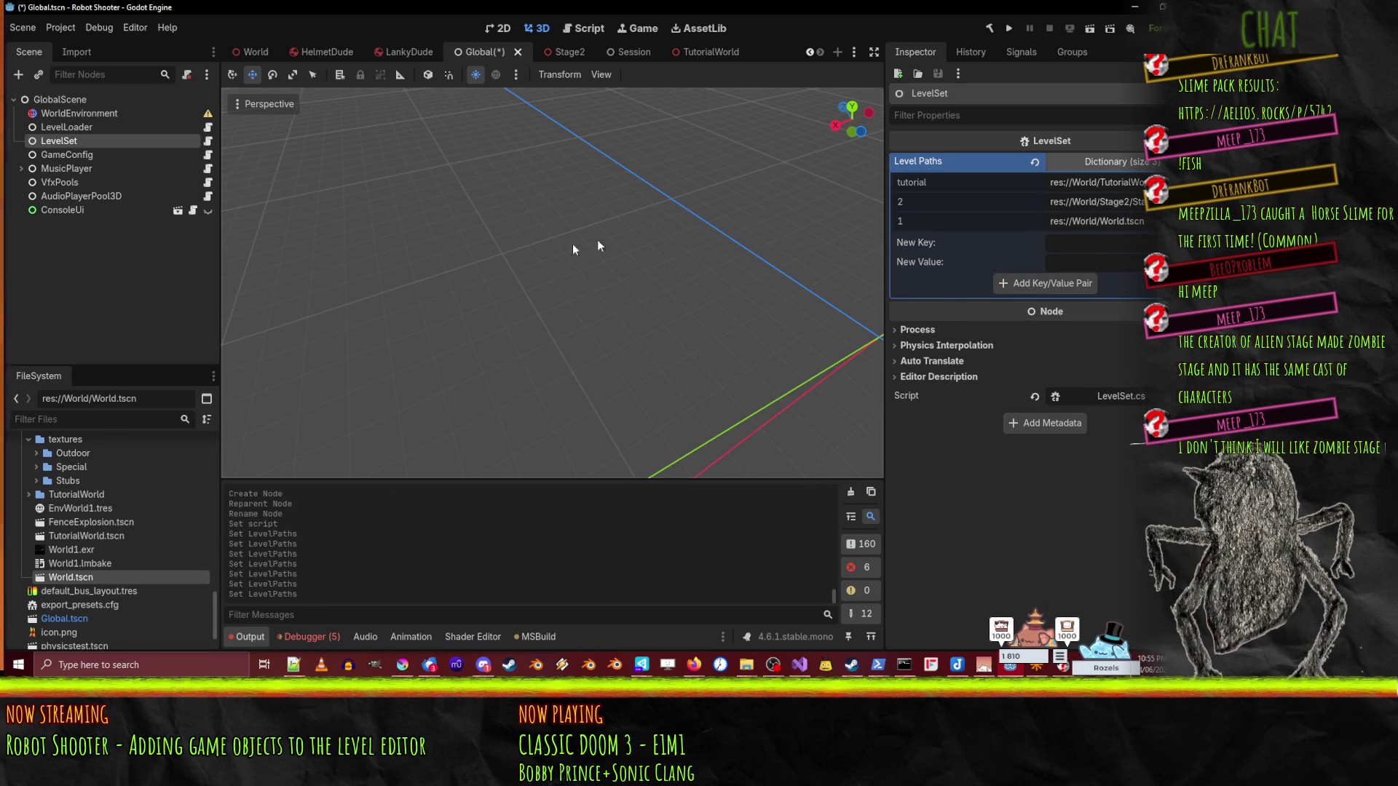
{"action": "key", "text": "ctrl+s"}
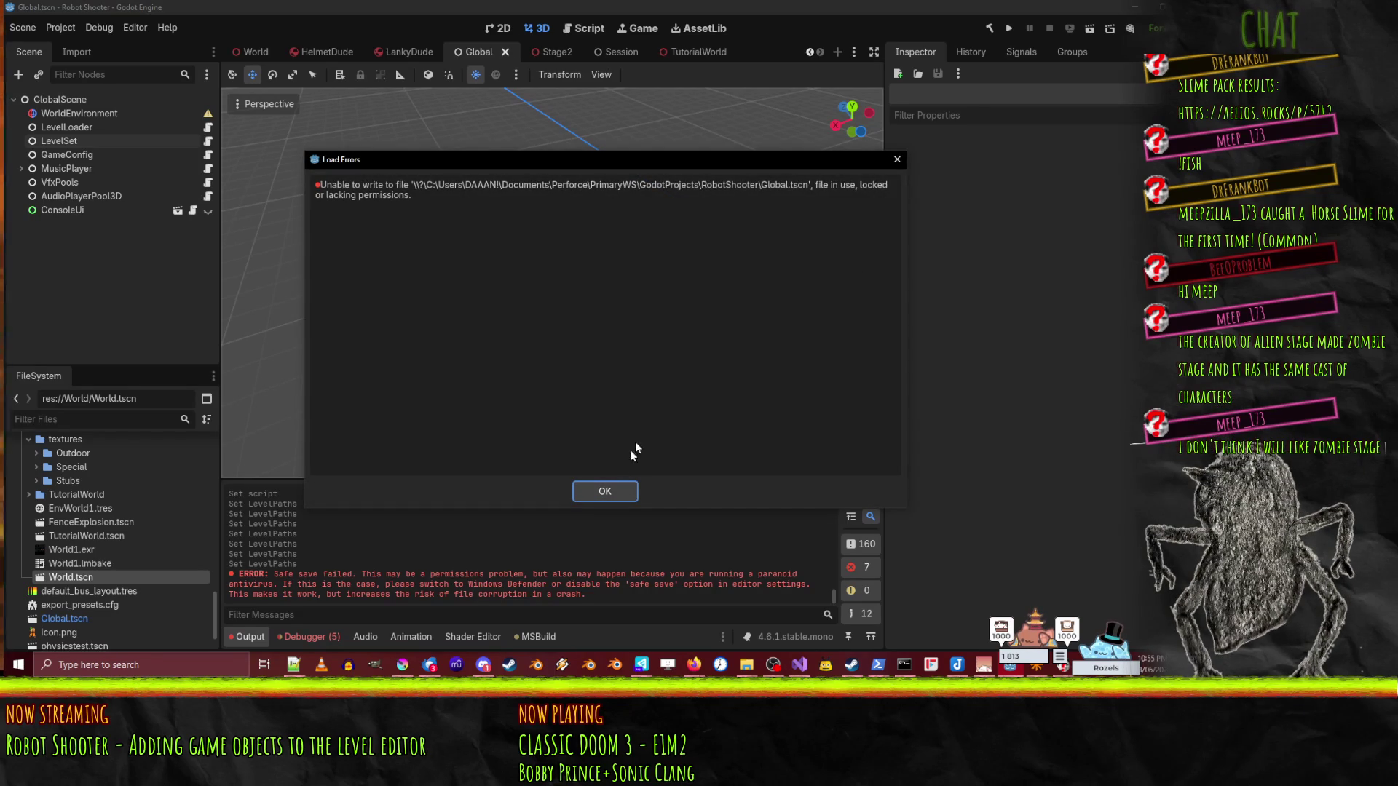
{"action": "left_click", "coordinate": [604, 491]}
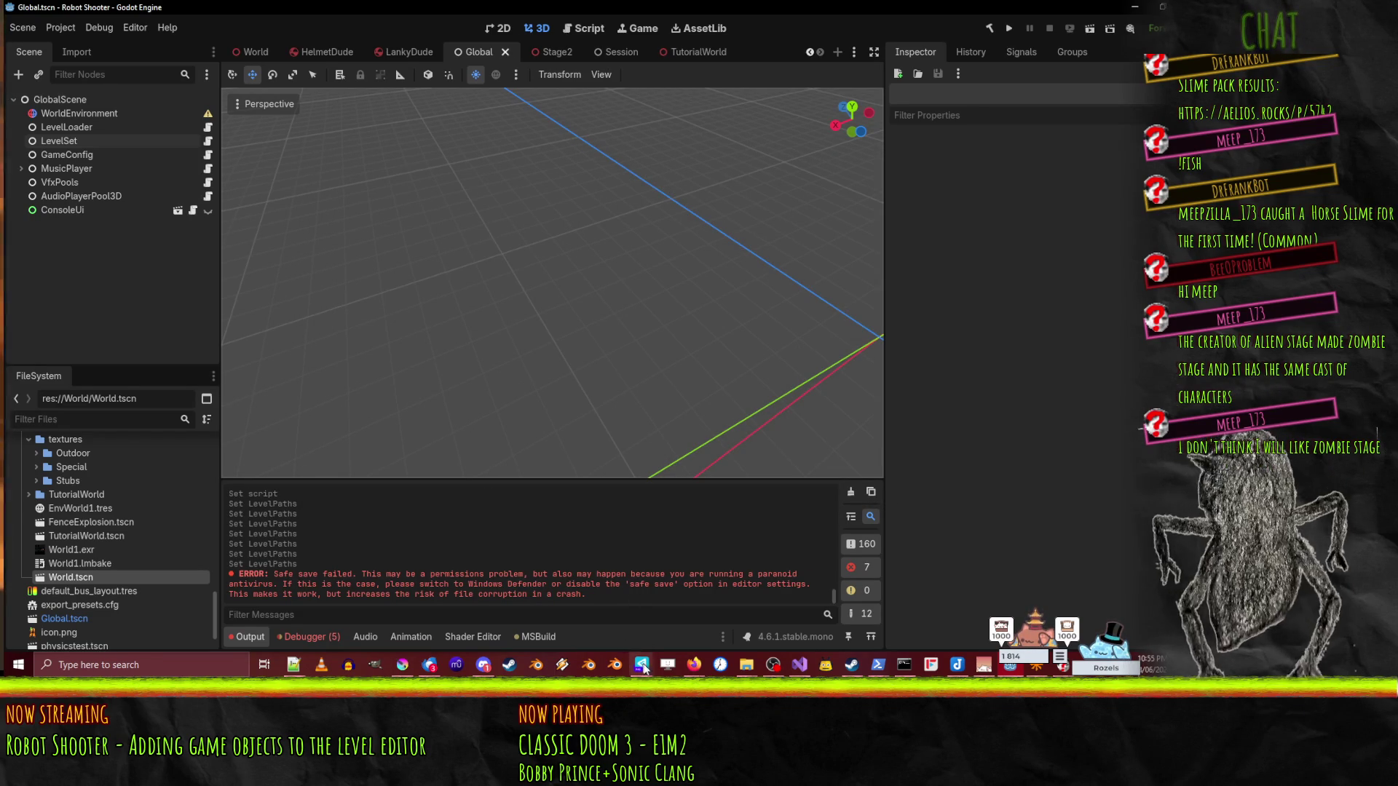
- Log in to Perforce with the account password and close the pending changelist 3742 window
{"action": "mouse_move", "coordinate": [640, 665]}
{"action": "left_click", "coordinate": [582, 611]}
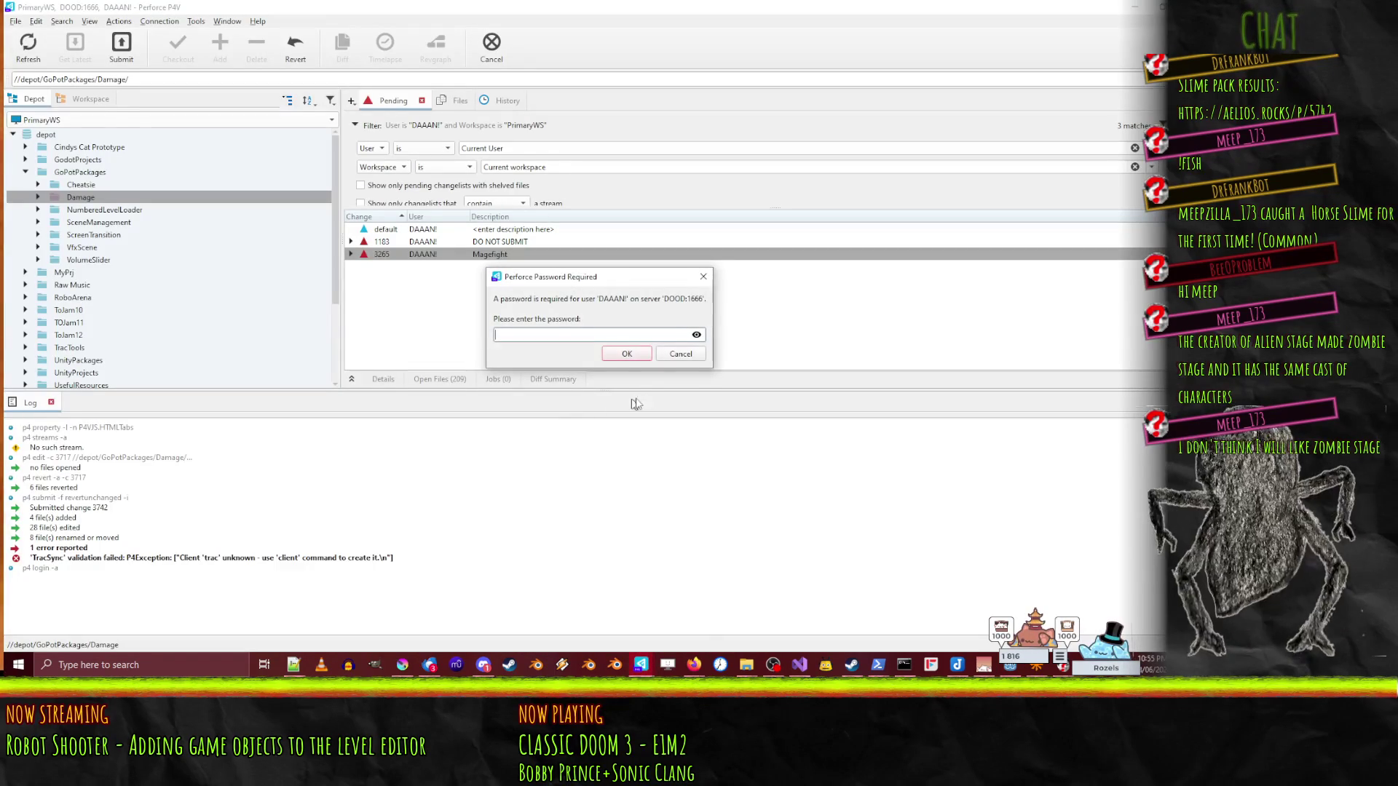
{"action": "type", "text": "**********"}
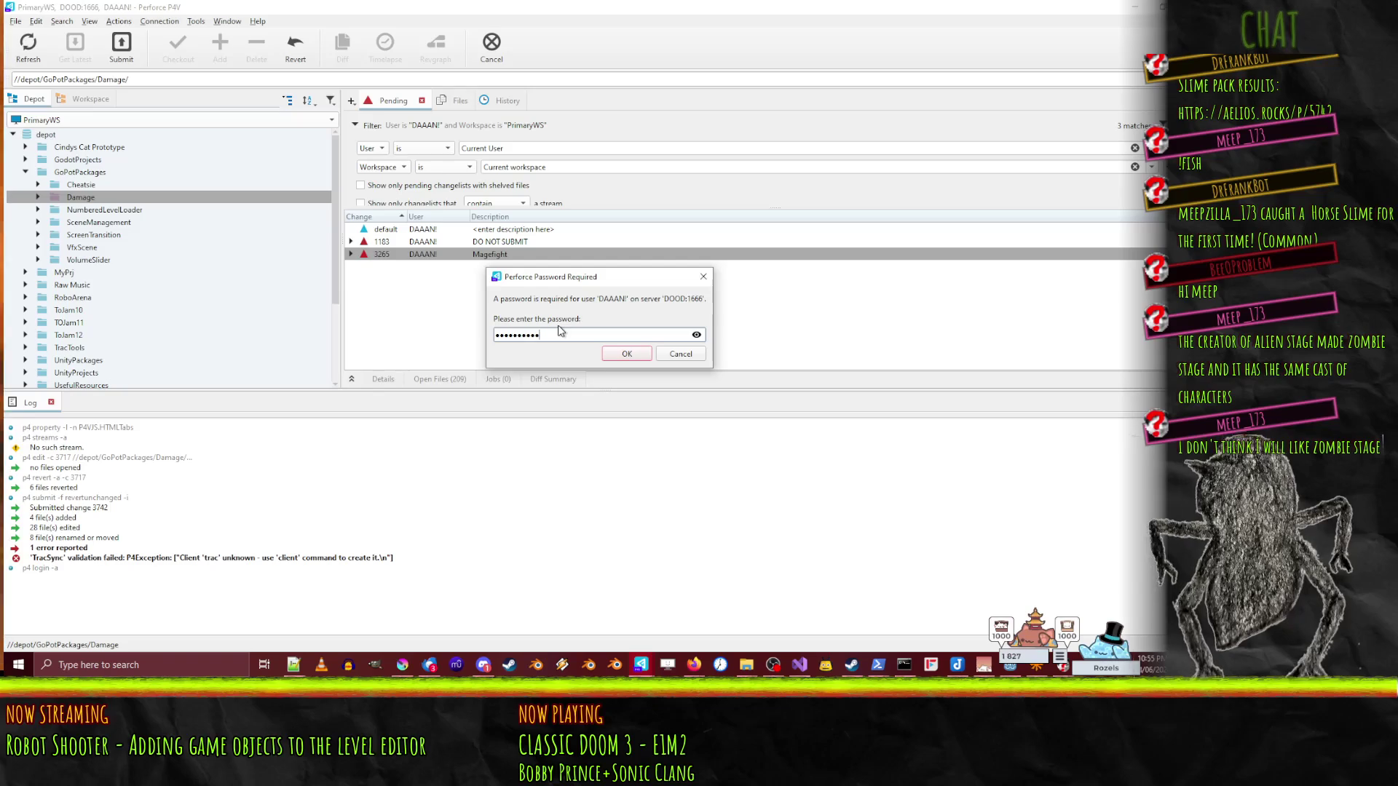
{"action": "left_click", "coordinate": [615, 354]}
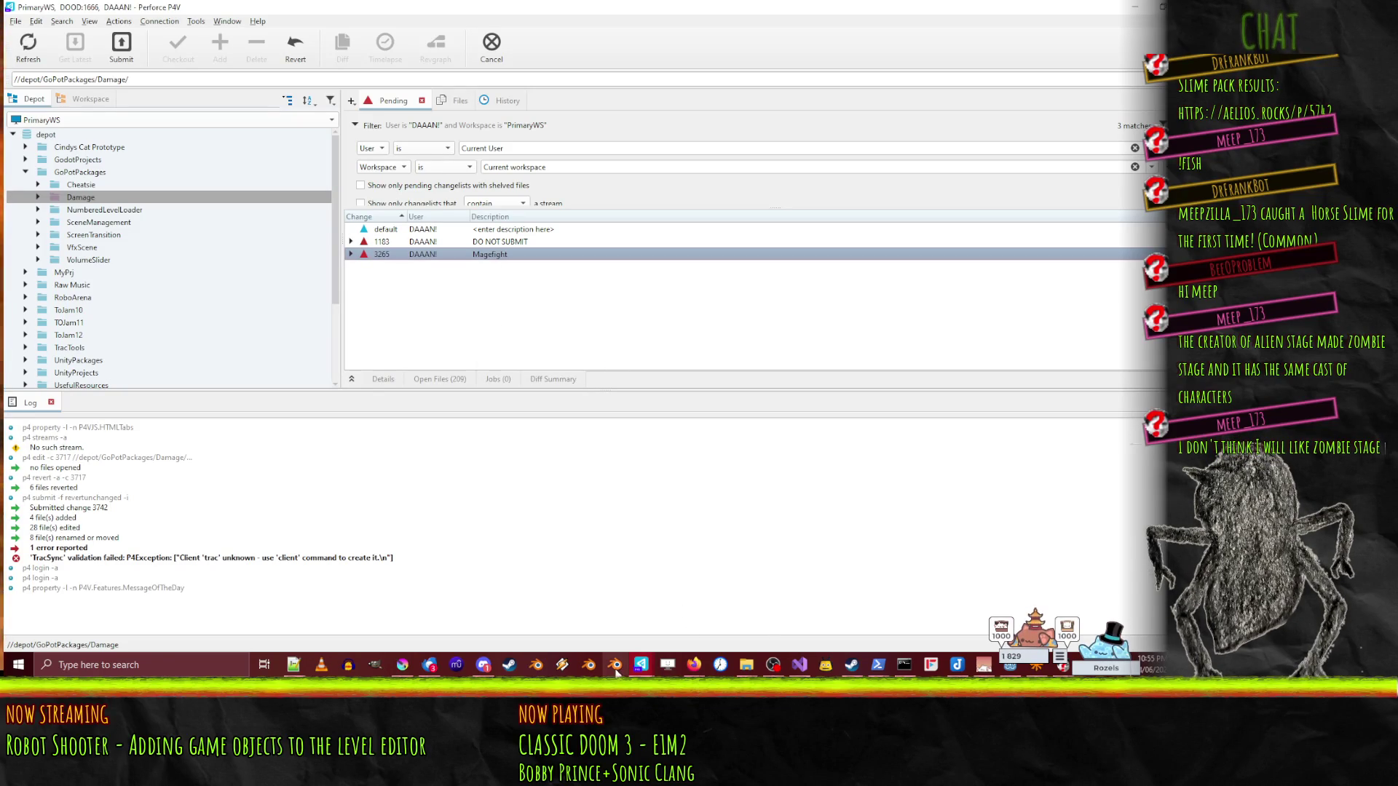
{"action": "mouse_move", "coordinate": [616, 669]}
{"action": "left_click", "coordinate": [702, 623]}
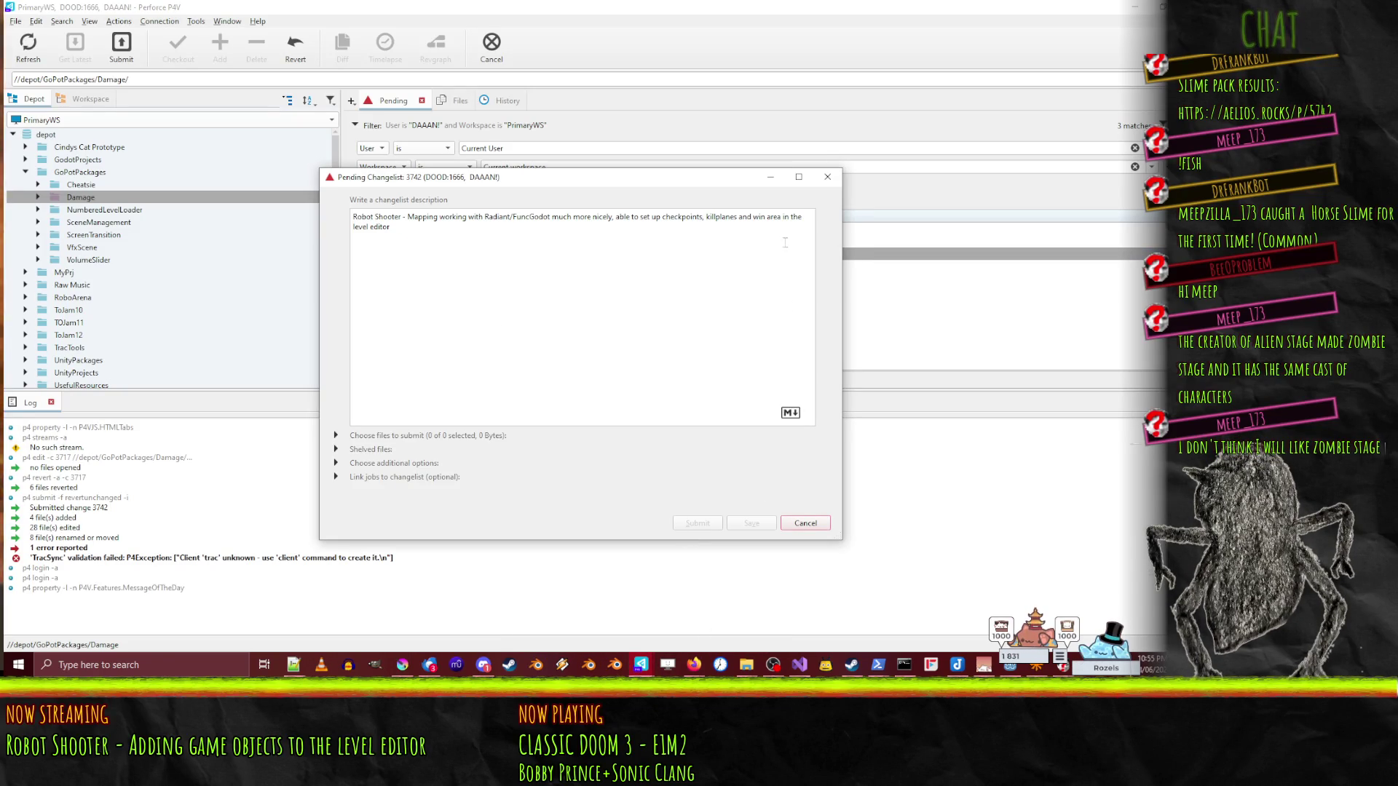
{"action": "left_click", "coordinate": [809, 522]}
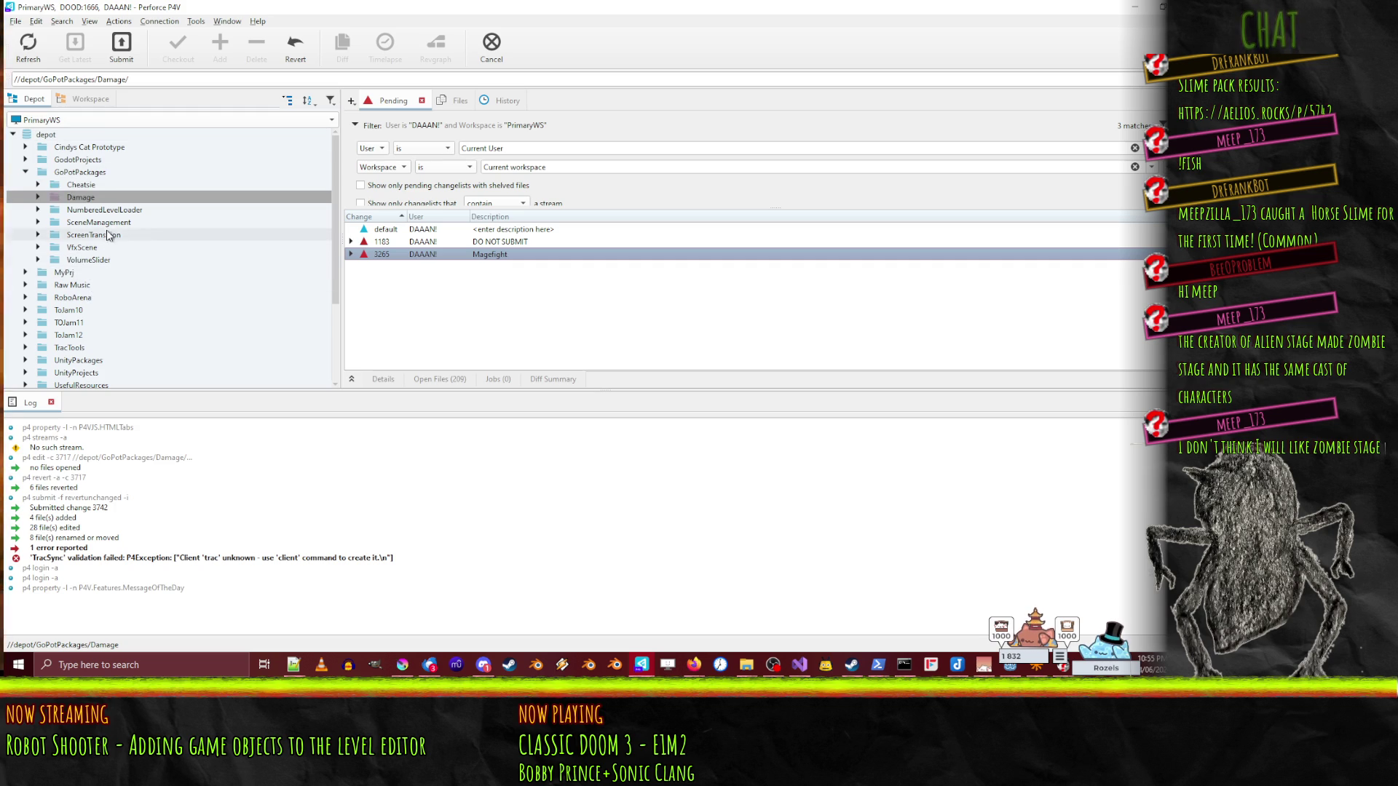
- Check out the RobotShooter depot folder into the default changelist, then minimize P4V
{"action": "scroll", "coordinate": [80, 287], "scroll_direction": "down", "scroll_amount": 3}
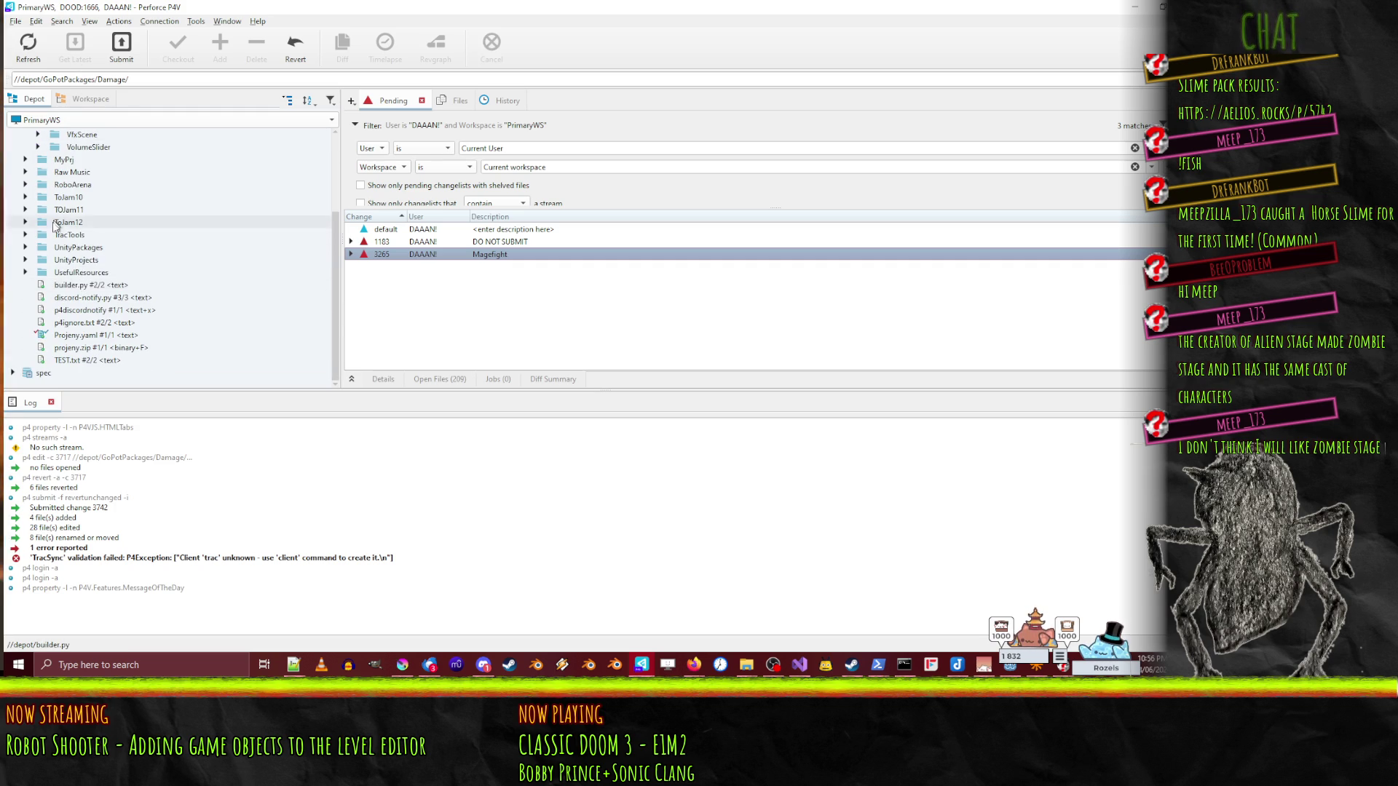
{"action": "left_click", "coordinate": [26, 260]}
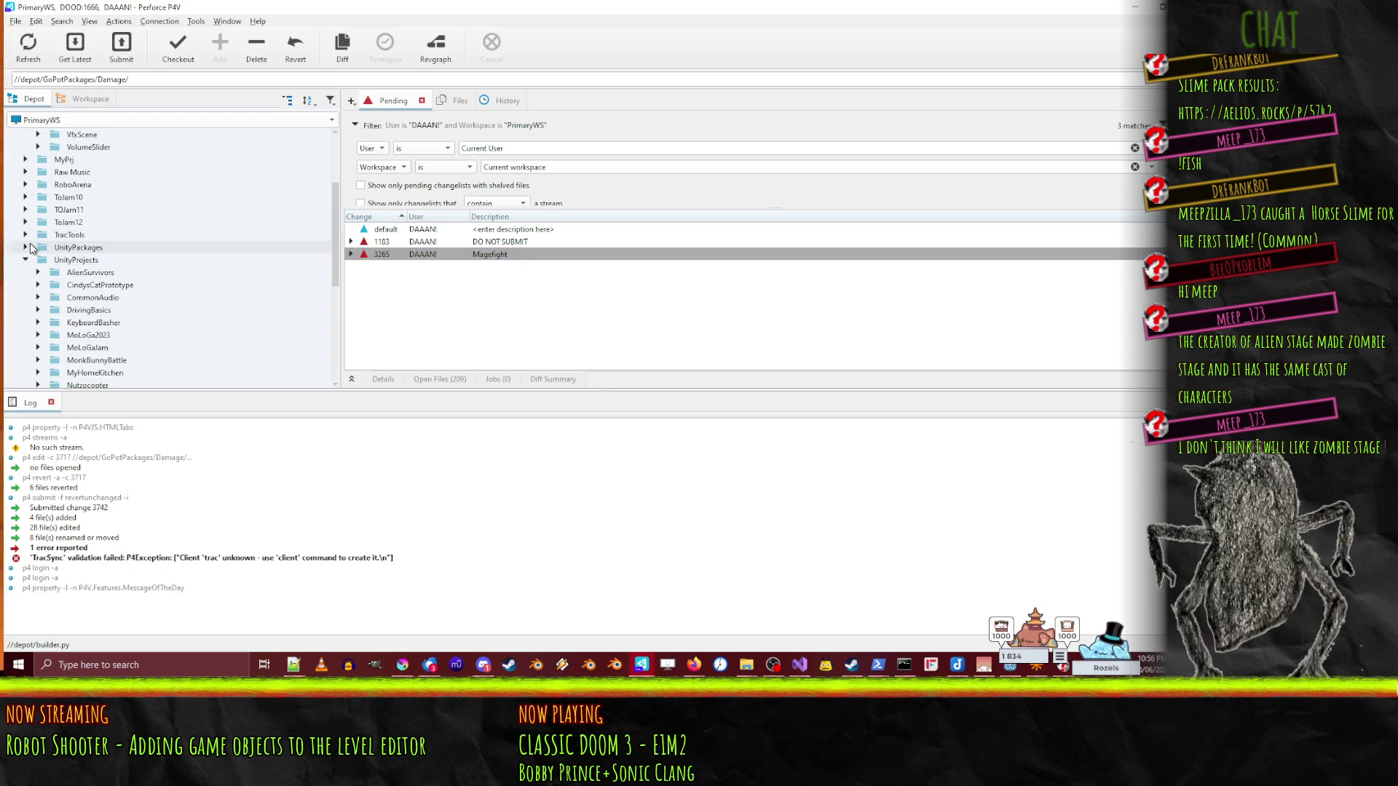
{"action": "left_click", "coordinate": [26, 260]}
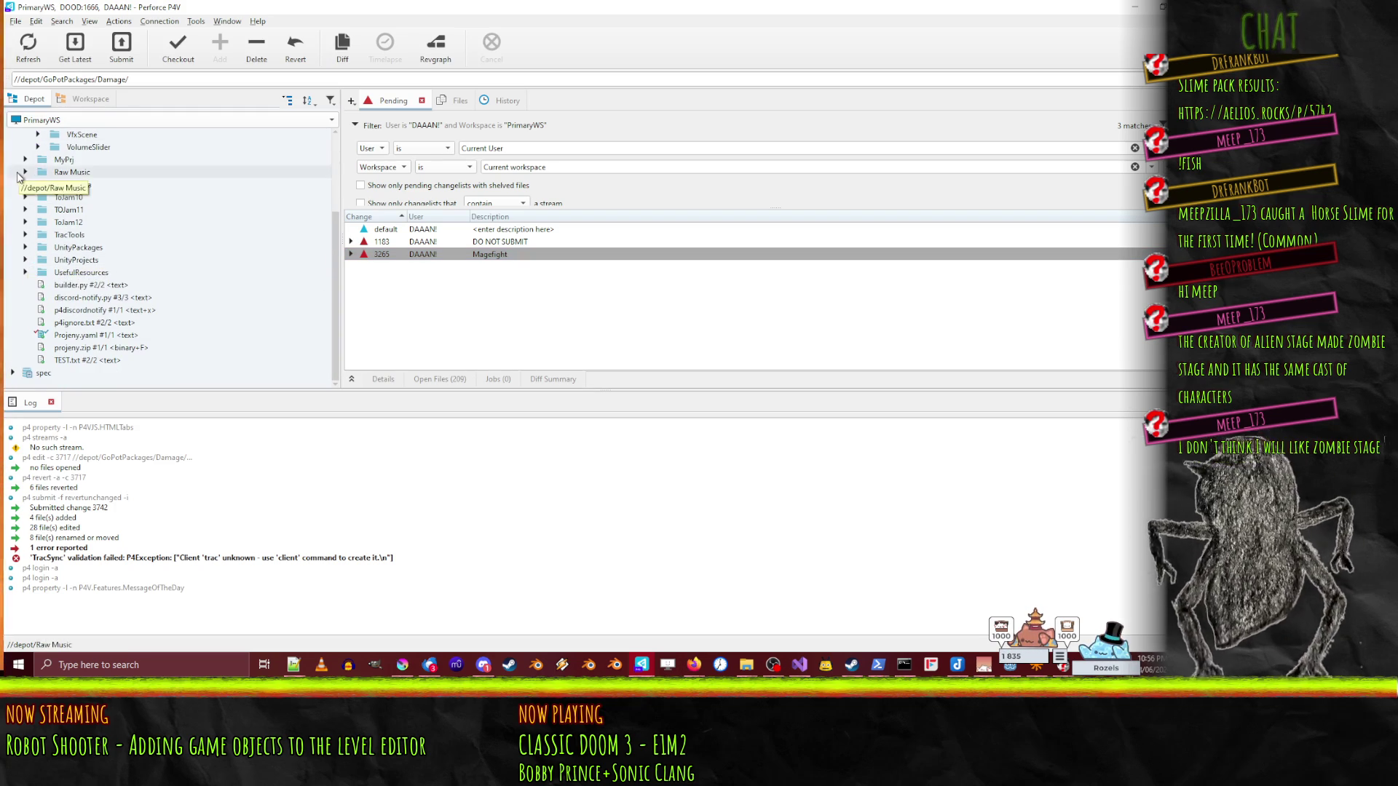
{"action": "scroll", "coordinate": [9, 298], "scroll_direction": "up", "scroll_amount": 8}
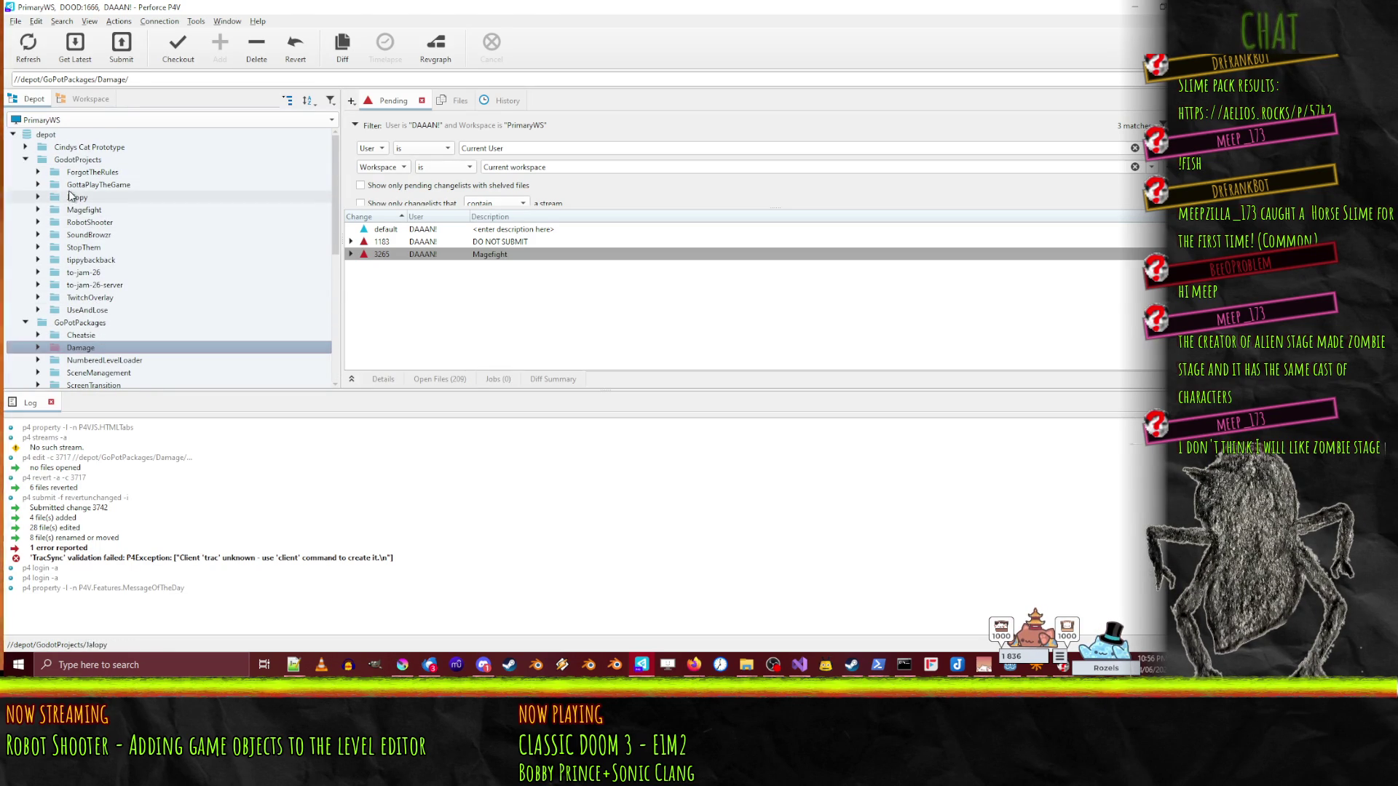
{"action": "left_click_drag", "start_coordinate": [89, 222], "coordinate": [697, 235]}
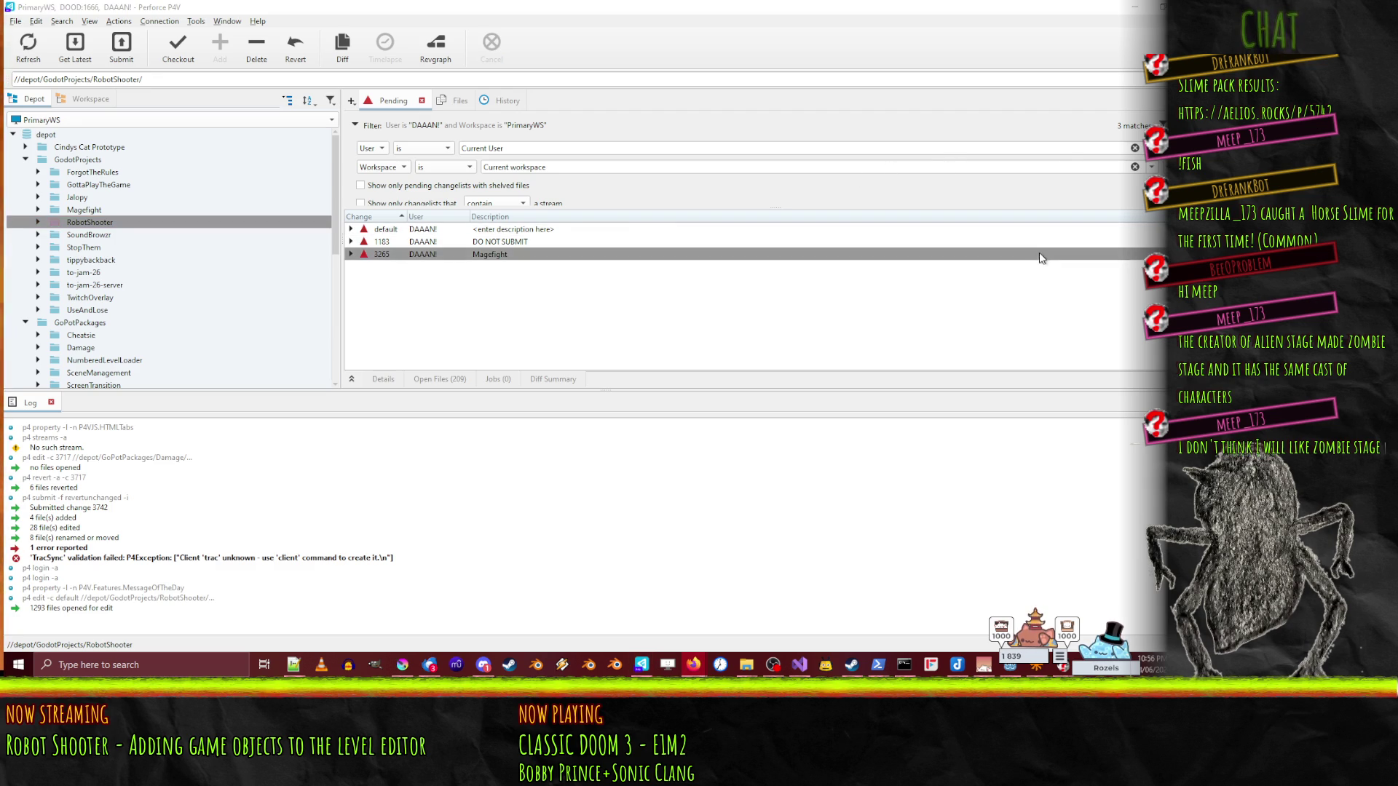
{"action": "left_click", "coordinate": [1133, 6]}
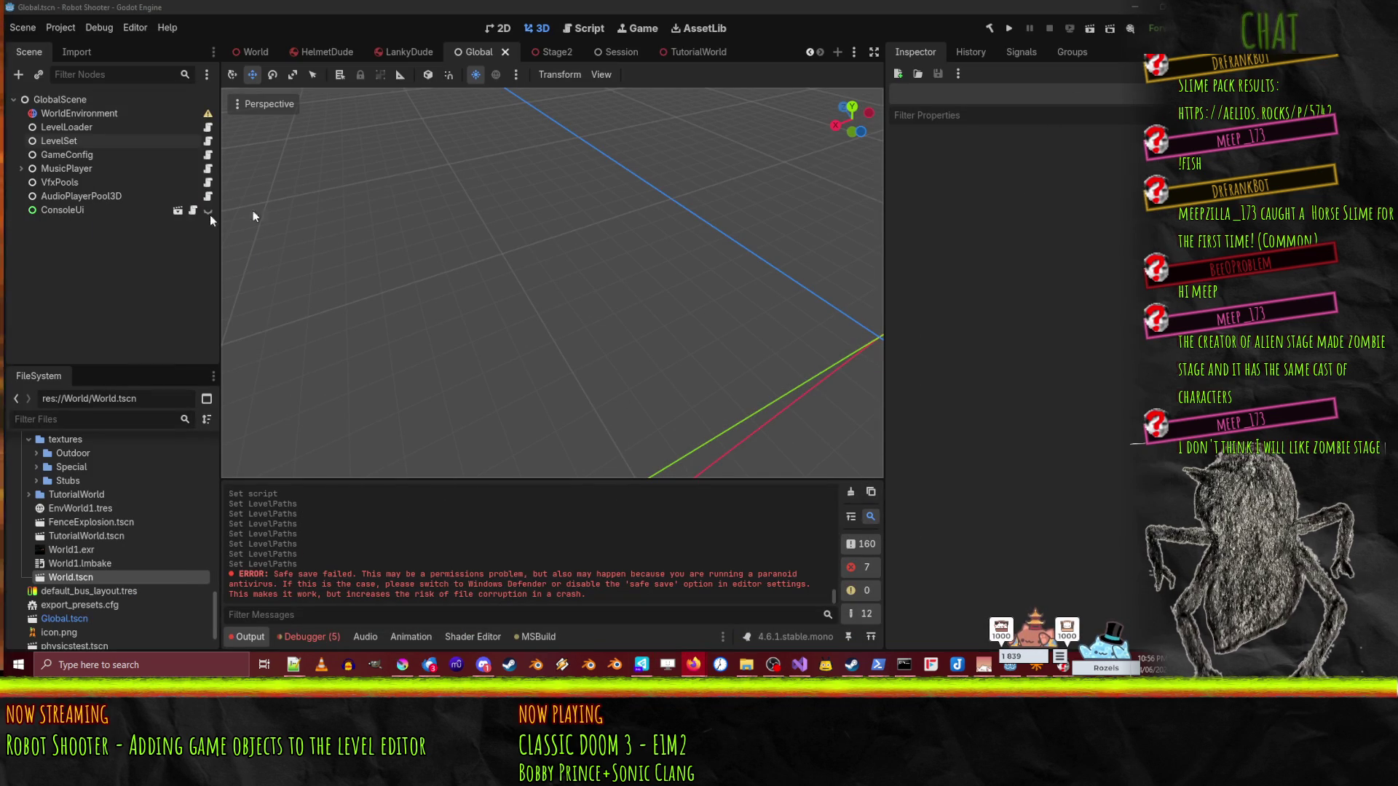
- Run the project, start a New Game and enter 'again' in the in-game console
{"action": "left_click", "coordinate": [1009, 28]}
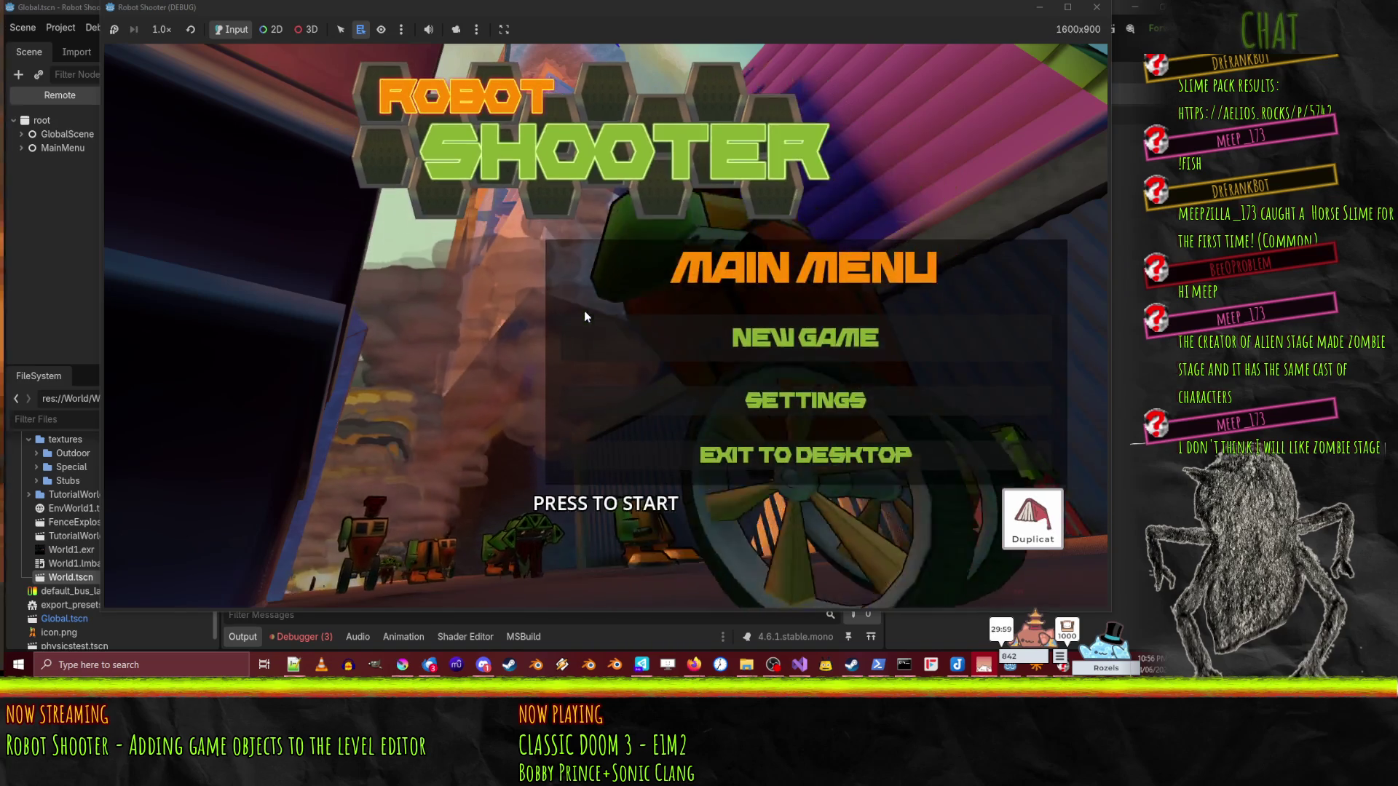
{"action": "left_click", "coordinate": [561, 351]}
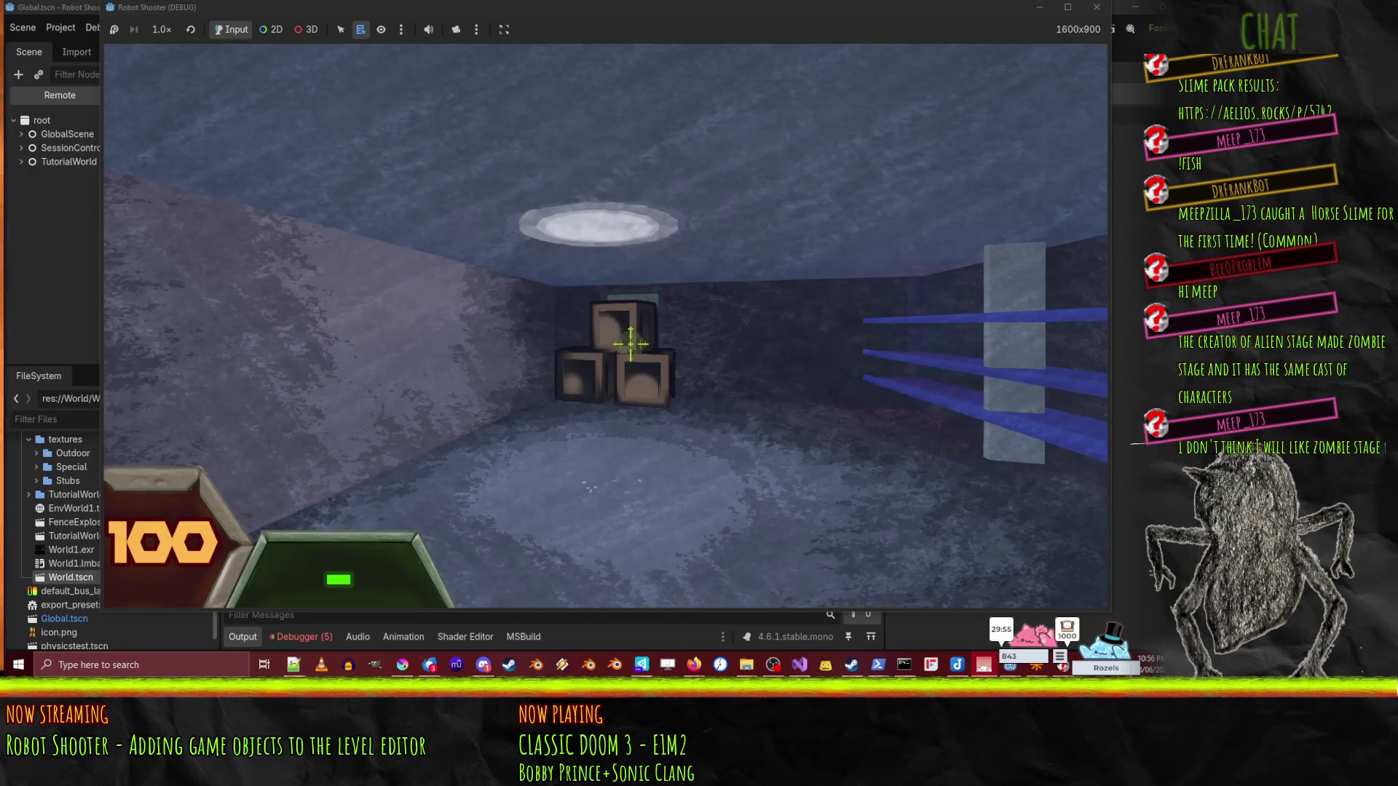
{"action": "key", "text": "grave"}
{"action": "type", "text": "again"}
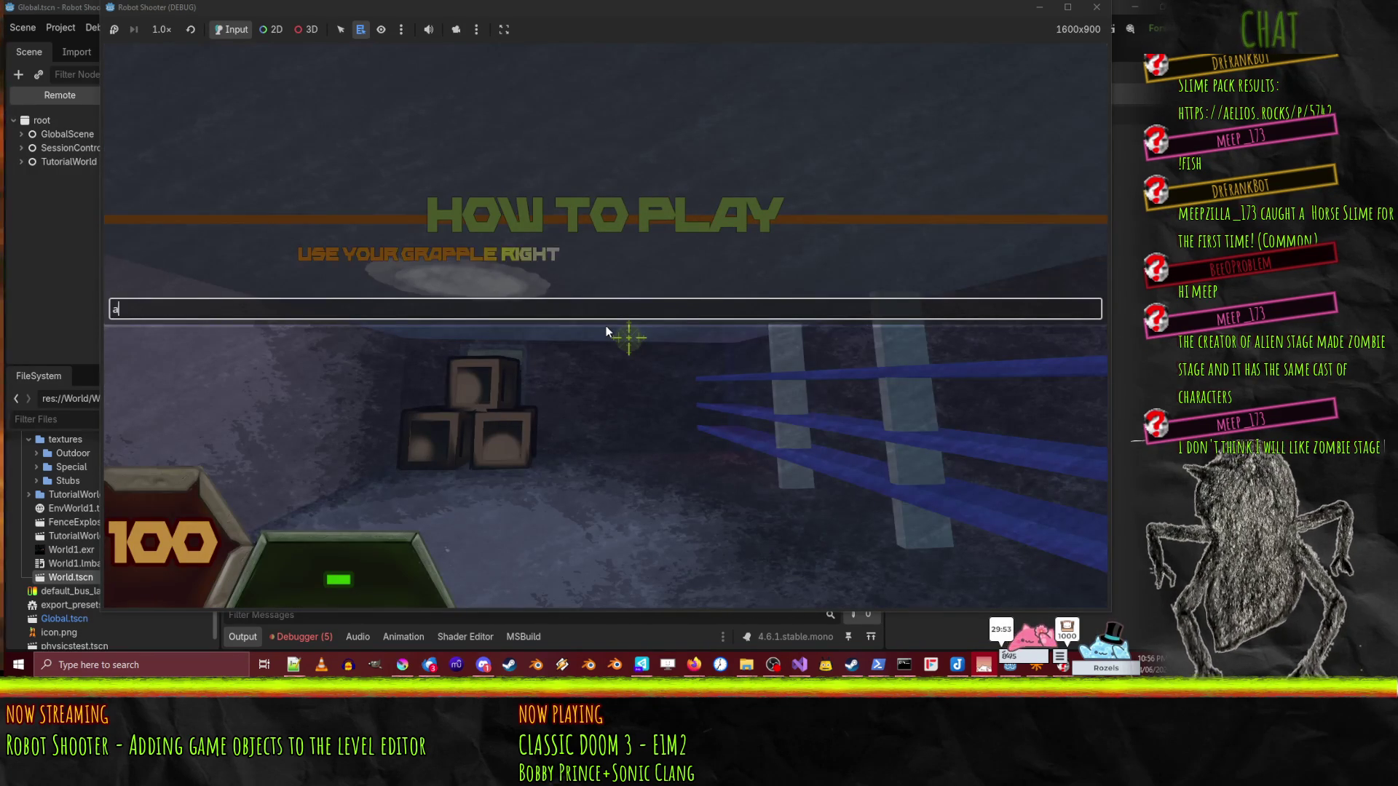
{"action": "key", "text": "Return"}
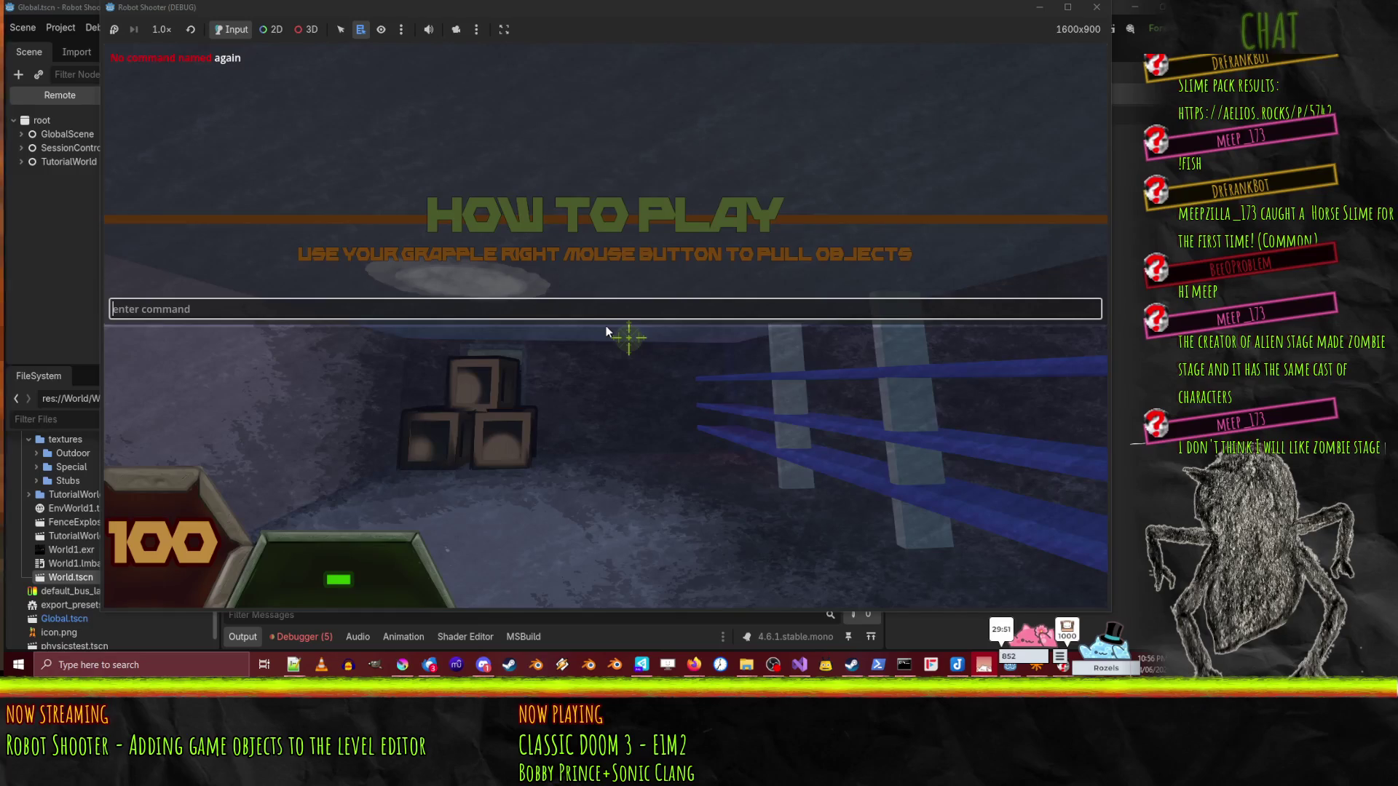
- Stop the game, review Debugger errors and LevelSet's level paths, then find RegisterCommand in Visual Studio
{"action": "left_click", "coordinate": [1096, 7]}
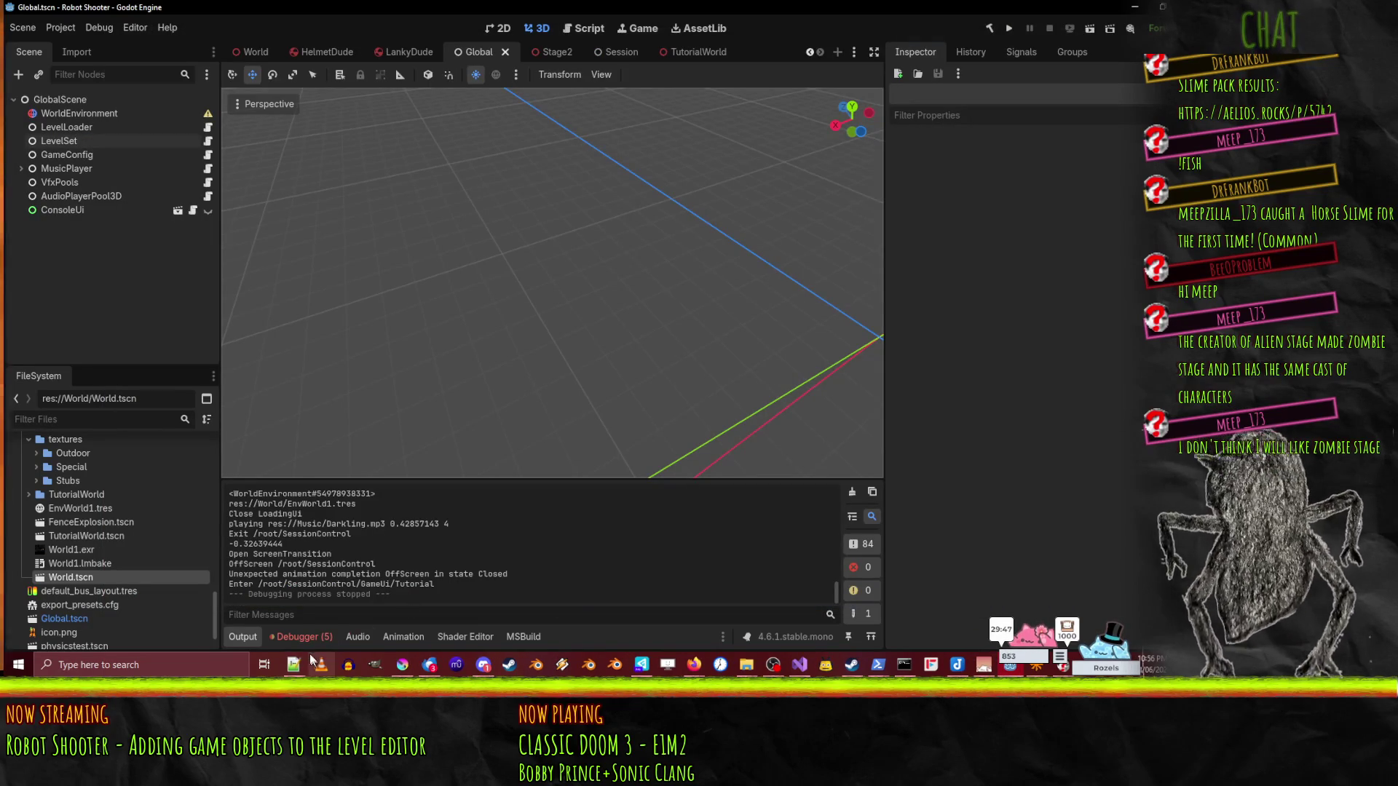
{"action": "left_click", "coordinate": [302, 636]}
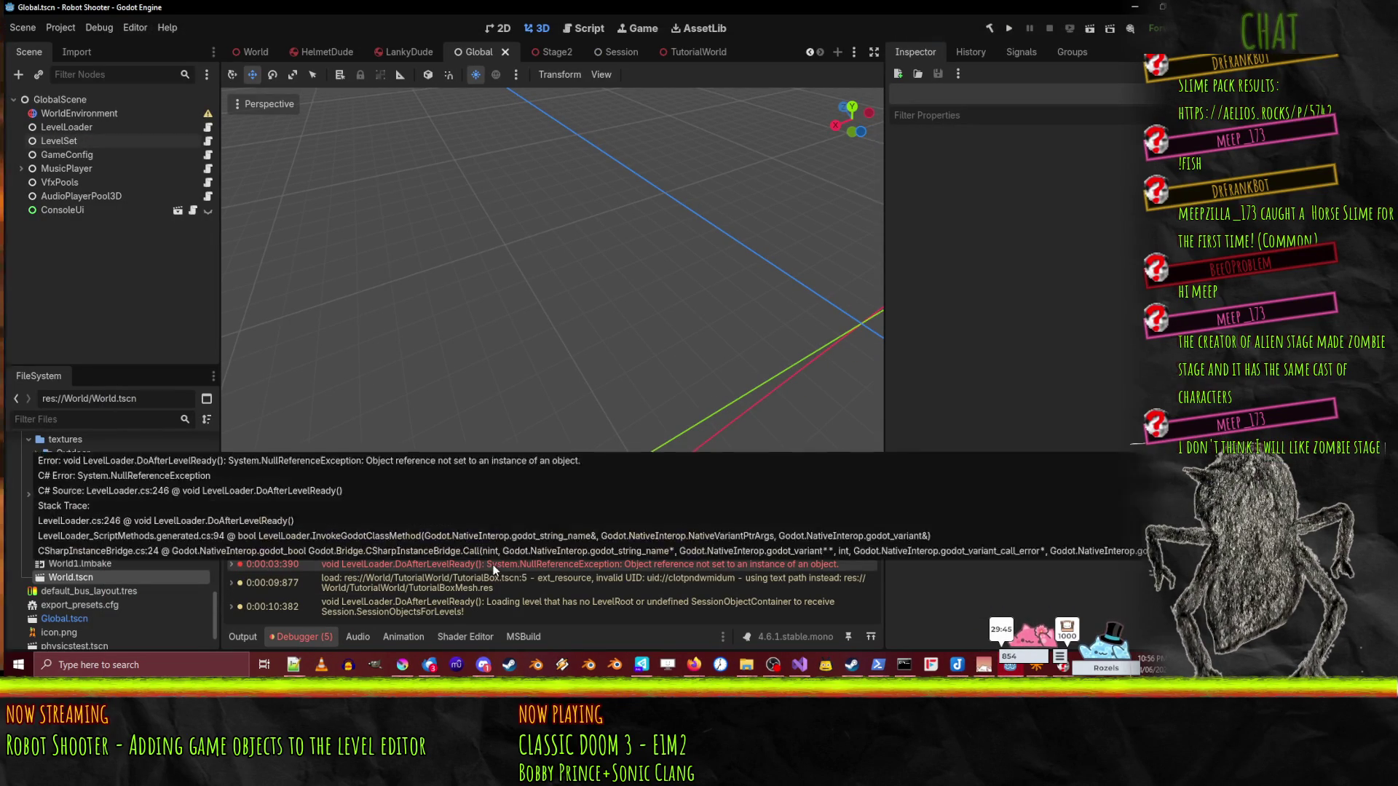
{"action": "left_click", "coordinate": [86, 126]}
{"action": "left_click", "coordinate": [66, 140]}
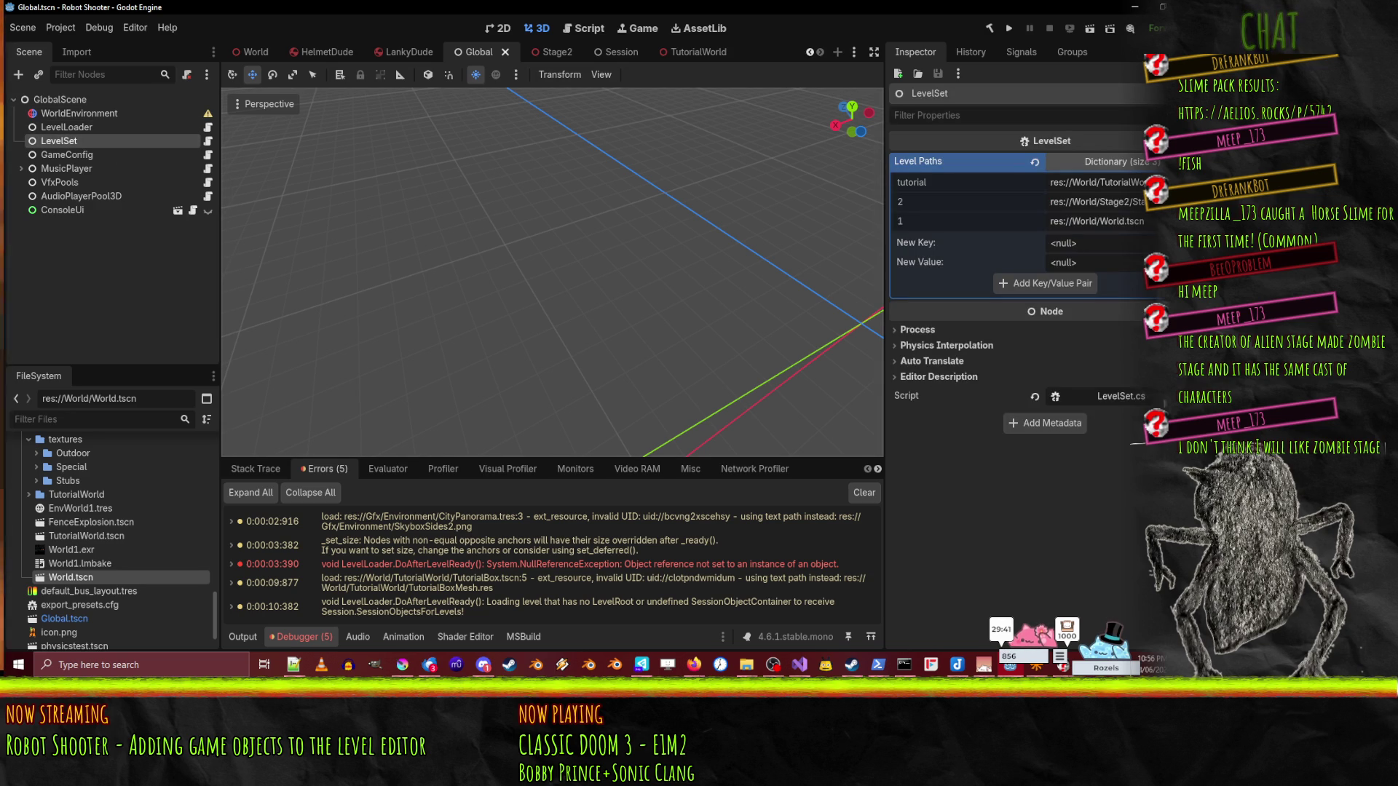
{"action": "key", "text": "alt+Tab"}
{"action": "left_click", "coordinate": [324, 284]}
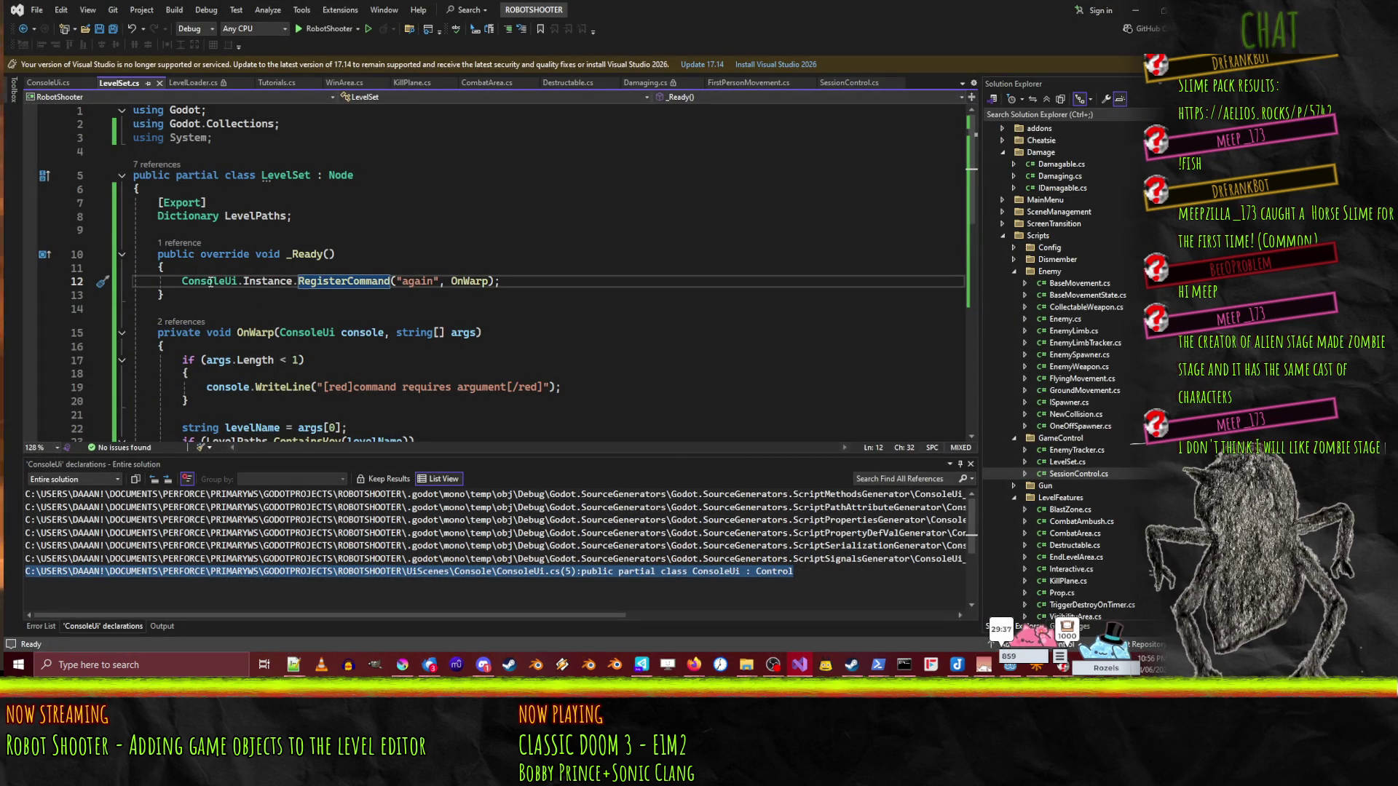
- Add a GD.Print in LevelSet's _Ready testing ConsoleUi.Instance != null, then rerun the game in Godot
{"action": "left_click", "coordinate": [29, 282]}
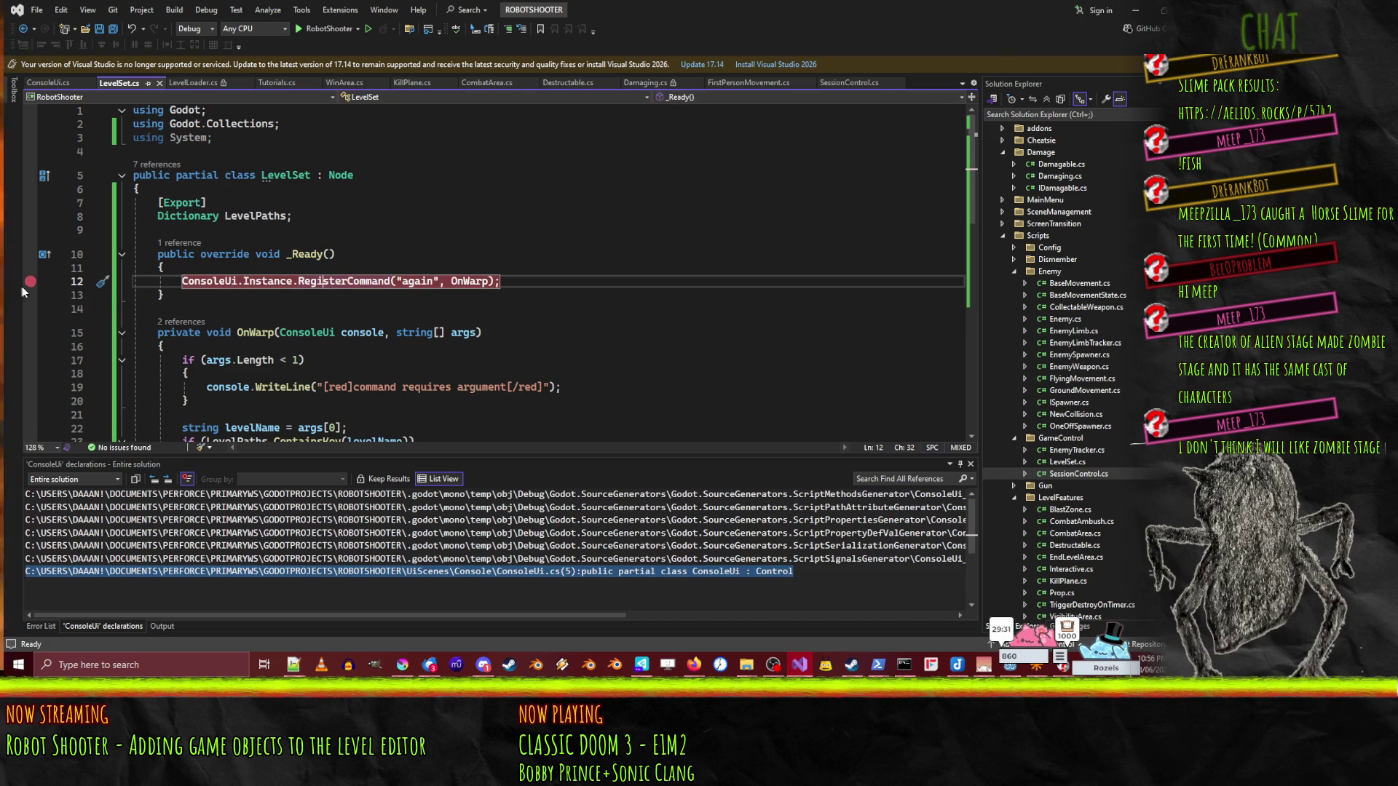
{"action": "left_click", "coordinate": [30, 283]}
{"action": "left_click", "coordinate": [216, 267]}
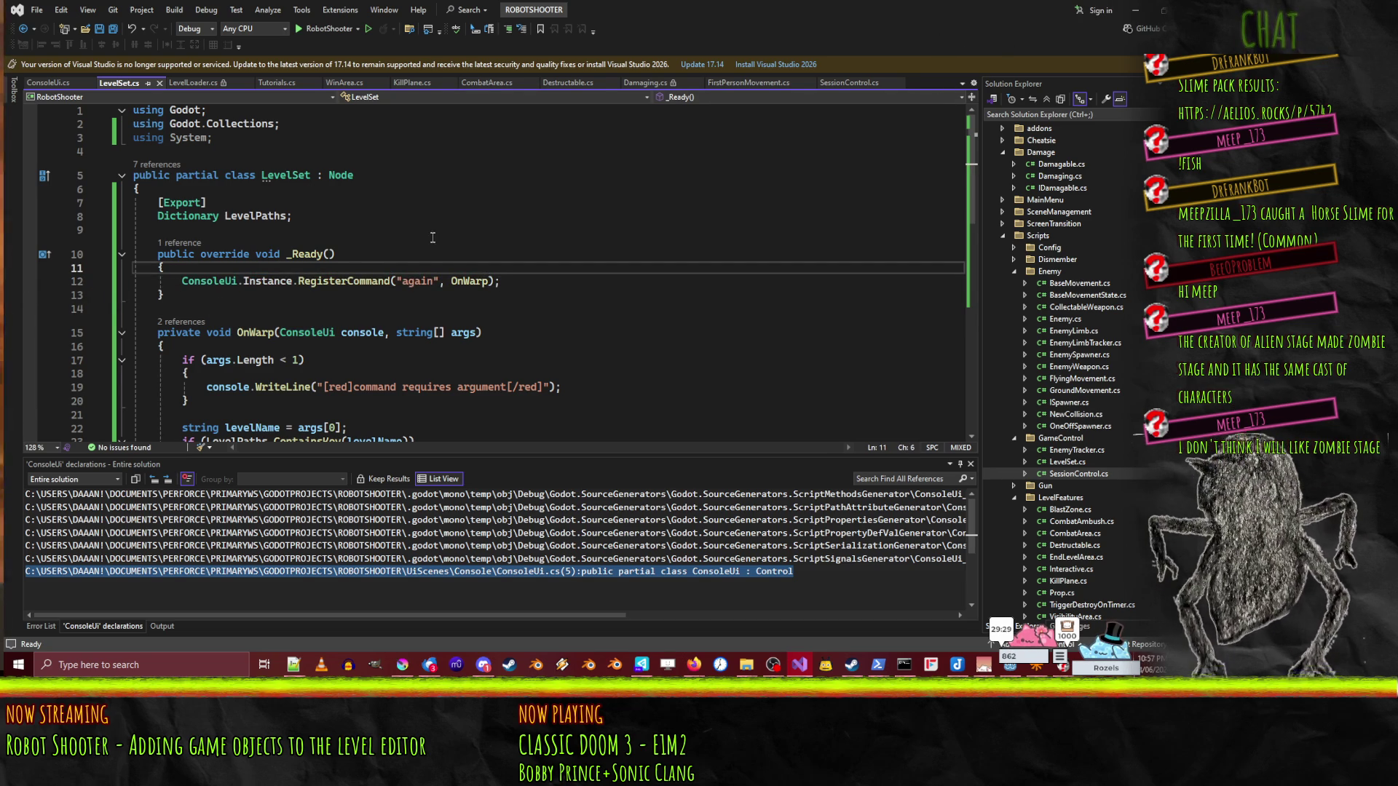
{"action": "key", "text": "Return"}
{"action": "type", "text": "GD.Print"}
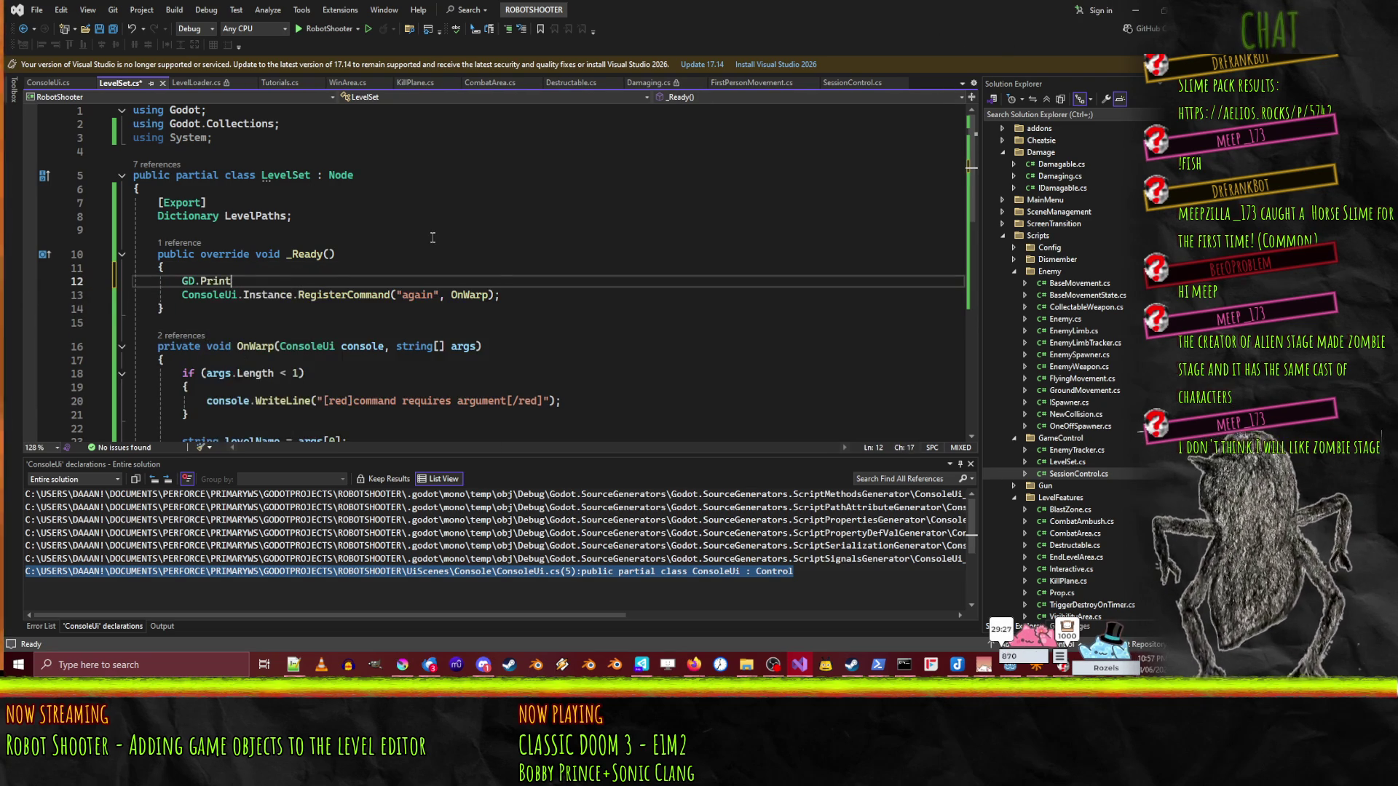
{"action": "type", "text": "(console"}
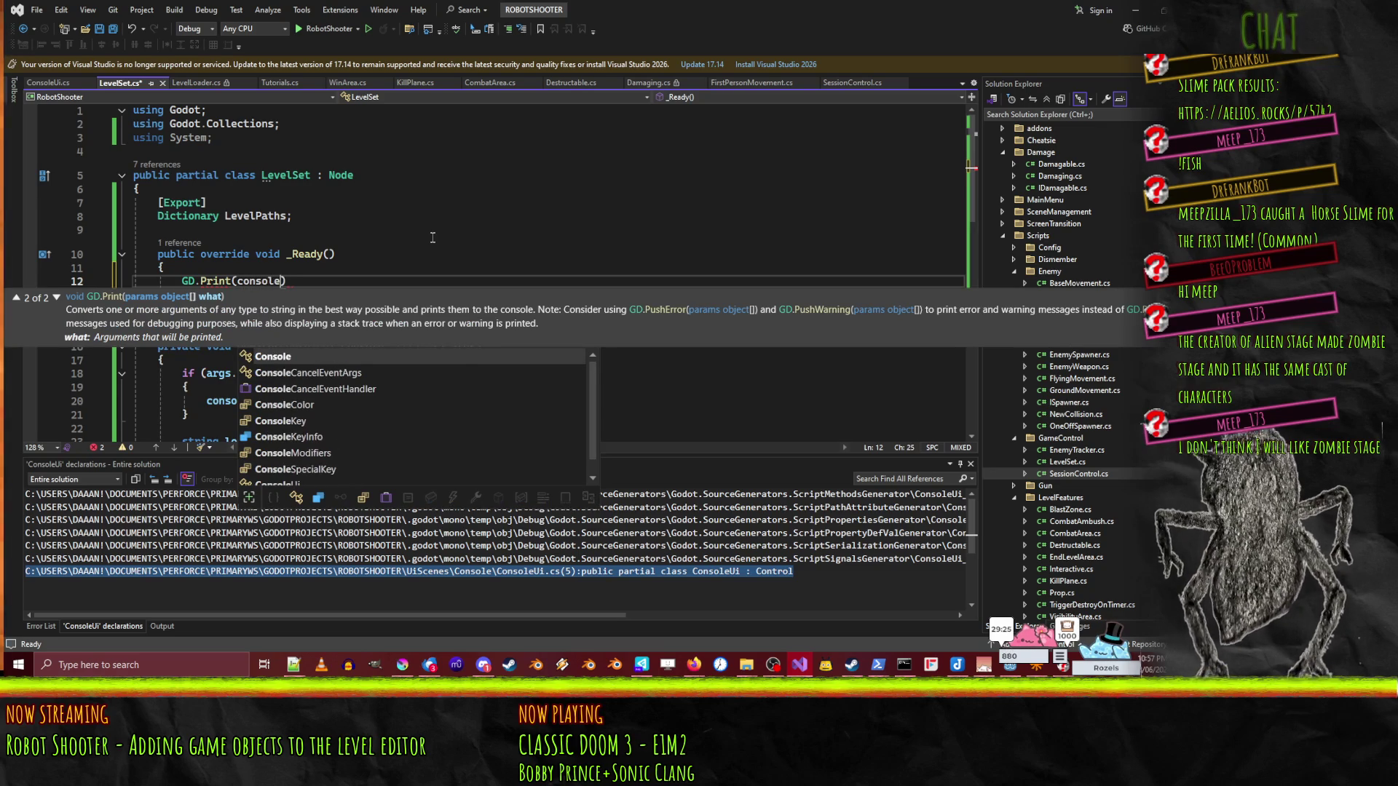
{"action": "type", "text": "Ui.in"}
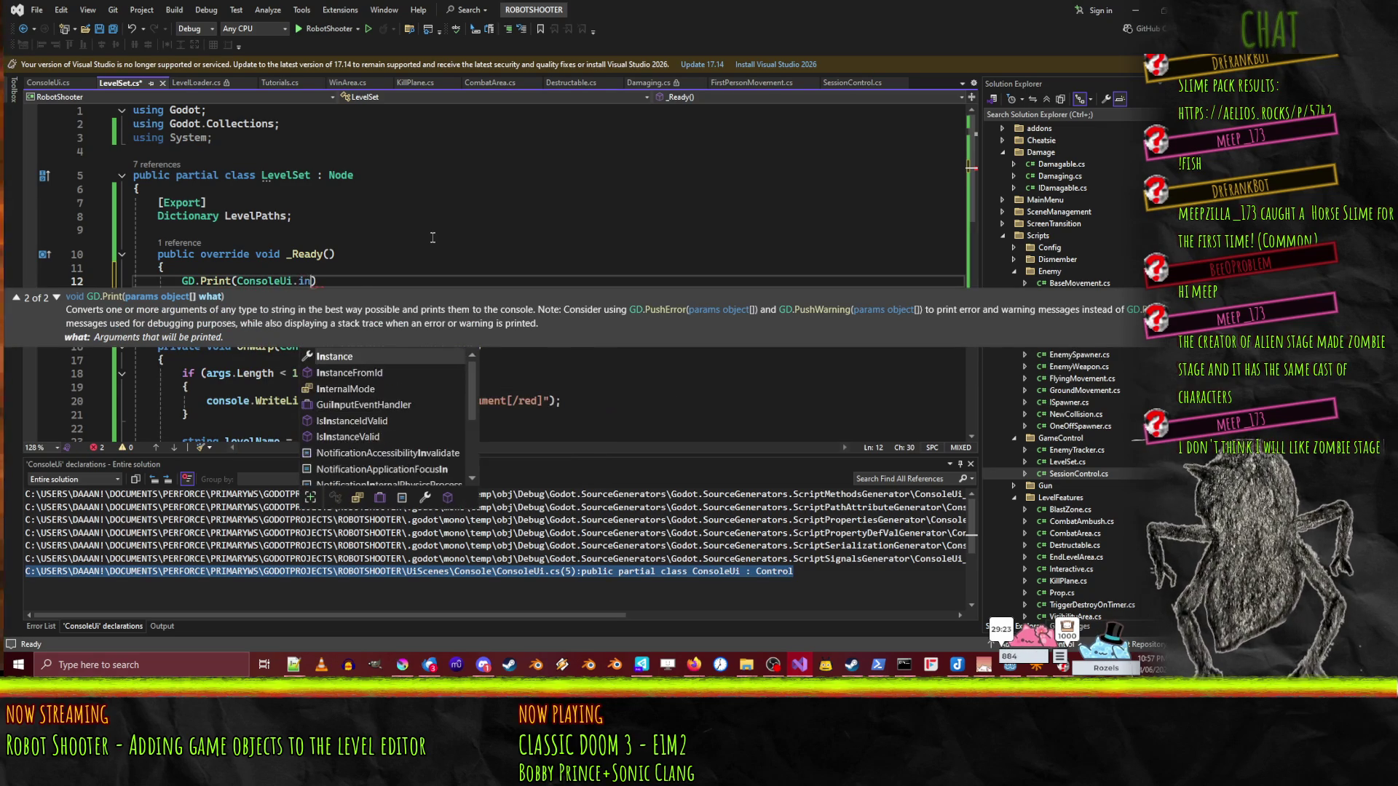
{"action": "key", "text": "Tab"}
{"action": "type", "text": "nukk"}
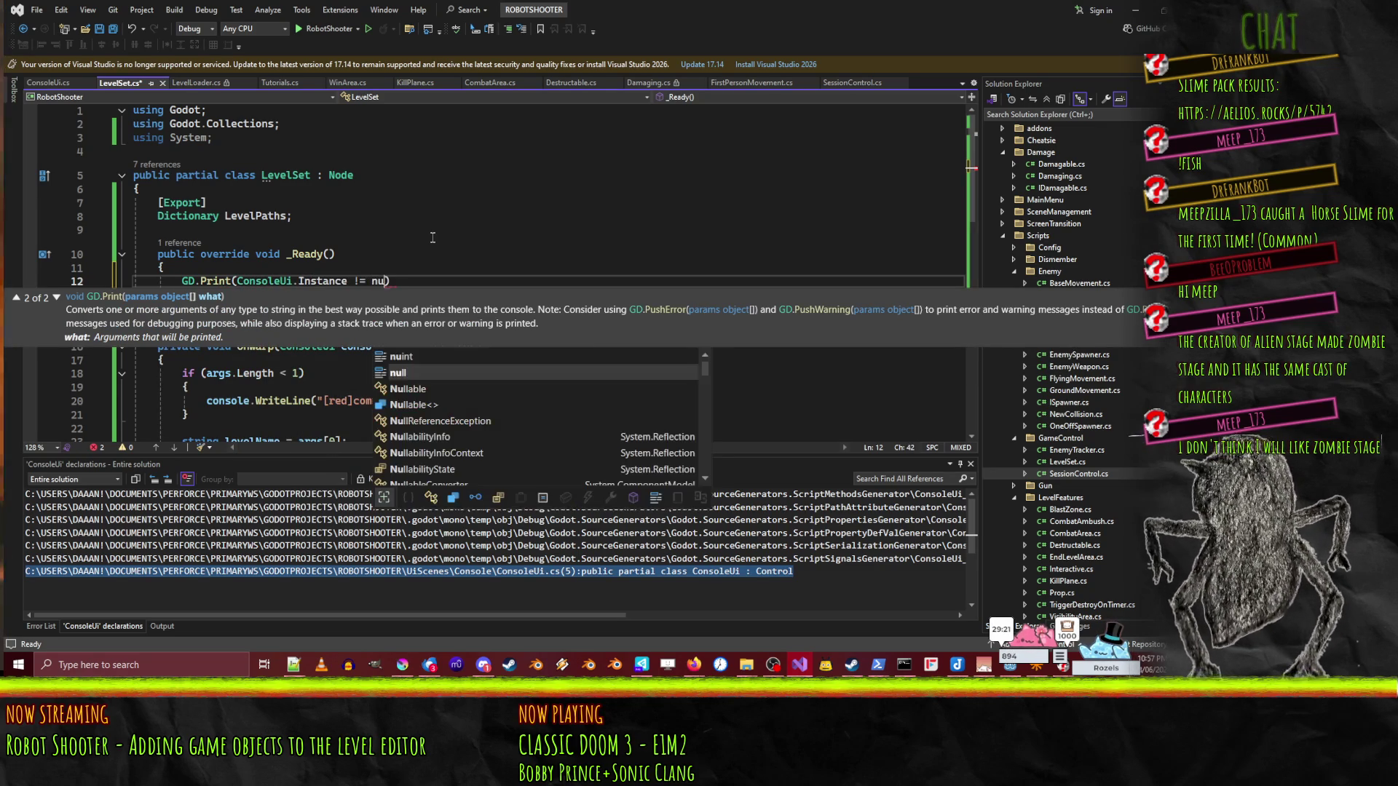
{"action": "key", "text": "BackSpace"}
{"action": "type", "text": "l ? \"YESSSSS"}
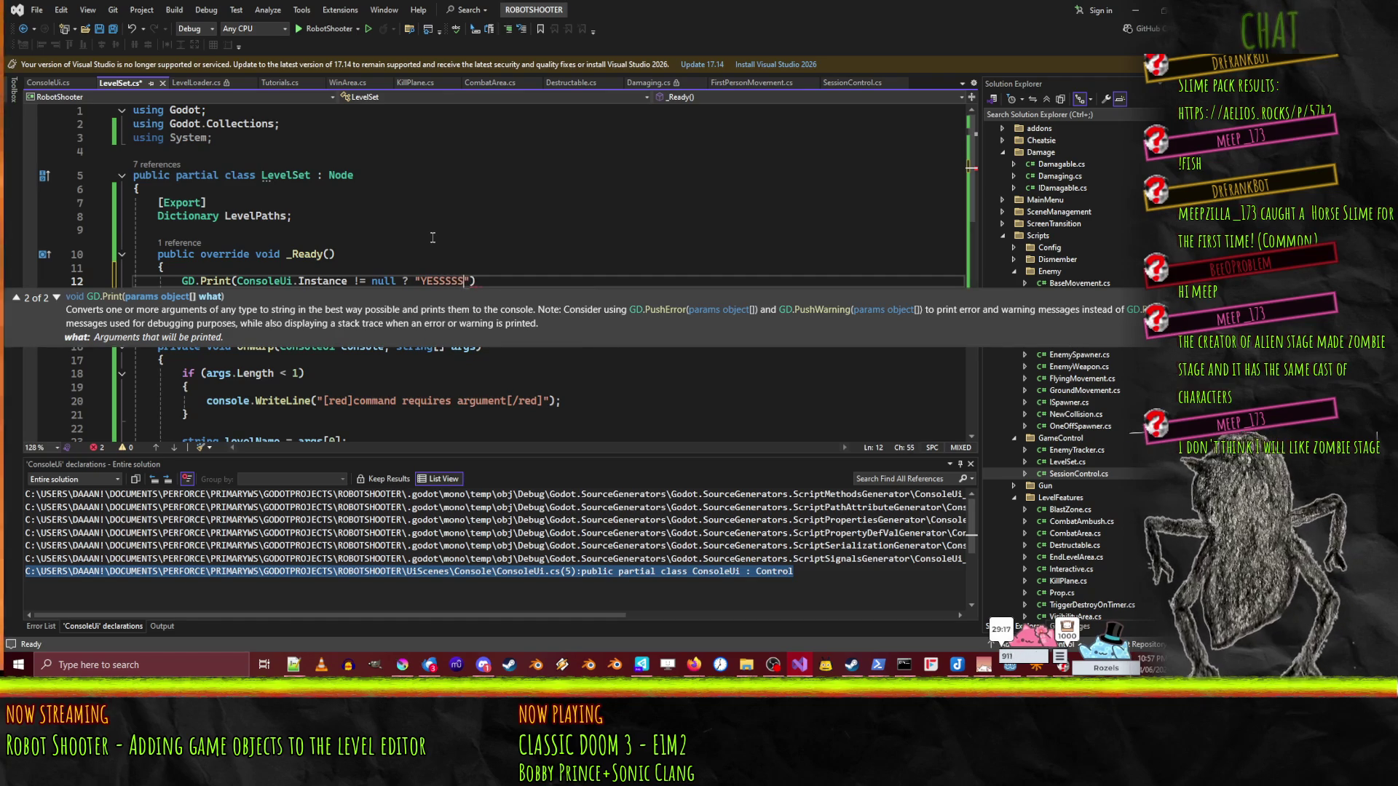
{"action": "type", "text": " \"FNSIOFNAIOFNOIASN"}
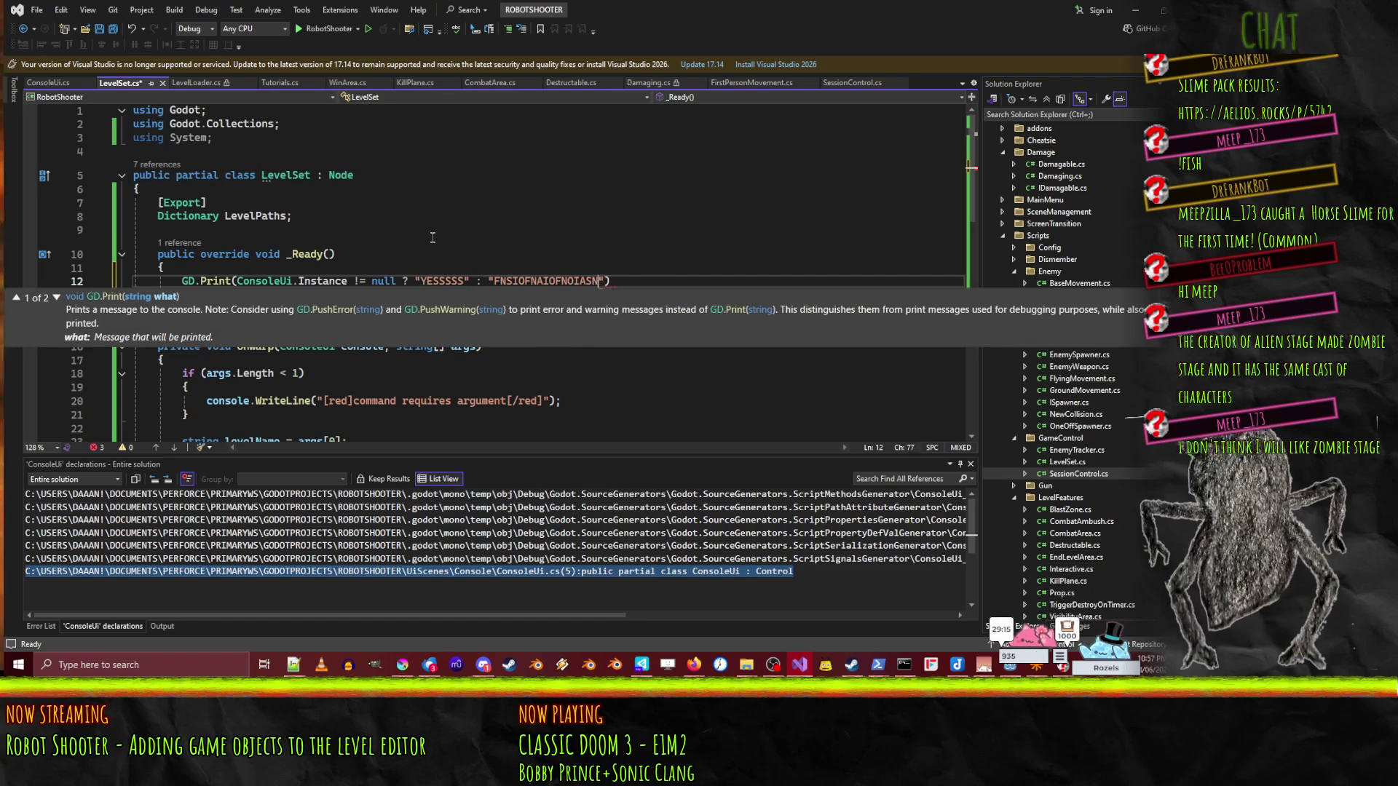
{"action": "type", "text": "\")"}
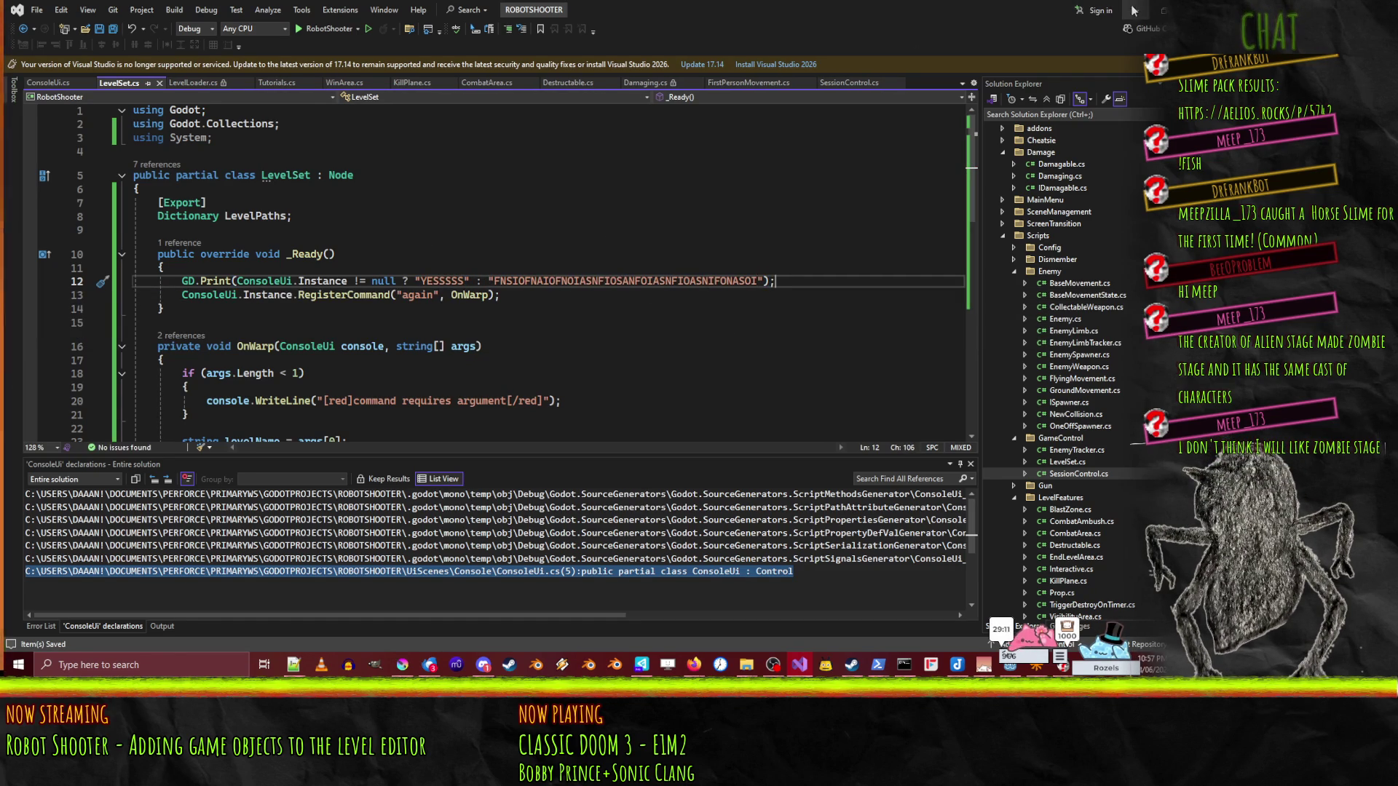
{"action": "key", "text": "alt+Tab"}
{"action": "left_click", "coordinate": [1008, 28]}
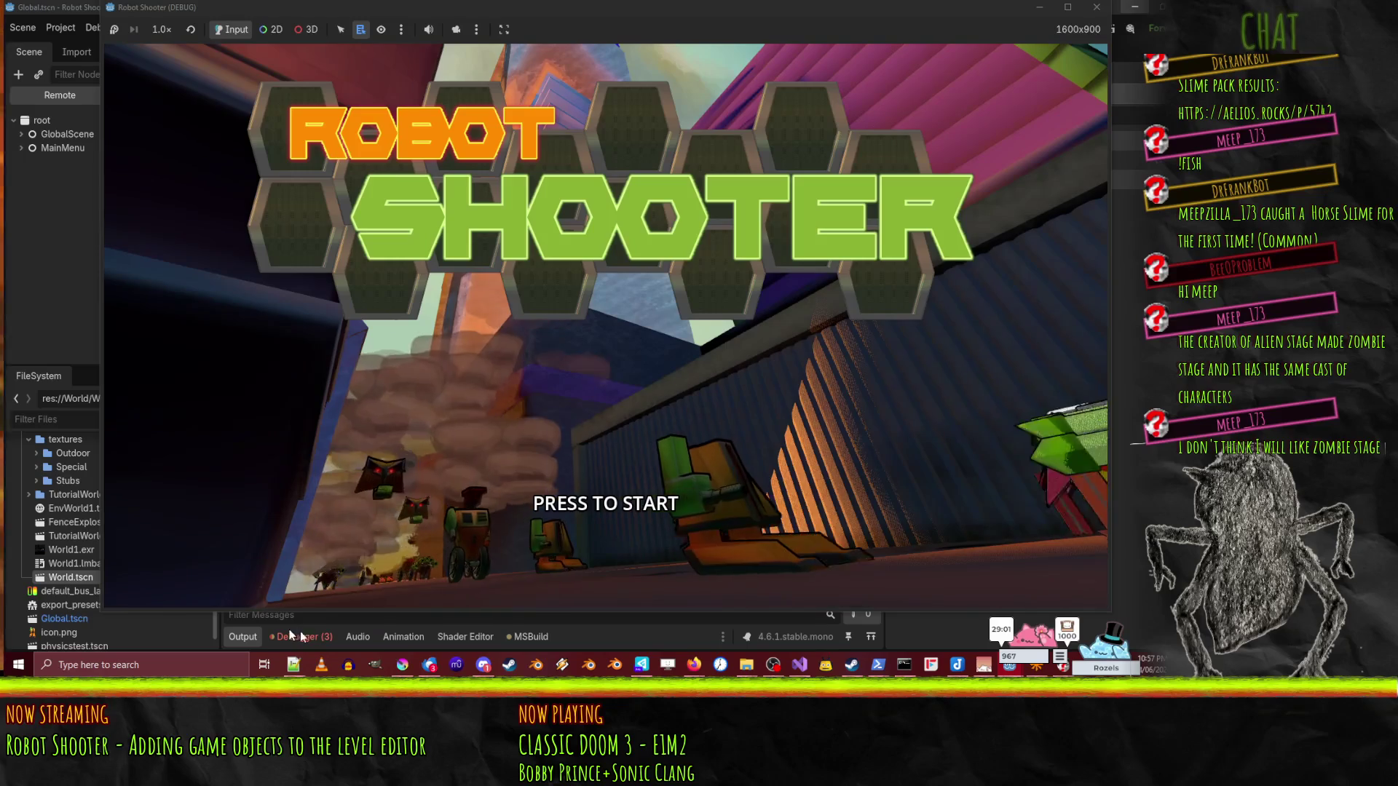
{"action": "left_click", "coordinate": [663, 632]}
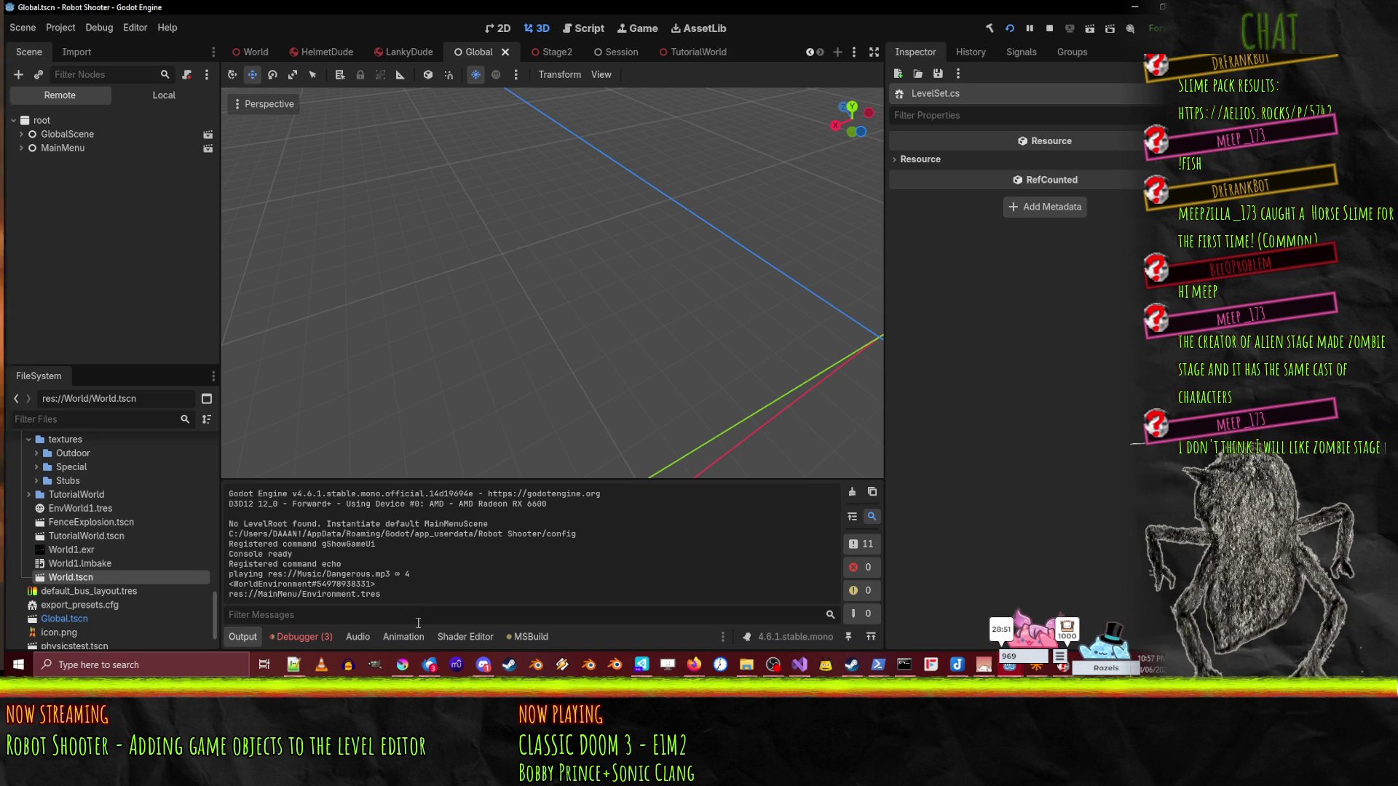
{"action": "left_click", "coordinate": [24, 137]}
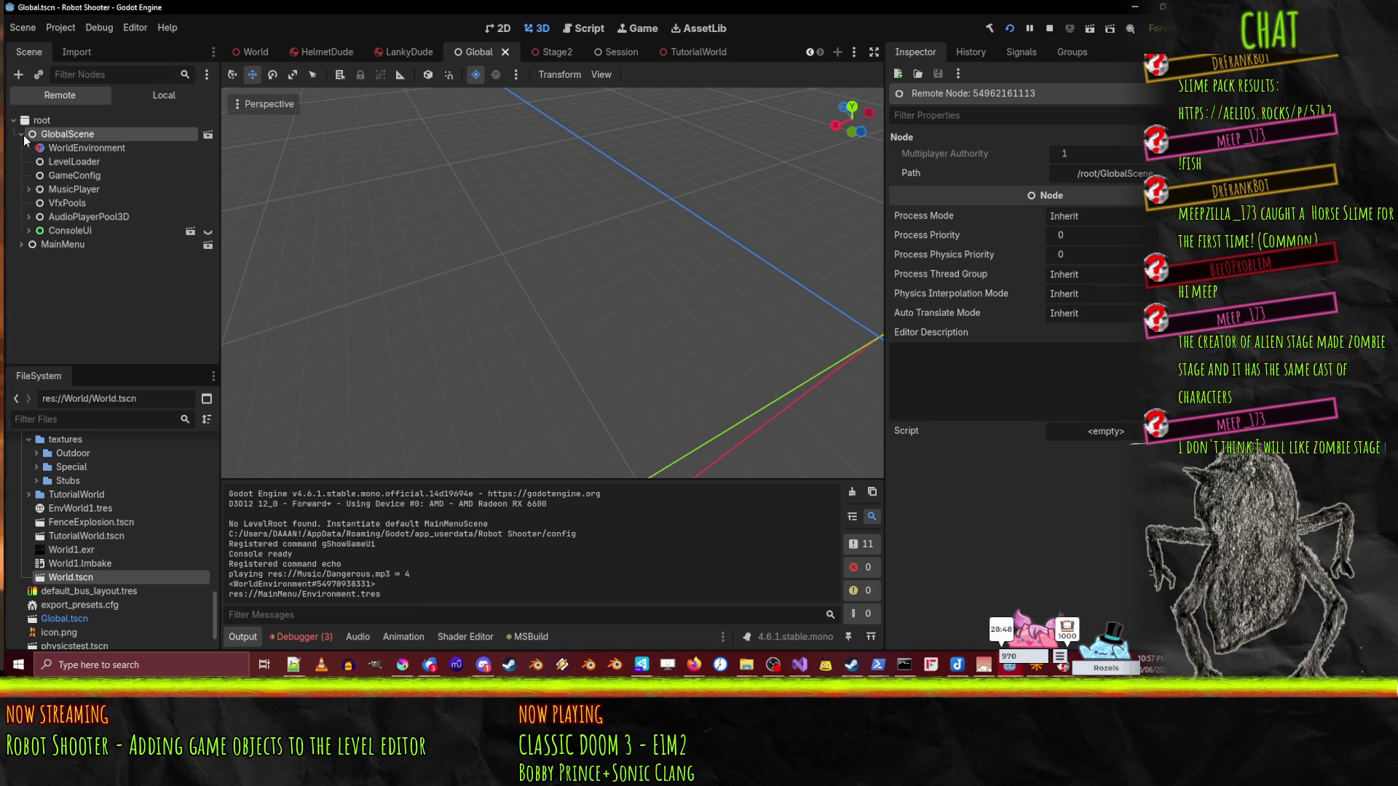
{"action": "left_click", "coordinate": [88, 164]}
{"action": "left_click", "coordinate": [86, 189]}
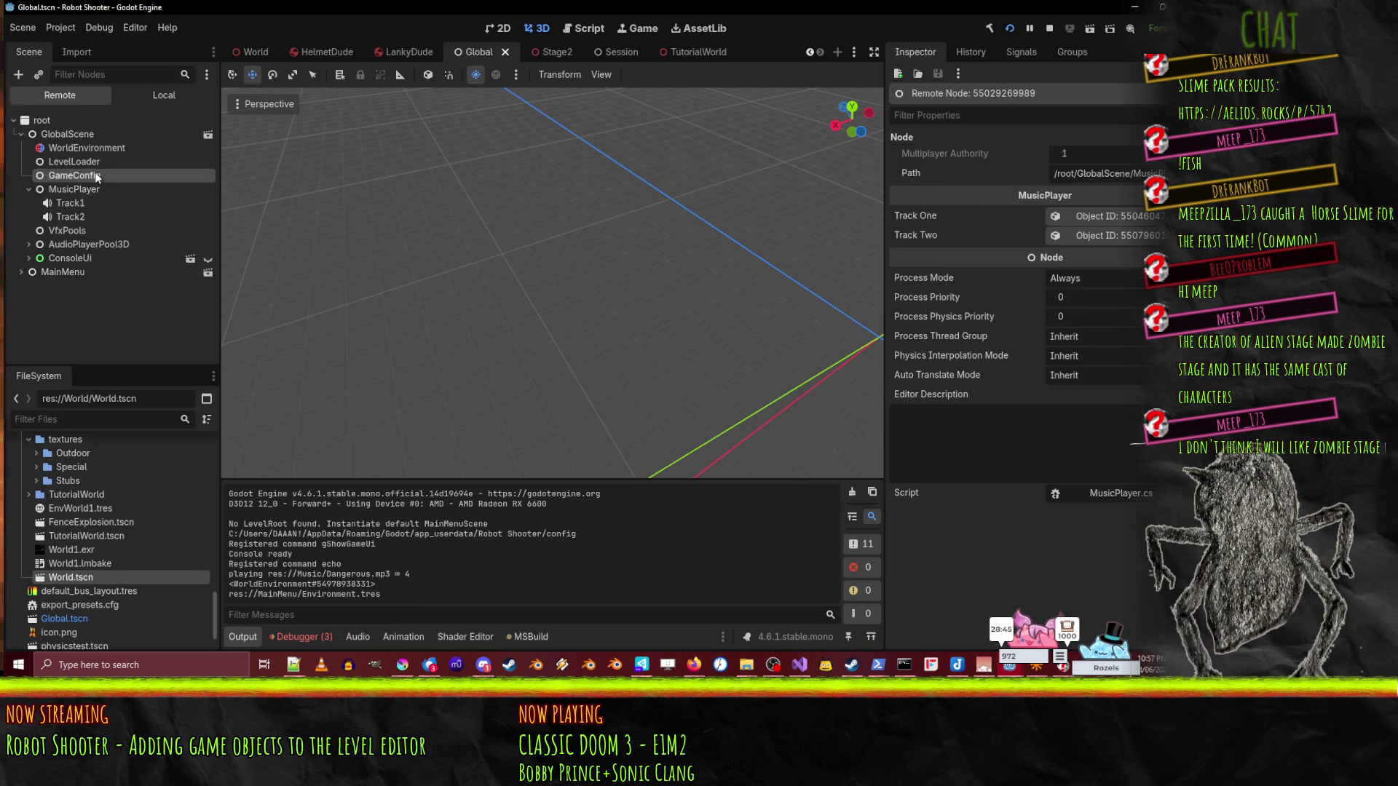
{"action": "left_click", "coordinate": [97, 176]}
{"action": "key", "text": "F8"}
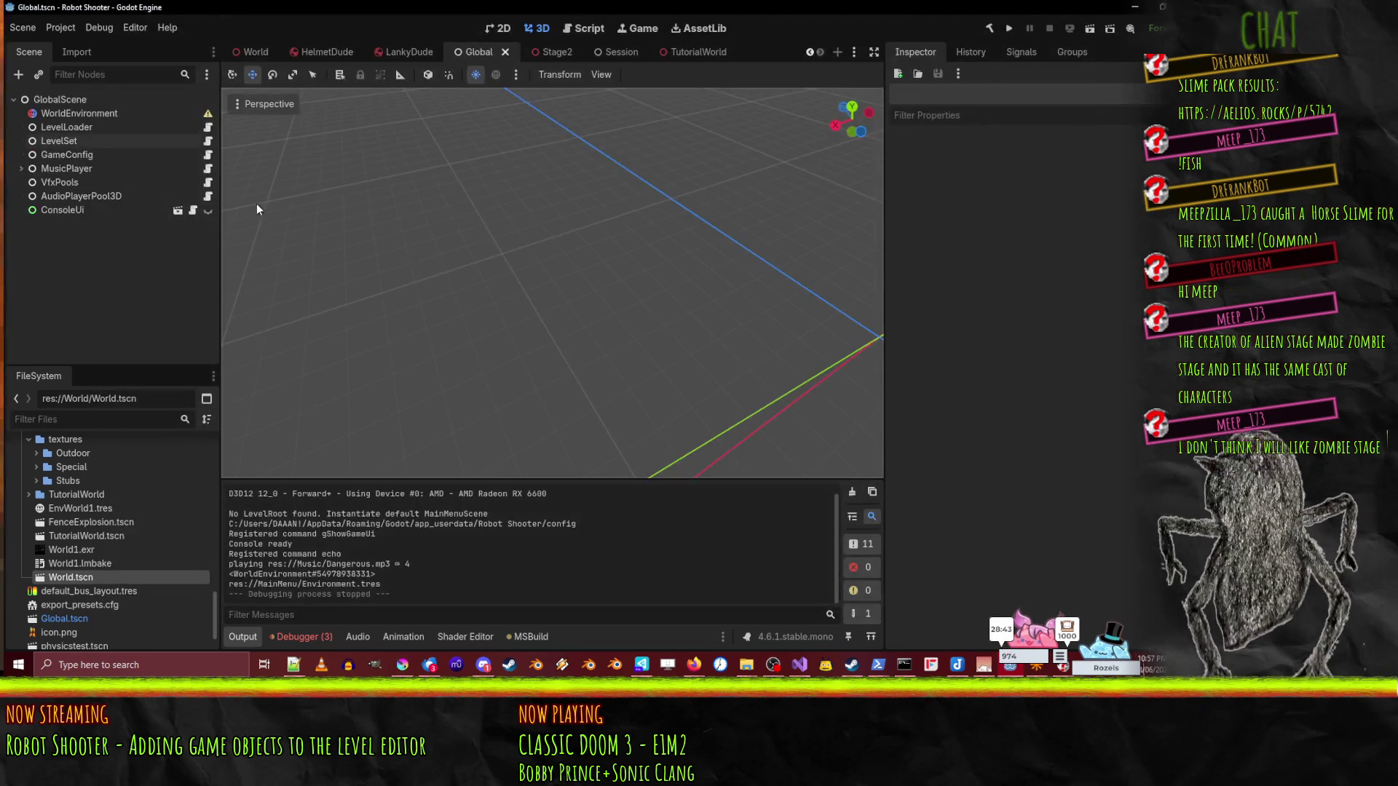
{"action": "left_click", "coordinate": [65, 127]}
{"action": "left_click", "coordinate": [62, 100]}
{"action": "left_click", "coordinate": [67, 128]}
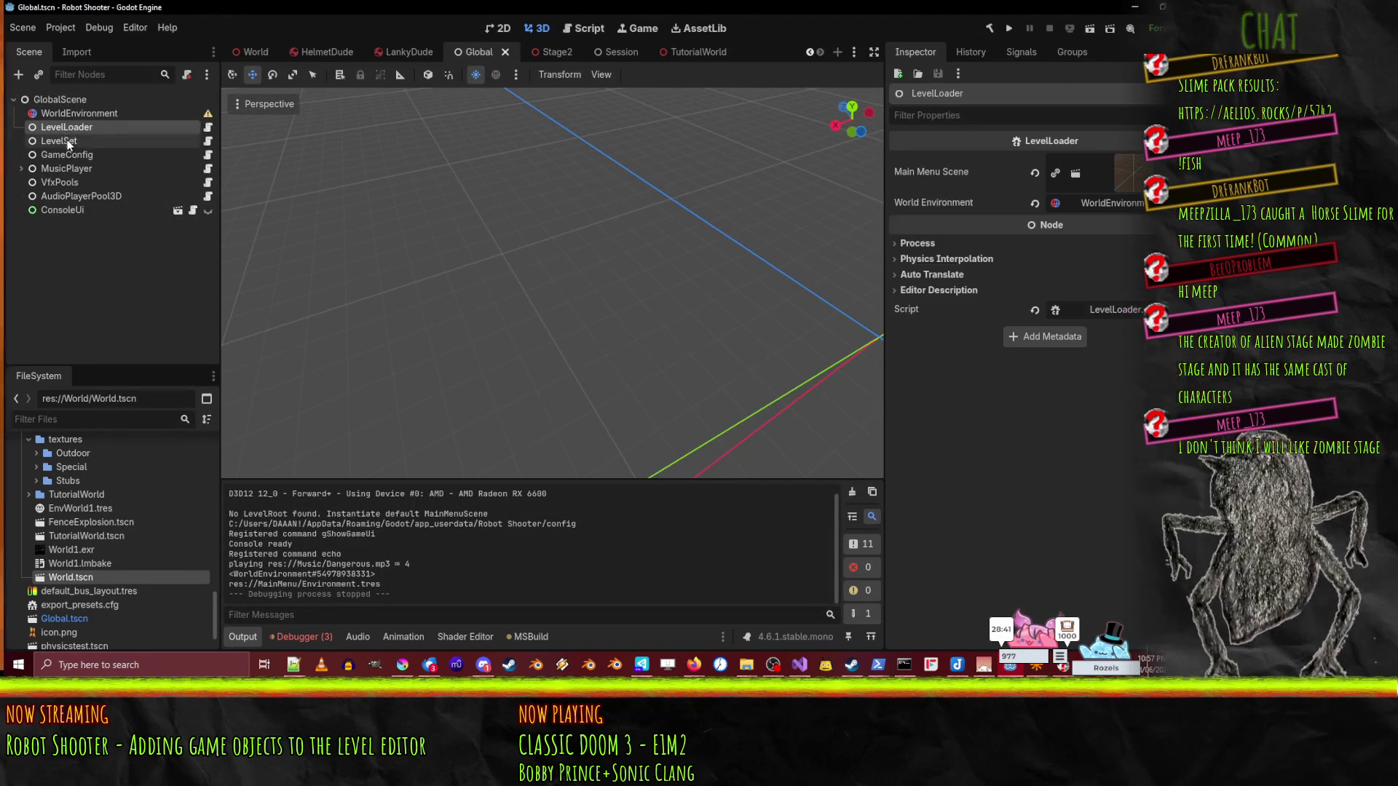
{"action": "left_click", "coordinate": [69, 141]}
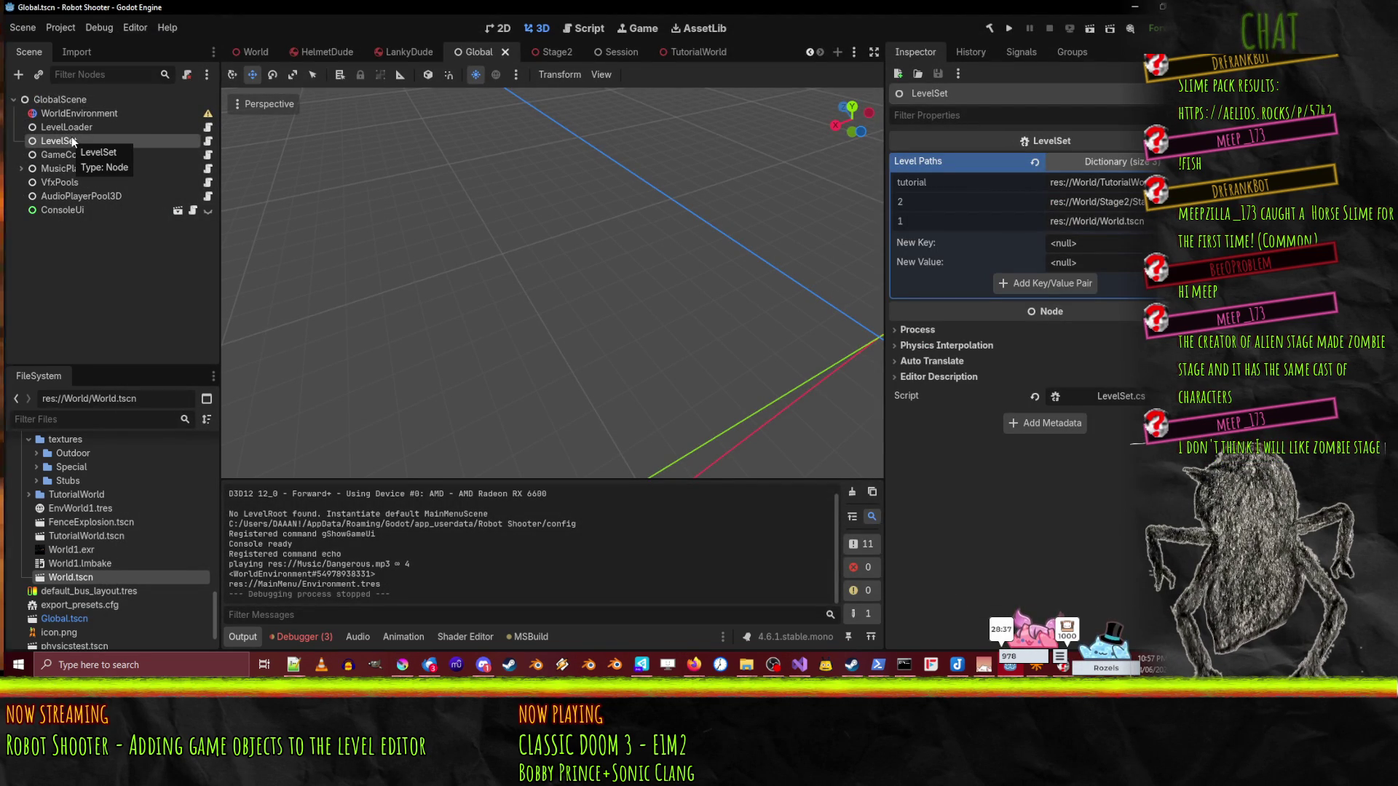
{"action": "left_click", "coordinate": [313, 640]}
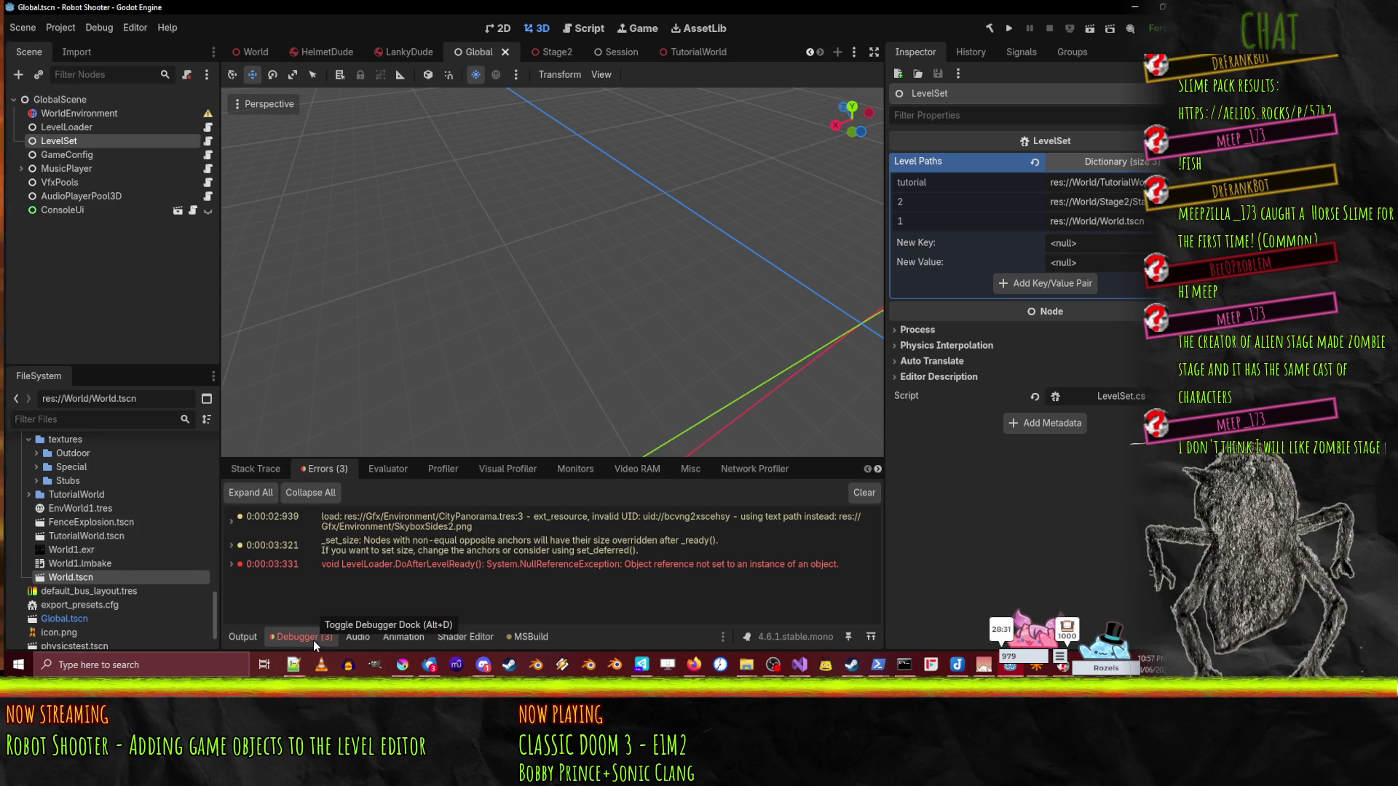
{"action": "left_click", "coordinate": [246, 636]}
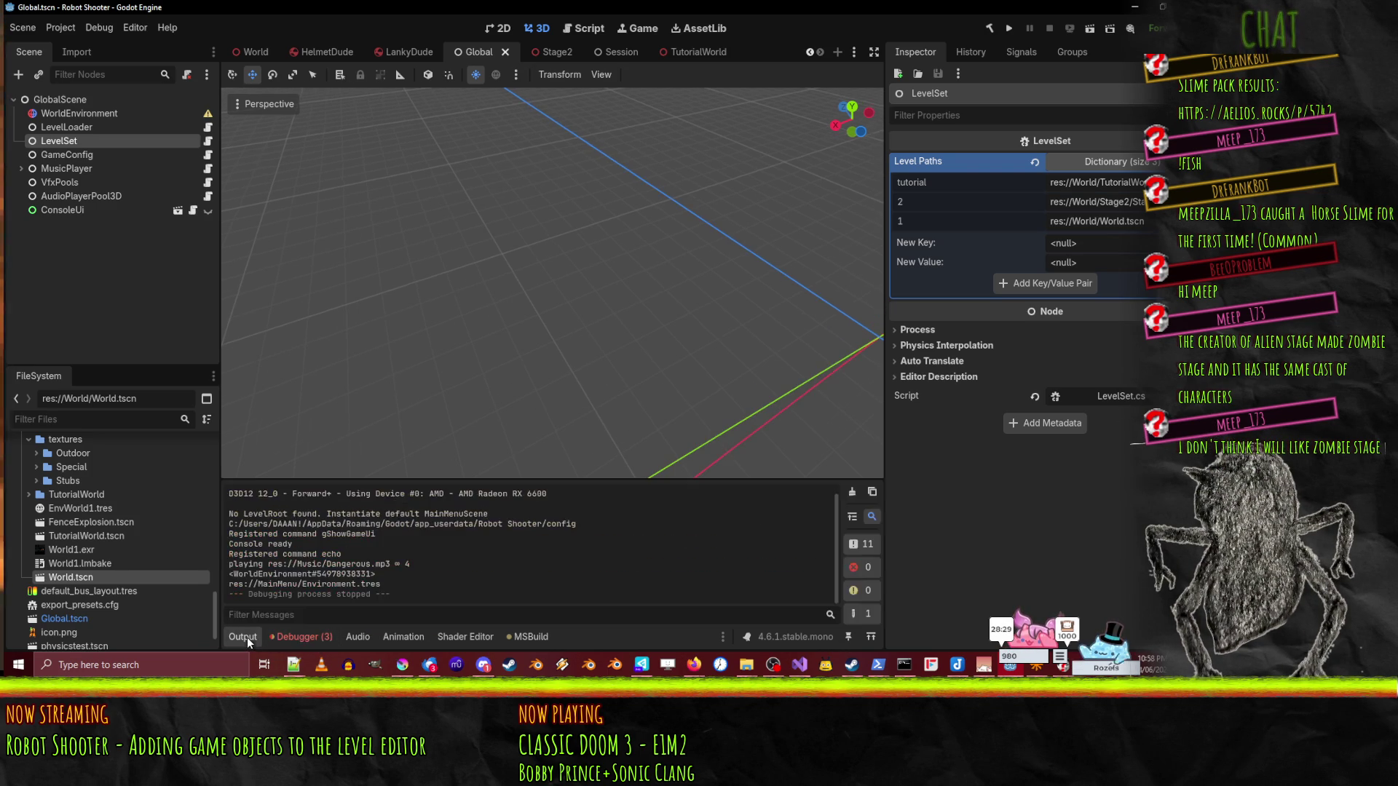
{"action": "left_click", "coordinate": [1008, 29]}
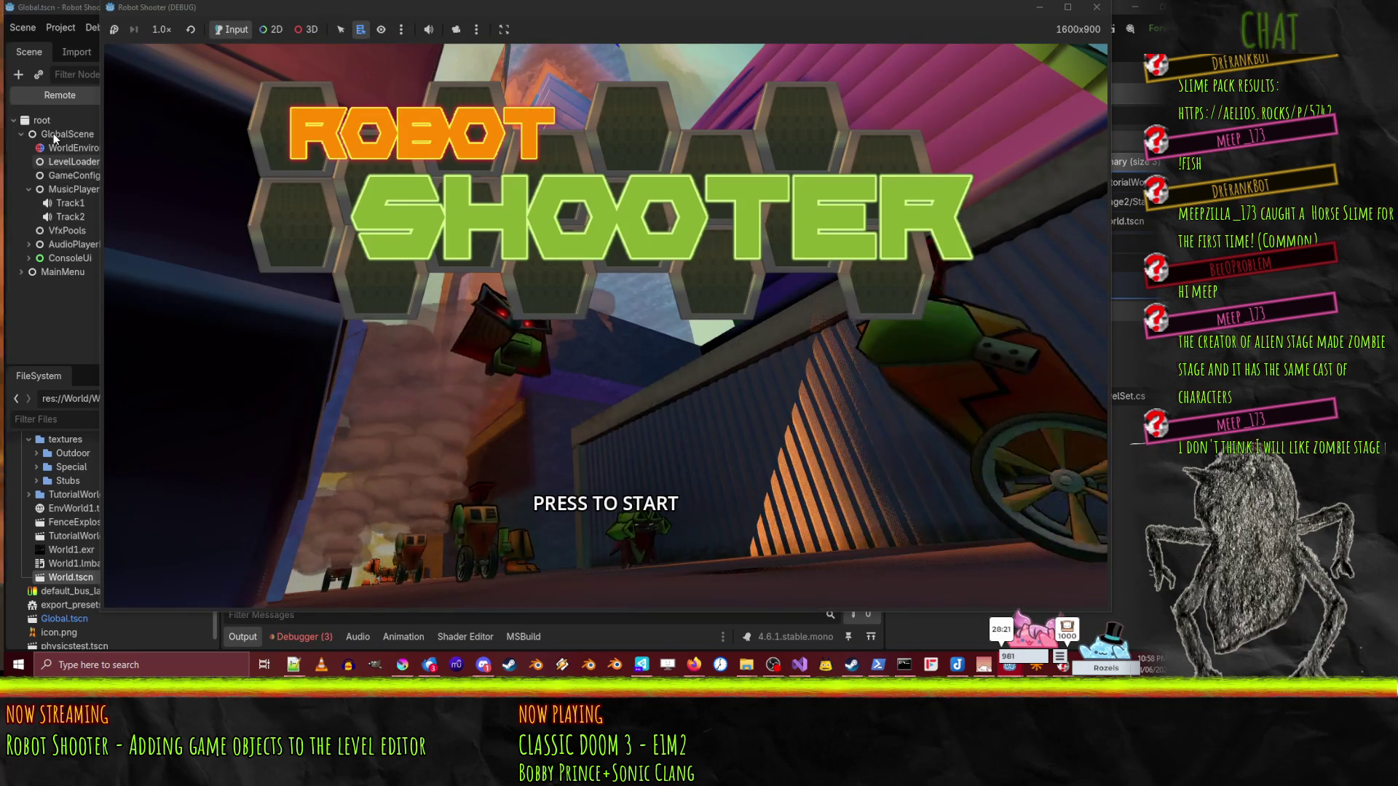
{"action": "left_click", "coordinate": [54, 133]}
{"action": "left_click", "coordinate": [66, 147]}
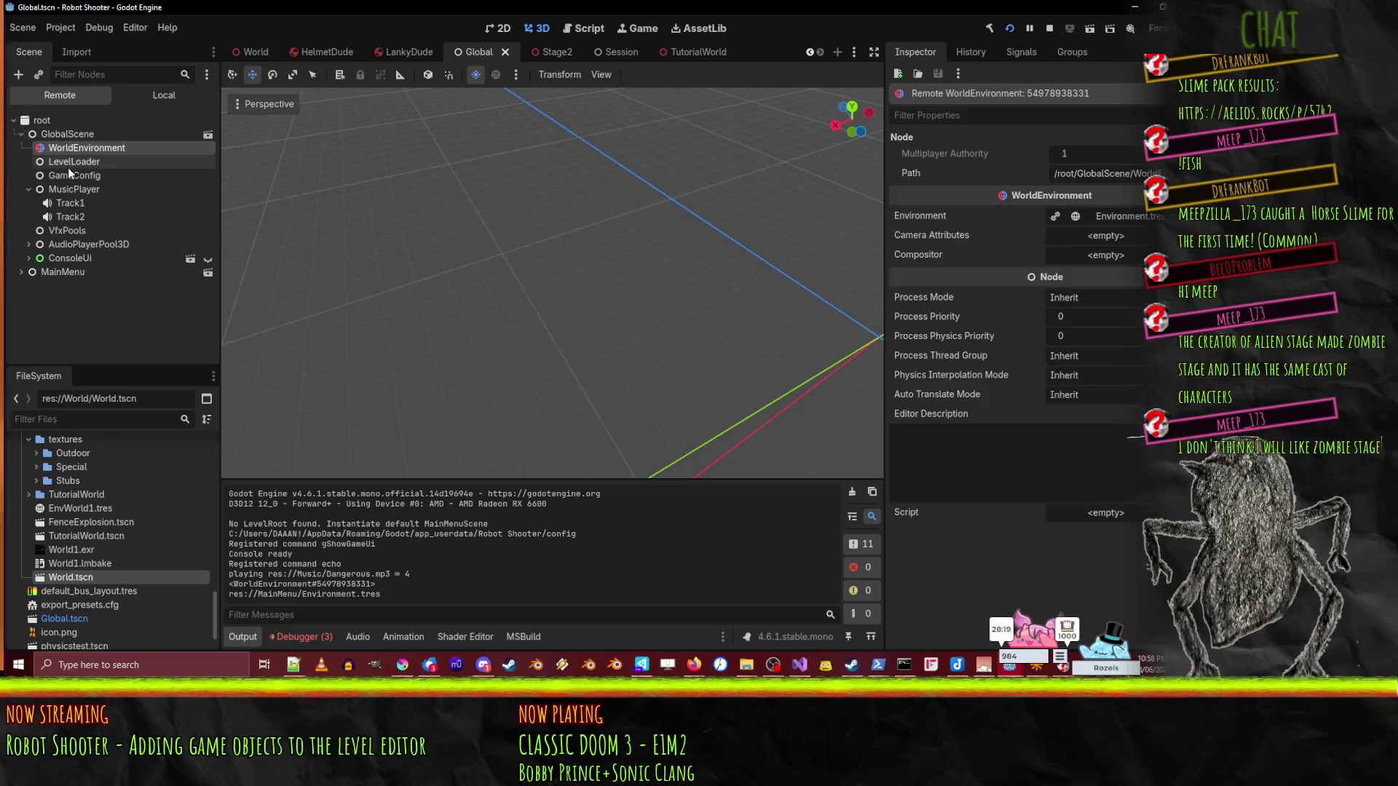
{"action": "left_click", "coordinate": [61, 159]}
{"action": "left_click", "coordinate": [78, 175]}
{"action": "left_click", "coordinate": [74, 203]}
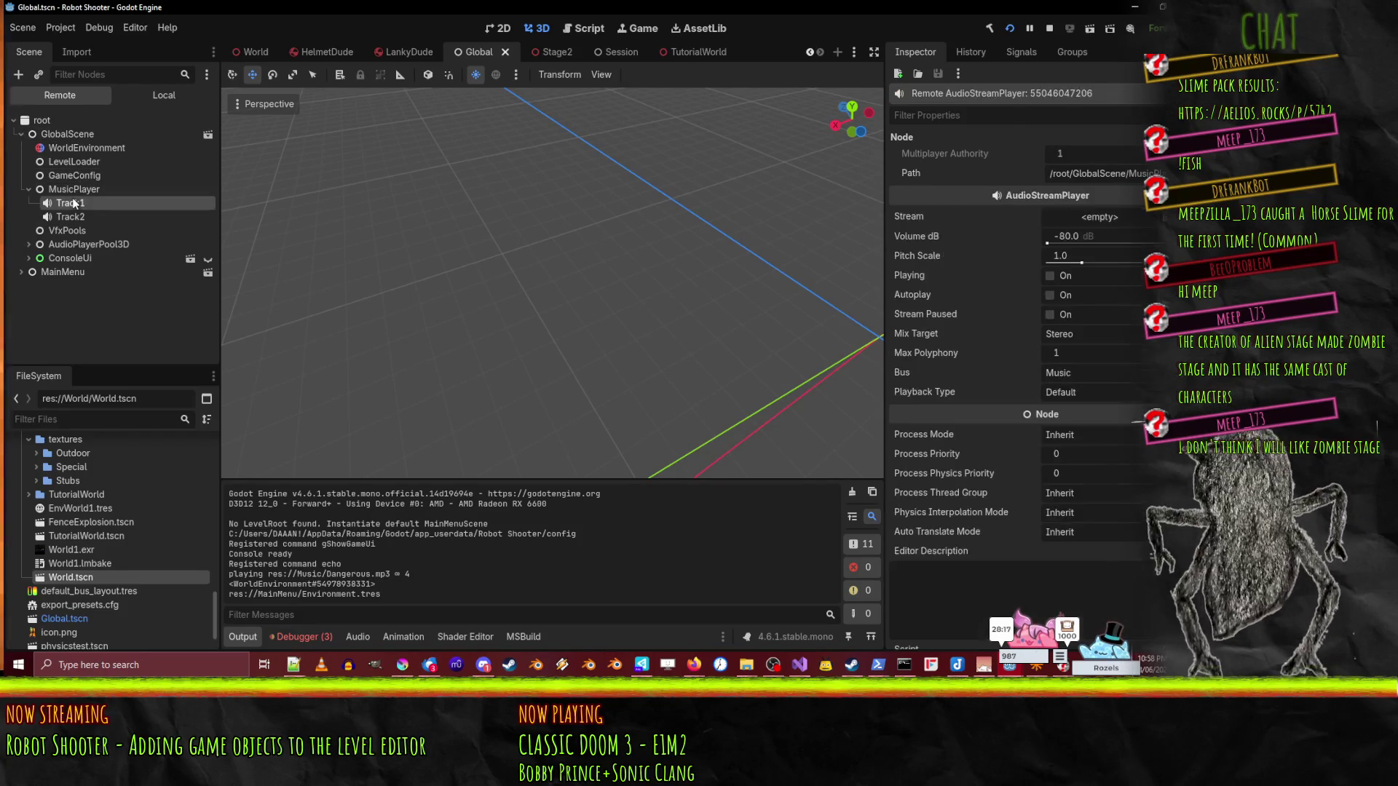
{"action": "left_click", "coordinate": [73, 189]}
{"action": "left_click", "coordinate": [67, 232]}
{"action": "left_click", "coordinate": [75, 245]}
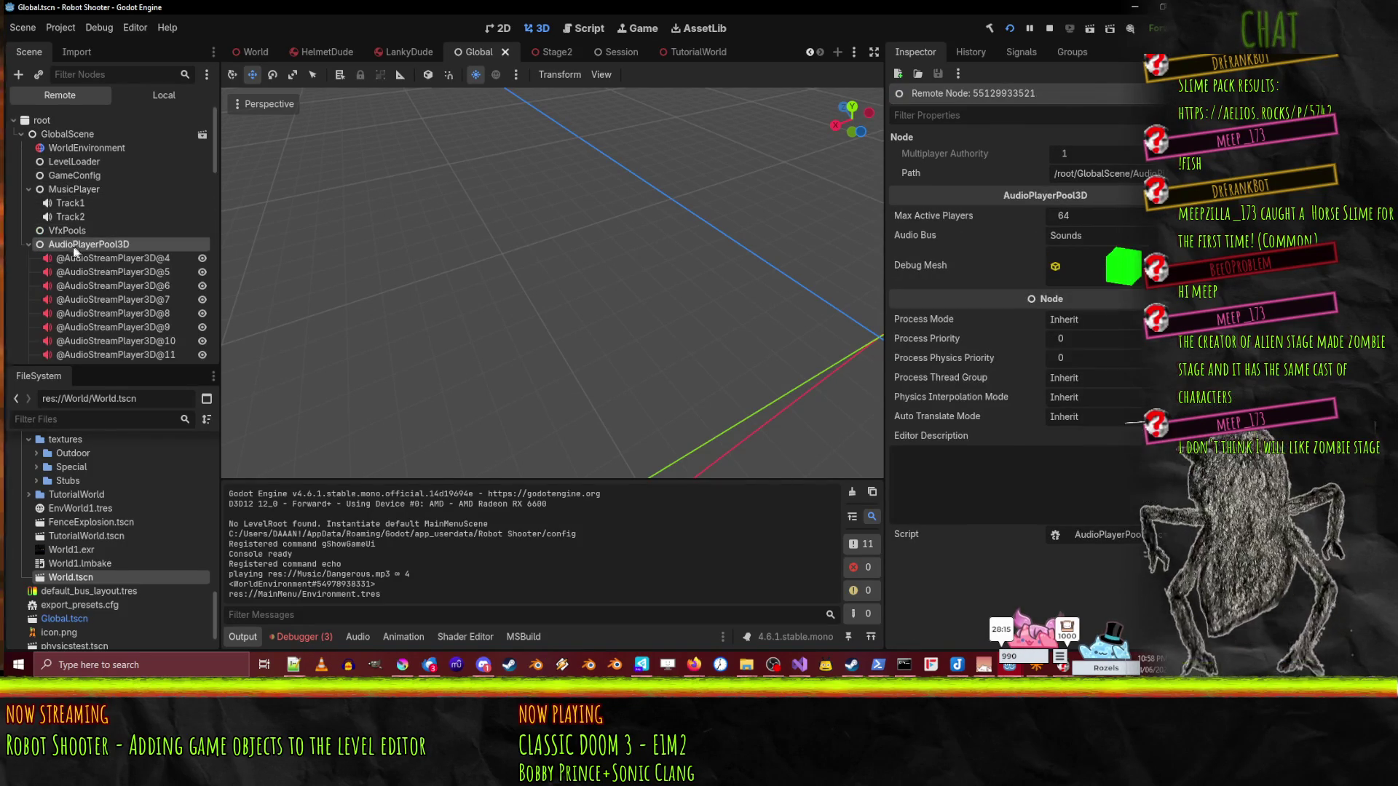
{"action": "left_click", "coordinate": [27, 246]}
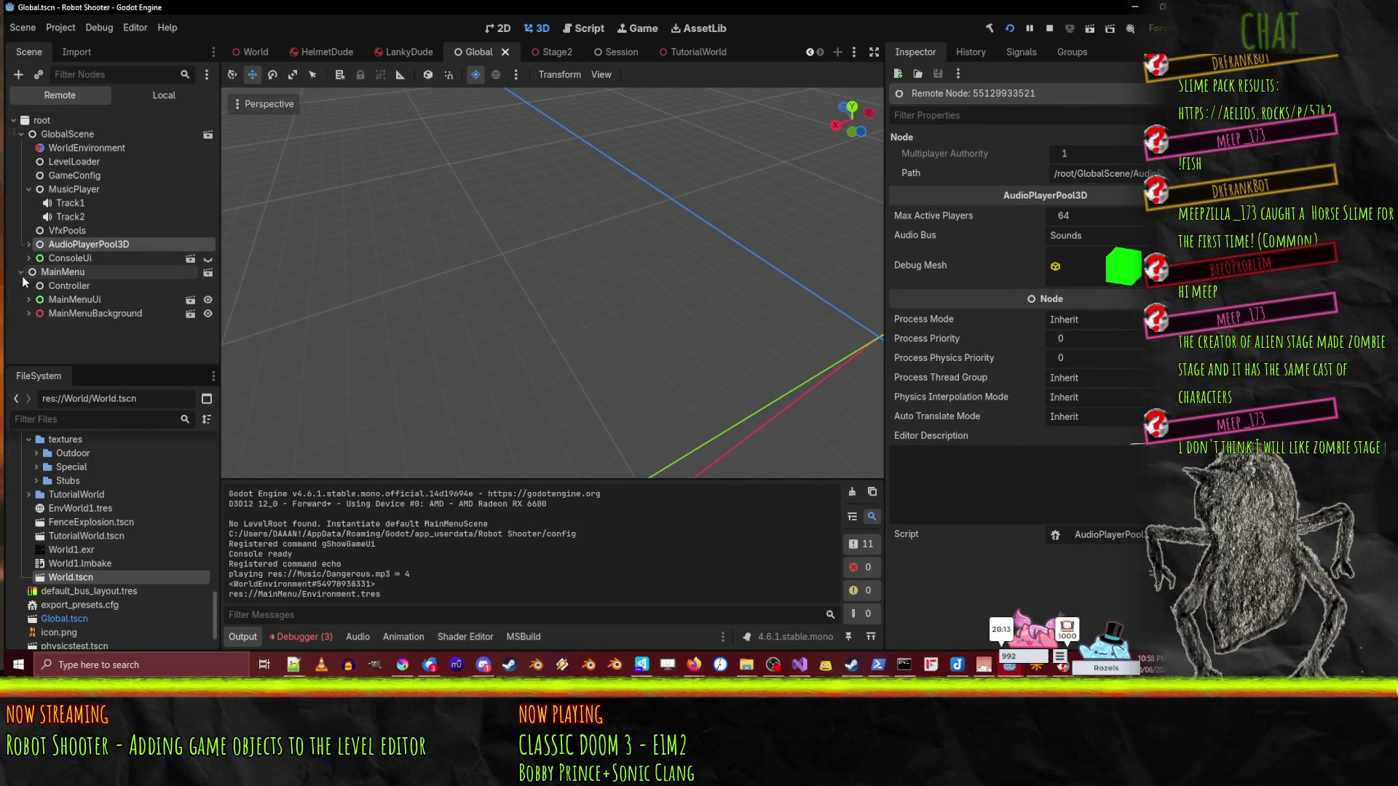
{"action": "left_click", "coordinate": [1053, 31]}
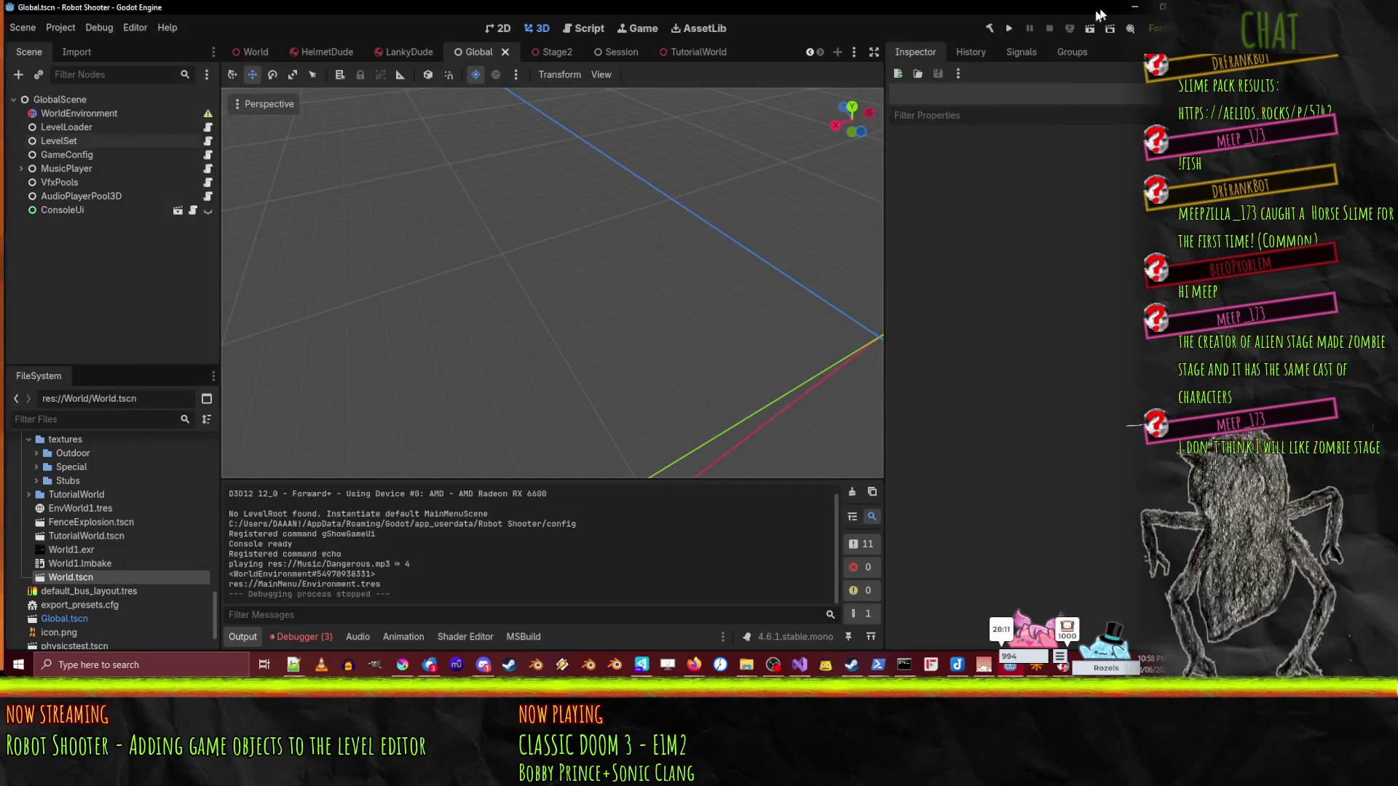
{"action": "left_click", "coordinate": [1133, 6]}
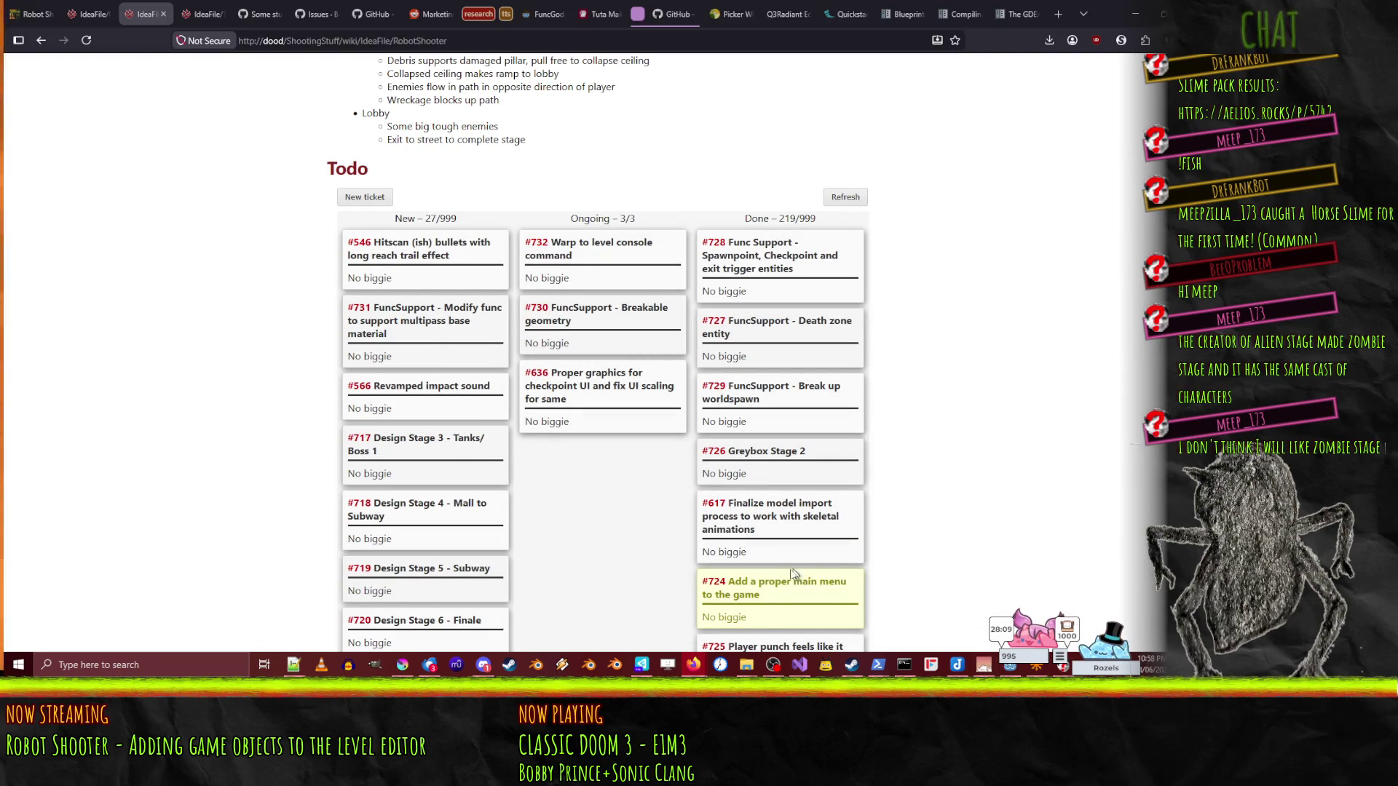
{"action": "left_click", "coordinate": [797, 662]}
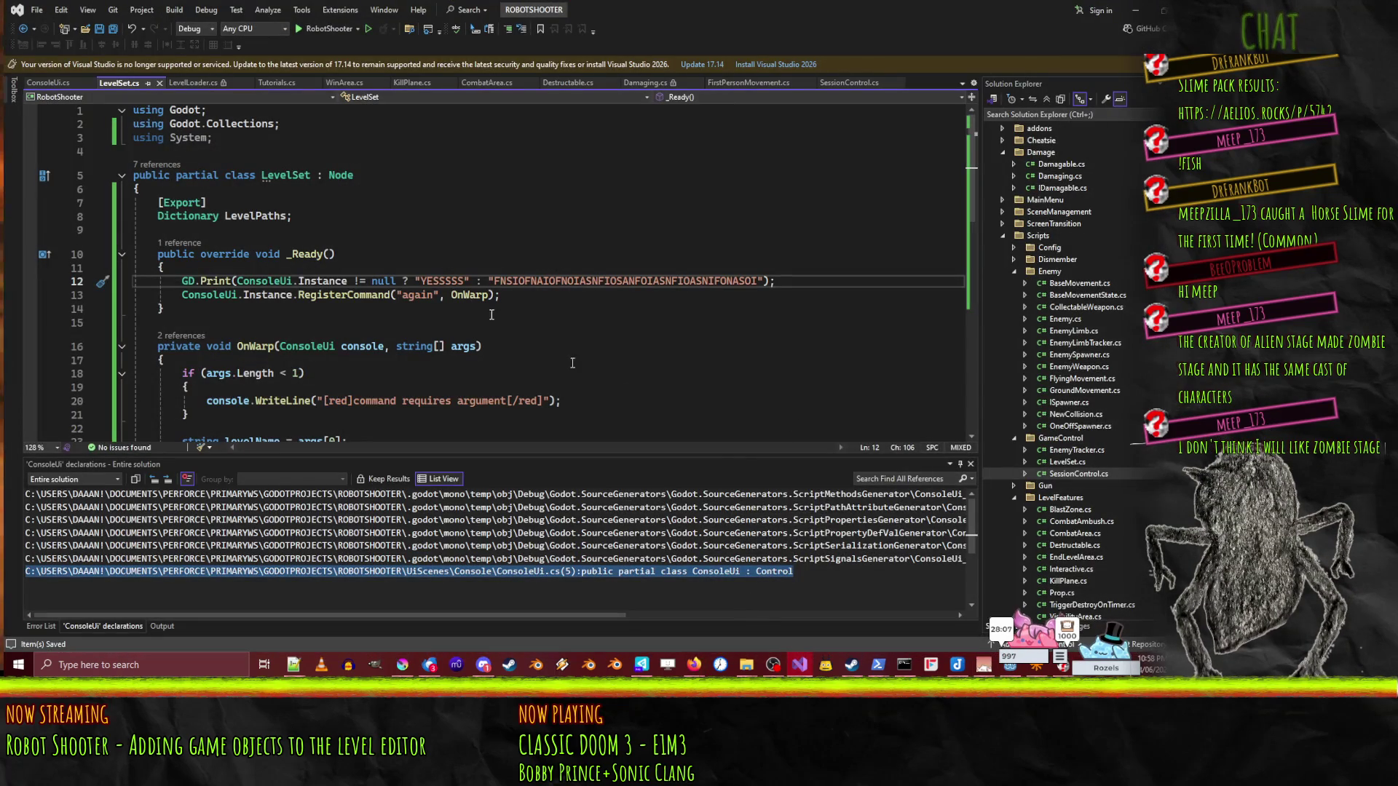
{"action": "left_click", "coordinate": [177, 265]}
{"action": "scroll", "coordinate": [283, 299], "scroll_direction": "down", "scroll_amount": 4}
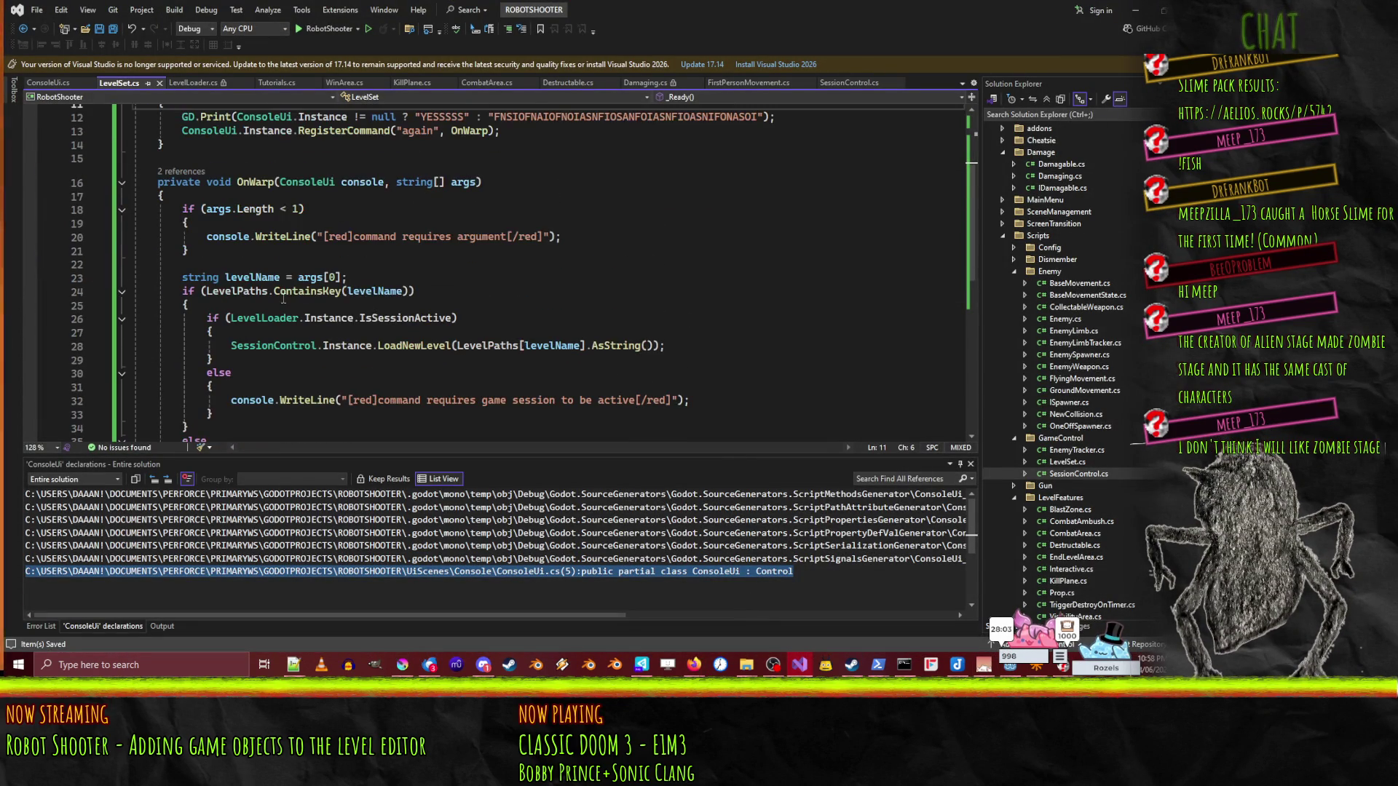
{"action": "scroll", "coordinate": [283, 299], "scroll_direction": "up", "scroll_amount": 4}
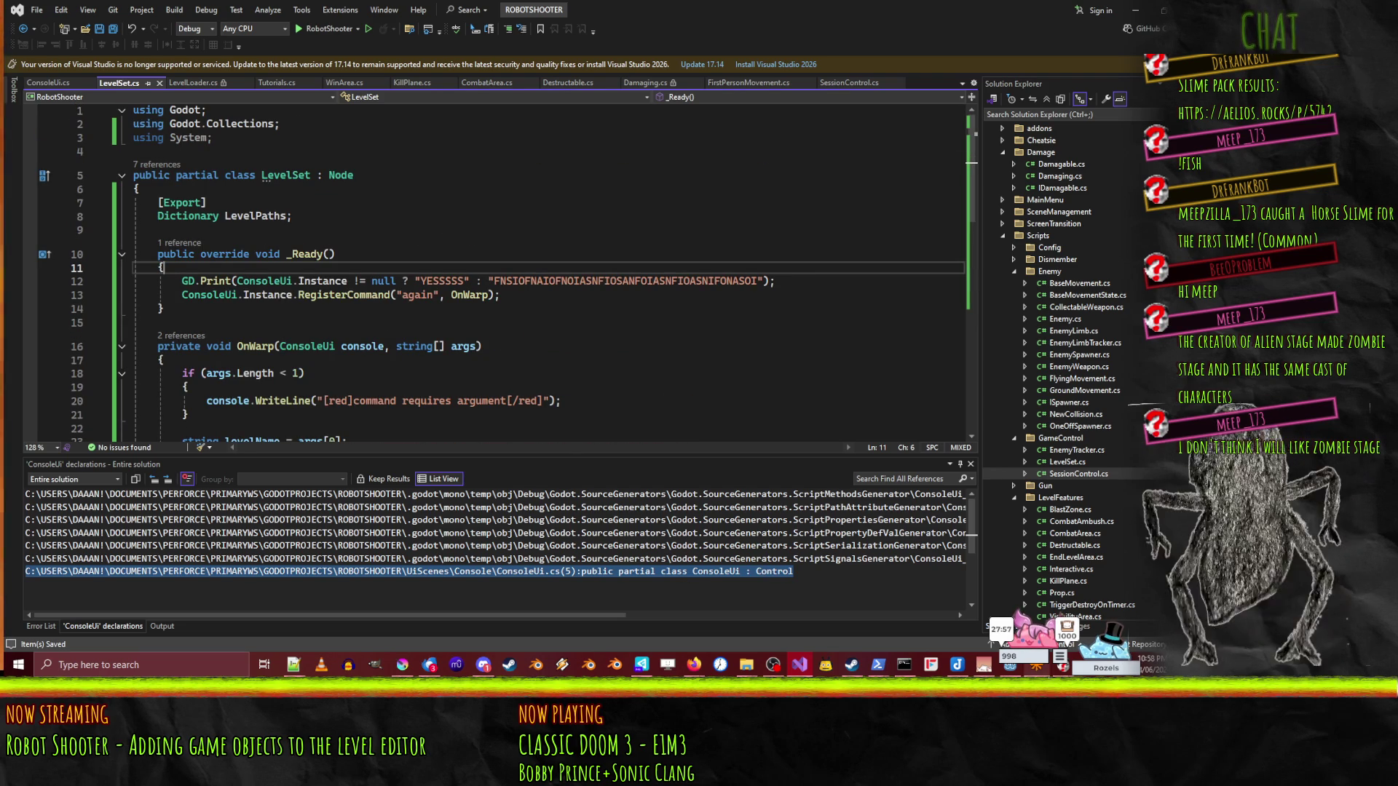
{"action": "left_click", "coordinate": [1009, 664]}
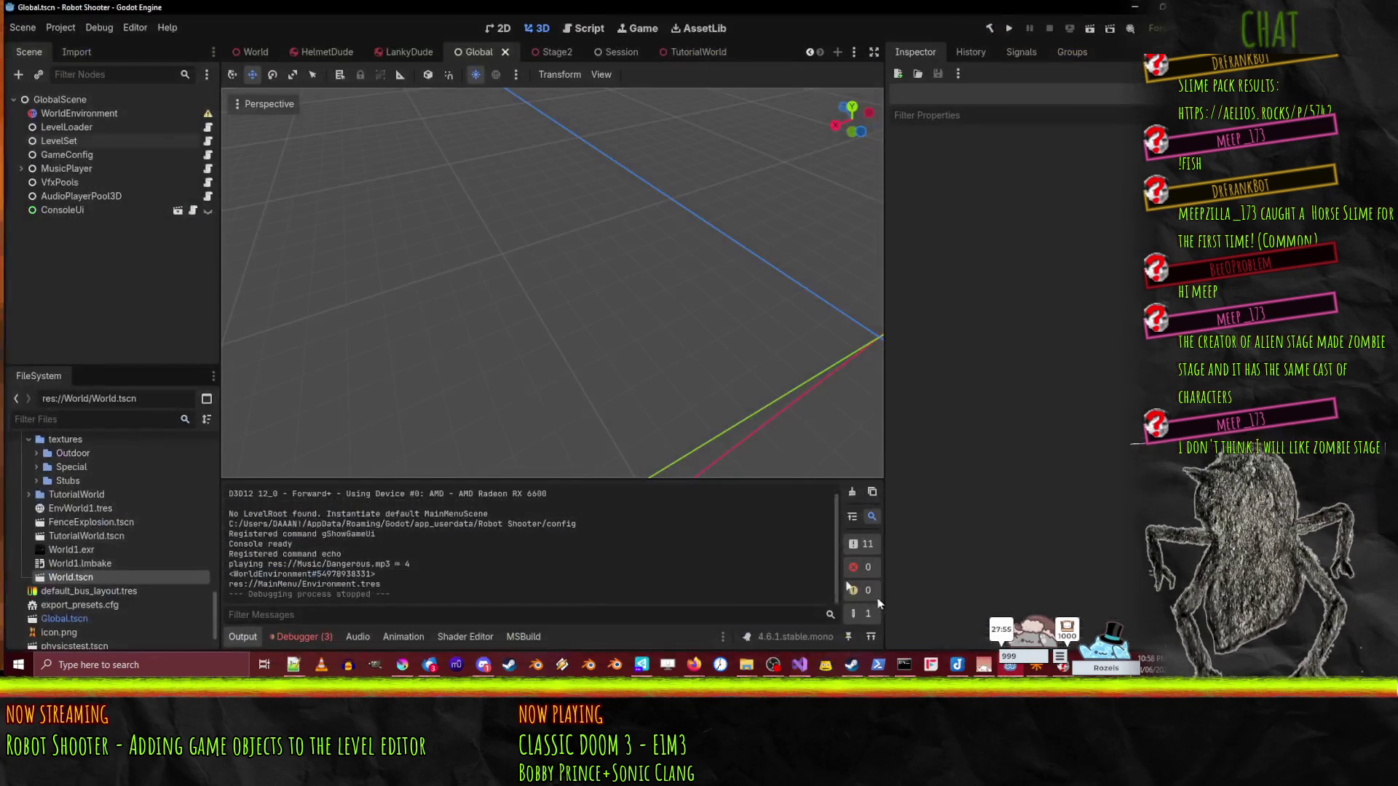
- Move LevelSet below ConsoleUi in GlobalScene, run the project and inspect the live LevelSet node
{"action": "left_click", "coordinate": [63, 145]}
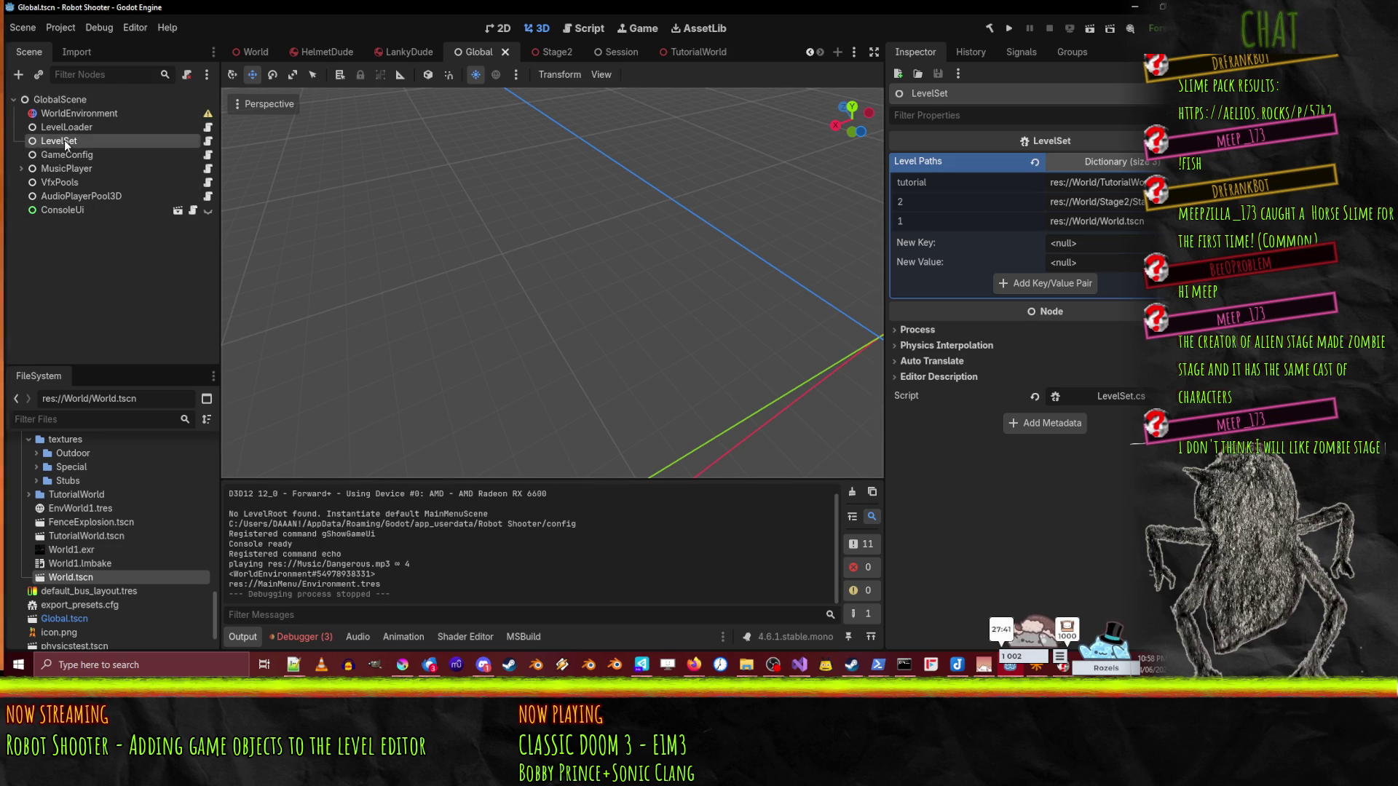
{"action": "left_click_drag", "start_coordinate": [59, 213], "coordinate": [61, 214]}
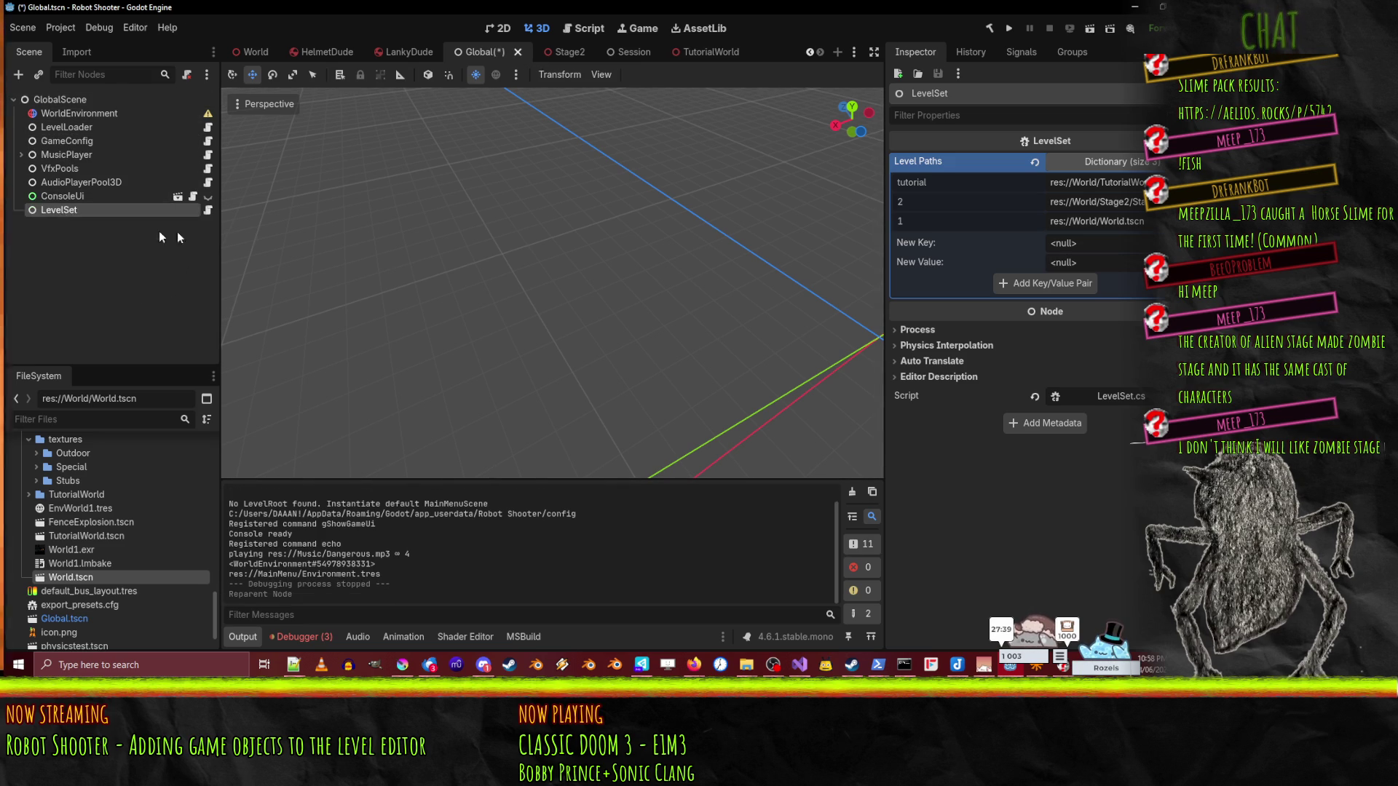
{"action": "left_click", "coordinate": [1007, 28]}
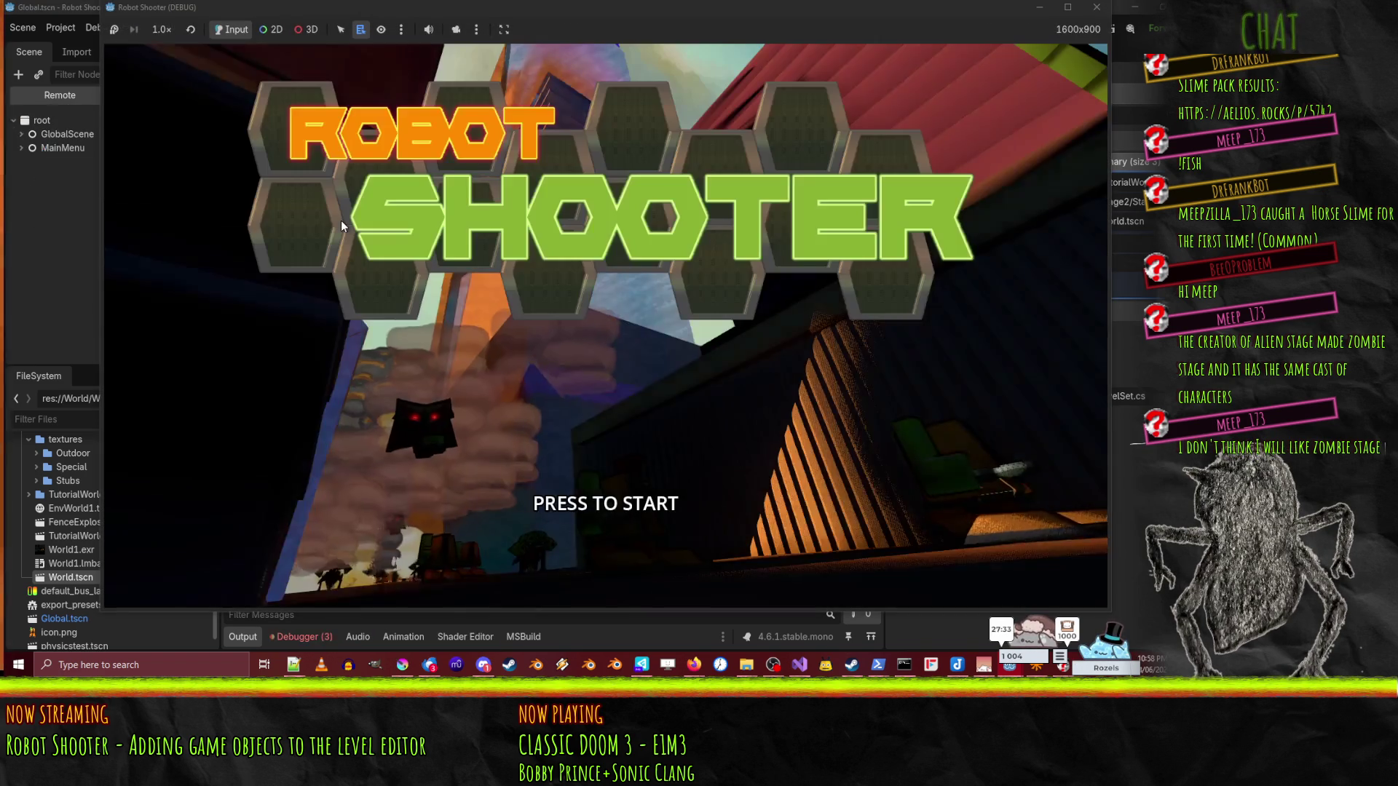
{"action": "left_click", "coordinate": [22, 134]}
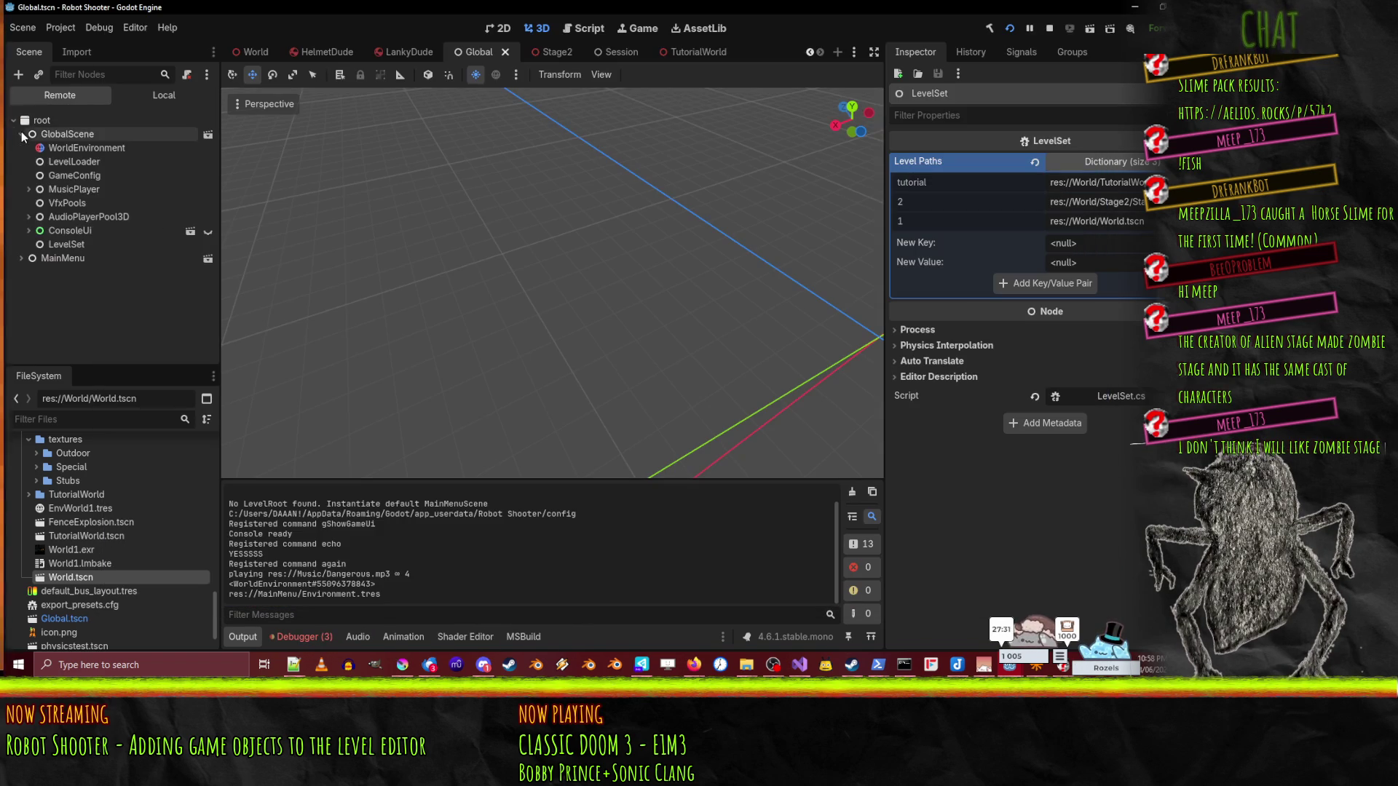
{"action": "left_click", "coordinate": [66, 243]}
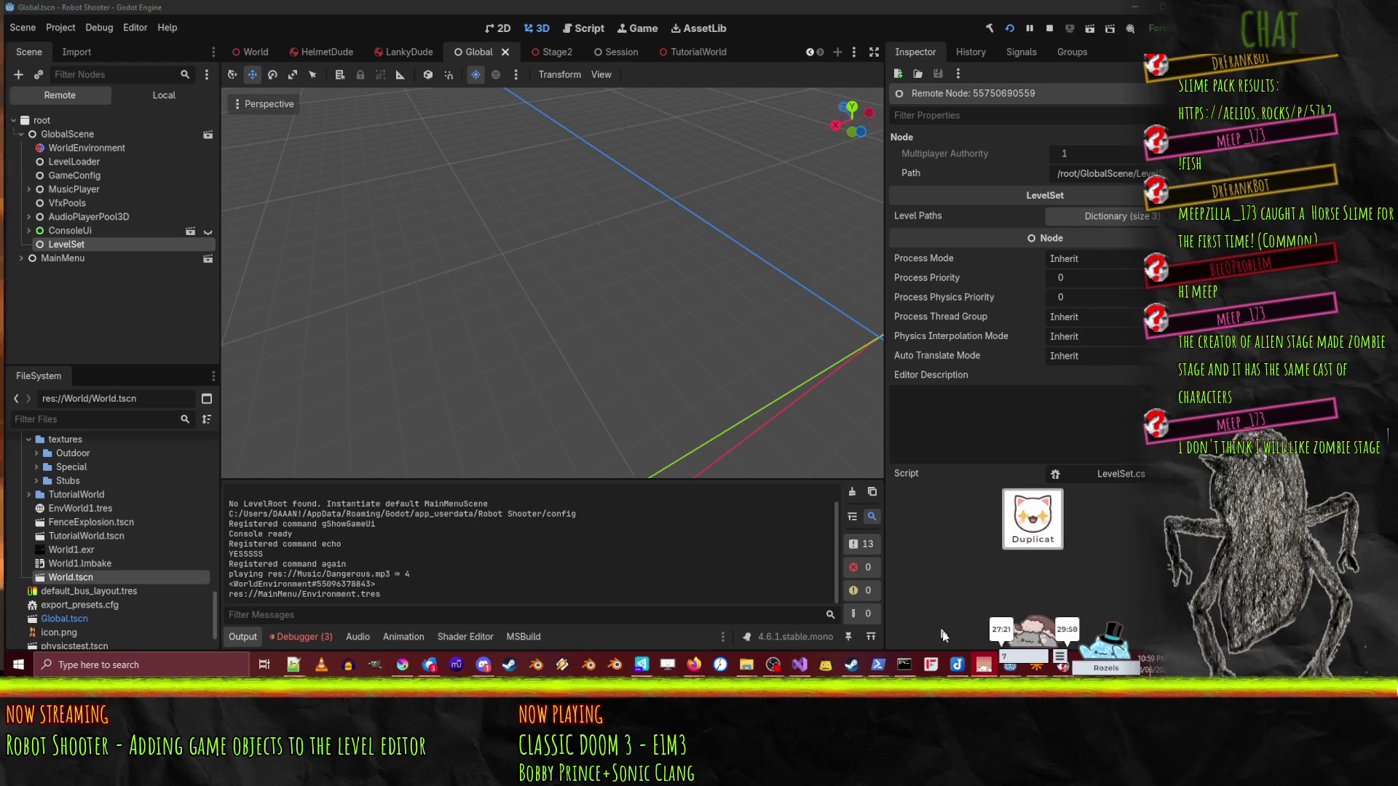
- Start a new game in Robot Shooter and open the command console
{"action": "mouse_move", "coordinate": [1023, 675]}
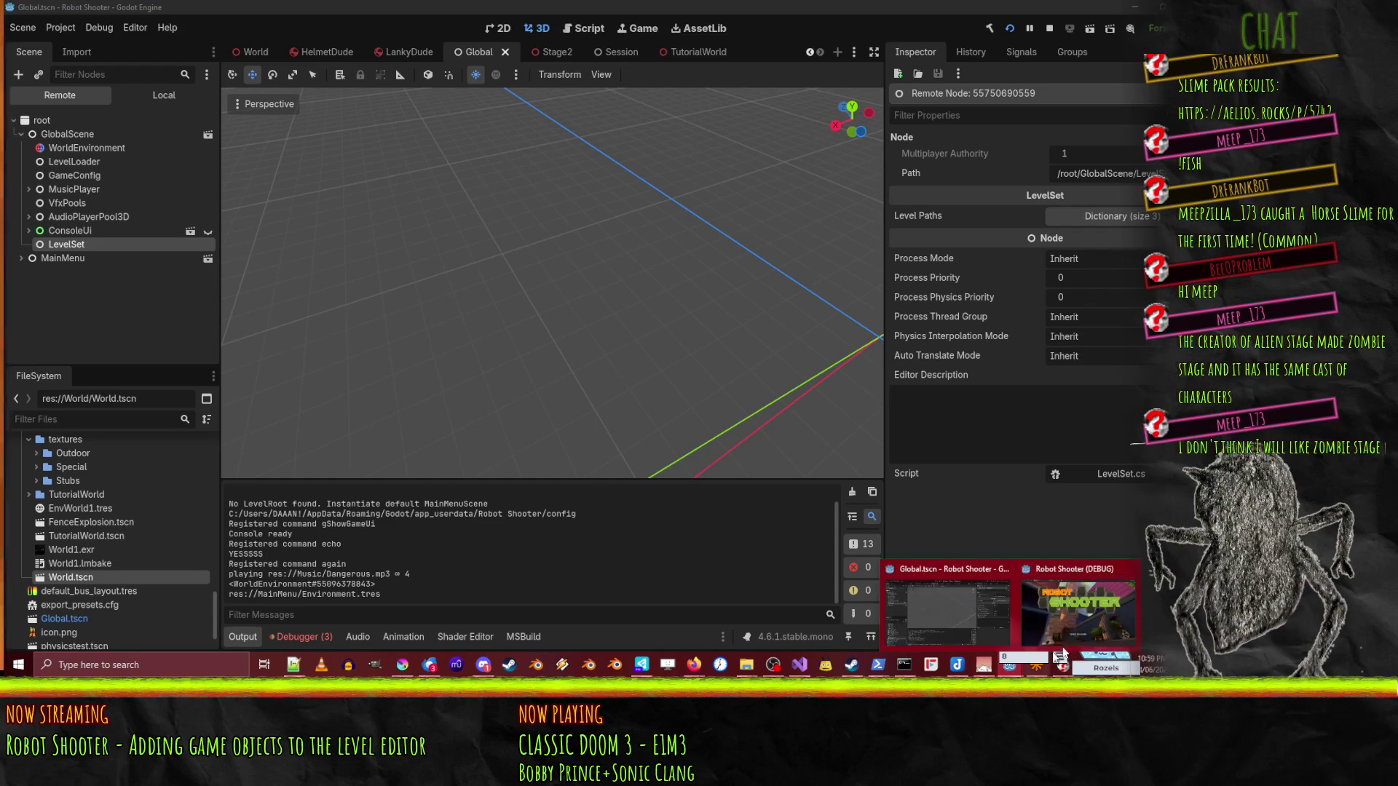
{"action": "left_click", "coordinate": [968, 608]}
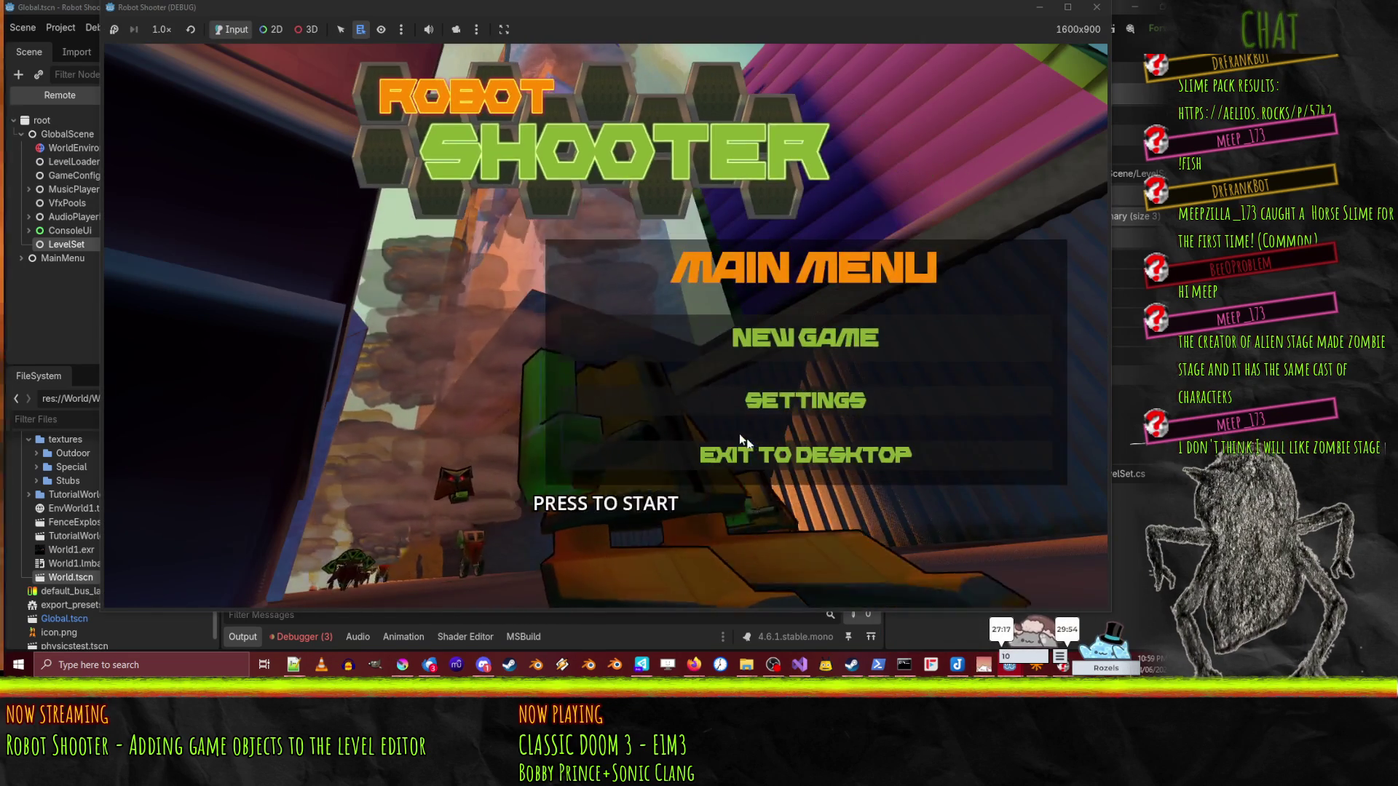
{"action": "left_click", "coordinate": [801, 335]}
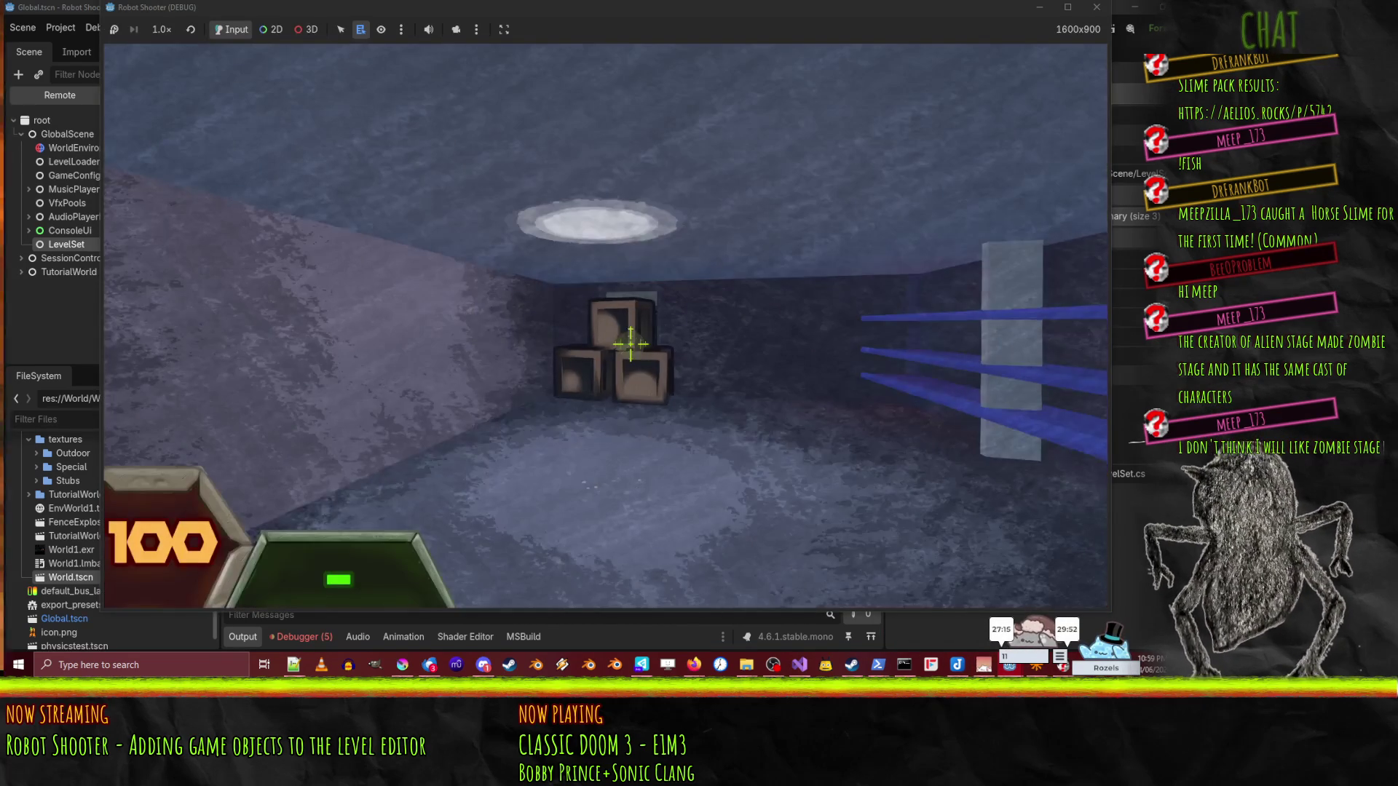
{"action": "key", "text": "grave"}
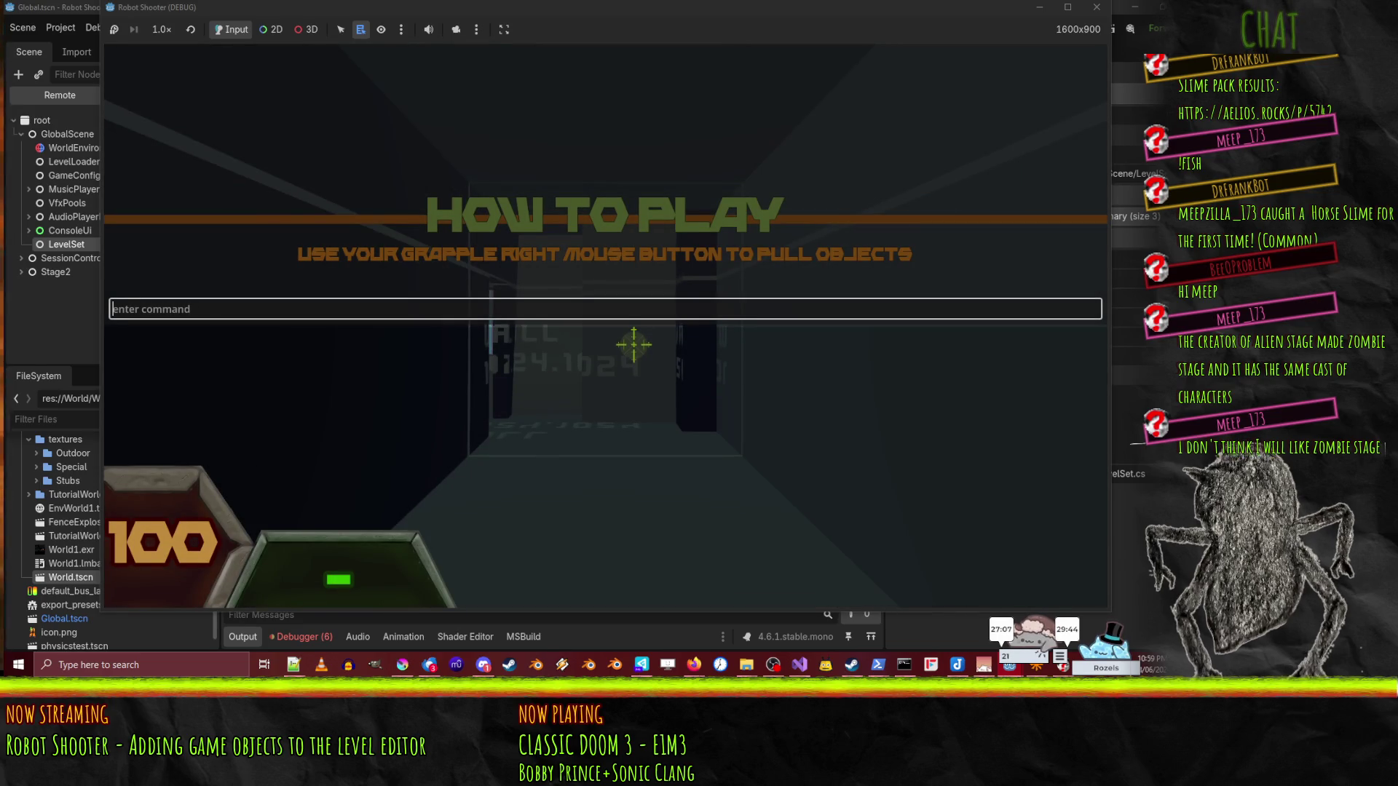
- Close the console and move through Stage2, grappling down the corridor and climbing the red ramp
{"action": "key", "text": "grave"}
{"action": "key", "text": "w"}
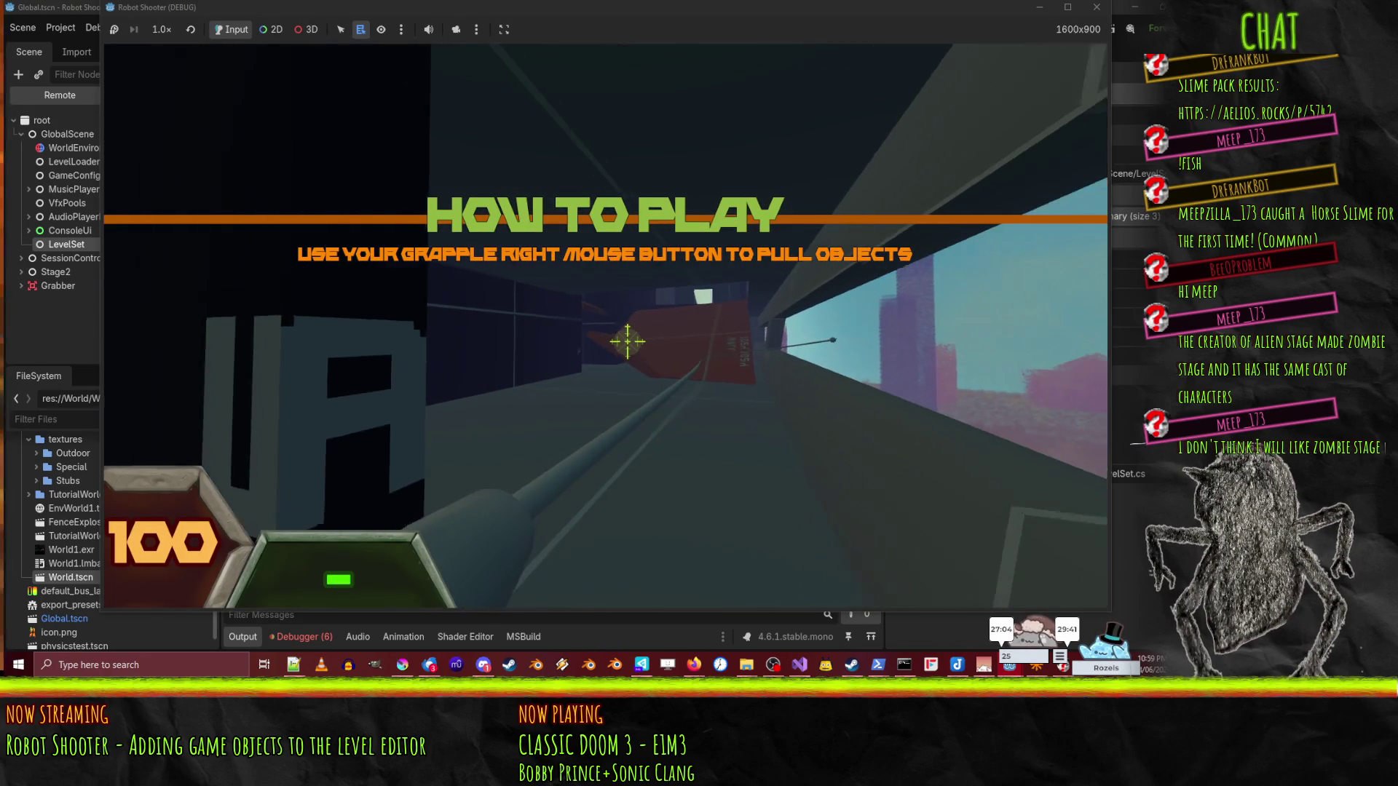
{"action": "right_click", "coordinate": [628, 341]}
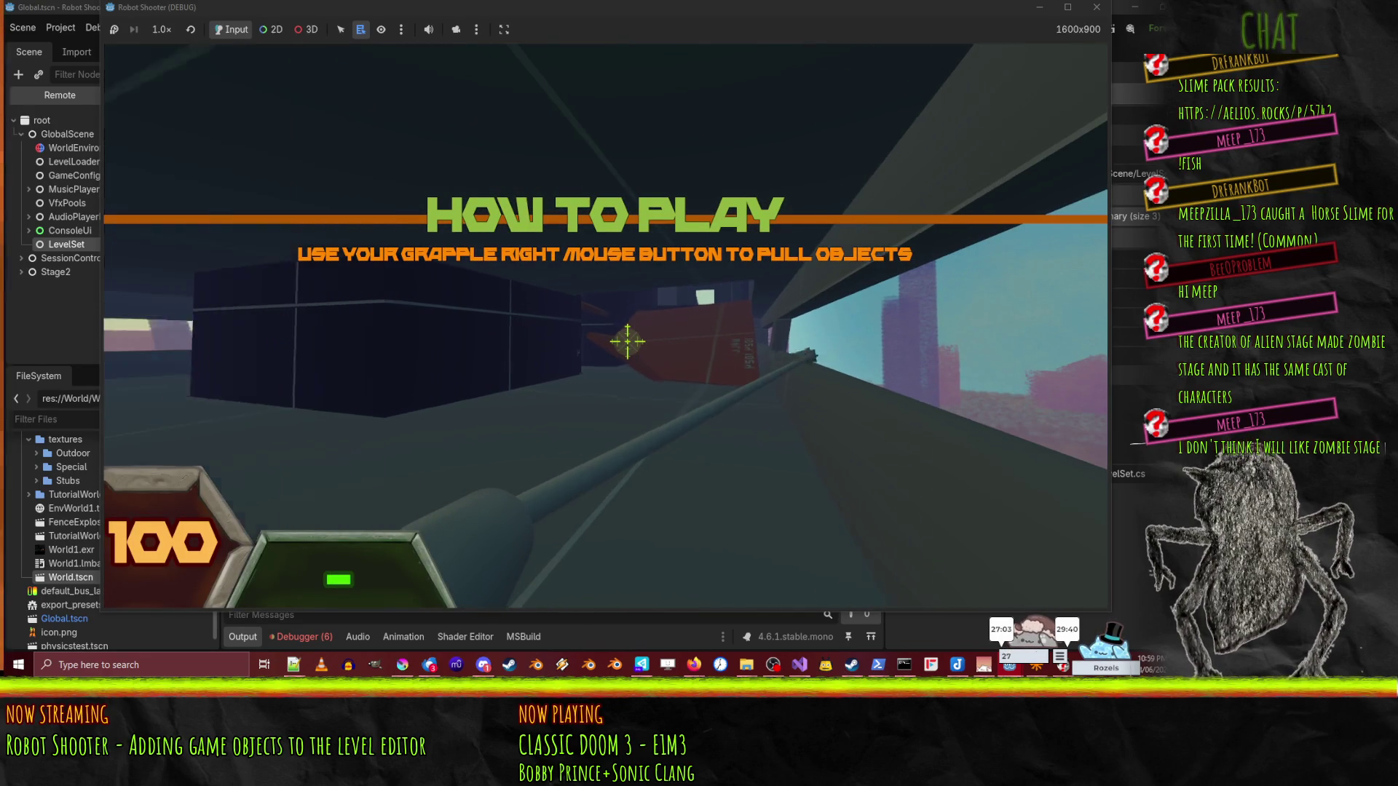
{"action": "key", "text": "w"}
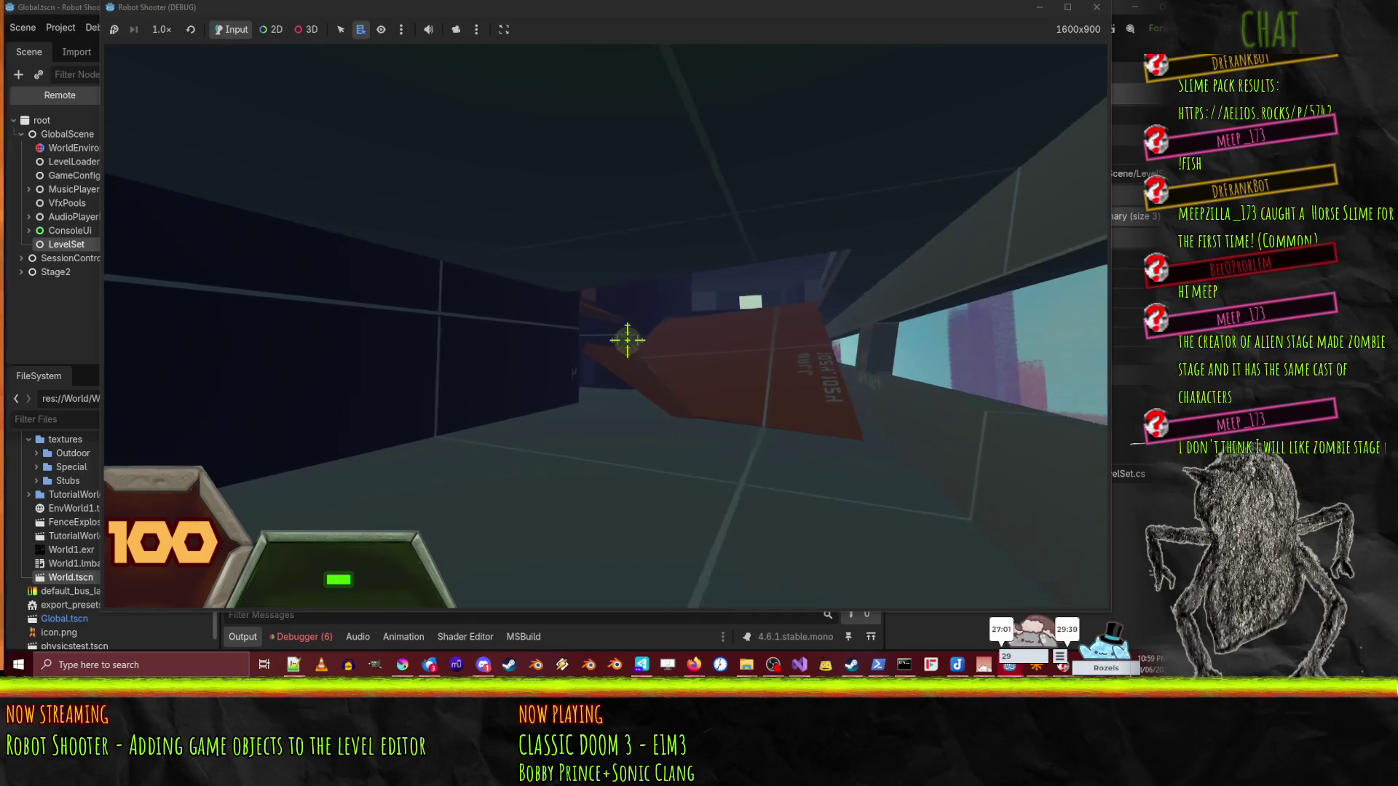
{"action": "key", "text": "w"}
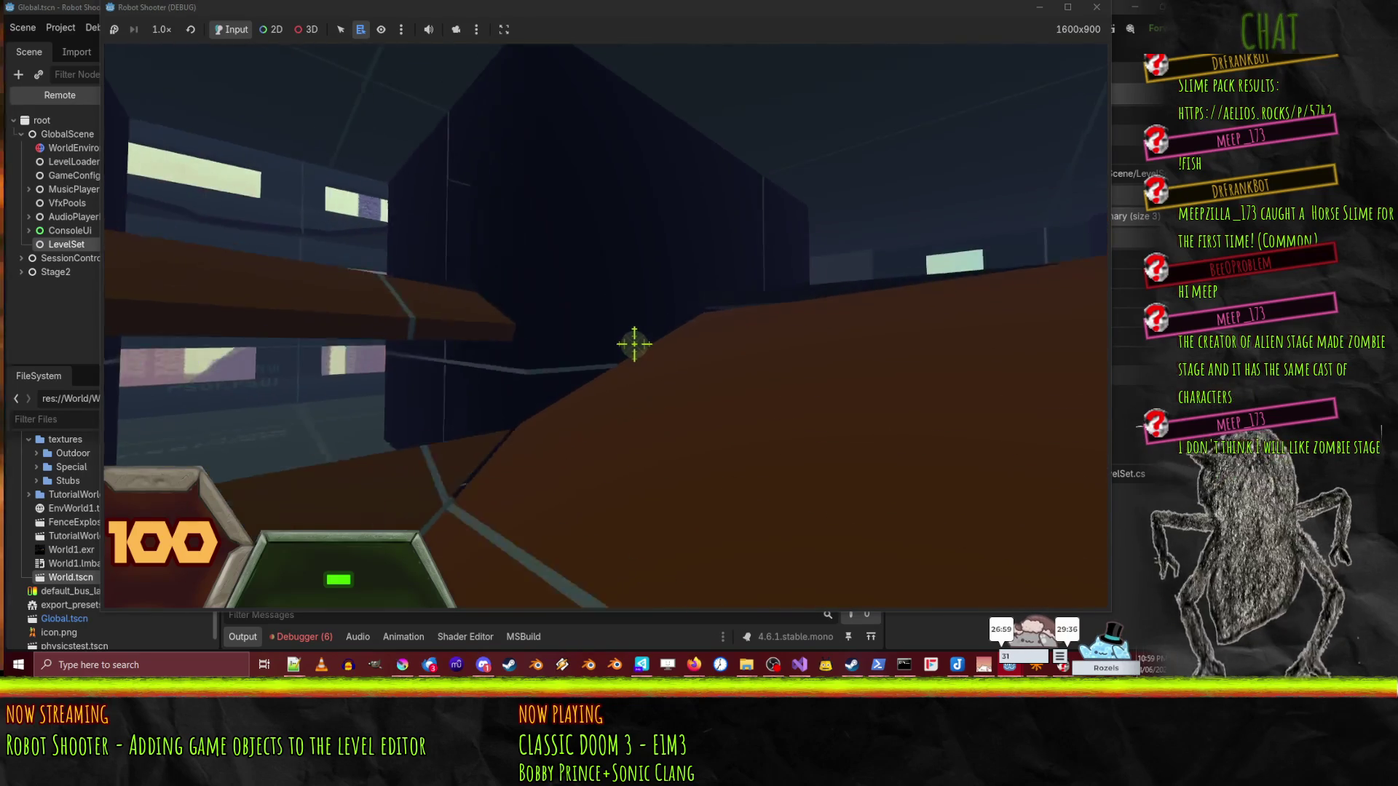
{"action": "key", "text": "w"}
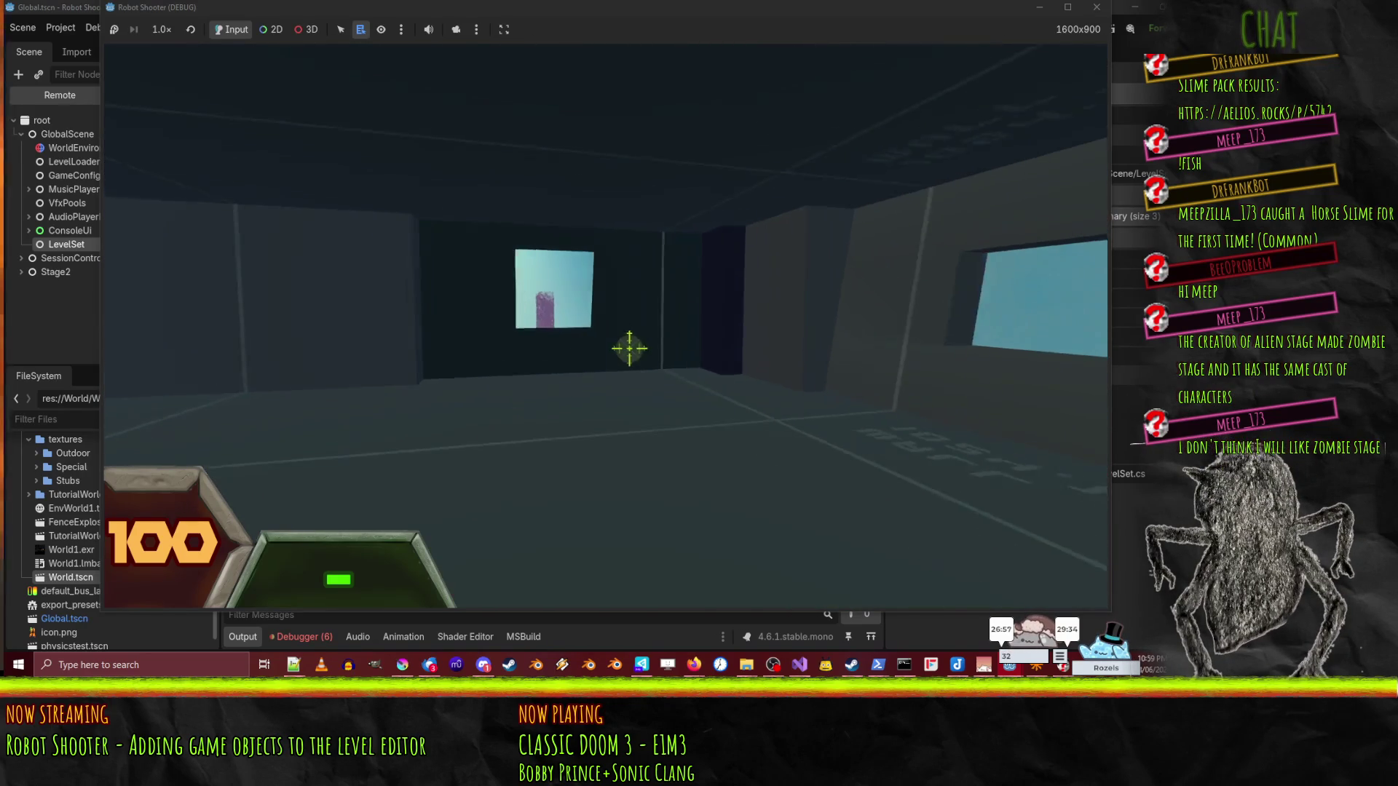
{"action": "key", "text": "w"}
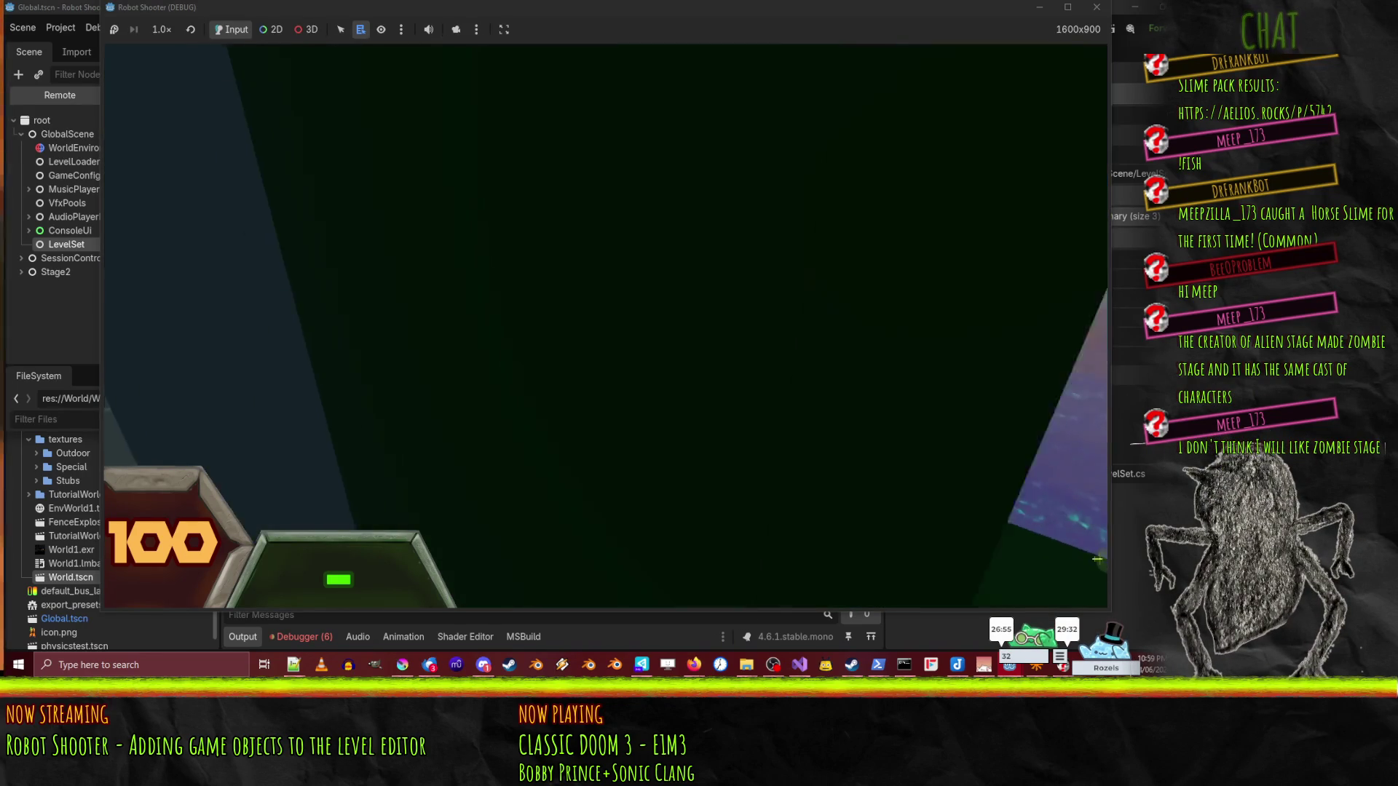
- Explore the grey room past its windows, heading toward the staircase
{"action": "key", "text": "w"}
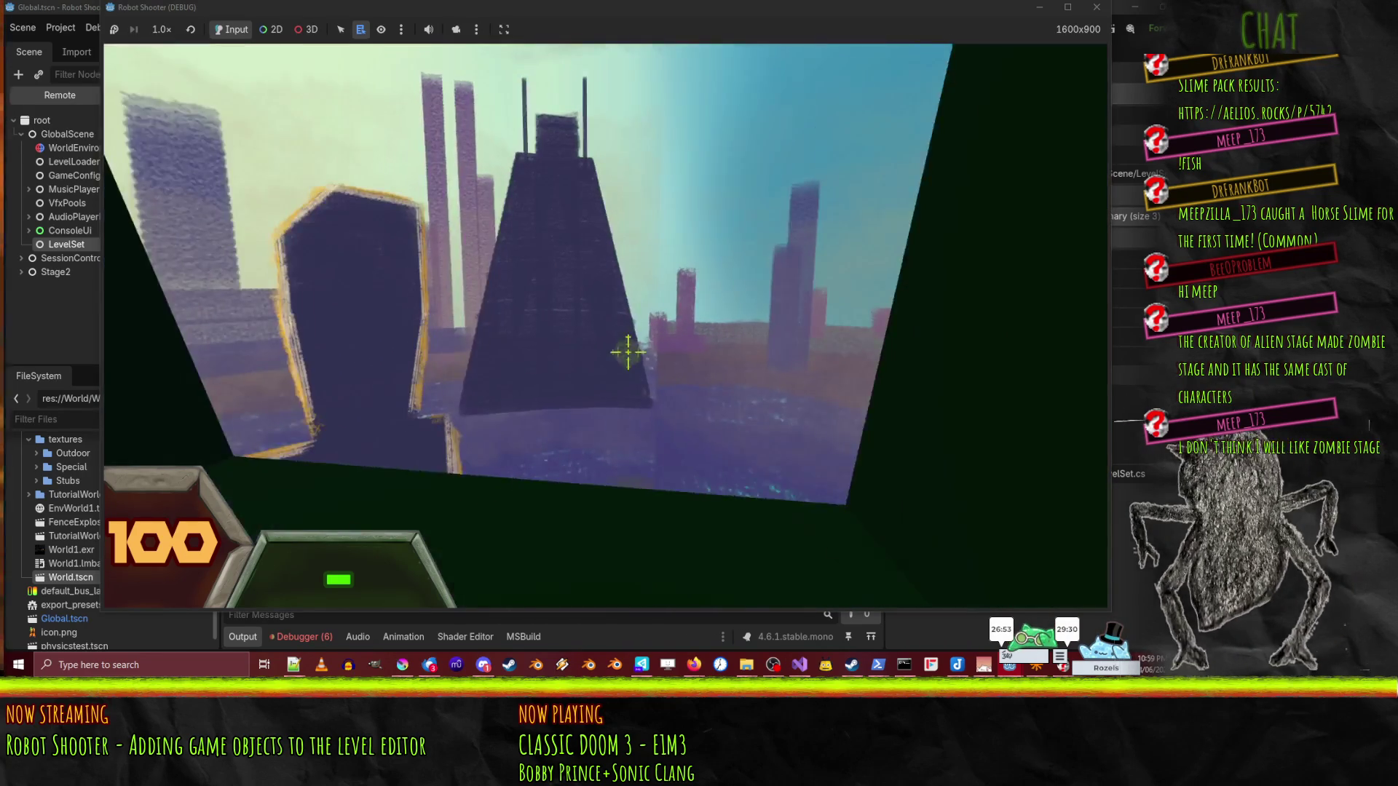
{"action": "key", "text": "w"}
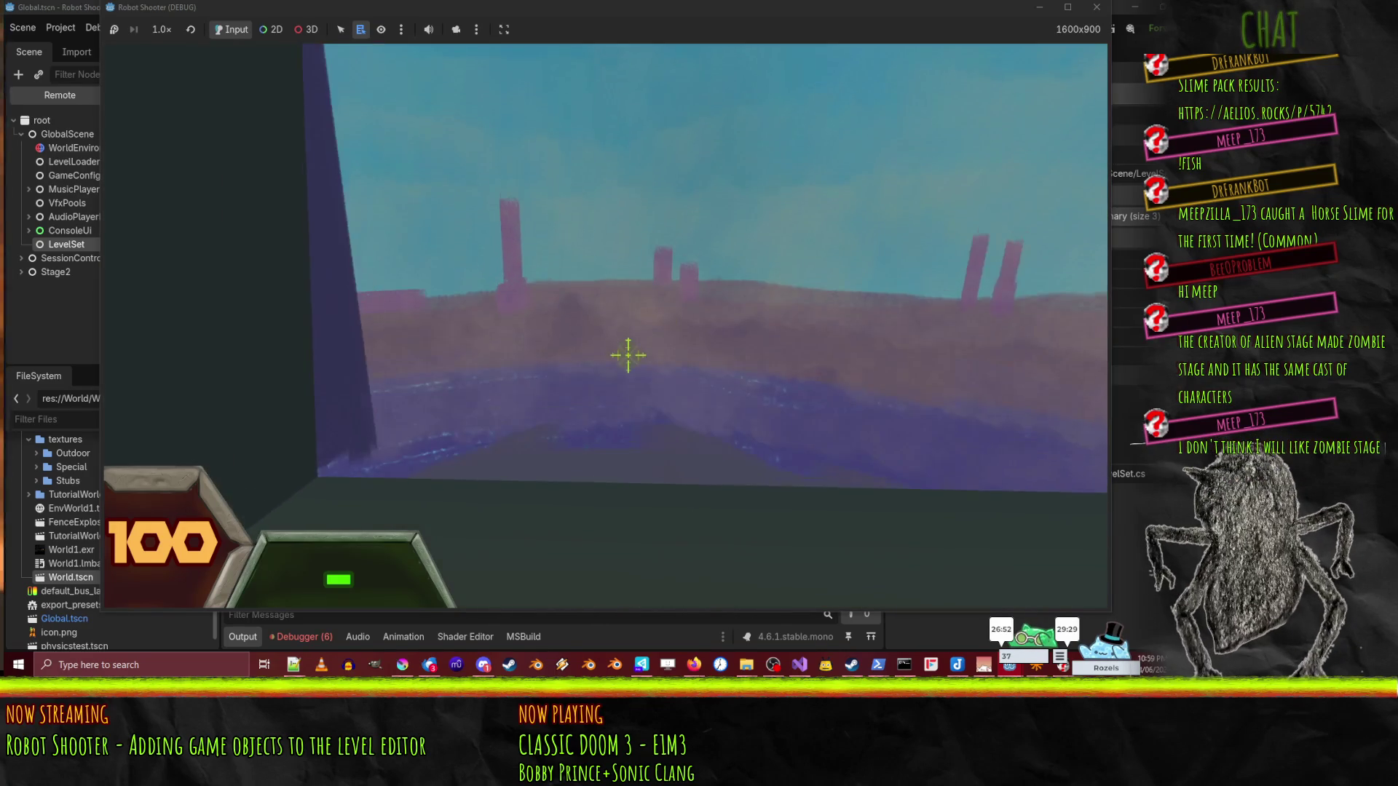
{"action": "key", "text": "w"}
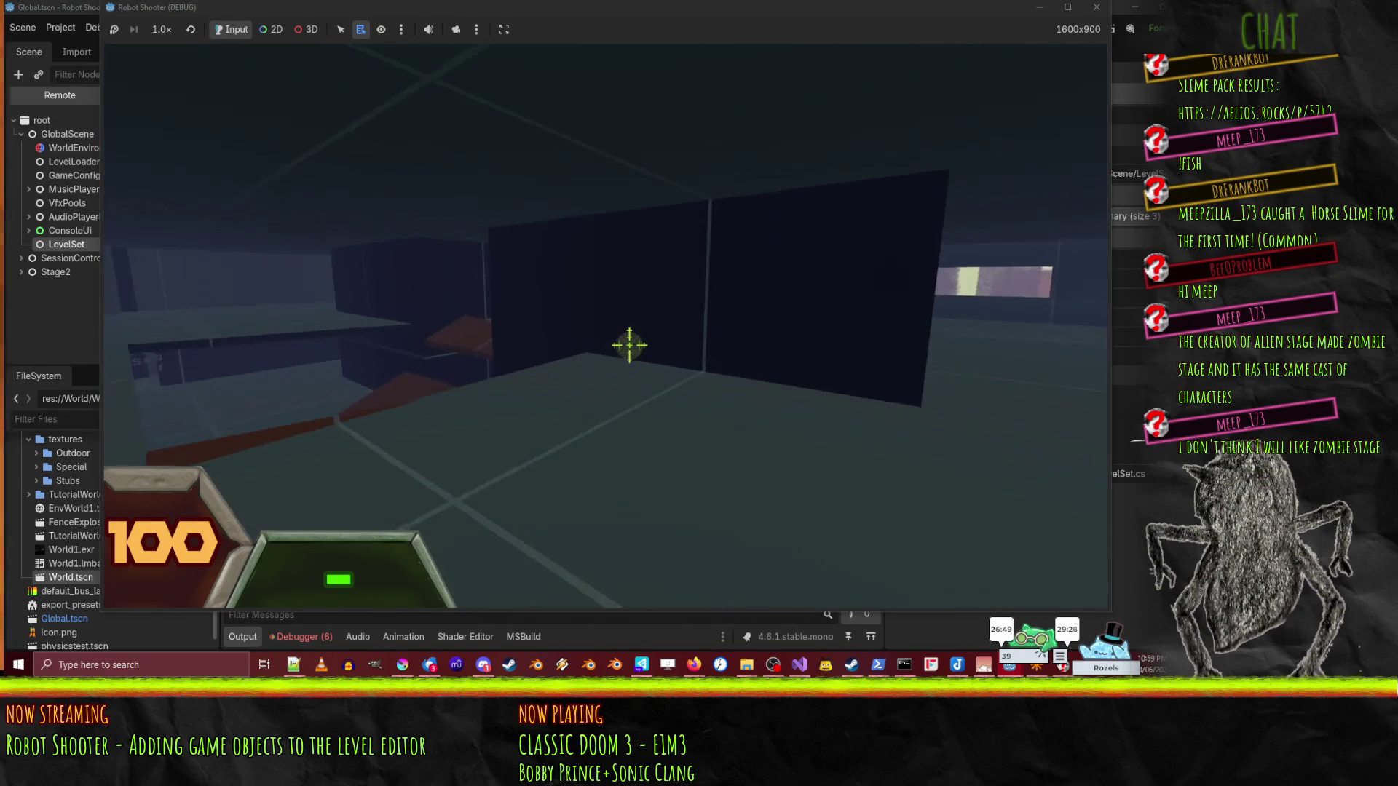
{"action": "key", "text": "w"}
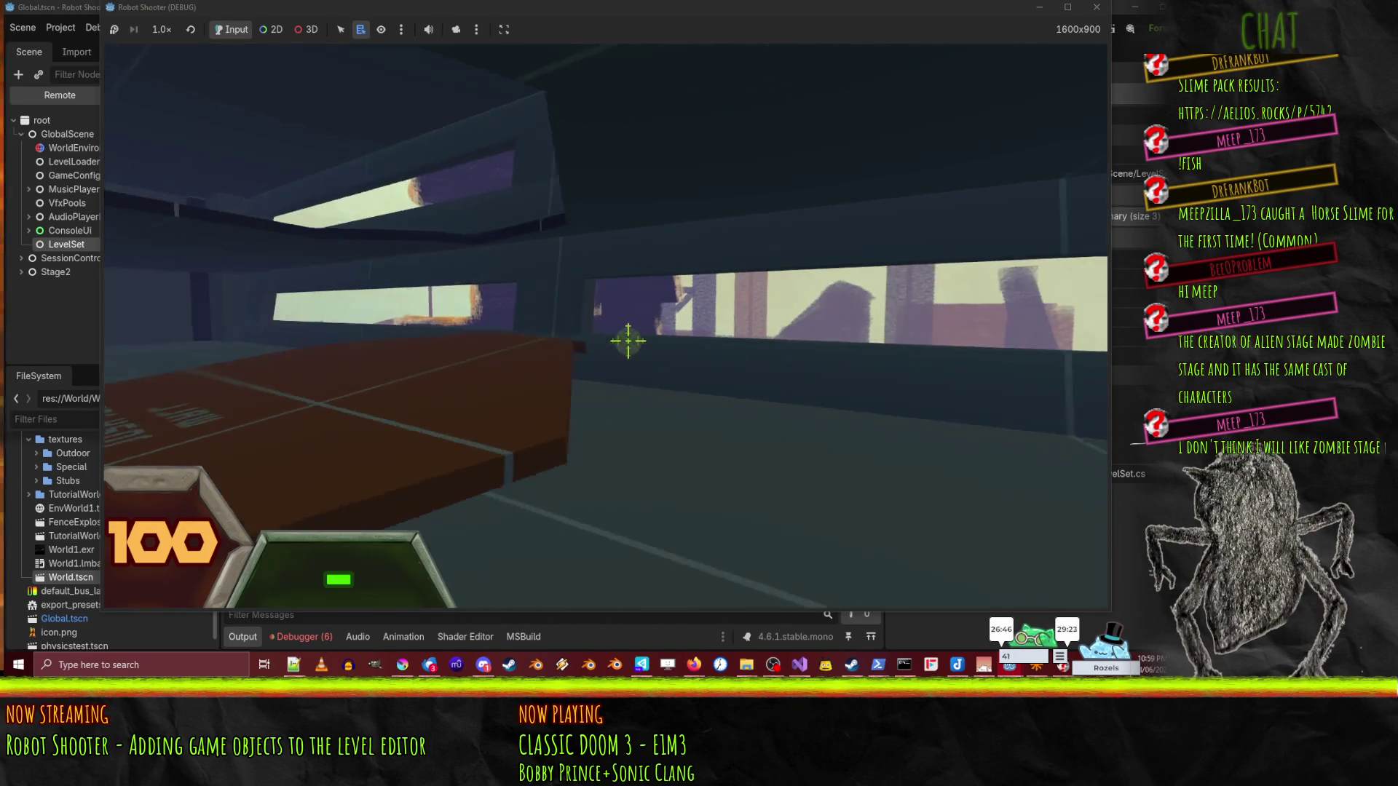
{"action": "key", "text": "w"}
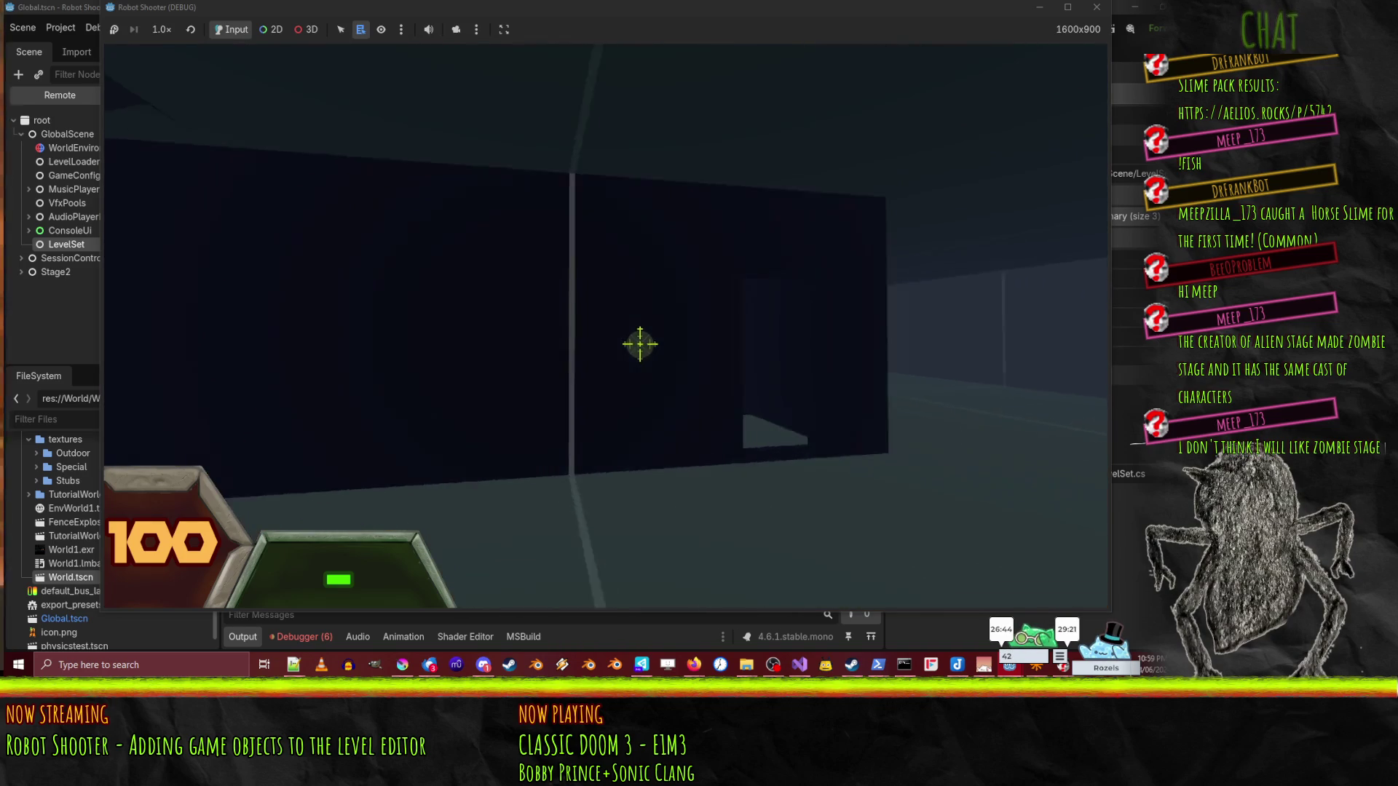
{"action": "key", "text": "w"}
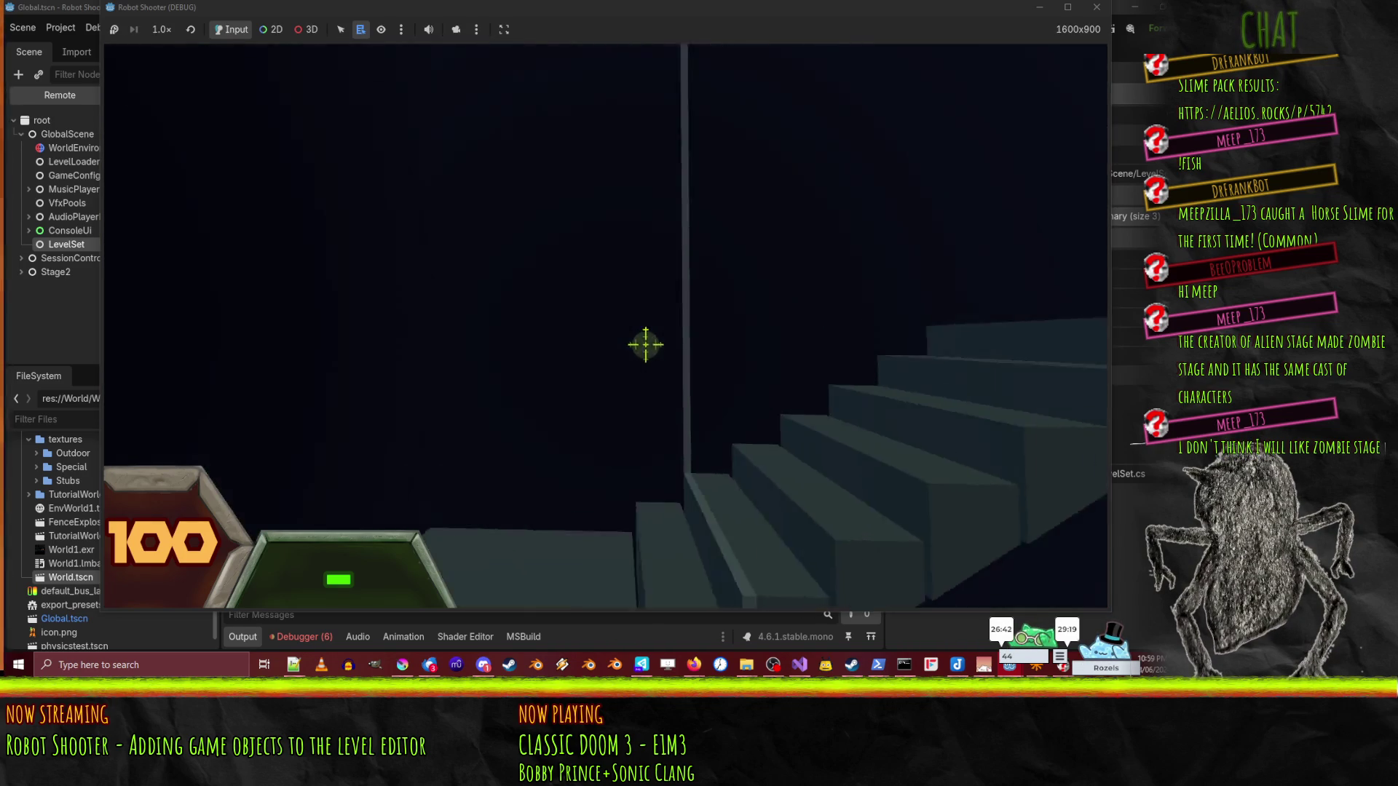
- Climb the stairs to trigger the CHECC POIT! checkpoint and fire the grabber at a window
{"action": "key", "text": "w"}
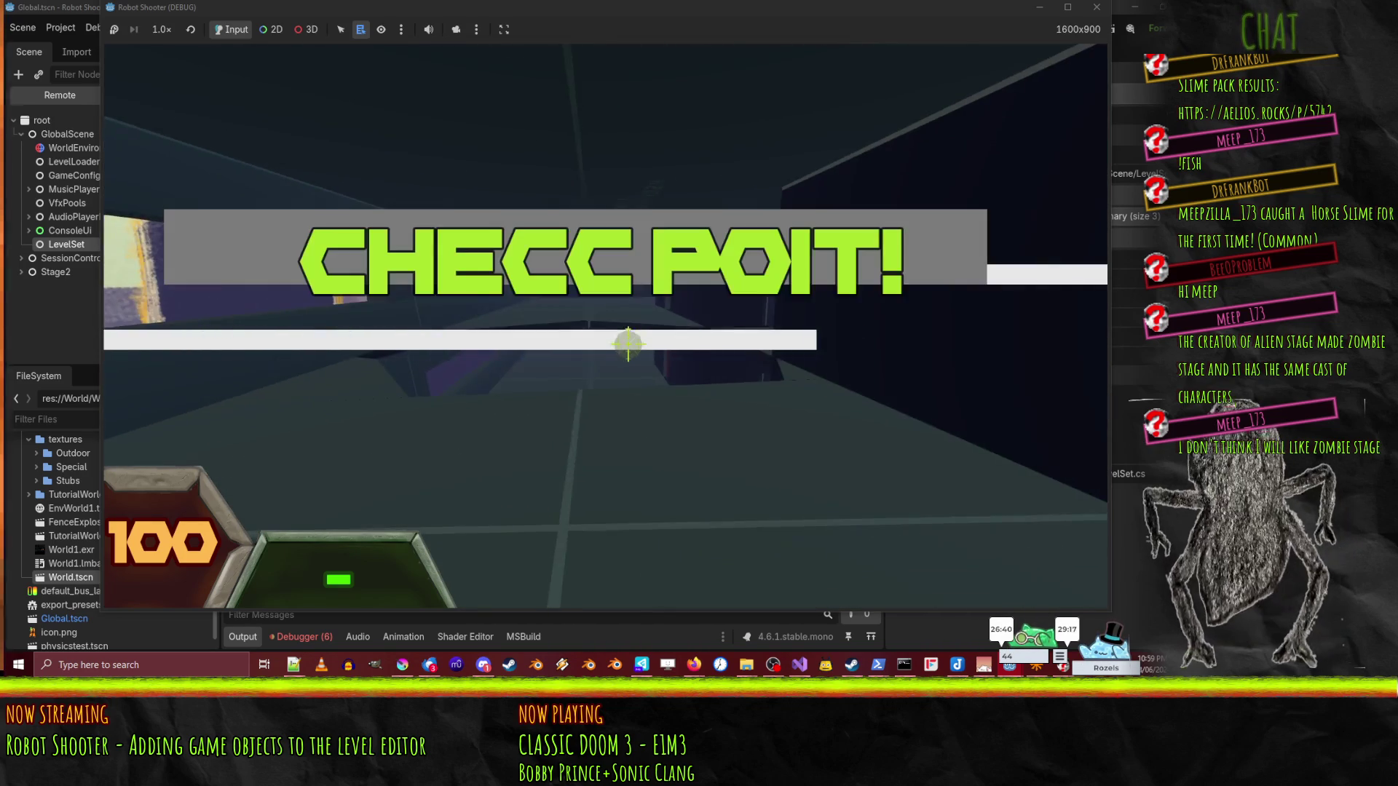
{"action": "key", "text": "w"}
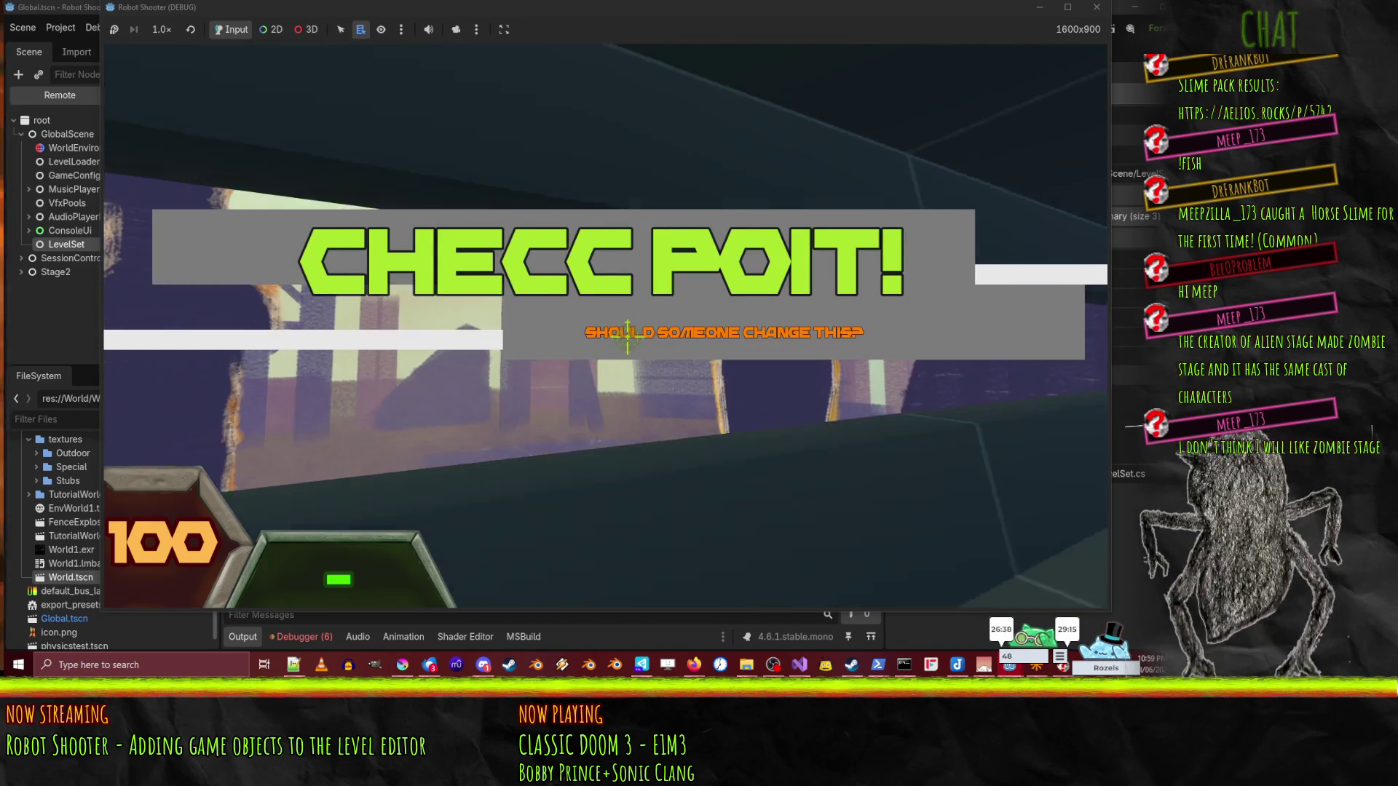
{"action": "key", "text": "w"}
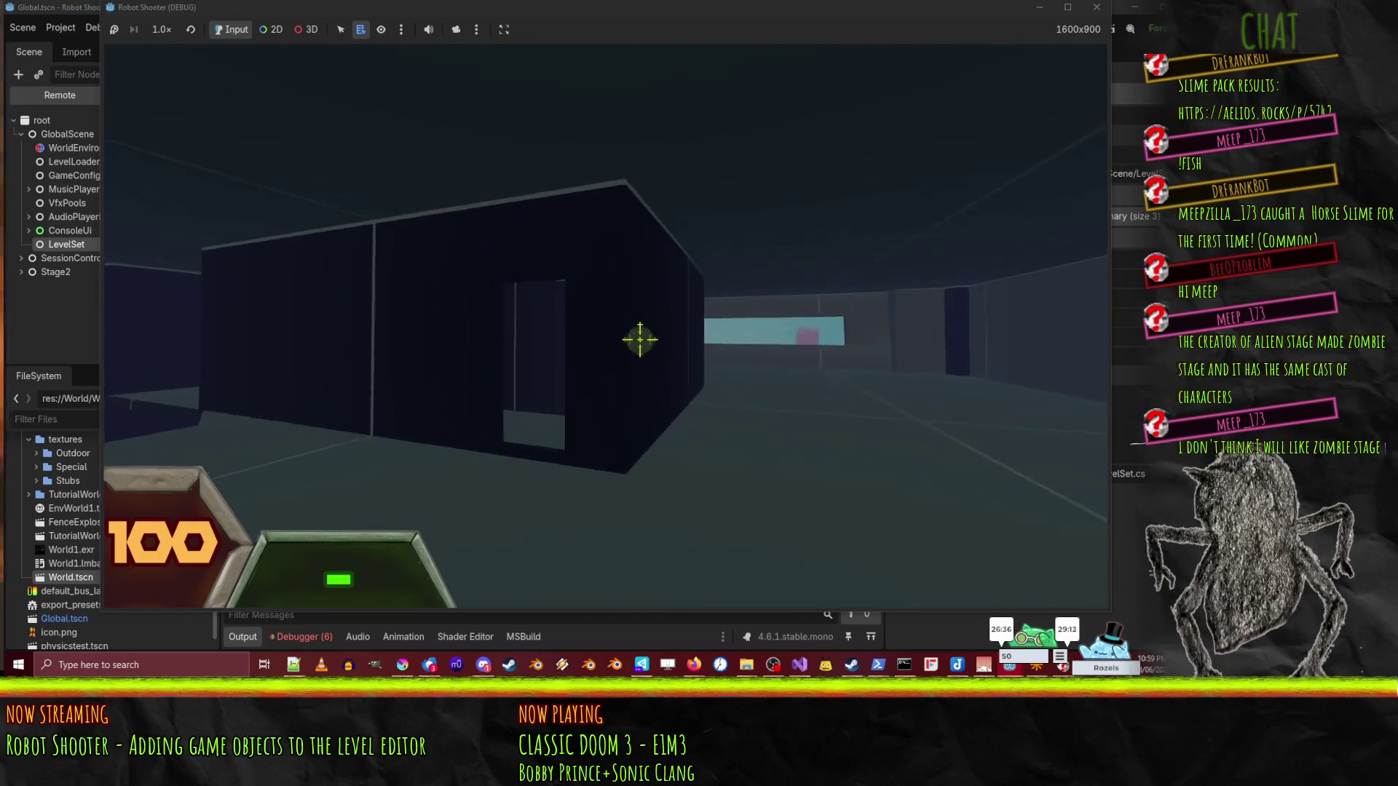
{"action": "left_click", "coordinate": [627, 338]}
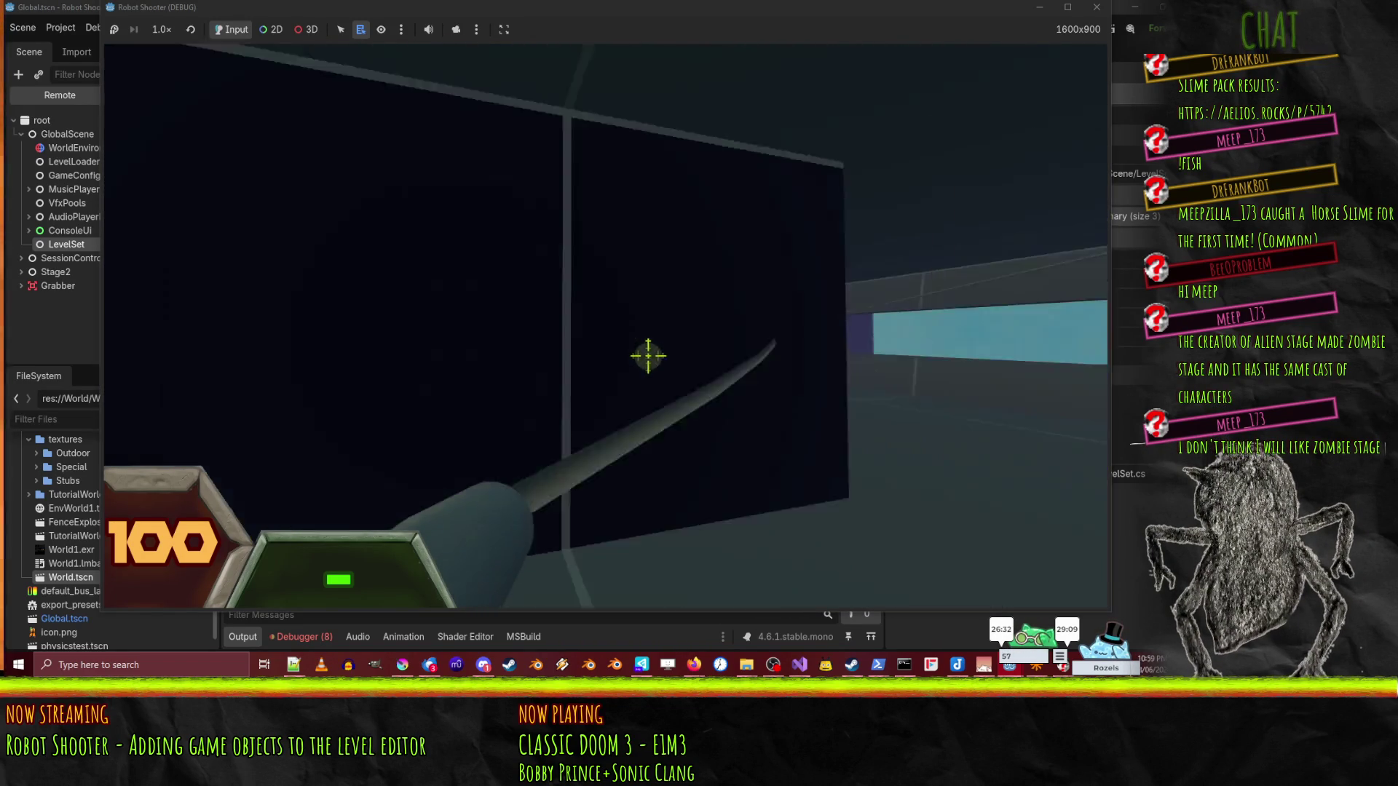
{"action": "left_click", "coordinate": [628, 335]}
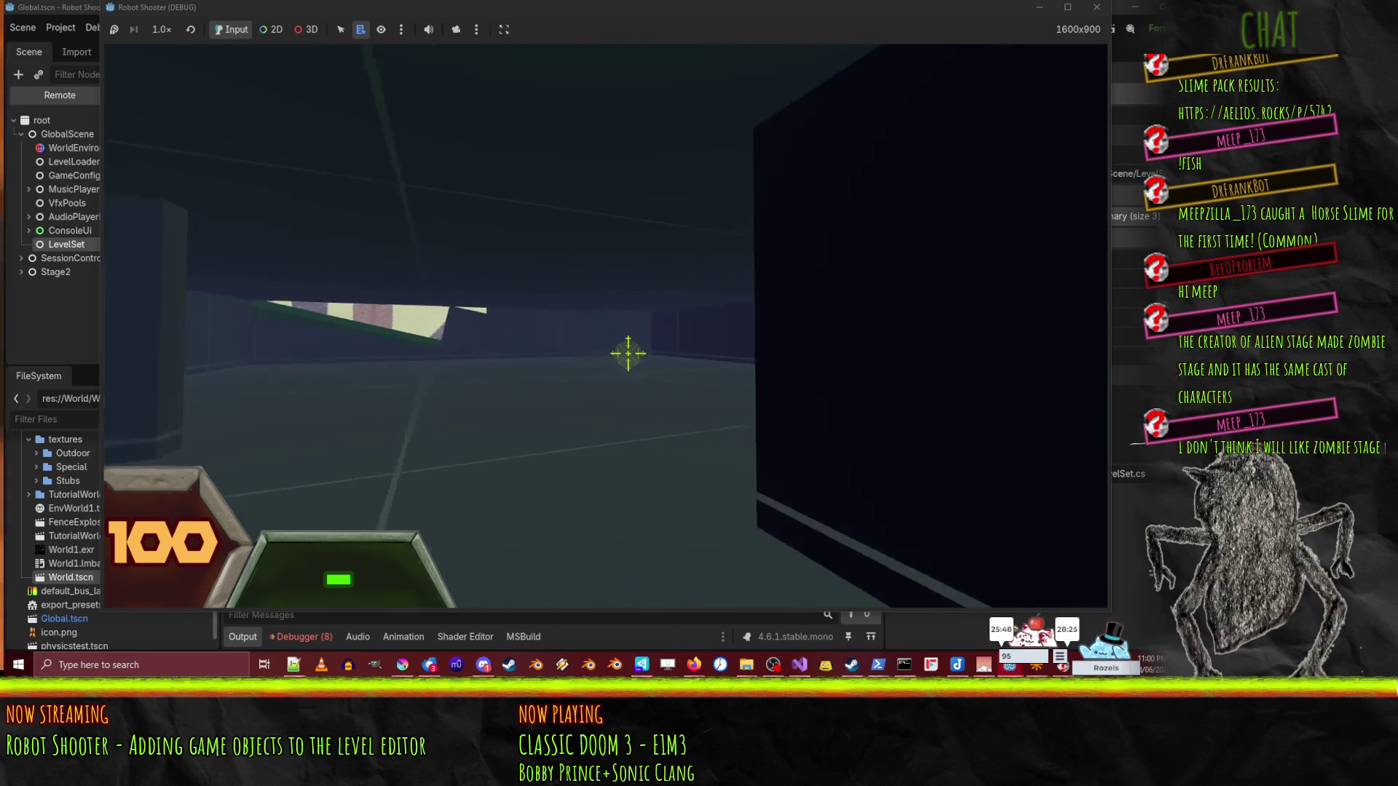
- Grapple past the green ledge, then pause and choose Exit to Desktop
{"action": "left_click", "coordinate": [627, 356]}
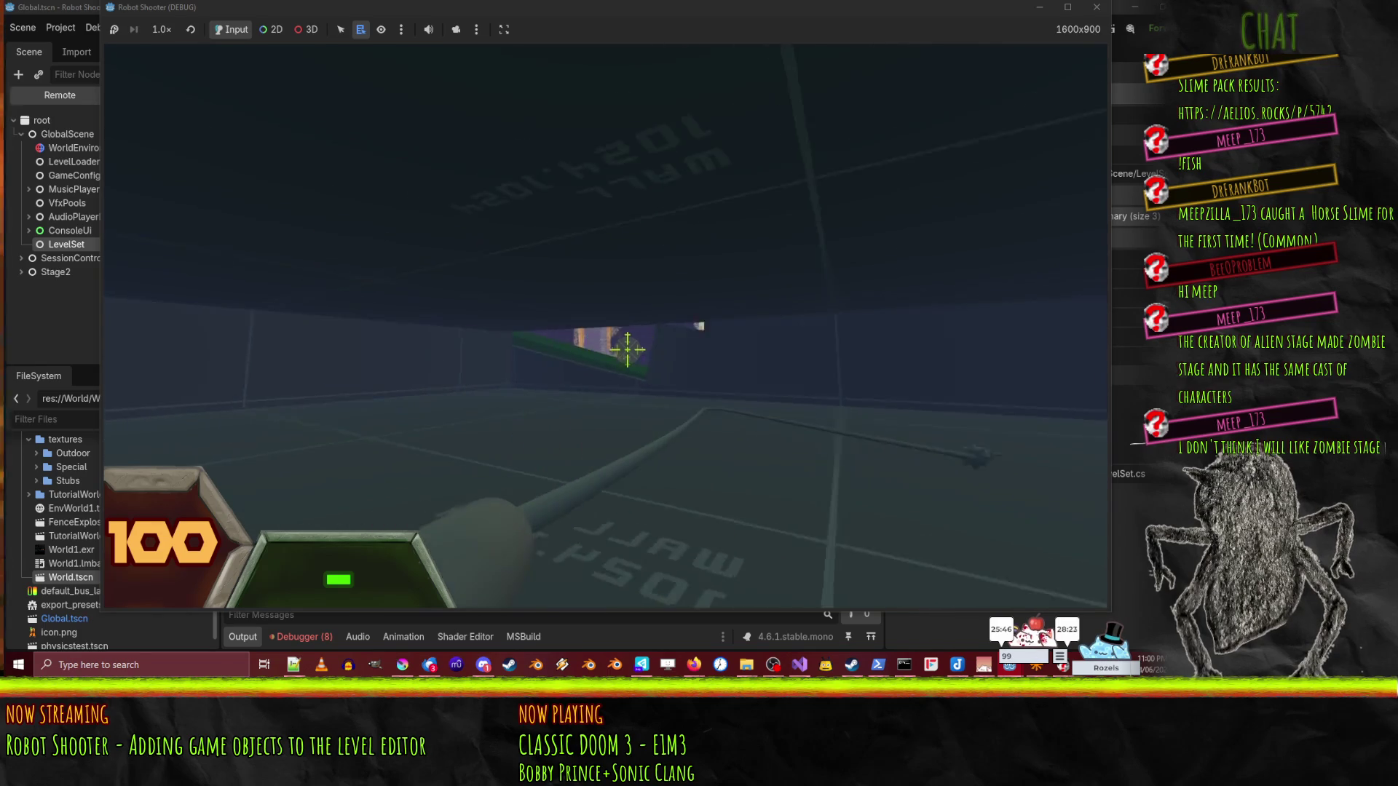
{"action": "left_click", "coordinate": [628, 350]}
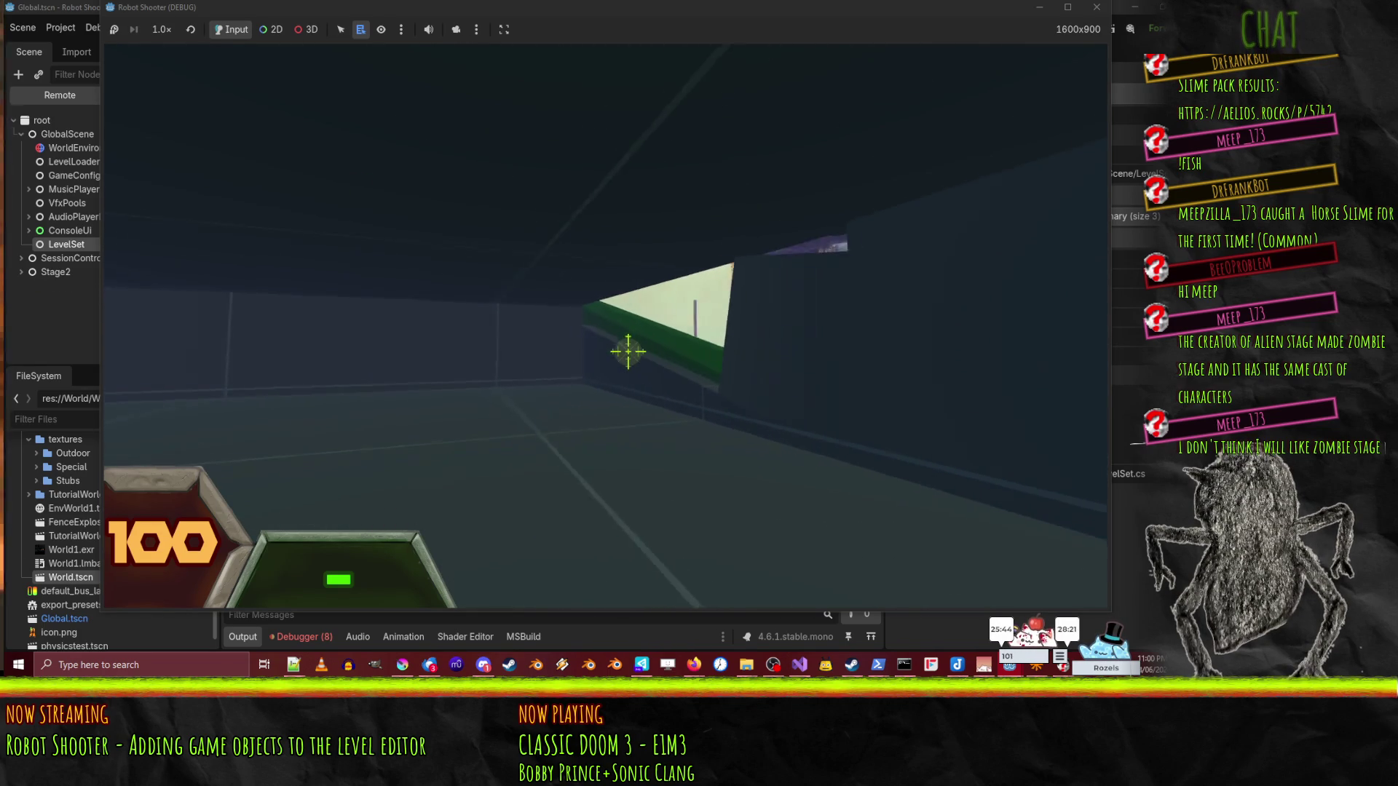
{"action": "key", "text": "w"}
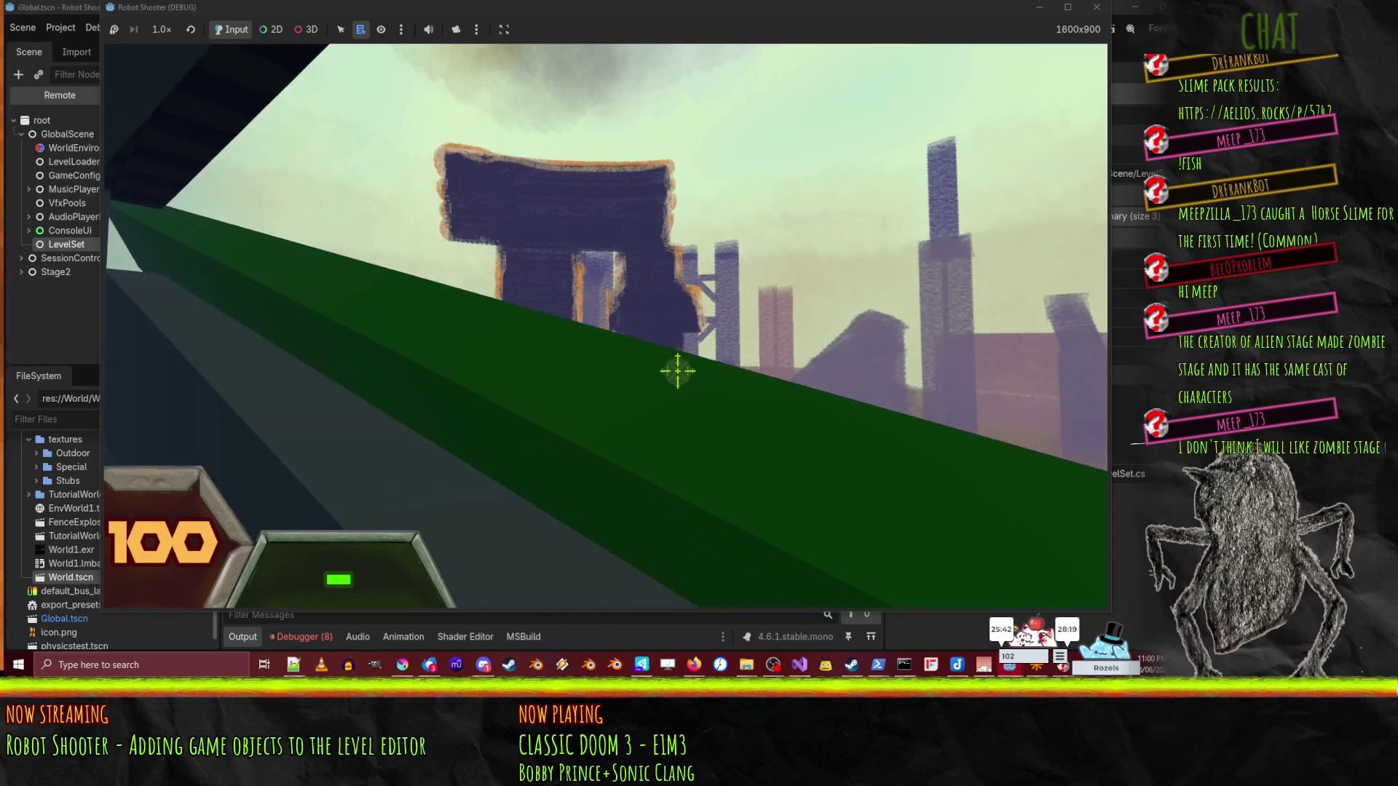
{"action": "key", "text": "w"}
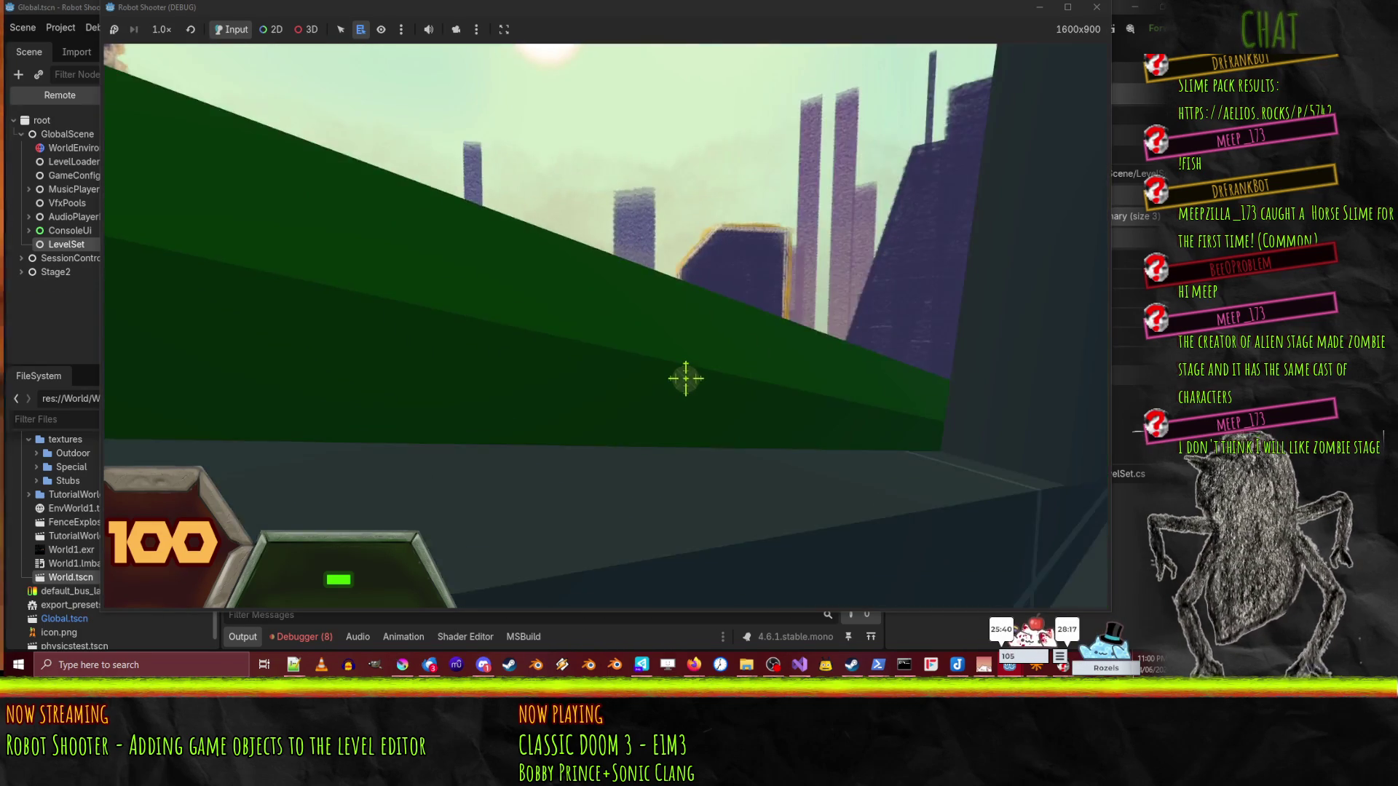
{"action": "key", "text": "Escape"}
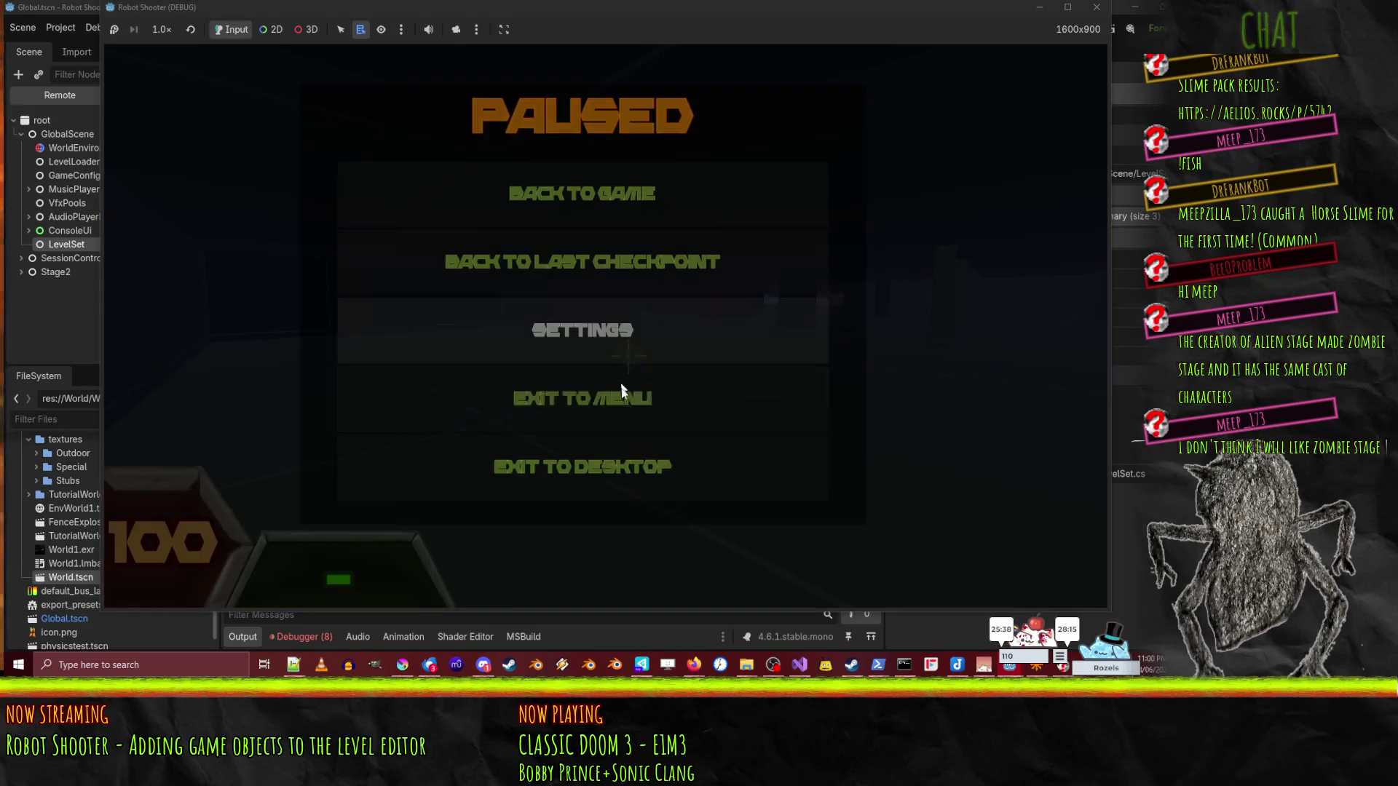
{"action": "left_click", "coordinate": [603, 486]}
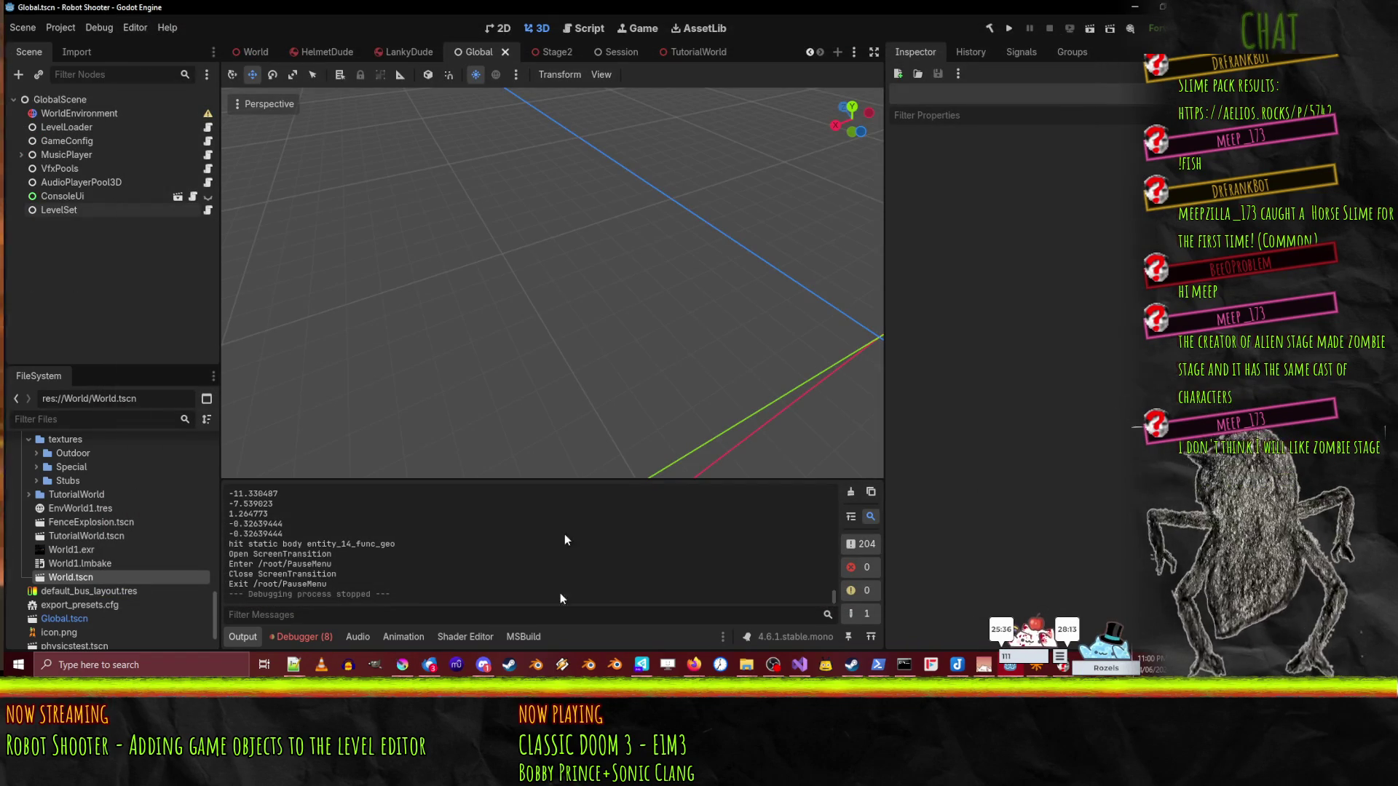
- Cancel the ticket #725 dialog and move ticket #732 into the Done column
{"action": "mouse_move", "coordinate": [693, 664]}
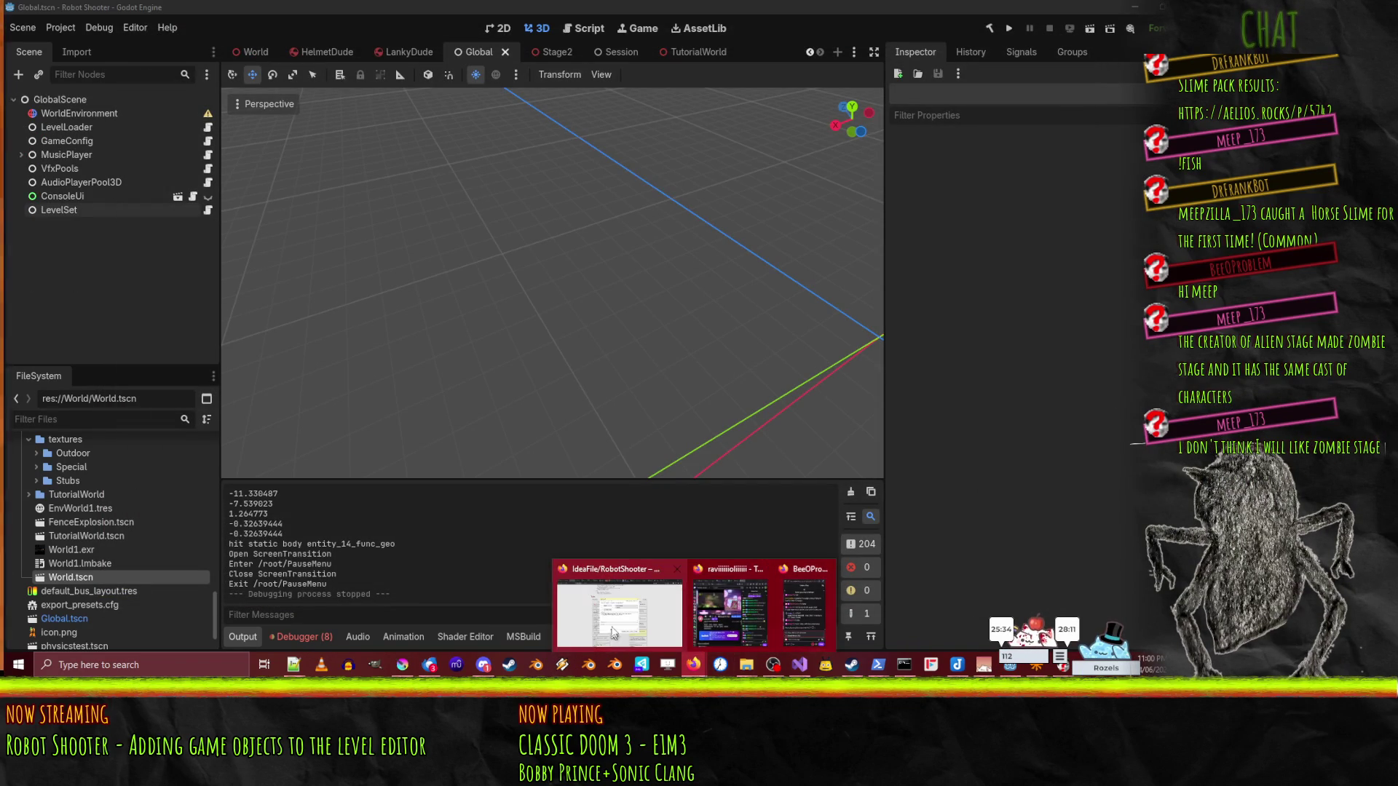
{"action": "left_click", "coordinate": [618, 612]}
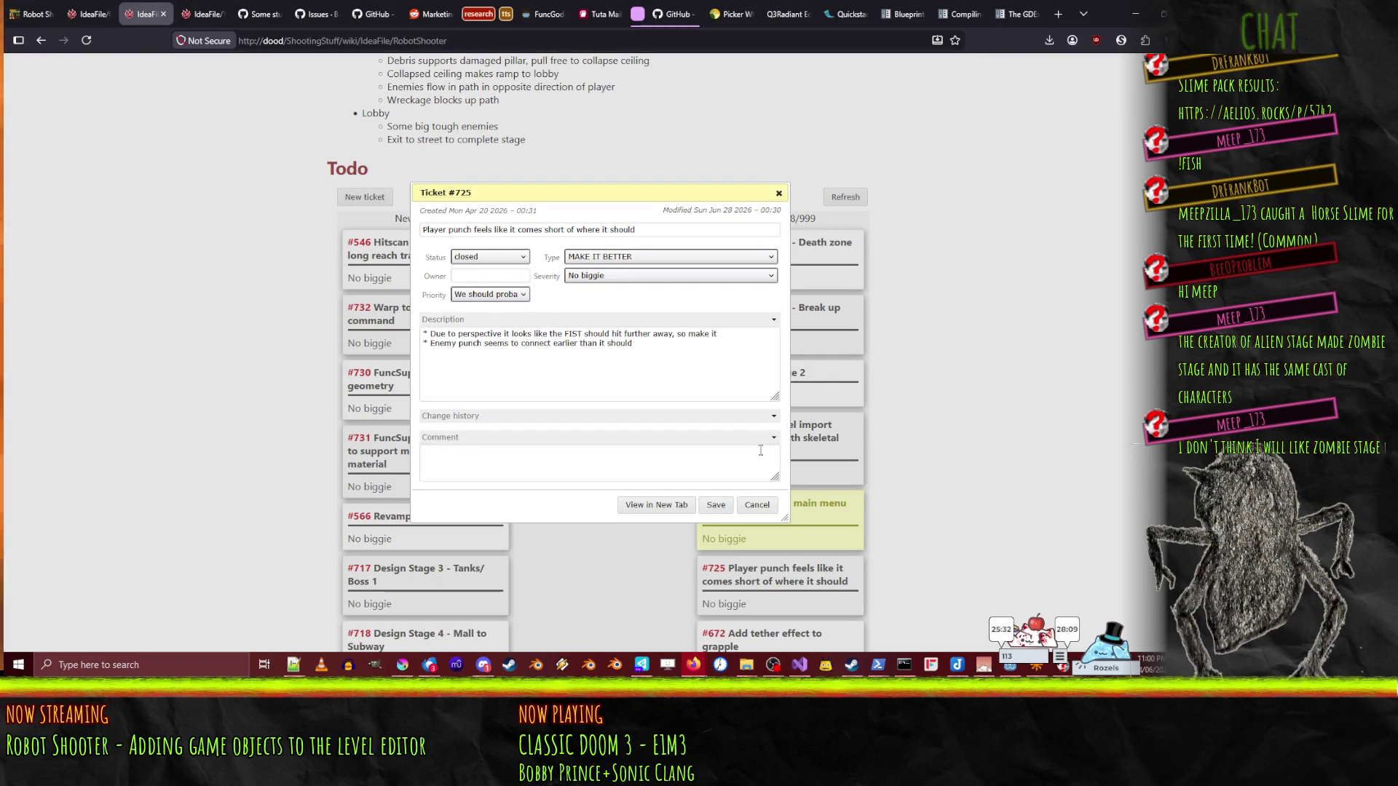
{"action": "left_click", "coordinate": [757, 504]}
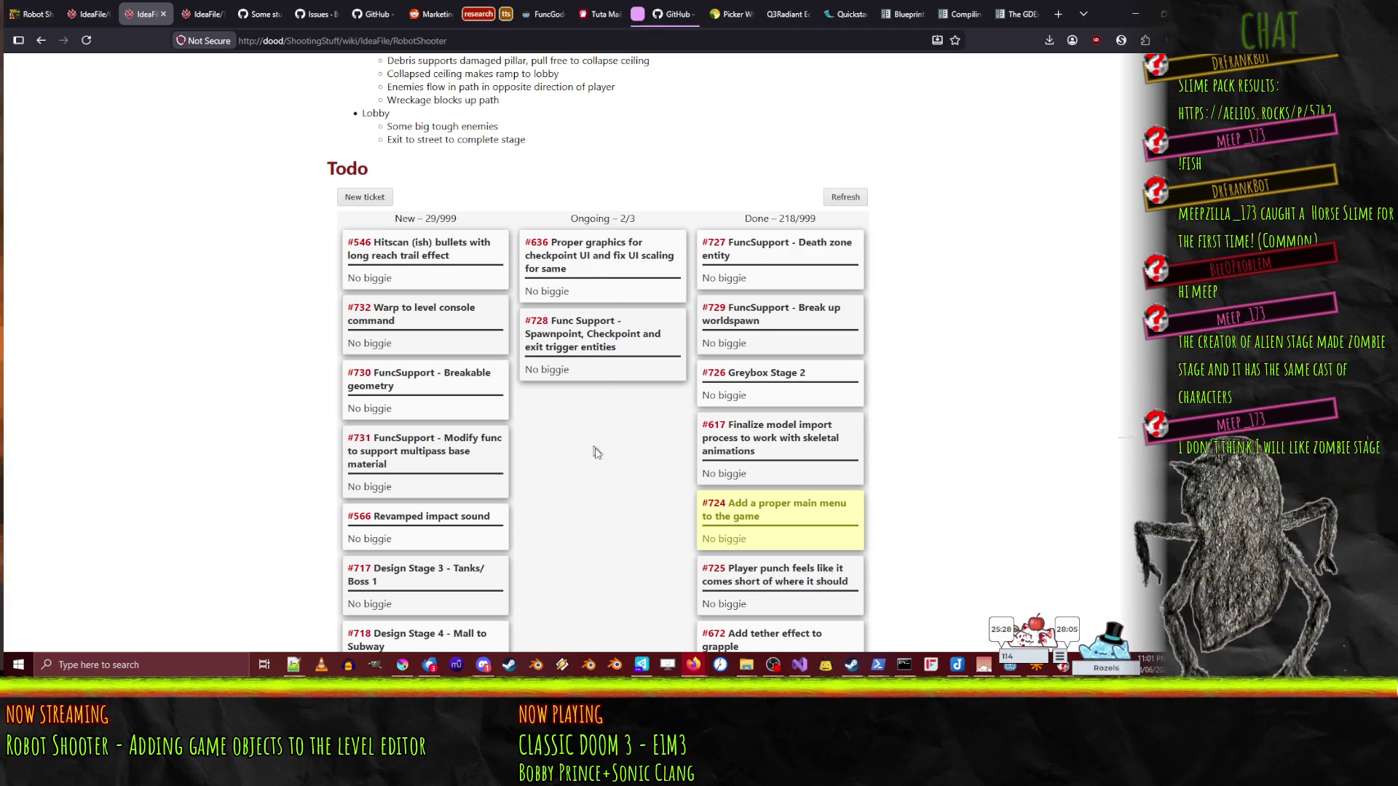
{"action": "mouse_move", "coordinate": [412, 325]}
{"action": "left_mouse_down"}
{"action": "mouse_move", "coordinate": [778, 328]}
{"action": "mouse_move", "coordinate": [825, 233]}
{"action": "left_mouse_up"}
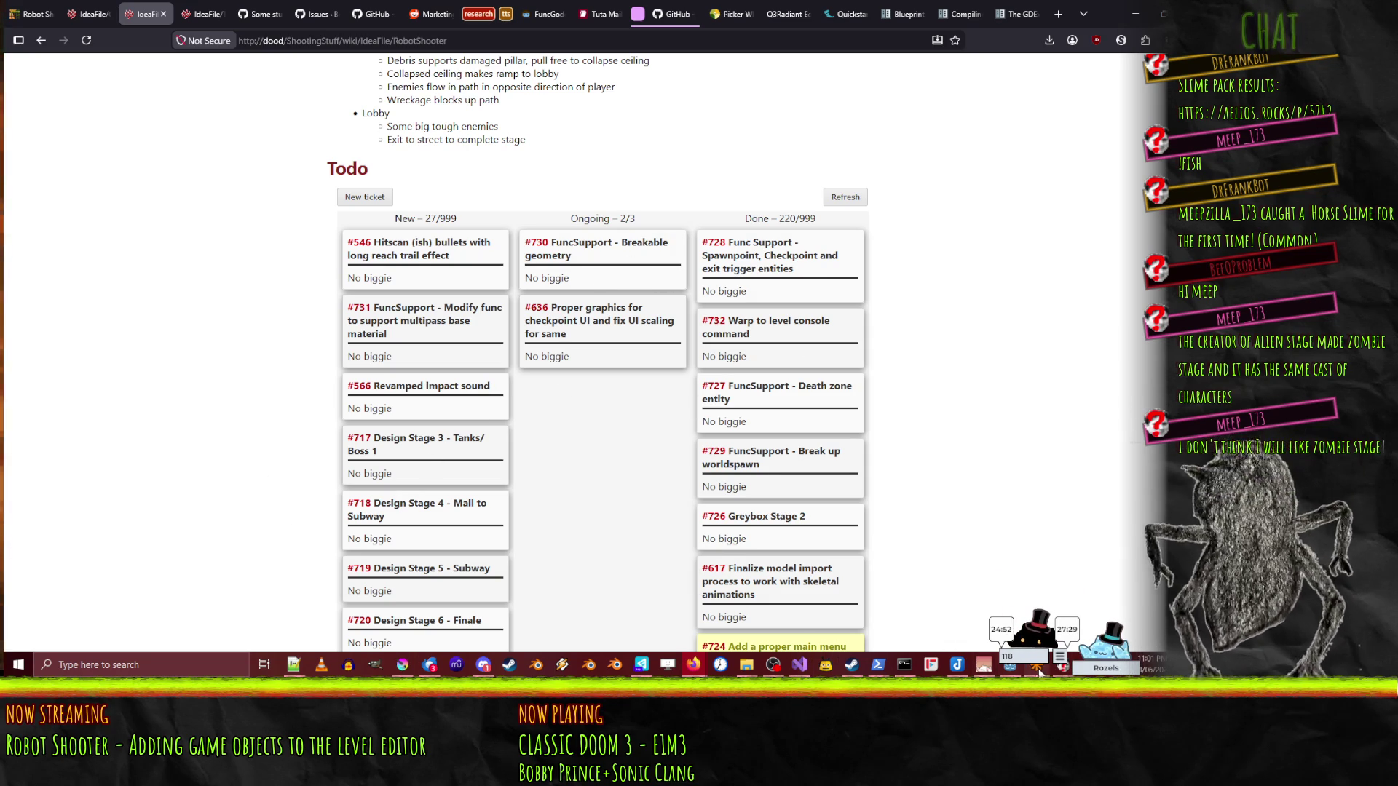
{"action": "key", "text": "alt+Tab"}
- Fly the Radiant 3D camera through stage2.map past the killplane floor to the orange brushes
{"action": "key", "text": "Up"}
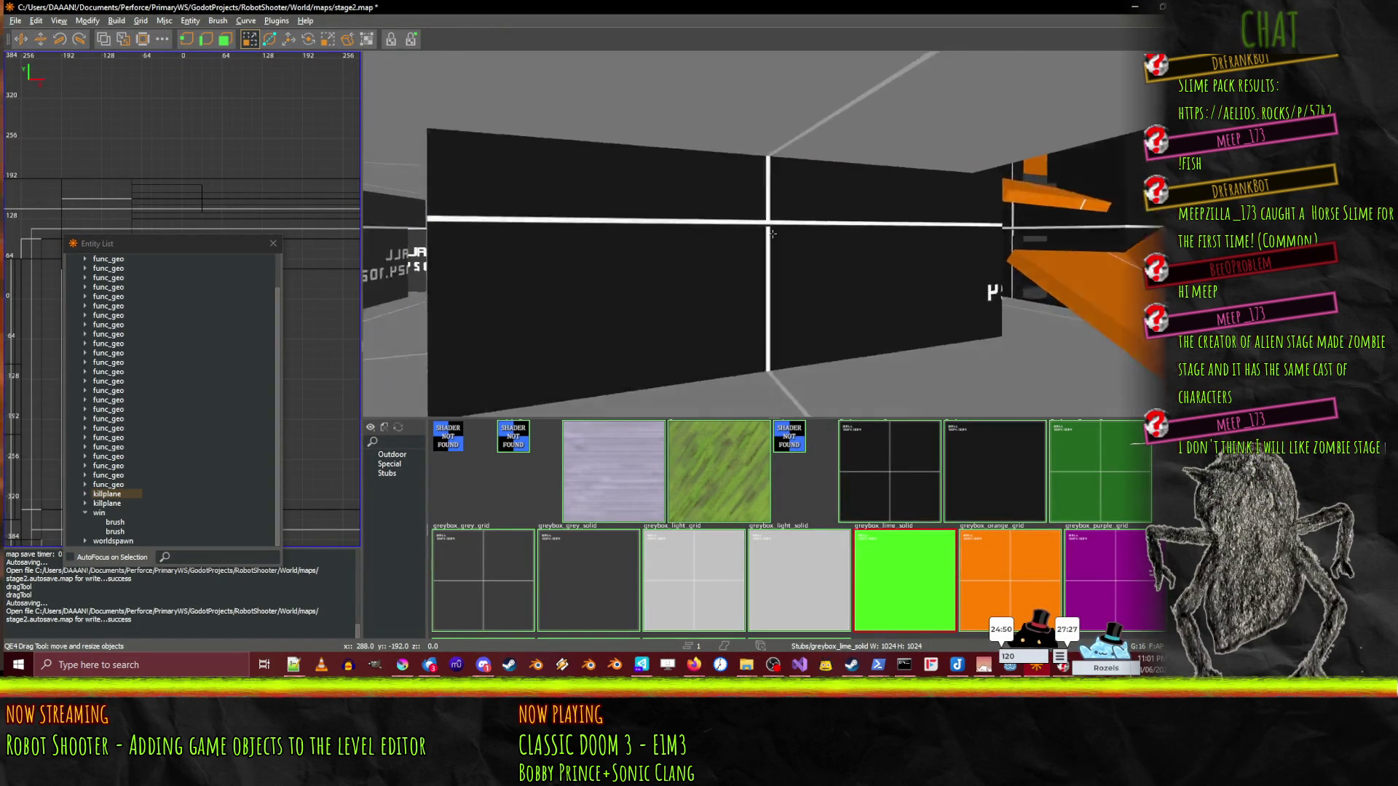
{"action": "key", "text": "Up"}
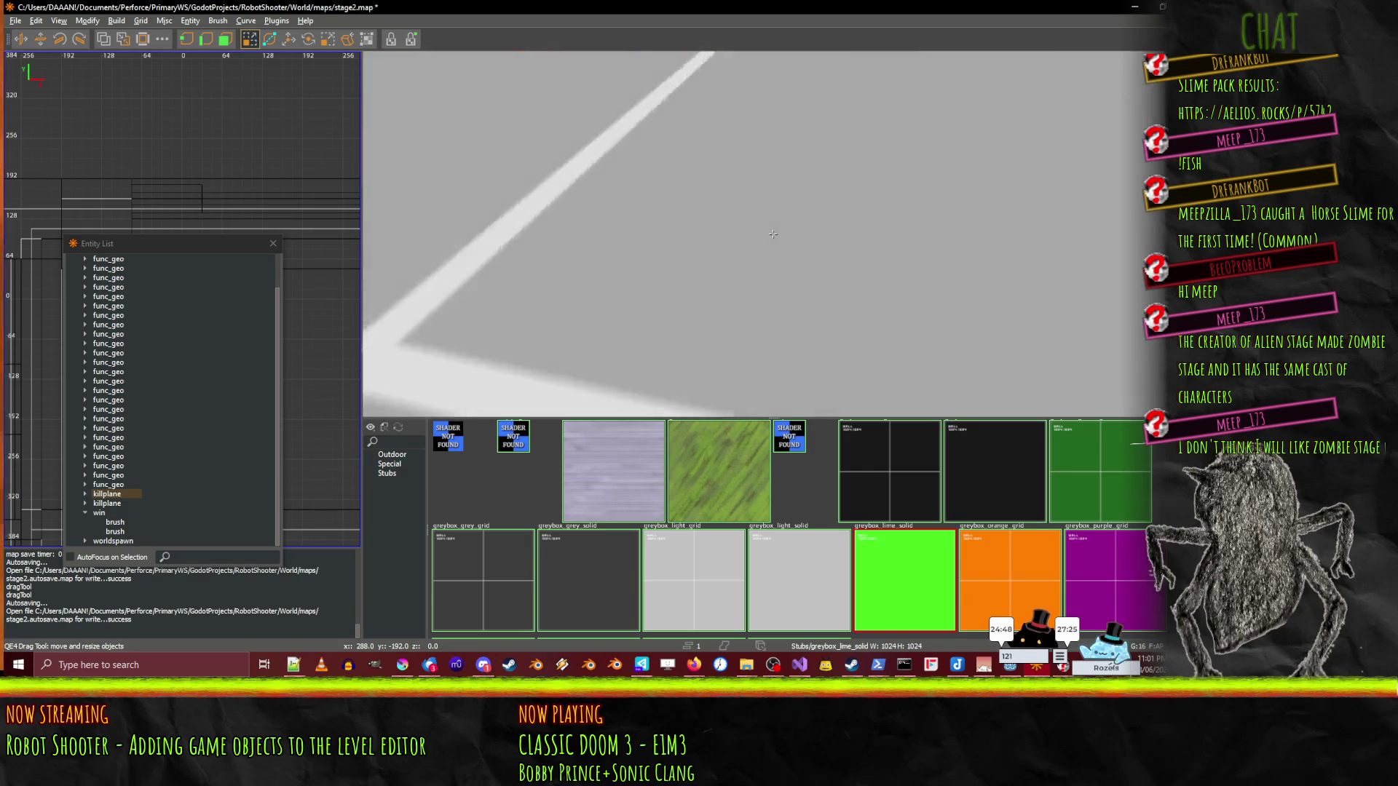
{"action": "key", "text": "Up"}
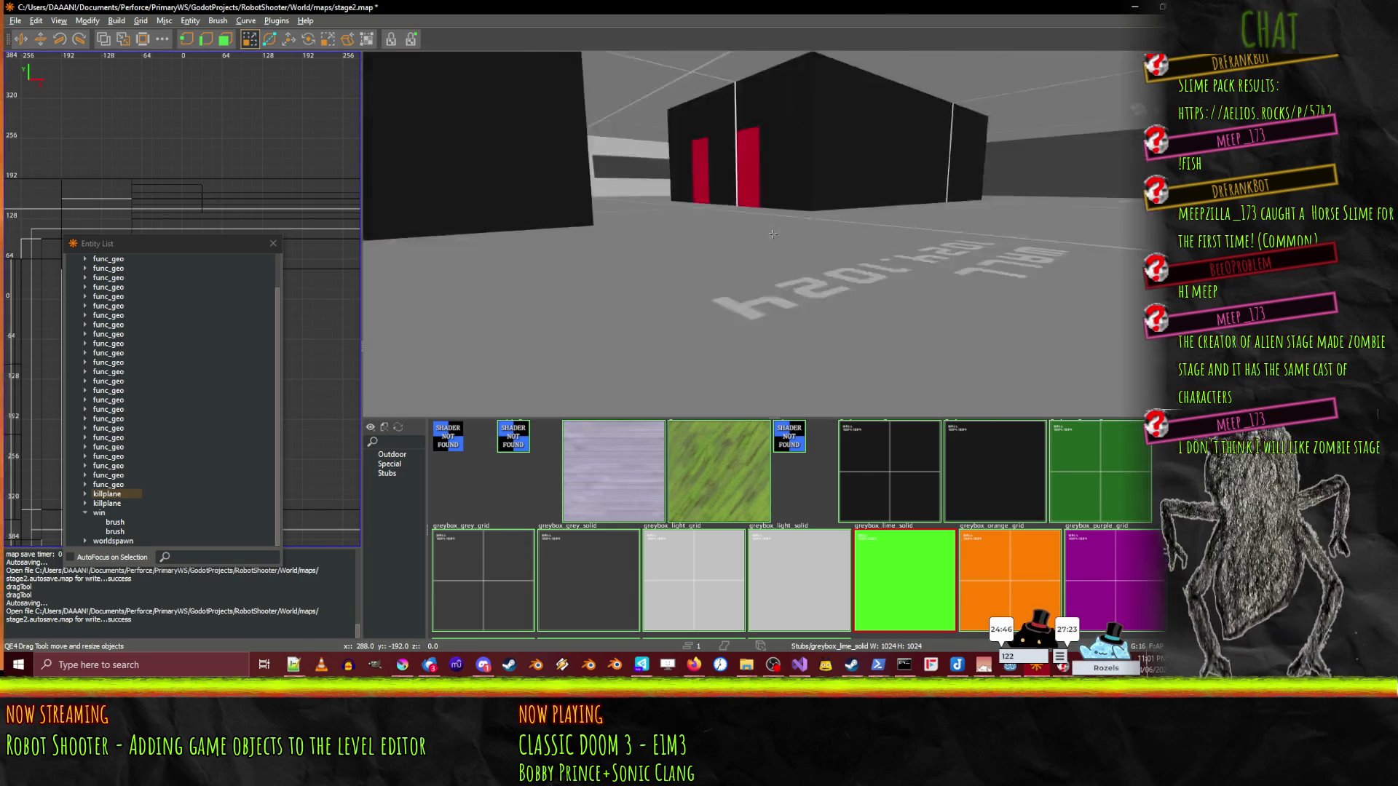
{"action": "key", "text": "Up"}
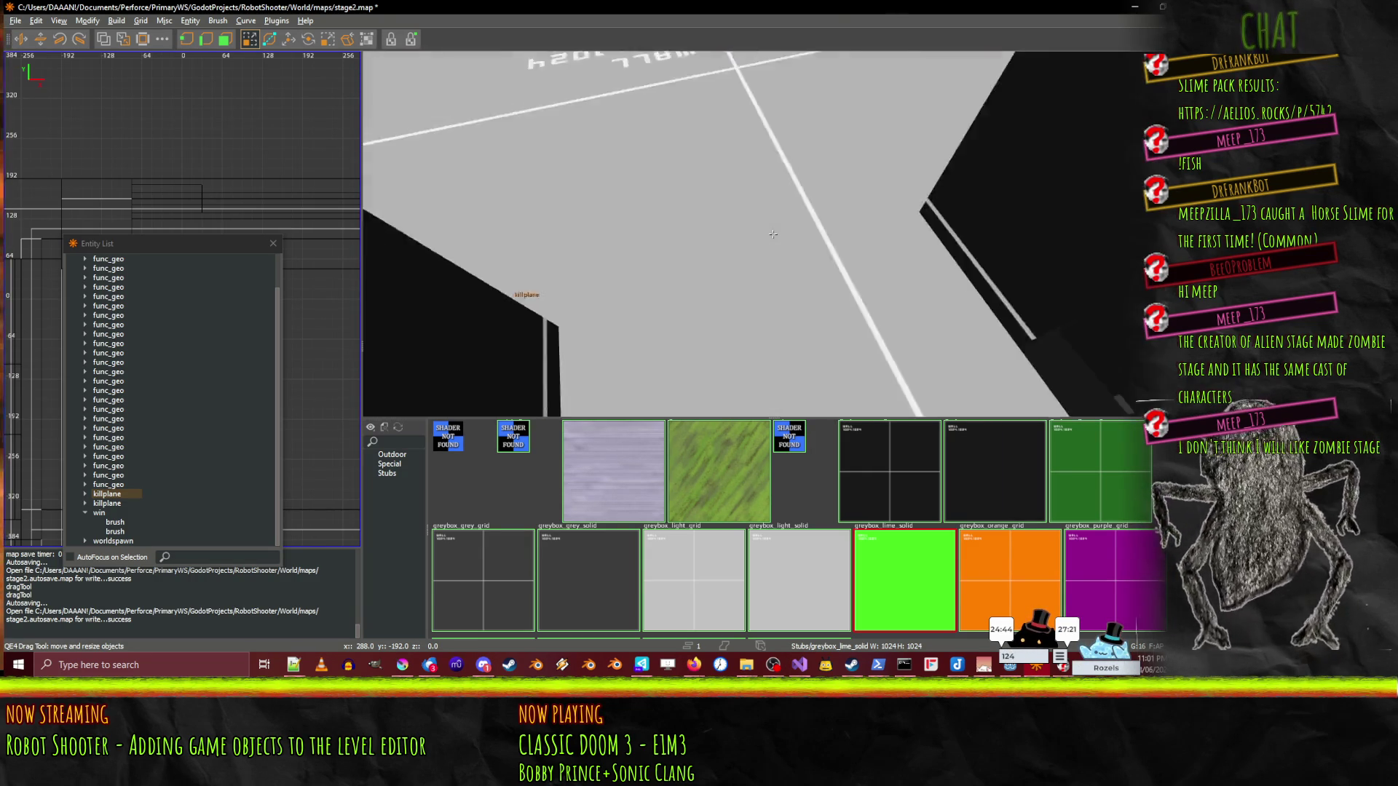
{"action": "key", "text": "Up"}
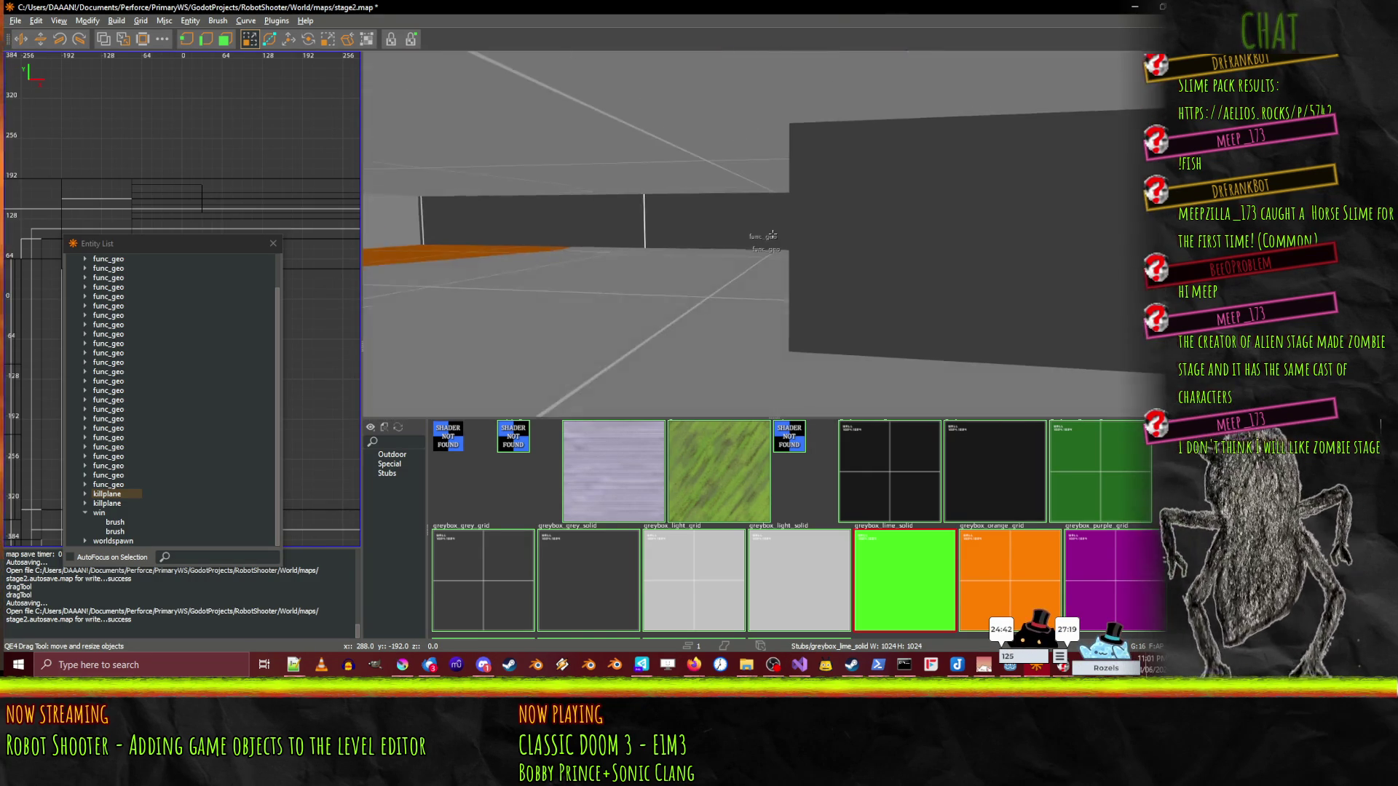
{"action": "key", "text": "Up"}
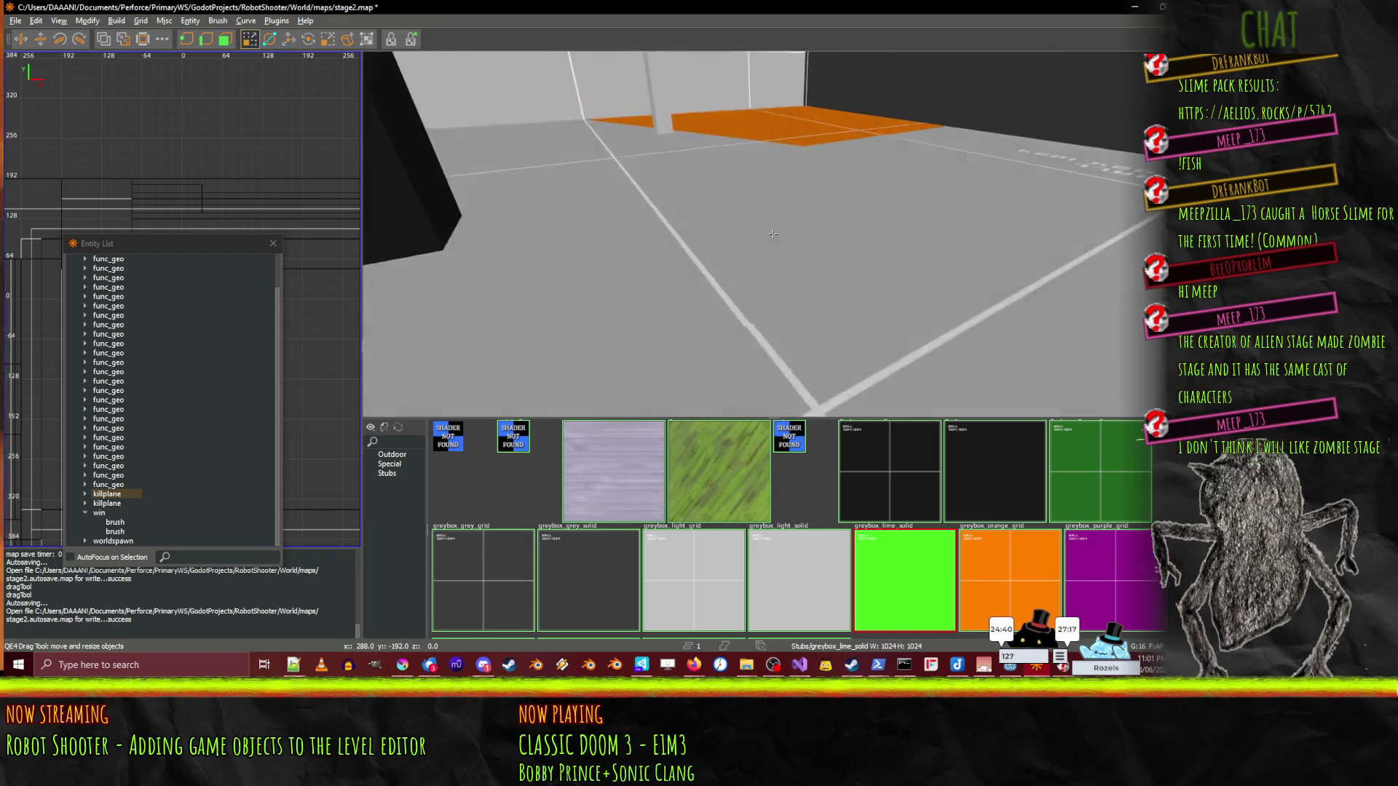
{"action": "key", "text": "Up"}
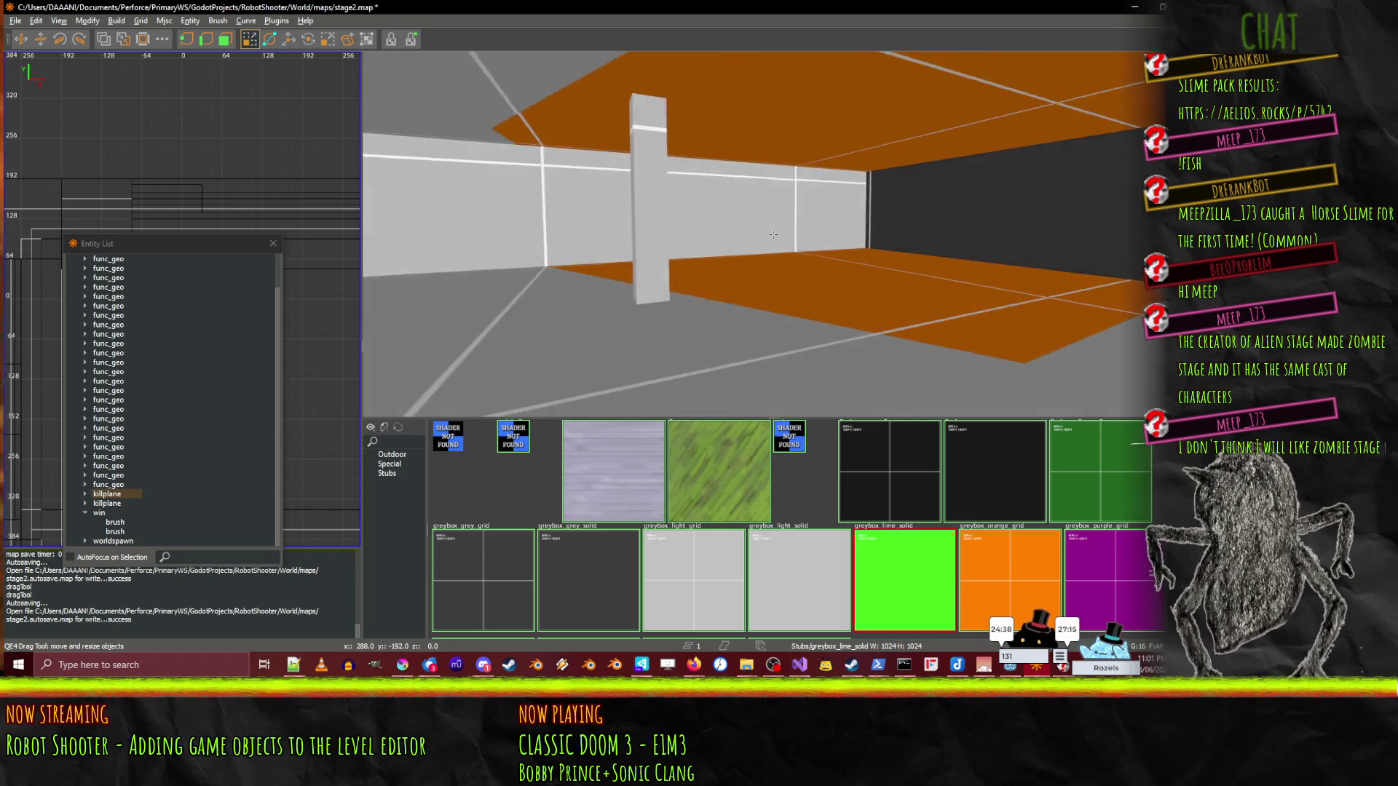
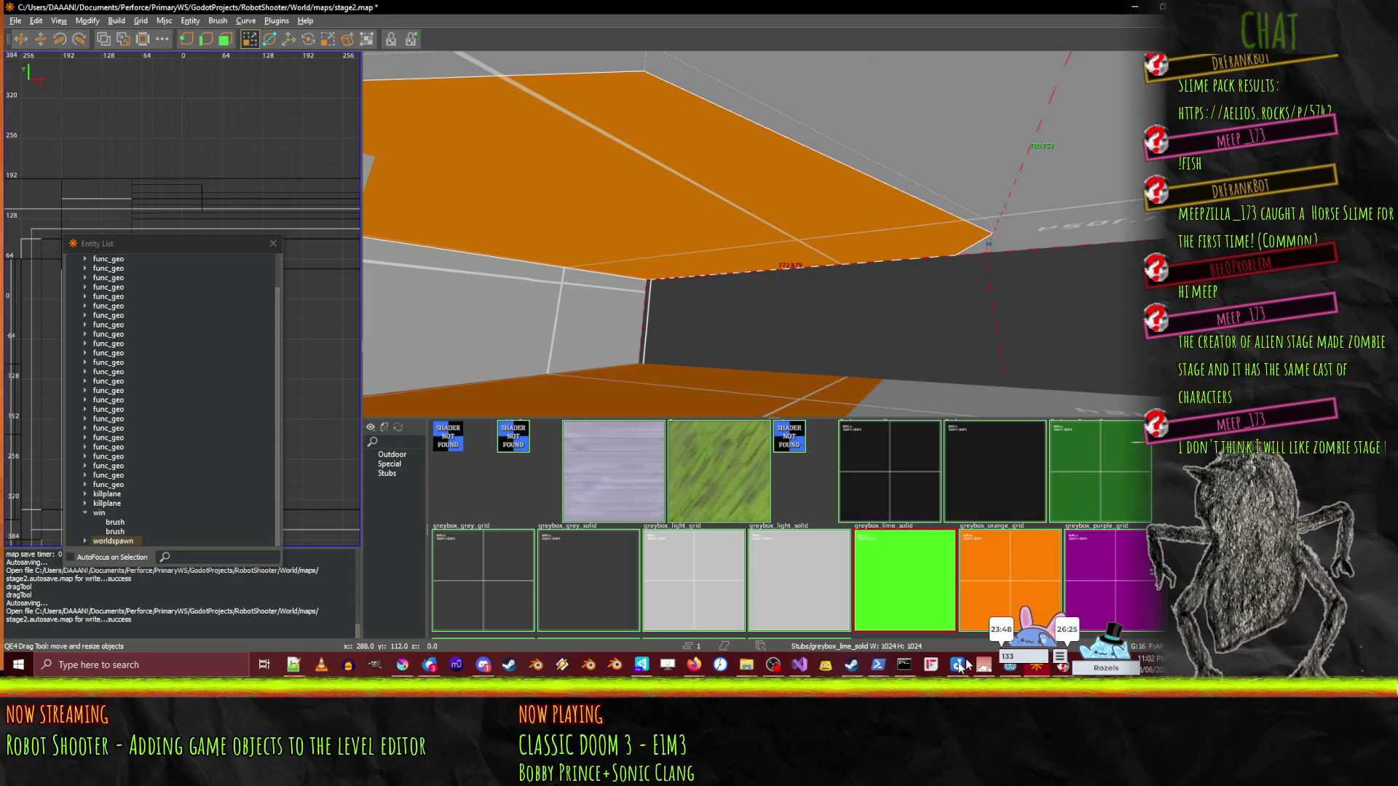
- Switch from NetRadiant to Visual Studio and view LevelSet.cs's 'again' console command
{"action": "left_click", "coordinate": [799, 665]}
{"action": "key", "text": "Down"}
{"action": "key", "text": "Down"}
{"action": "key", "text": "Down"}
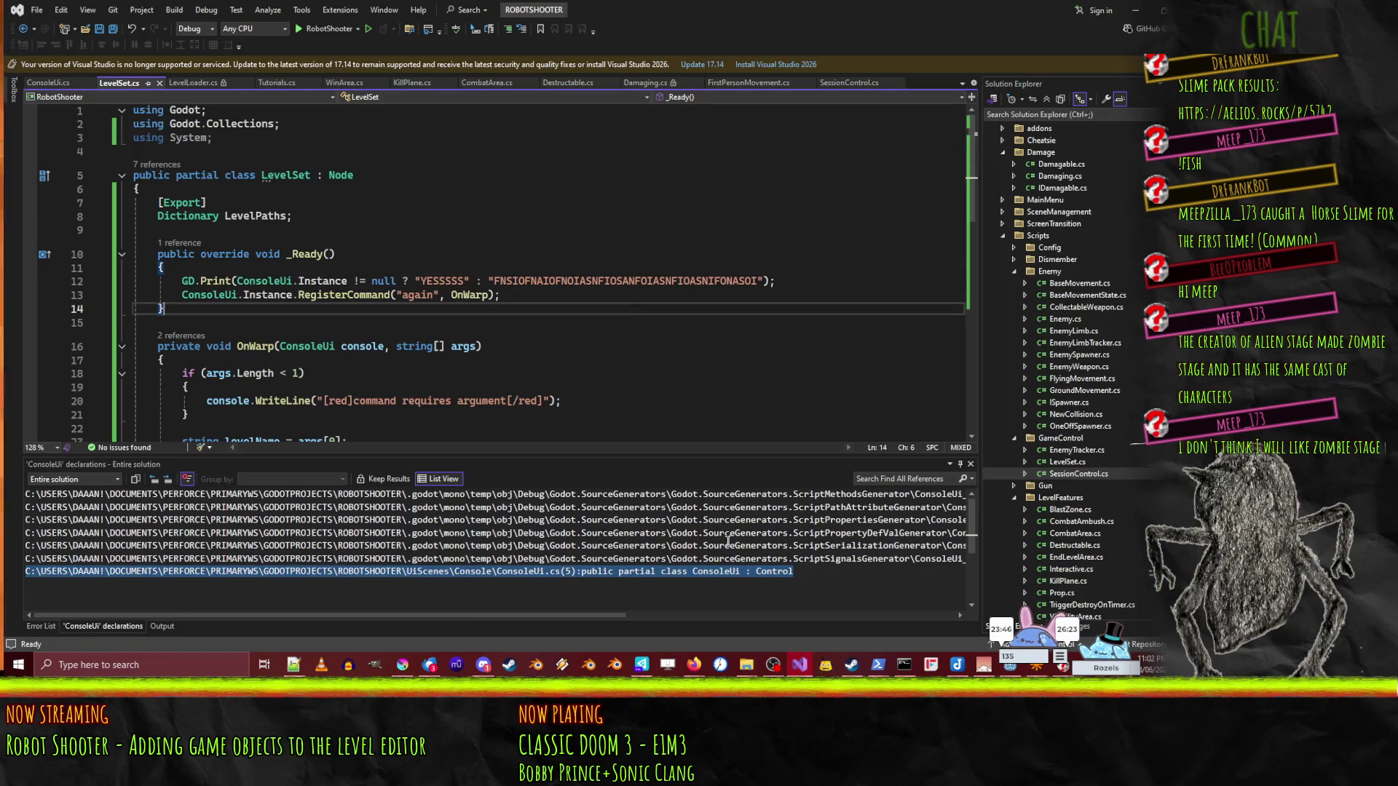
- Open the empty Destructable.cs class, then switch to the Godot editor showing Global.tscn
{"action": "scroll", "coordinate": [1055, 482], "scroll_direction": "down", "scroll_amount": 8}
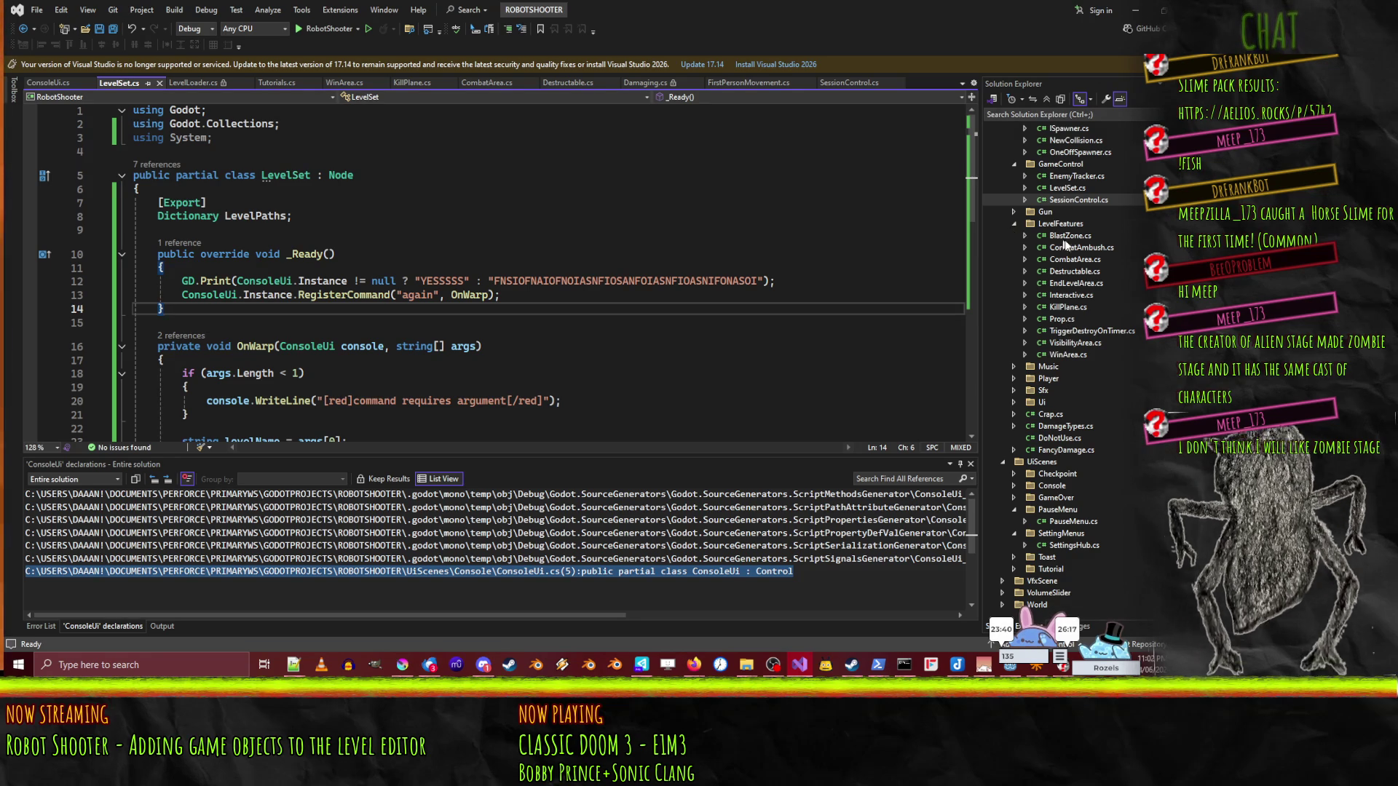
{"action": "double_click", "coordinate": [1085, 272]}
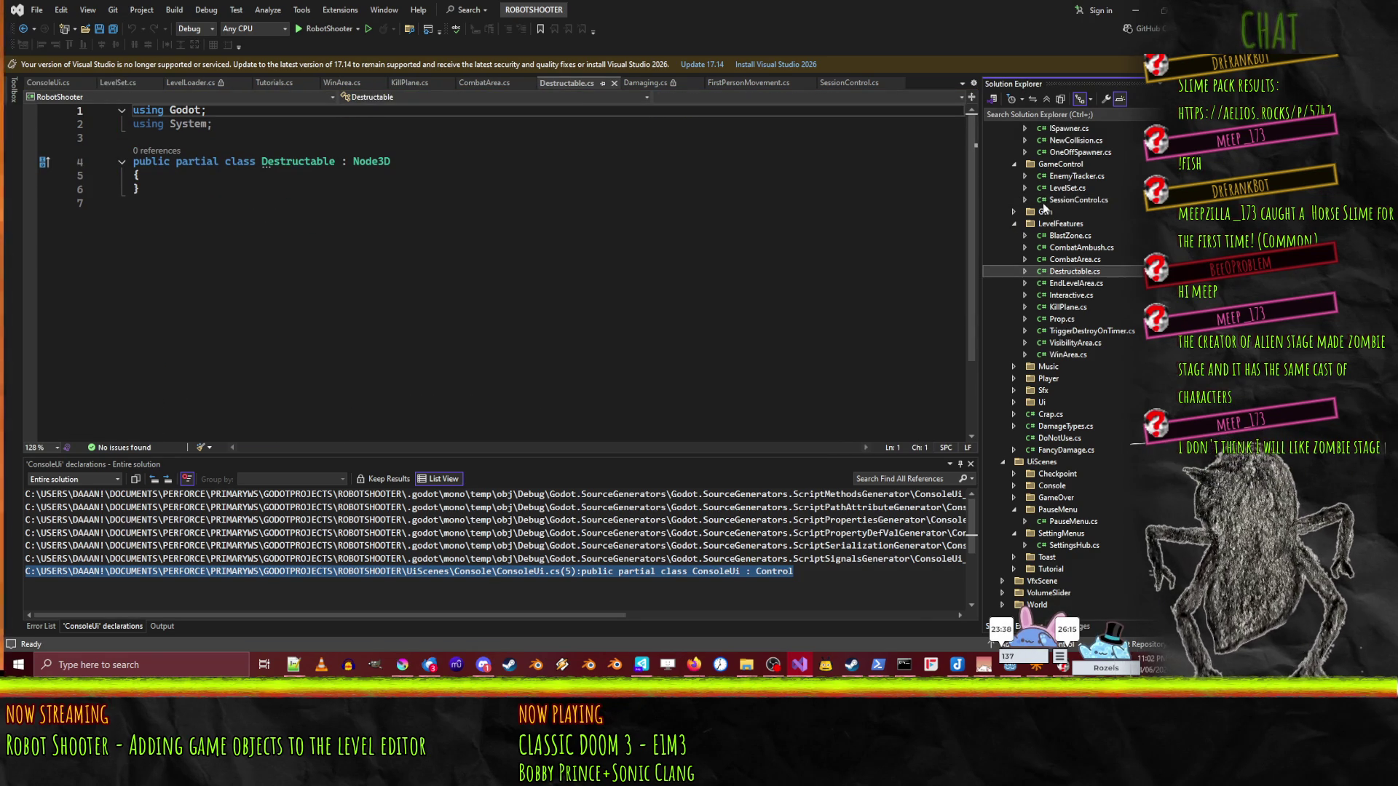
{"action": "right_click", "coordinate": [1054, 224]}
{"action": "mouse_move", "coordinate": [1070, 235]}
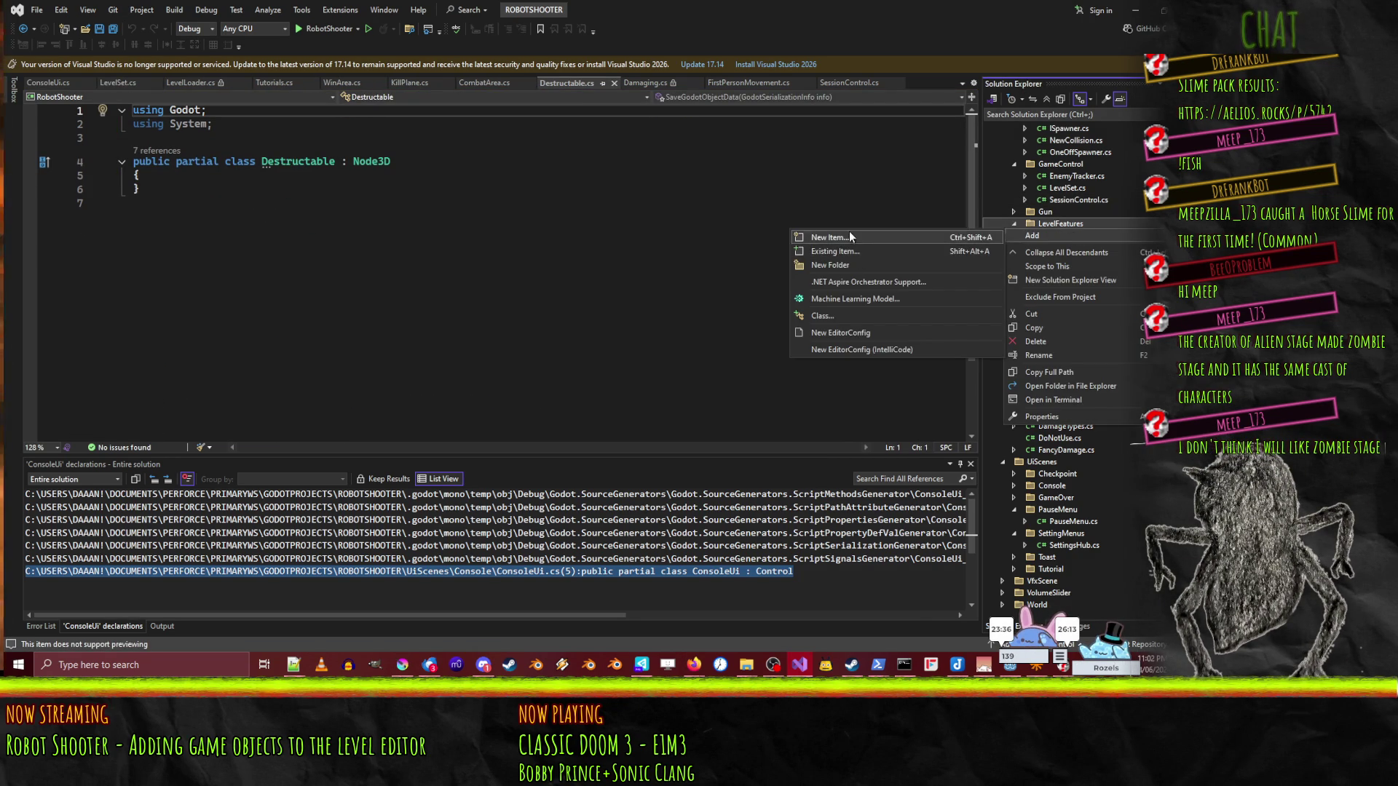
{"action": "left_click", "coordinate": [561, 270]}
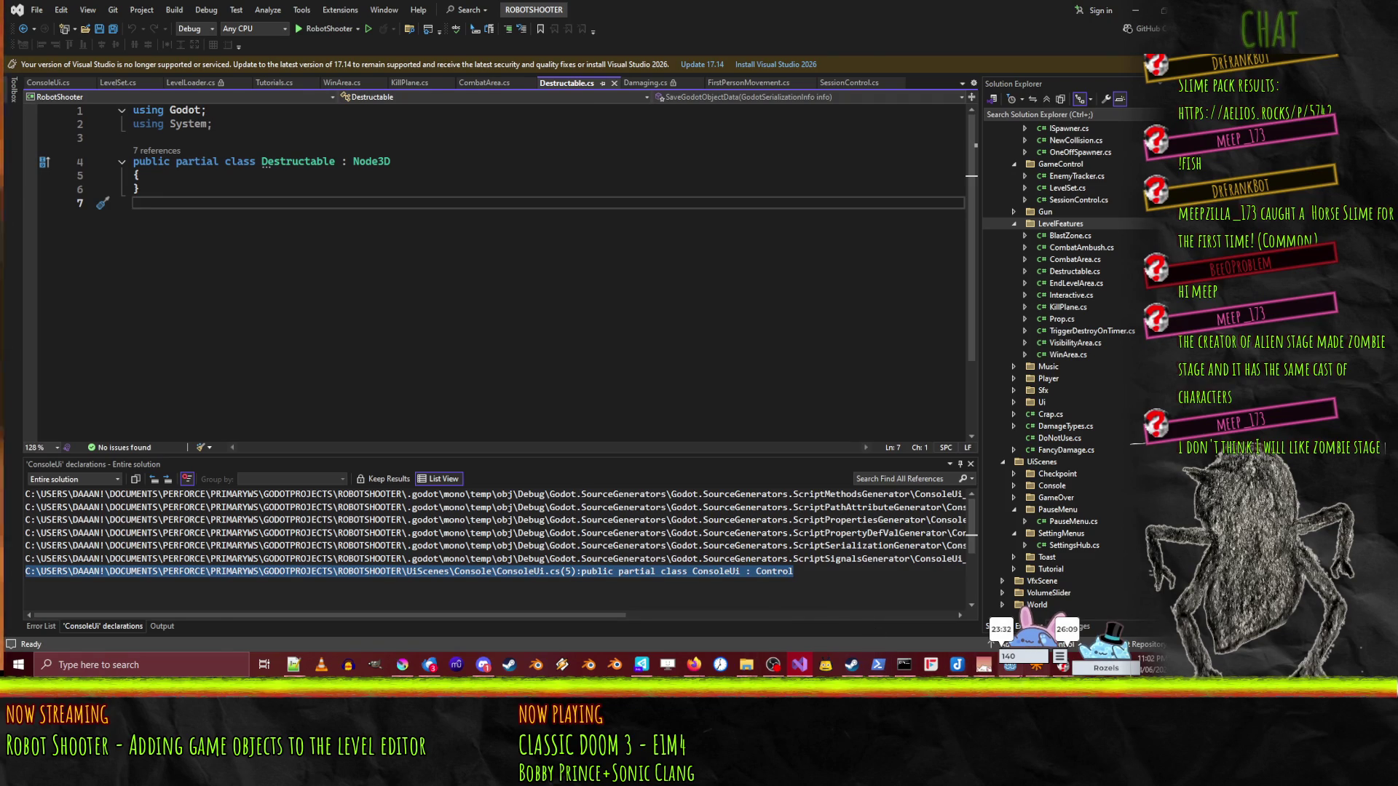
{"action": "key", "text": "alt+Tab"}
{"action": "scroll", "coordinate": [69, 575], "scroll_direction": "up", "scroll_amount": 5}
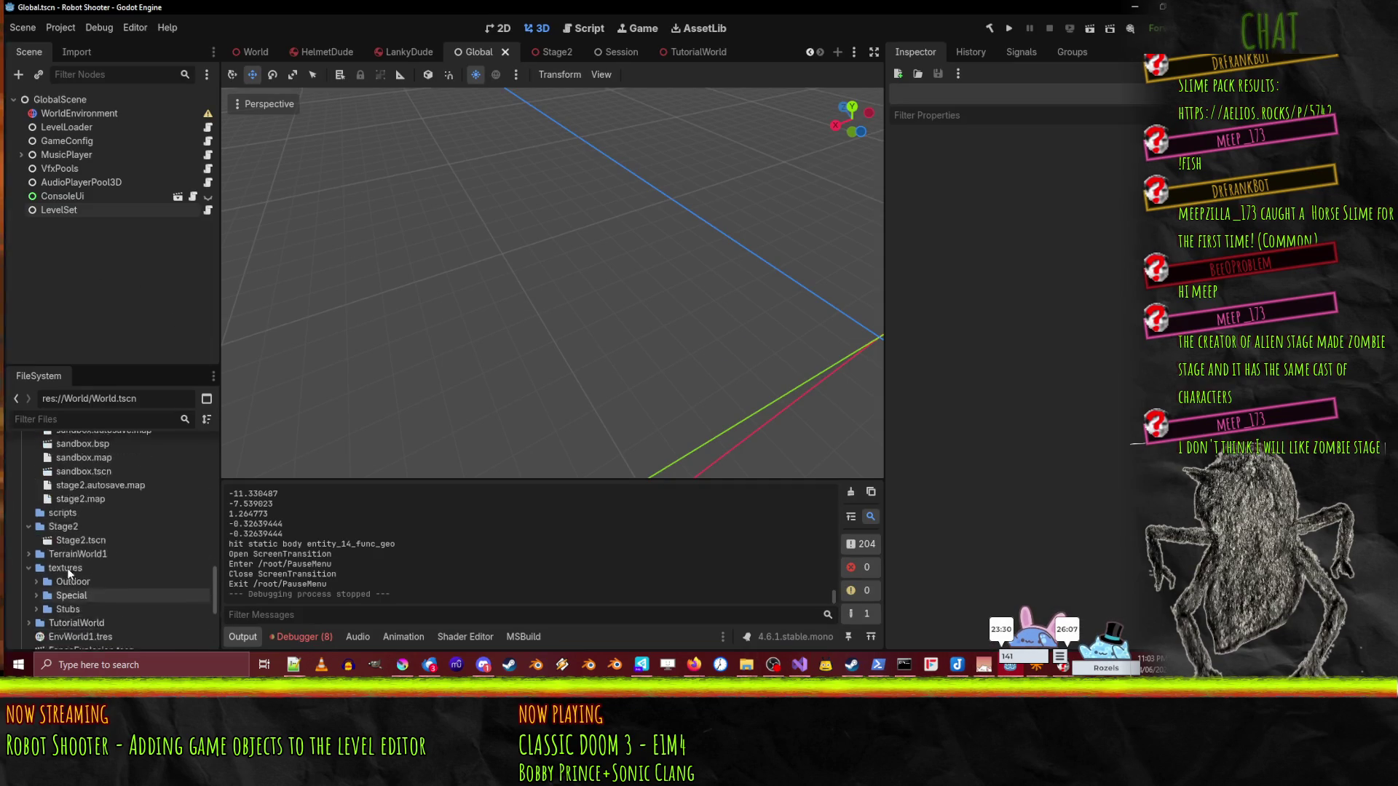
- Rename Destructable.cs in LevelFeatures to DestructableBefore.cs
{"action": "scroll", "coordinate": [67, 562], "scroll_direction": "up", "scroll_amount": 5}
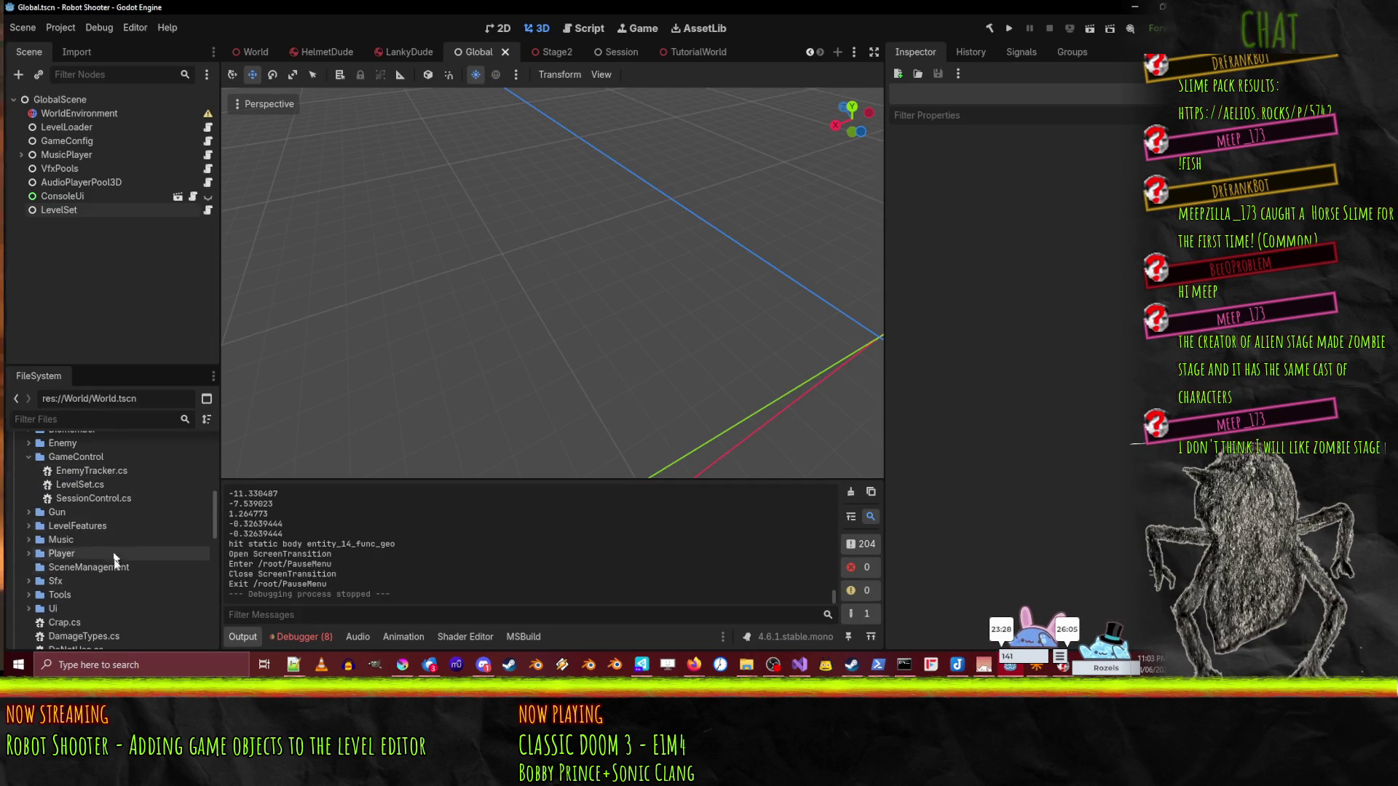
{"action": "left_click", "coordinate": [28, 527]}
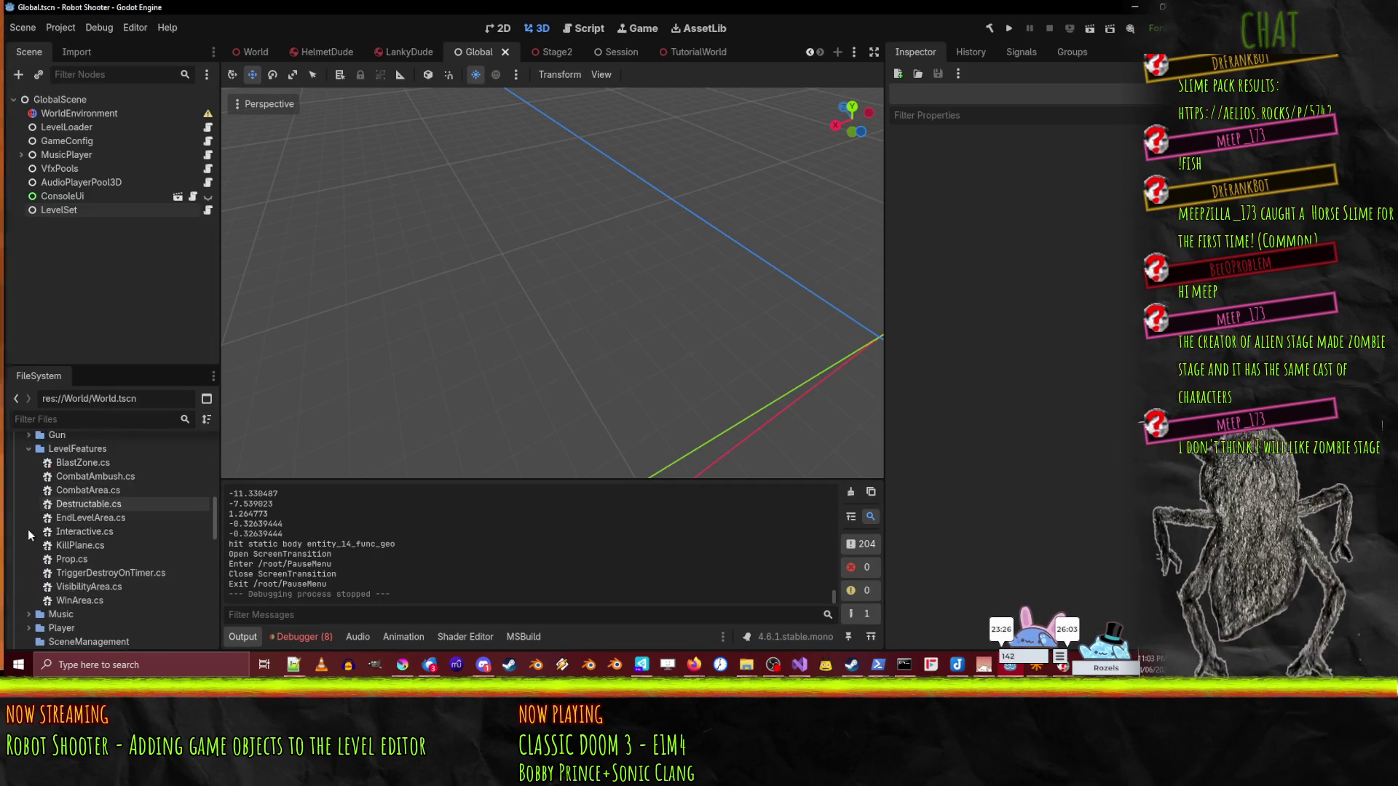
{"action": "left_click", "coordinate": [95, 557]}
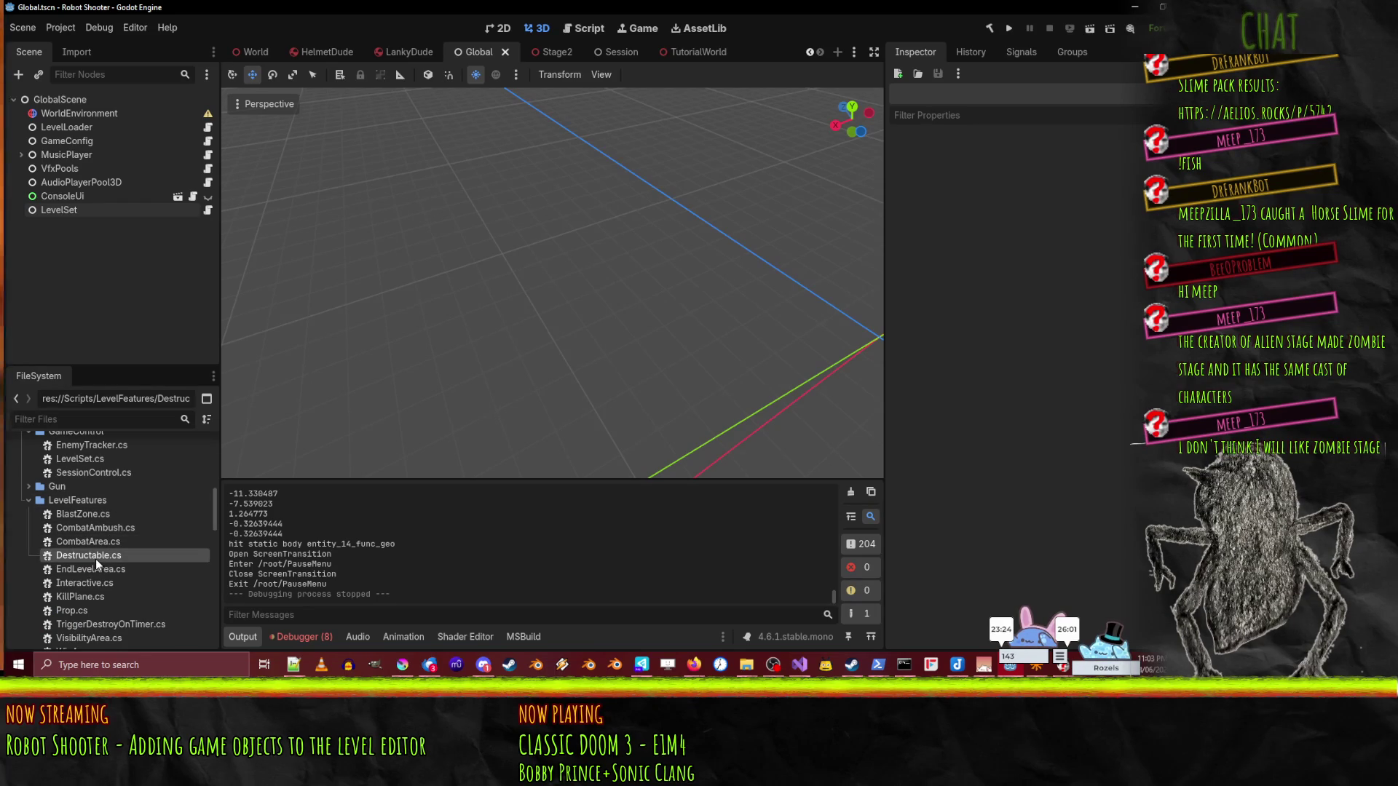
{"action": "key", "text": "F2"}
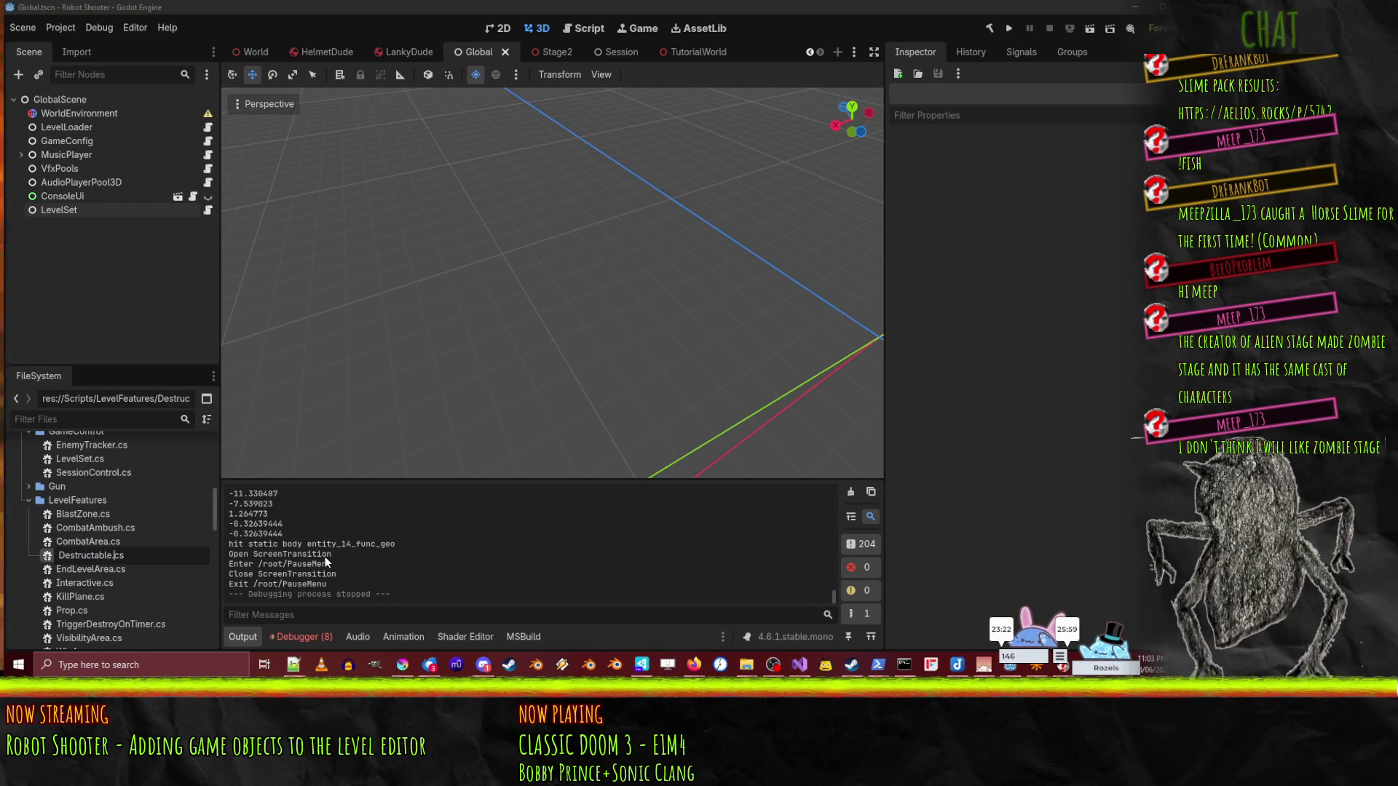
{"action": "type", "text": "Befo"}
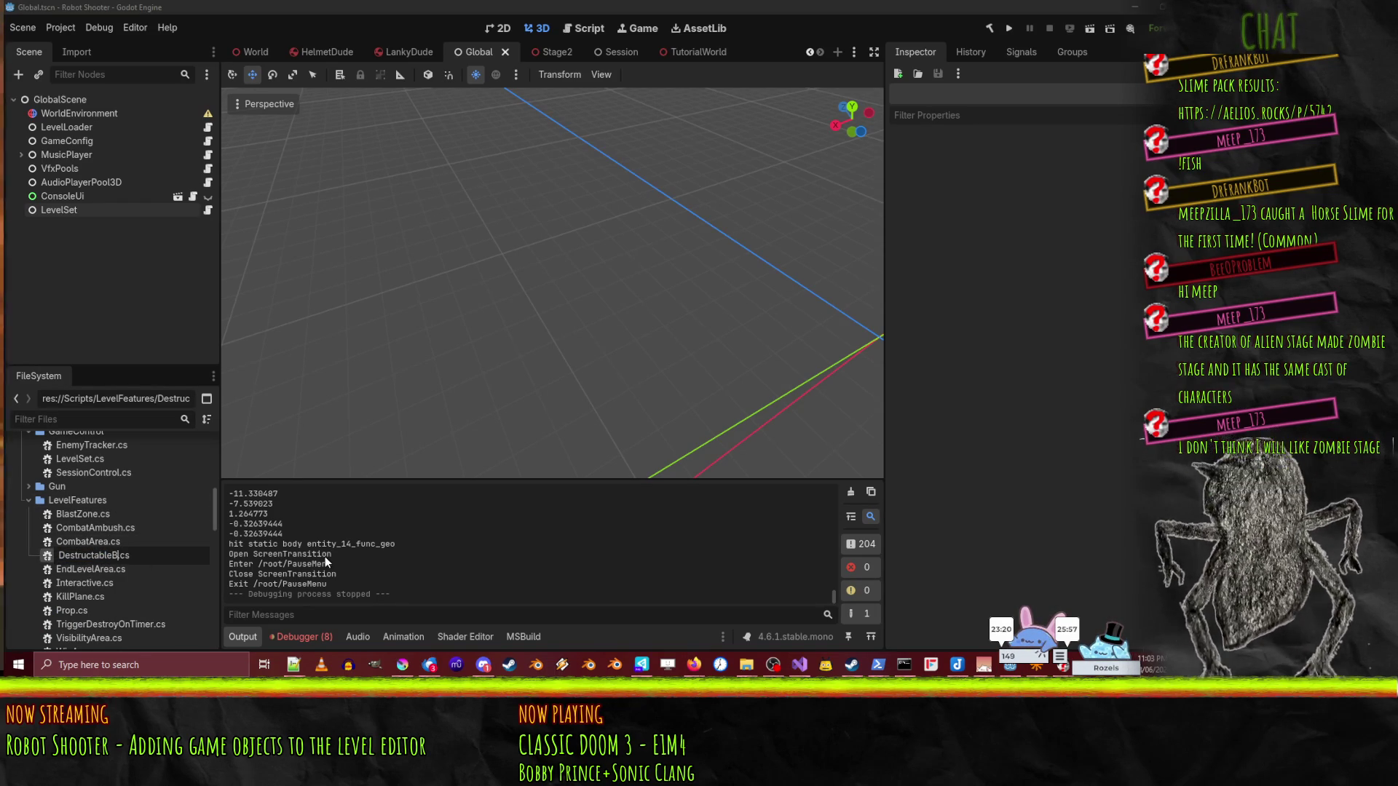
{"action": "type", "text": "re"}
{"action": "key", "text": "Return"}
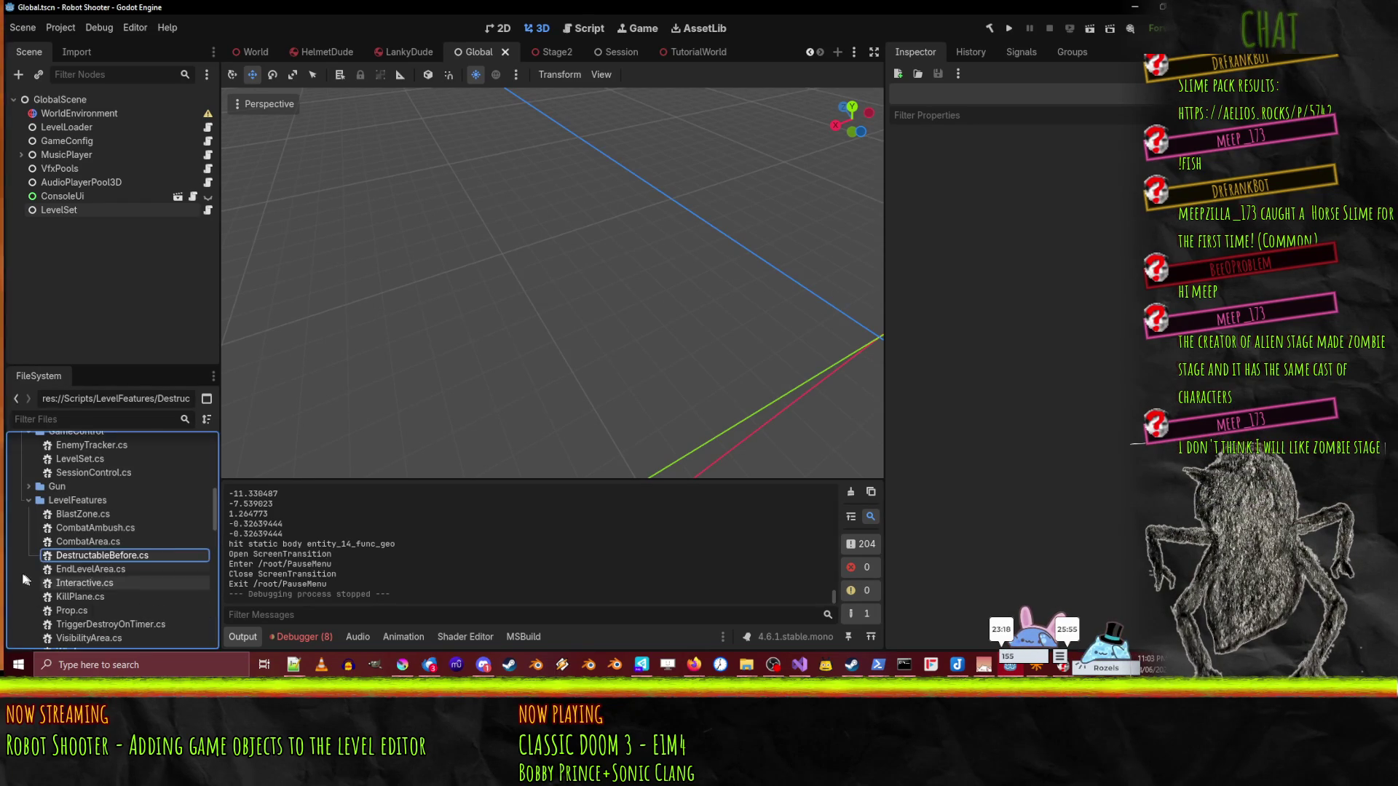
- Create a new script DestructableAfter.cs in the LevelFeatures folder
{"action": "right_click", "coordinate": [96, 501]}
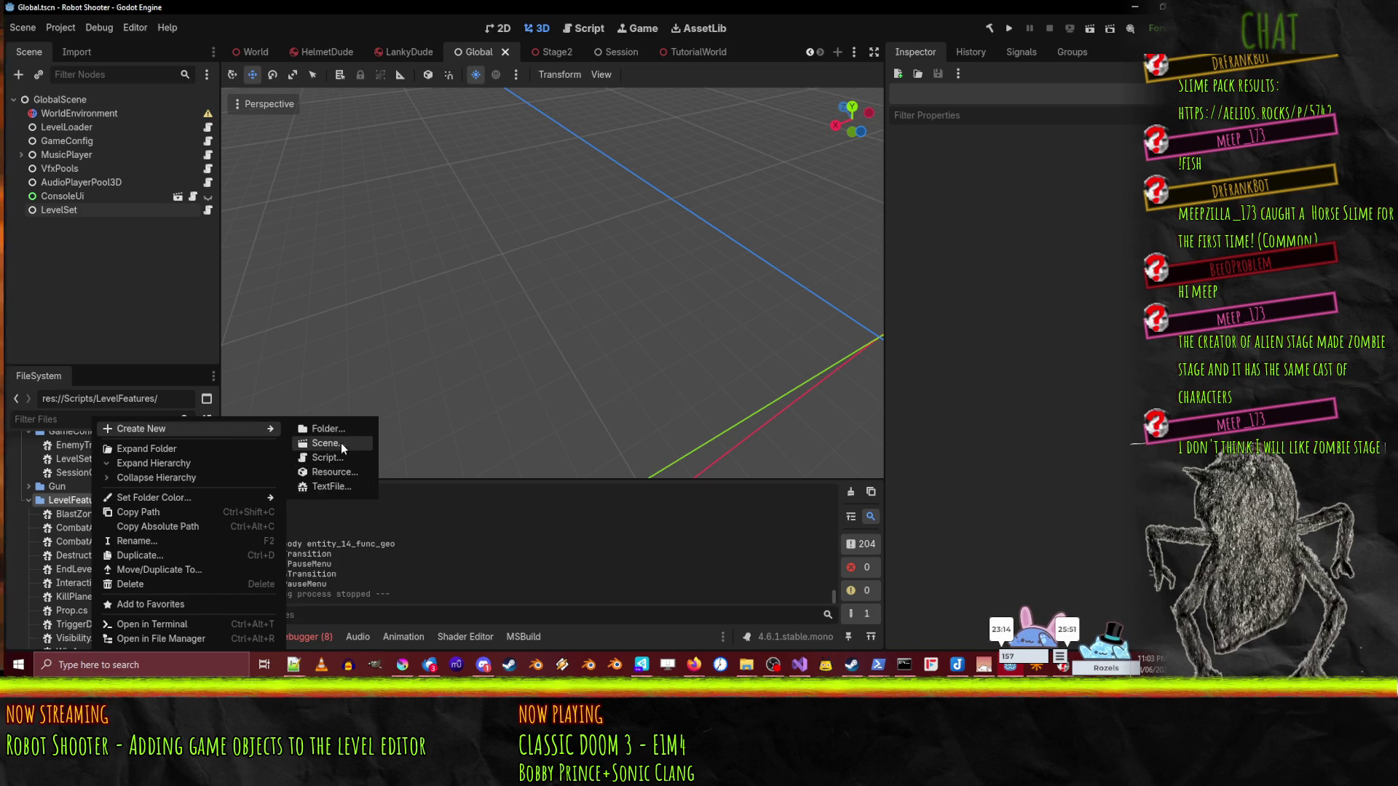
{"action": "left_click", "coordinate": [340, 465]}
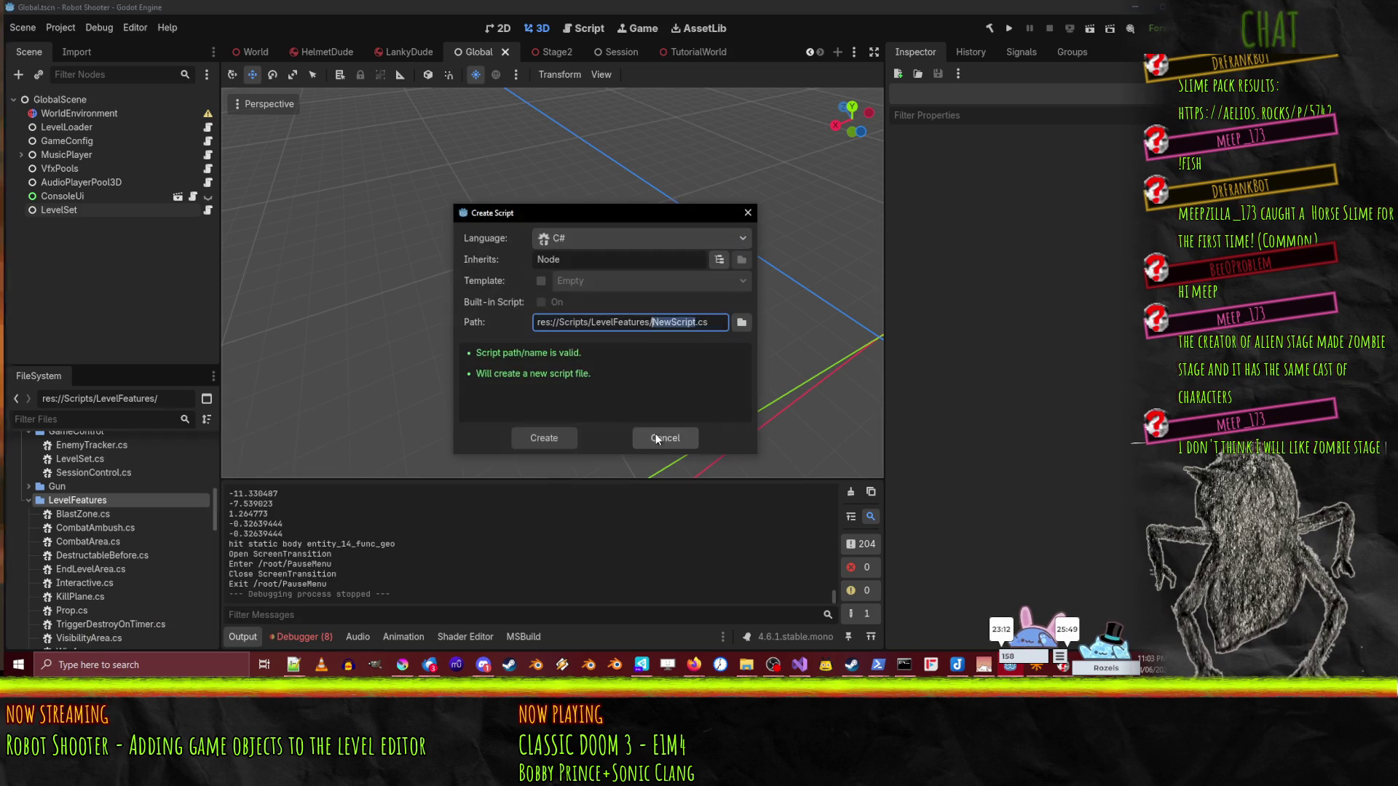
{"action": "type", "text": "DestructableA"}
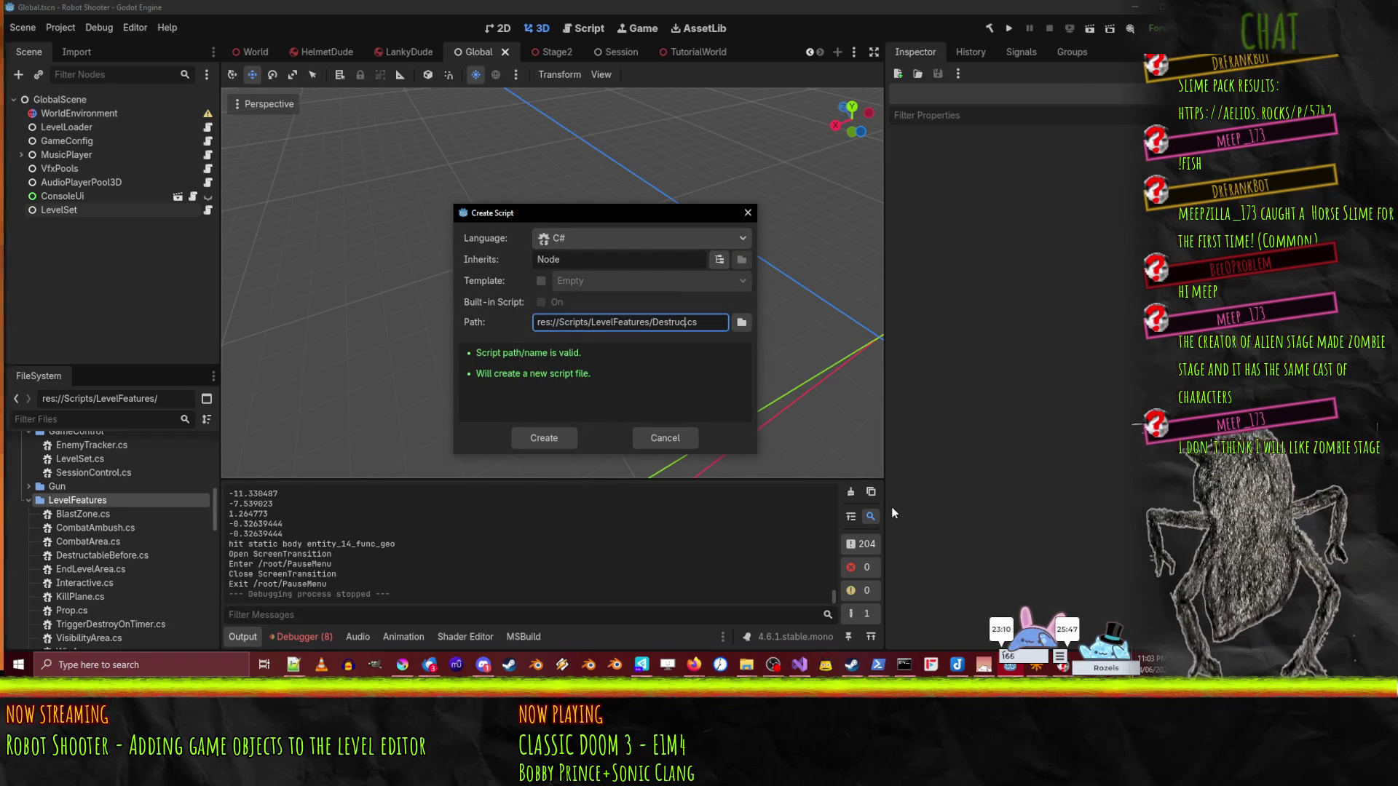
{"action": "type", "text": "fter"}
{"action": "key", "text": "Return"}
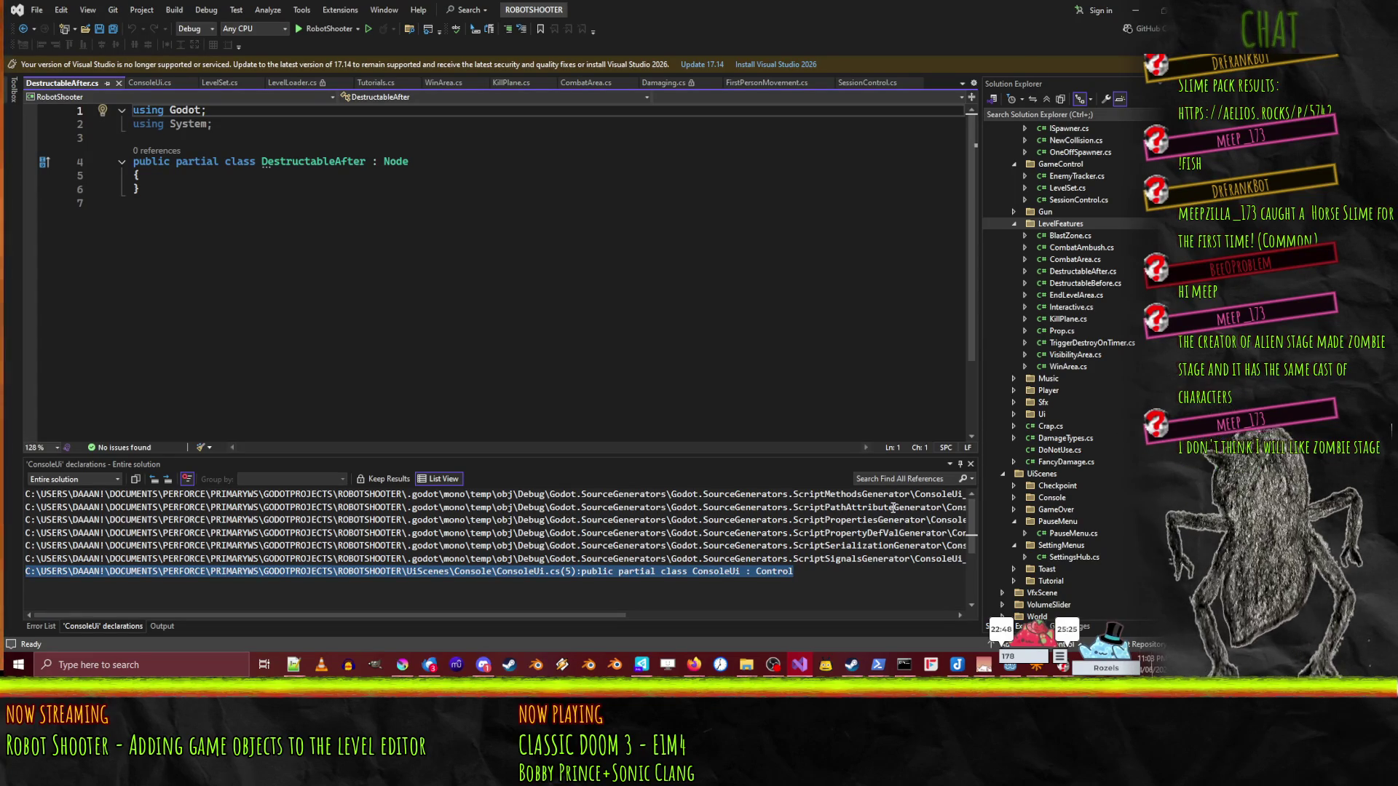
- Glance at CombatArea.cs, then close the ConsoleUi, LevelSet, LevelLoader and one more script tab
{"action": "left_click", "coordinate": [184, 176]}
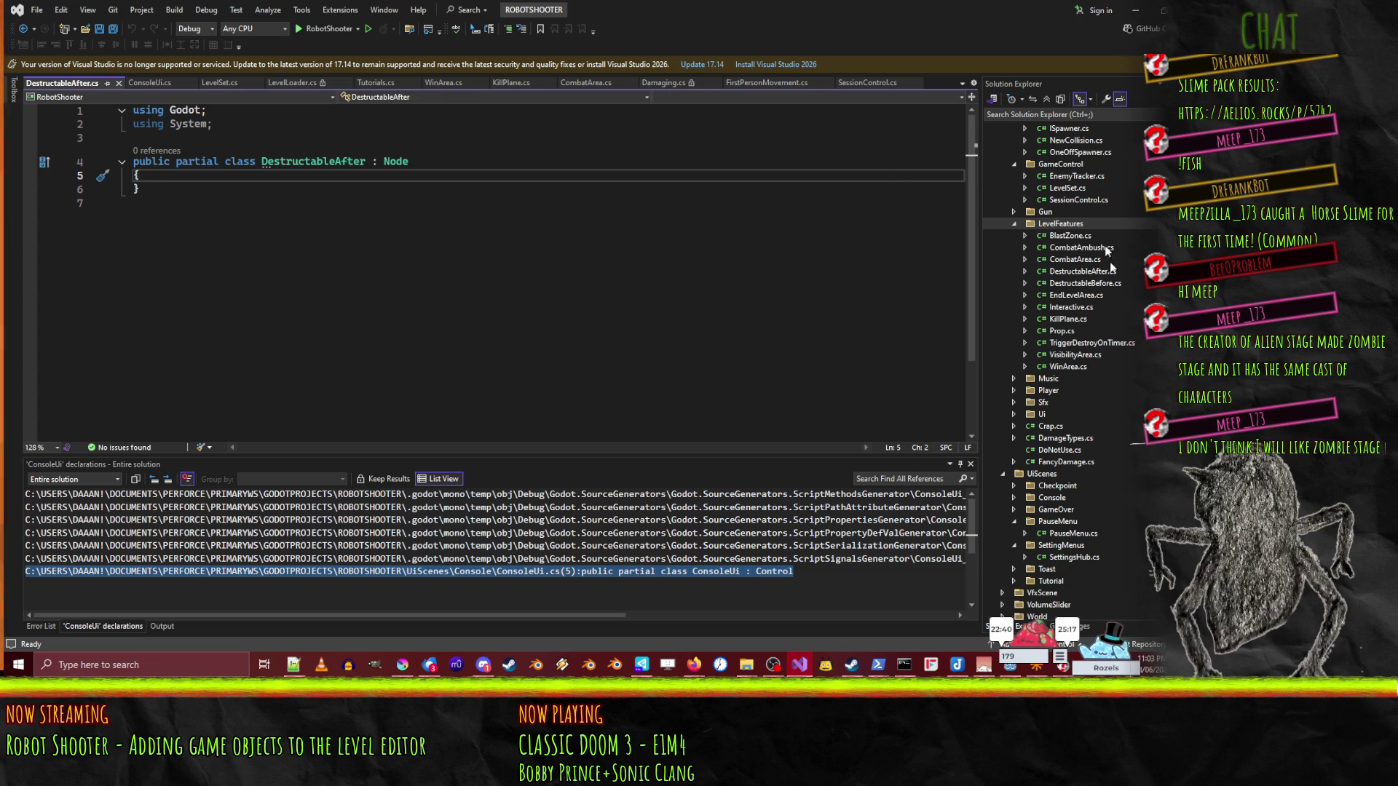
{"action": "double_click", "coordinate": [1086, 262]}
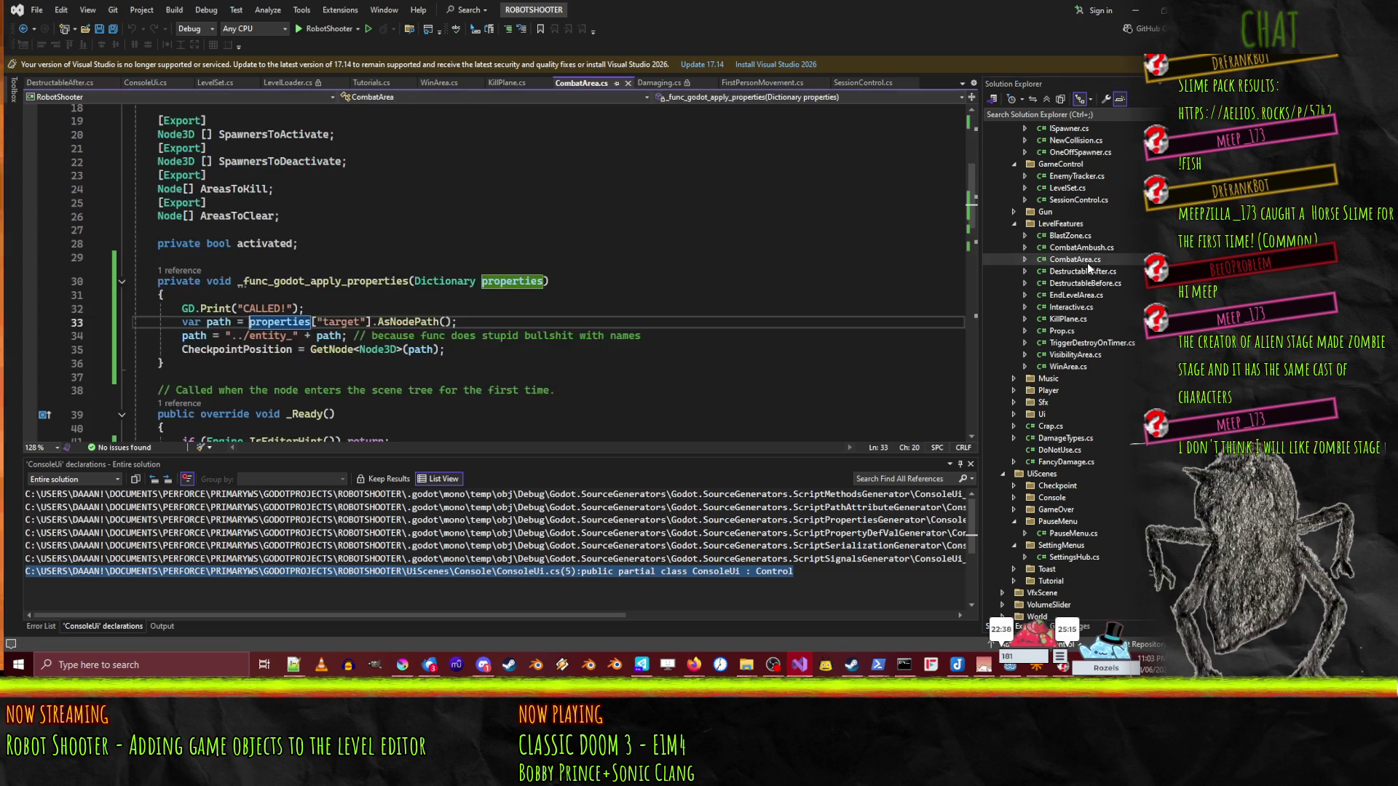
{"action": "double_click", "coordinate": [1086, 271]}
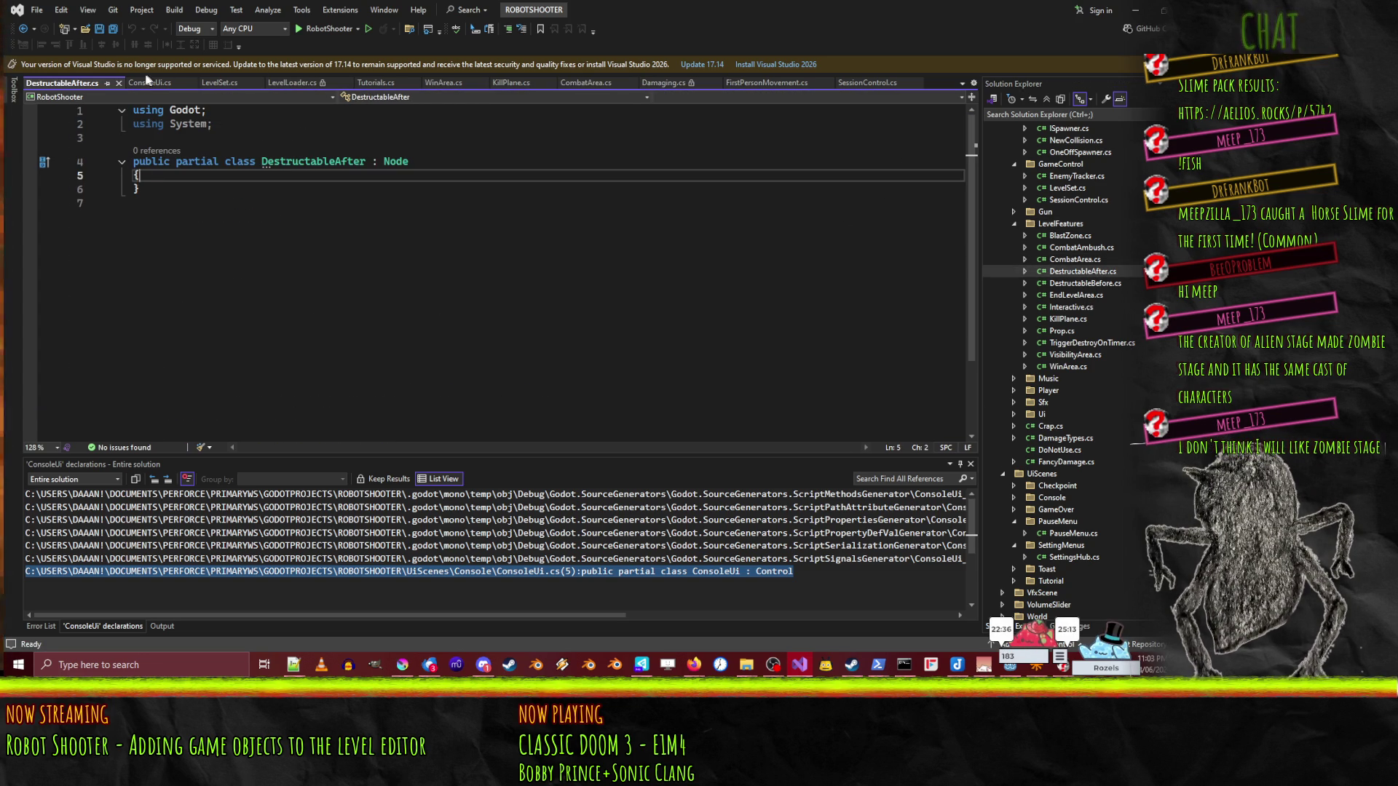
{"action": "left_click", "coordinate": [193, 82]}
{"action": "left_click", "coordinate": [185, 82]}
{"action": "left_click", "coordinate": [201, 85]}
{"action": "left_click", "coordinate": [201, 84]}
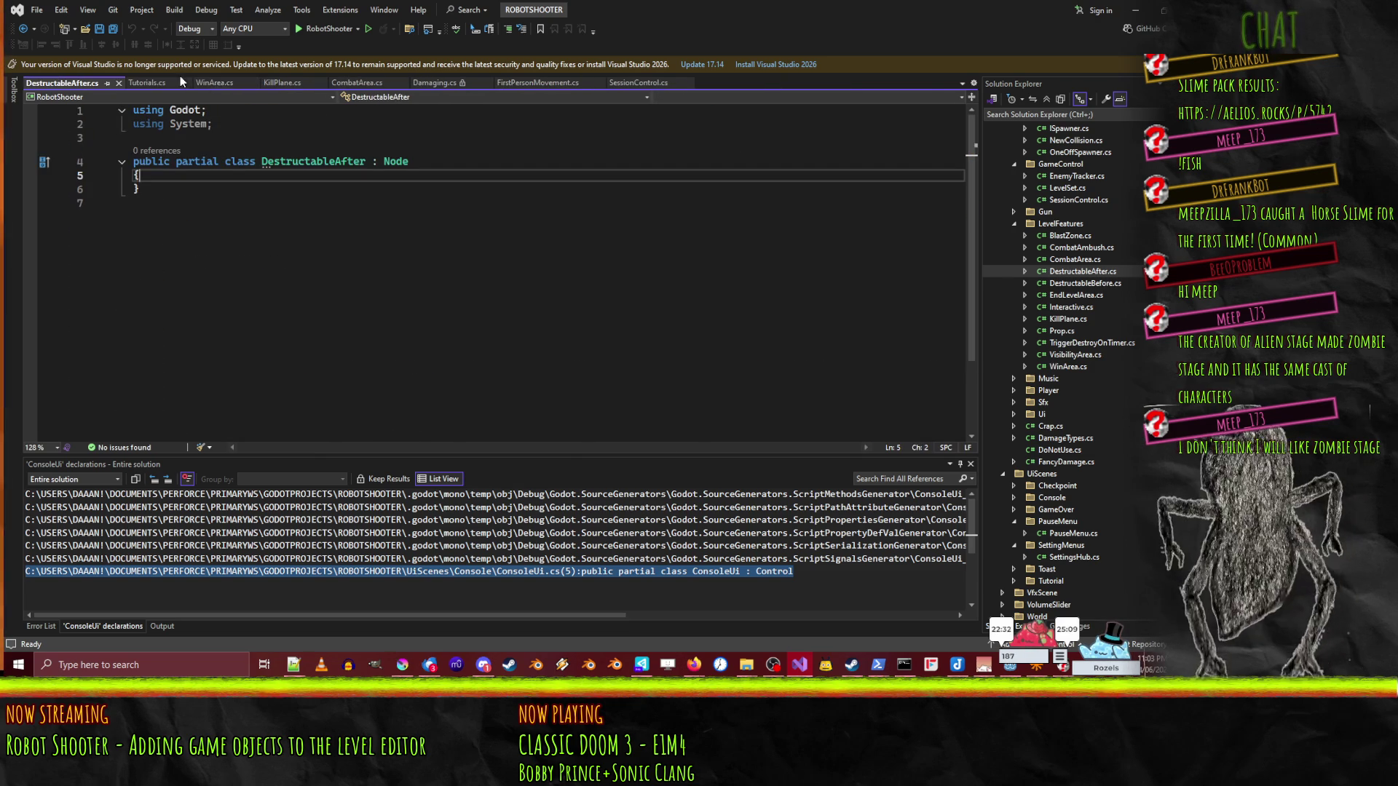
- Close the Tutorials, WinArea, KillPlane, CombatArea, Damaging, FirstPersonMovement and SessionControl tabs
{"action": "left_click", "coordinate": [183, 83]}
{"action": "left_click", "coordinate": [185, 83]}
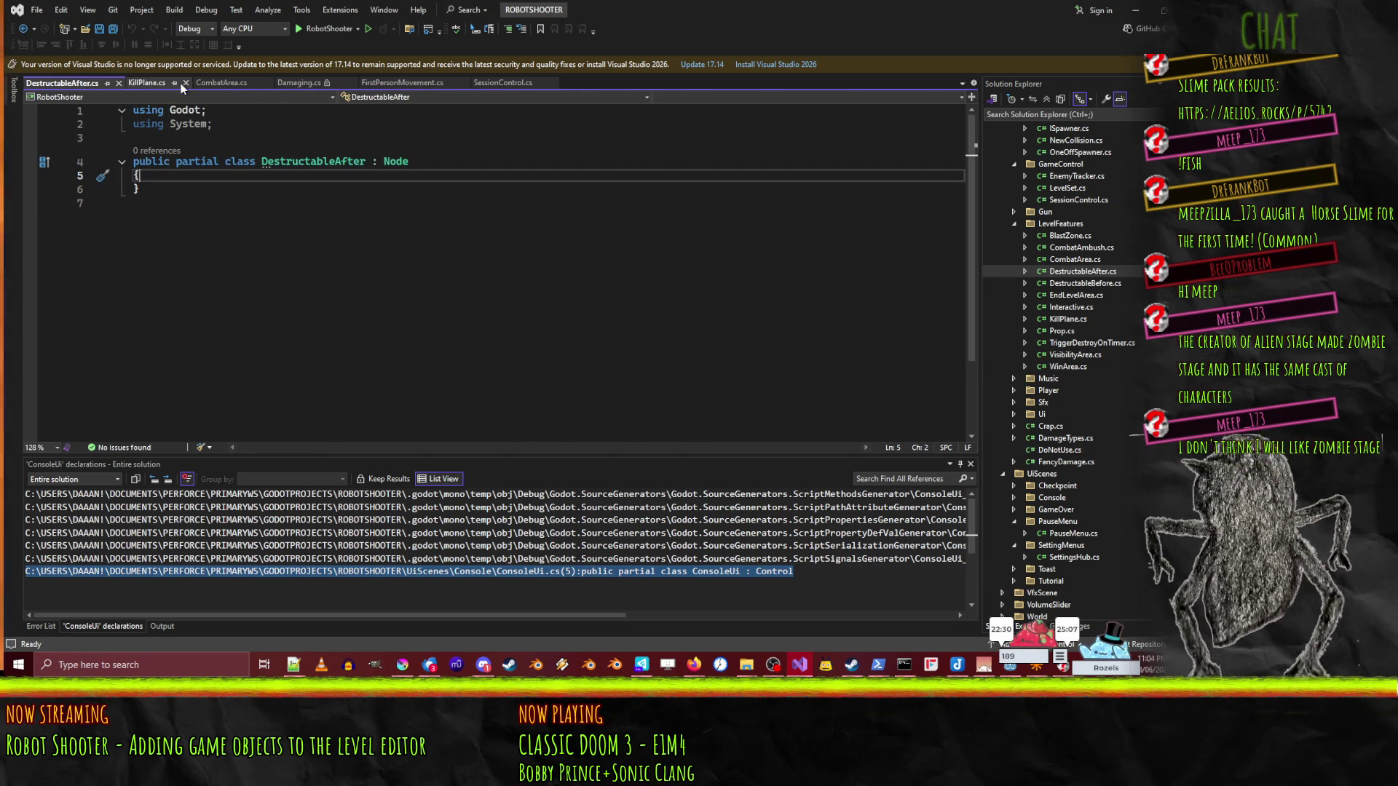
{"action": "left_click", "coordinate": [186, 83]}
{"action": "left_click", "coordinate": [195, 85]}
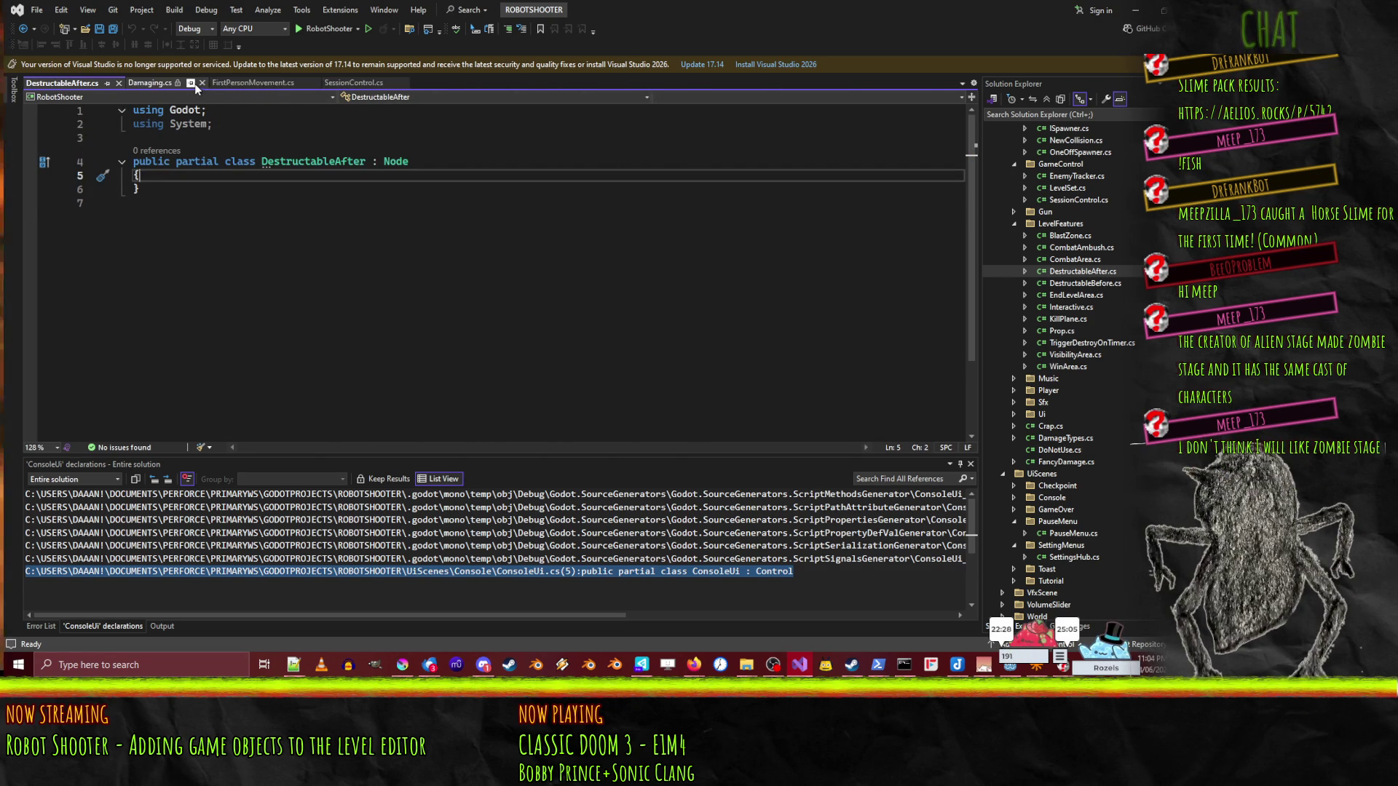
{"action": "left_click", "coordinate": [202, 82]}
{"action": "left_click", "coordinate": [228, 83]}
{"action": "left_click", "coordinate": [212, 81]}
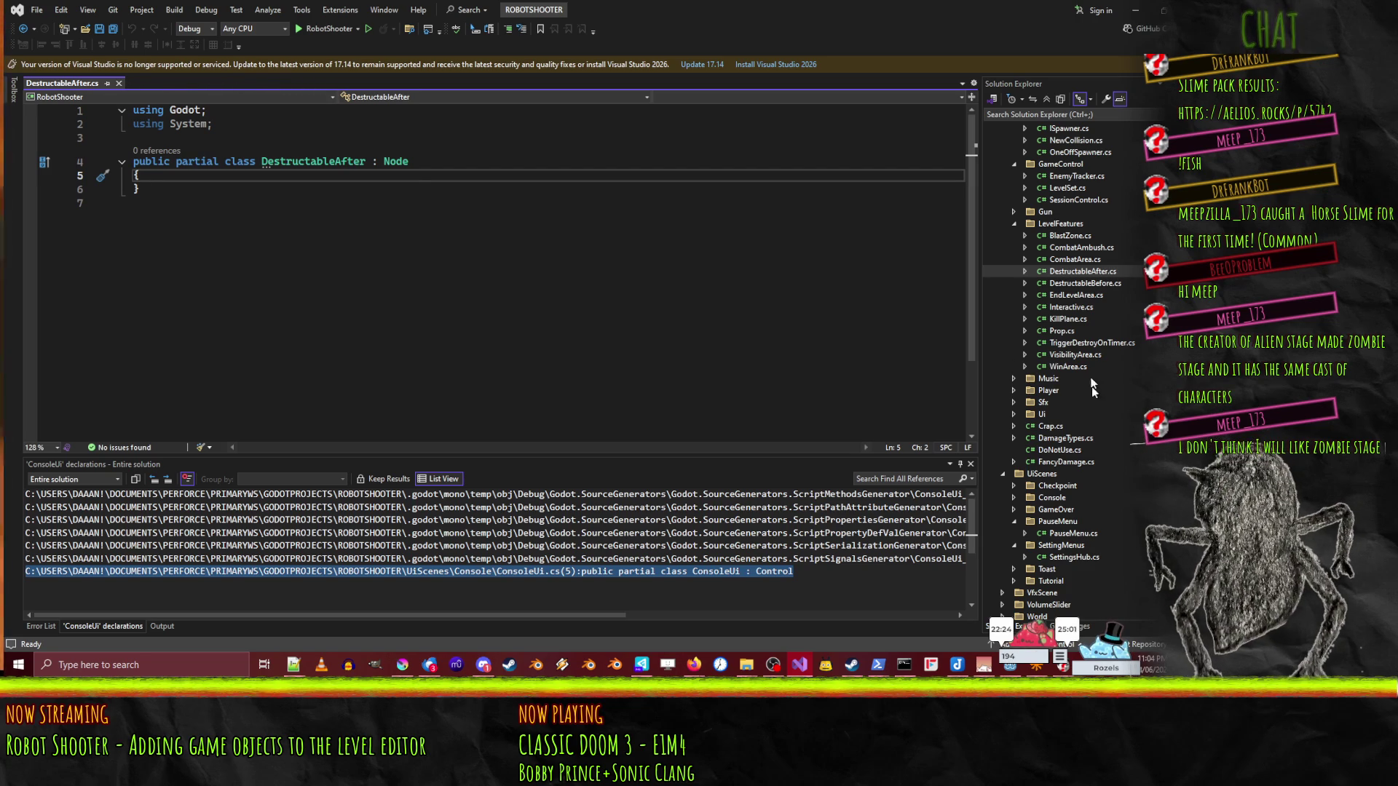
- Open DestructableBefore.cs, append Before to its class name, and add a blank body line
{"action": "double_click", "coordinate": [1085, 283]}
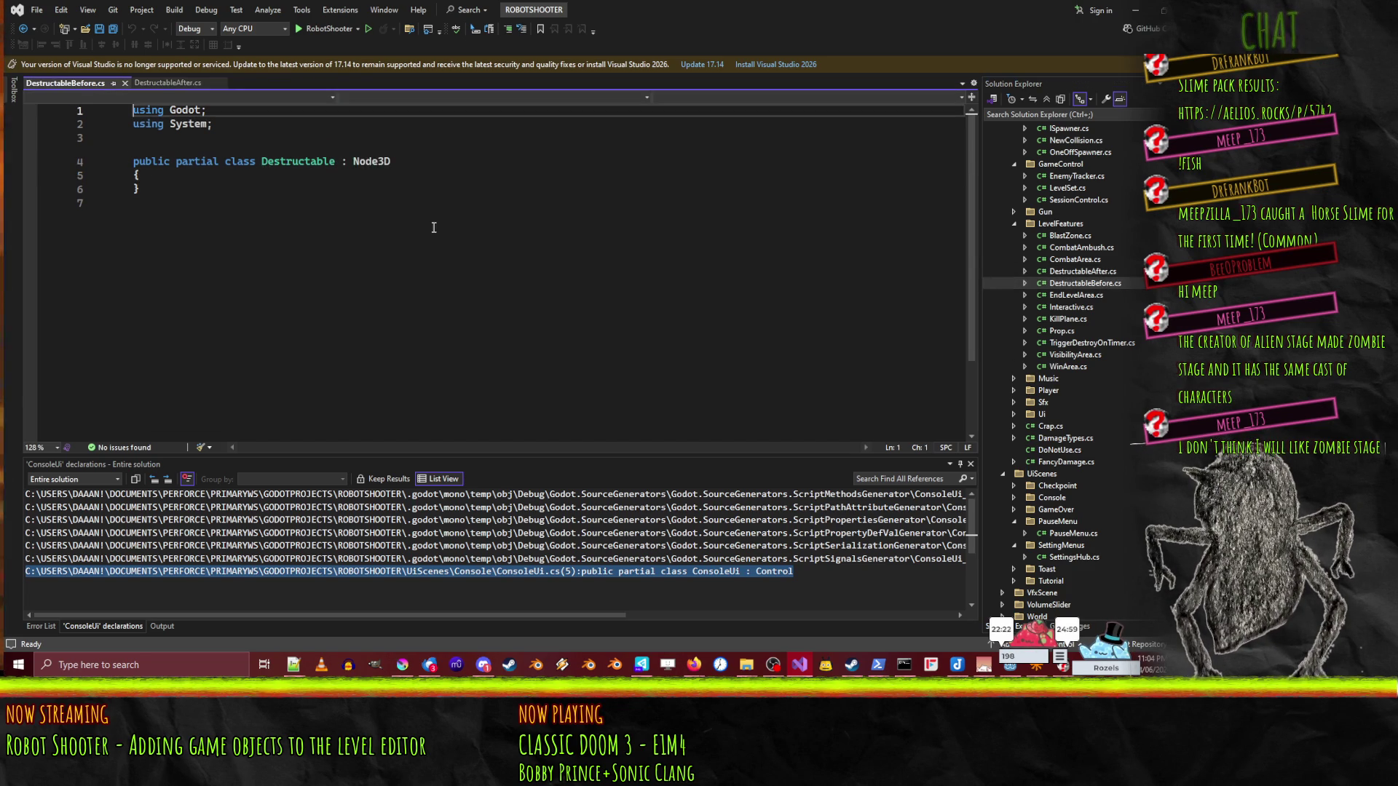
{"action": "type", "text": "Before"}
{"action": "key", "text": "Down"}
{"action": "key", "text": "Return"}
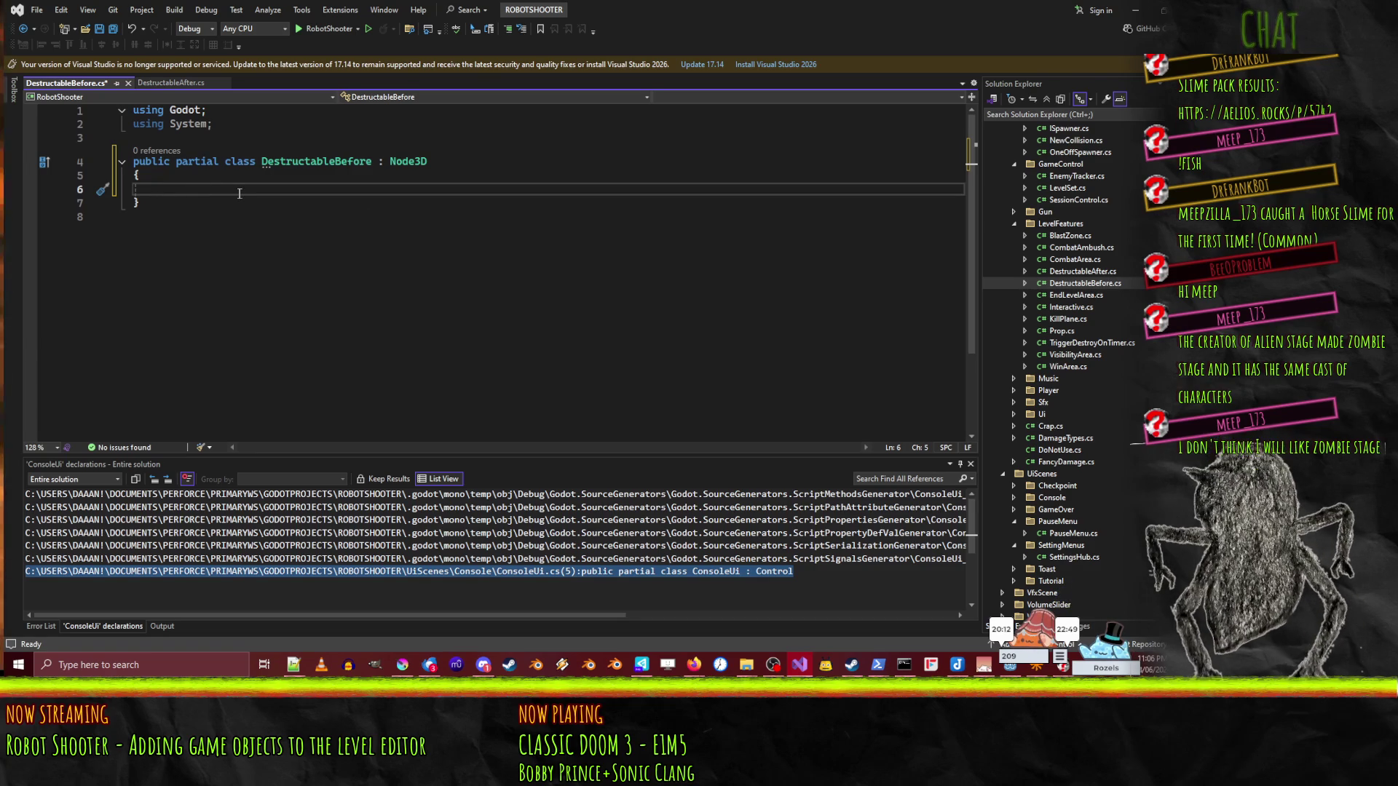
- Declare a string target field in the DestructableBefore class
{"action": "type", "text": "[Export"}
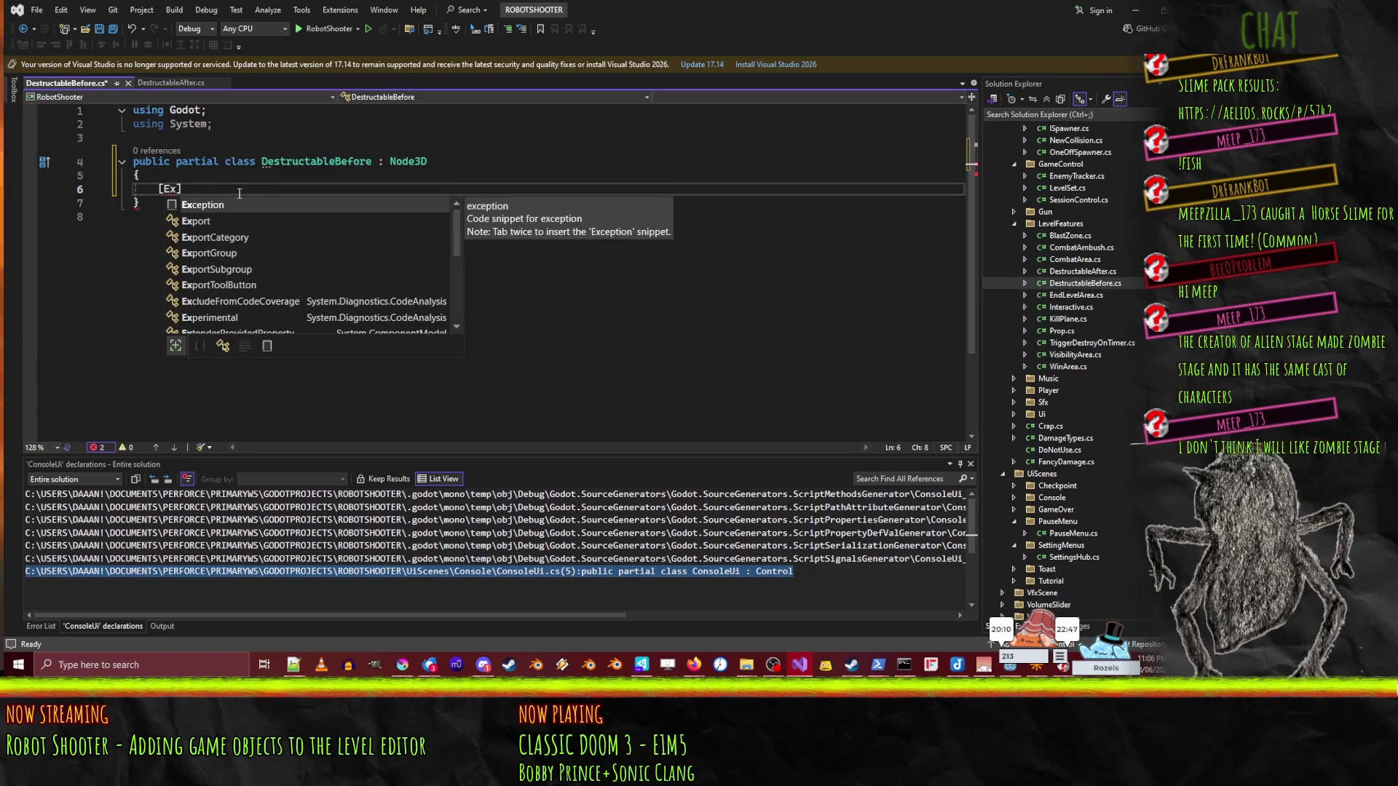
{"action": "type", "text": "]"}
{"action": "key", "text": "Return"}
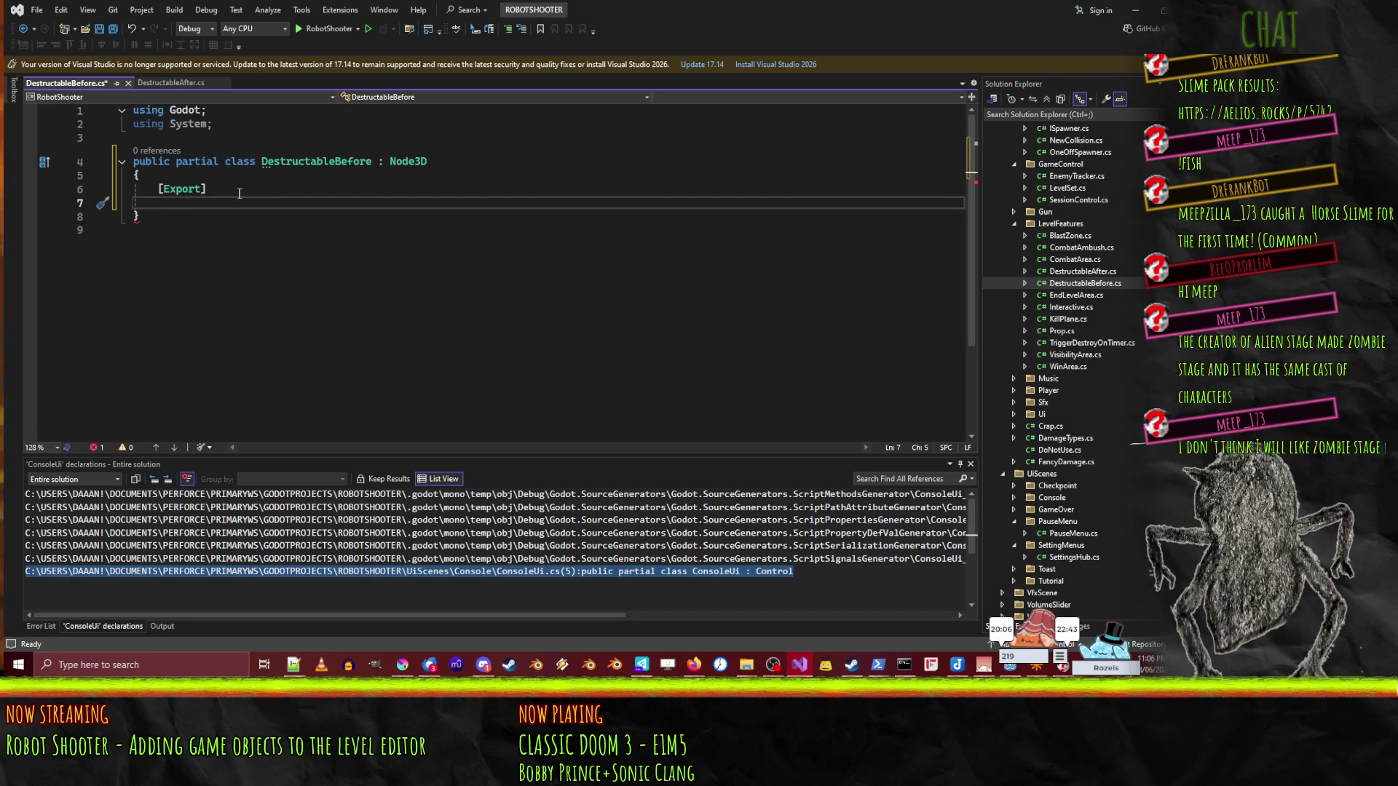
{"action": "left_click", "coordinate": [239, 193]}
{"action": "key", "text": "BackSpace"}
{"action": "key", "text": "BackSpace"}
{"action": "key", "text": "BackSpace"}
{"action": "type", "text": "string "}
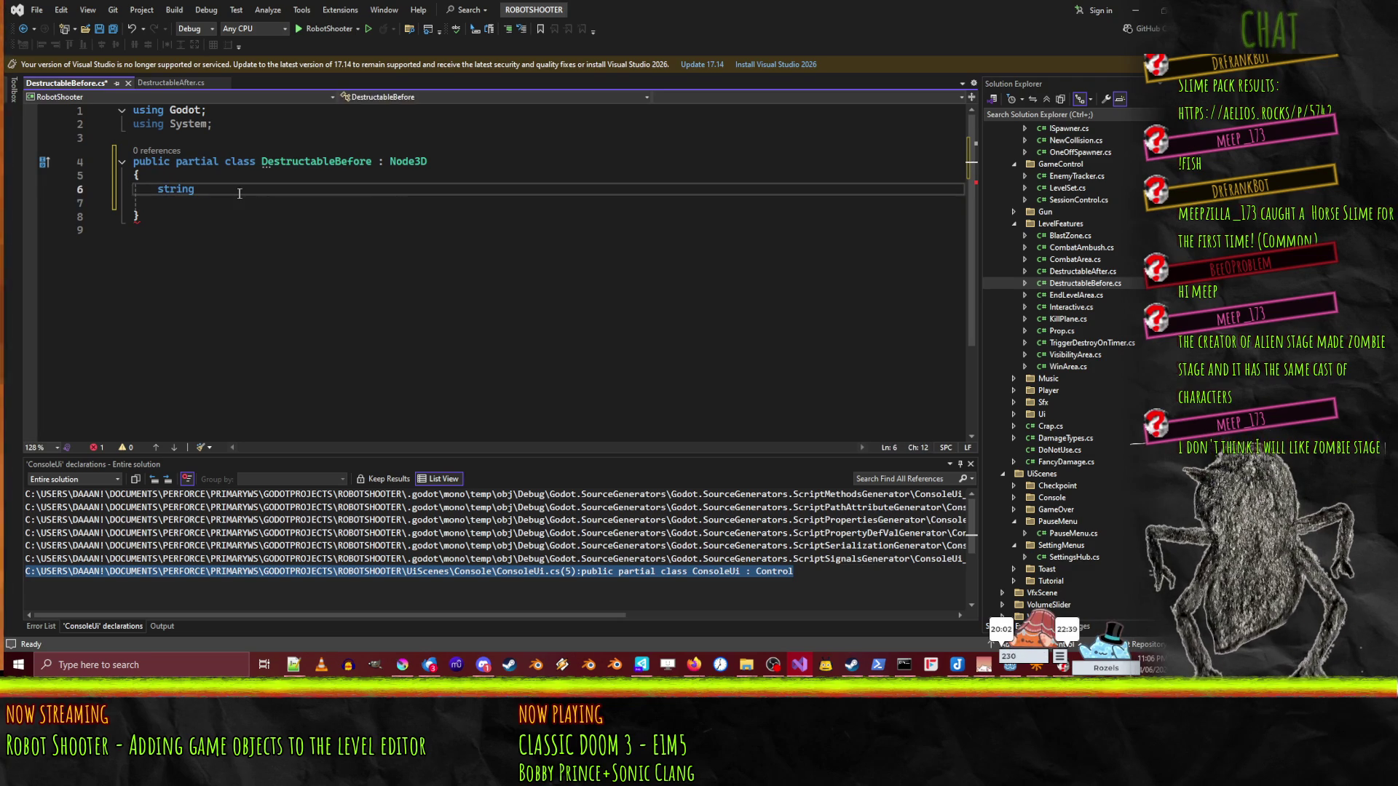
{"action": "type", "text": "tat"}
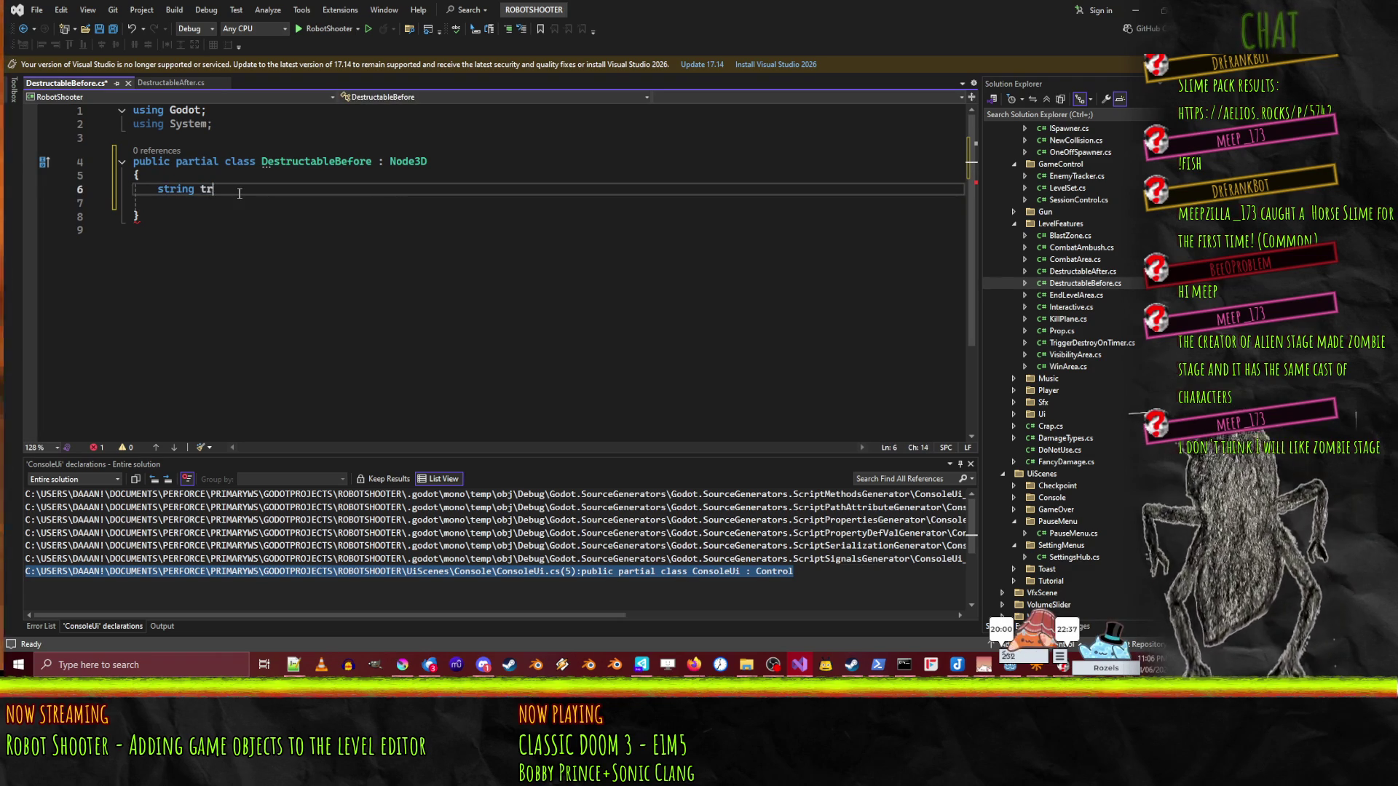
{"action": "key", "text": "BackSpace"}
{"action": "type", "text": "rget"}
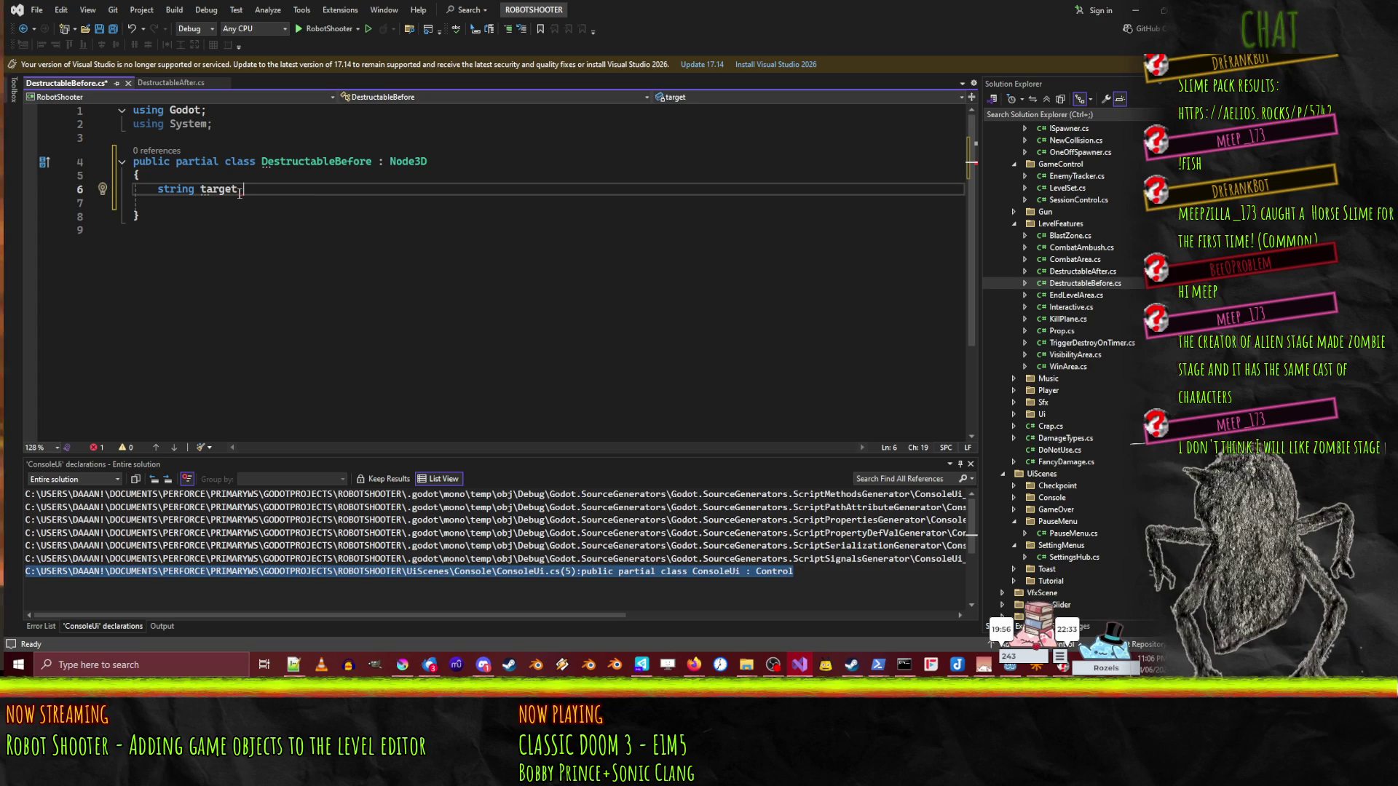
{"action": "type", "text": ";"}
{"action": "key", "text": "Return"}
{"action": "key", "text": "Up"}
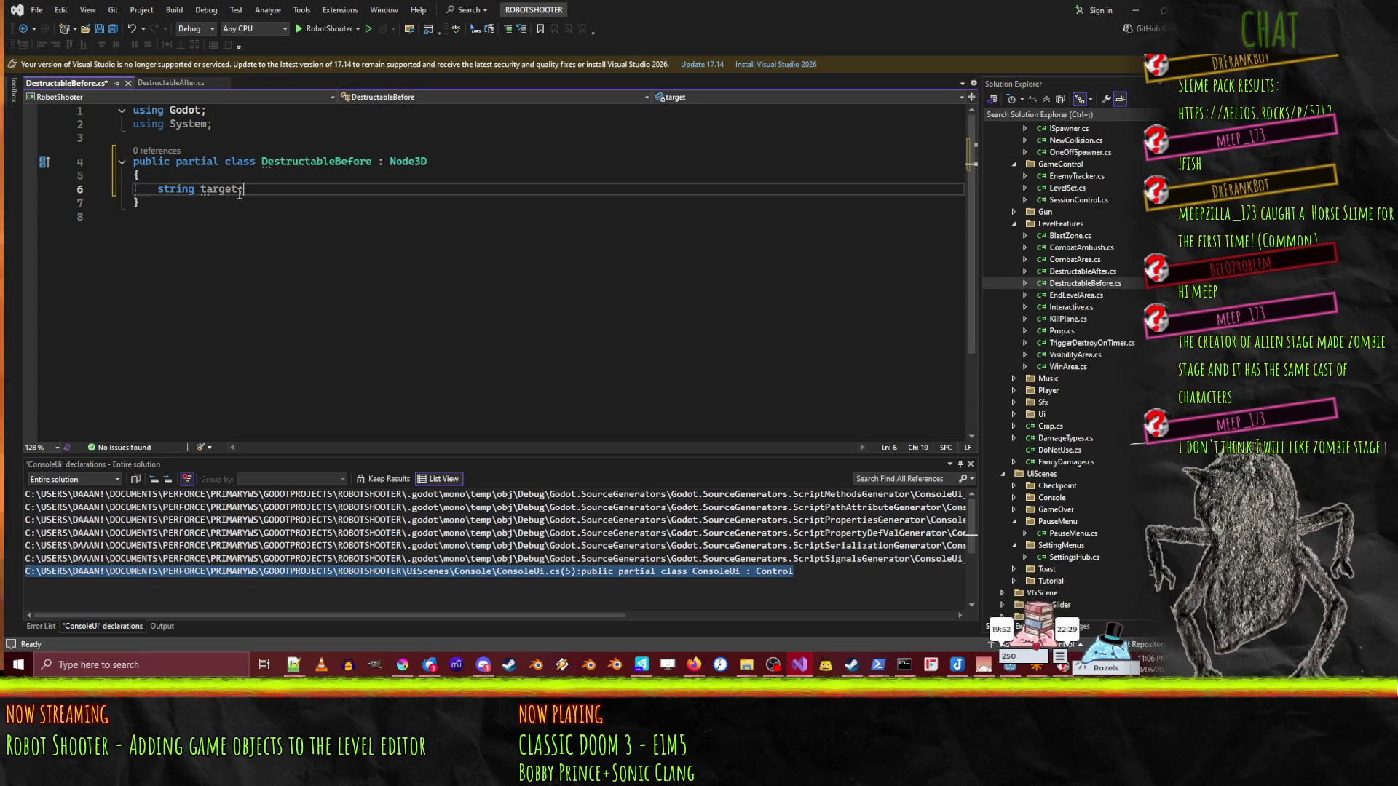
{"action": "key", "text": "ctrl+Return"}
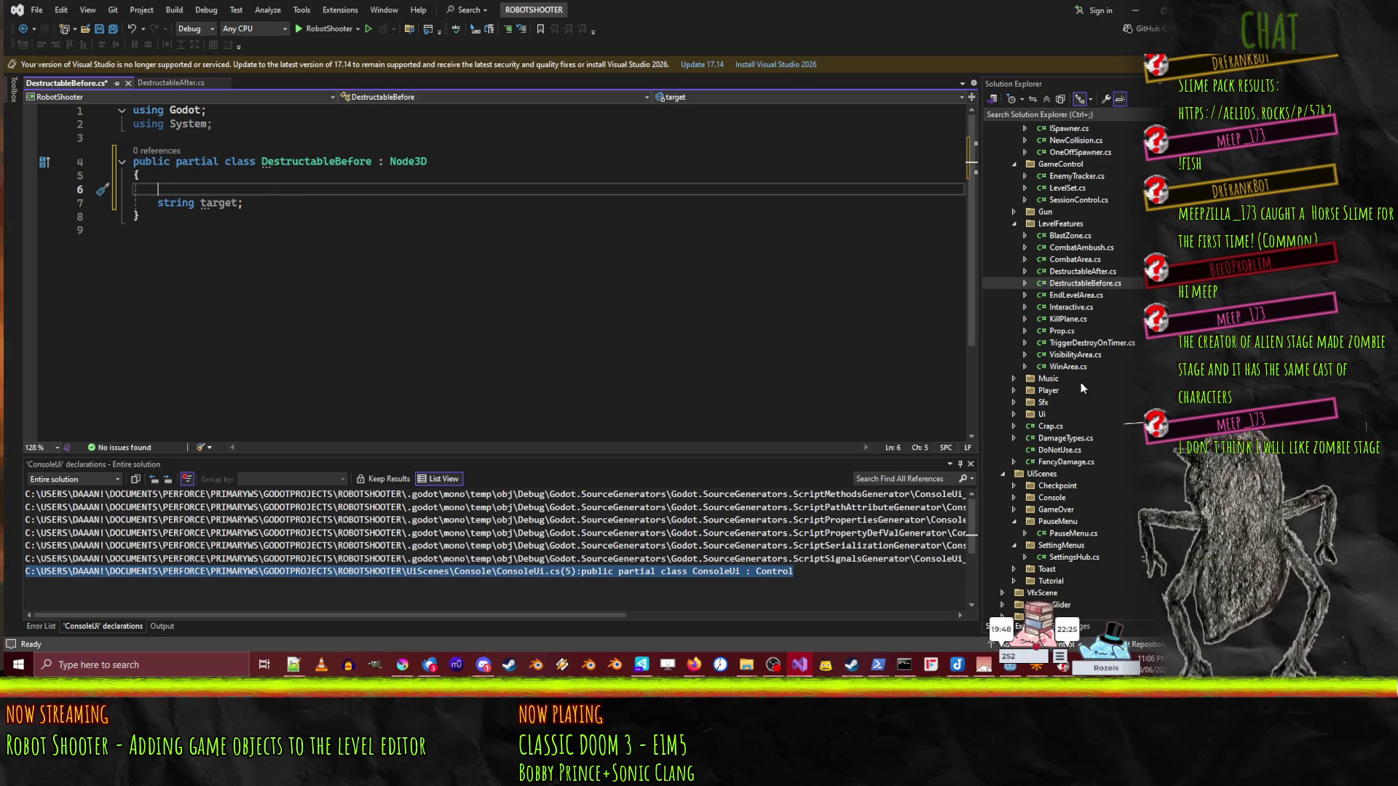
- Add an [Export] attribute above the target field, checking CombatArea for reference
{"action": "double_click", "coordinate": [1076, 259]}
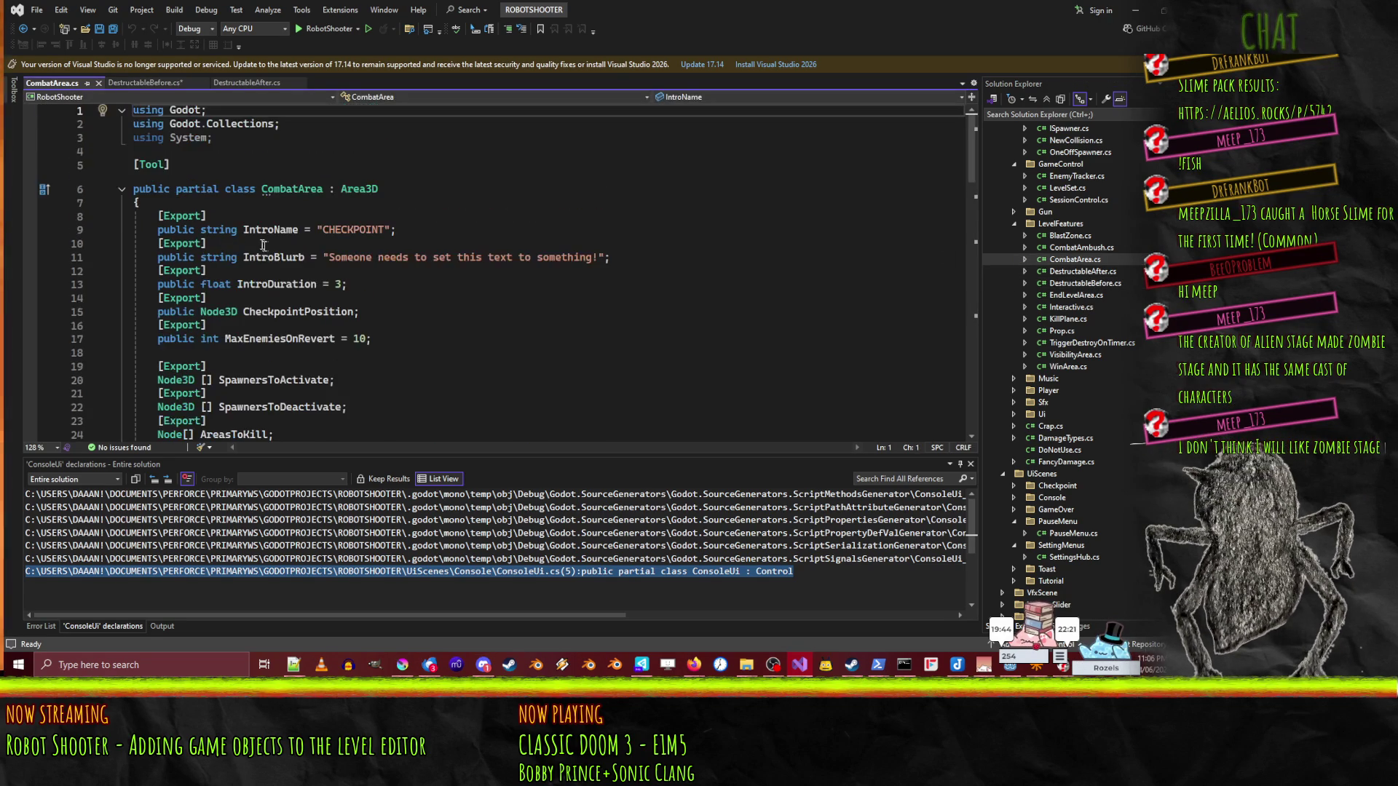
{"action": "left_click", "coordinate": [99, 83]}
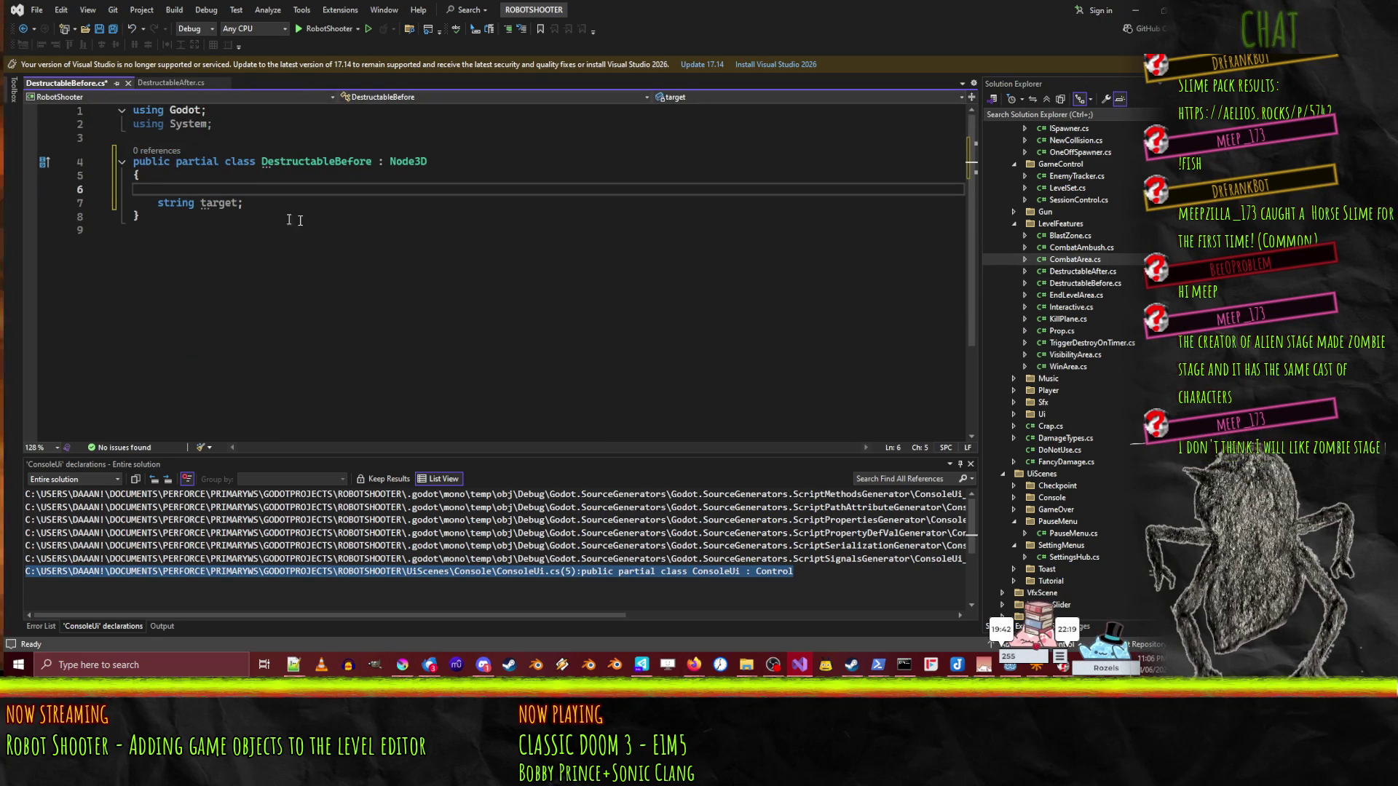
{"action": "type", "text": "[Export"}
{"action": "key", "text": "Down"}
{"action": "key", "text": "Delete"}
{"action": "type", "text": "T"}
{"action": "key", "text": "End"}
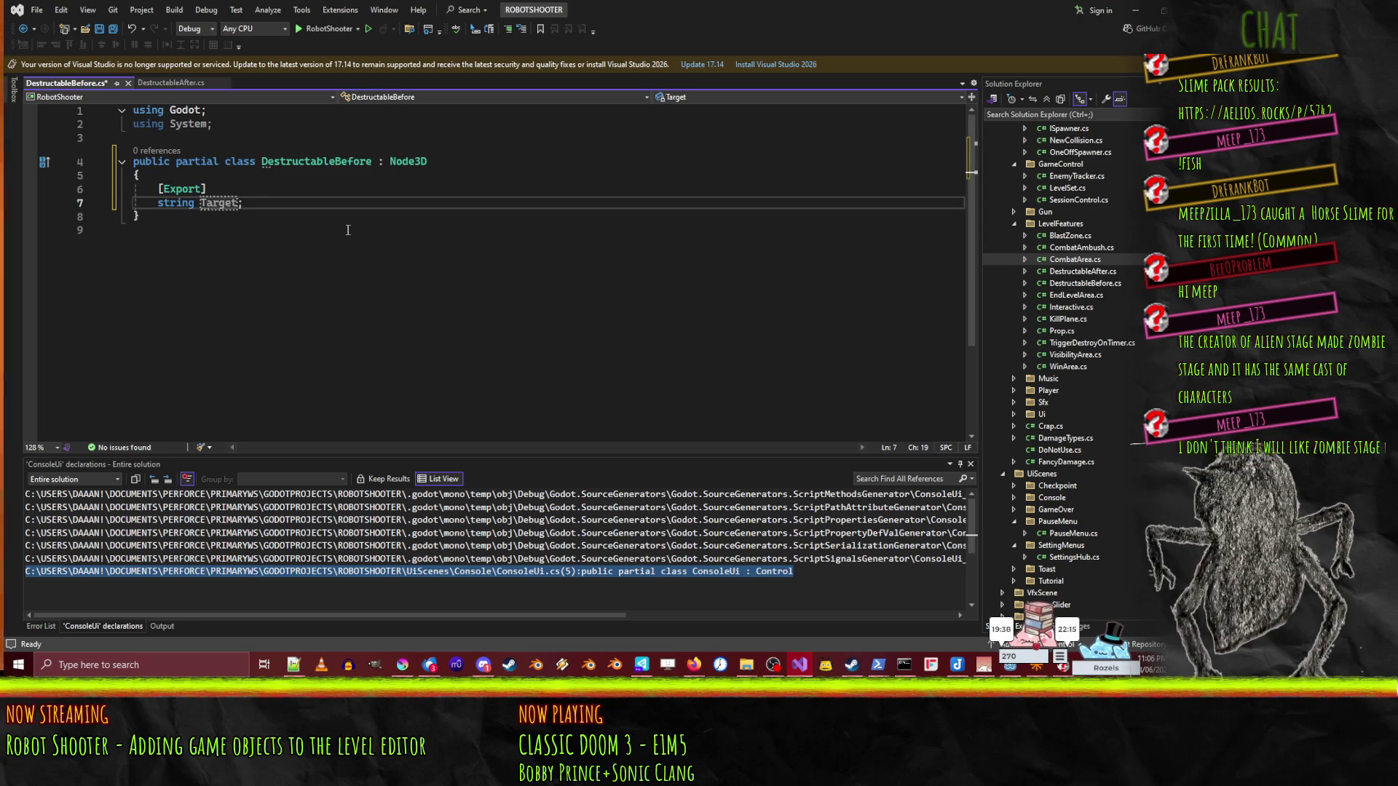
{"action": "left_click", "coordinate": [171, 83]}
{"action": "left_click", "coordinate": [67, 83]}
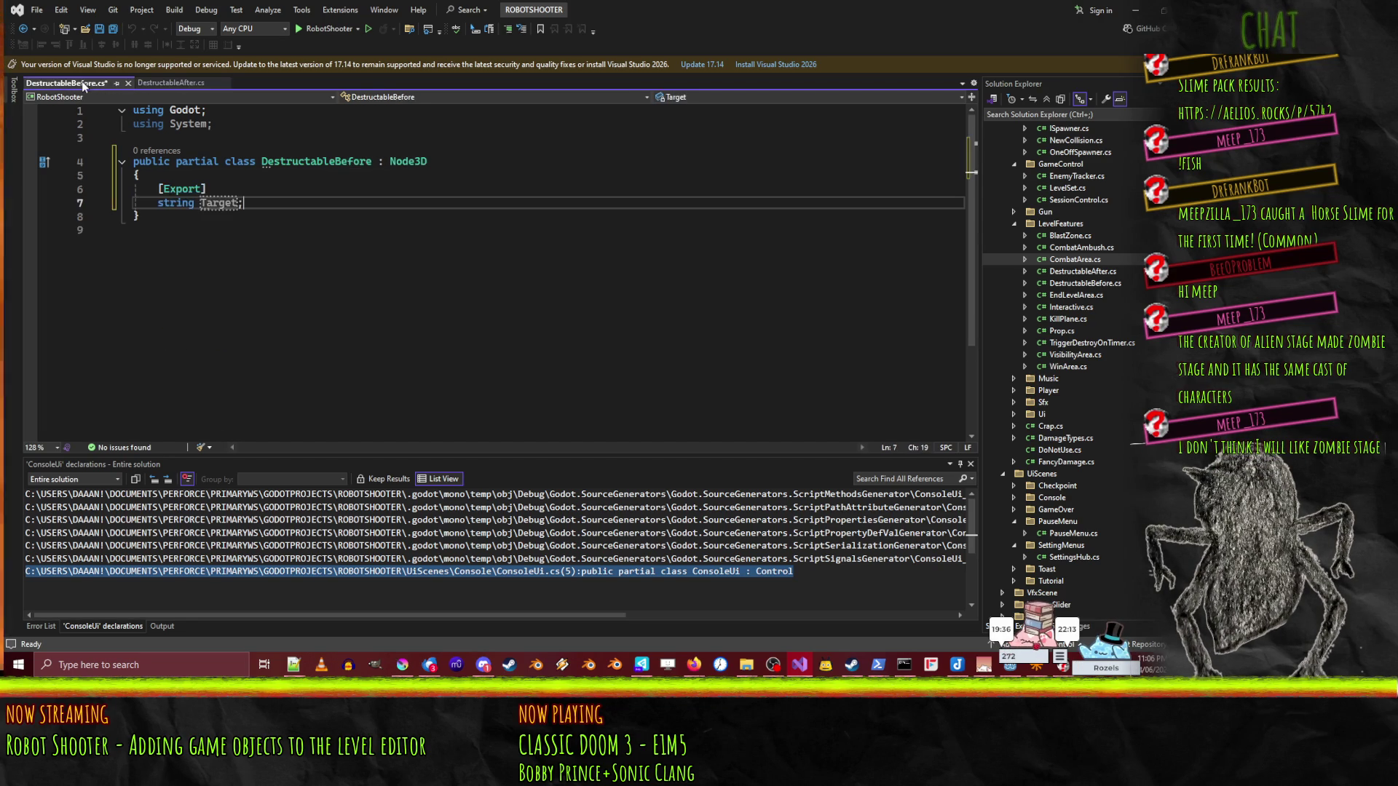
{"action": "key", "text": "ctrl+z"}
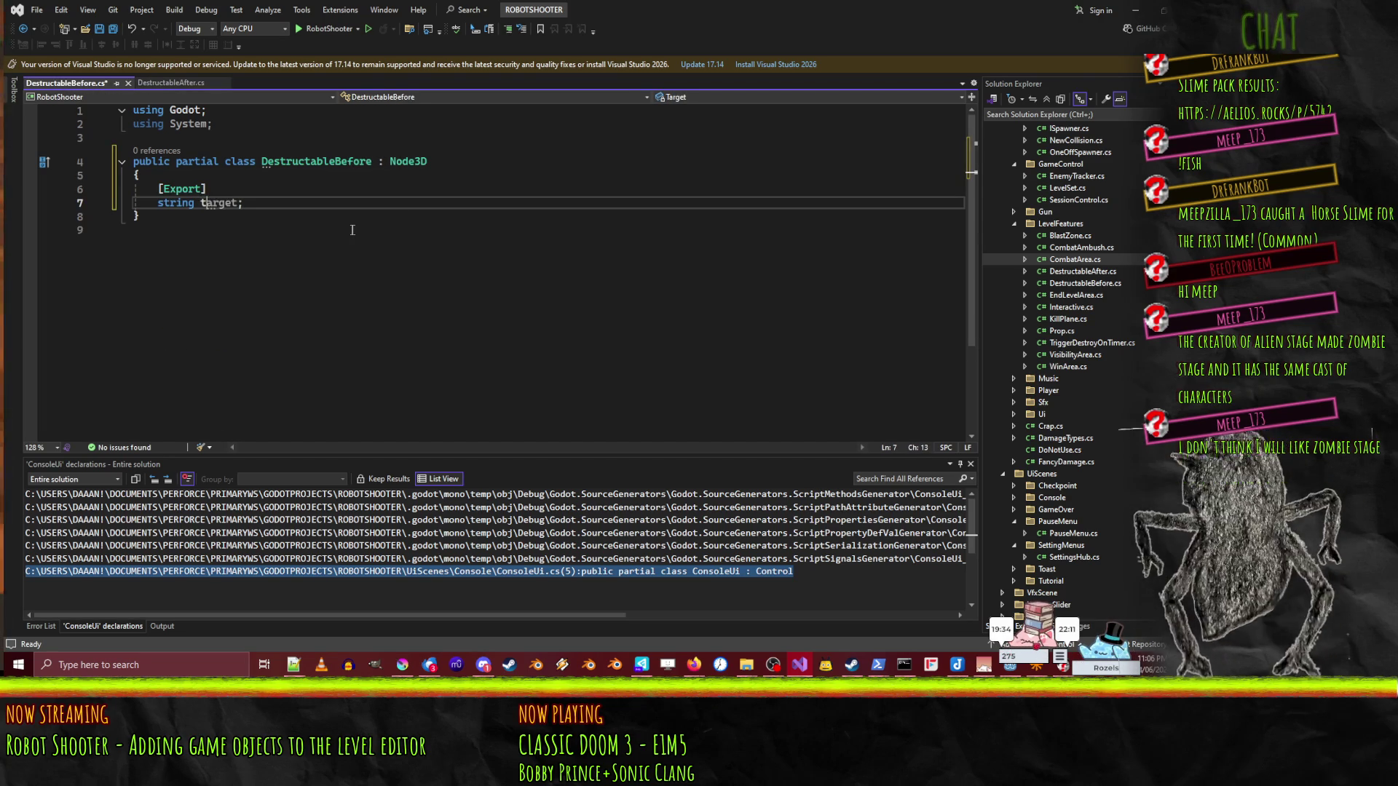
{"action": "left_click", "coordinate": [562, 211]}
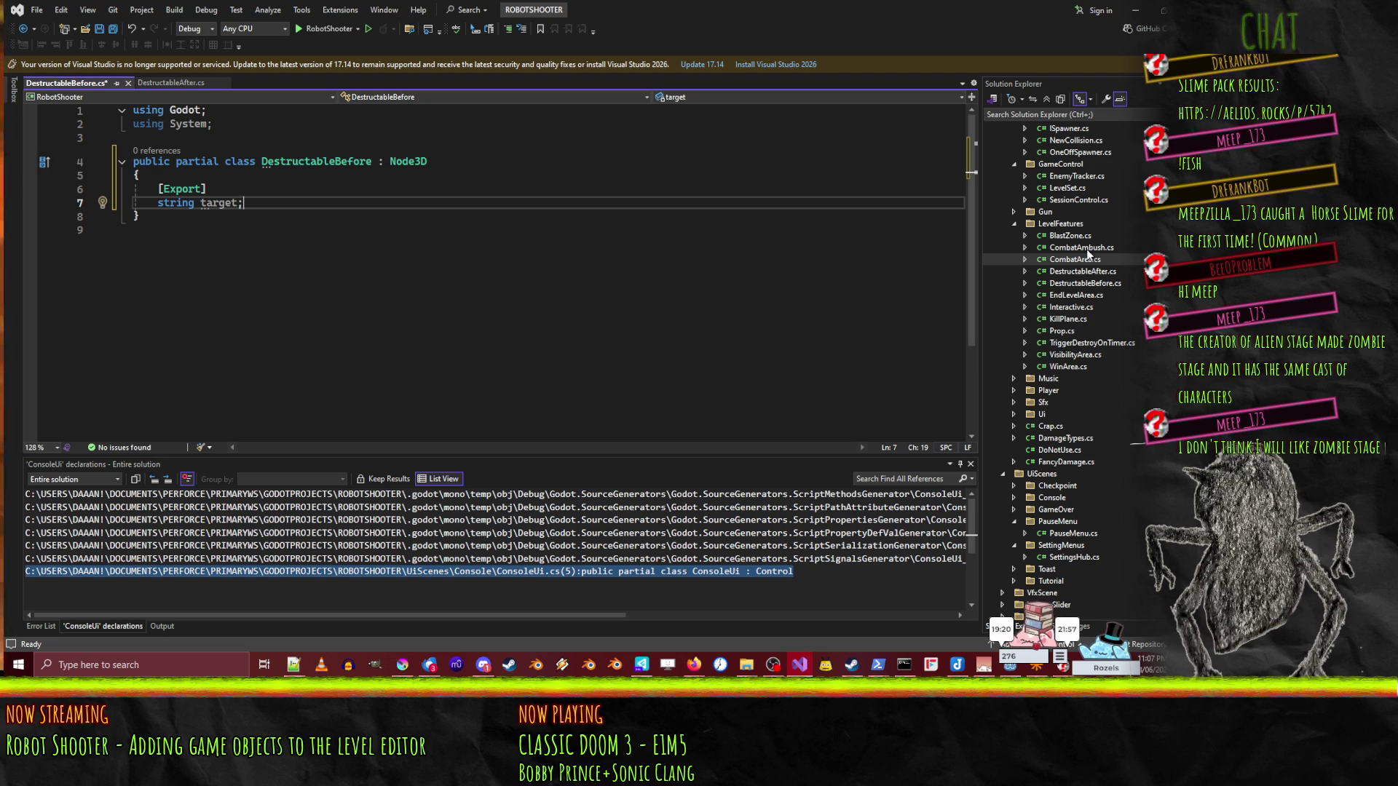
- Look over the DestructableAfter, CombatAmbush, BlastZone and CombatArea scripts for reference
{"action": "double_click", "coordinate": [1084, 272]}
{"action": "left_click", "coordinate": [1084, 251]}
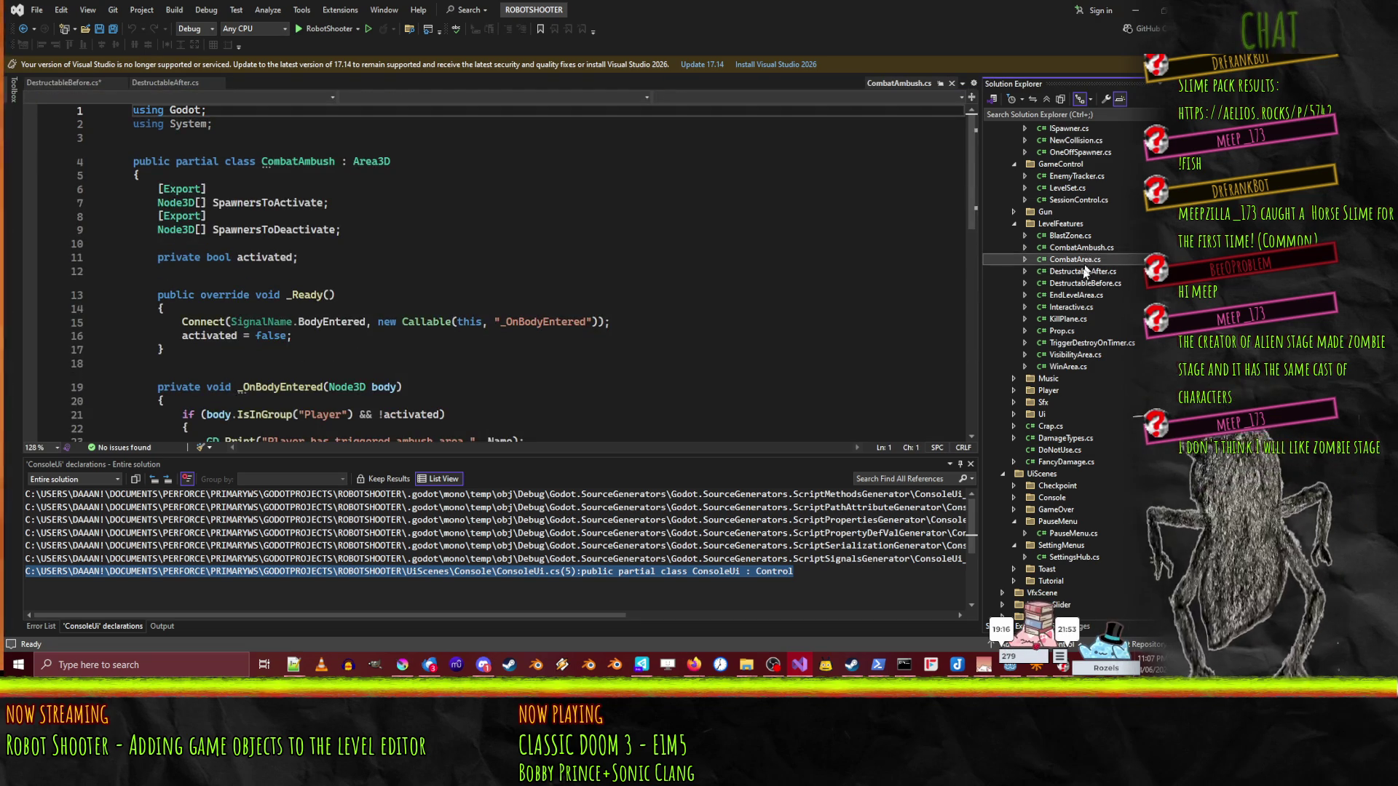
{"action": "left_click", "coordinate": [1075, 259]}
{"action": "key", "text": "ctrl+Tab"}
{"action": "left_click", "coordinate": [1070, 236]}
{"action": "left_click", "coordinate": [1075, 259]}
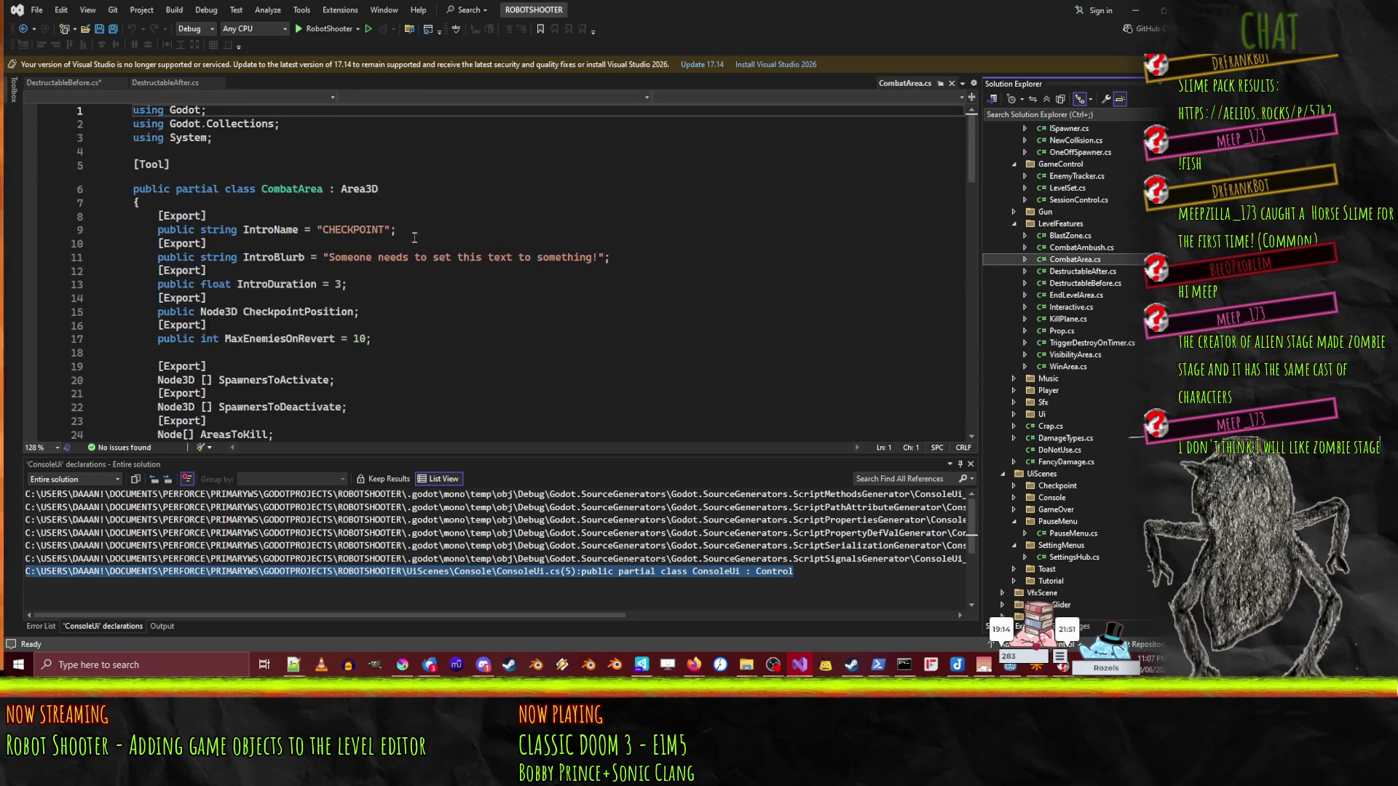
{"action": "scroll", "coordinate": [390, 262], "scroll_direction": "down", "scroll_amount": 8}
{"action": "scroll", "coordinate": [390, 262], "scroll_direction": "up", "scroll_amount": 2}
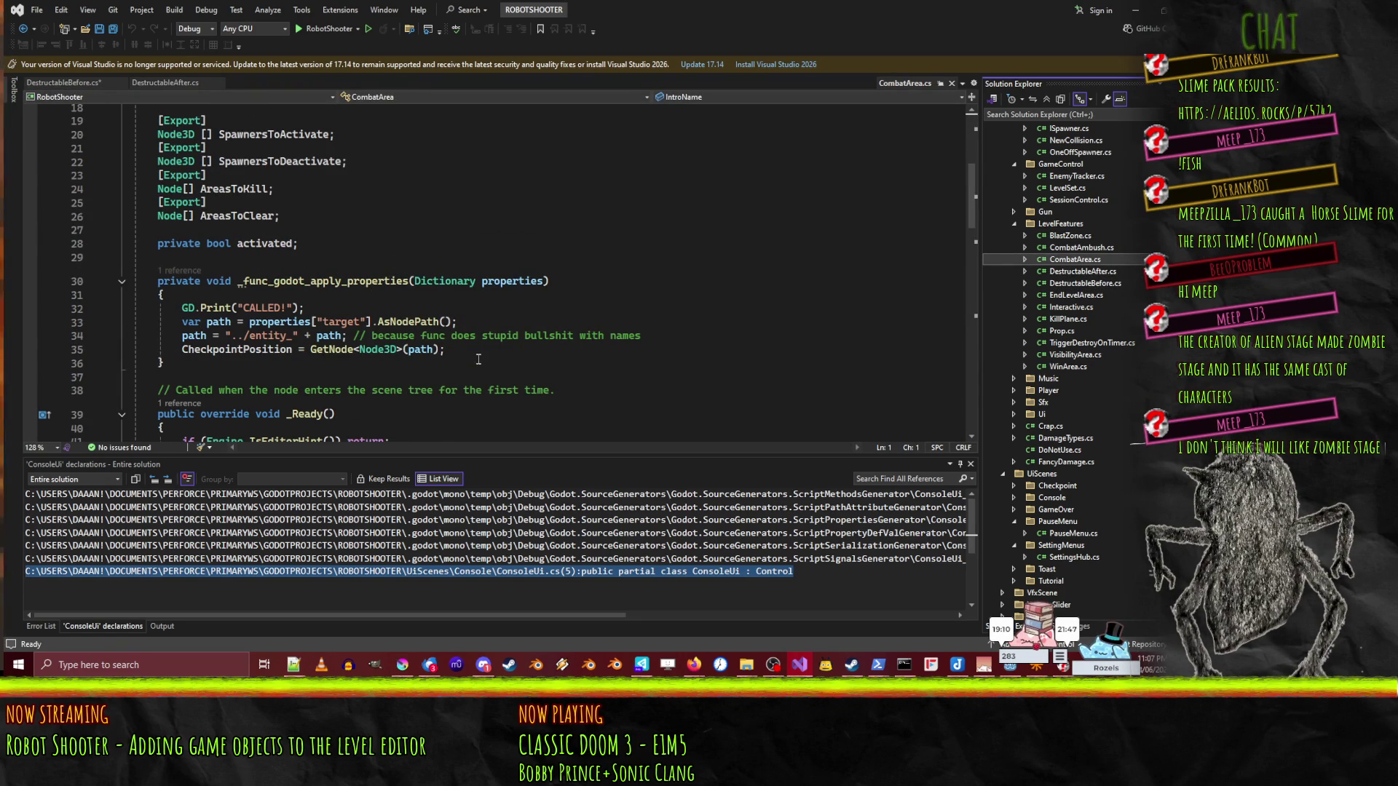
{"action": "key", "text": "ctrl+Tab"}
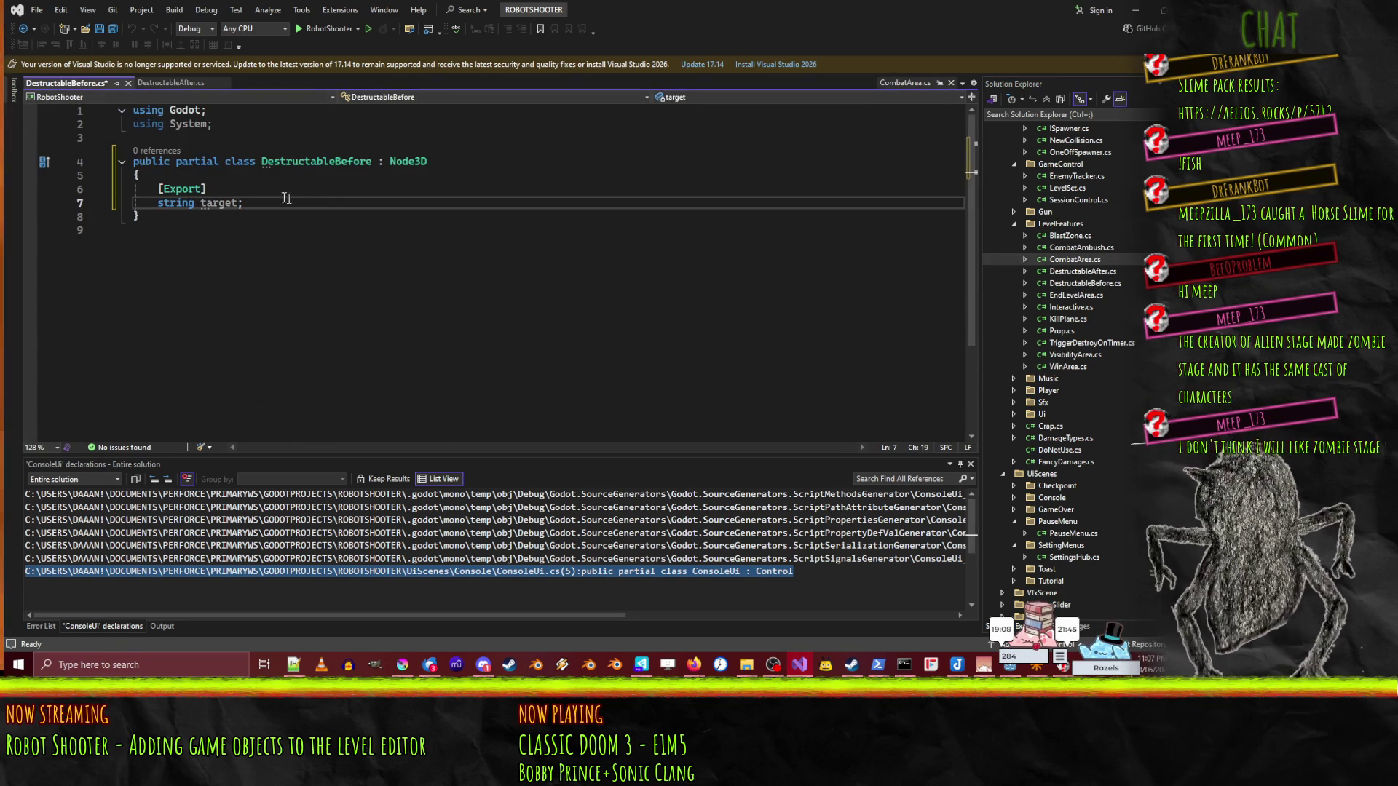
- Retype the field as DestructableAfter named Destroyed, and begin a _Ready override below
{"action": "type", "text": "T"}
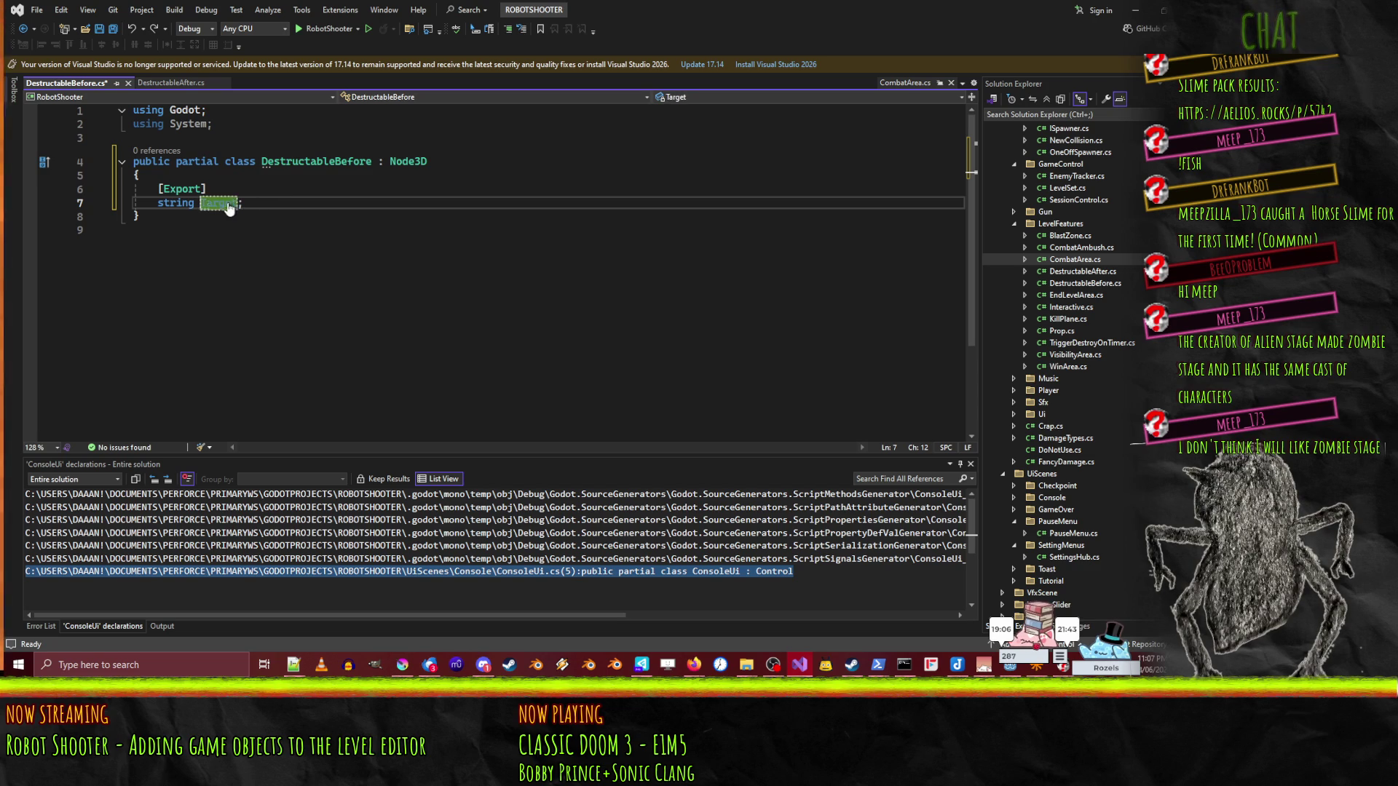
{"action": "left_click", "coordinate": [240, 203]}
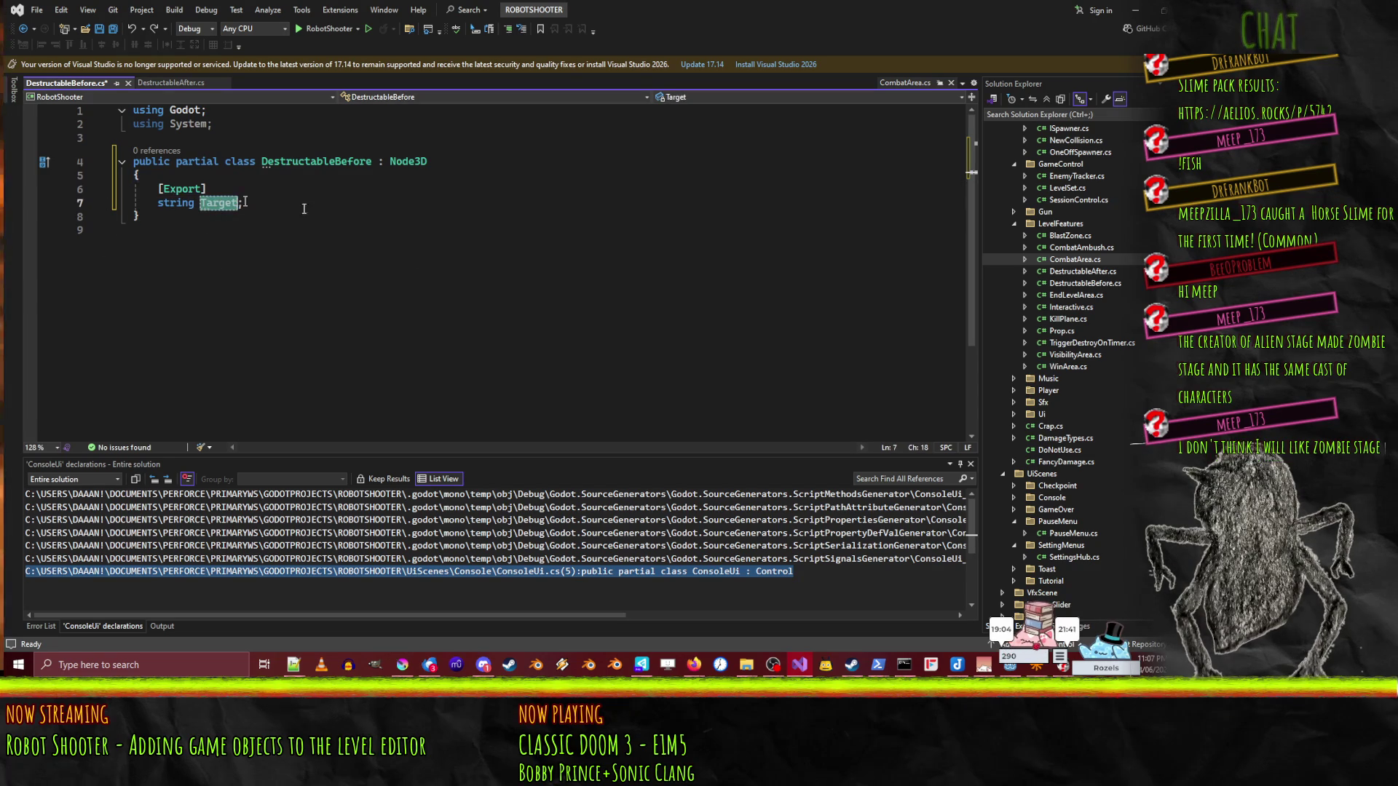
{"action": "key", "text": "Home"}
{"action": "key", "text": "shift+Right"}
{"action": "key", "text": "shift+Right"}
{"action": "key", "text": "shift+Right"}
{"action": "type", "text": "DestructableAfte"}
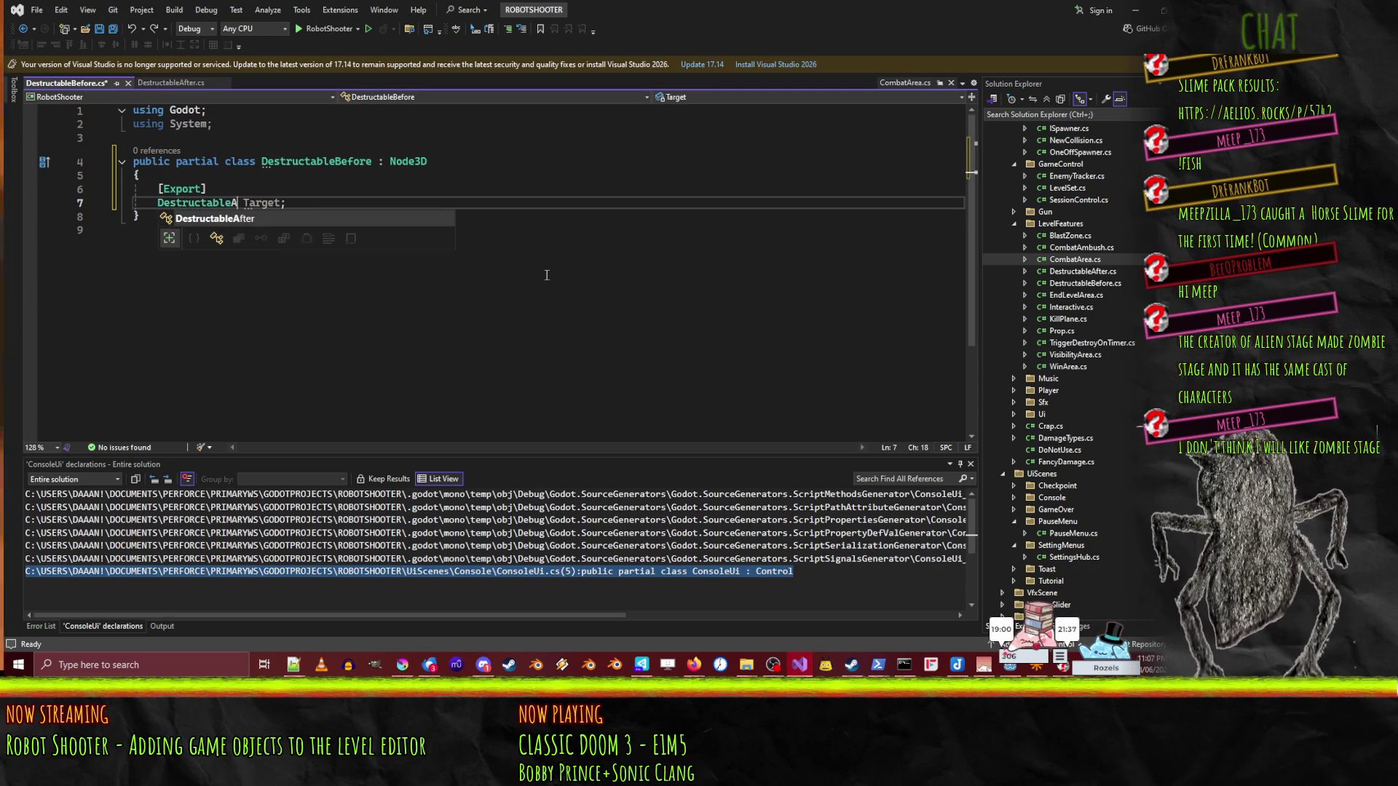
{"action": "key", "text": "Tab"}
{"action": "key", "text": "shift+End"}
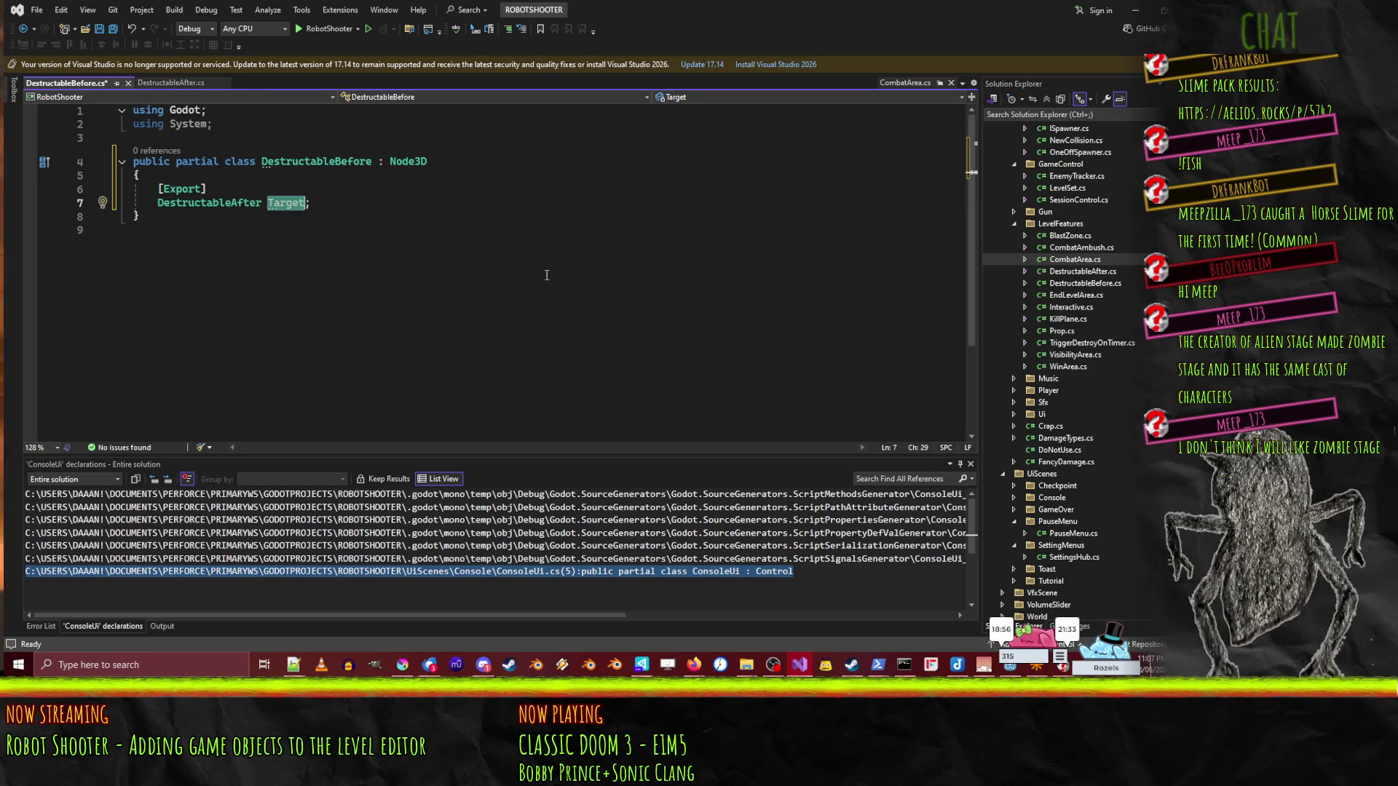
{"action": "type", "text": "Destroyed"}
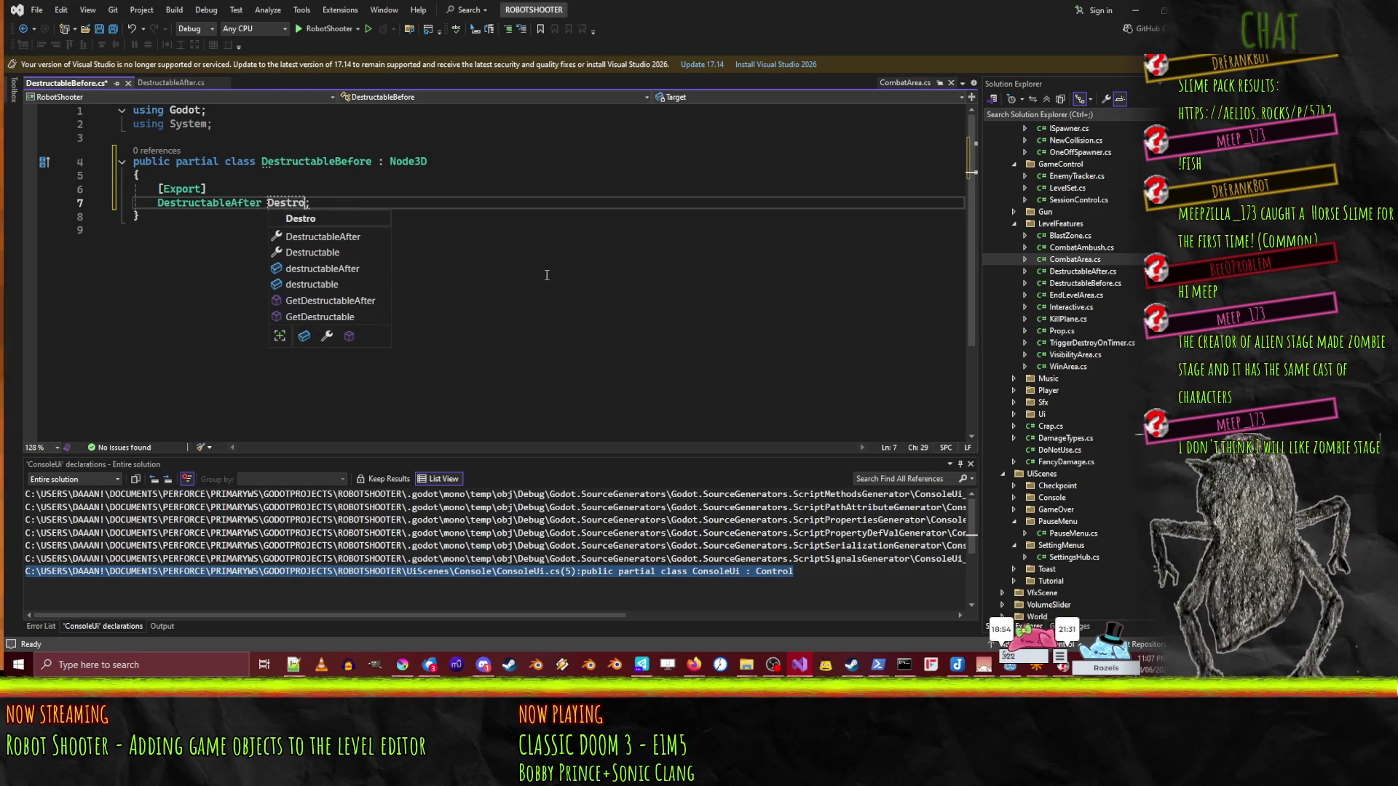
{"action": "type", "text": "Sta"}
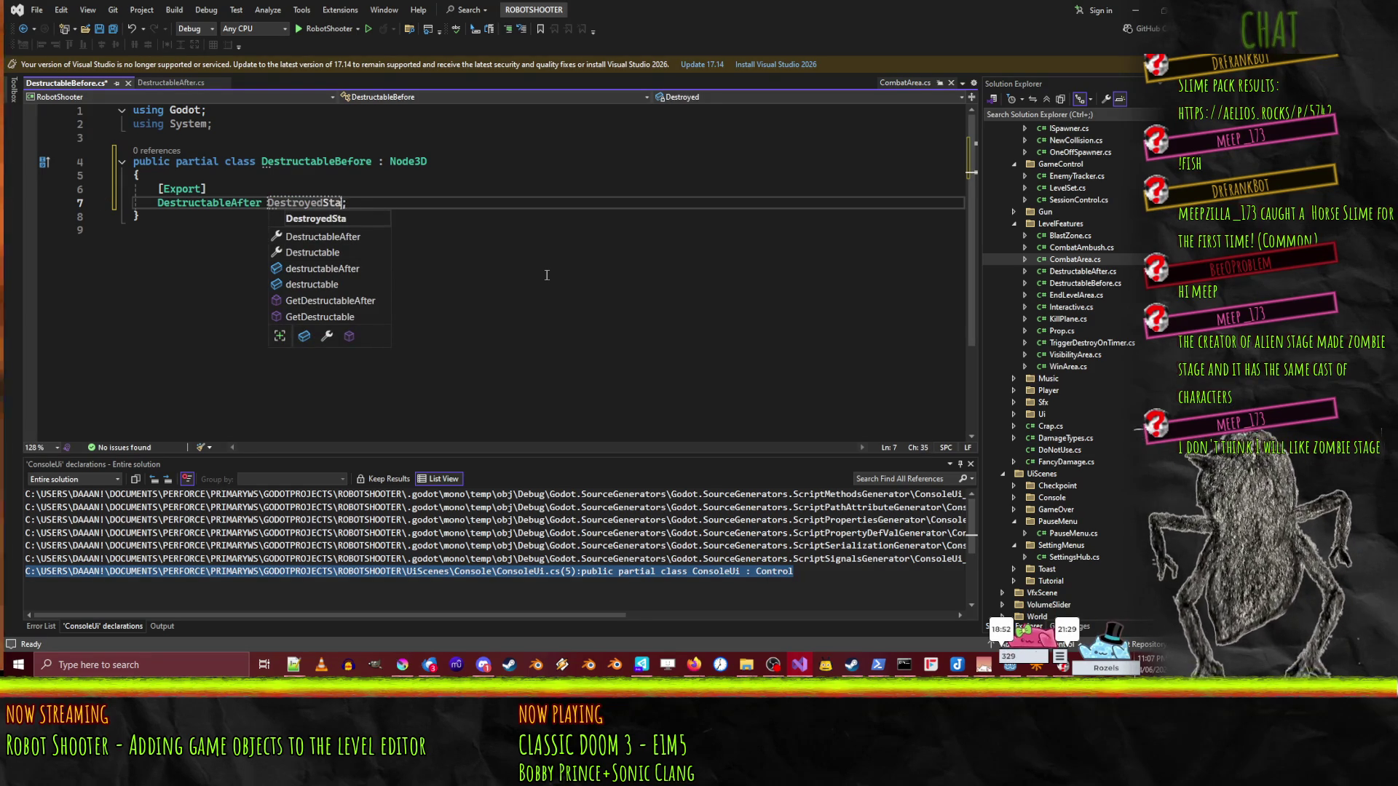
{"action": "key", "text": "BackSpace"}
{"action": "key", "text": "BackSpace"}
{"action": "key", "text": "BackSpace"}
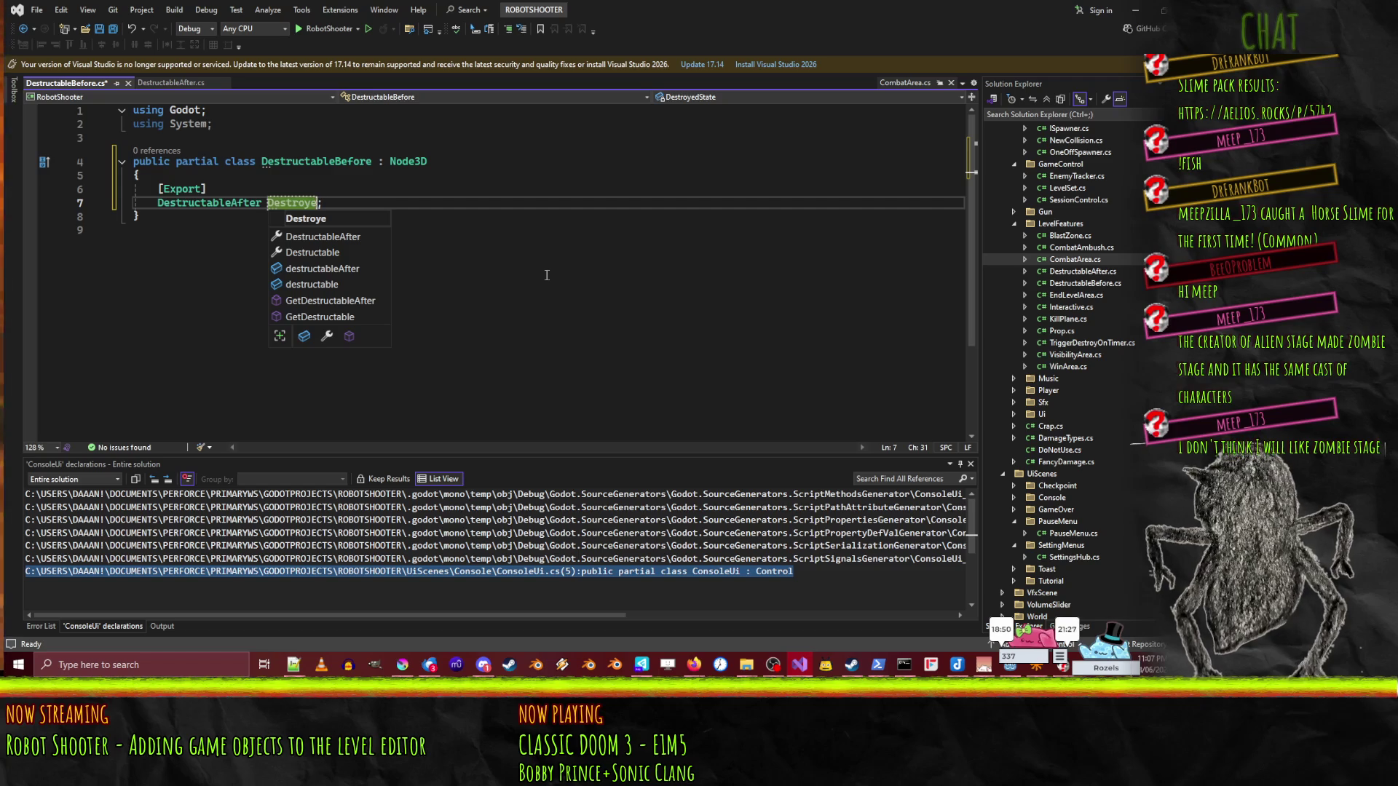
{"action": "type", "text": "d"}
{"action": "key", "text": "End"}
{"action": "key", "text": "Return"}
{"action": "key", "text": "Return"}
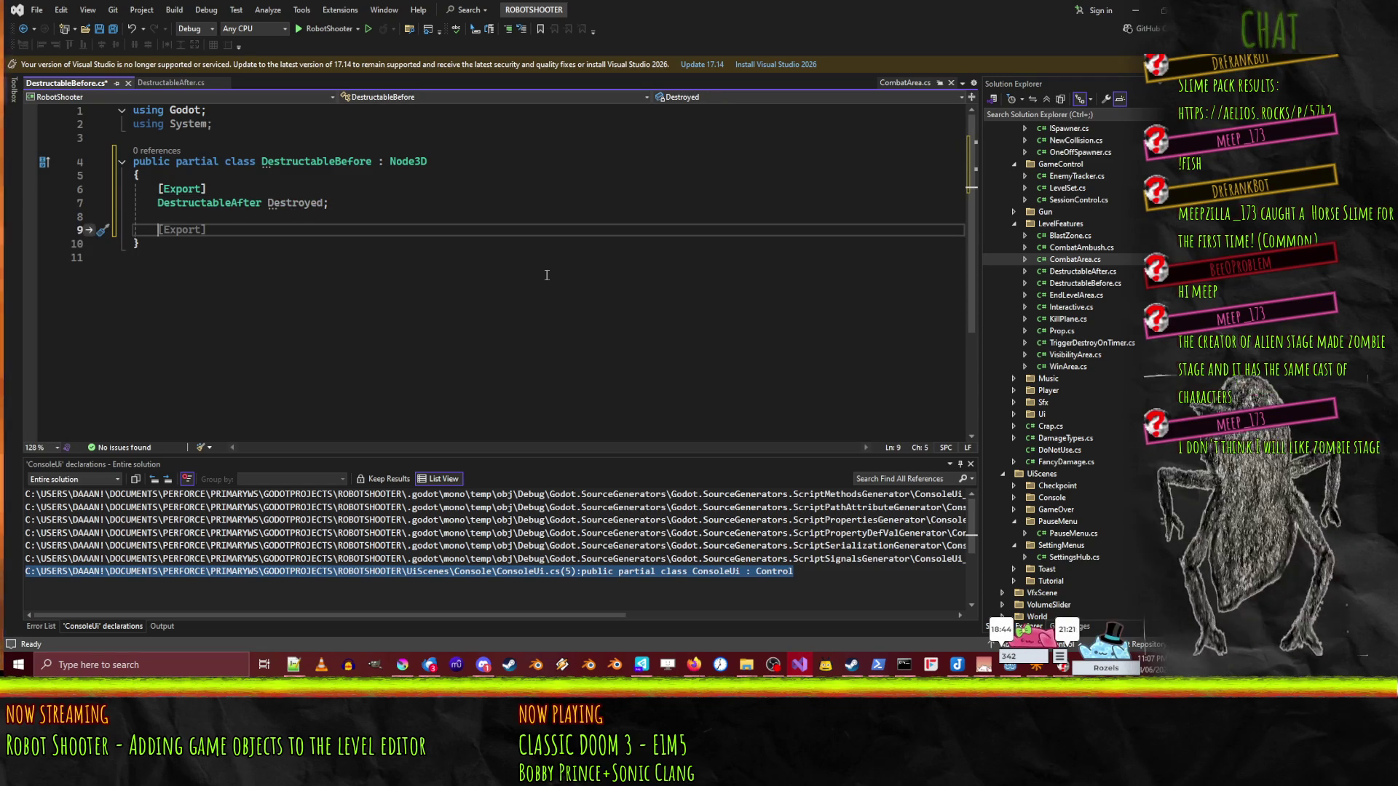
{"action": "type", "text": "public veo"}
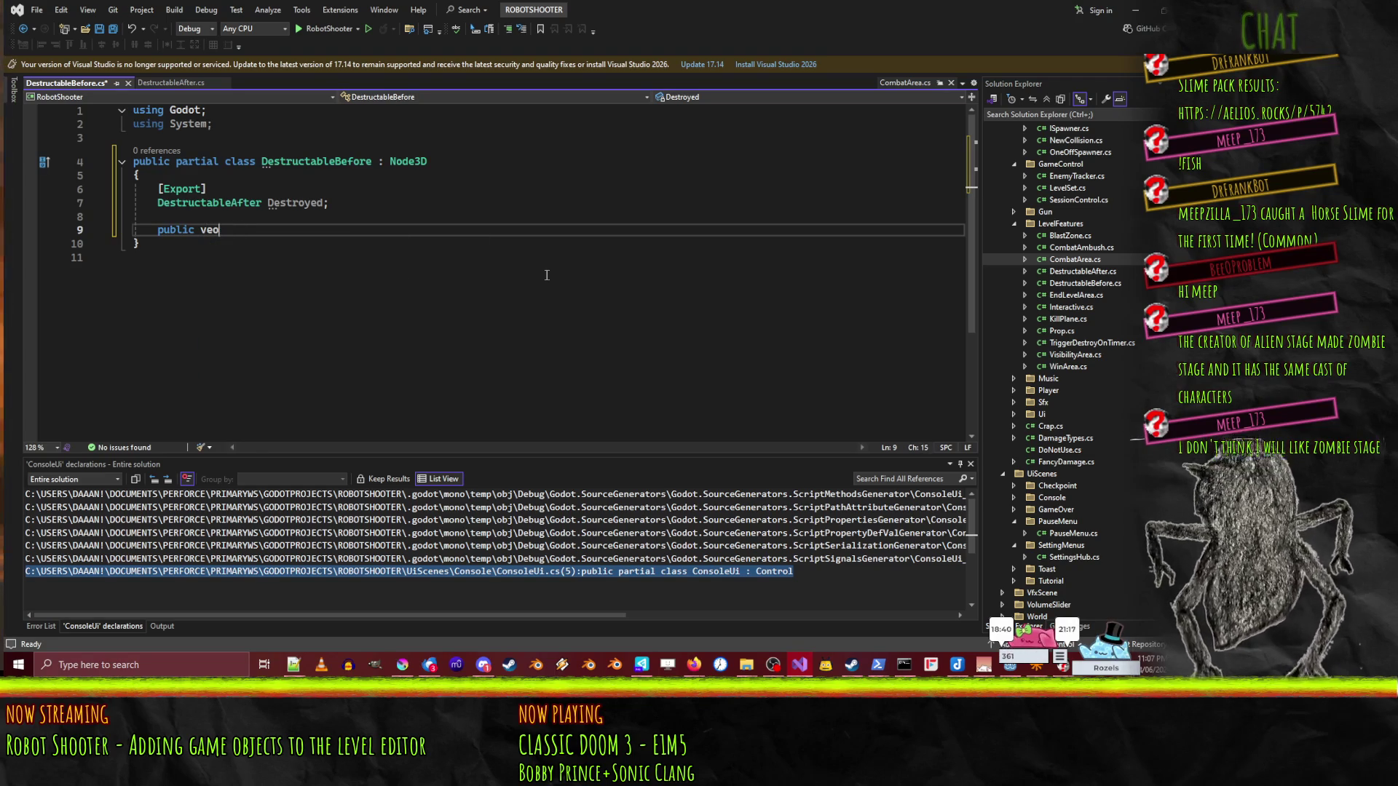
{"action": "type", "text": "id ready"}
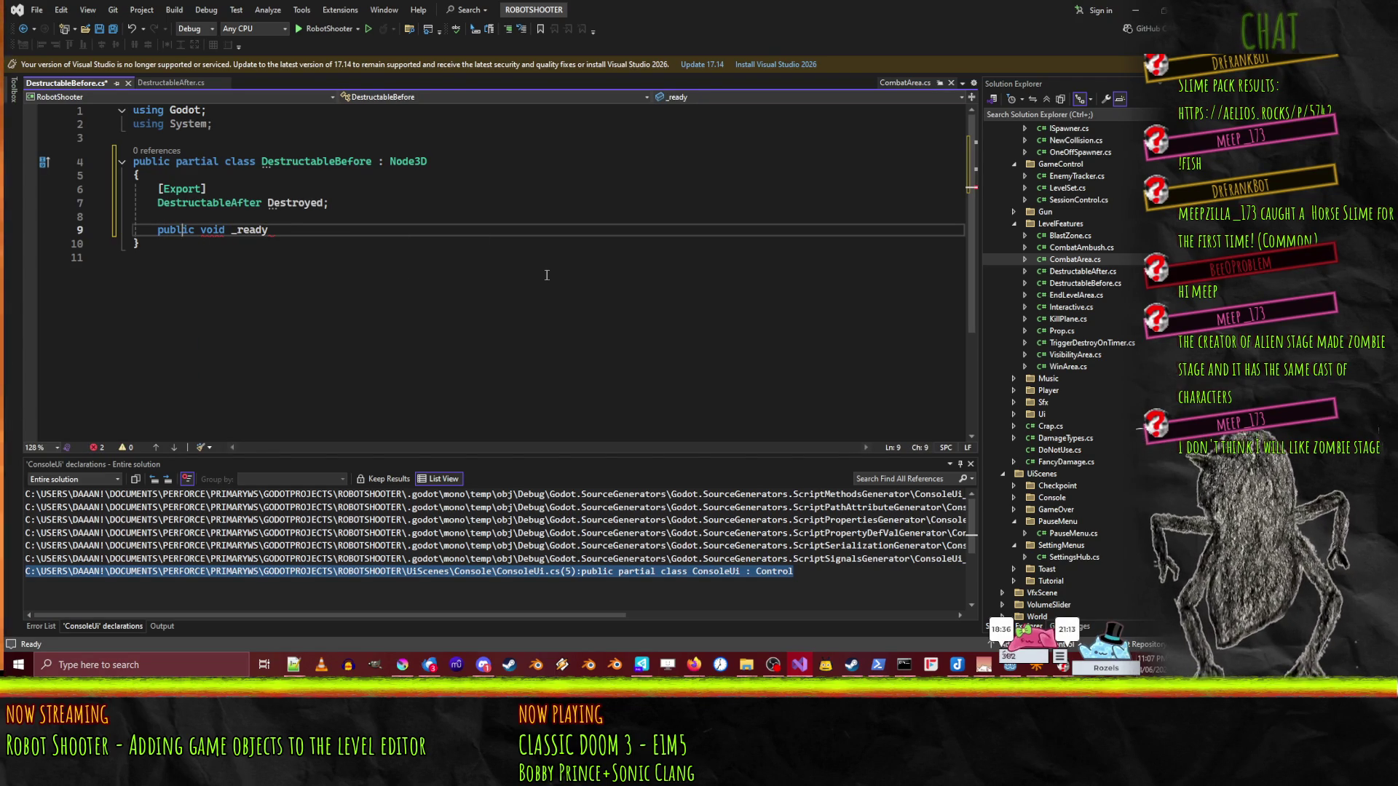
{"action": "type", "text": " overrid e"}
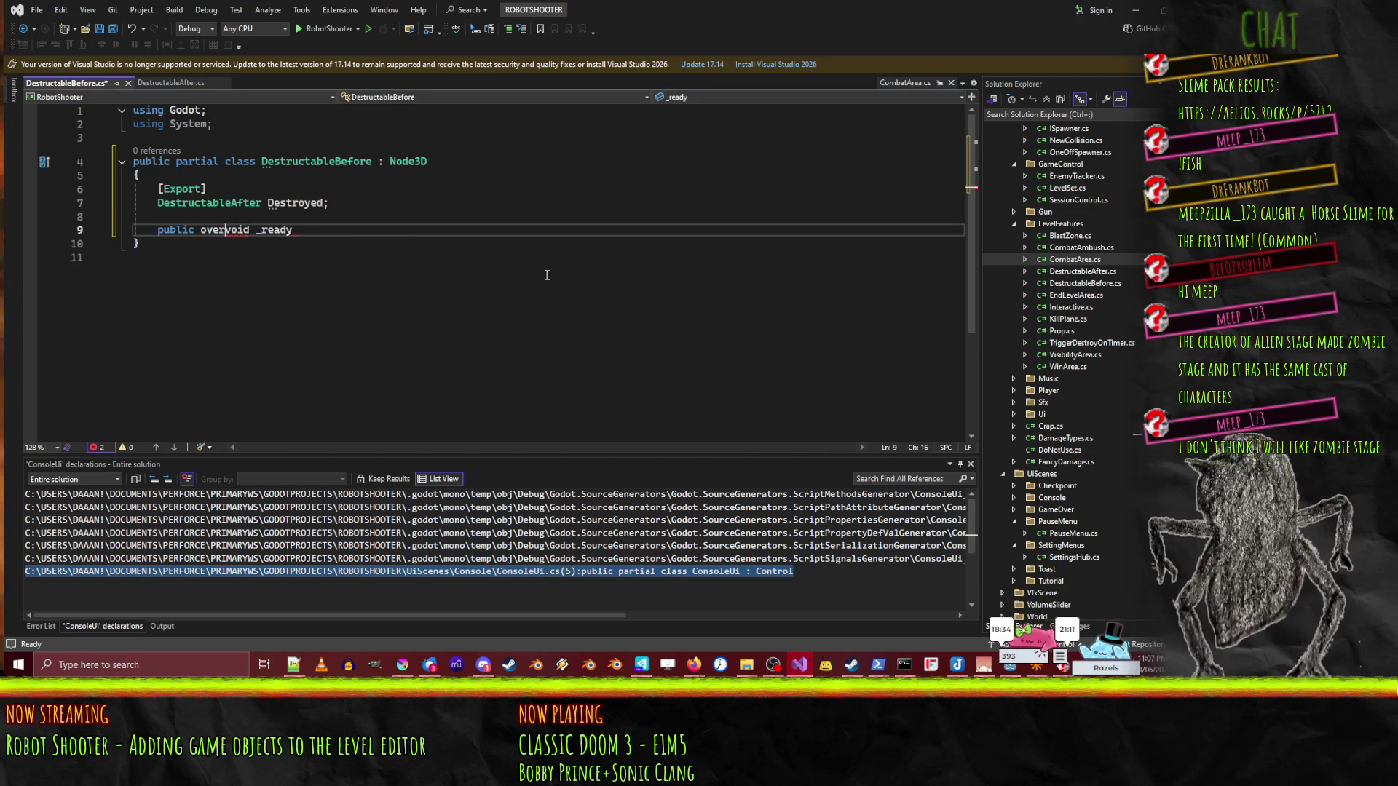
- Complete an empty _Ready override in DestructableBefore
{"action": "left_click", "coordinate": [546, 275]}
{"action": "key", "text": "Up"}
{"action": "key", "text": "Up"}
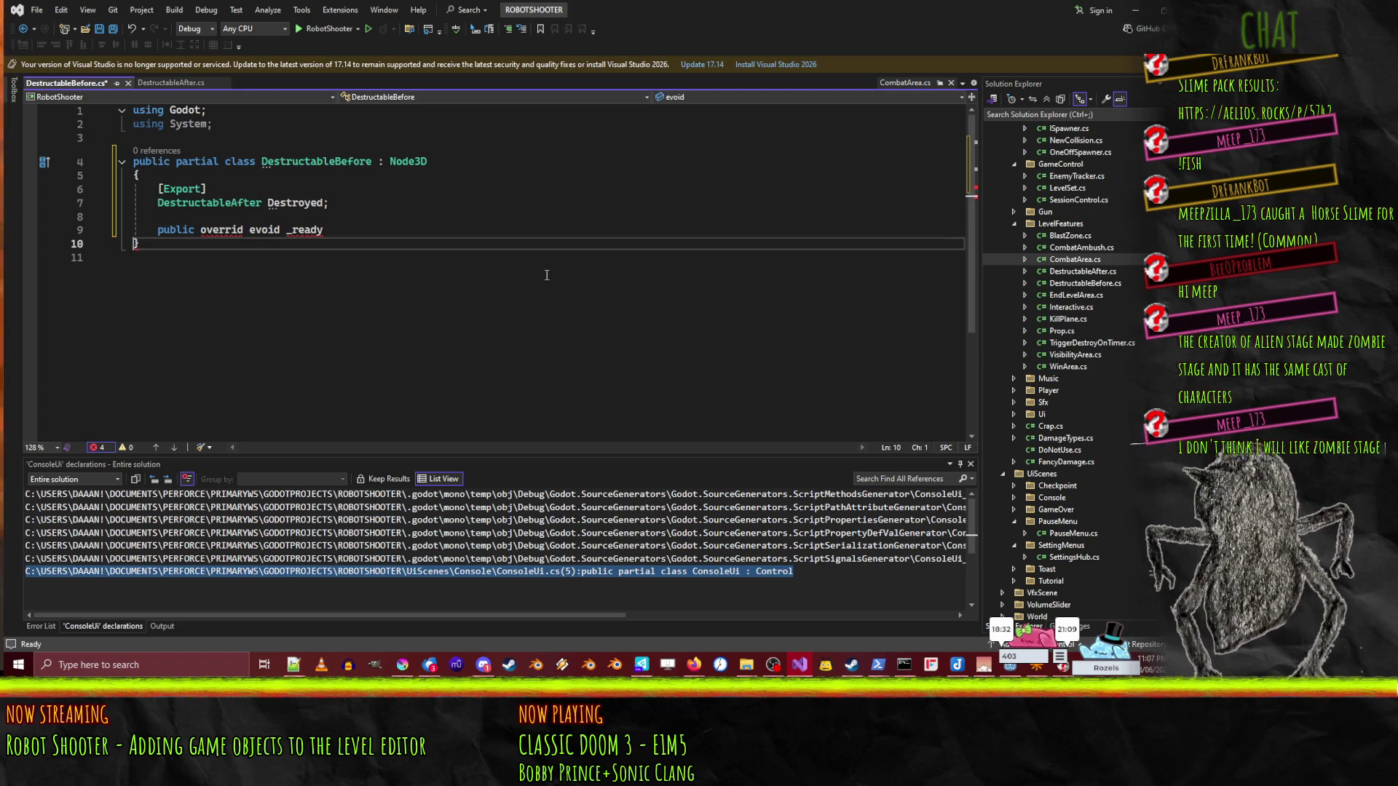
{"action": "type", "text": "e"}
{"action": "key", "text": "Tab"}
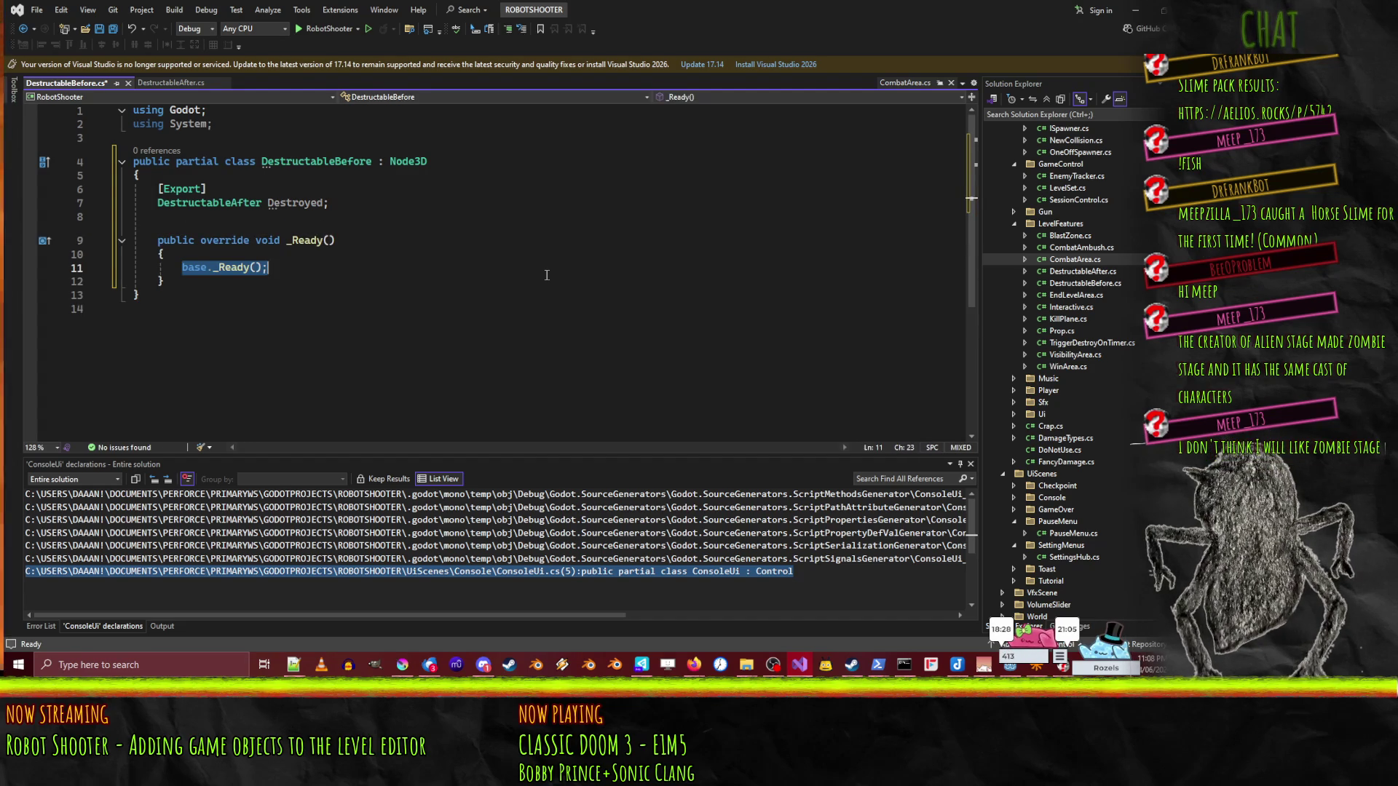
{"action": "key", "text": "BackSpace"}
{"action": "key", "text": "Down"}
{"action": "key", "text": "Return"}
{"action": "key", "text": "Return"}
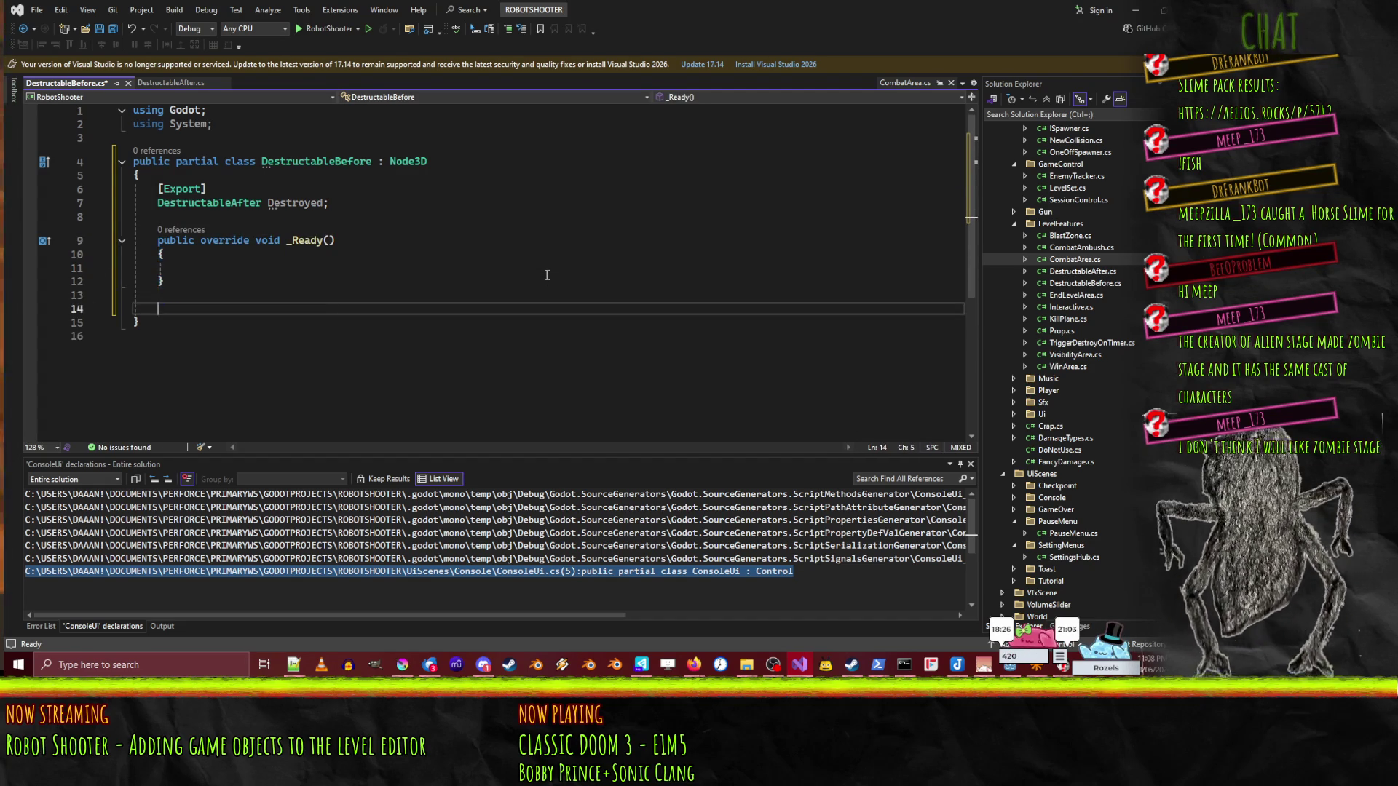
- Add a public Destroy() method that calls Destroyed.Activate()
{"action": "type", "text": "public"}
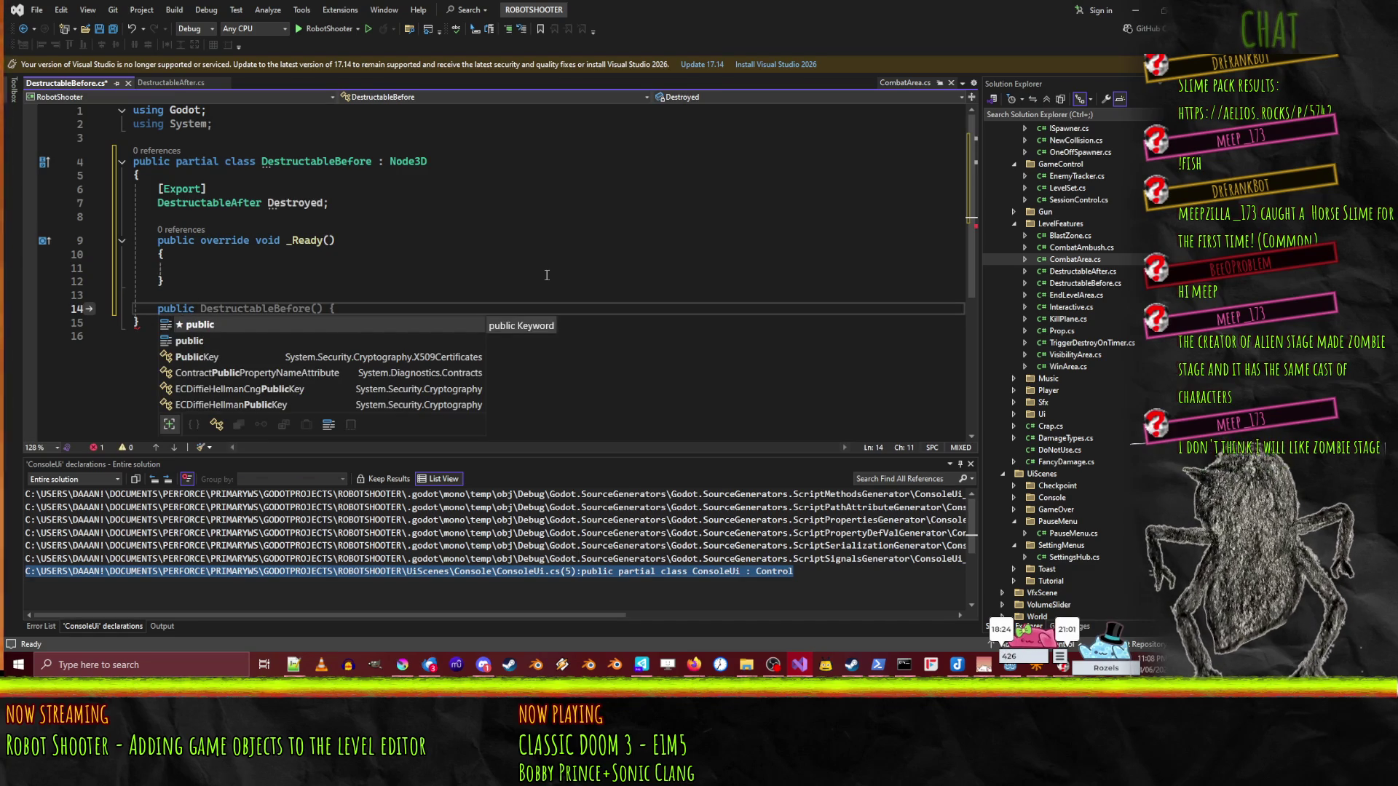
{"action": "type", "text": " void Destroy()"}
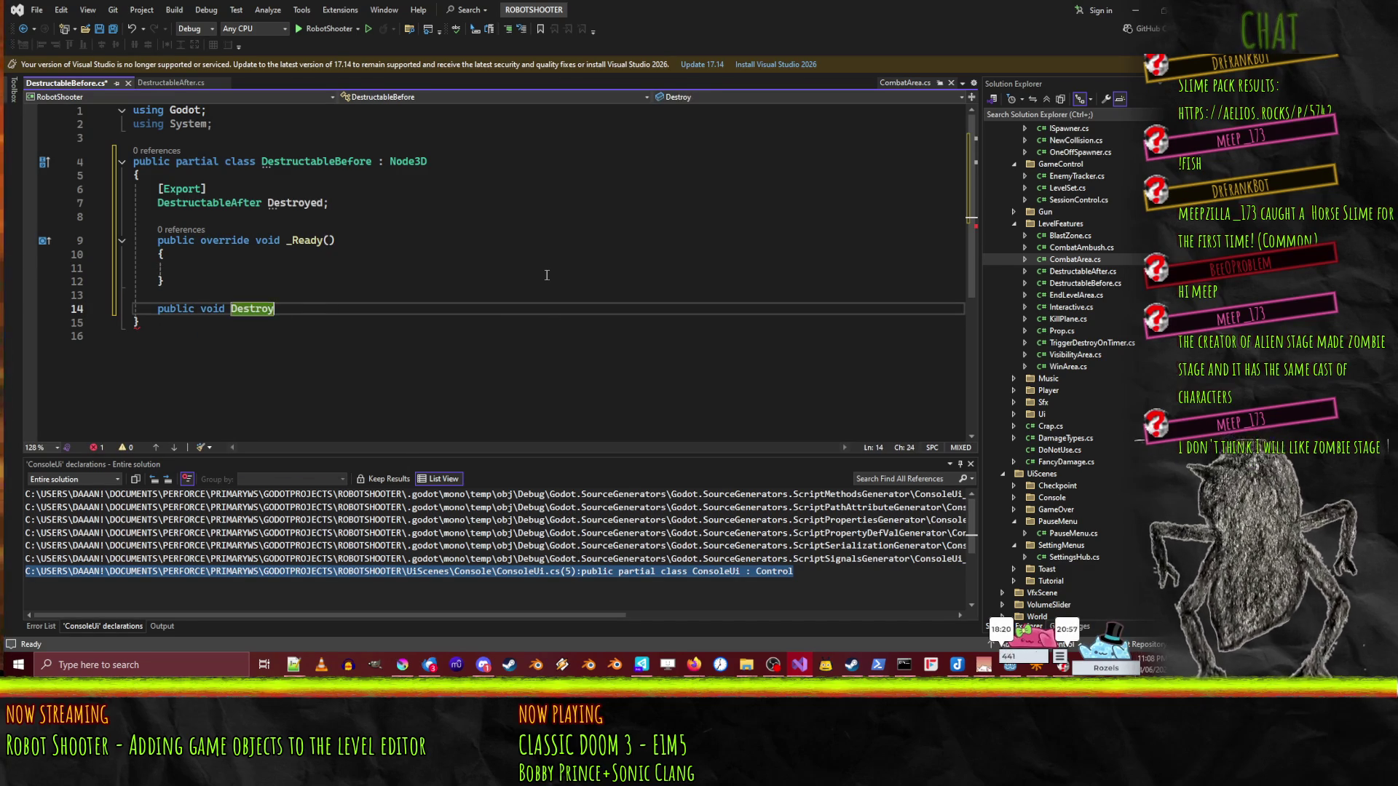
{"action": "key", "text": "Return"}
{"action": "type", "text": "{"}
{"action": "key", "text": "Return"}
{"action": "key", "text": "Escape"}
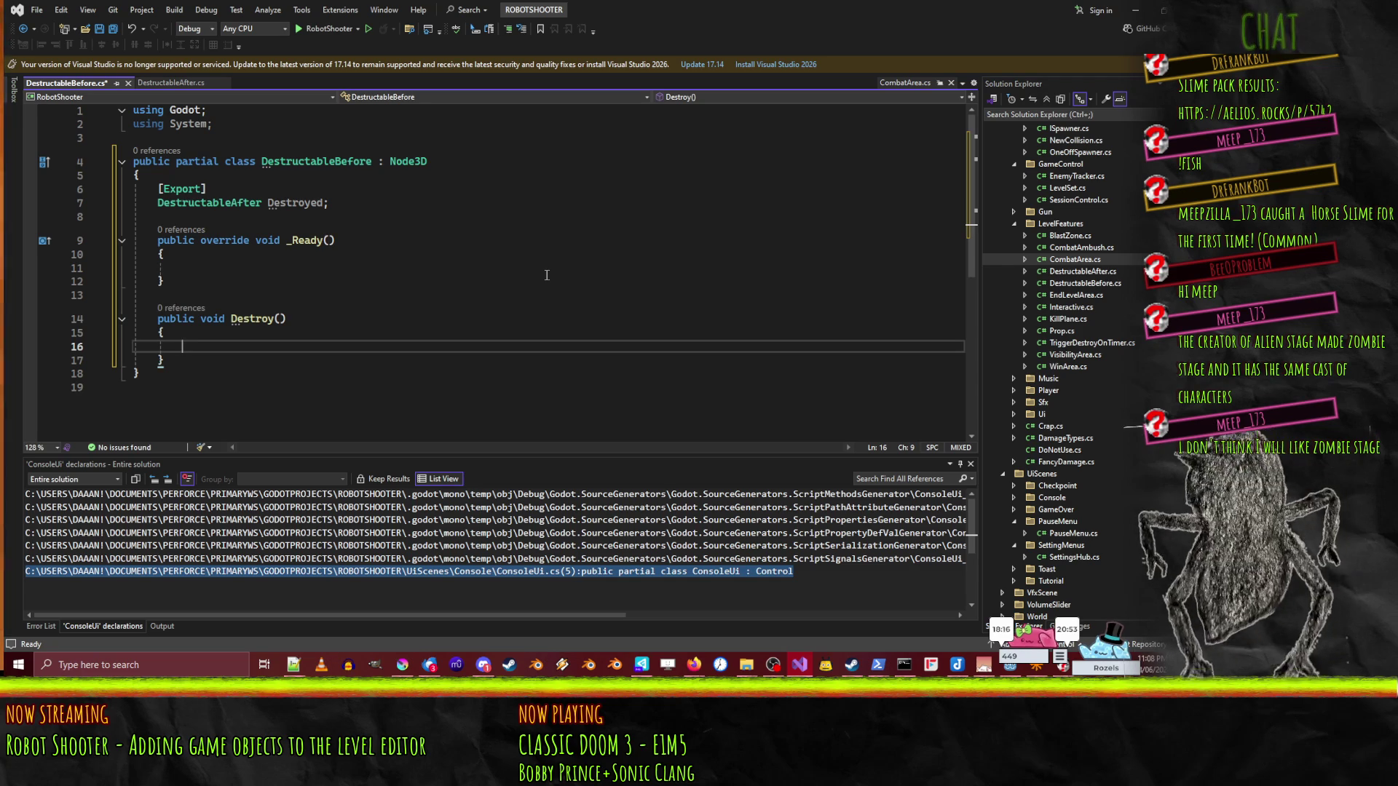
{"action": "type", "text": "Destroye"}
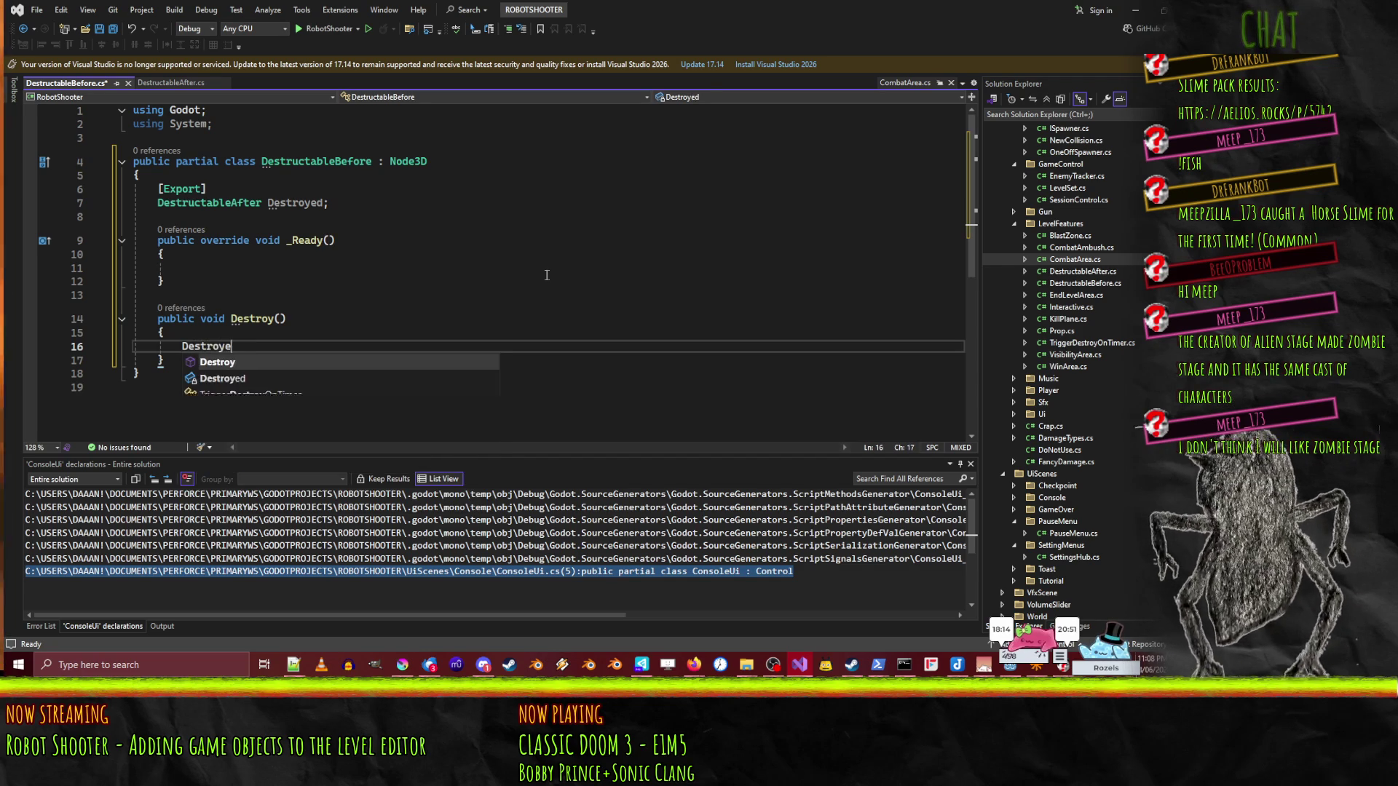
{"action": "type", "text": "d."}
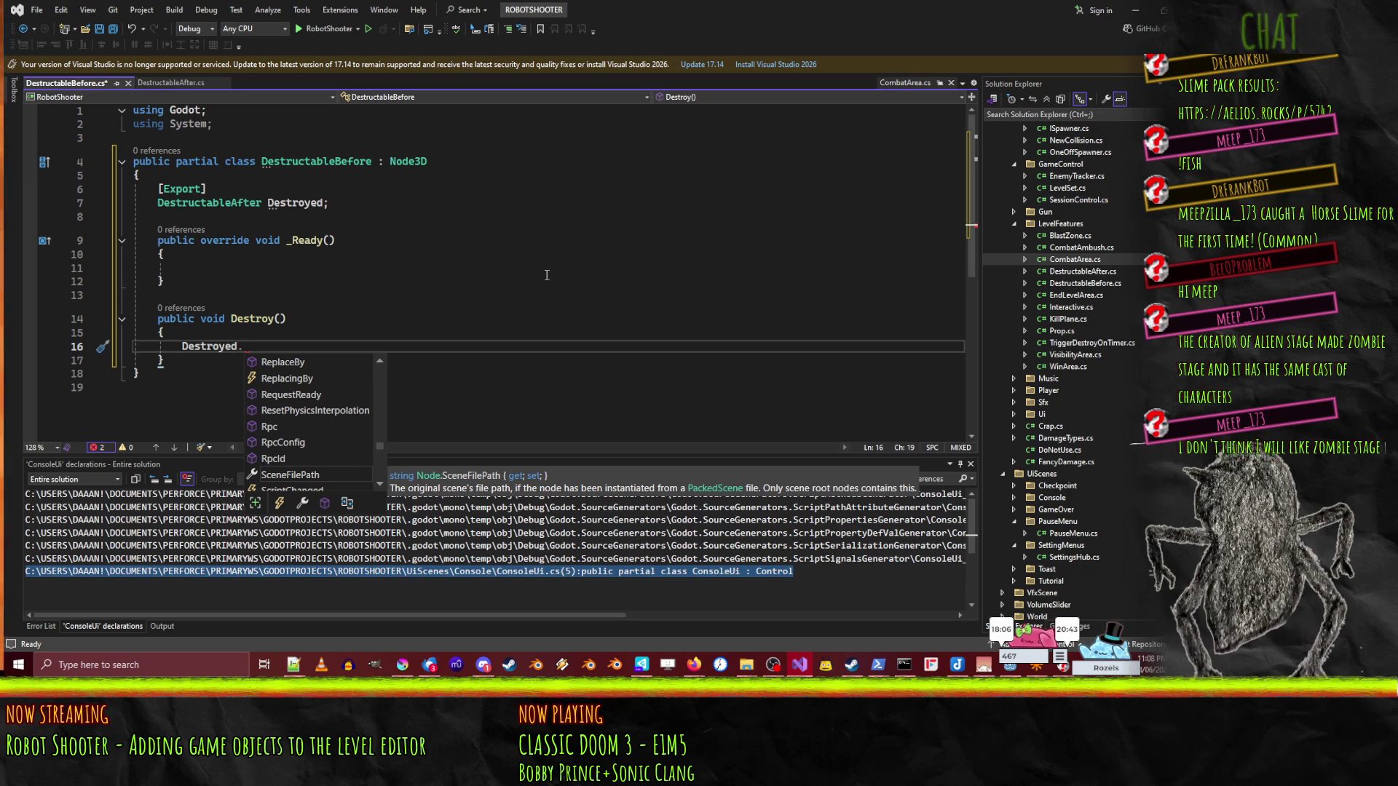
{"action": "type", "text": "Activate();"}
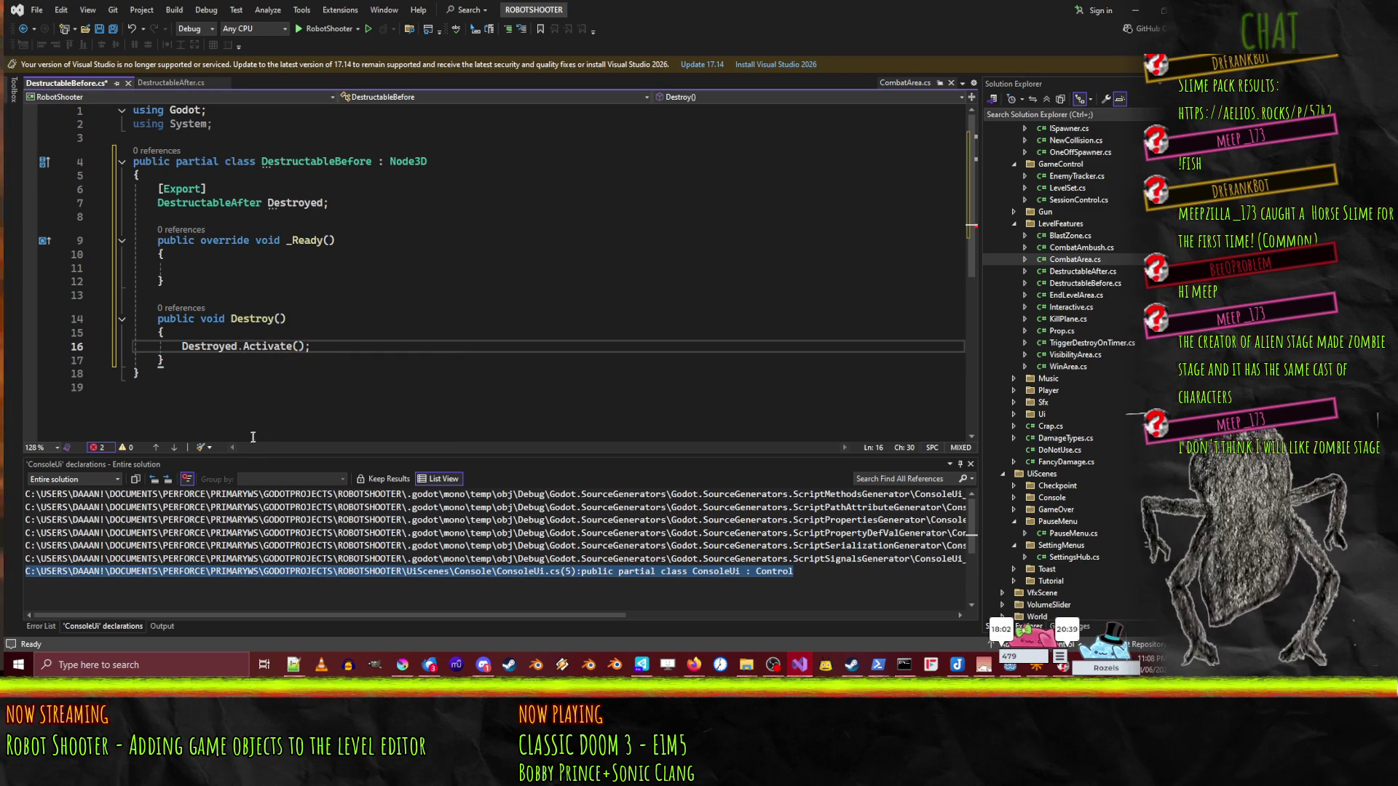
- Rename the method to Activate, add Visible = false;, and save DestructableBefore.cs
{"action": "double_click", "coordinate": [255, 319]}
{"action": "type", "text": "Activate"}
{"action": "left_click", "coordinate": [175, 333]}
{"action": "left_click", "coordinate": [346, 343]}
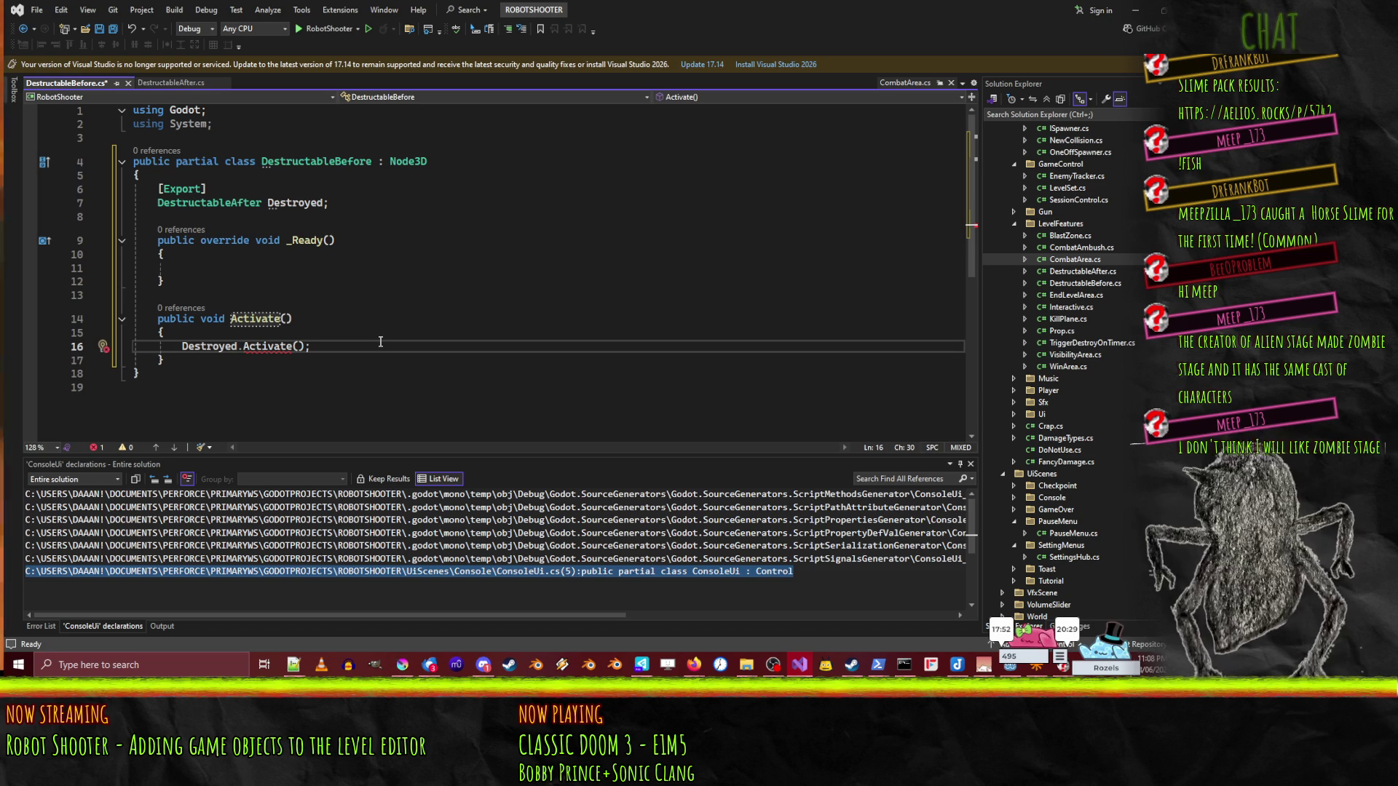
{"action": "key", "text": "Return"}
{"action": "type", "text": "visibili"}
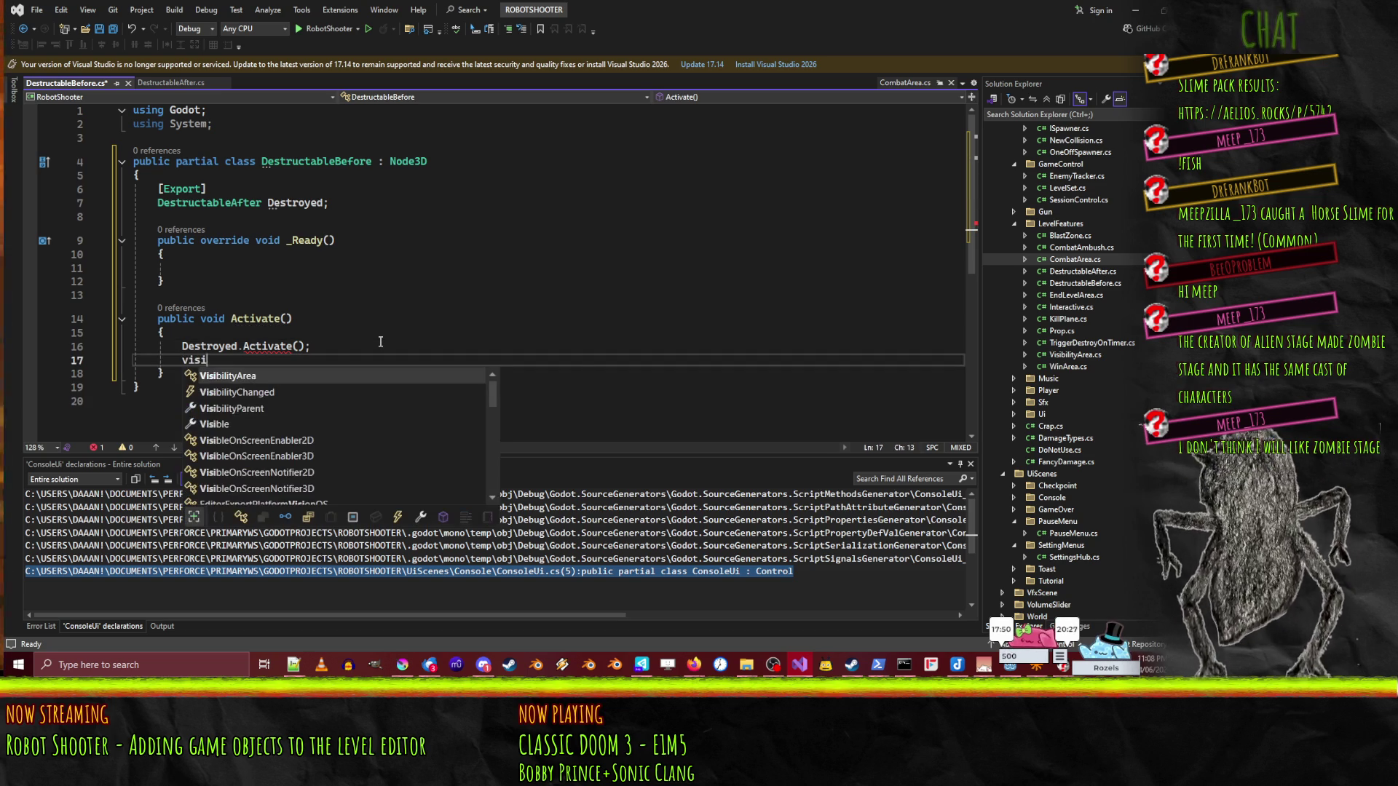
{"action": "key", "text": "BackSpace"}
{"action": "key", "text": "BackSpace"}
{"action": "key", "text": "BackSpace"}
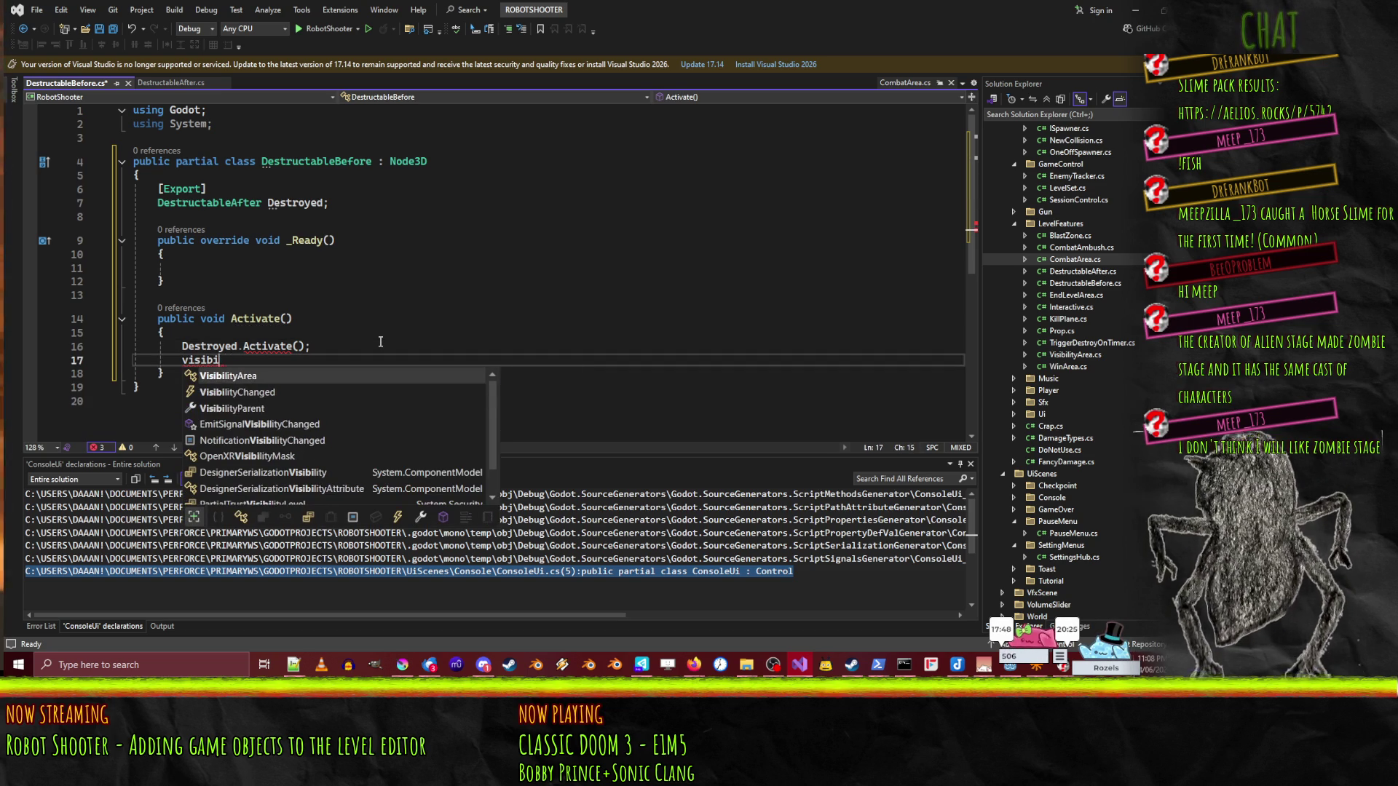
{"action": "type", "text": "ble = false;"}
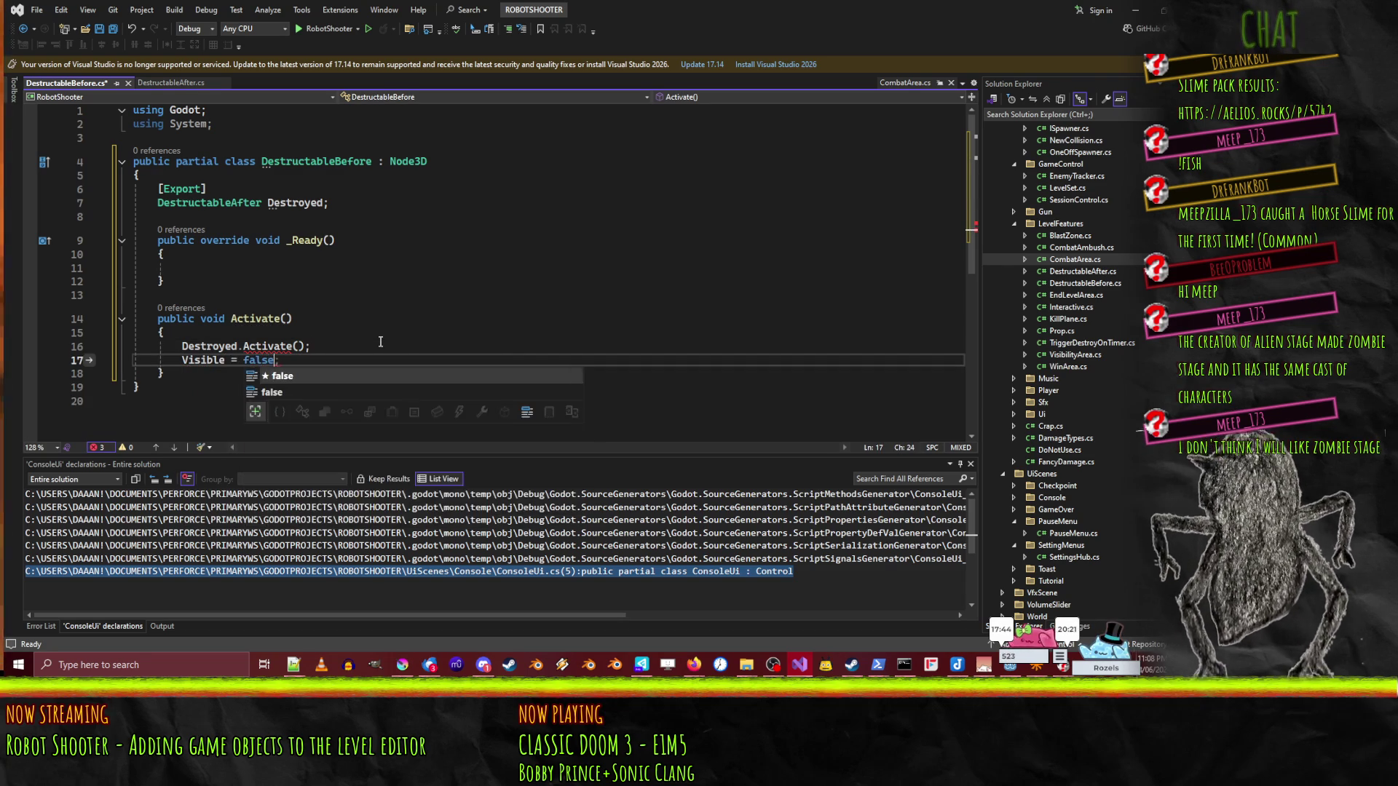
{"action": "key", "text": "Up"}
{"action": "key", "text": "Up"}
{"action": "key", "text": "ctrl+s"}
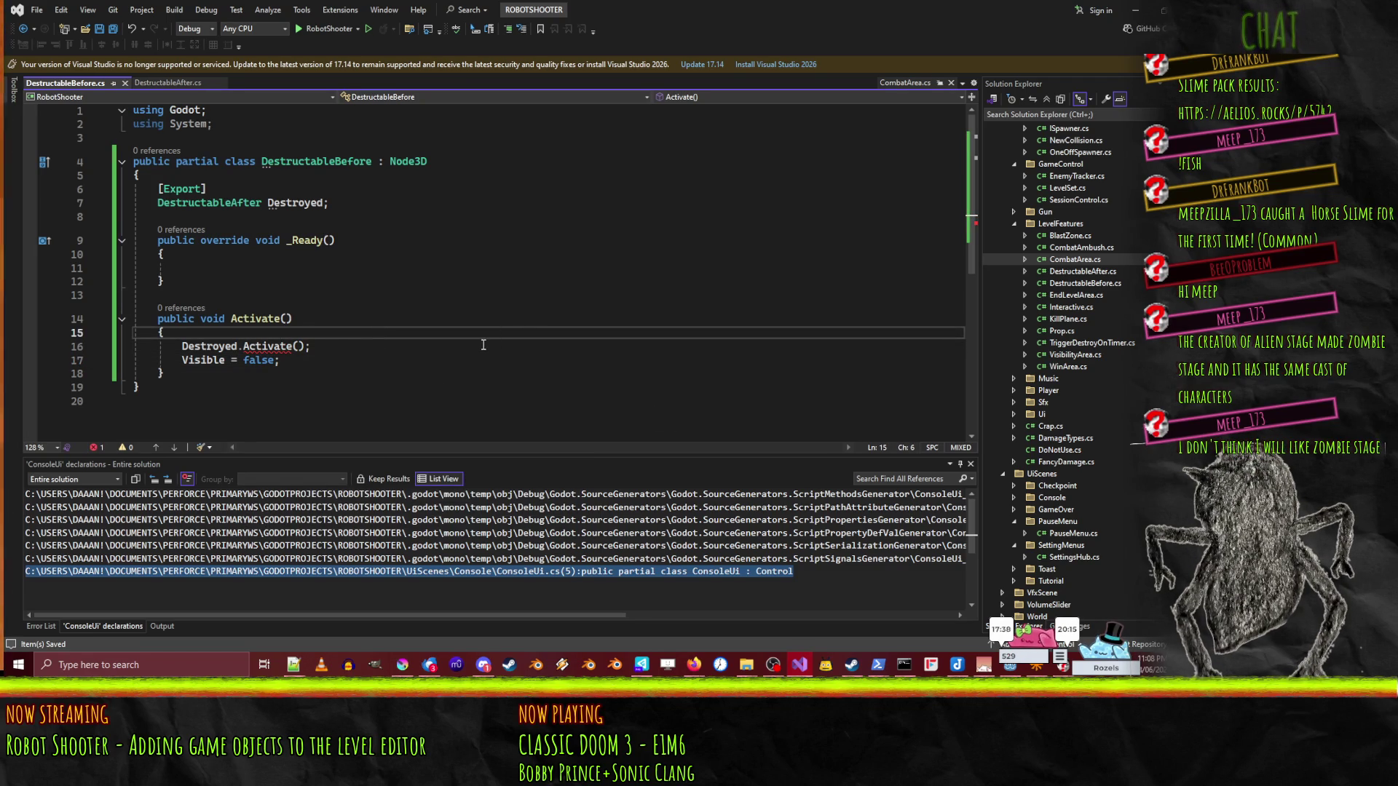
- Revisit the Activate method header in DestructableBefore before moving to DestructableAfter.cs
{"action": "key", "text": "Down"}
{"action": "key", "text": "Down"}
{"action": "key", "text": "Down"}
{"action": "key", "text": "Up"}
{"action": "key", "text": "Up"}
{"action": "key", "text": "End"}
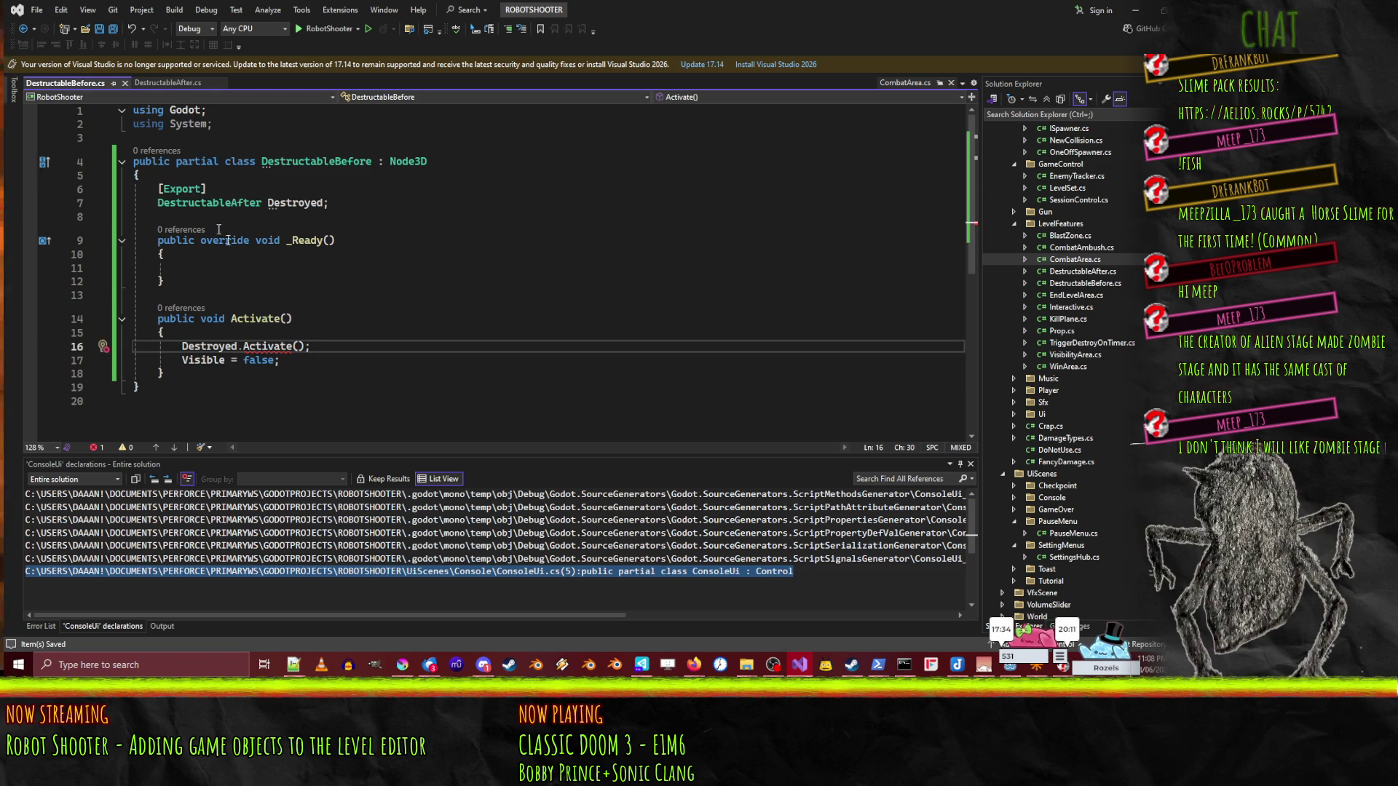
{"action": "left_click", "coordinate": [264, 331]}
{"action": "left_click", "coordinate": [134, 318]}
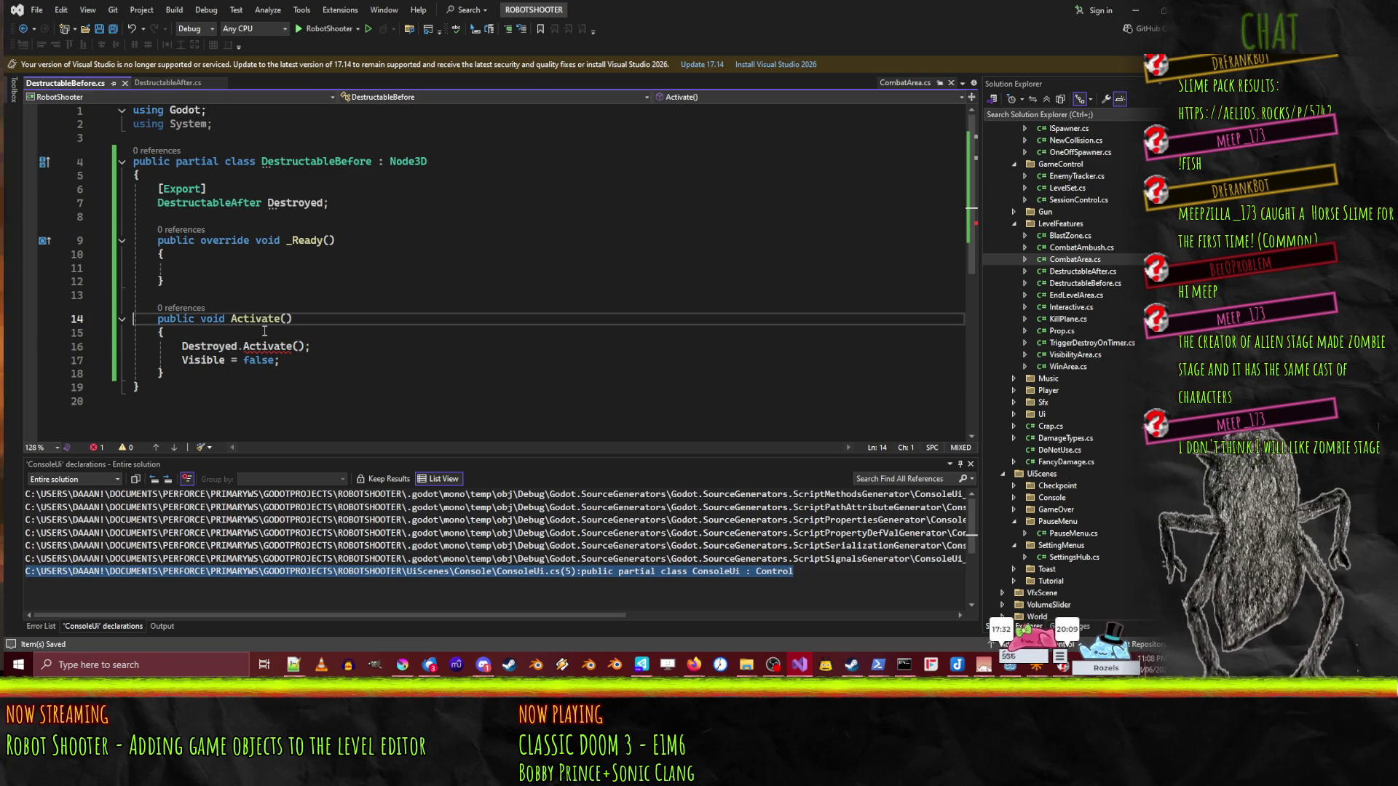
{"action": "left_click", "coordinate": [168, 84]}
- Paste public void Activate() into DestructableAfter and give it an empty body
{"action": "type", "text": "public void Activate()"}
{"action": "key", "text": "Down"}
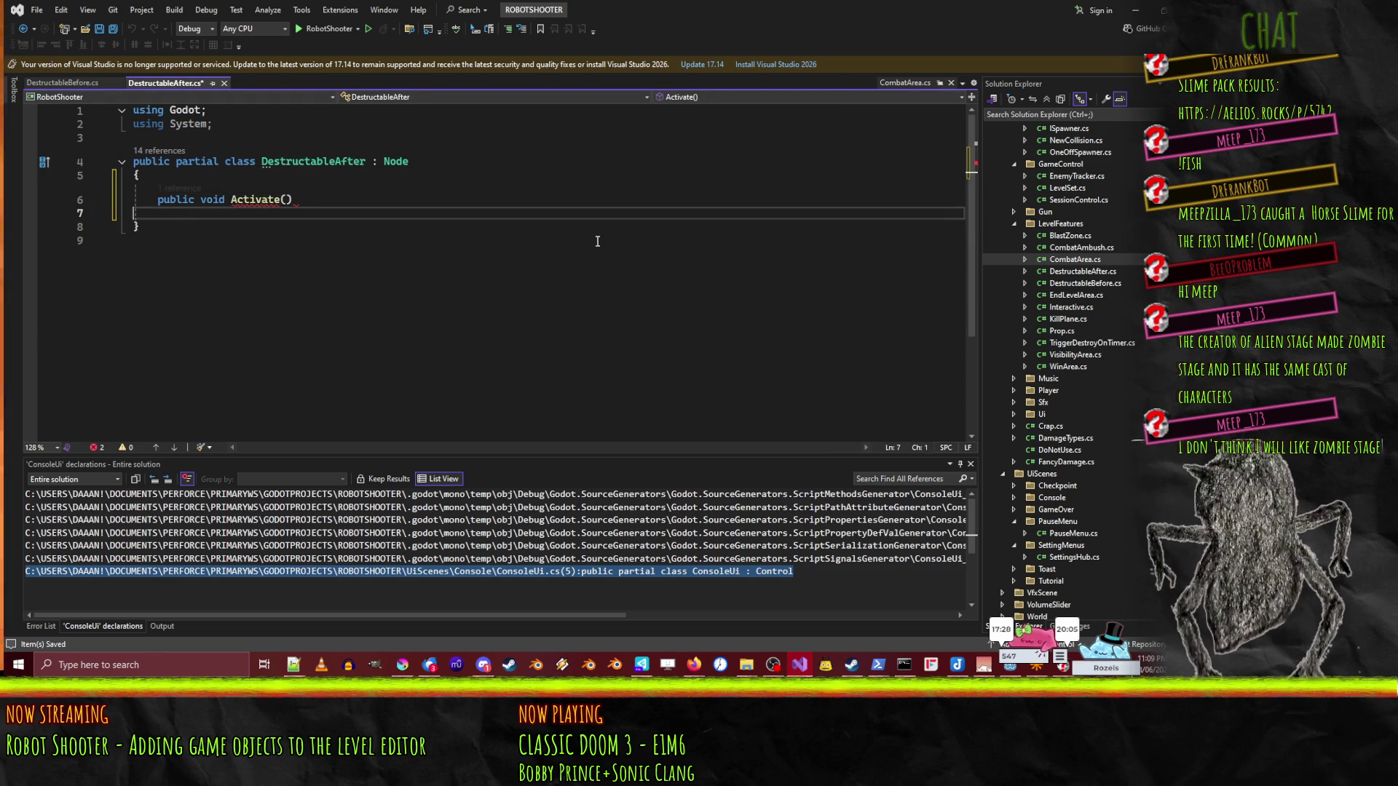
{"action": "type", "text": "{"}
{"action": "key", "text": "Return"}
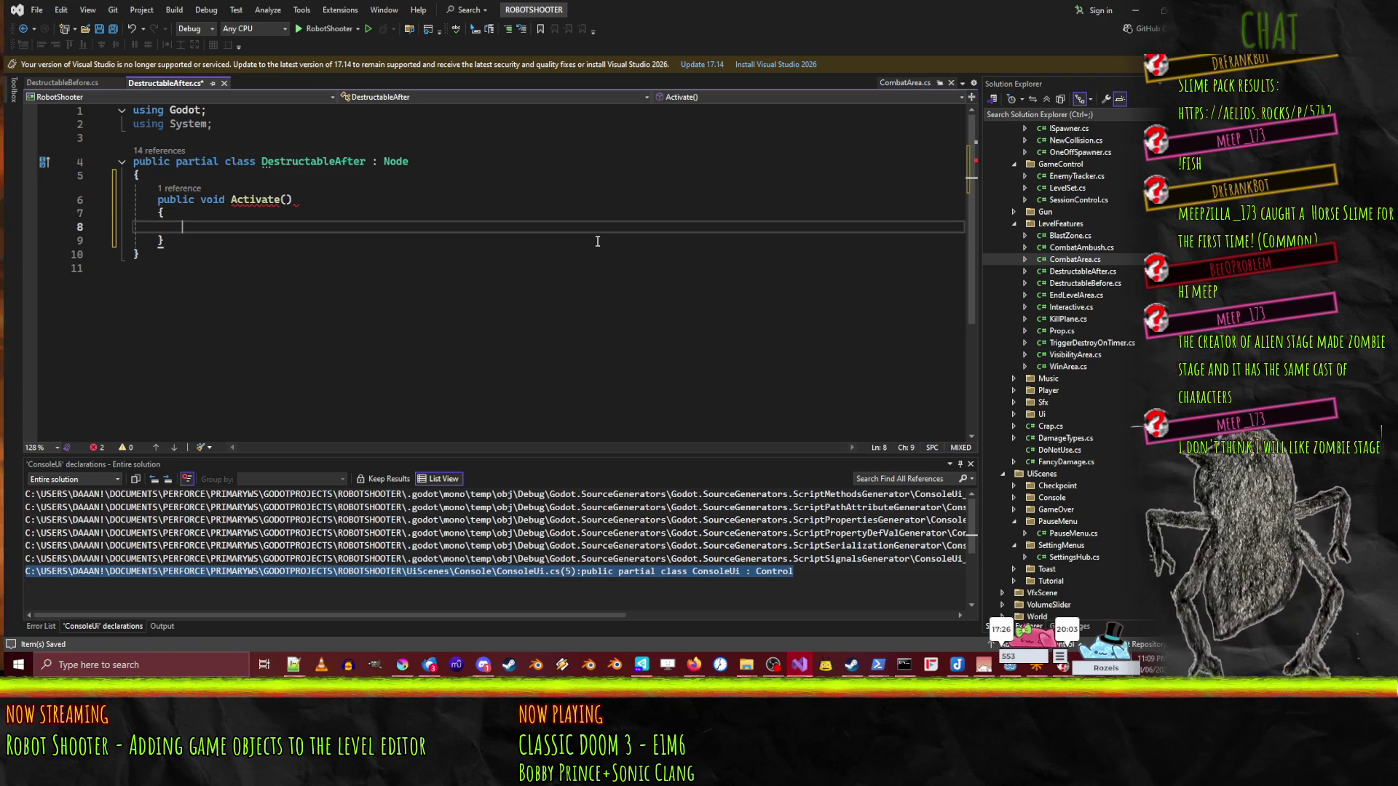
- Check CombatArea's [Tool] attribute and review both Destructable scripts for errors
{"action": "key", "text": "ctrl+Tab"}
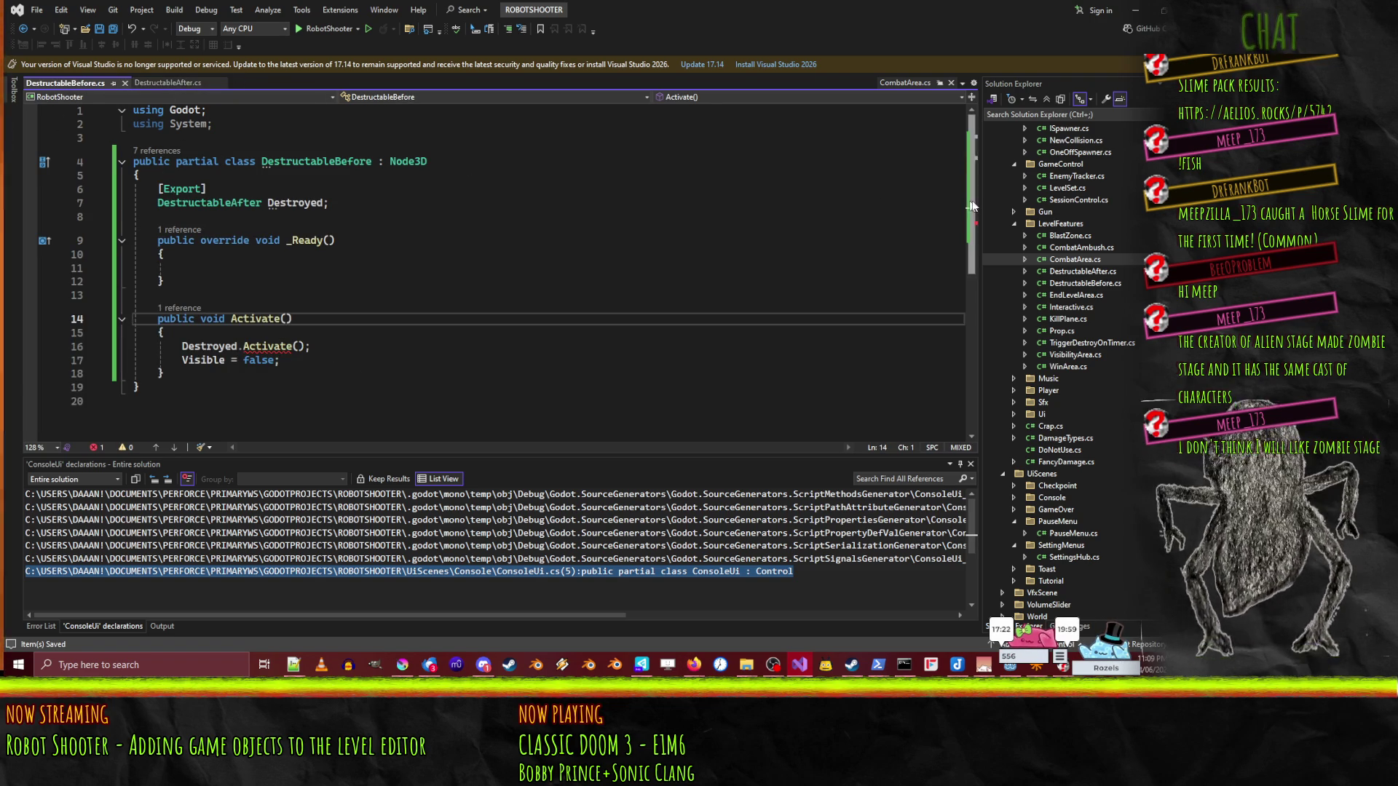
{"action": "left_click", "coordinate": [902, 83]}
{"action": "scroll", "coordinate": [218, 277], "scroll_direction": "up", "scroll_amount": 6}
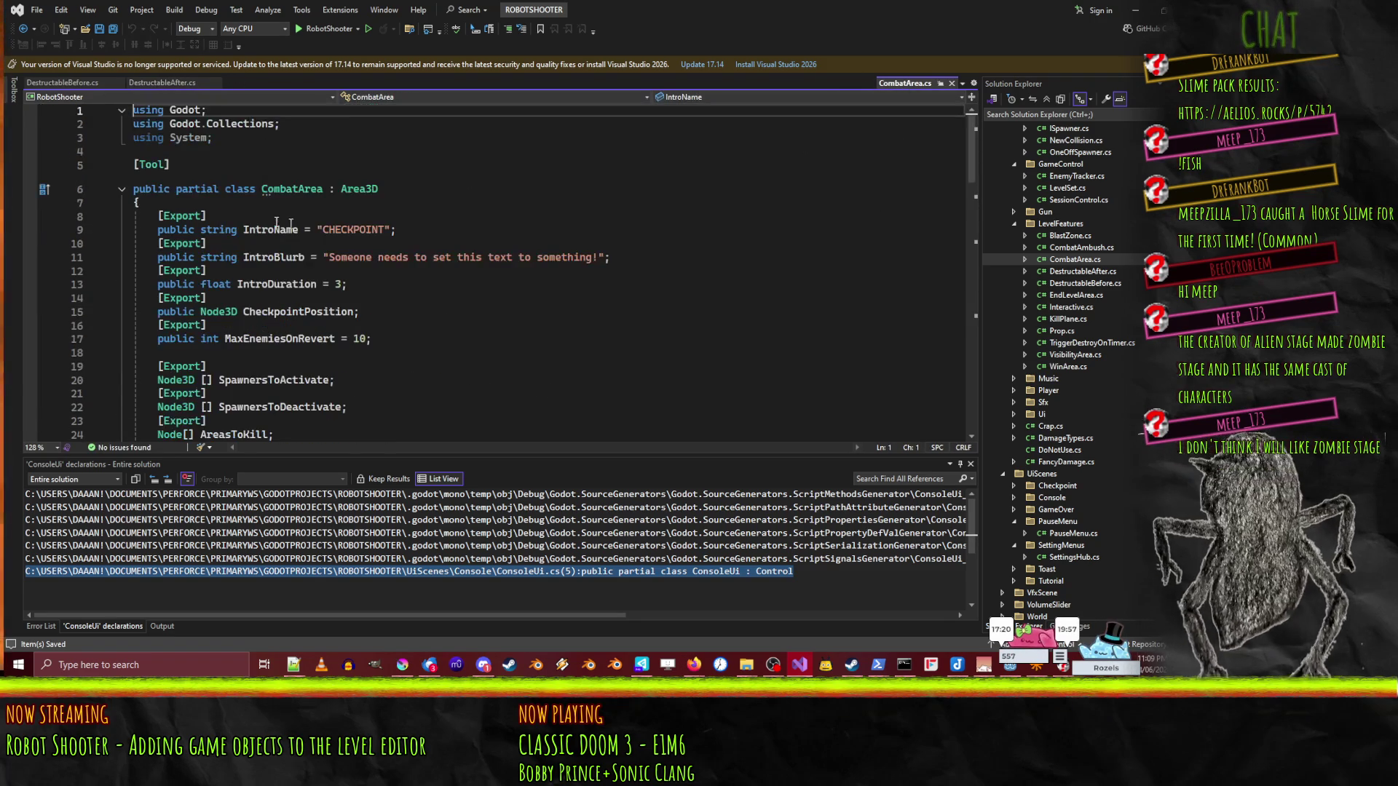
{"action": "left_click", "coordinate": [143, 164]}
{"action": "left_click", "coordinate": [80, 84]}
{"action": "left_click", "coordinate": [172, 84]}
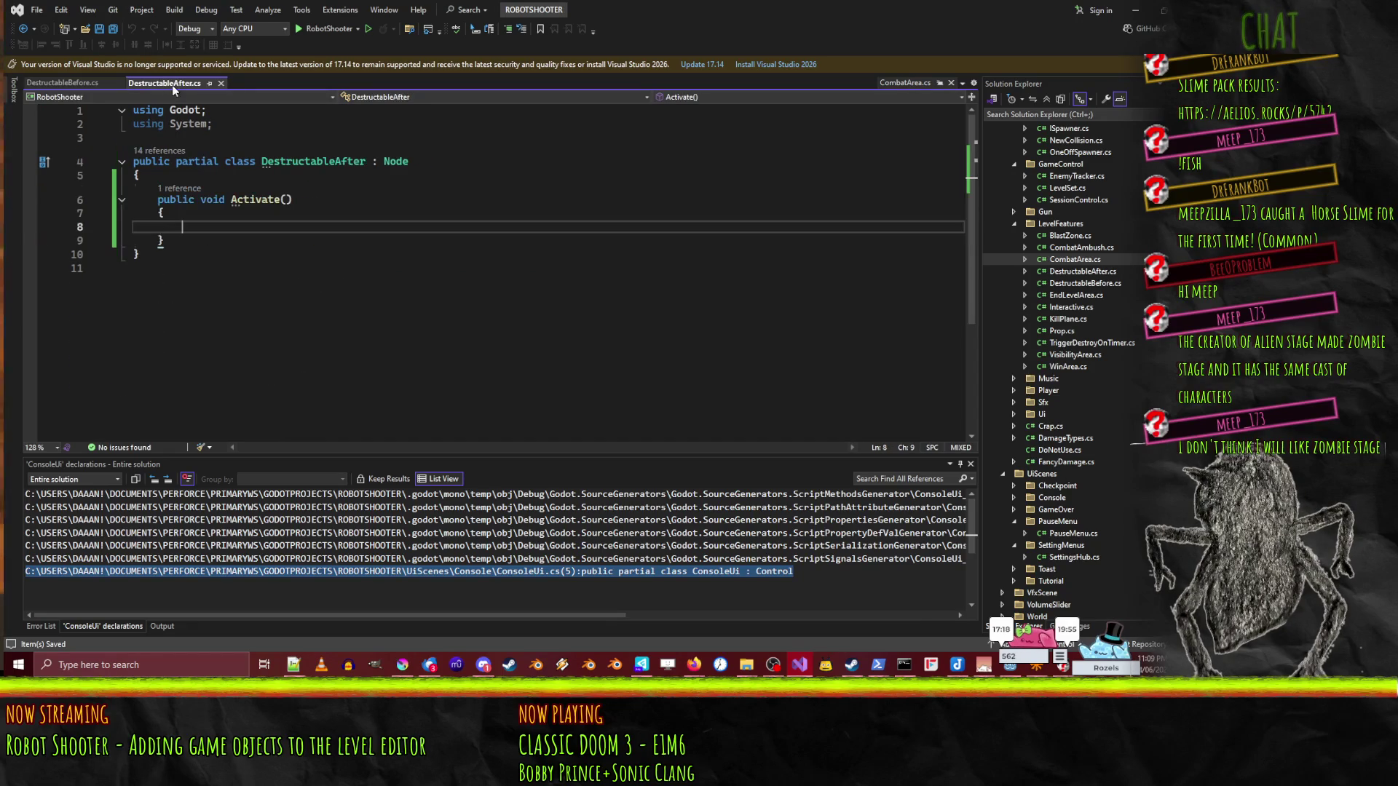
{"action": "left_click", "coordinate": [782, 147]}
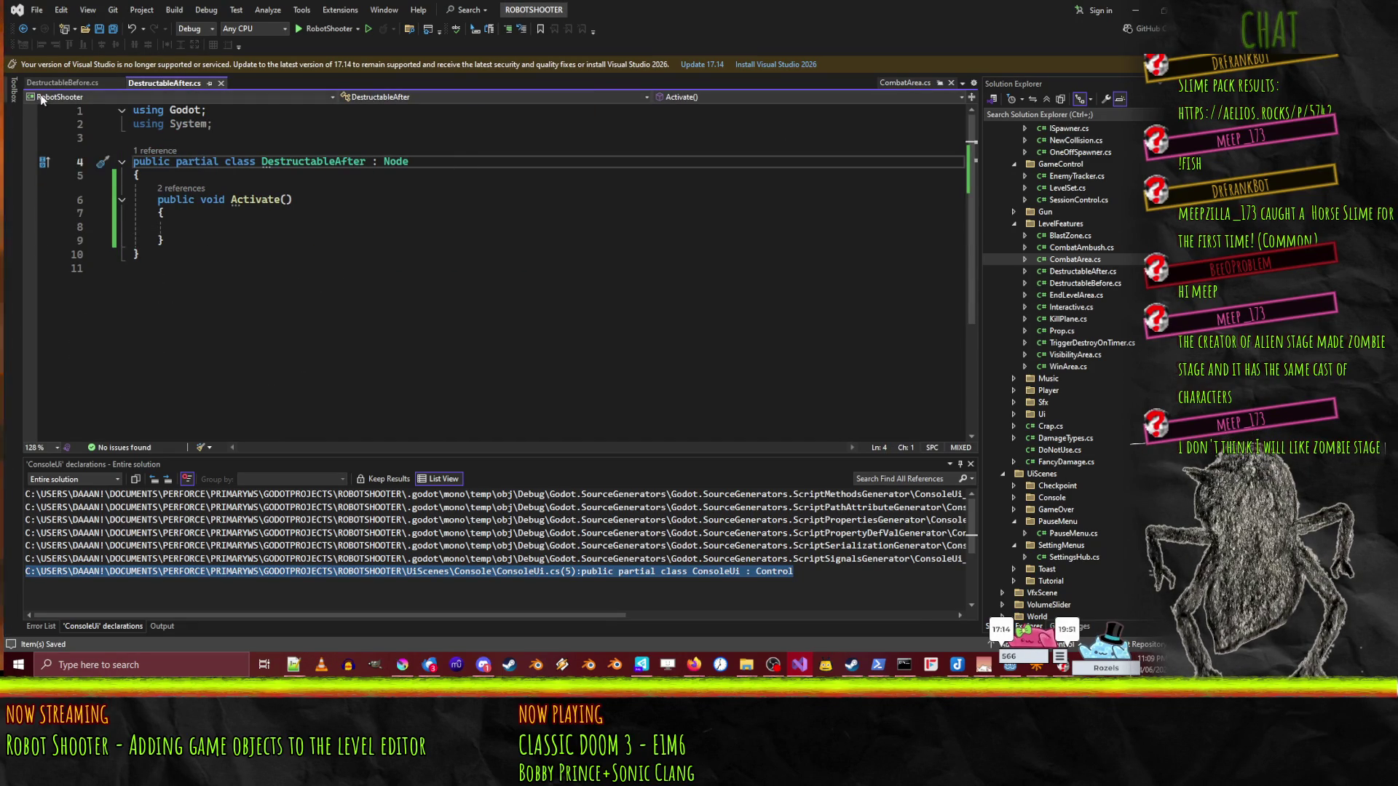
{"action": "left_click", "coordinate": [61, 83]}
- Add the [Tool] attribute above the DestructableBefore class, checking CombatArea.cs for reference
{"action": "left_click", "coordinate": [135, 161]}
{"action": "type", "text": "[Tool]"}
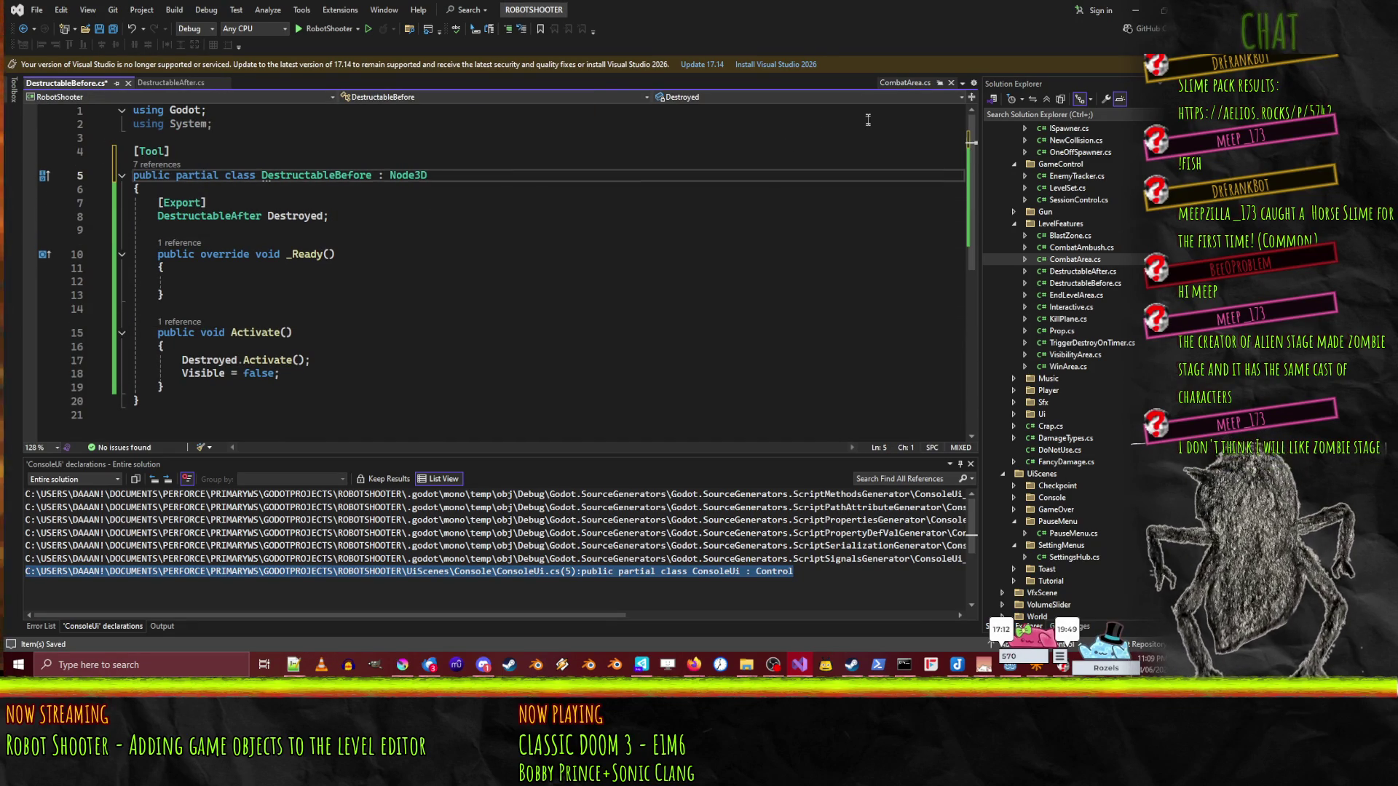
{"action": "left_click", "coordinate": [903, 83]}
{"action": "scroll", "coordinate": [363, 306], "scroll_direction": "down", "scroll_amount": 11}
{"action": "scroll", "coordinate": [437, 327], "scroll_direction": "up", "scroll_amount": 3}
{"action": "left_click", "coordinate": [305, 359]}
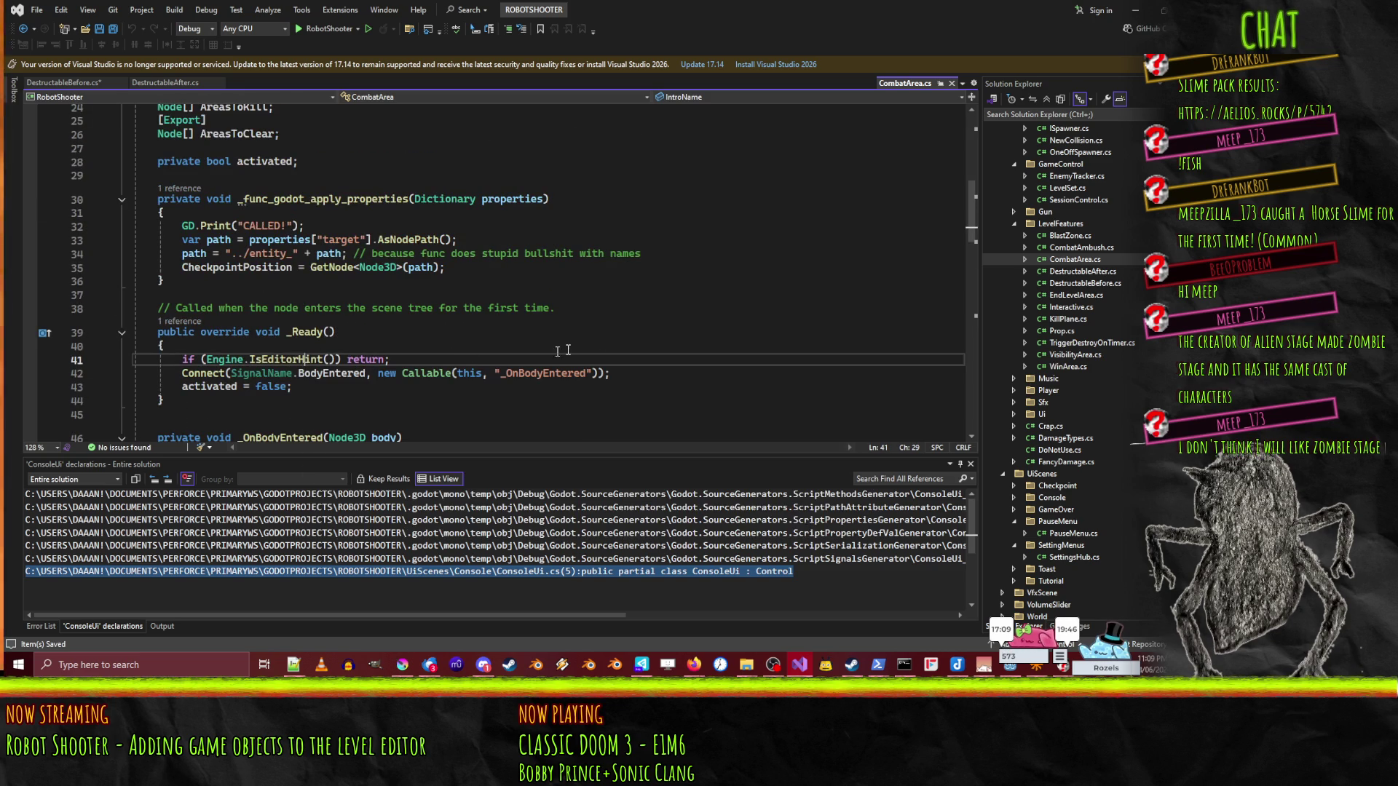
{"action": "left_click", "coordinate": [107, 80]}
- Delete the empty _Ready method from DestructableBefore.cs and save
{"action": "left_click", "coordinate": [516, 281]}
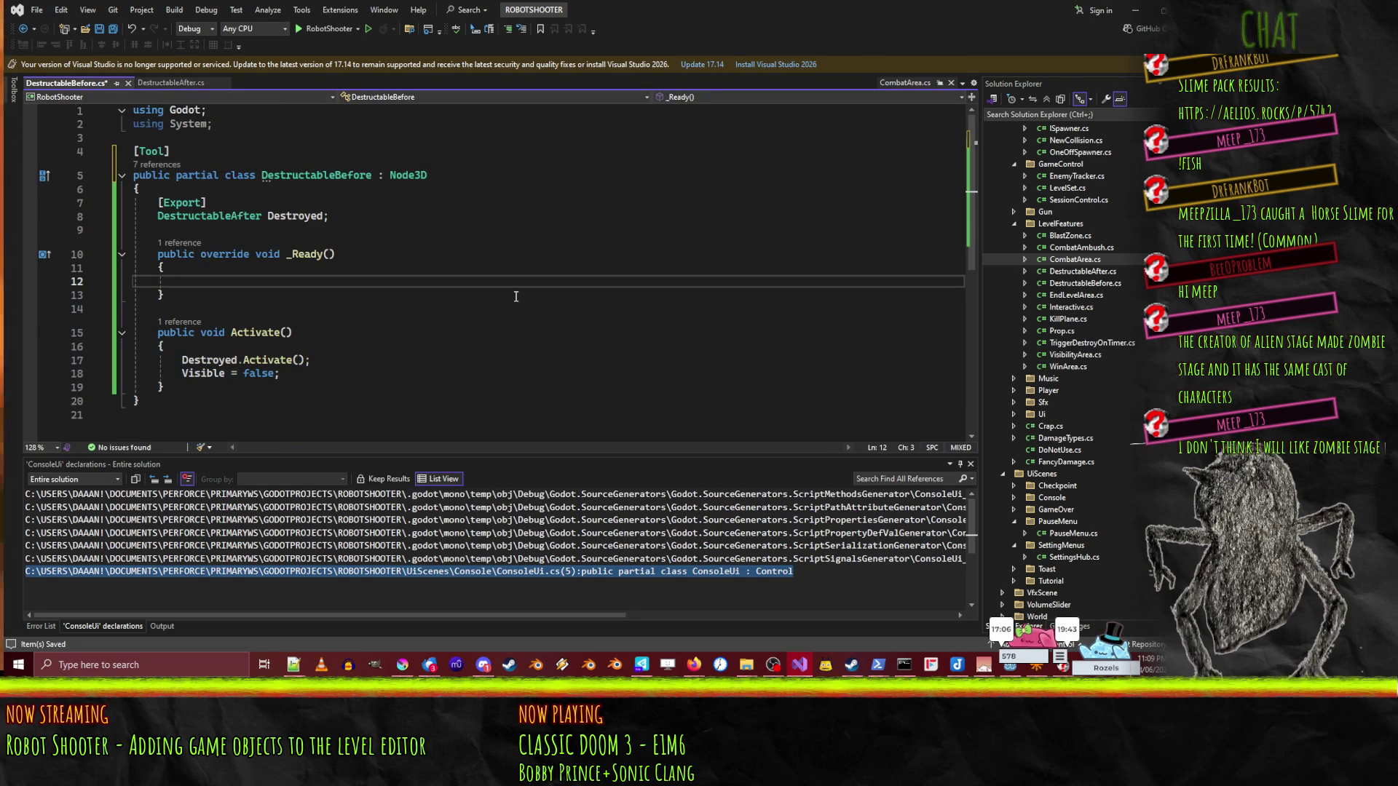
{"action": "key", "text": "Up"}
{"action": "key", "text": "Up"}
{"action": "key", "text": "Up"}
{"action": "key", "text": "Down"}
{"action": "key", "text": "Down"}
{"action": "key", "text": "Up"}
{"action": "key", "text": "shift+Down"}
{"action": "key", "text": "shift+Down"}
{"action": "key", "text": "shift+Down"}
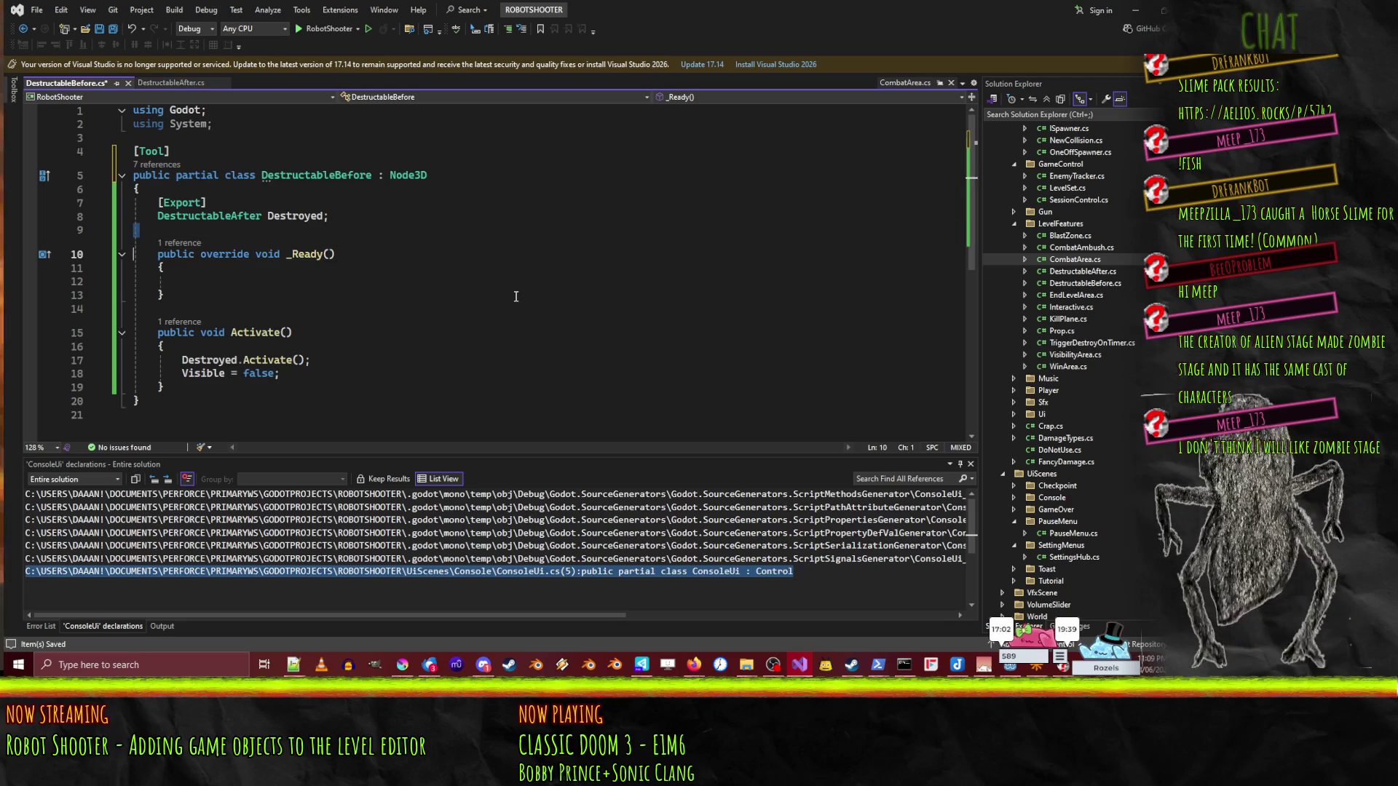
{"action": "key", "text": "Delete"}
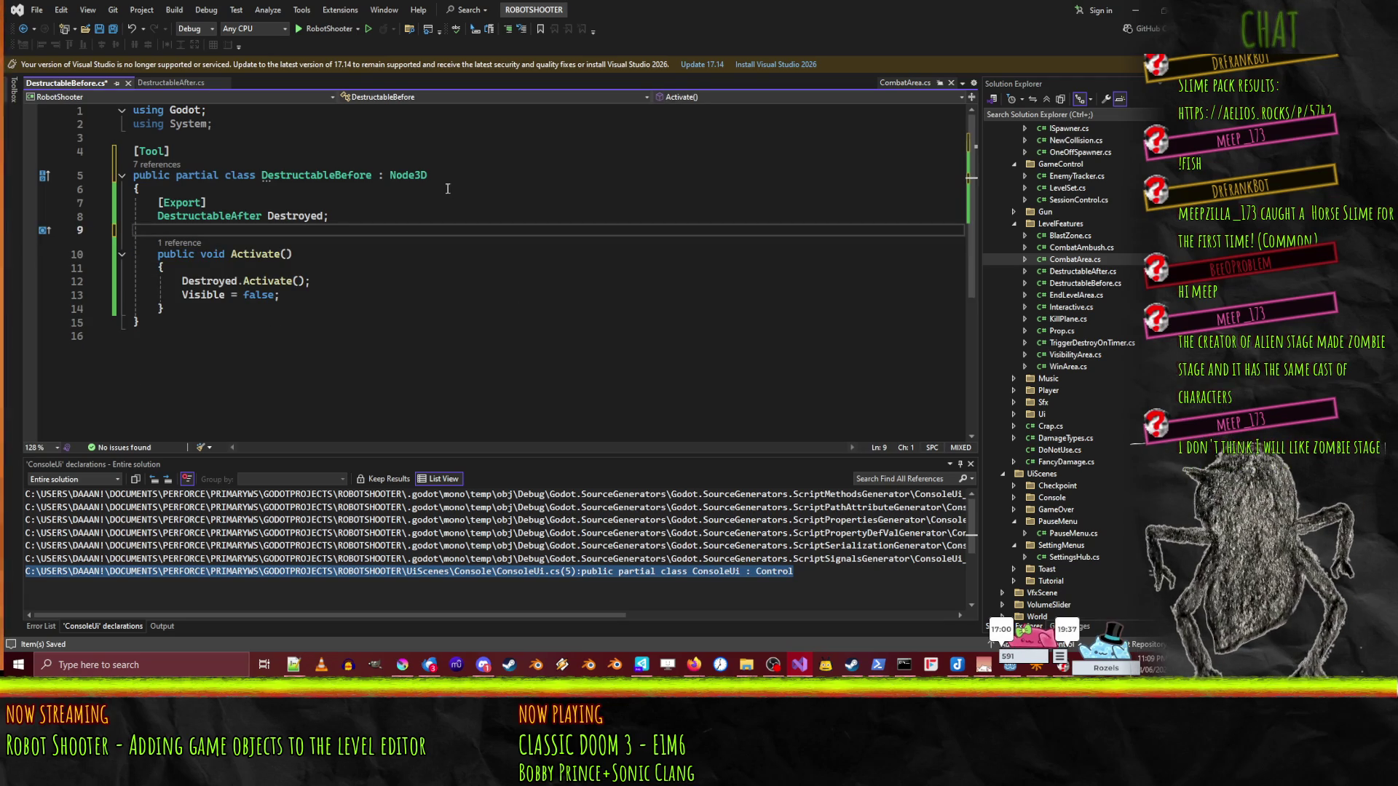
{"action": "key", "text": "ctrl+s"}
- Copy the _func_godot_apply_properties method from CombatArea.cs, dropping its GD.Print debug line
{"action": "left_click", "coordinate": [280, 270]}
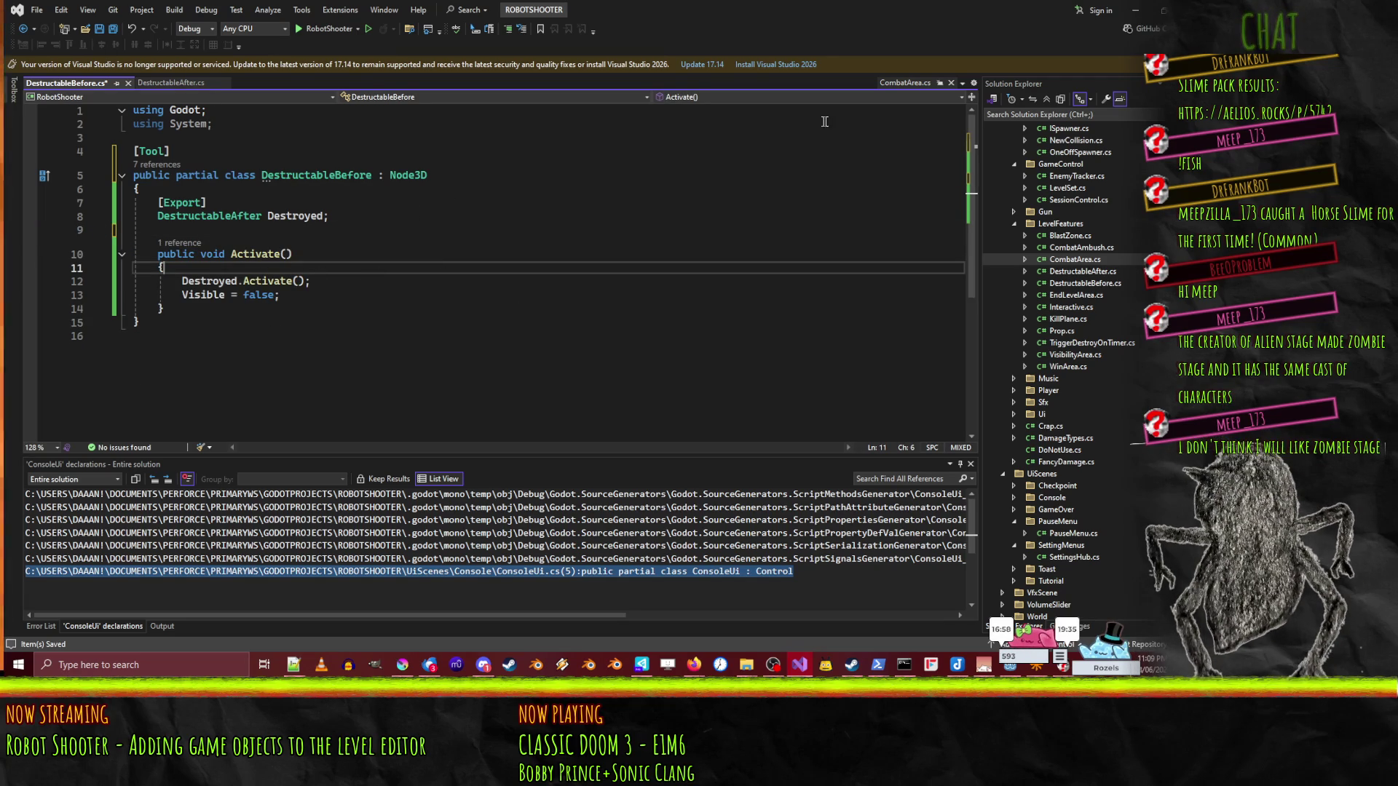
{"action": "left_click", "coordinate": [905, 82]}
{"action": "triple_click", "coordinate": [364, 199]}
{"action": "key", "text": "shift+Down"}
{"action": "key", "text": "shift+Down"}
{"action": "key", "text": "shift+Down"}
{"action": "key", "text": "ctrl+c"}
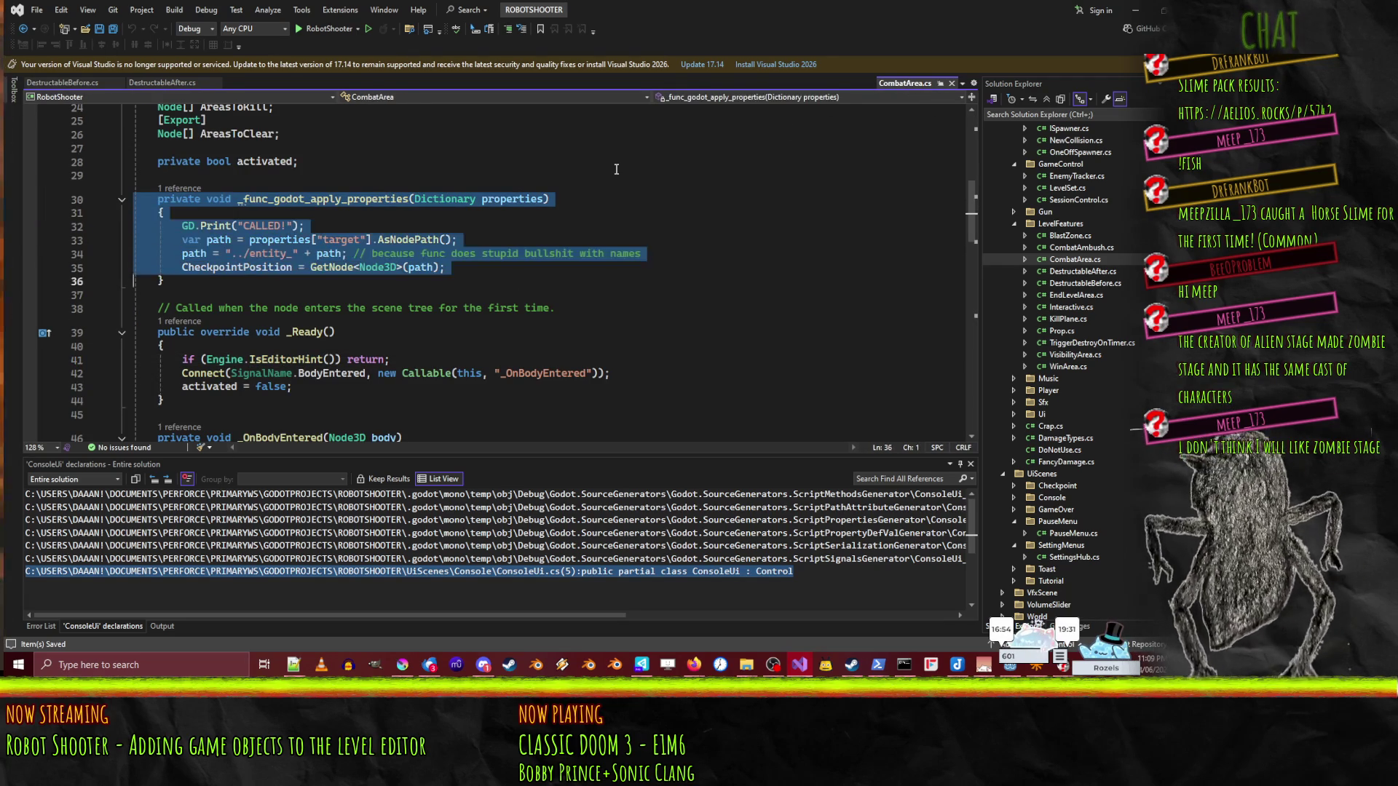
{"action": "key", "text": "Up"}
{"action": "key", "text": "Up"}
{"action": "key", "text": "Up"}
{"action": "key", "text": "Down"}
{"action": "key", "text": "Down"}
{"action": "key", "text": "Down"}
{"action": "key", "text": "shift+Down"}
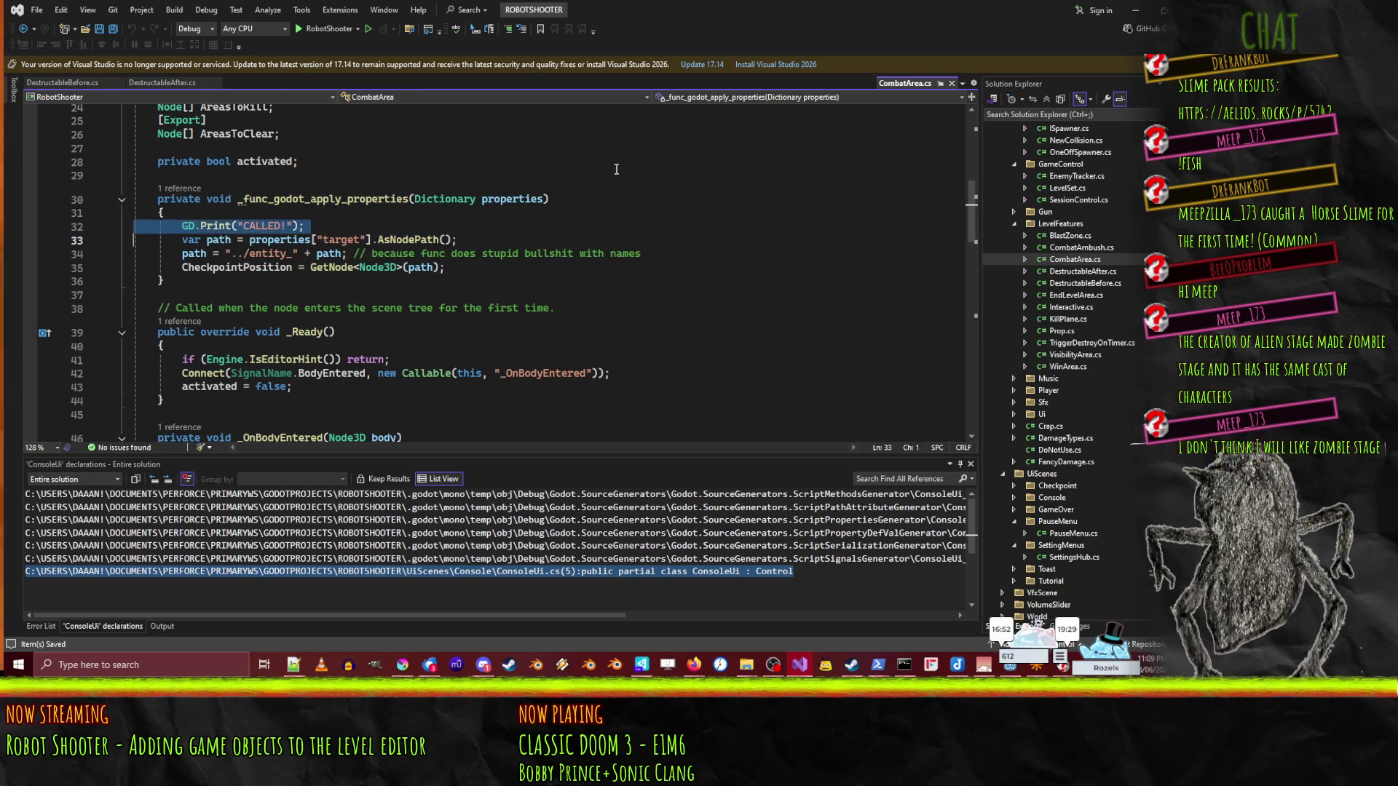
{"action": "key", "text": "Delete"}
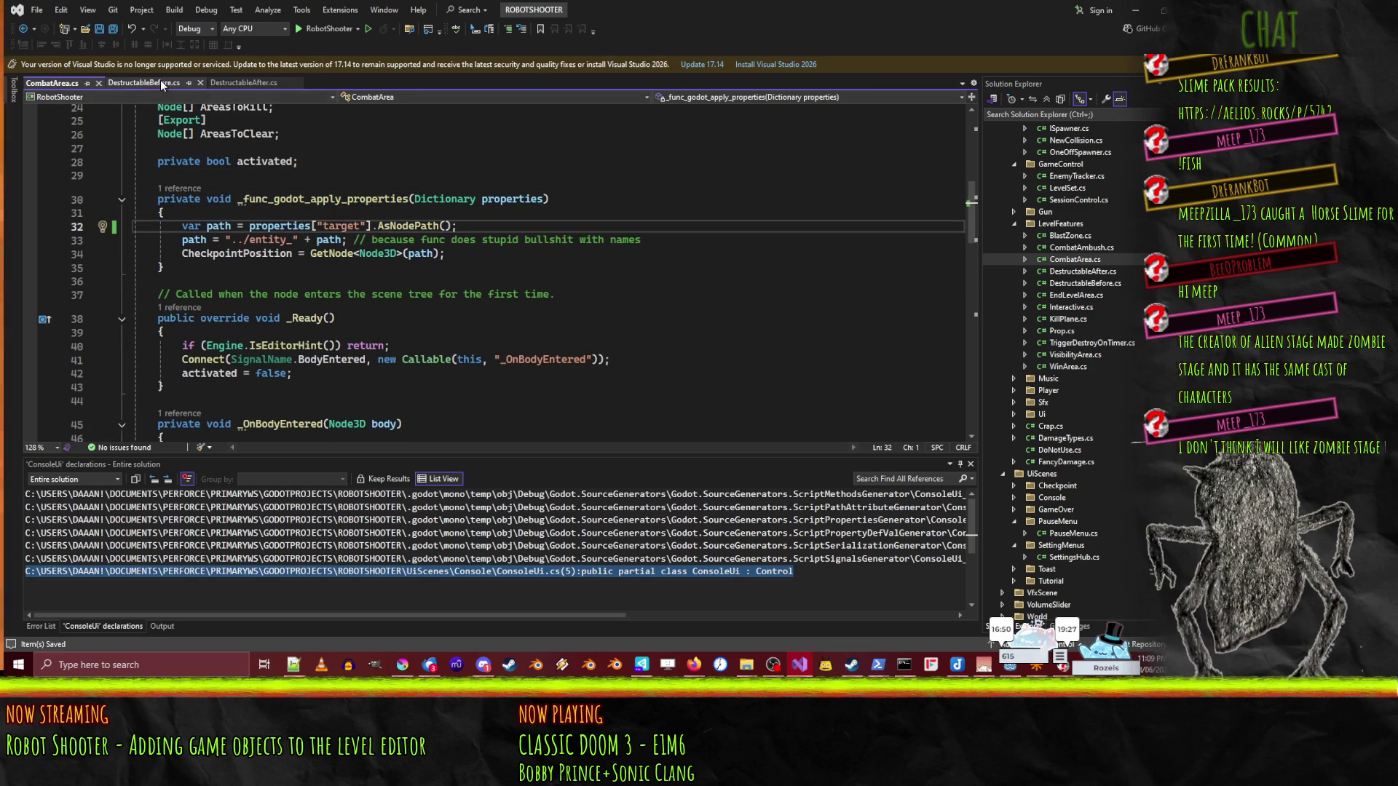
- Paste _func_godot_apply_properties below the Destroyed field in DestructableBefore.cs, removing the GD.Print line
{"action": "left_click", "coordinate": [160, 82]}
{"action": "left_click", "coordinate": [267, 234]}
{"action": "key", "text": "ctrl+v"}
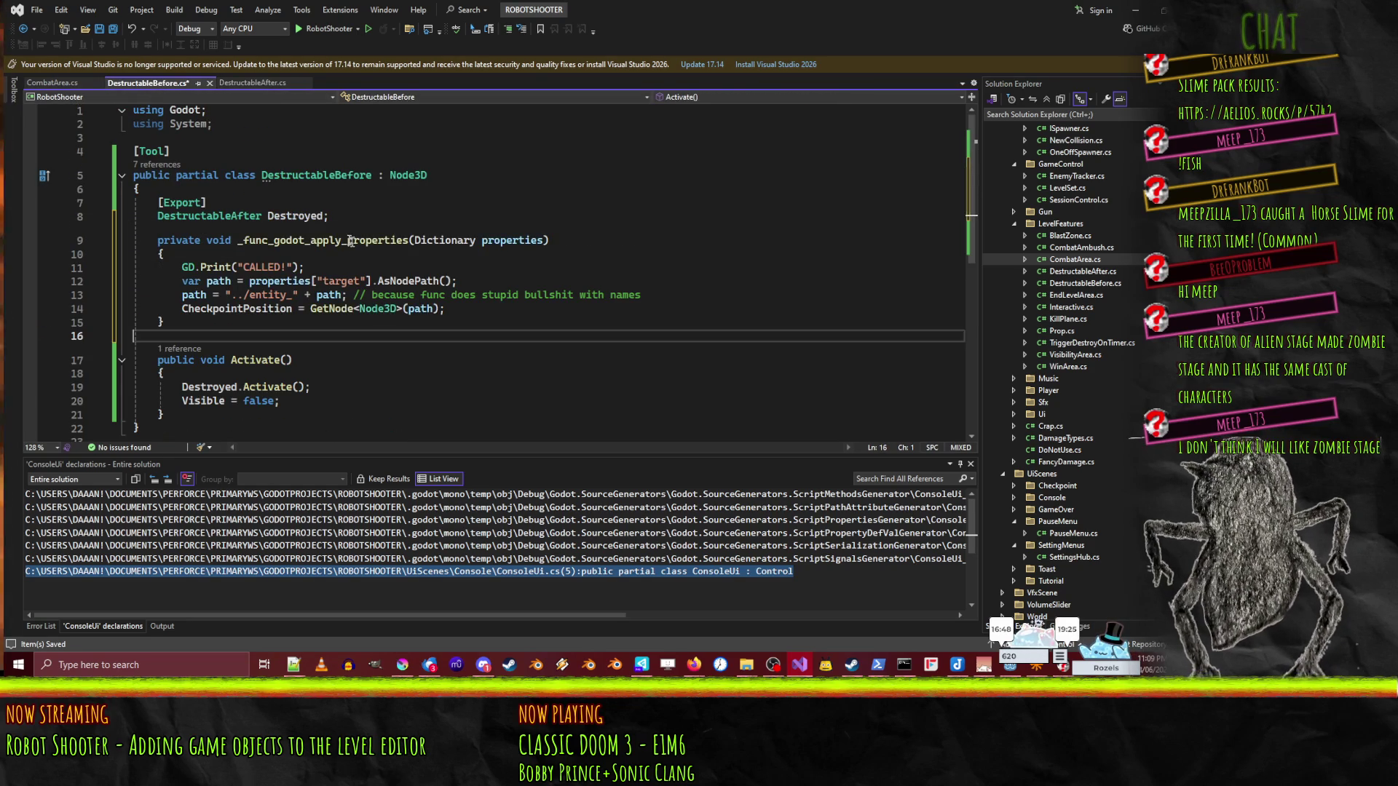
{"action": "left_click", "coordinate": [269, 267]}
{"action": "key", "text": "ctrl+x"}
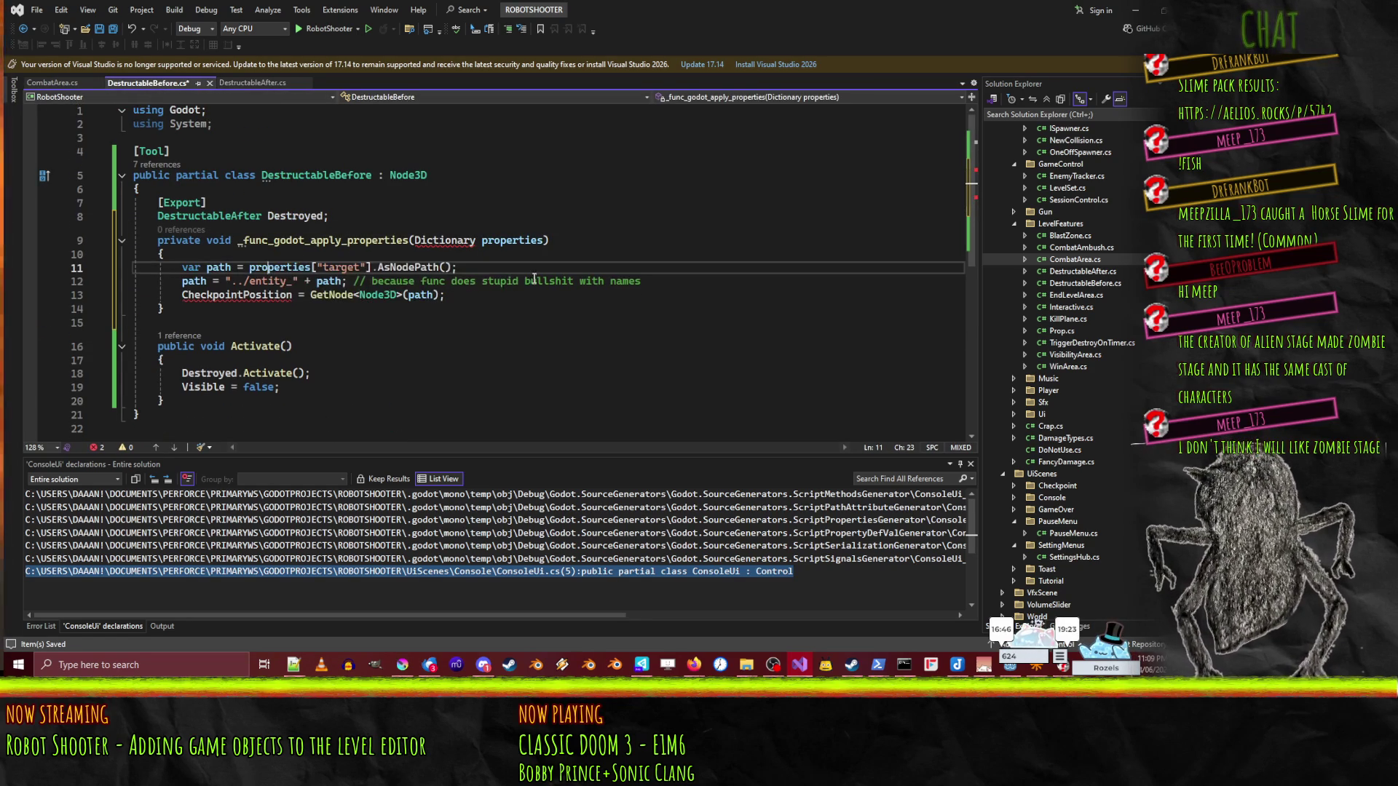
{"action": "key", "text": "Up"}
{"action": "key", "text": "Up"}
{"action": "key", "text": "Up"}
- Resolve the missing Dictionary type by adding a using Godot.Collections import
{"action": "left_click", "coordinate": [387, 227]}
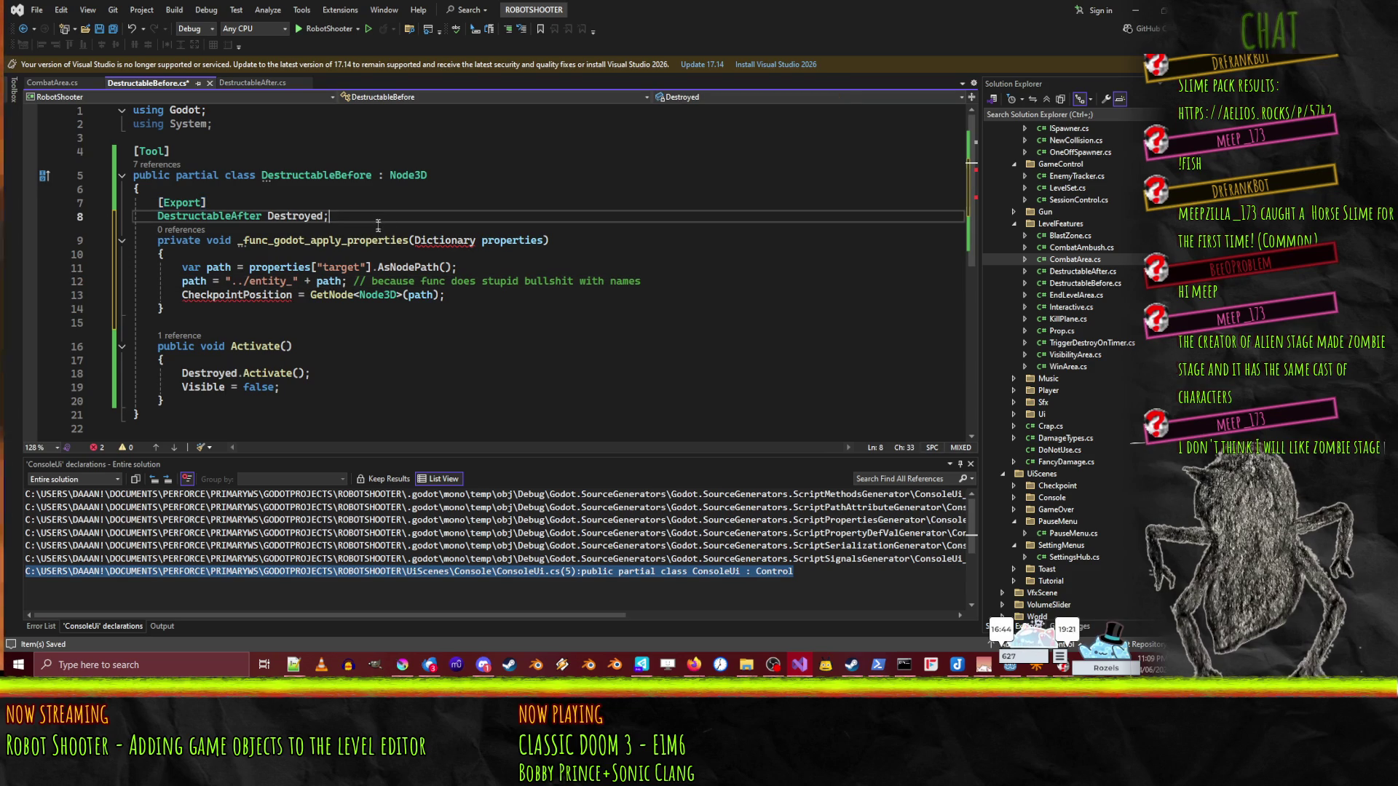
{"action": "key", "text": "Return"}
{"action": "key", "text": "Down"}
{"action": "key", "text": "Down"}
{"action": "key", "text": "Down"}
{"action": "key", "text": "End"}
{"action": "left_click", "coordinate": [440, 254]}
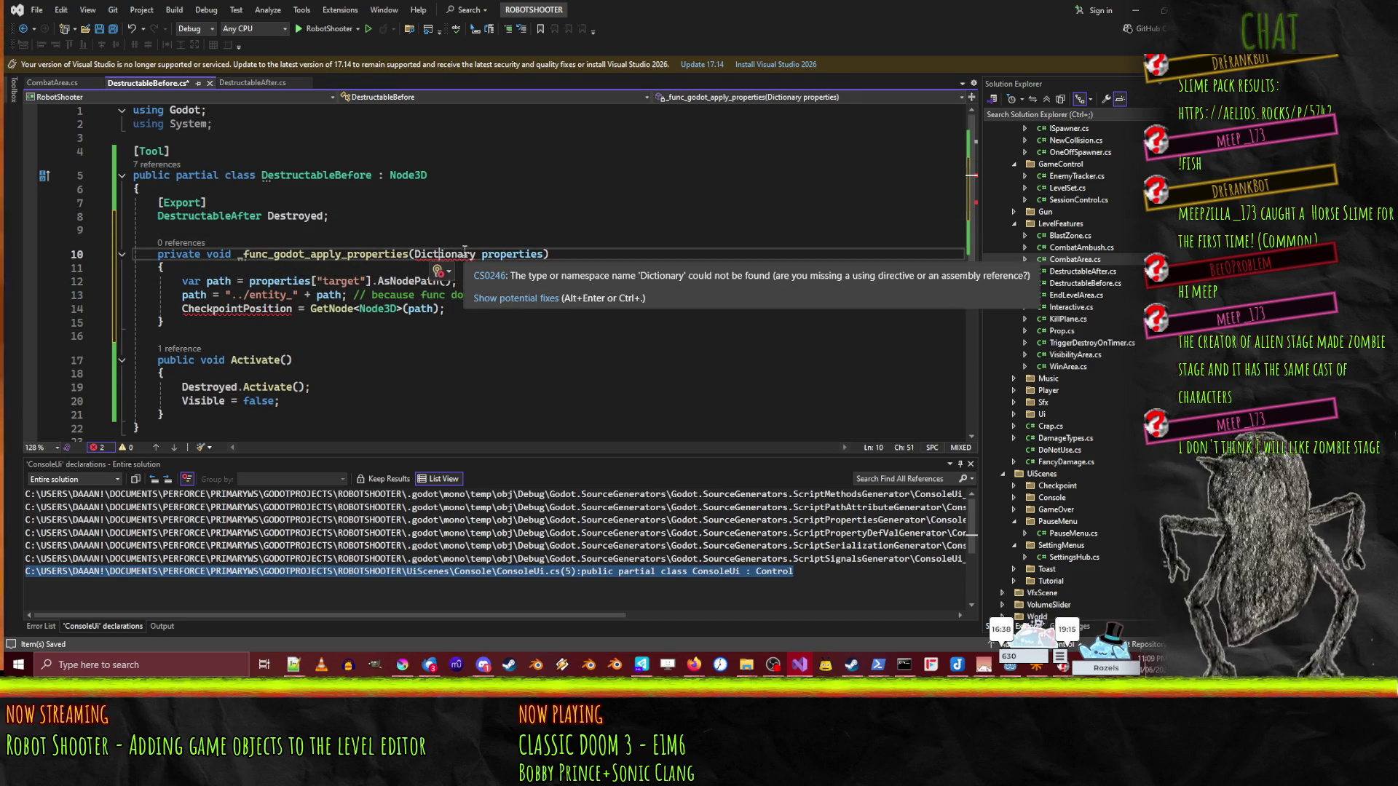
{"action": "left_click", "coordinate": [465, 253]}
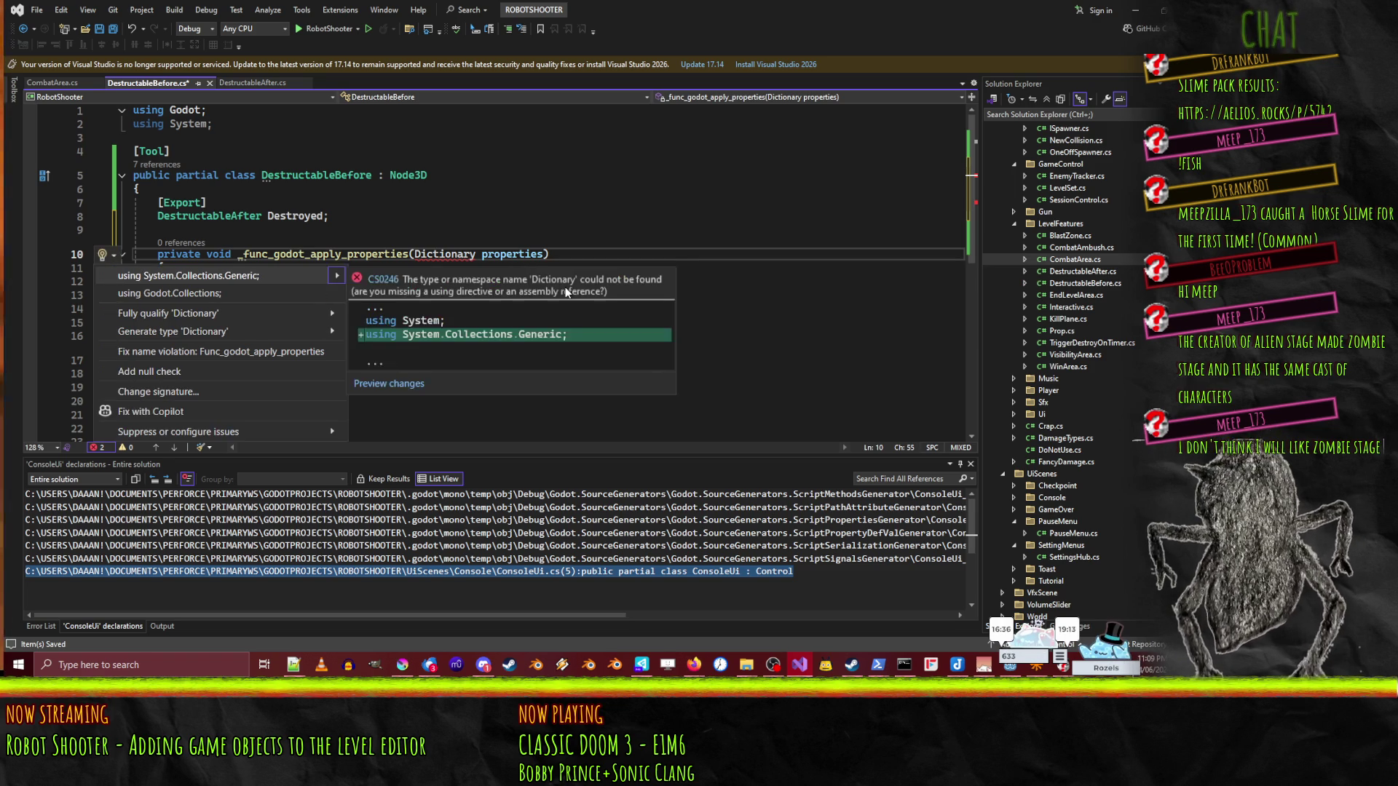
{"action": "key", "text": "Down"}
{"action": "key", "text": "Return"}
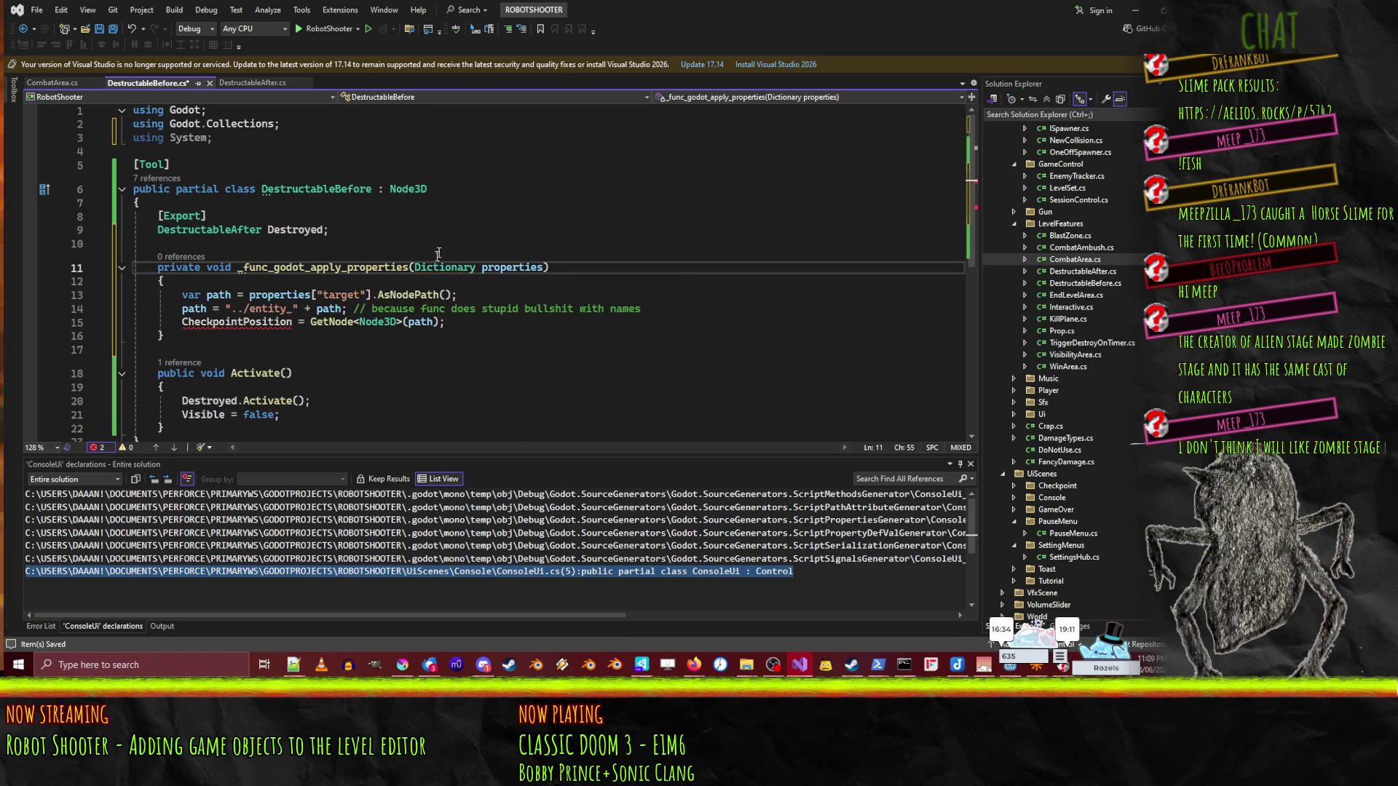
- Replace CheckpointPosition with Destroyed in the target assignment line
{"action": "left_click", "coordinate": [288, 230]}
{"action": "double_click", "coordinate": [288, 230]}
{"action": "key", "text": "ctrl+c"}
{"action": "double_click", "coordinate": [237, 321]}
{"action": "key", "text": "ctrl+v"}
{"action": "left_click", "coordinate": [500, 294]}
{"action": "left_click", "coordinate": [238, 322]}
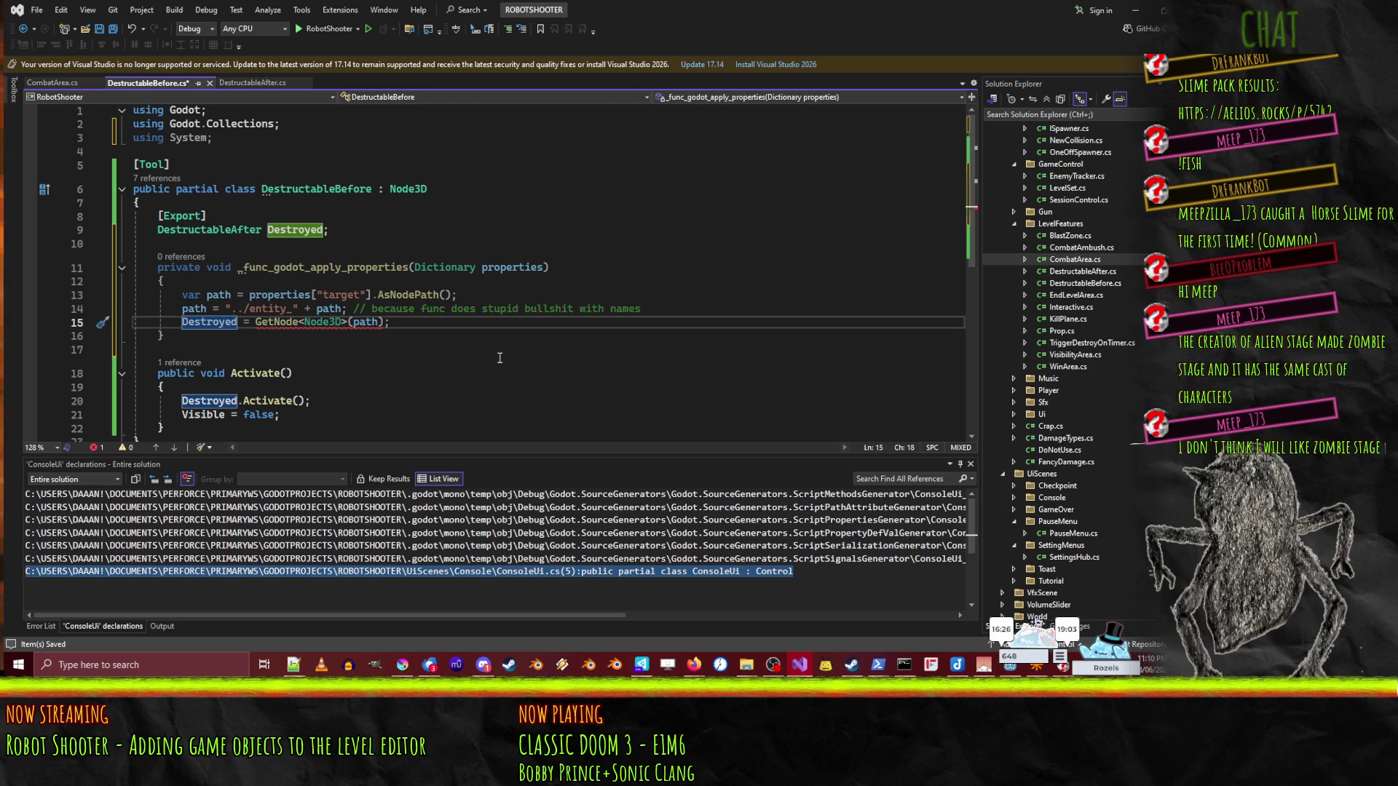
{"action": "left_click", "coordinate": [473, 337]}
{"action": "left_click", "coordinate": [399, 323]}
- Change GetNode<Node3D> to GetNode<DestructableAfter> and save the script
{"action": "mouse_move", "coordinate": [317, 320]}
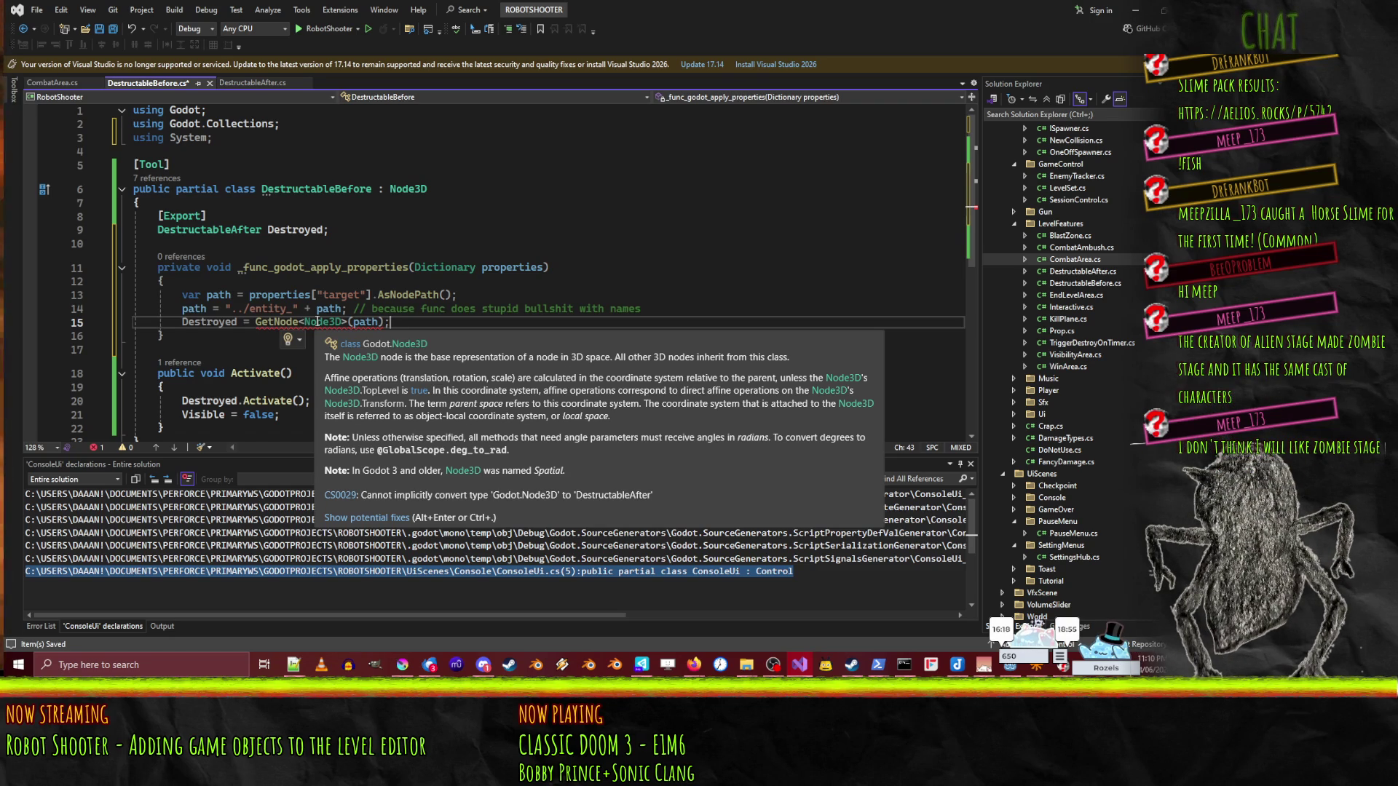
{"action": "double_click", "coordinate": [317, 321]}
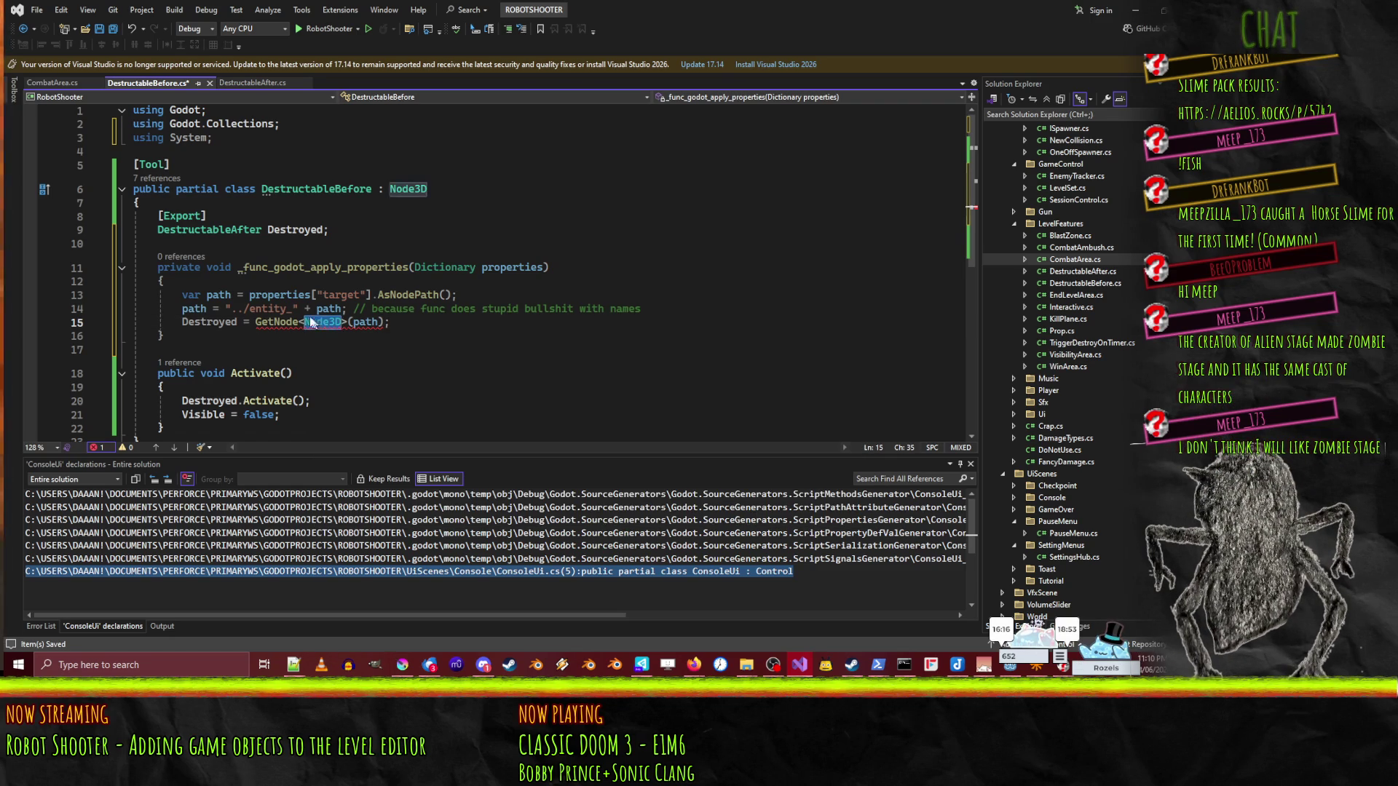
{"action": "type", "text": "Destr"}
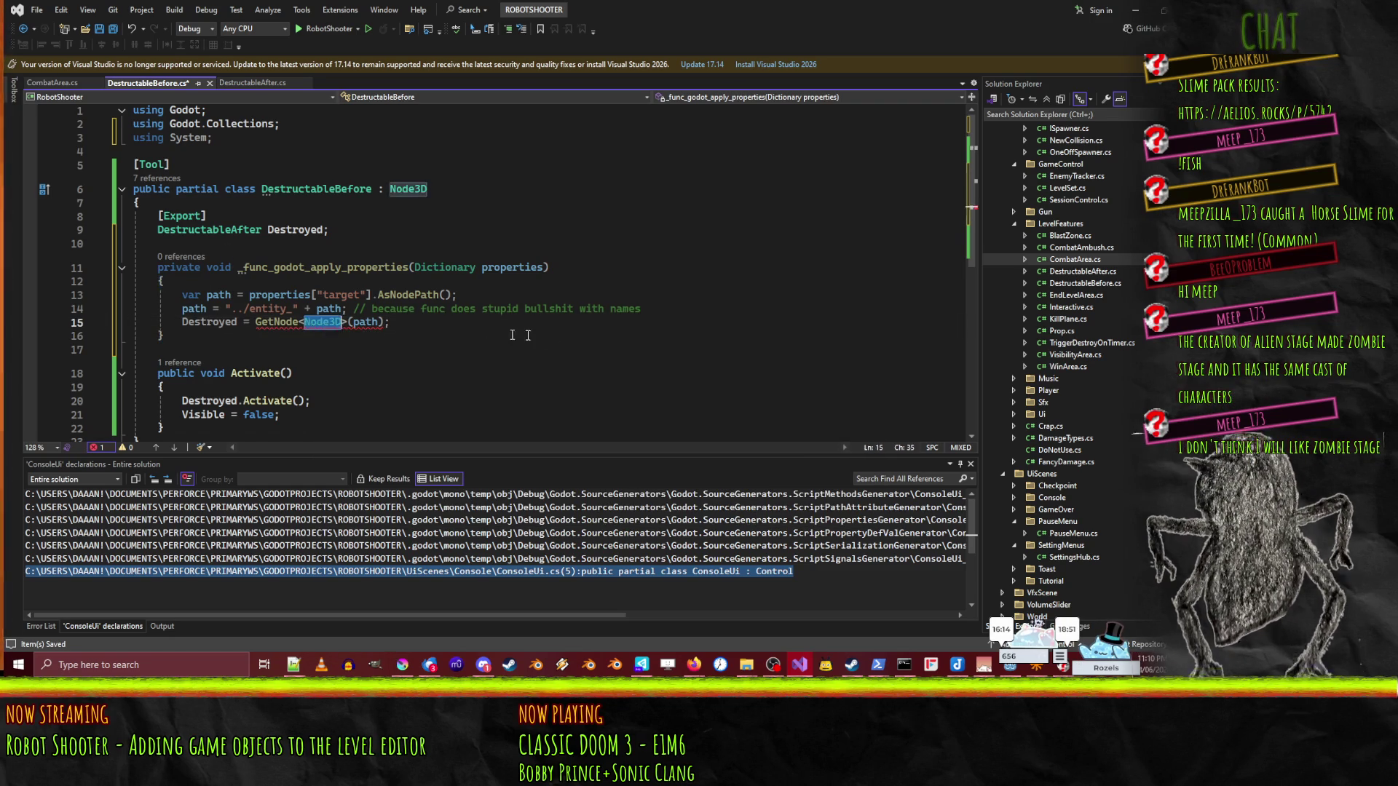
{"action": "key", "text": "Tab"}
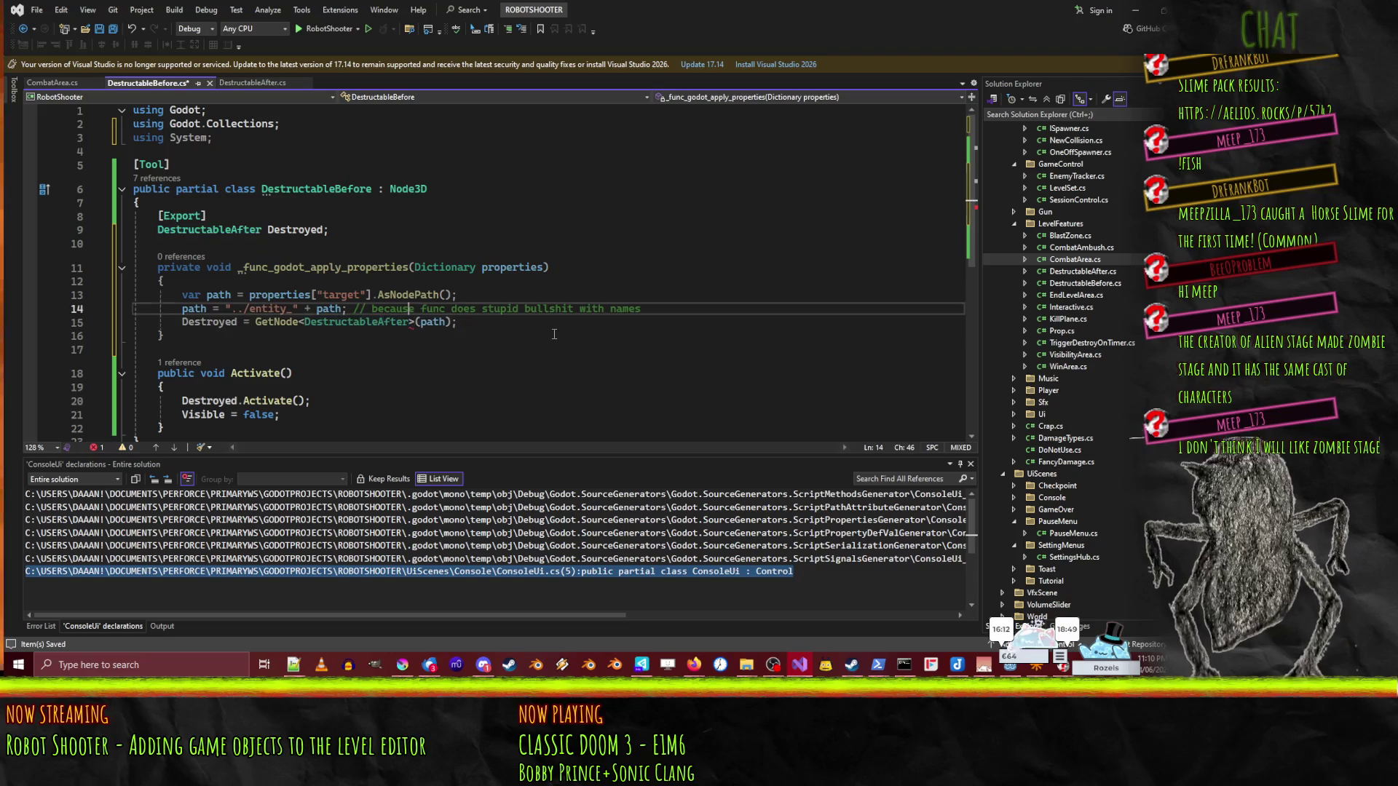
{"action": "key", "text": "ctrl+s"}
{"action": "key", "text": "Up"}
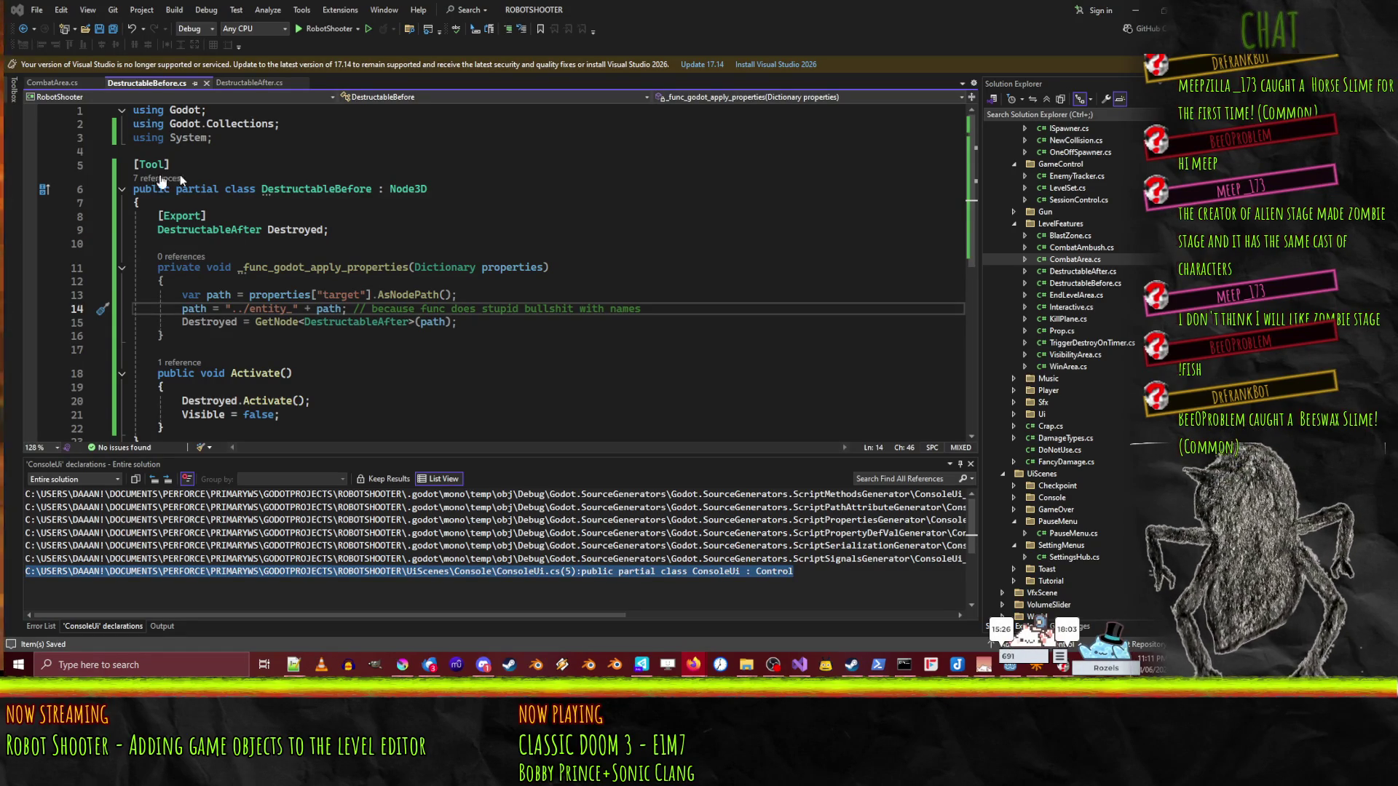
- Leave DestructableBefore.cs and bring NetRadiant with stage2.map to the front
{"action": "left_click", "coordinate": [584, 344]}
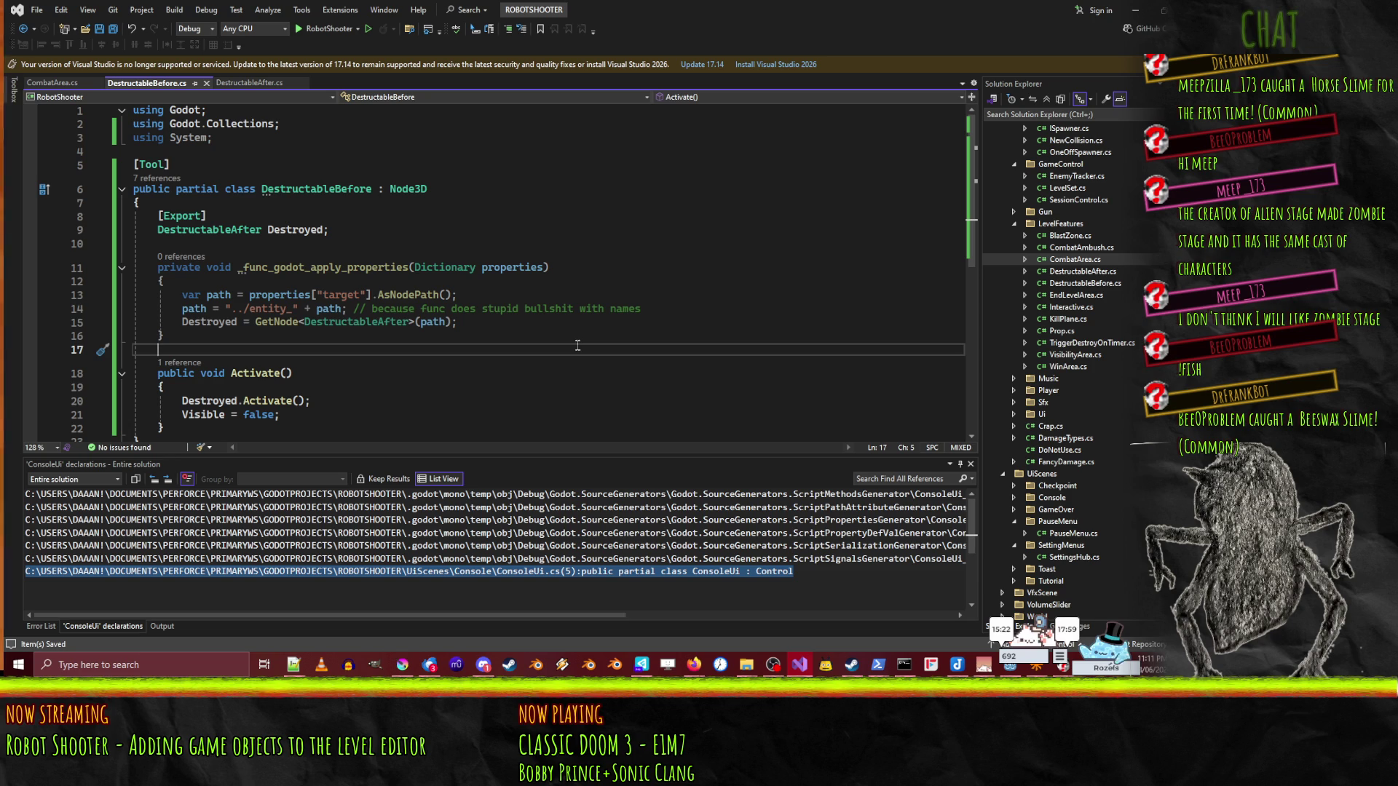
{"action": "scroll", "coordinate": [407, 241], "scroll_direction": "down", "scroll_amount": 4}
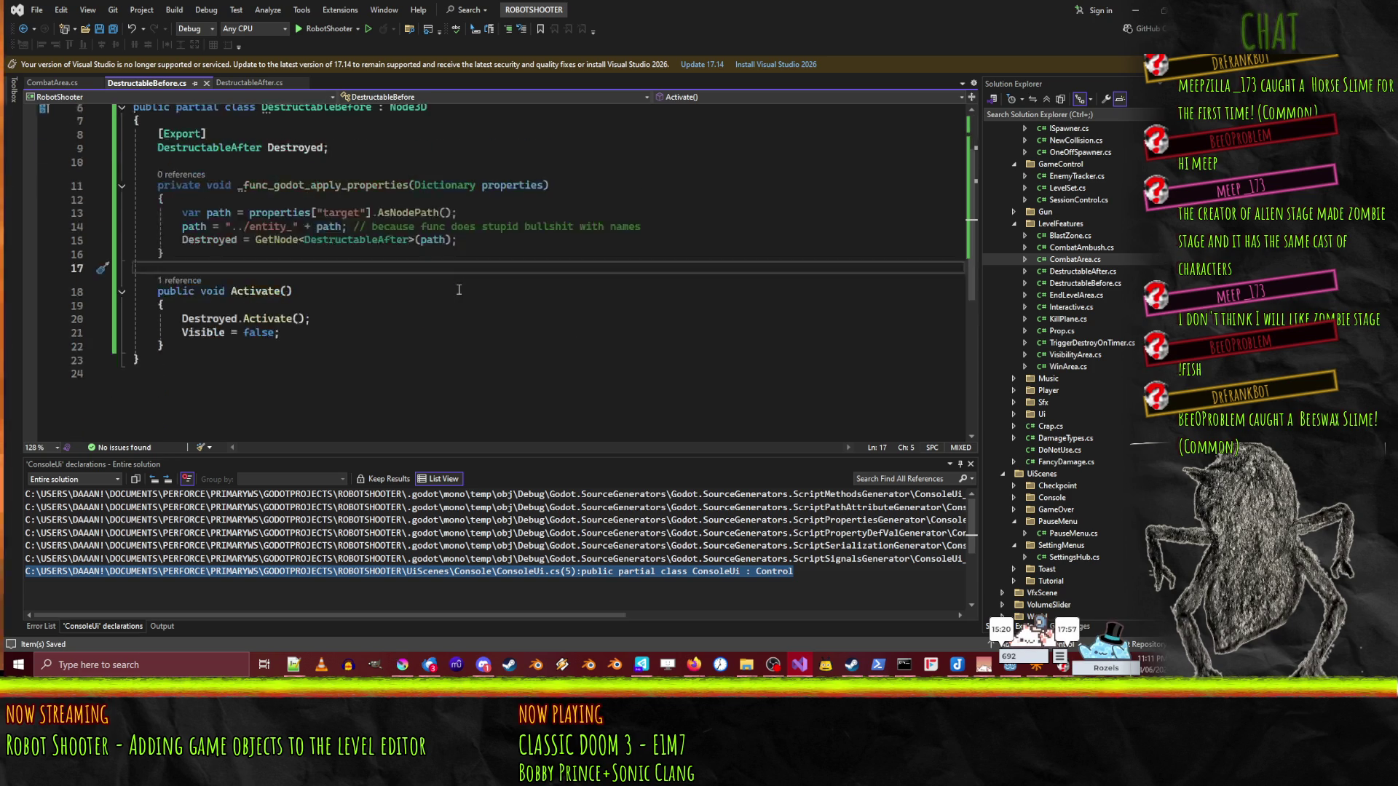
{"action": "scroll", "coordinate": [458, 289], "scroll_direction": "up", "scroll_amount": 3}
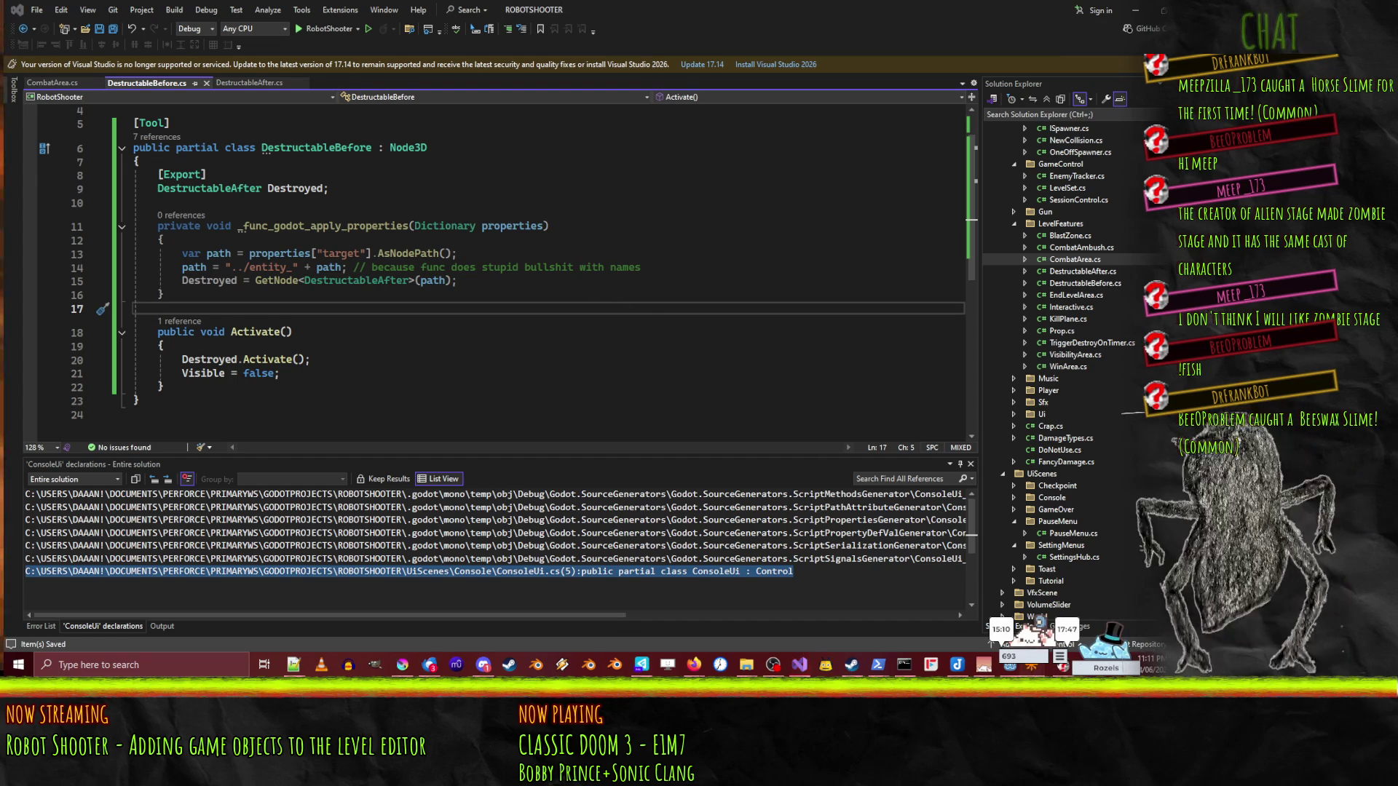
{"action": "left_click", "coordinate": [1033, 670]}
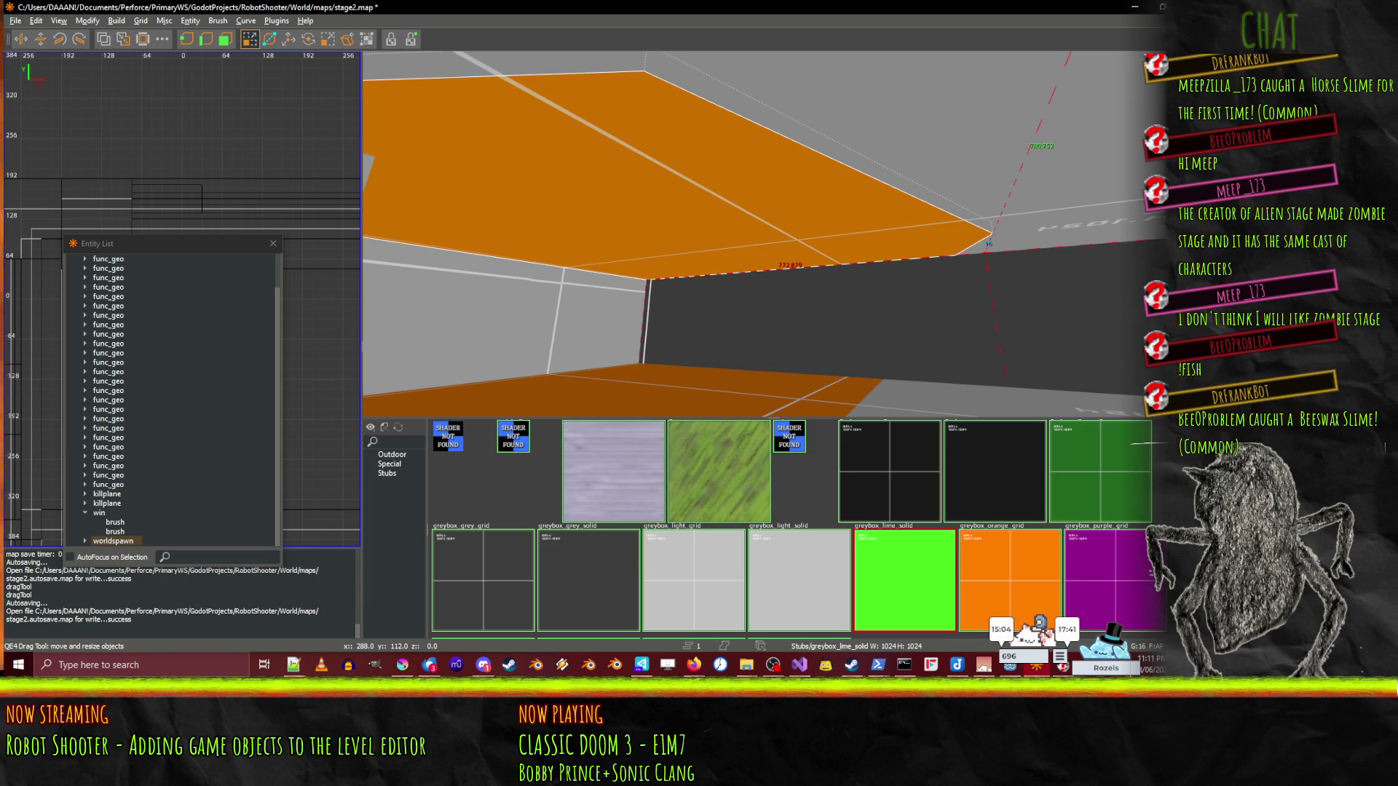
- Quit NetRadiant discarding map changes, then open RobotShooterFgd.tres in Godot's inspector
{"action": "key", "text": "alt+F4"}
{"action": "left_click", "coordinate": [632, 343]}
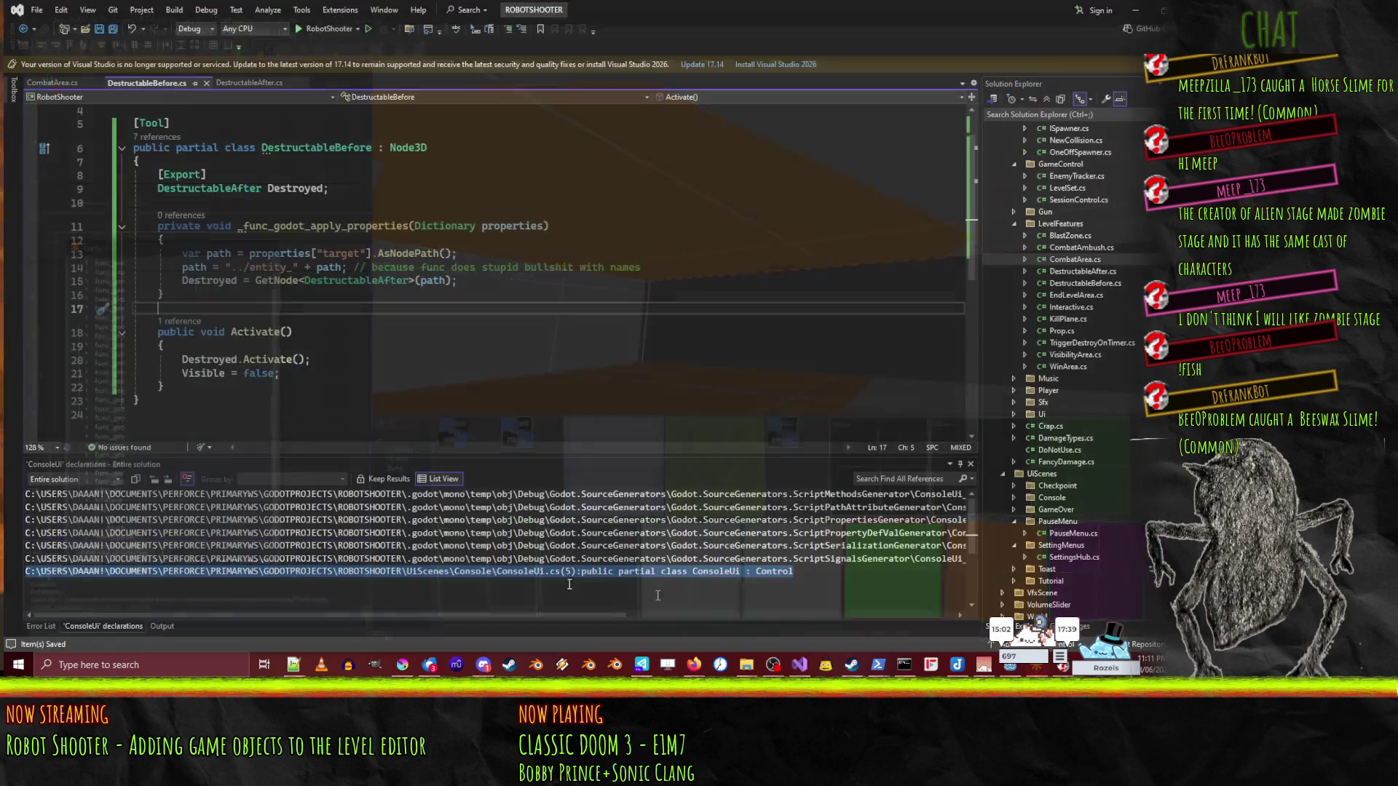
{"action": "left_click", "coordinate": [871, 665]}
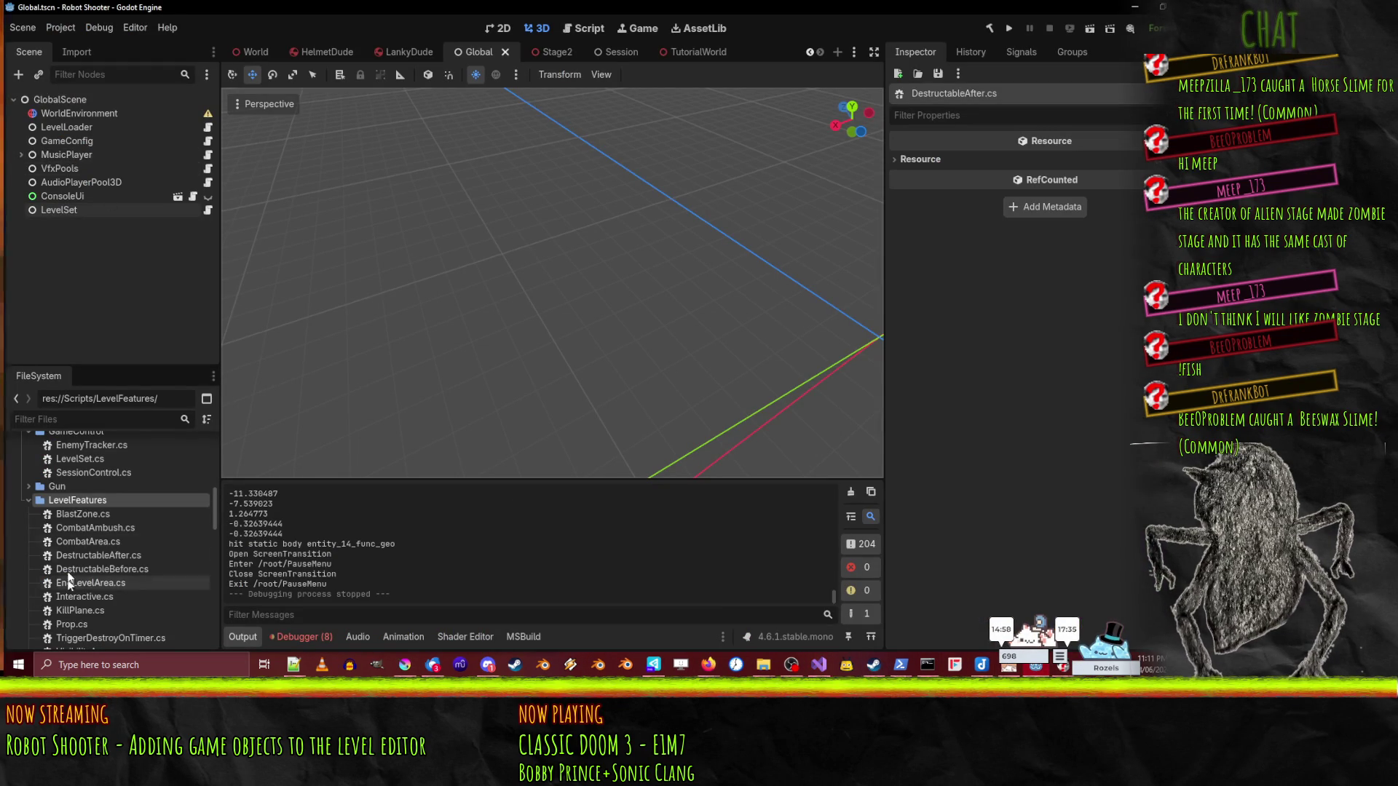
{"action": "scroll", "coordinate": [83, 525], "scroll_direction": "up", "scroll_amount": 10}
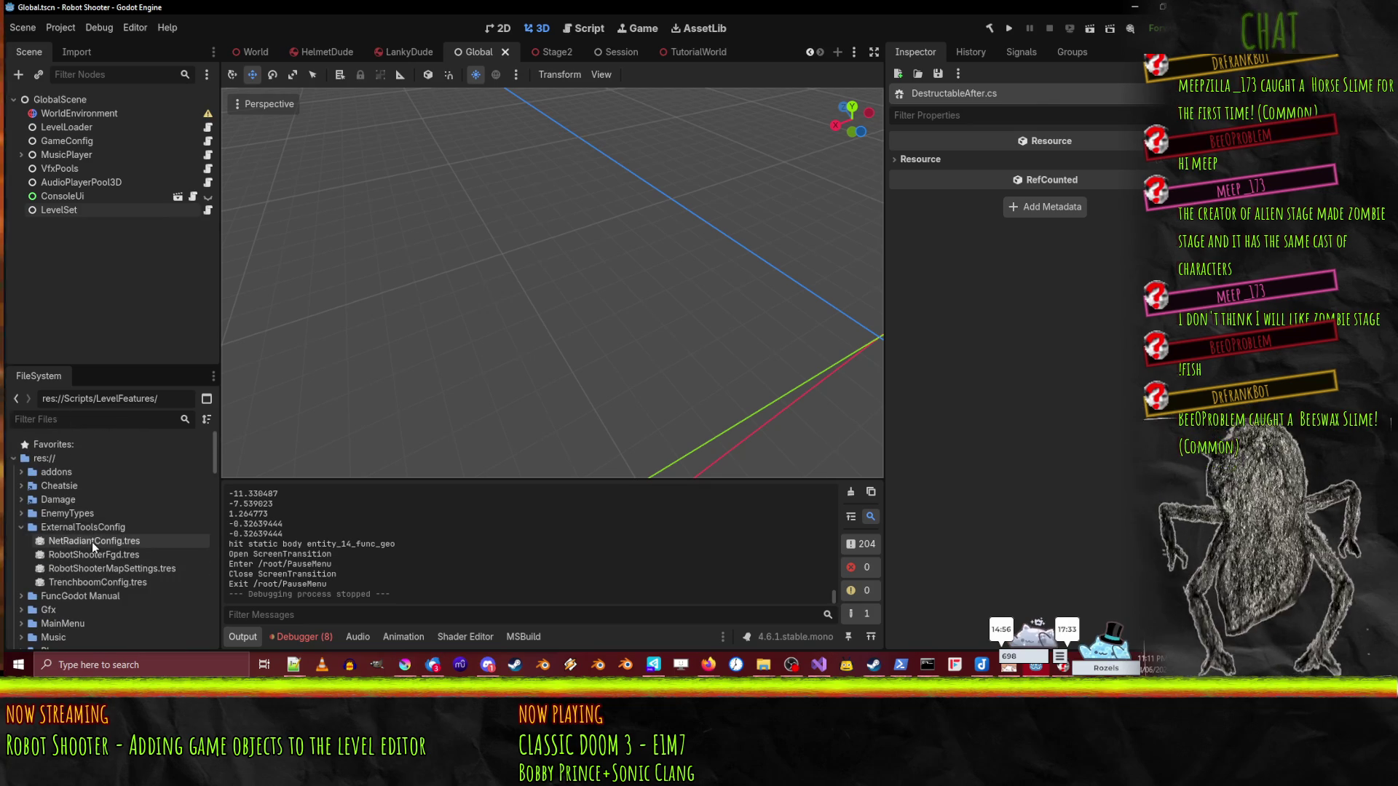
{"action": "left_click", "coordinate": [91, 541]}
{"action": "left_click", "coordinate": [101, 556]}
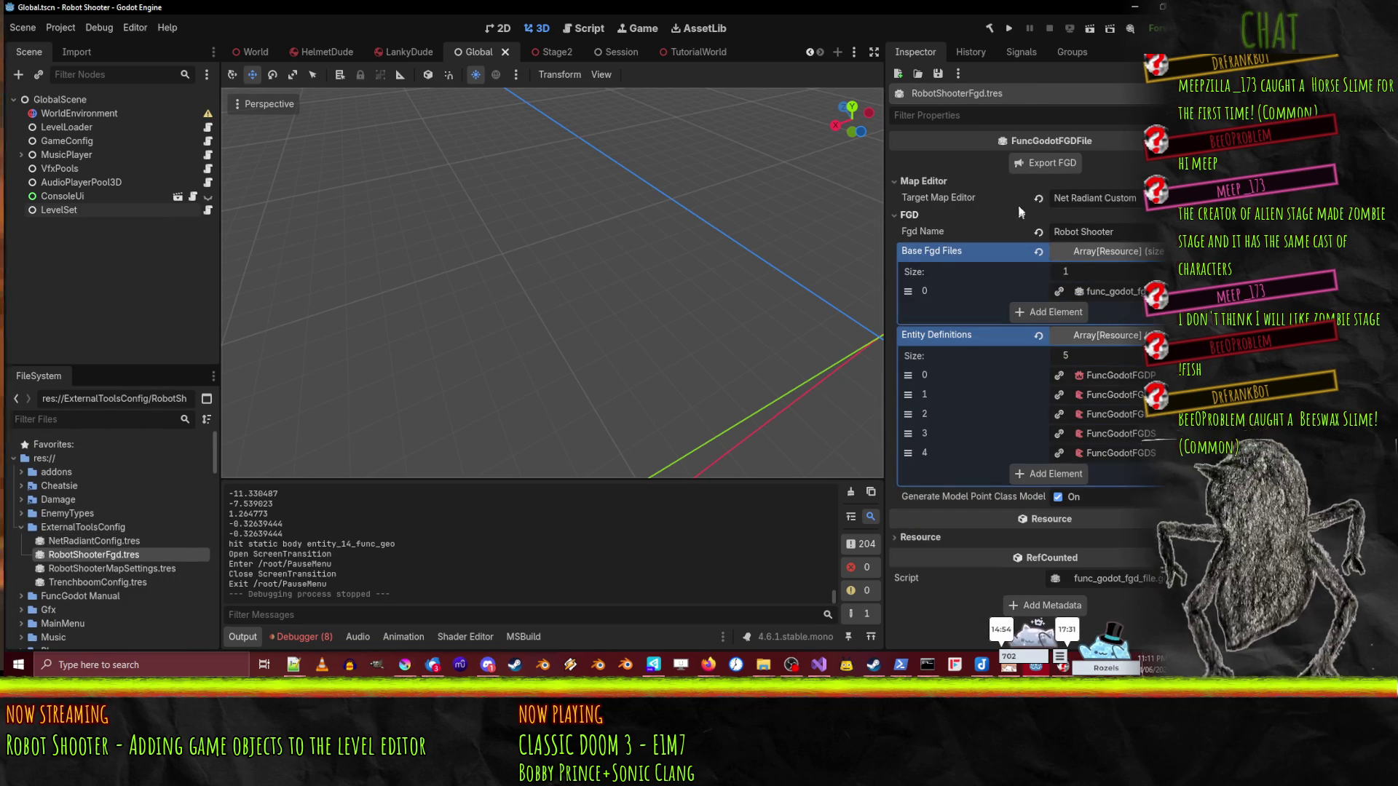
- Expand entity definition entries 4, 3, 2 and 1 in the Inspector
{"action": "left_click", "coordinate": [1141, 457]}
{"action": "scroll", "coordinate": [946, 430], "scroll_direction": "down", "scroll_amount": 5}
{"action": "scroll", "coordinate": [945, 429], "scroll_direction": "up", "scroll_amount": 4}
{"action": "scroll", "coordinate": [975, 324], "scroll_direction": "down", "scroll_amount": 5}
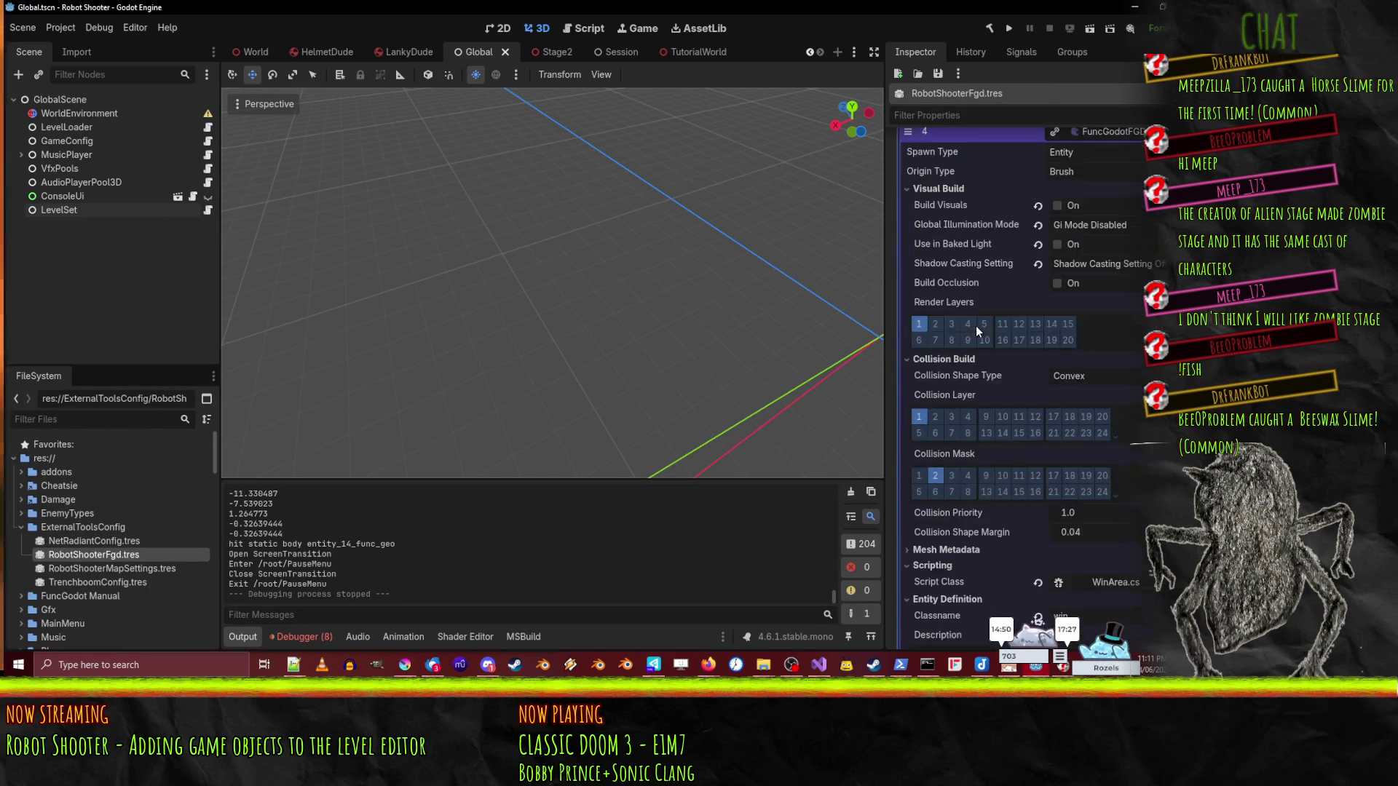
{"action": "scroll", "coordinate": [1006, 405], "scroll_direction": "up", "scroll_amount": 5}
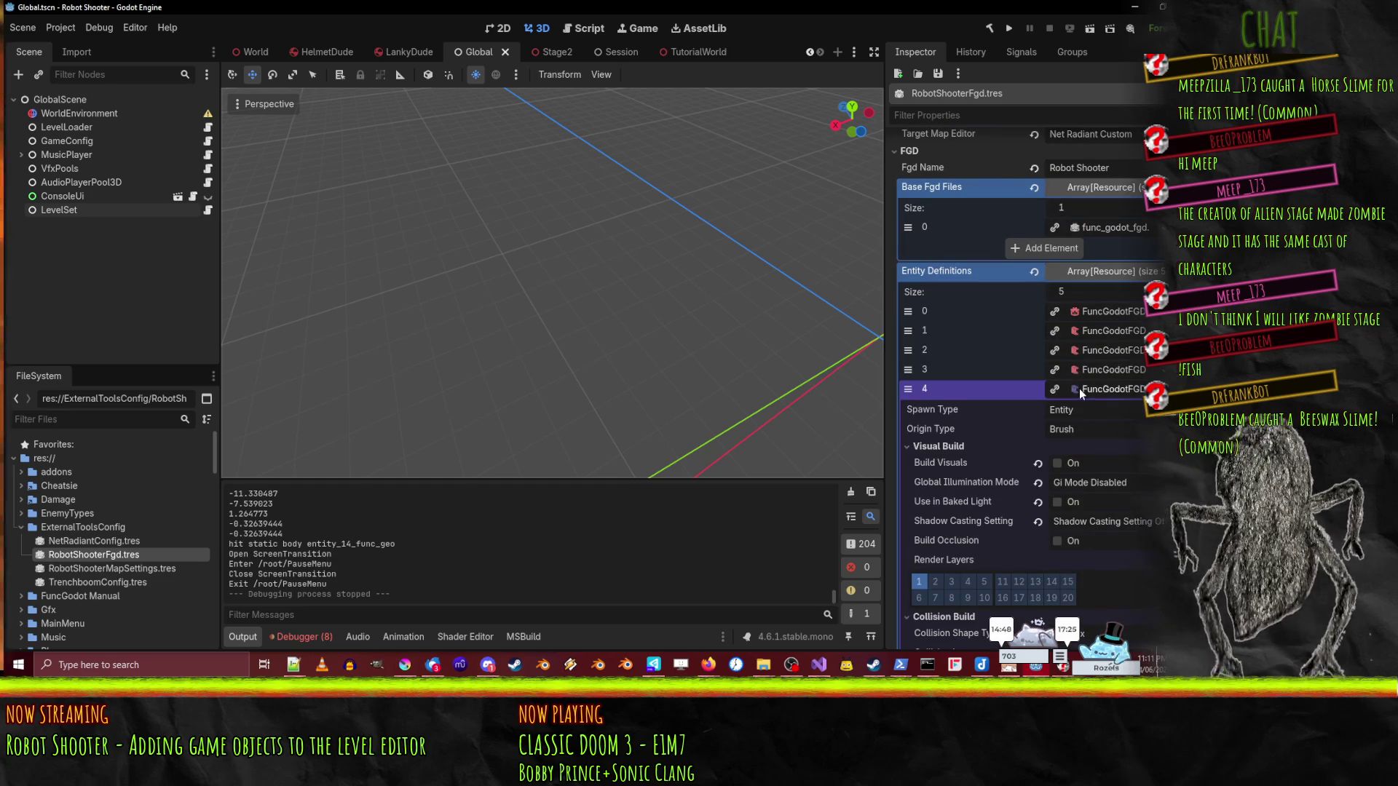
{"action": "scroll", "coordinate": [1084, 382], "scroll_direction": "down", "scroll_amount": 3}
{"action": "scroll", "coordinate": [1103, 397], "scroll_direction": "up", "scroll_amount": 3}
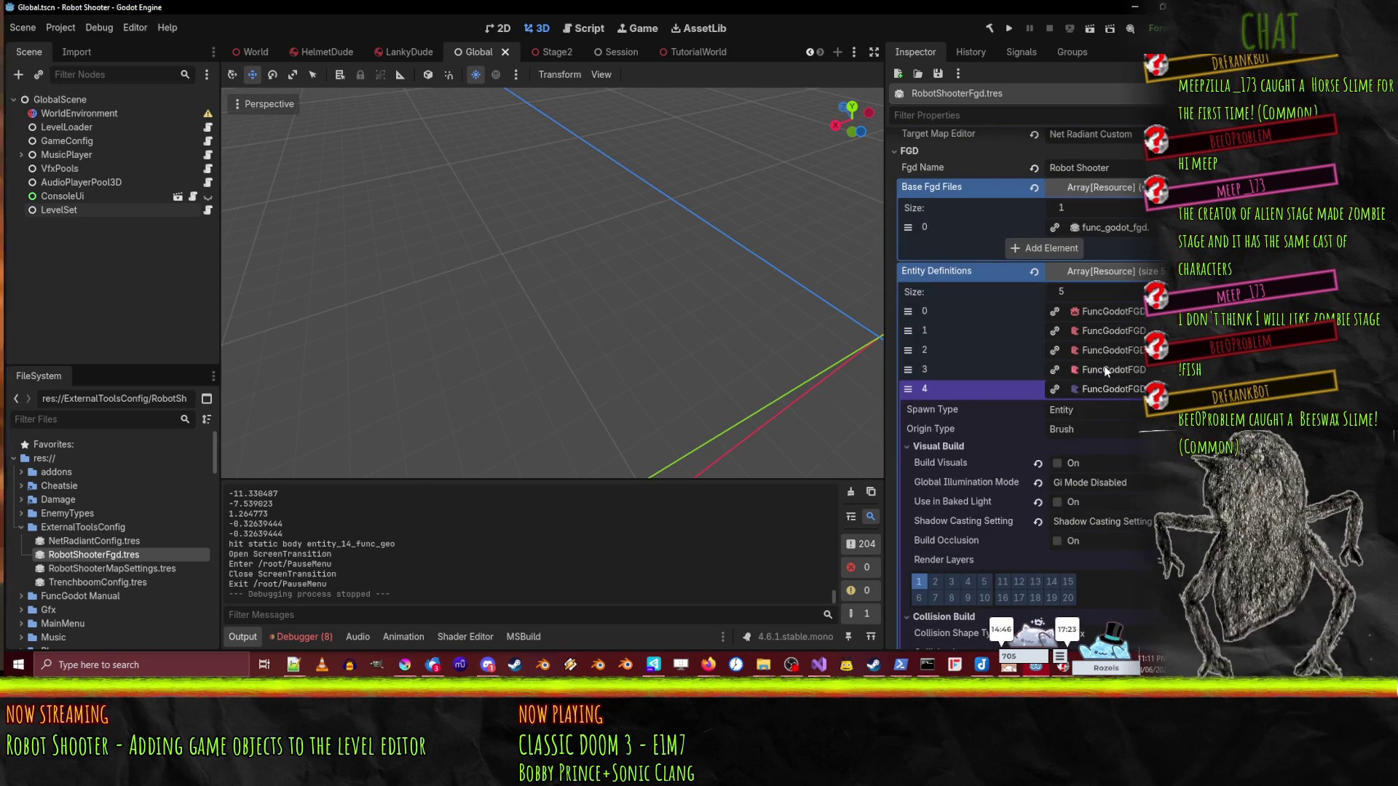
{"action": "left_click", "coordinate": [1107, 369]}
{"action": "left_click", "coordinate": [1118, 349]}
{"action": "left_click", "coordinate": [1119, 335]}
- Inspect entries 2 and 1, checking entry 1's node generation settings, classname and description
{"action": "scroll", "coordinate": [1098, 371], "scroll_direction": "down", "scroll_amount": 3}
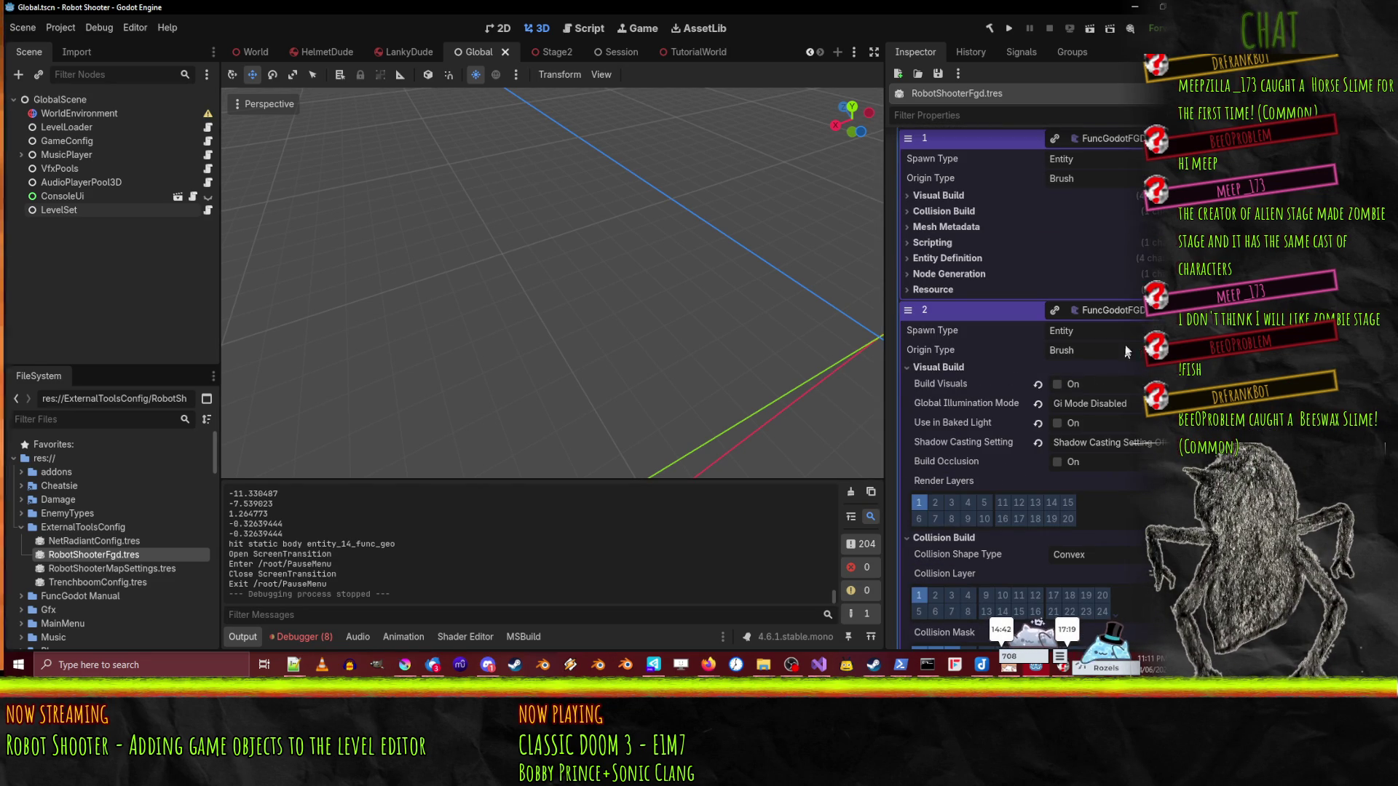
{"action": "scroll", "coordinate": [1125, 449], "scroll_direction": "down", "scroll_amount": 3}
{"action": "scroll", "coordinate": [1119, 501], "scroll_direction": "up", "scroll_amount": 5}
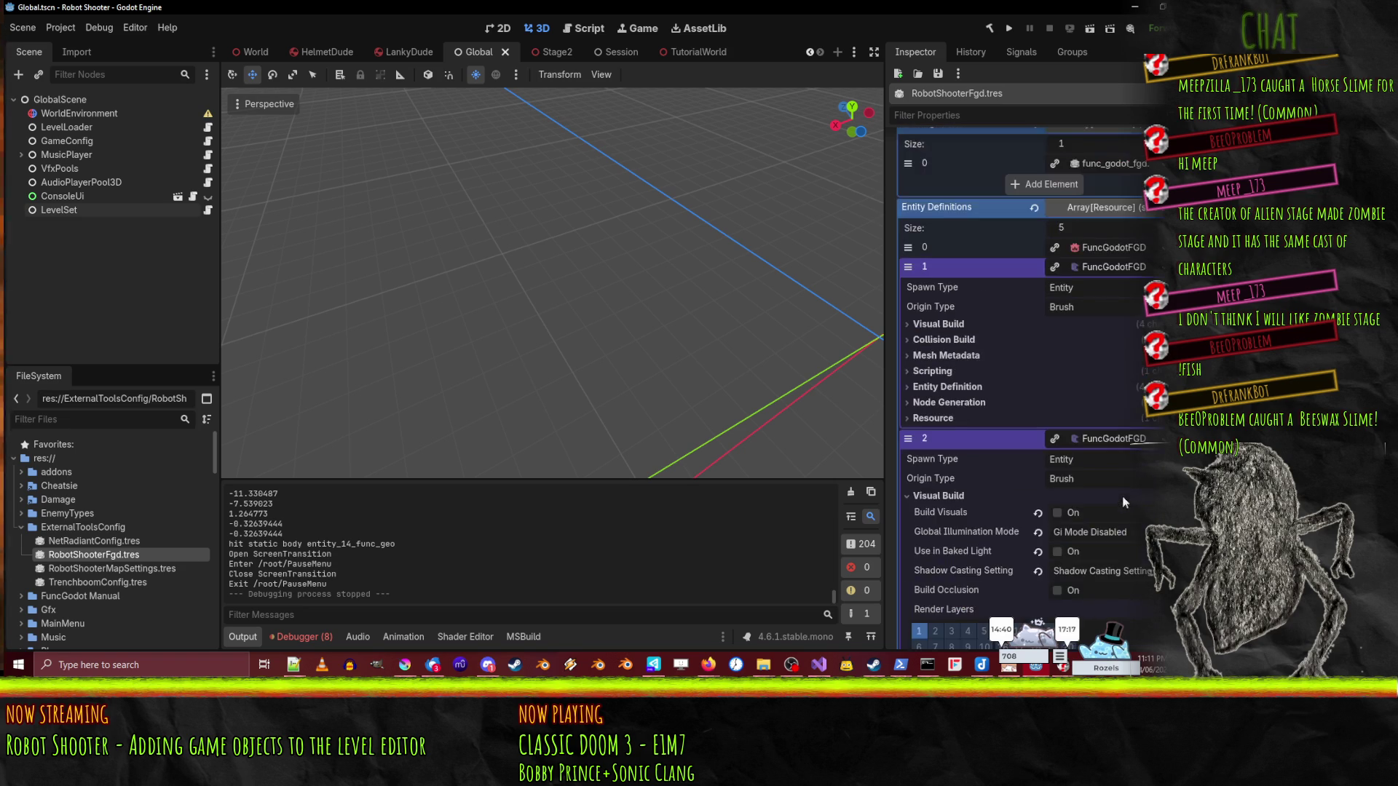
{"action": "left_click", "coordinate": [1097, 271]}
{"action": "scroll", "coordinate": [1102, 327], "scroll_direction": "down", "scroll_amount": 5}
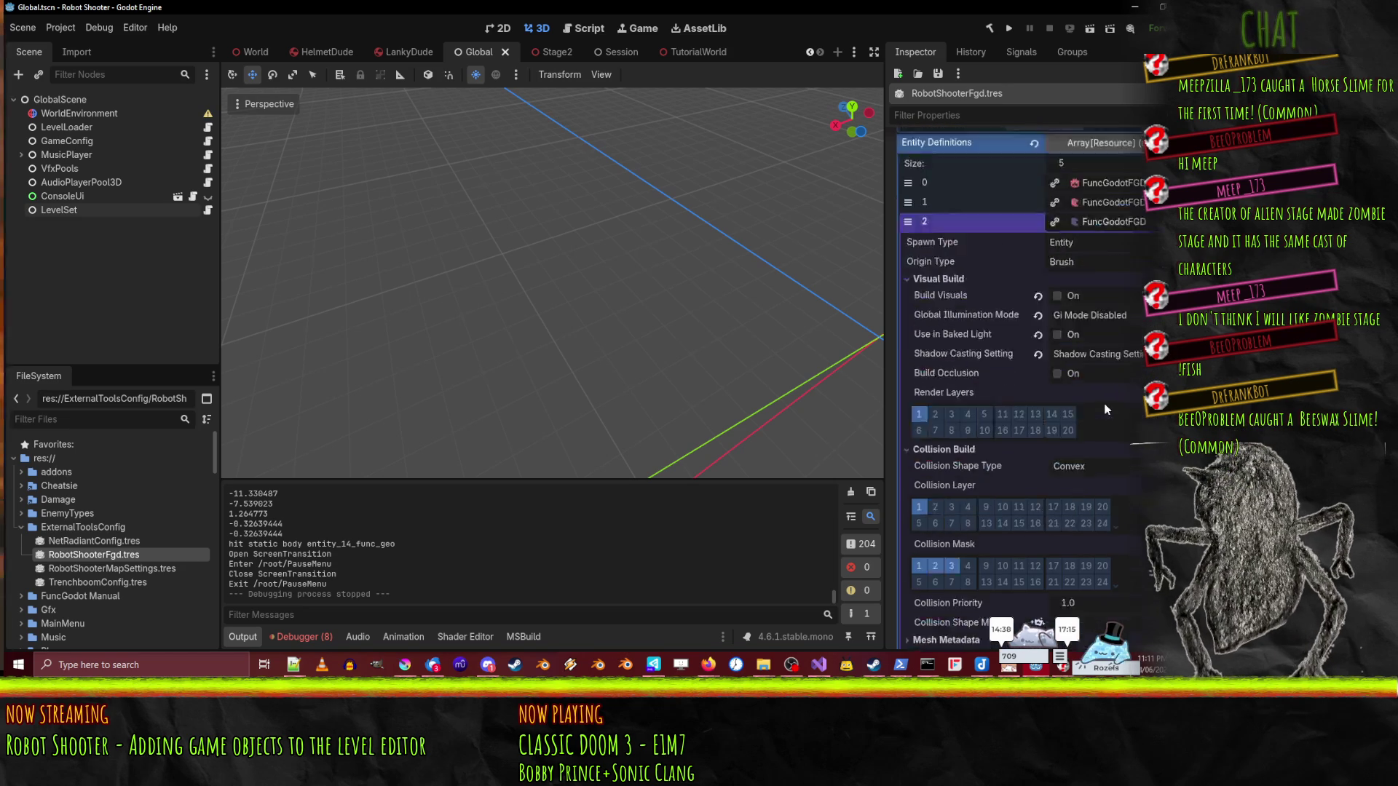
{"action": "scroll", "coordinate": [1119, 351], "scroll_direction": "up", "scroll_amount": 5}
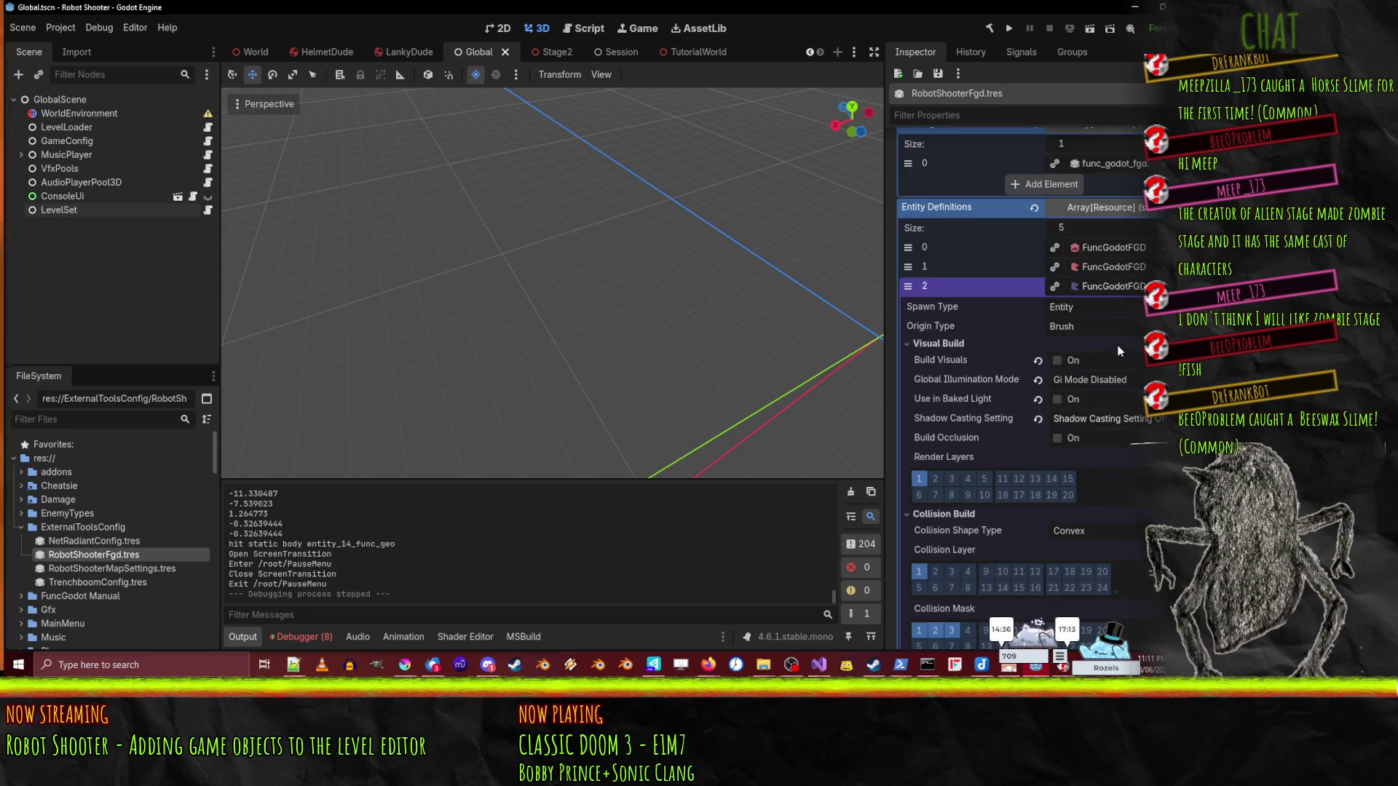
{"action": "left_click", "coordinate": [1120, 271]}
{"action": "scroll", "coordinate": [1114, 354], "scroll_direction": "down", "scroll_amount": 5}
{"action": "scroll", "coordinate": [1119, 354], "scroll_direction": "up", "scroll_amount": 4}
{"action": "scroll", "coordinate": [1119, 354], "scroll_direction": "up", "scroll_amount": 1}
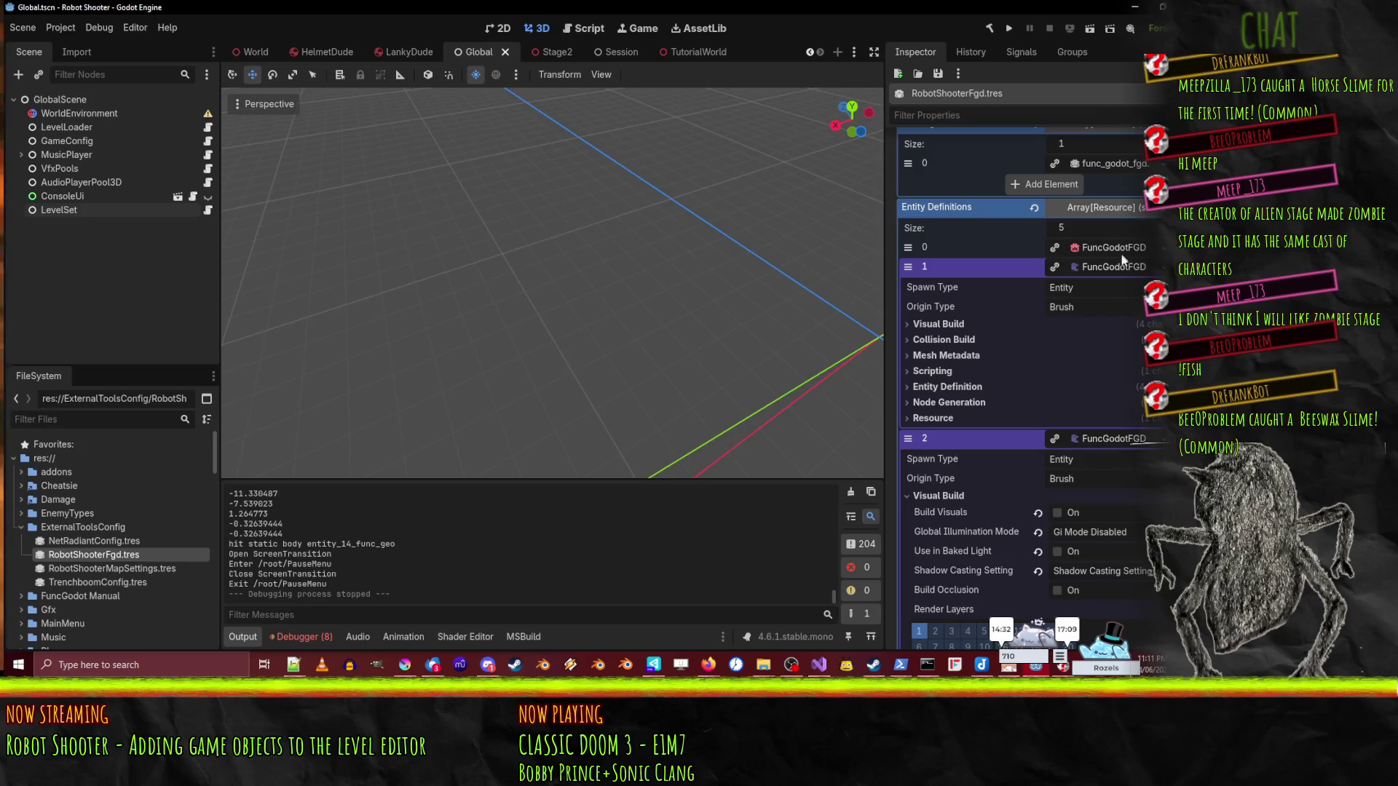
{"action": "left_click", "coordinate": [957, 402]}
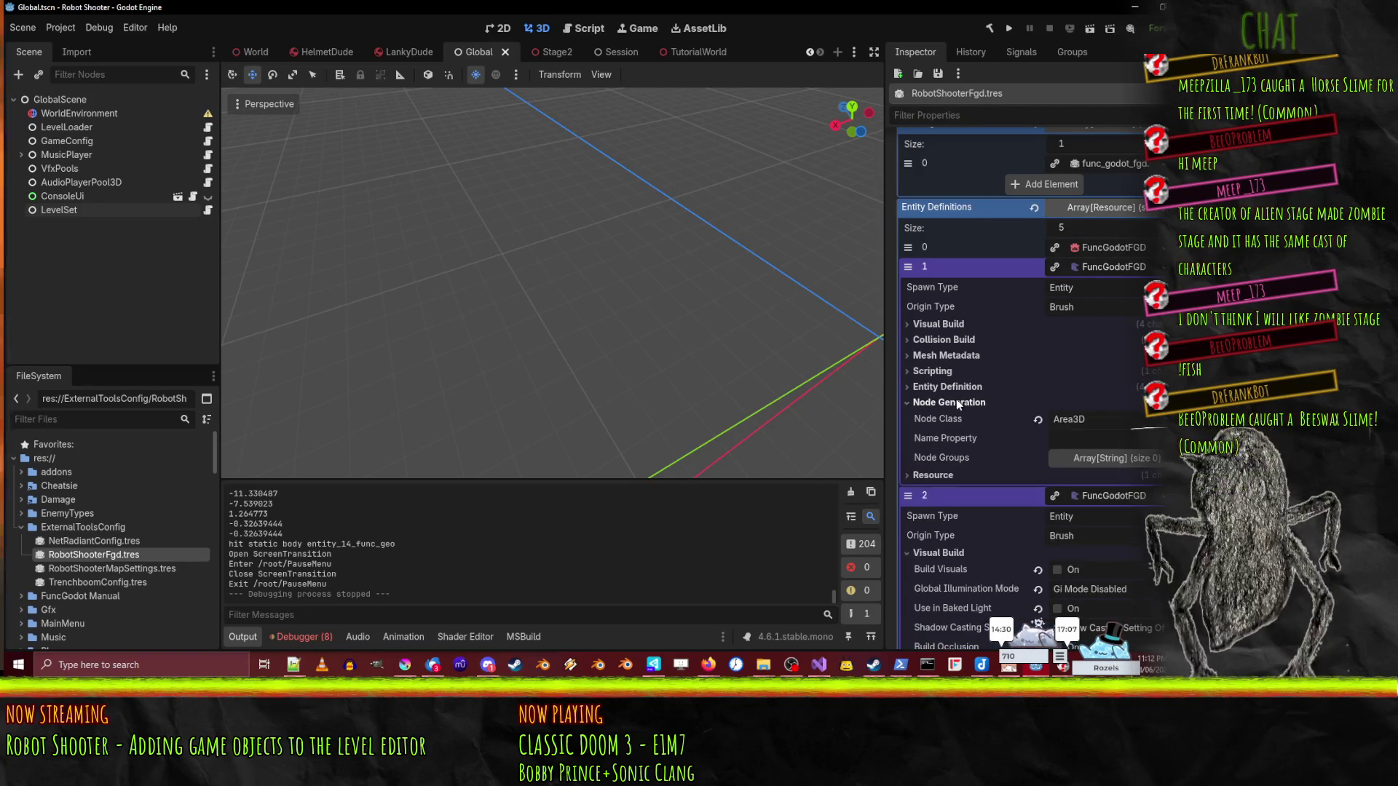
{"action": "left_click", "coordinate": [957, 403]}
{"action": "left_click", "coordinate": [952, 386]}
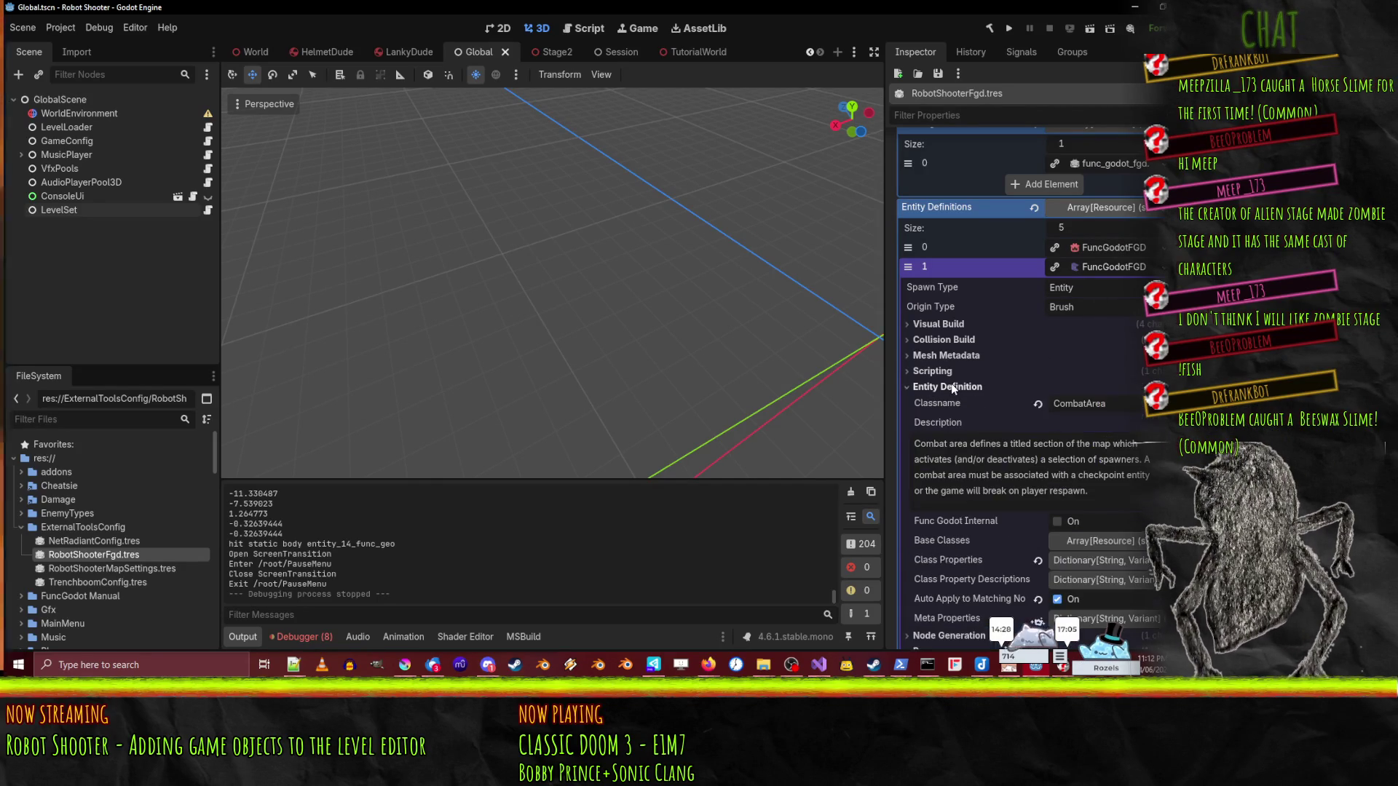
{"action": "left_click", "coordinate": [953, 387]}
- Collapse entries 1 and 2 and show entry 3's scripting settings with DestructableBefore.cs
{"action": "left_click", "coordinate": [1093, 265]}
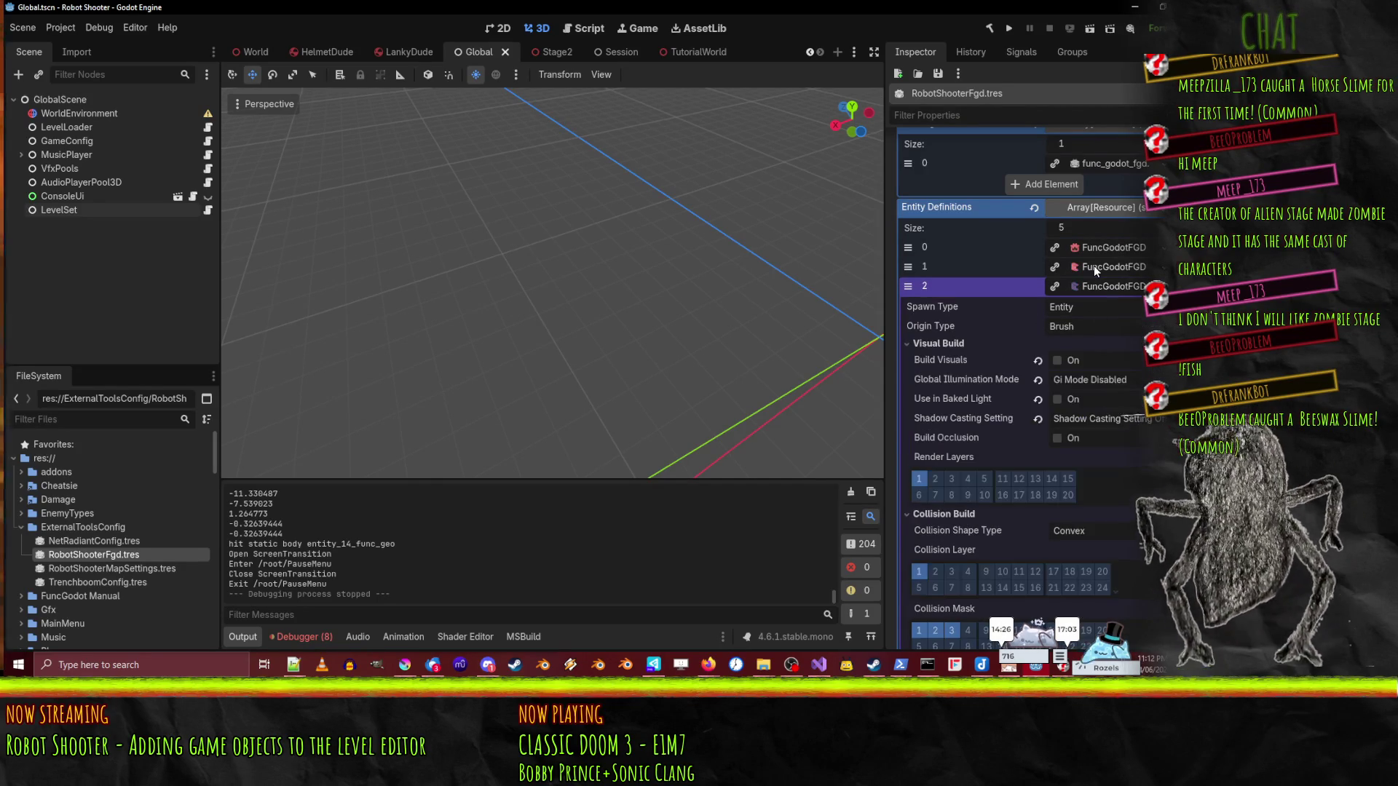
{"action": "scroll", "coordinate": [1093, 486], "scroll_direction": "down", "scroll_amount": 2}
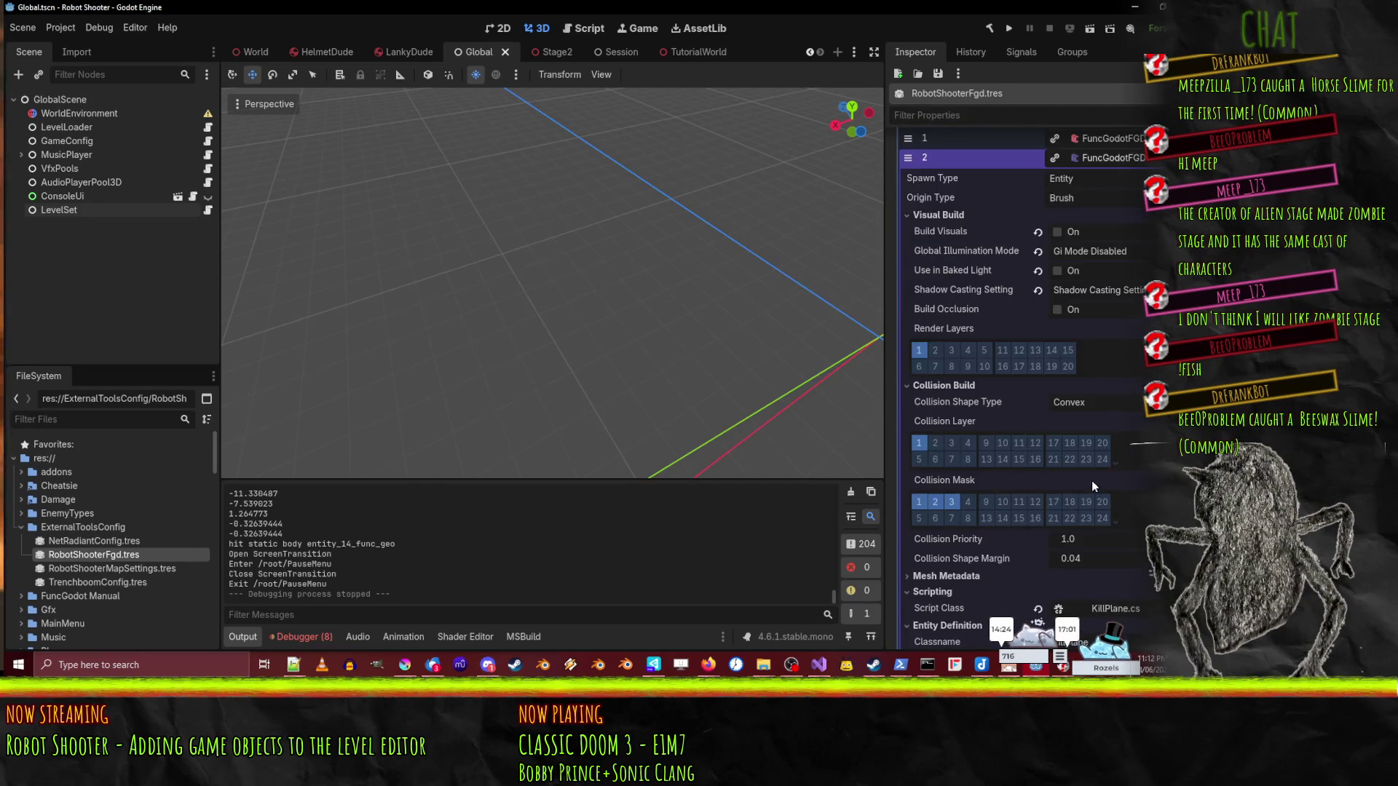
{"action": "scroll", "coordinate": [1090, 480], "scroll_direction": "up", "scroll_amount": 2}
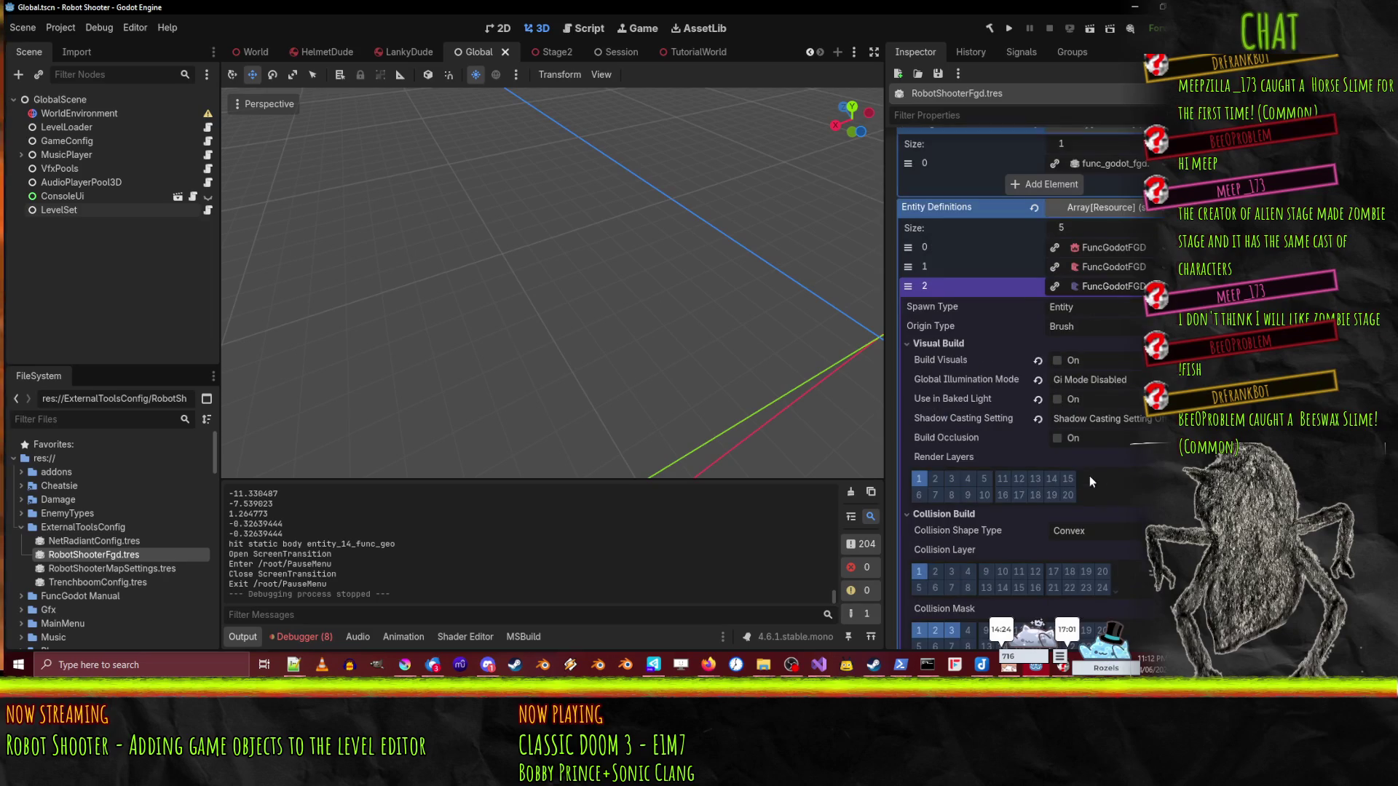
{"action": "left_click", "coordinate": [939, 343]}
{"action": "left_click", "coordinate": [943, 359]}
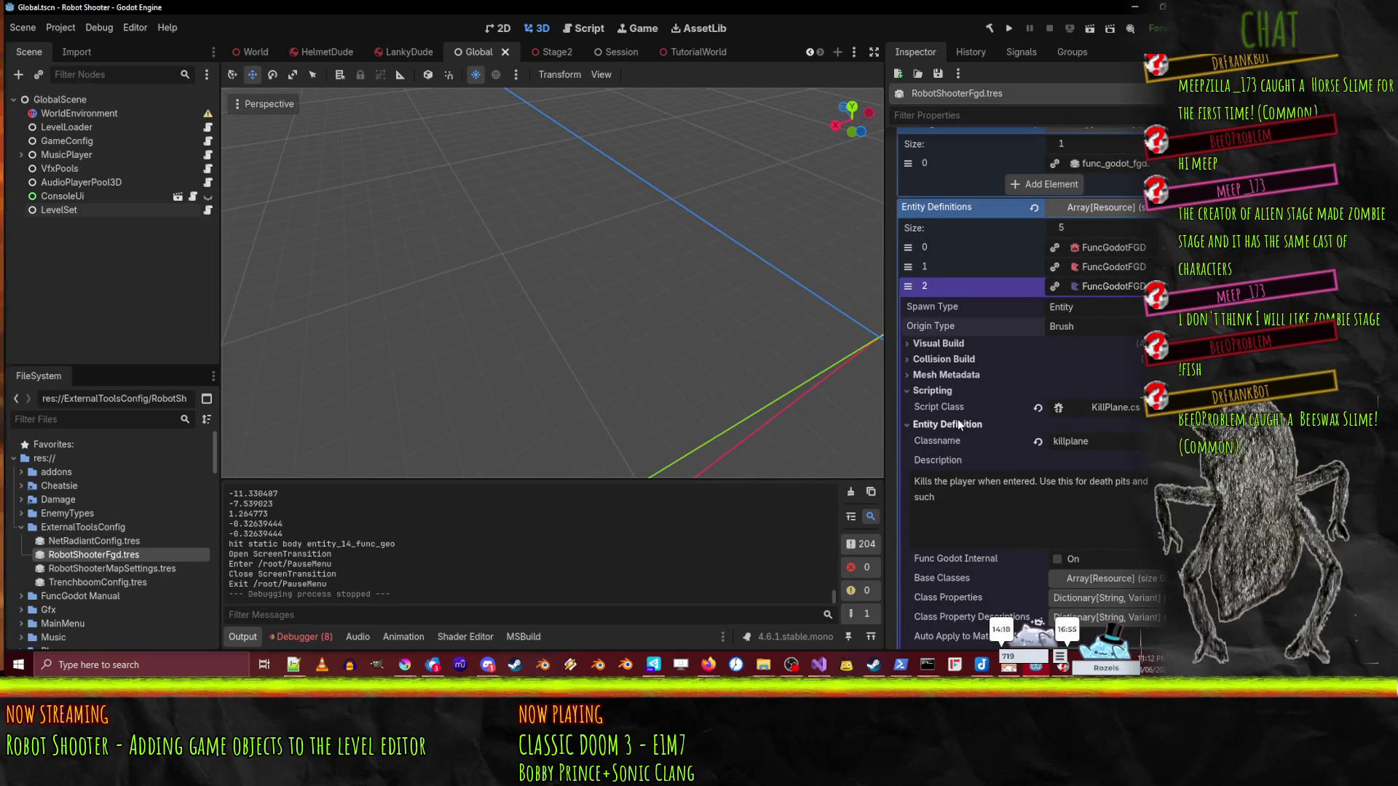
{"action": "left_click", "coordinate": [958, 426]}
{"action": "left_click", "coordinate": [1094, 286]}
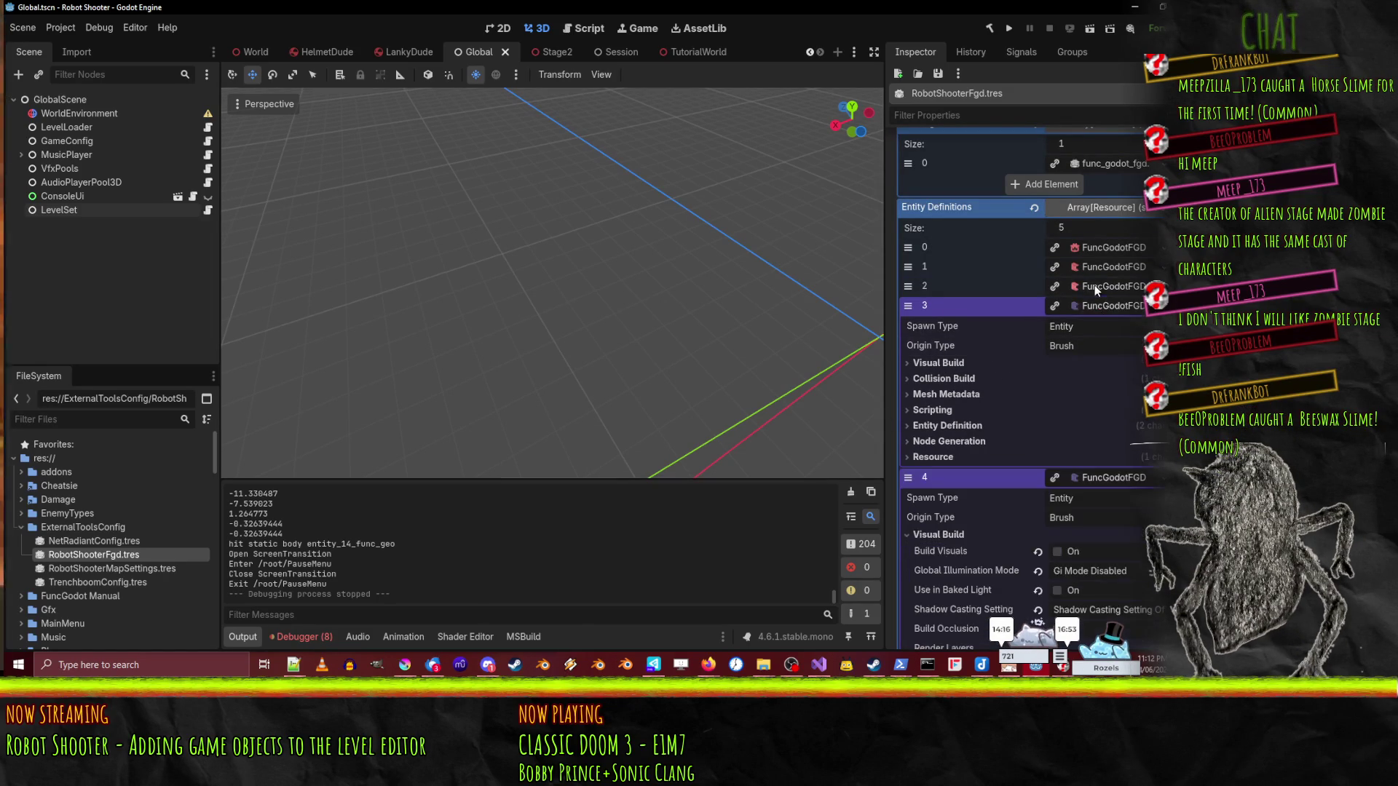
{"action": "left_click", "coordinate": [948, 413]}
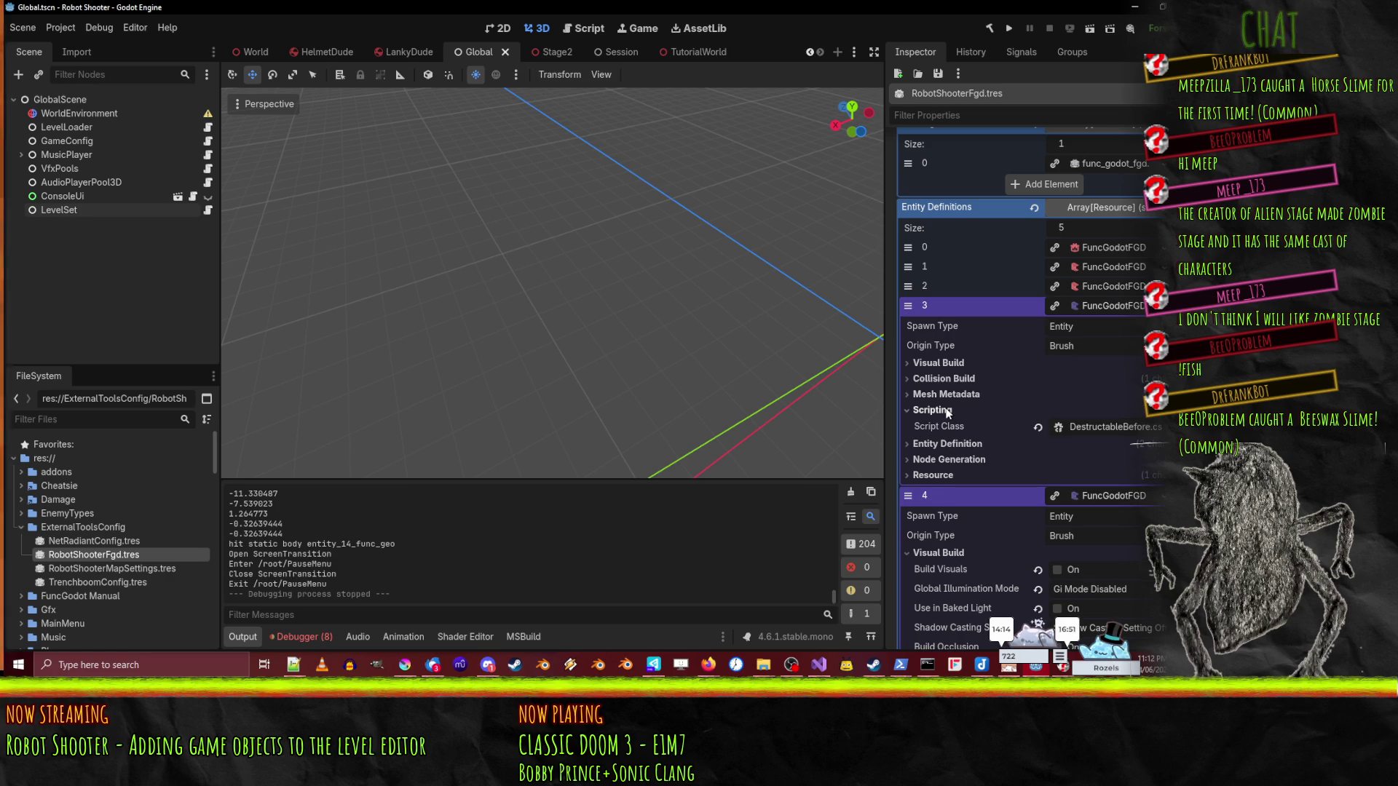
- Add 'target' as a class property description key on entity definition 3
{"action": "scroll", "coordinate": [1019, 364], "scroll_direction": "down", "scroll_amount": 3}
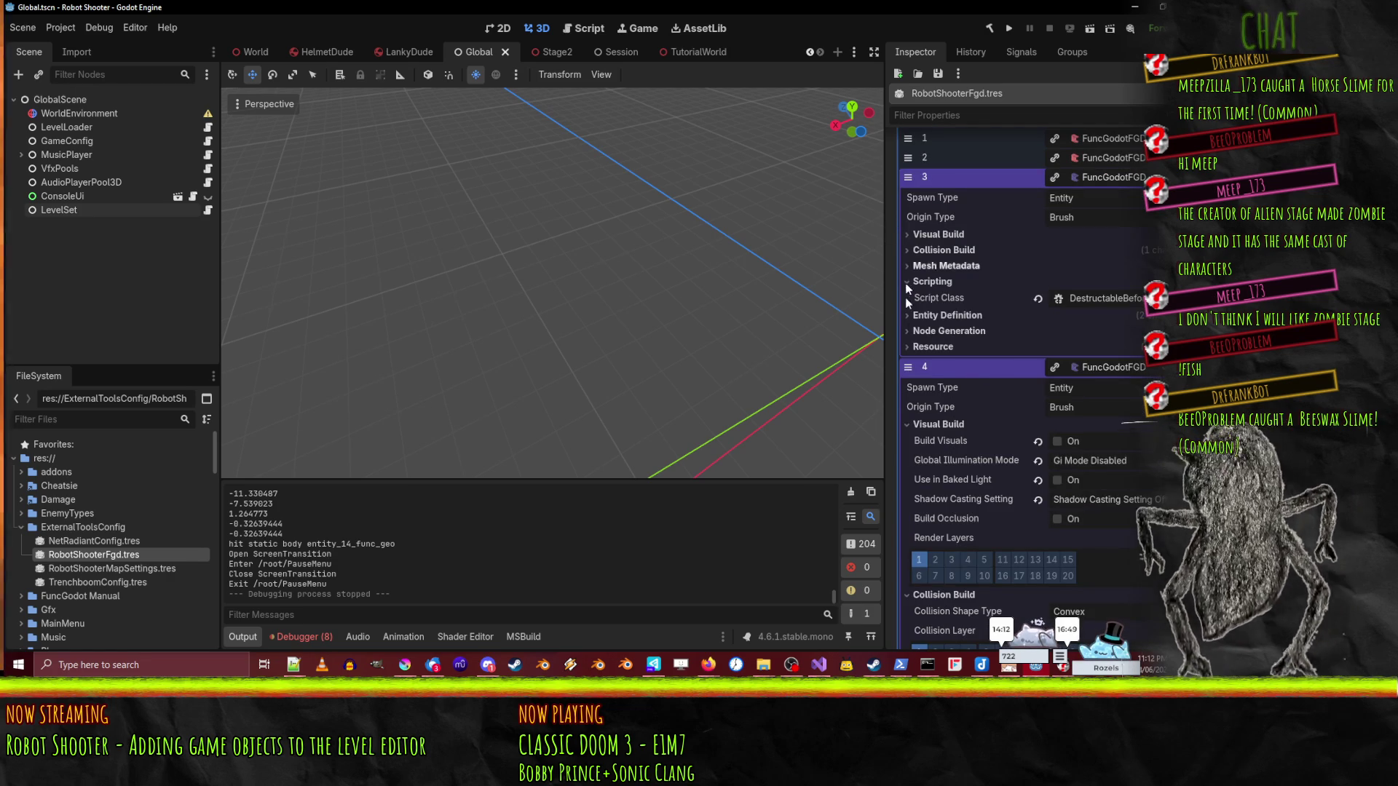
{"action": "left_click", "coordinate": [935, 317]}
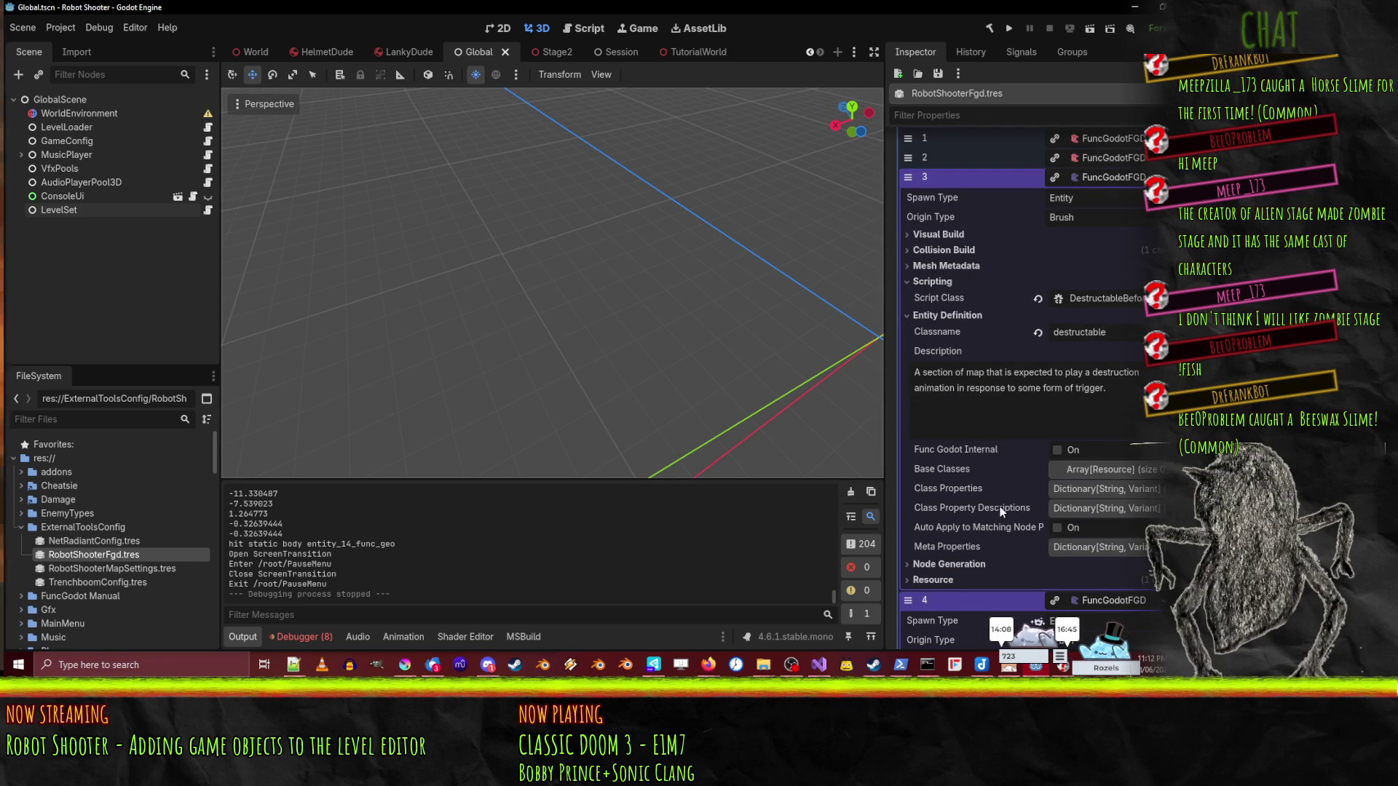
{"action": "left_click", "coordinate": [1094, 510]}
{"action": "scroll", "coordinate": [960, 539], "scroll_direction": "down", "scroll_amount": 1}
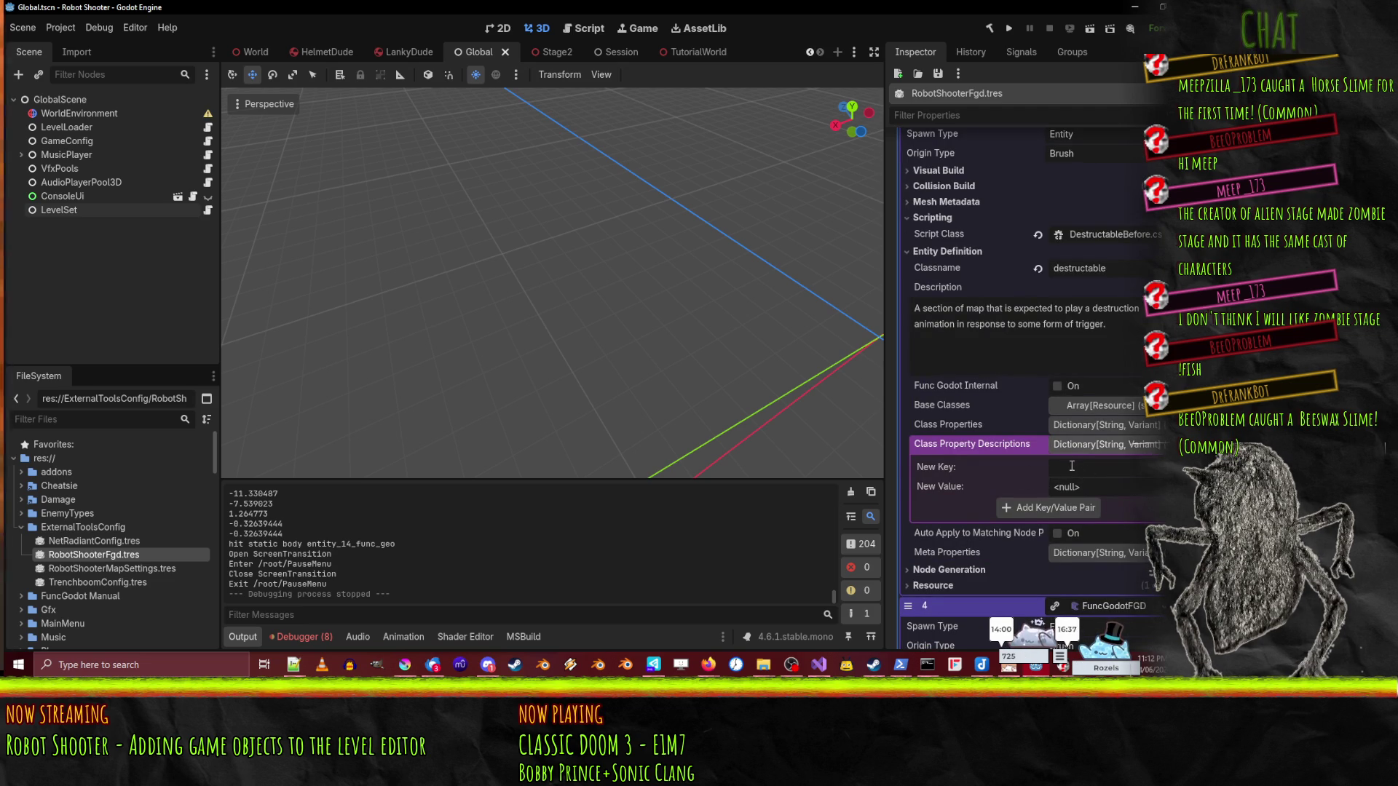
{"action": "scroll", "coordinate": [1071, 466], "scroll_direction": "down", "scroll_amount": 2}
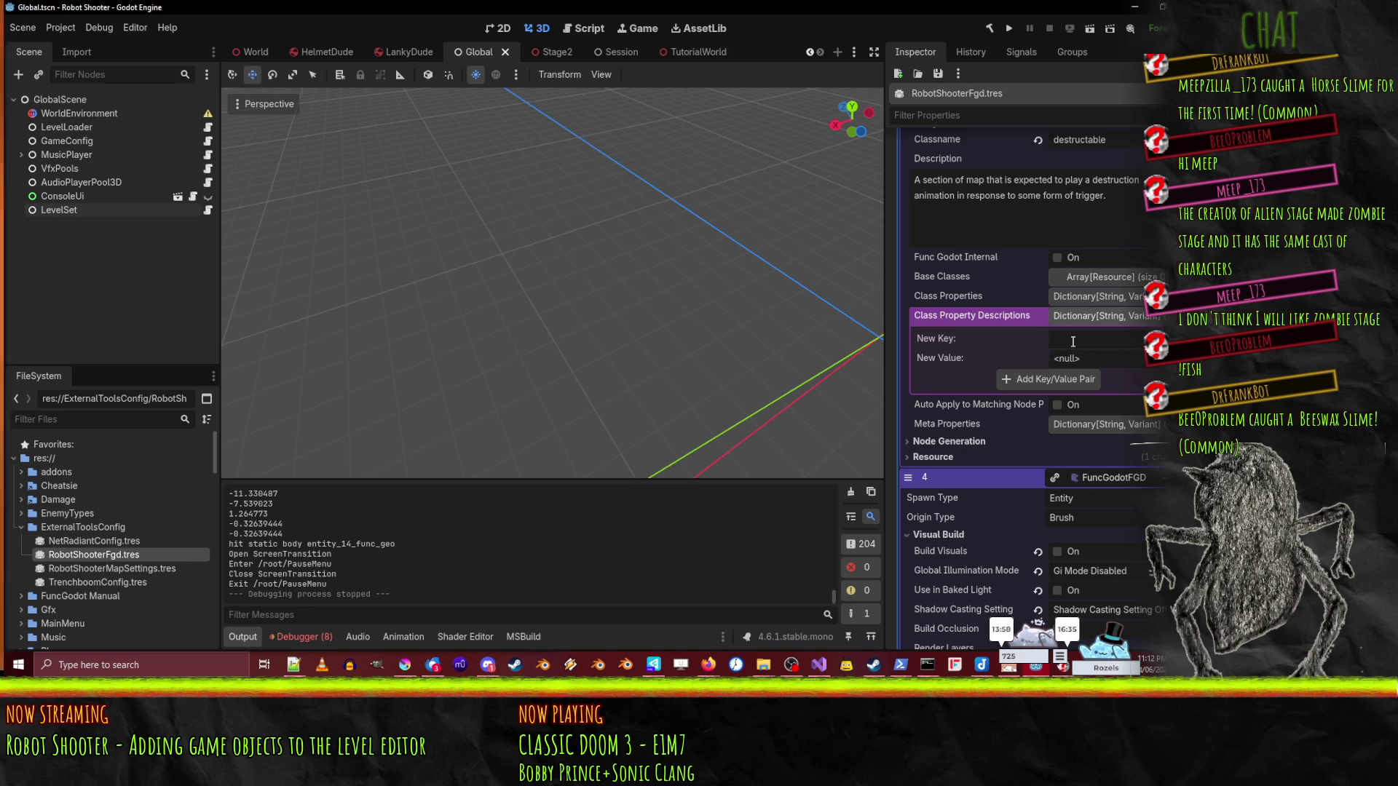
{"action": "type", "text": "target"}
{"action": "left_click_drag", "start_coordinate": [1108, 337], "coordinate": [944, 333]}
{"action": "left_click", "coordinate": [1034, 376]}
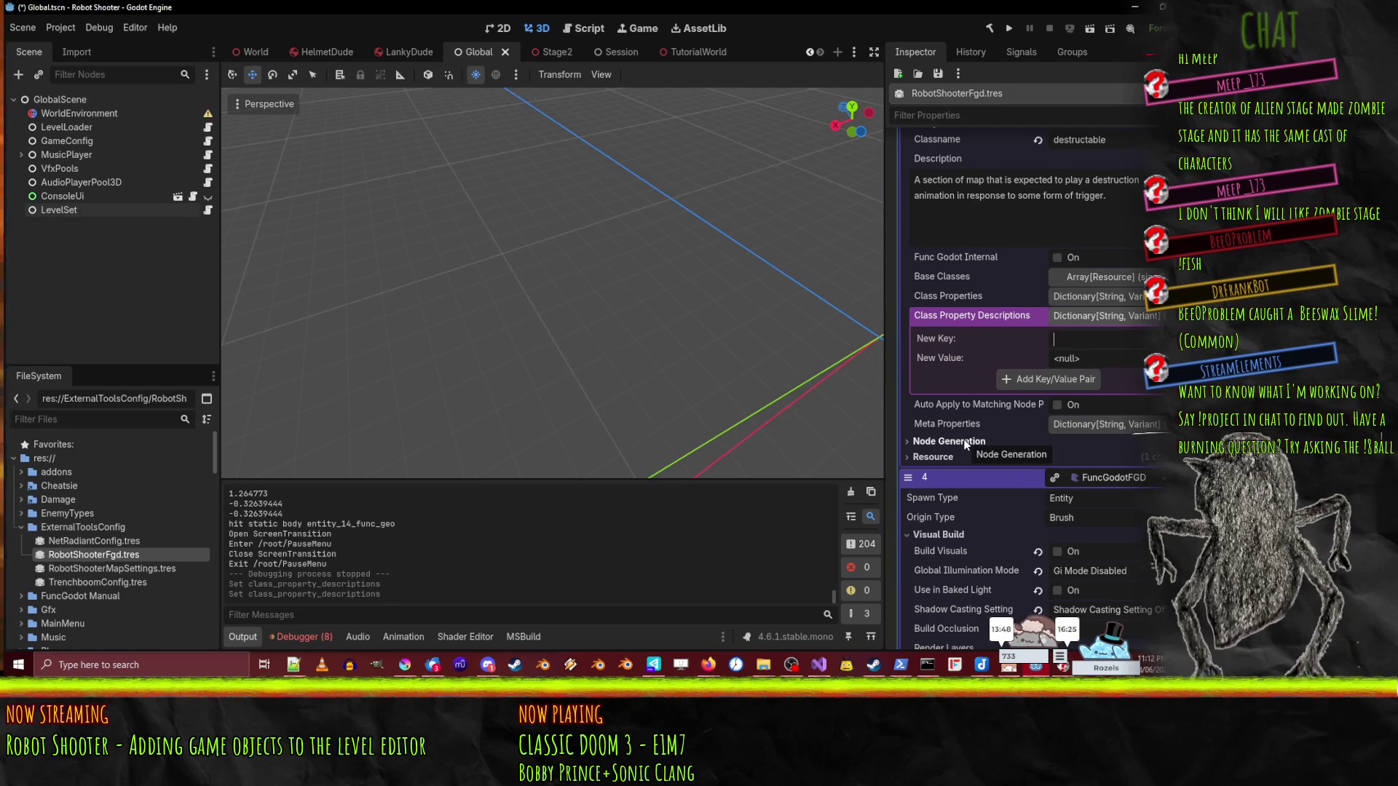
- Collapse the win entity definition (entry 4) and append a new empty entity definition slot
{"action": "scroll", "coordinate": [966, 446], "scroll_direction": "down", "scroll_amount": 2}
{"action": "scroll", "coordinate": [939, 415], "scroll_direction": "up", "scroll_amount": 4}
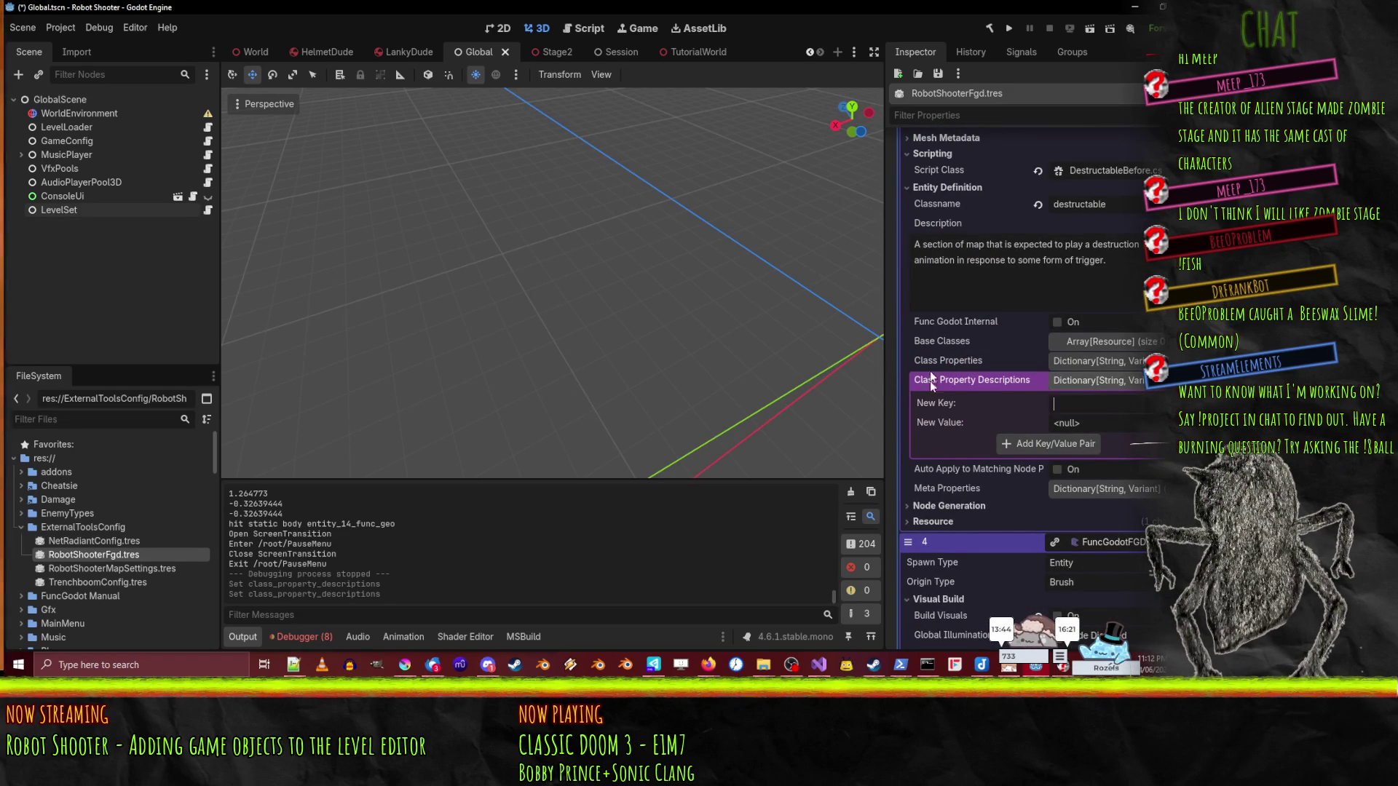
{"action": "scroll", "coordinate": [976, 531], "scroll_direction": "up", "scroll_amount": 3}
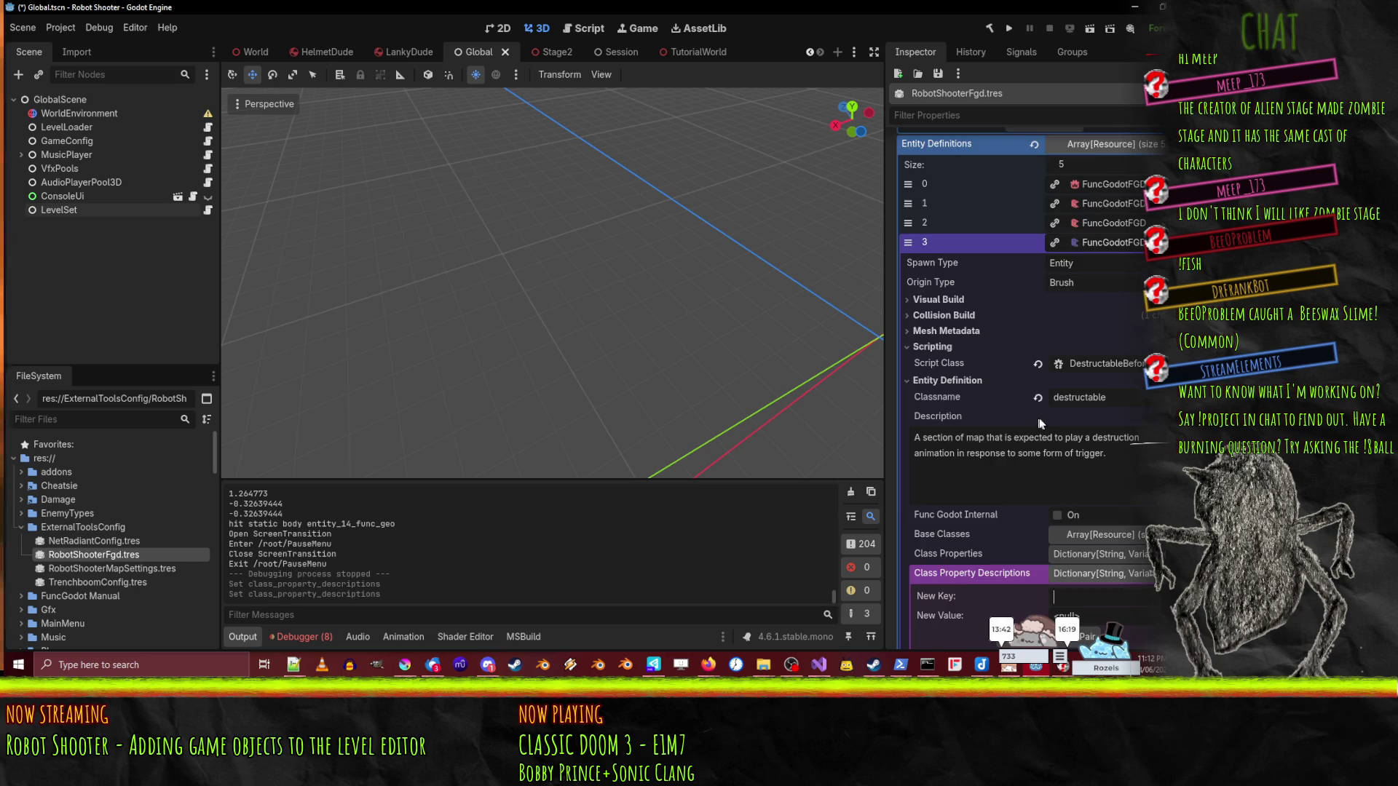
{"action": "scroll", "coordinate": [1028, 353], "scroll_direction": "down", "scroll_amount": 5}
{"action": "scroll", "coordinate": [1028, 361], "scroll_direction": "down", "scroll_amount": 3}
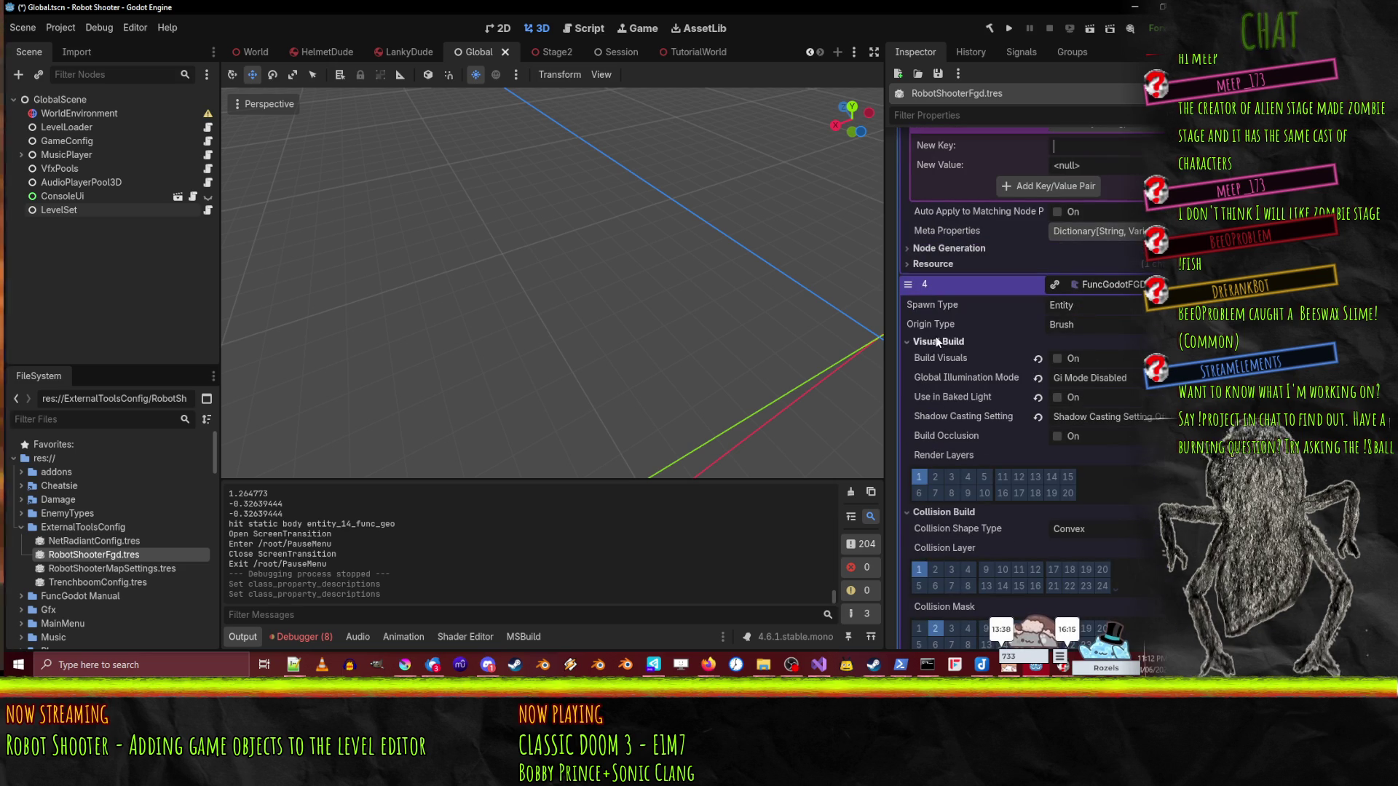
{"action": "scroll", "coordinate": [939, 364], "scroll_direction": "down", "scroll_amount": 3}
{"action": "left_click", "coordinate": [944, 385]}
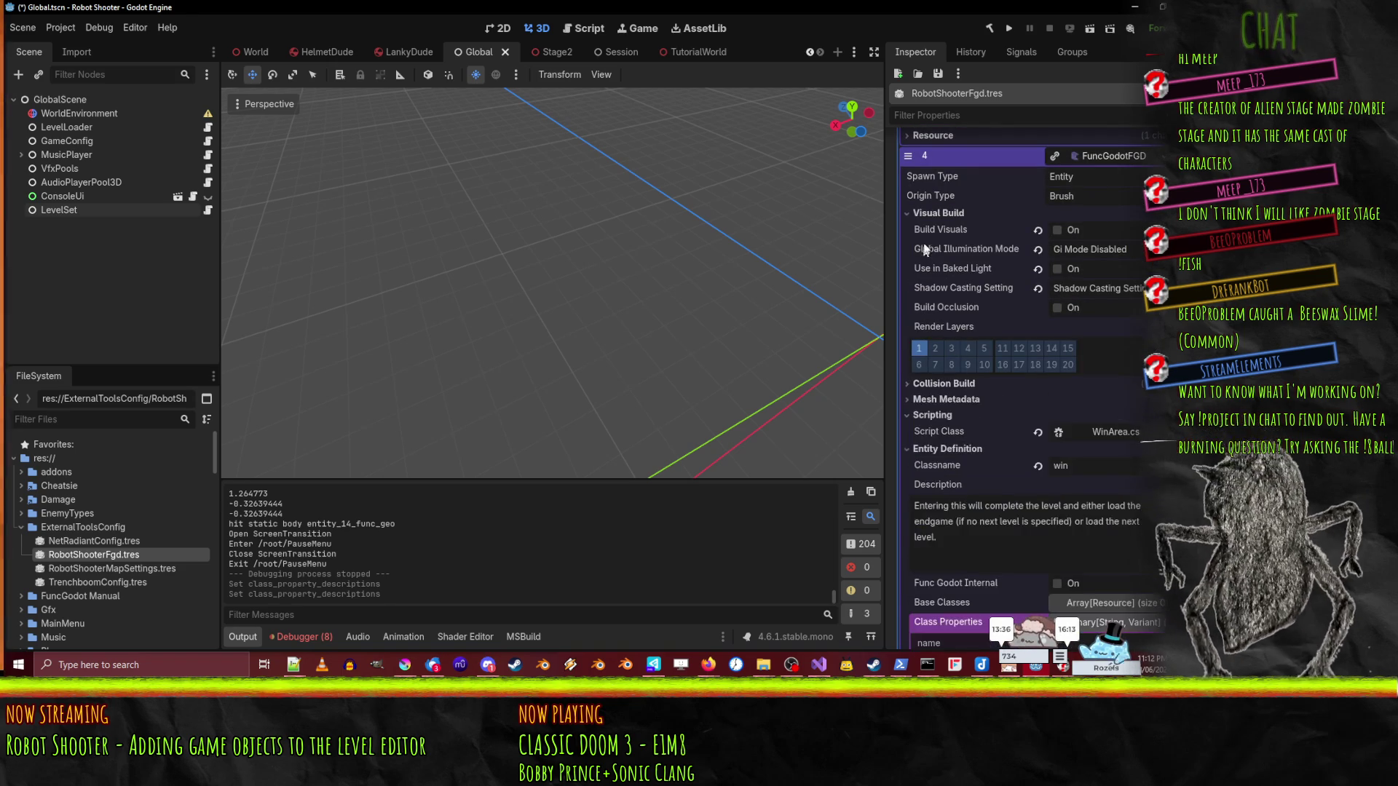
{"action": "left_click", "coordinate": [930, 213]}
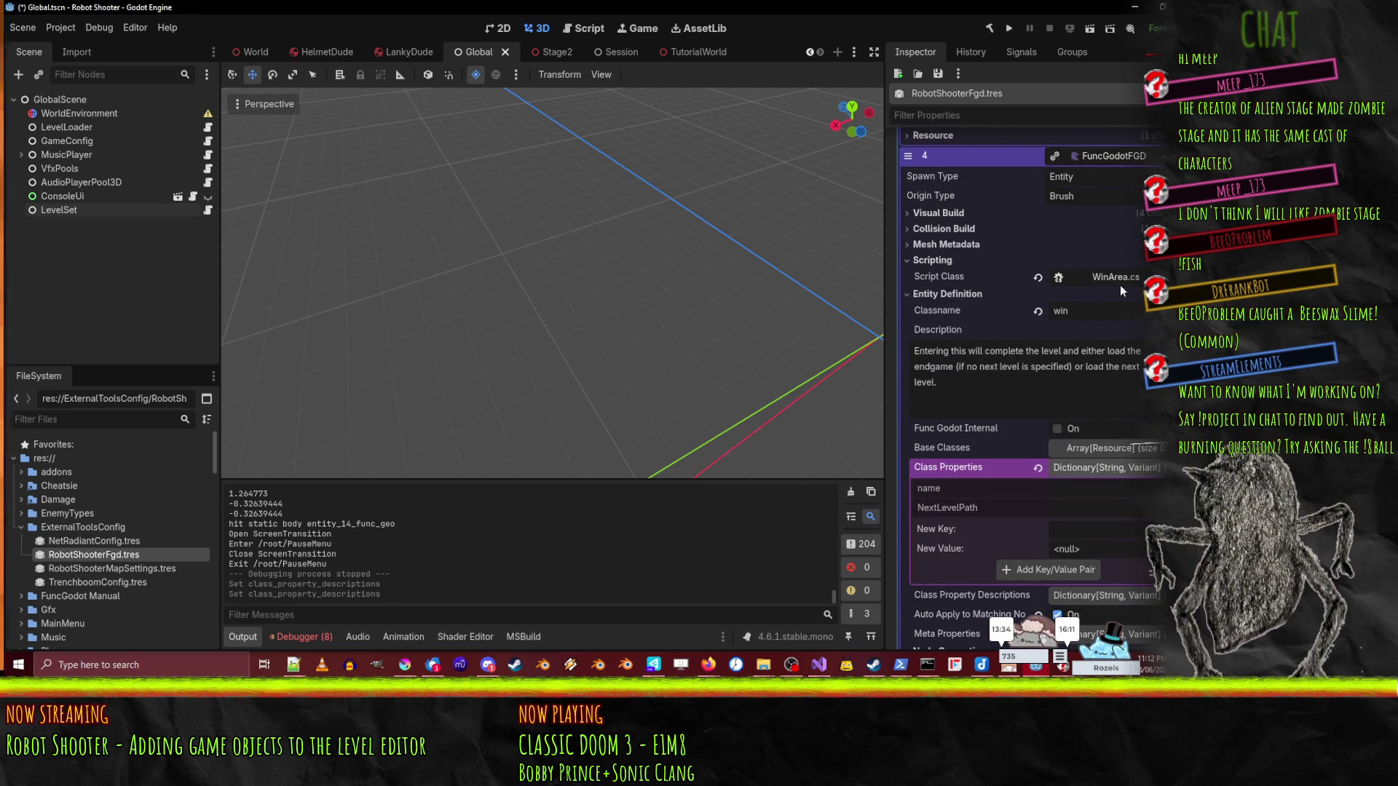
{"action": "scroll", "coordinate": [1107, 299], "scroll_direction": "up", "scroll_amount": 2}
{"action": "left_click", "coordinate": [968, 220]}
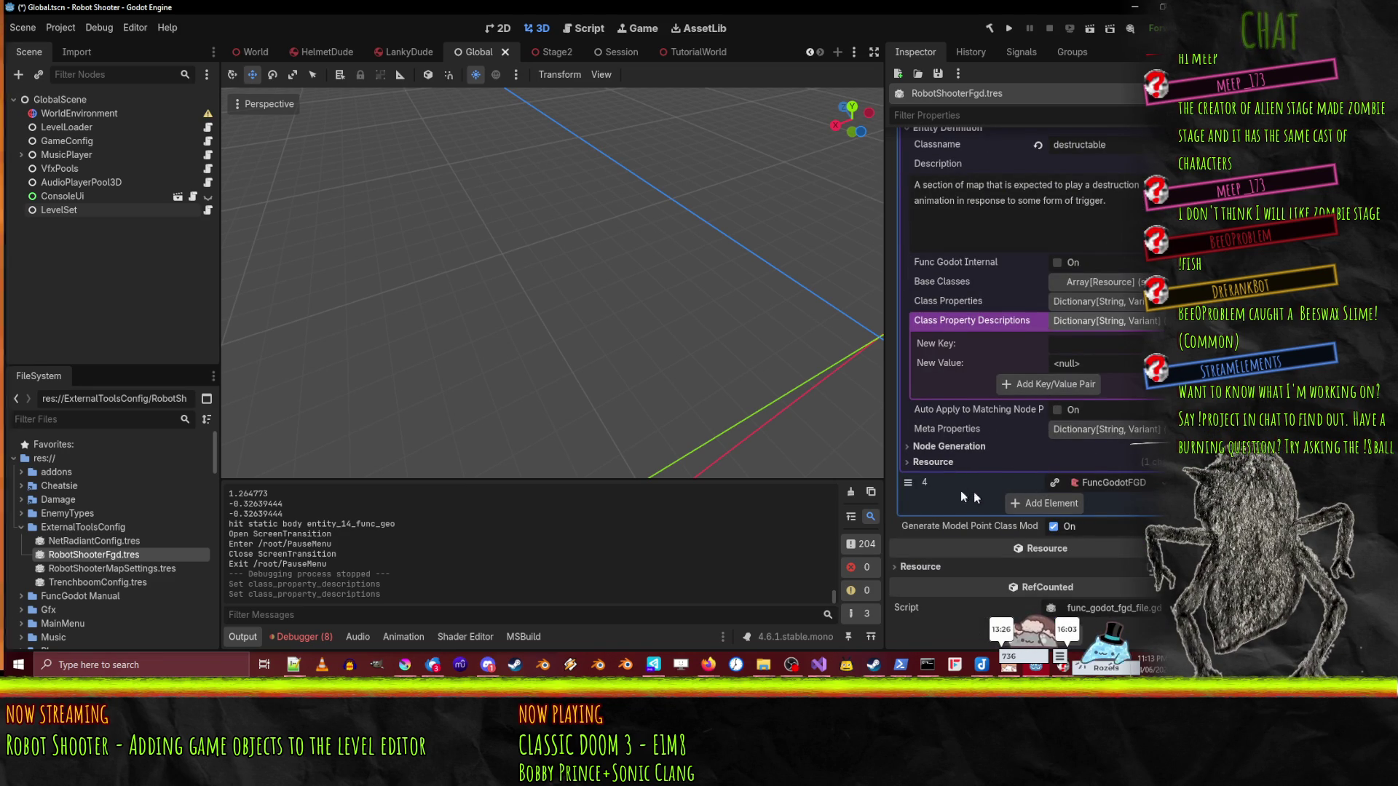
{"action": "left_click", "coordinate": [1048, 509]}
- Fill entity definition slot 5 with a new FuncGodotFGDSolidClass resource and expand it
{"action": "left_click", "coordinate": [1096, 501]}
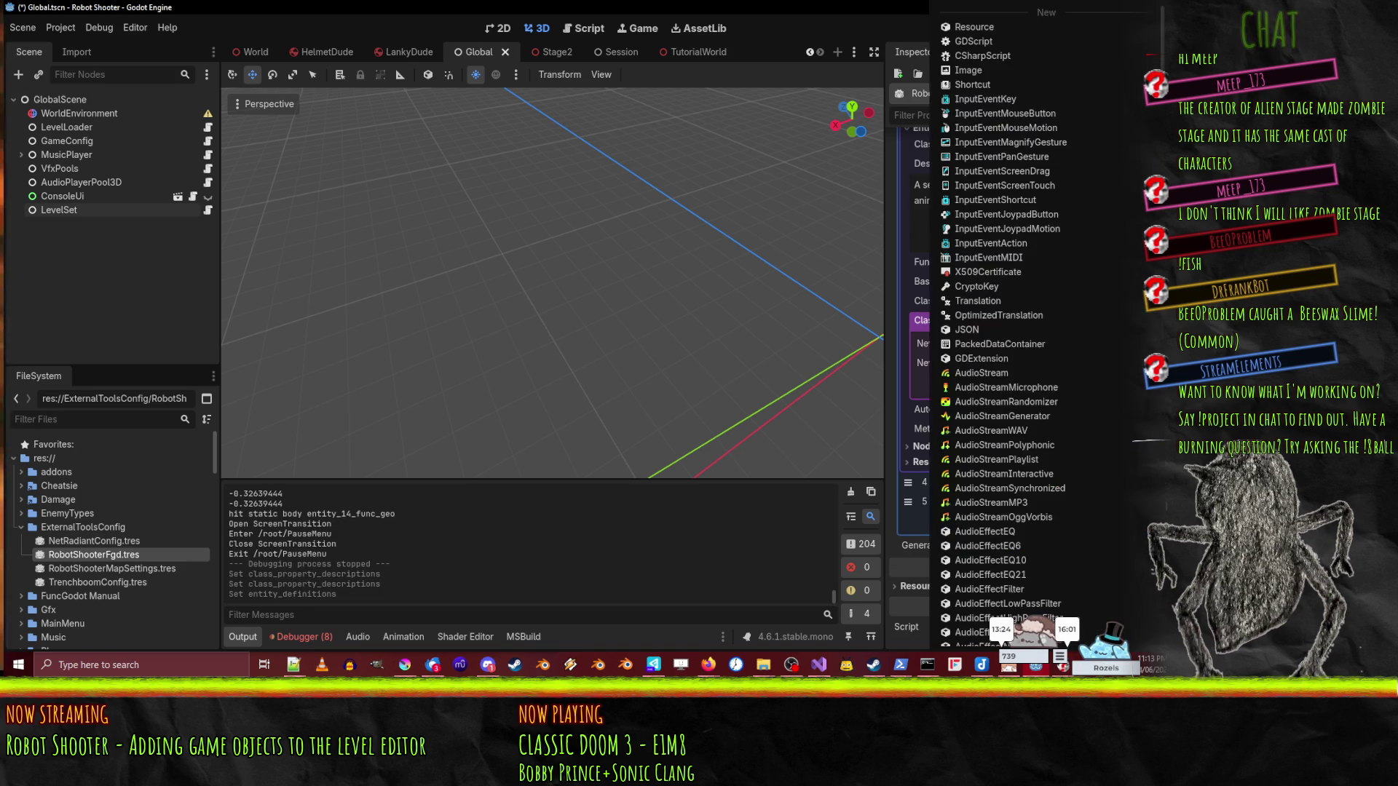
{"action": "scroll", "coordinate": [1055, 364], "scroll_direction": "down", "scroll_amount": 15}
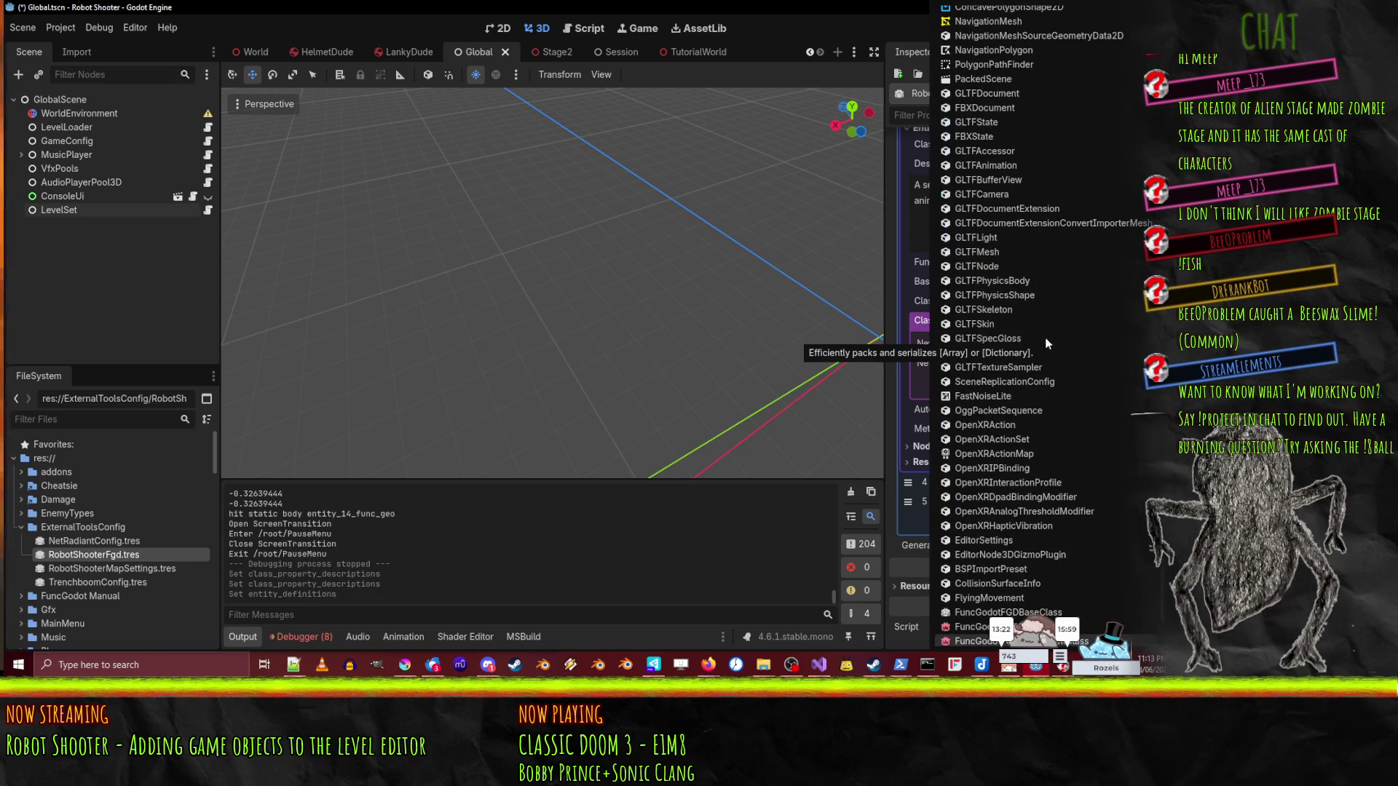
{"action": "scroll", "coordinate": [1098, 373], "scroll_direction": "down", "scroll_amount": 5}
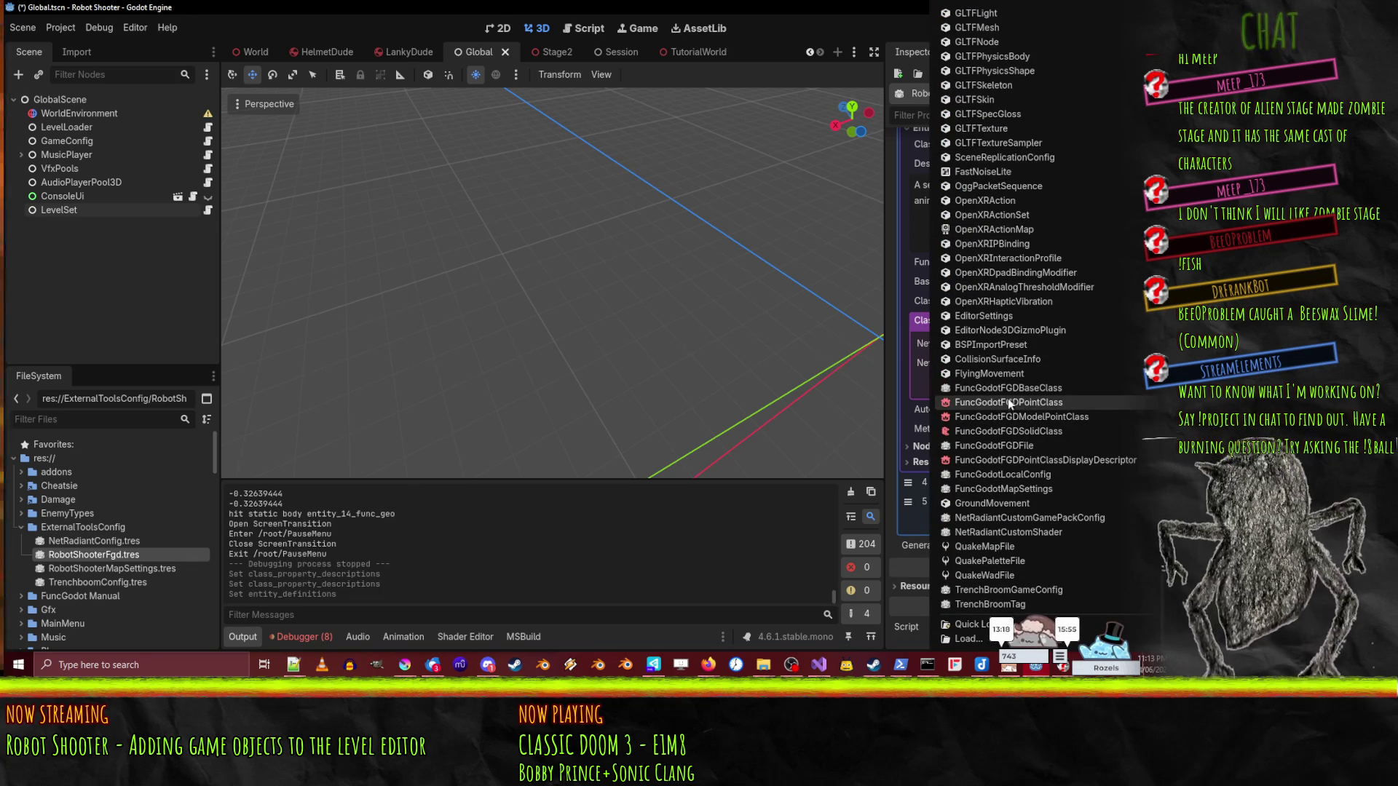
{"action": "left_click", "coordinate": [987, 430]}
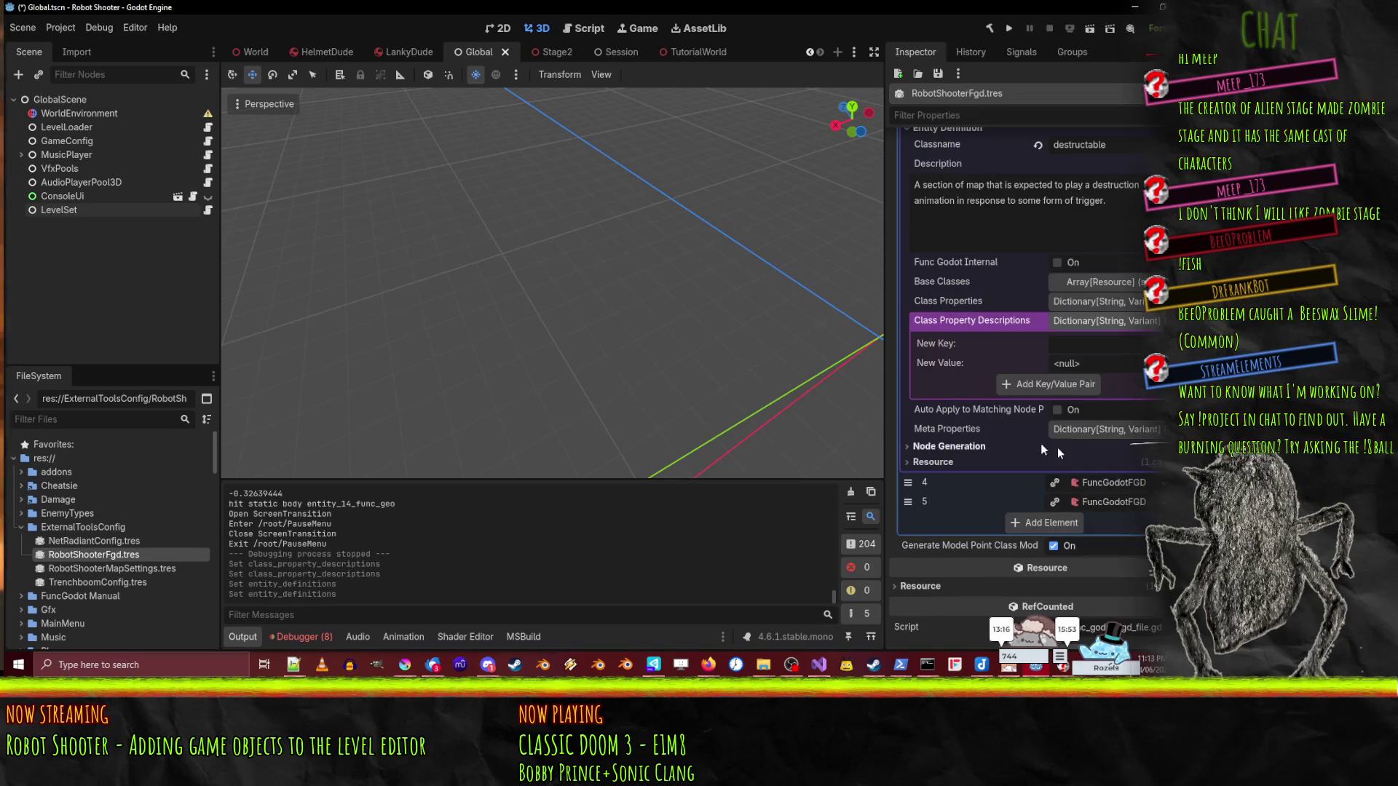
{"action": "left_click", "coordinate": [1102, 484]}
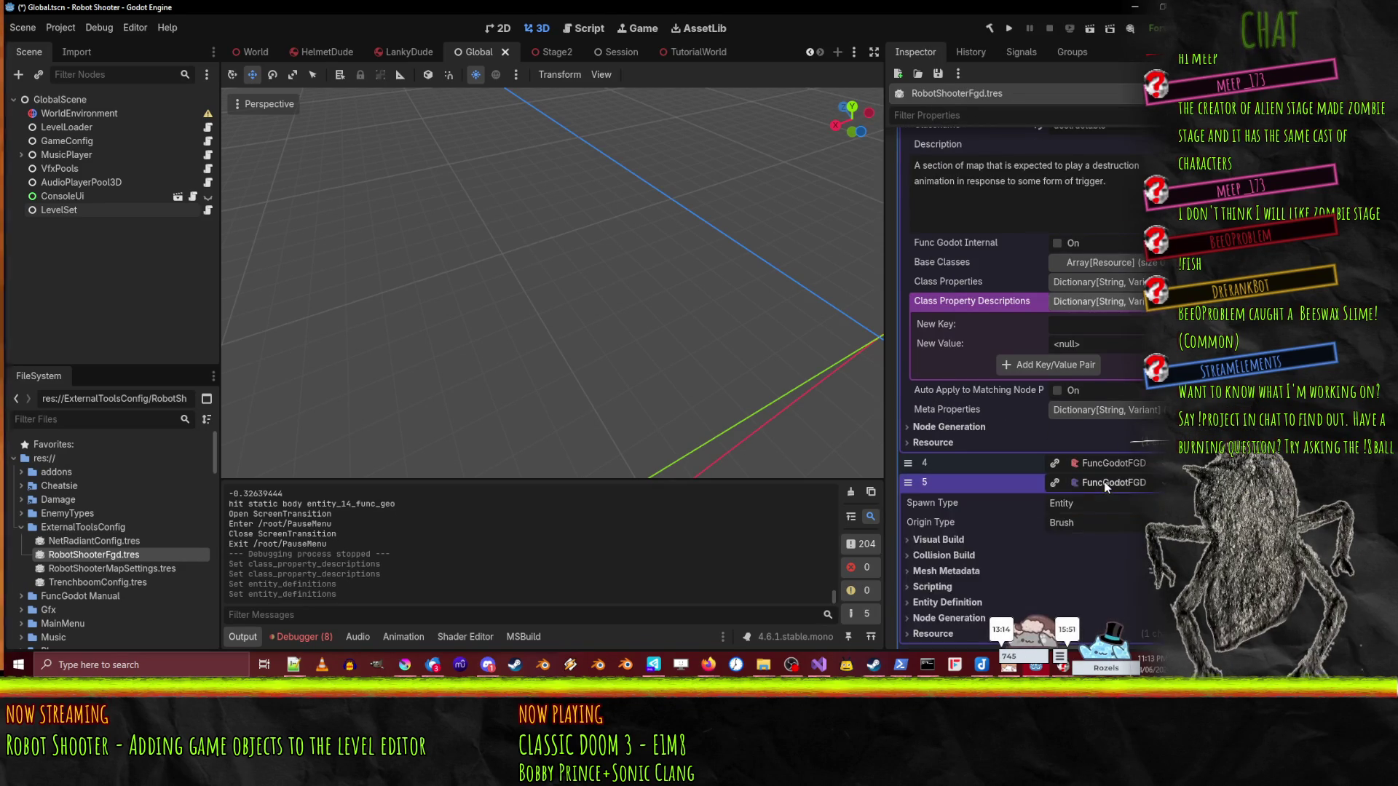
{"action": "right_click", "coordinate": [1115, 329]}
{"action": "left_click", "coordinate": [942, 339]}
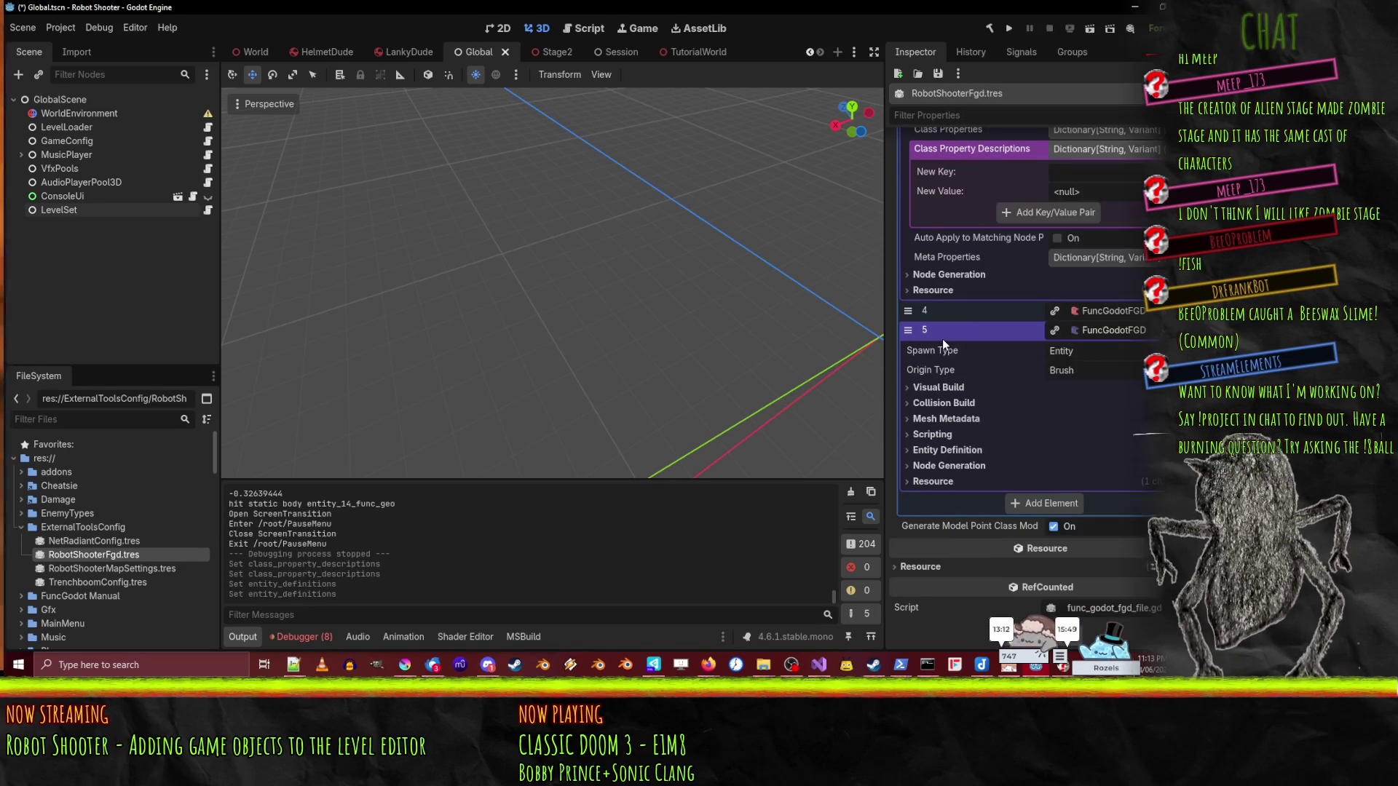
{"action": "right_click", "coordinate": [941, 339]}
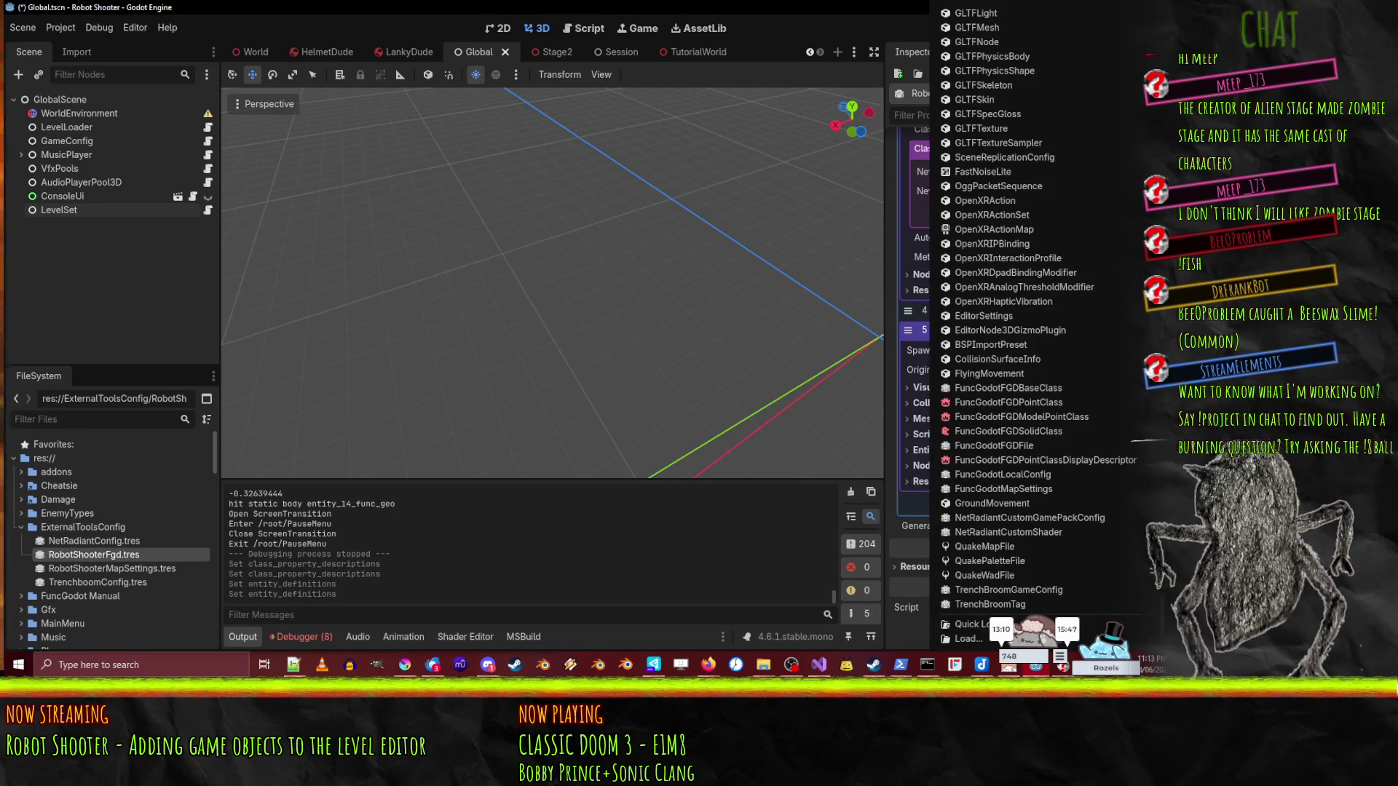
{"action": "key", "text": "Escape"}
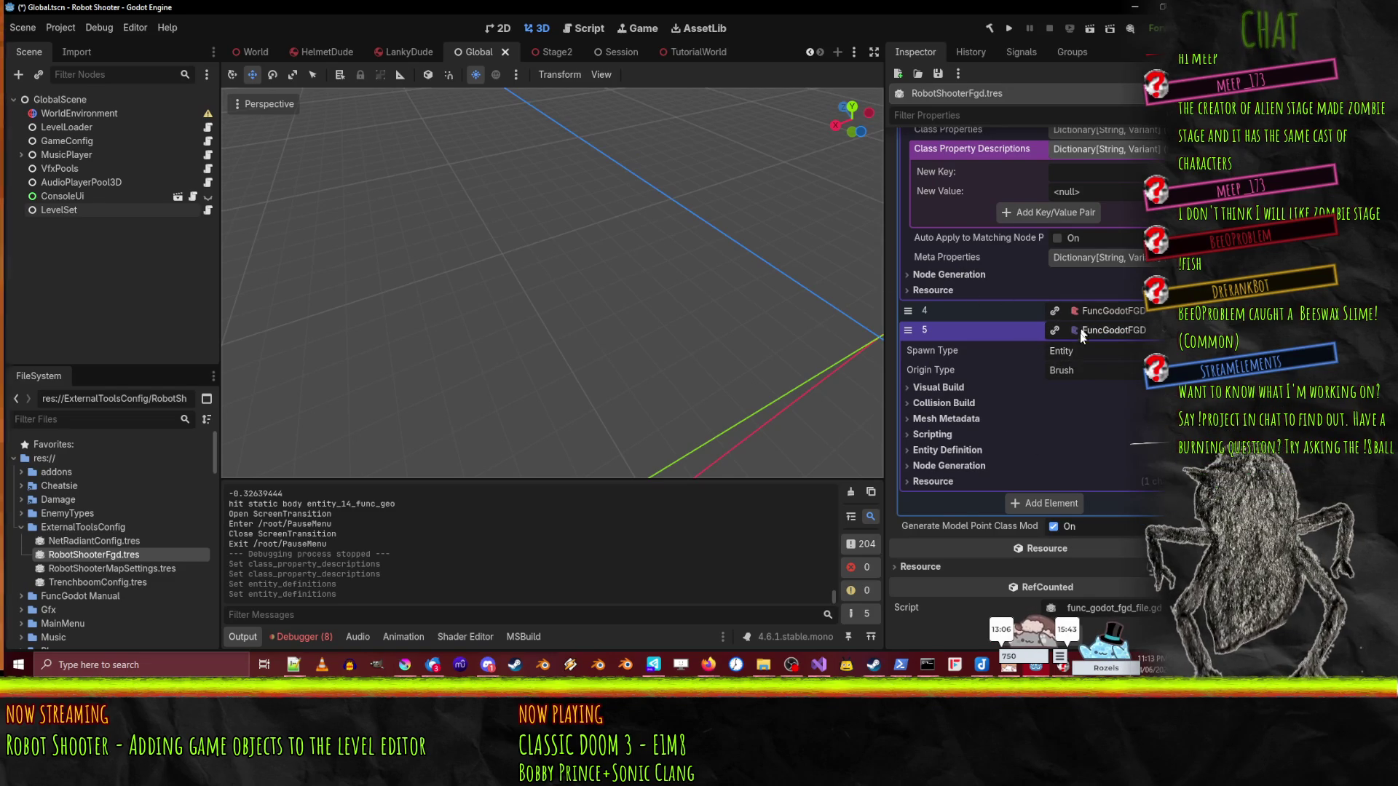
- Set entry 5's script class to DestructableAfter.cs, correcting an initial DestructableBefore.cs pick
{"action": "left_click", "coordinate": [939, 435]}
{"action": "left_click", "coordinate": [1154, 451]}
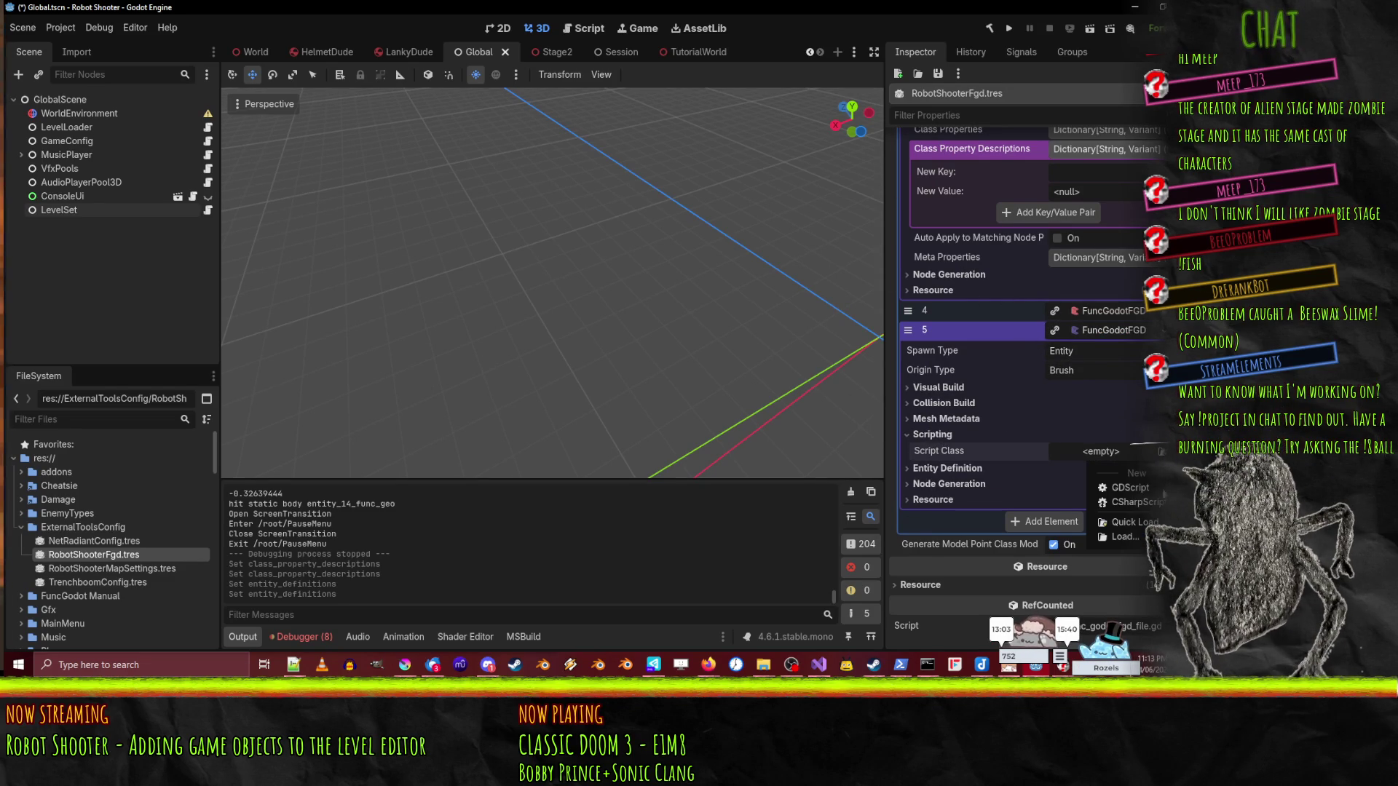
{"action": "left_click", "coordinate": [1133, 522]}
{"action": "type", "text": "dest"}
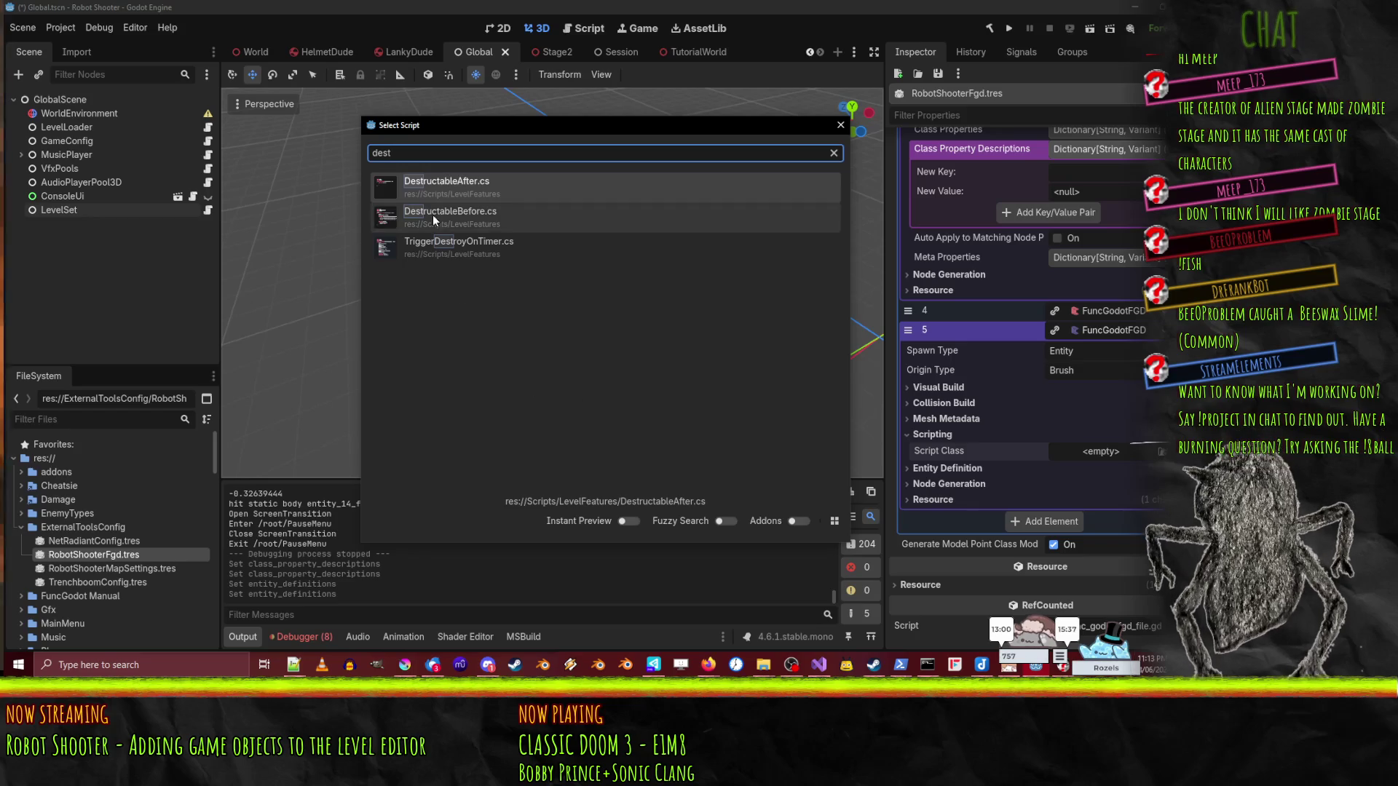
{"action": "left_click", "coordinate": [432, 216]}
{"action": "left_click", "coordinate": [1154, 452]}
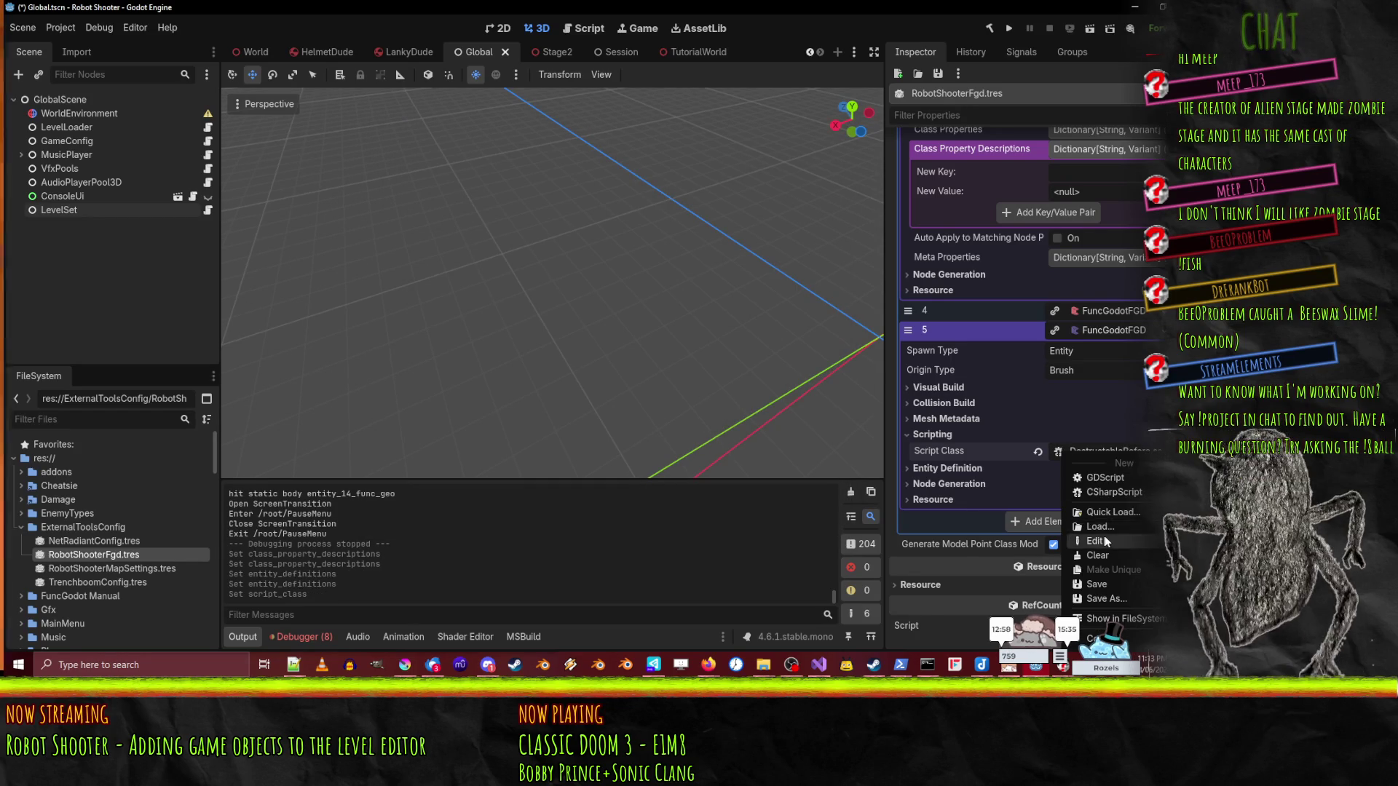
{"action": "left_click", "coordinate": [1133, 522]}
{"action": "type", "text": "dest"}
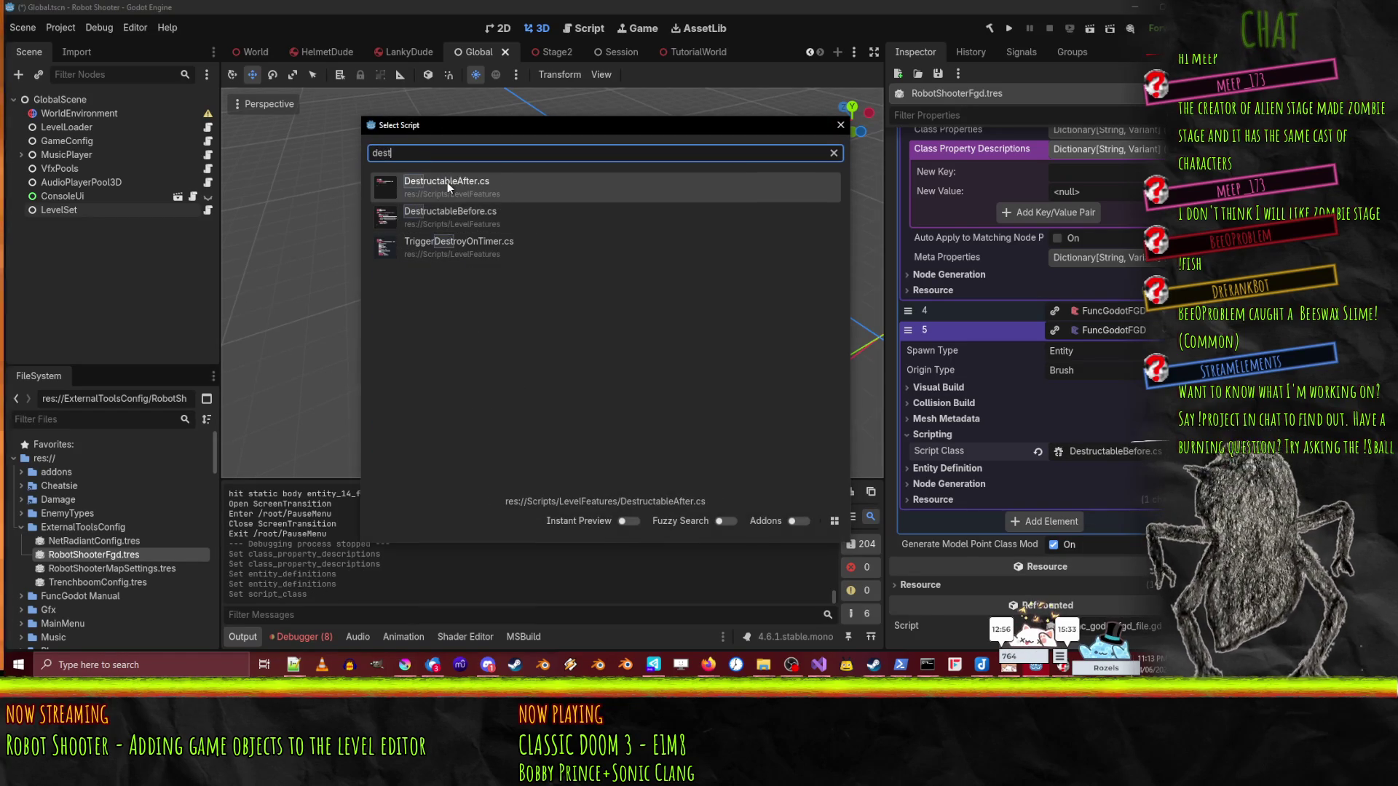
{"action": "left_click", "coordinate": [447, 182]}
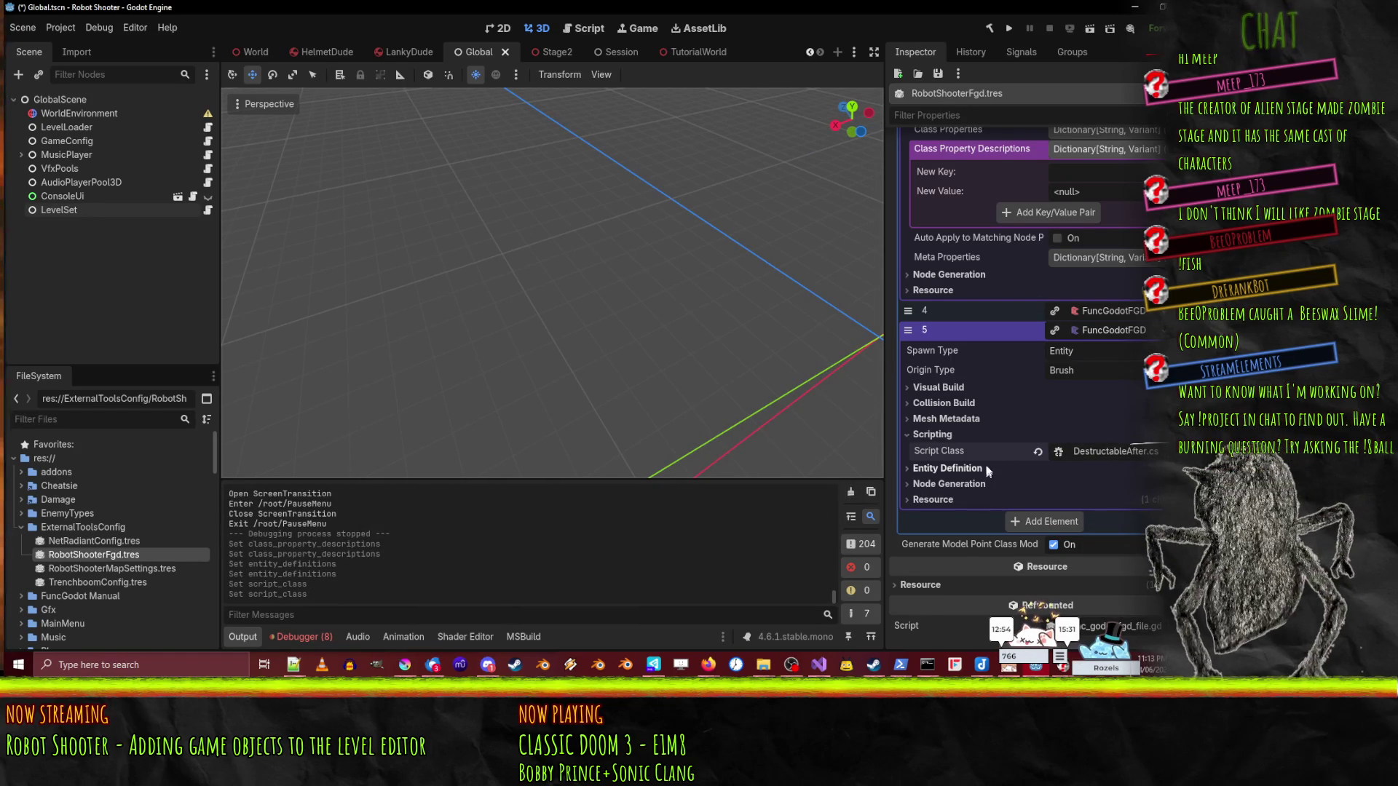
- Set entry 5's node class to Node3D and name property to targetname
{"action": "left_click", "coordinate": [943, 486]}
{"action": "scroll", "coordinate": [946, 480], "scroll_direction": "down", "scroll_amount": 1}
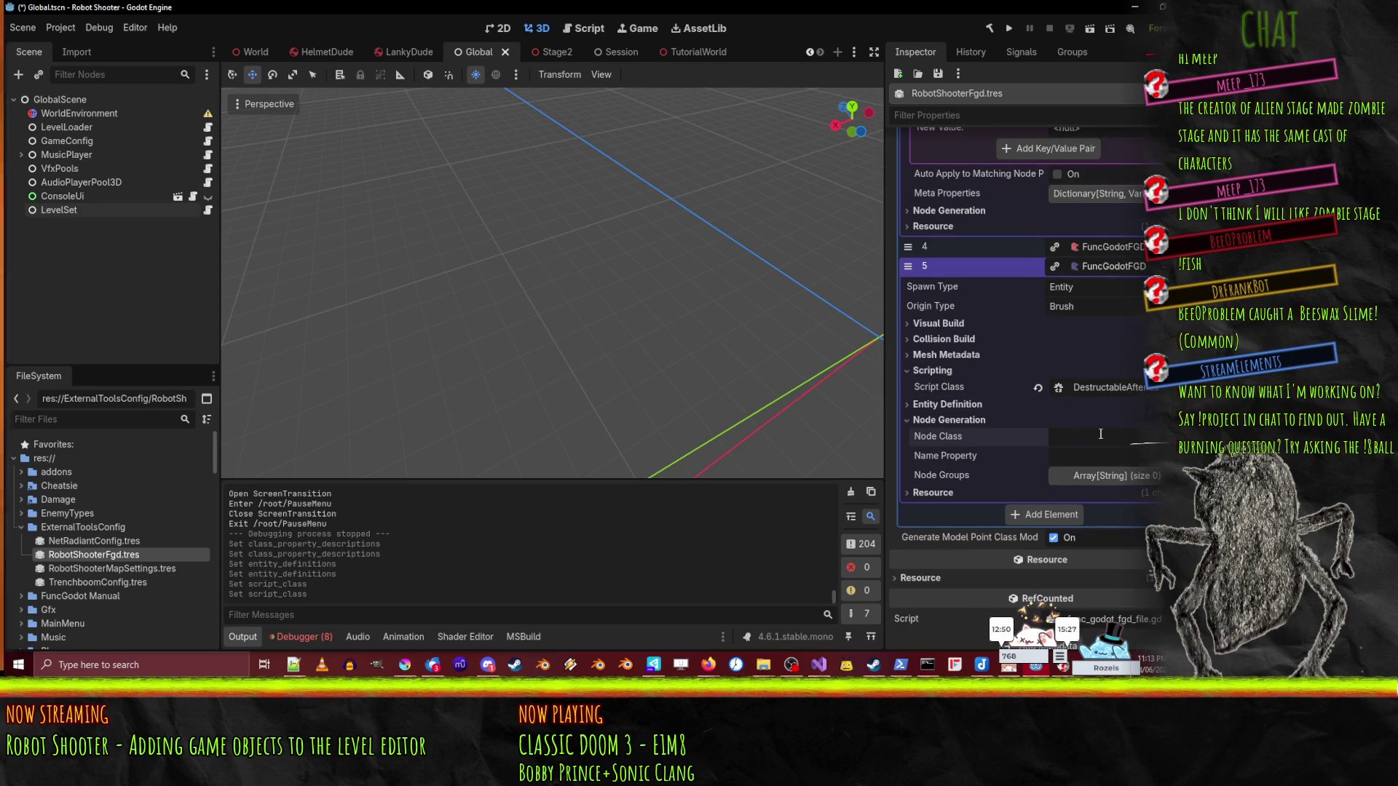
{"action": "left_click", "coordinate": [1100, 434]}
{"action": "type", "text": "Node3D"}
{"action": "left_click", "coordinate": [1064, 457]}
{"action": "type", "text": "targetname"}
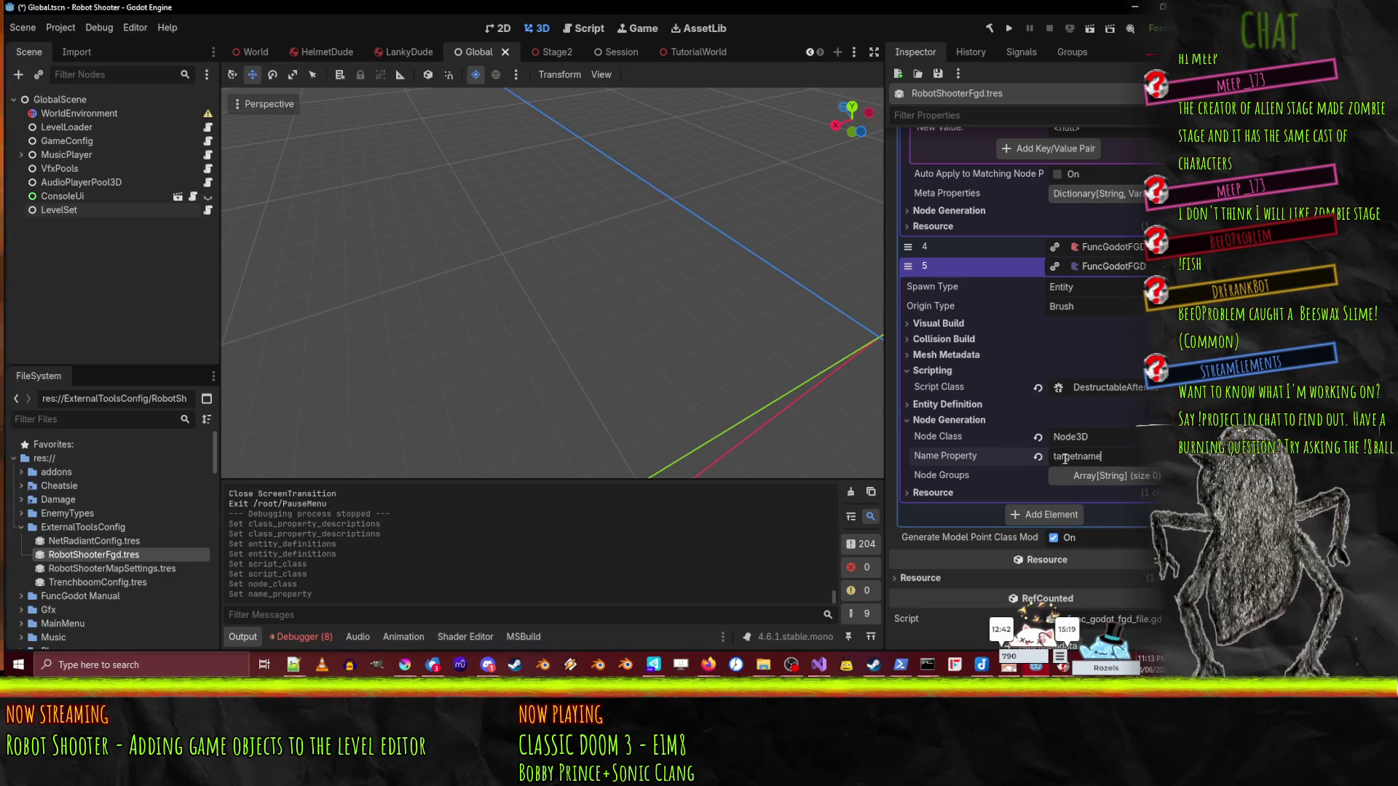
{"action": "scroll", "coordinate": [984, 445], "scroll_direction": "up", "scroll_amount": 5}
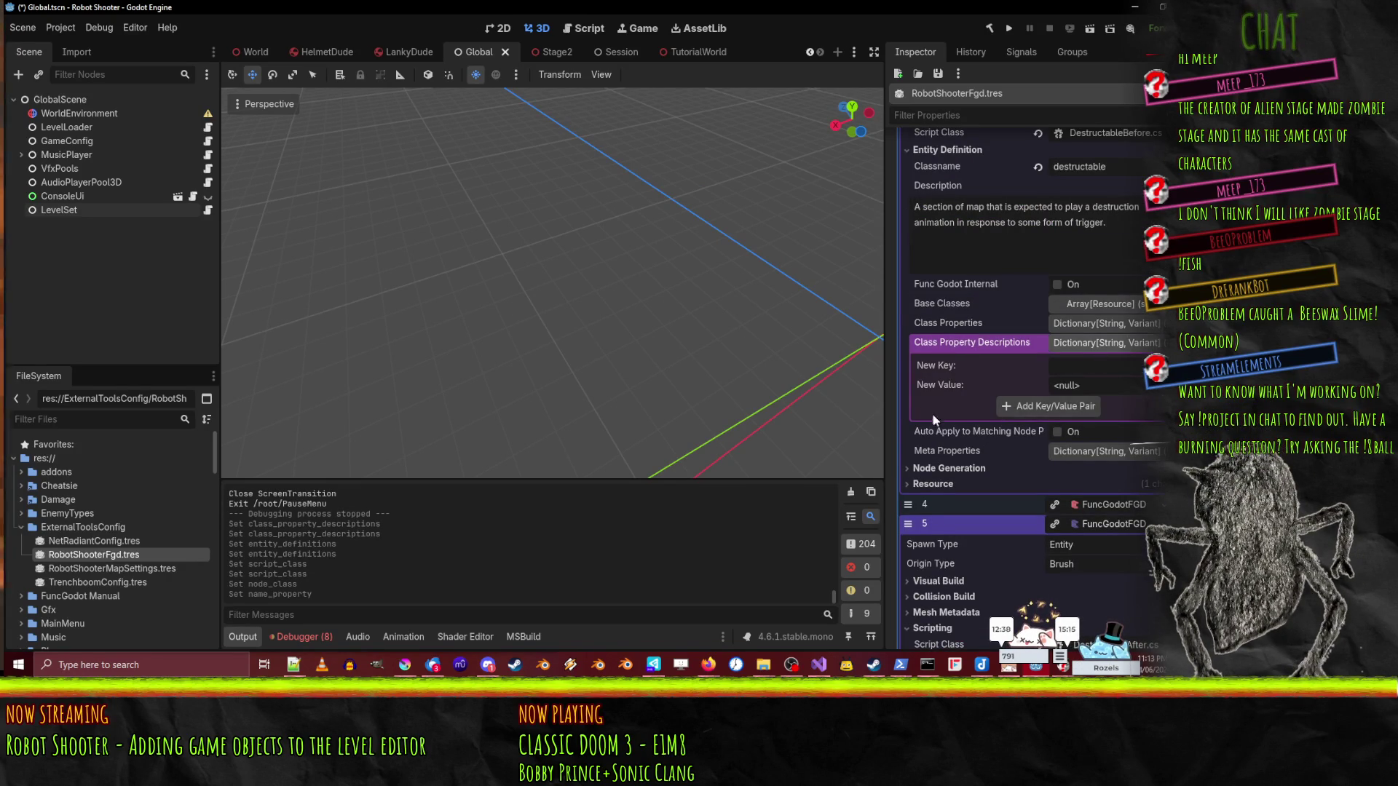
{"action": "scroll", "coordinate": [937, 415], "scroll_direction": "down", "scroll_amount": 3}
{"action": "left_click", "coordinate": [966, 340]}
{"action": "left_click", "coordinate": [1094, 358]}
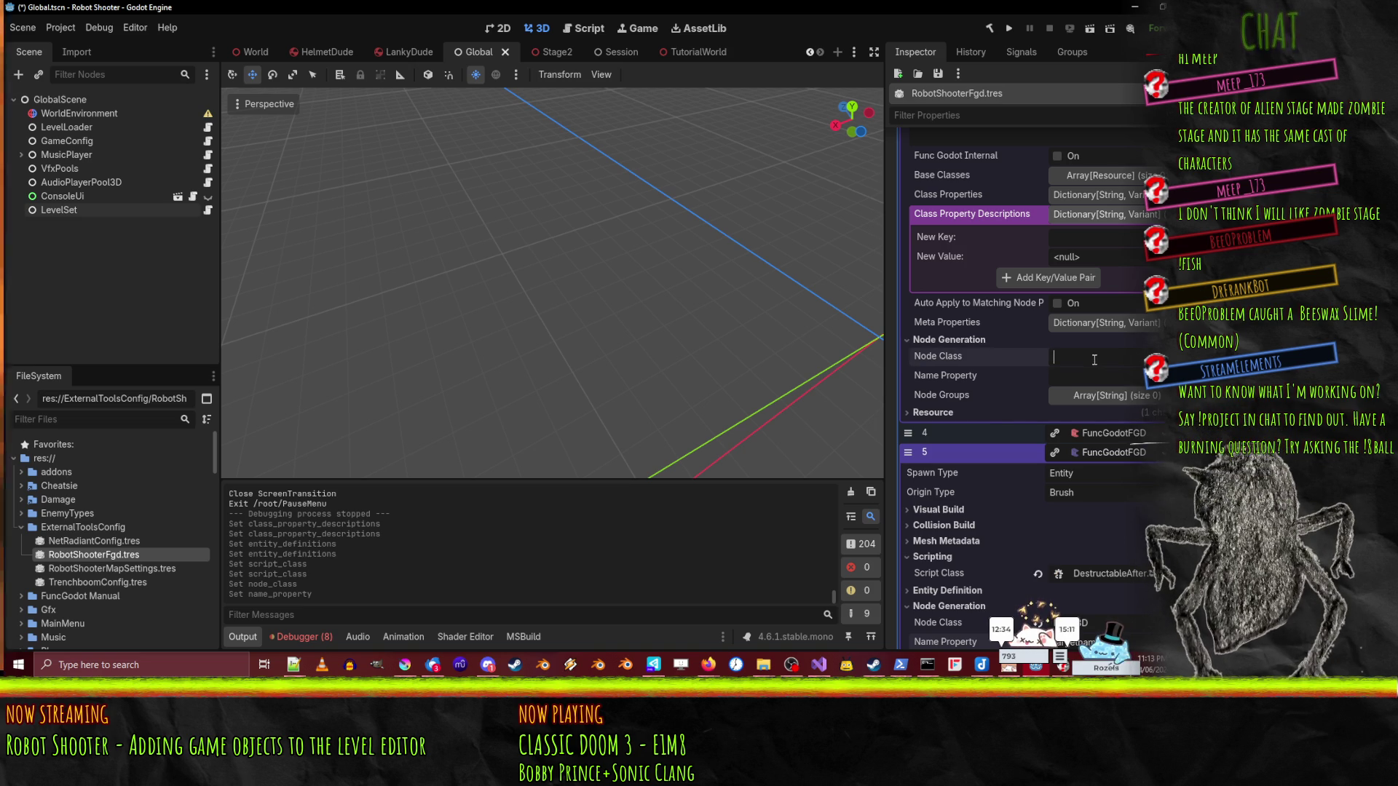
{"action": "type", "text": "Node3D"}
{"action": "key", "text": "Tab"}
{"action": "type", "text": "name"}
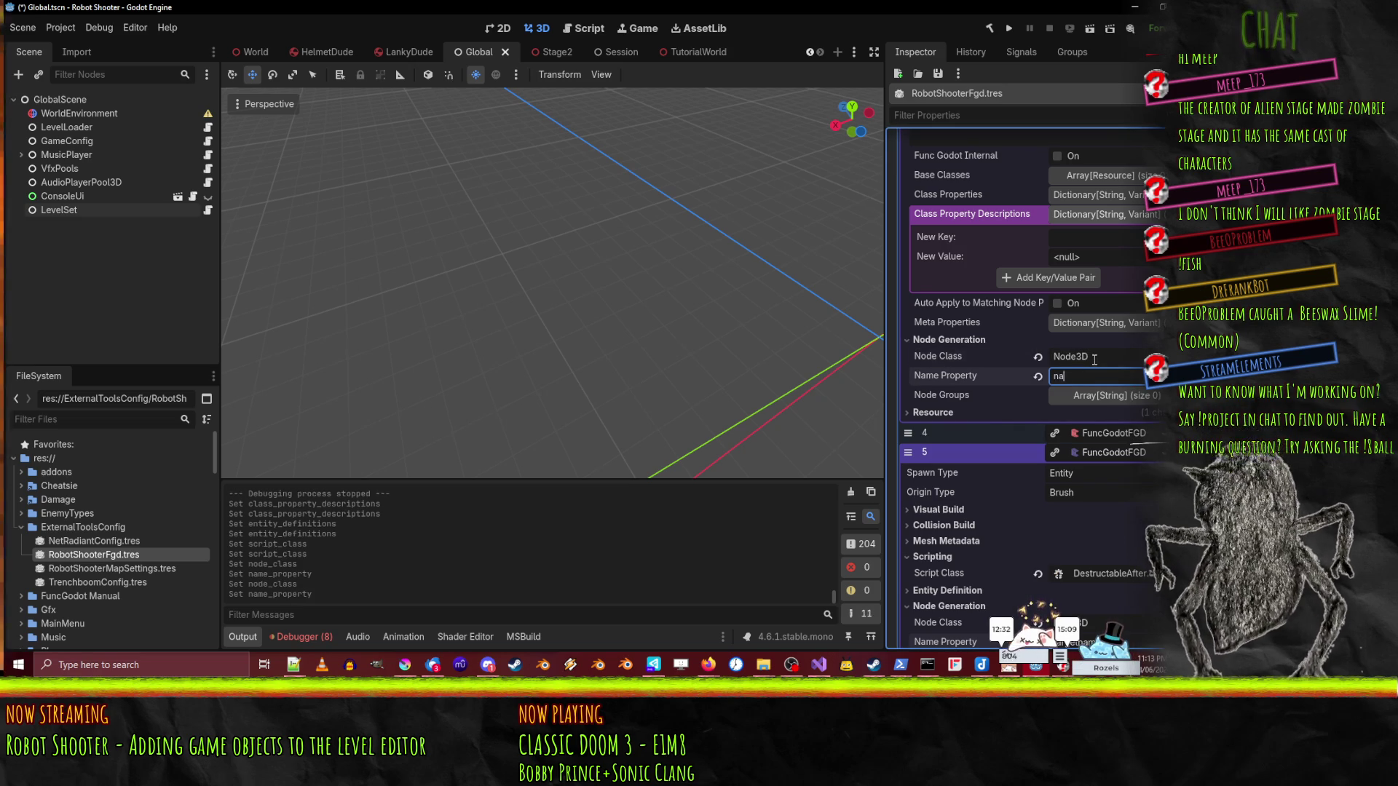
{"action": "scroll", "coordinate": [1091, 383], "scroll_direction": "down", "scroll_amount": 5}
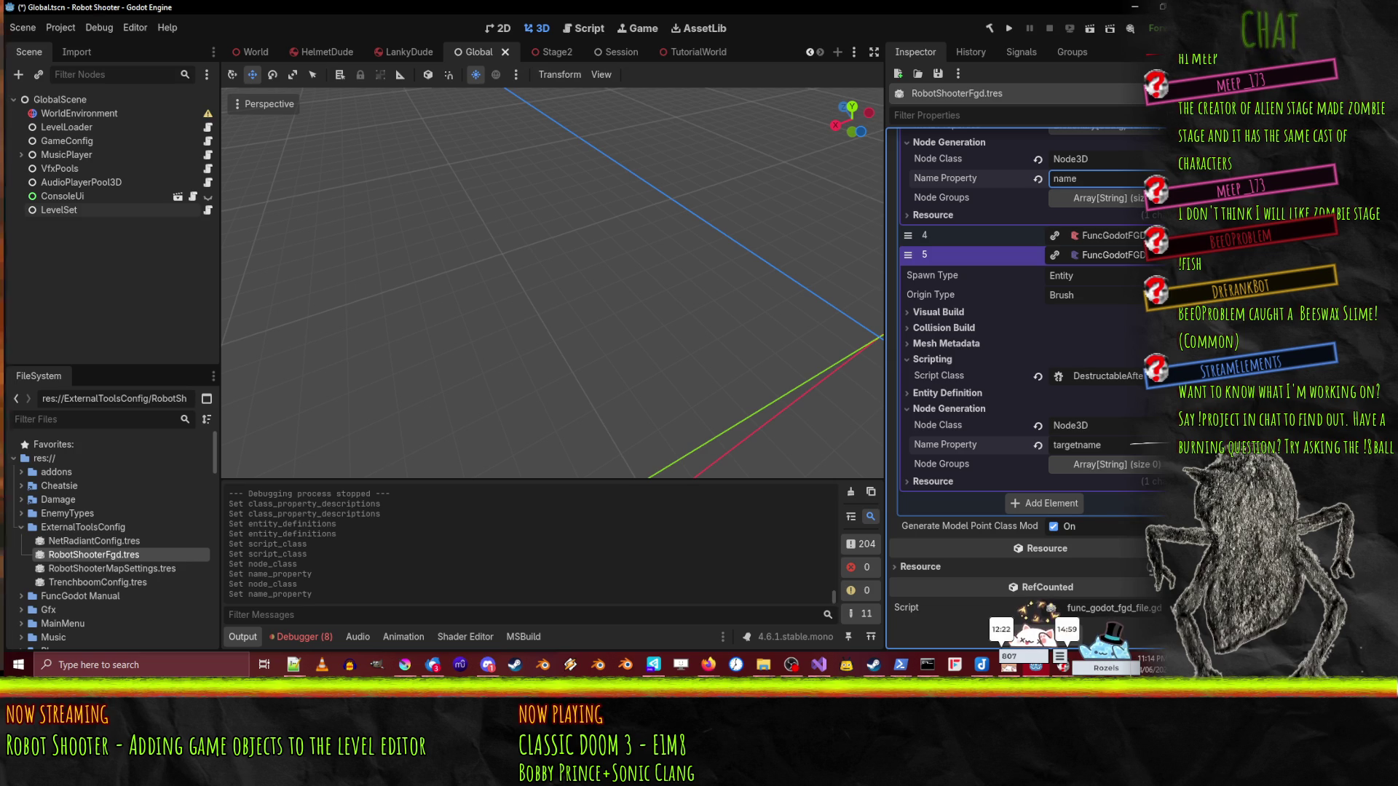
{"action": "scroll", "coordinate": [1059, 338], "scroll_direction": "up", "scroll_amount": 2}
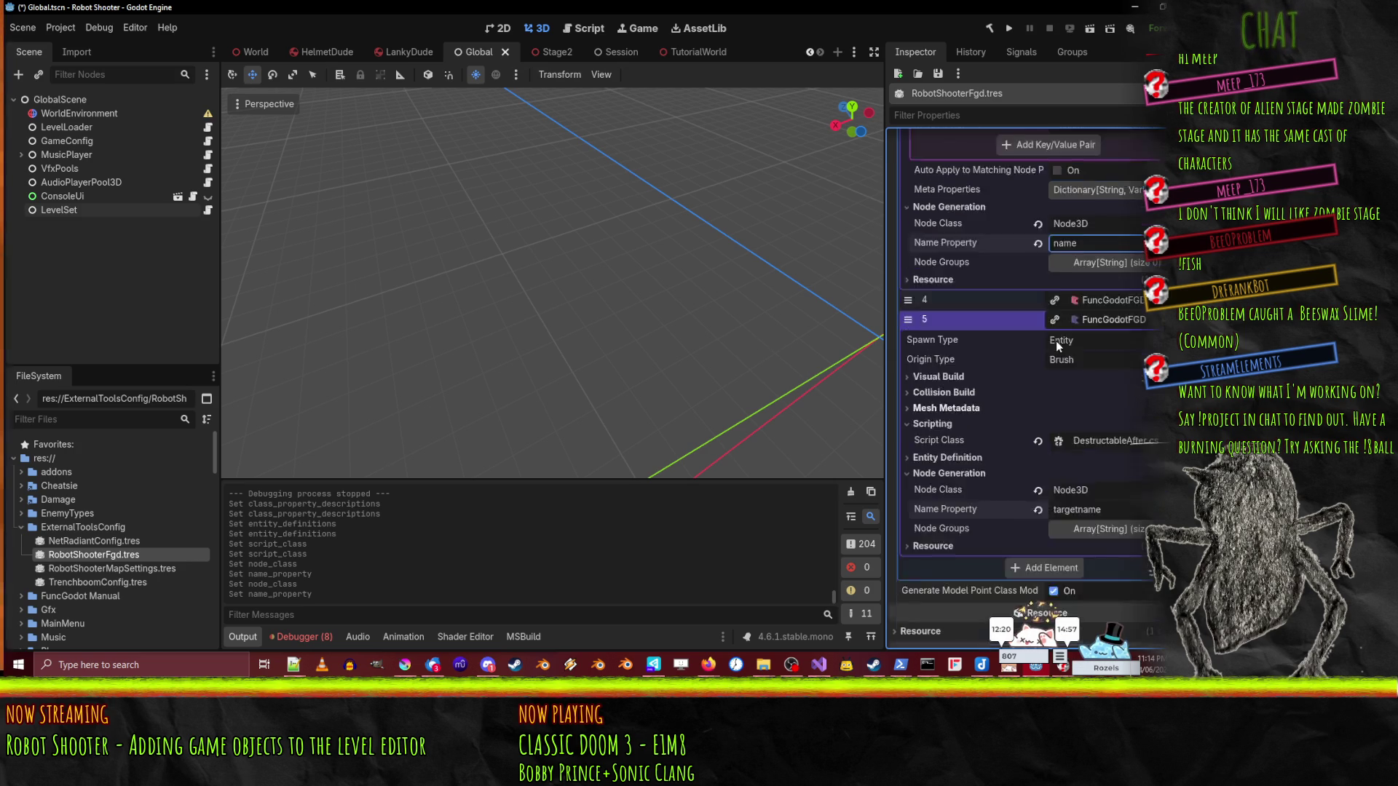
{"action": "scroll", "coordinate": [1080, 418], "scroll_direction": "down", "scroll_amount": 1}
{"action": "left_click", "coordinate": [939, 376]}
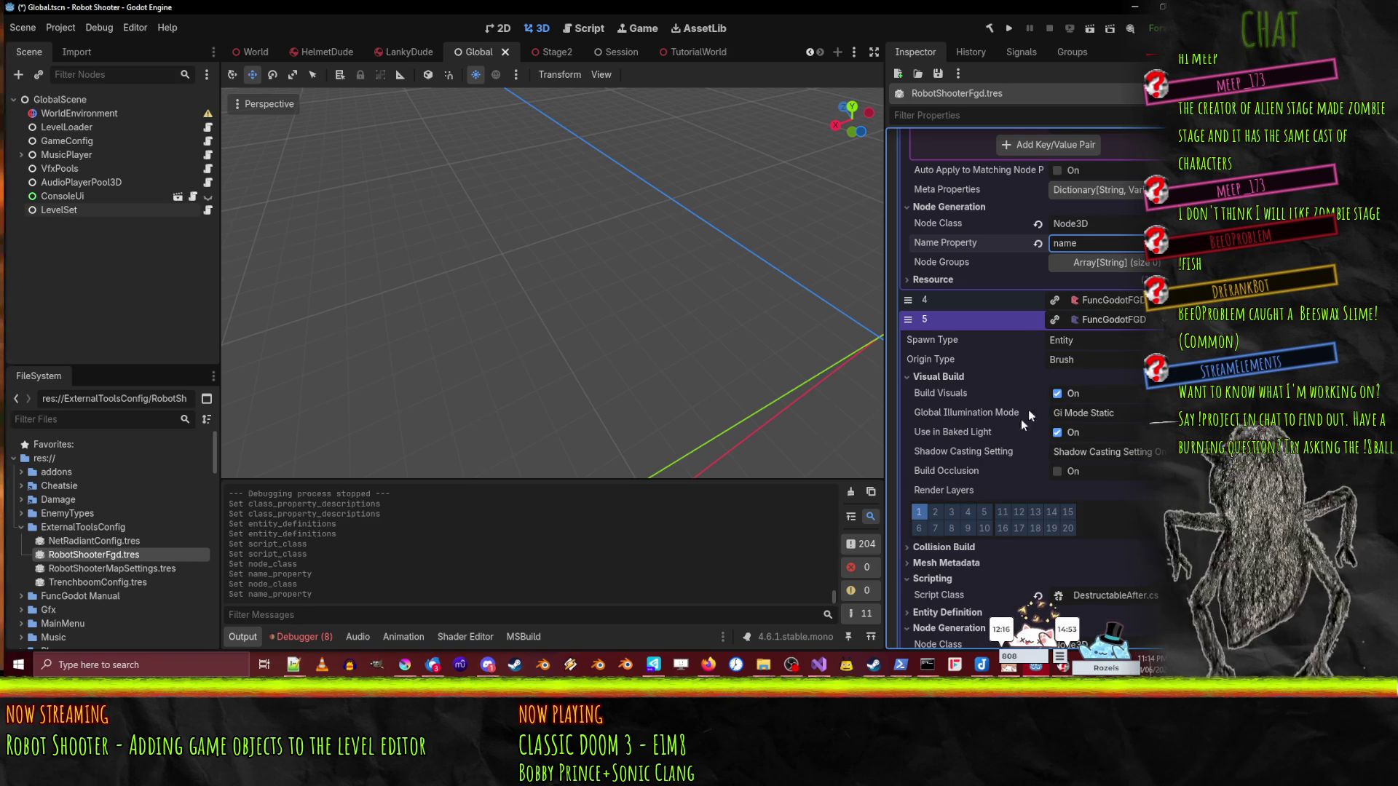
- Turn Build Occlusion on and back off in entity 5's Visual Build settings
{"action": "left_click", "coordinate": [1070, 472]}
{"action": "left_click", "coordinate": [946, 377]}
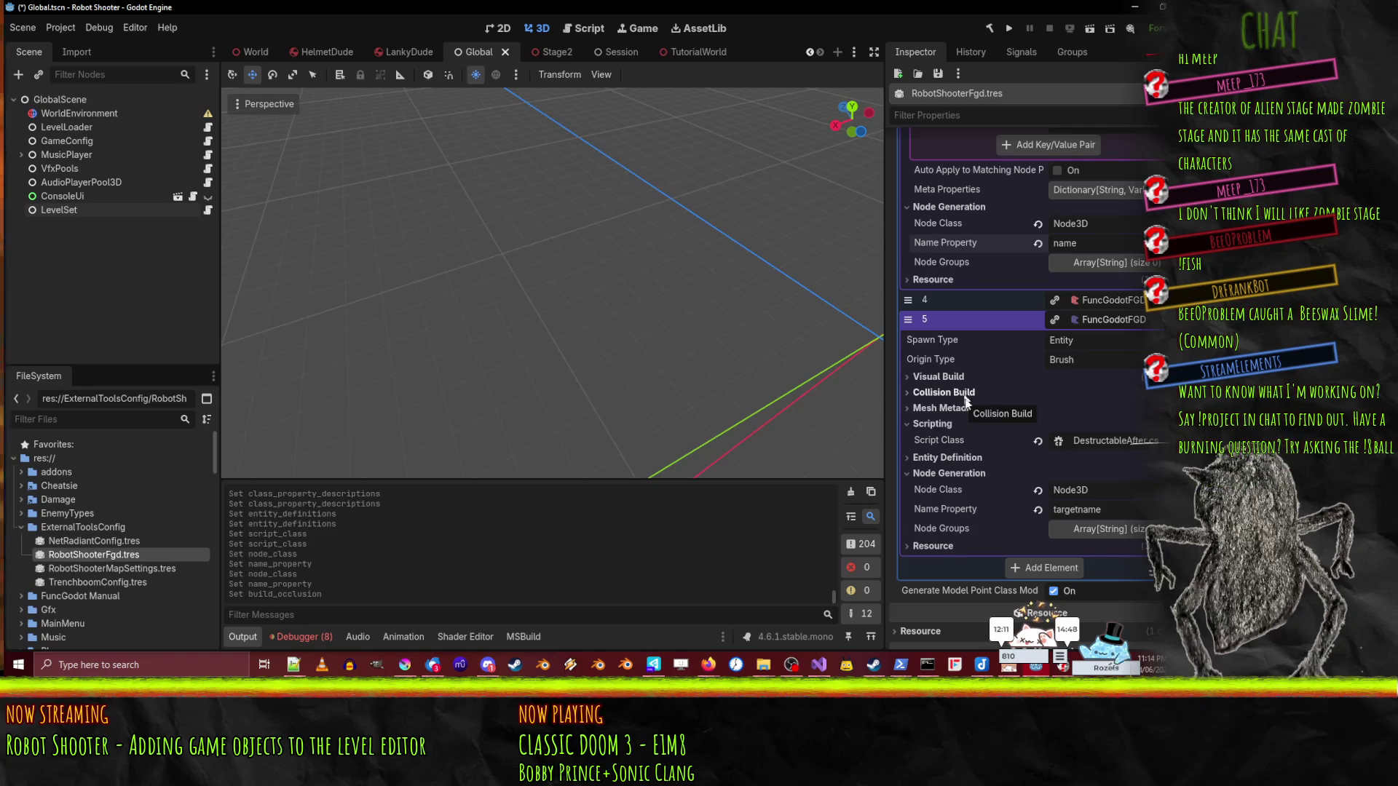
{"action": "left_click", "coordinate": [946, 377]}
{"action": "left_click", "coordinate": [946, 377]}
{"action": "left_click", "coordinate": [952, 379]}
{"action": "left_click", "coordinate": [1057, 471]}
{"action": "left_click", "coordinate": [928, 378]}
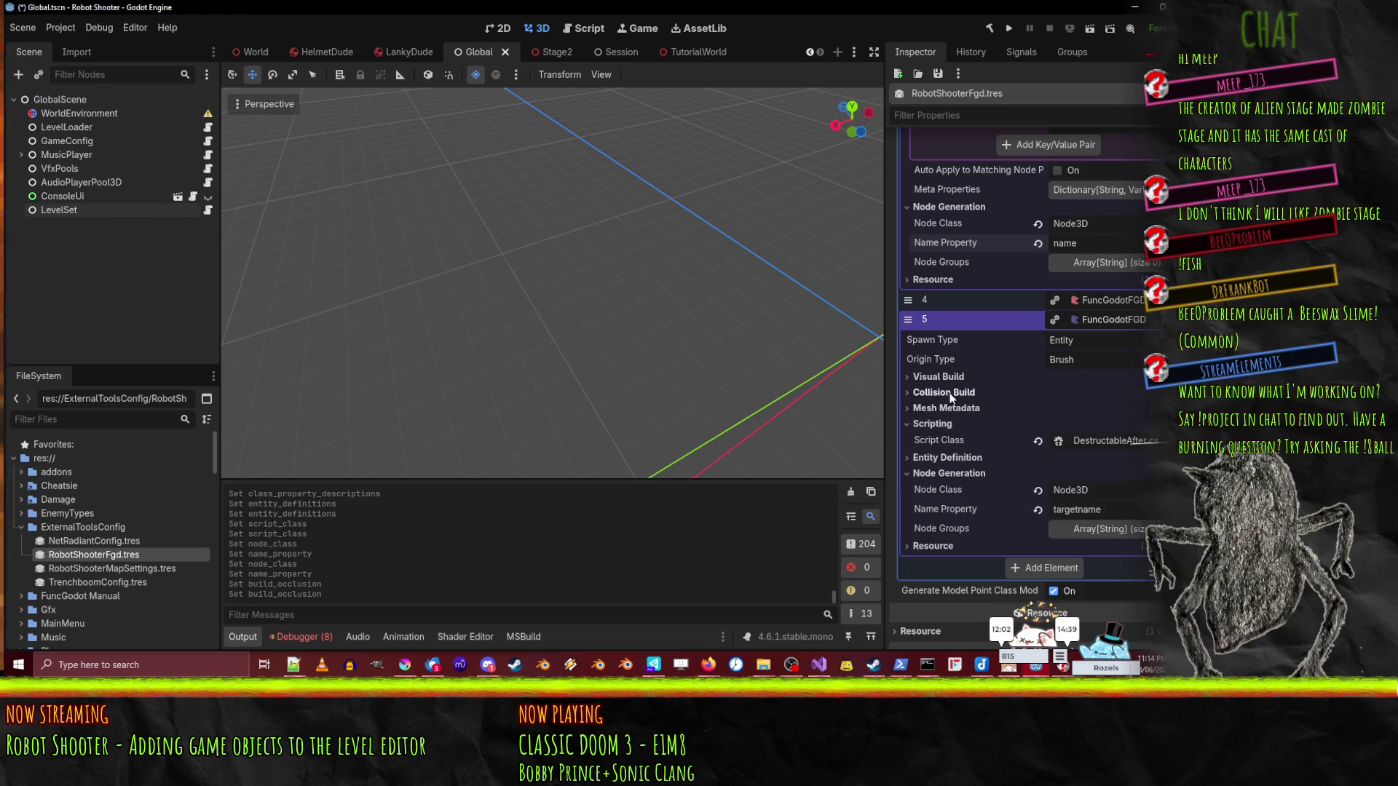
- Set entity 5's Collision Shape Type to Concave and collapse Collision Build
{"action": "left_click", "coordinate": [947, 393]}
{"action": "left_click", "coordinate": [1080, 410]}
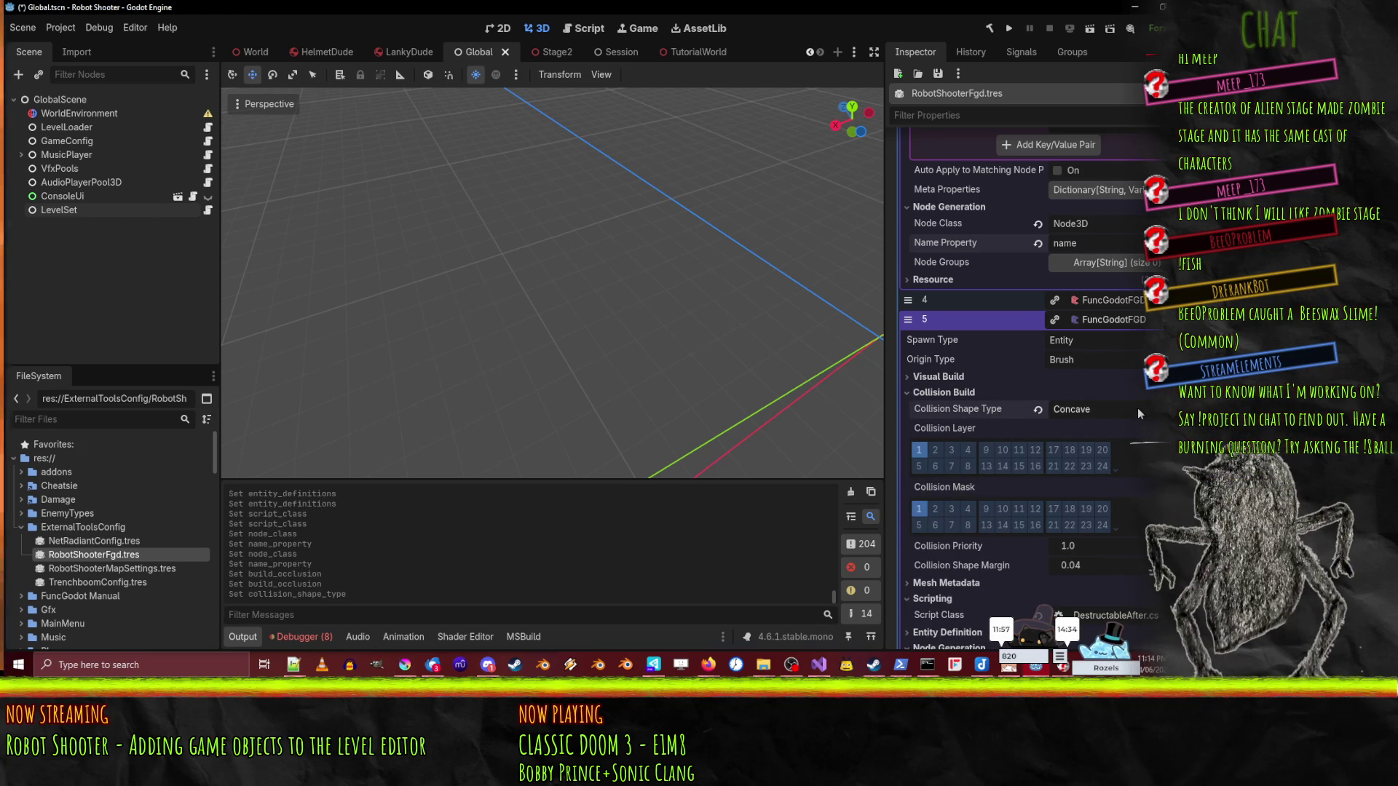
{"action": "left_click", "coordinate": [971, 392]}
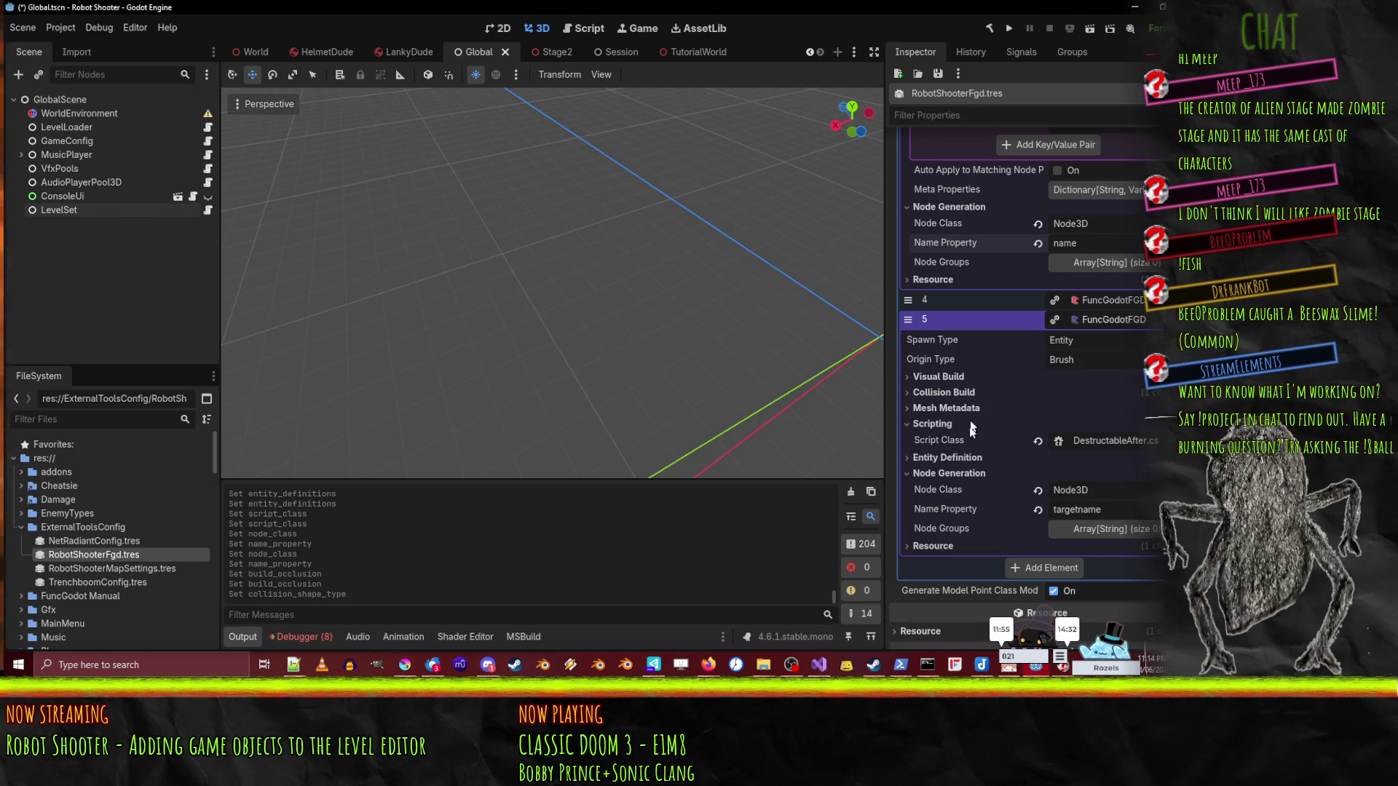
{"action": "scroll", "coordinate": [1023, 459], "scroll_direction": "up", "scroll_amount": 2}
{"action": "scroll", "coordinate": [1022, 459], "scroll_direction": "up", "scroll_amount": 2}
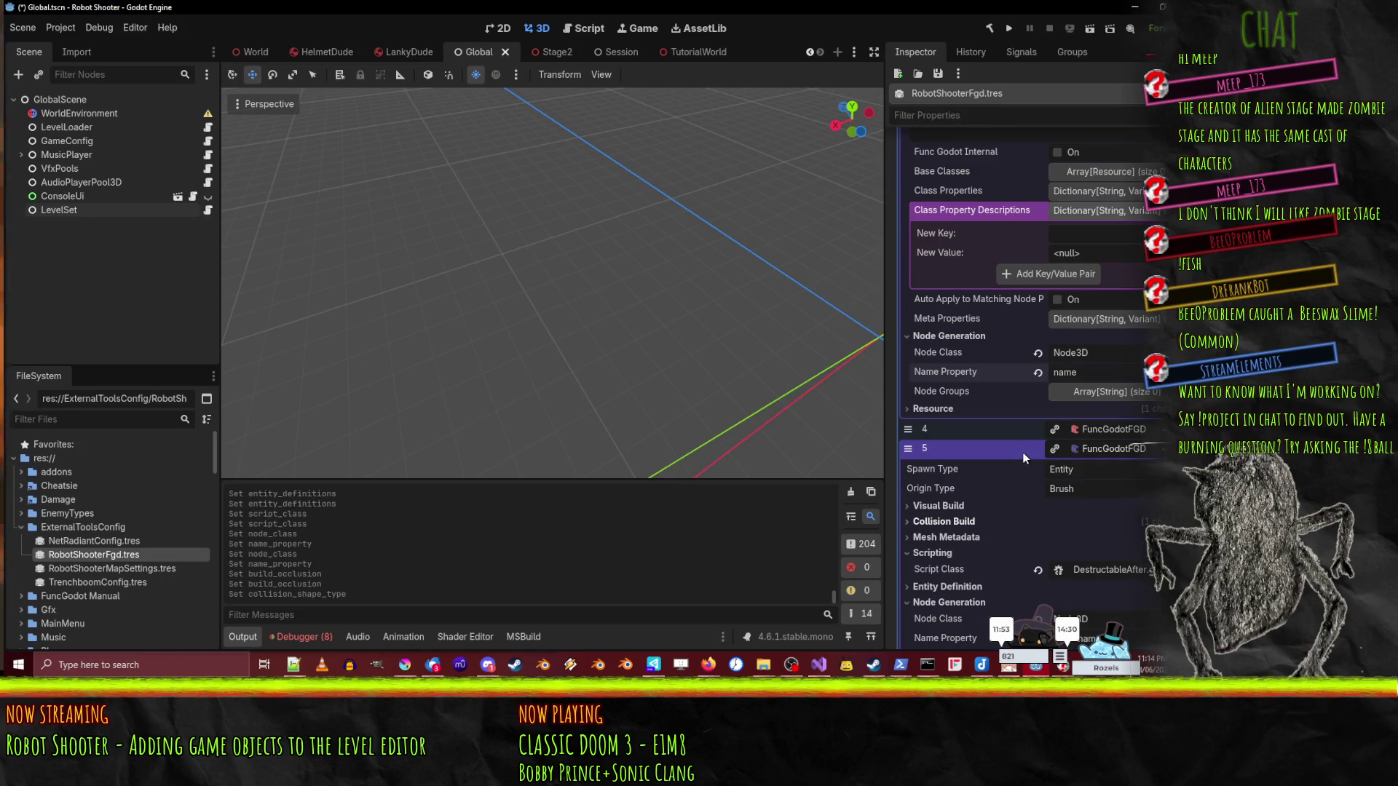
- Collapse entity definition 3's settings so all six definitions list compactly
{"action": "scroll", "coordinate": [1111, 452], "scroll_direction": "up", "scroll_amount": 5}
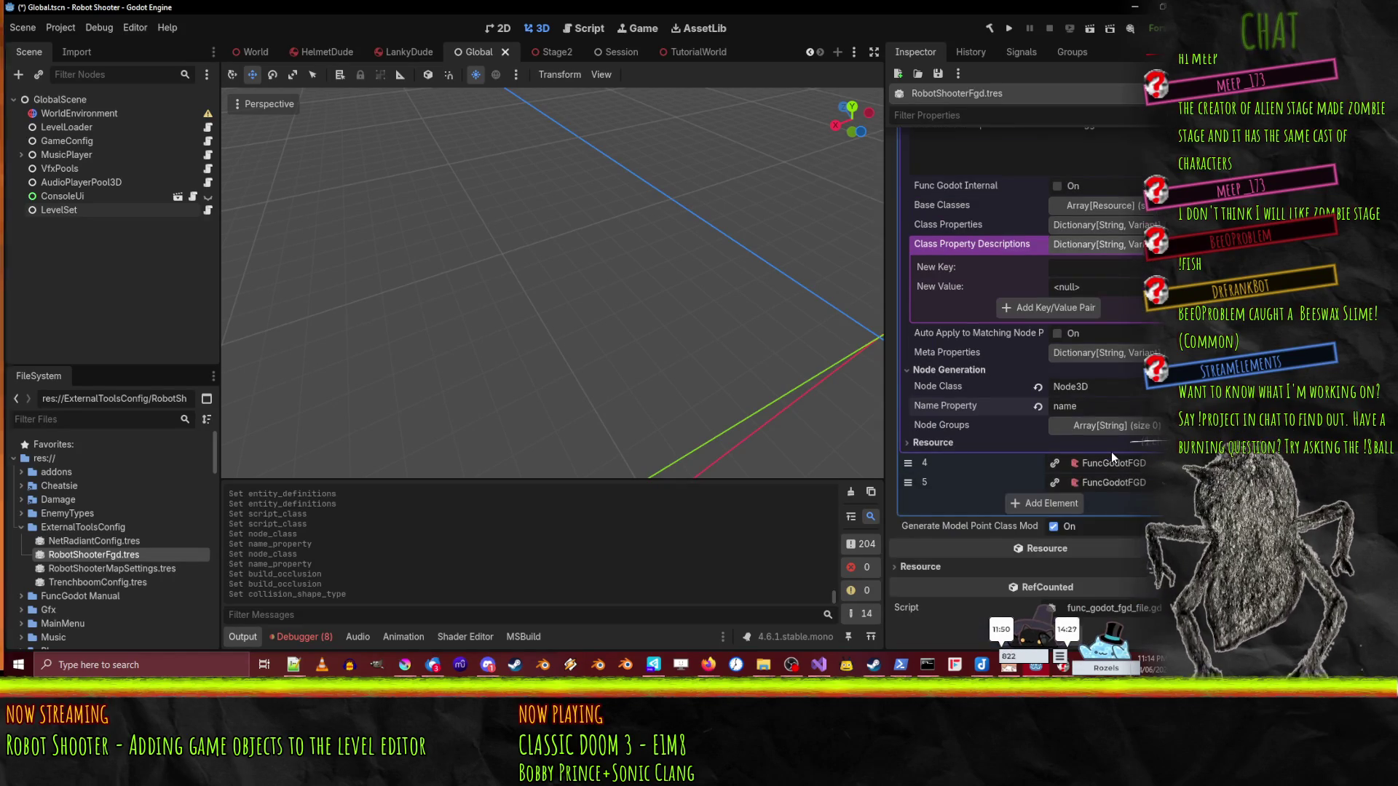
{"action": "scroll", "coordinate": [1101, 380], "scroll_direction": "up", "scroll_amount": 4}
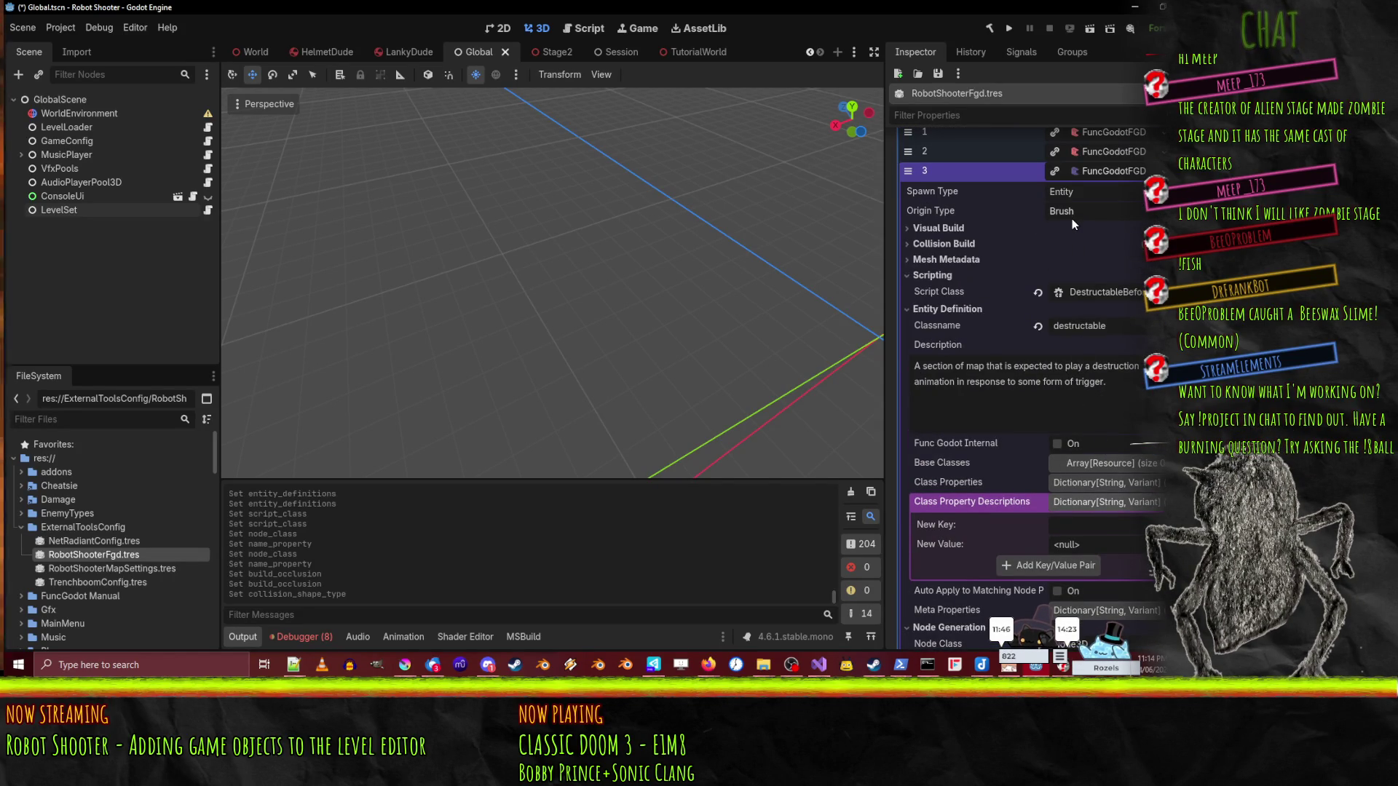
{"action": "left_click", "coordinate": [1091, 176]}
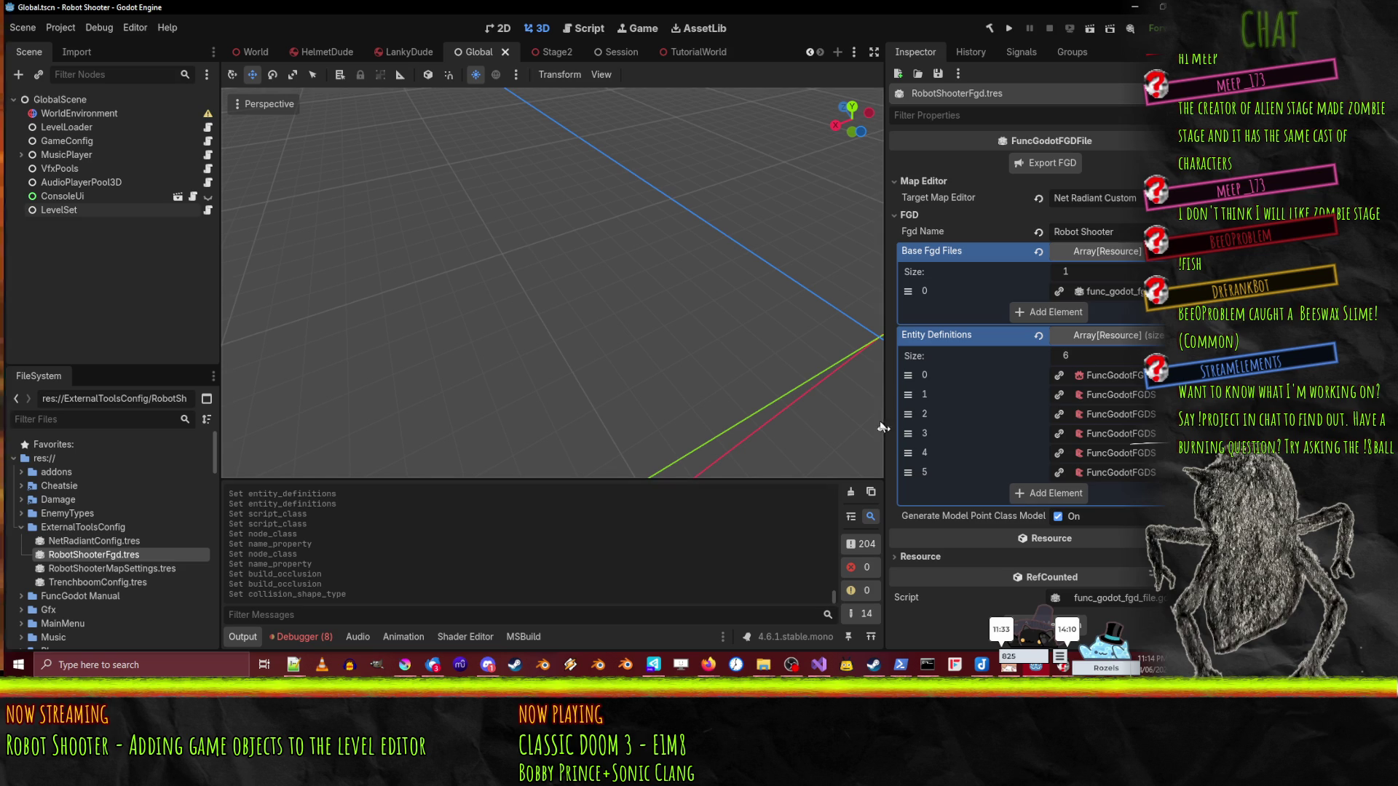
{"action": "left_click", "coordinate": [1157, 395]}
- Save entity definition 5 to its own file, browsing into the ExternalToolsConfig folder
{"action": "scroll", "coordinate": [1054, 457], "scroll_direction": "down", "scroll_amount": 20}
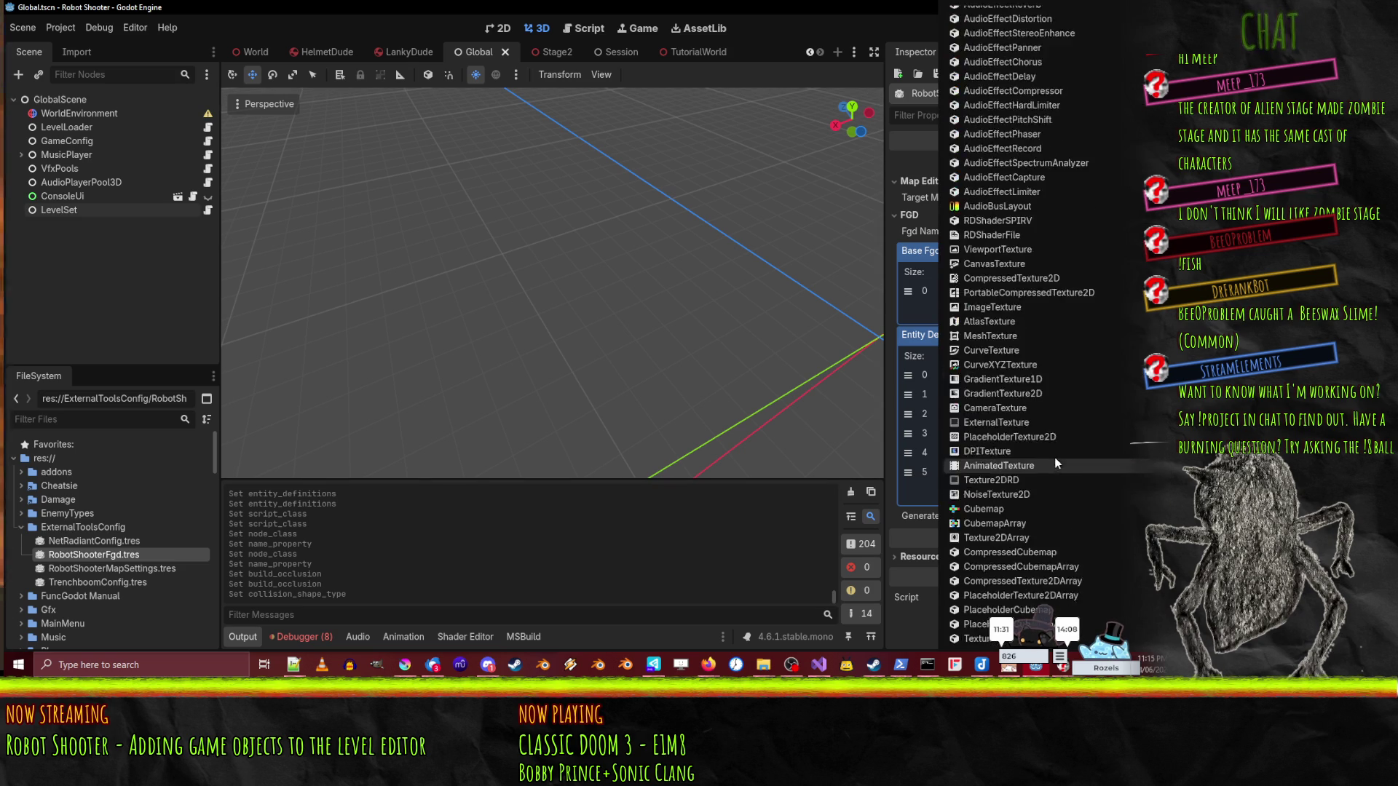
{"action": "scroll", "coordinate": [1048, 455], "scroll_direction": "down", "scroll_amount": 15}
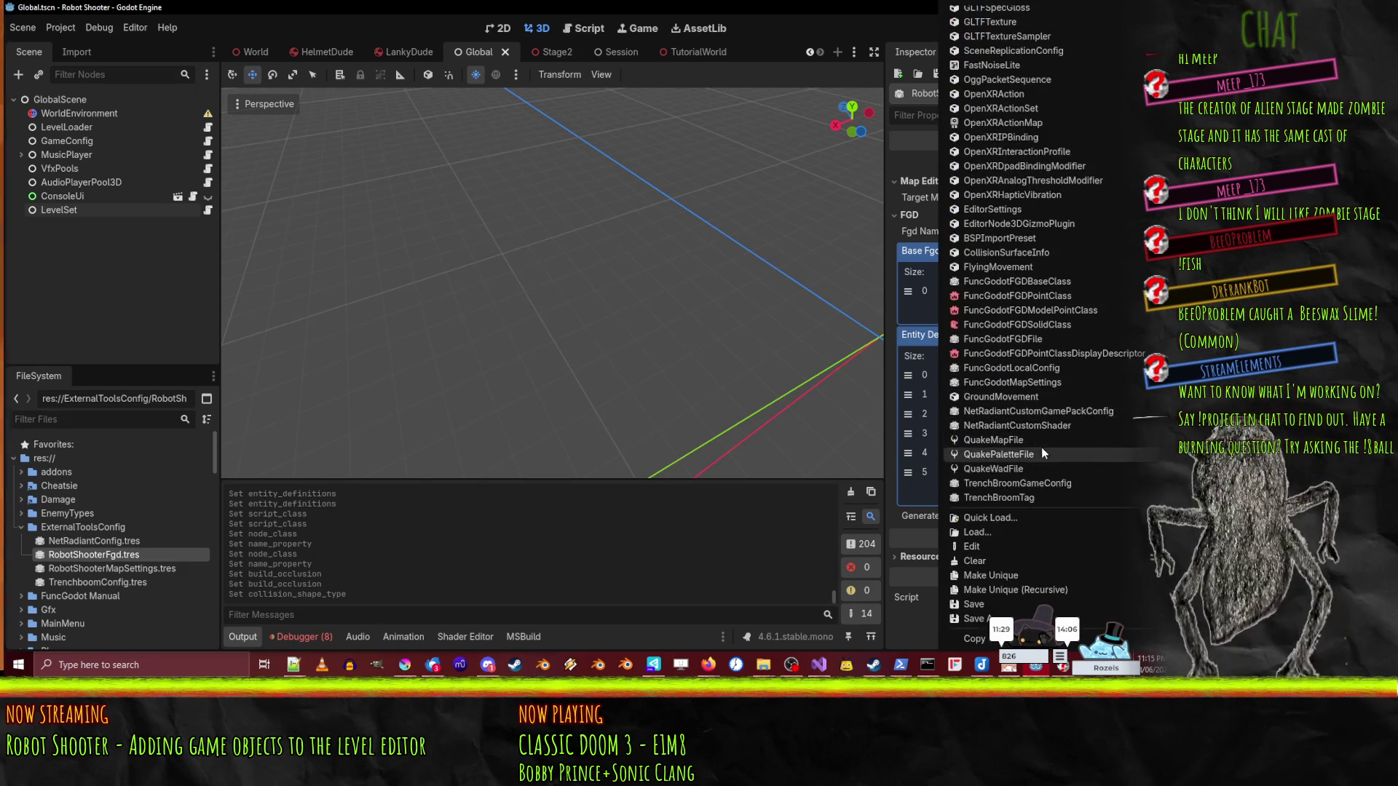
{"action": "left_click", "coordinate": [969, 591]}
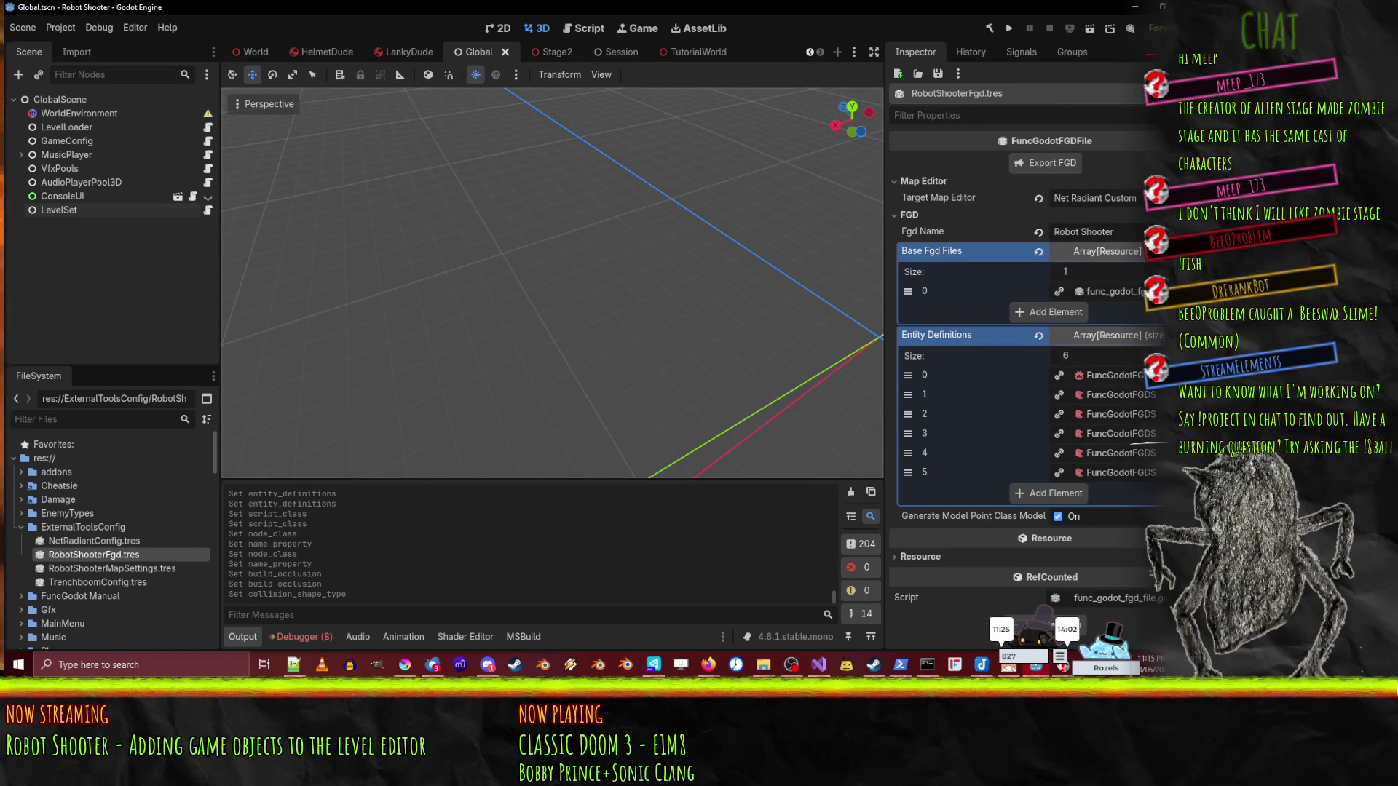
{"action": "left_click", "coordinate": [1157, 291]}
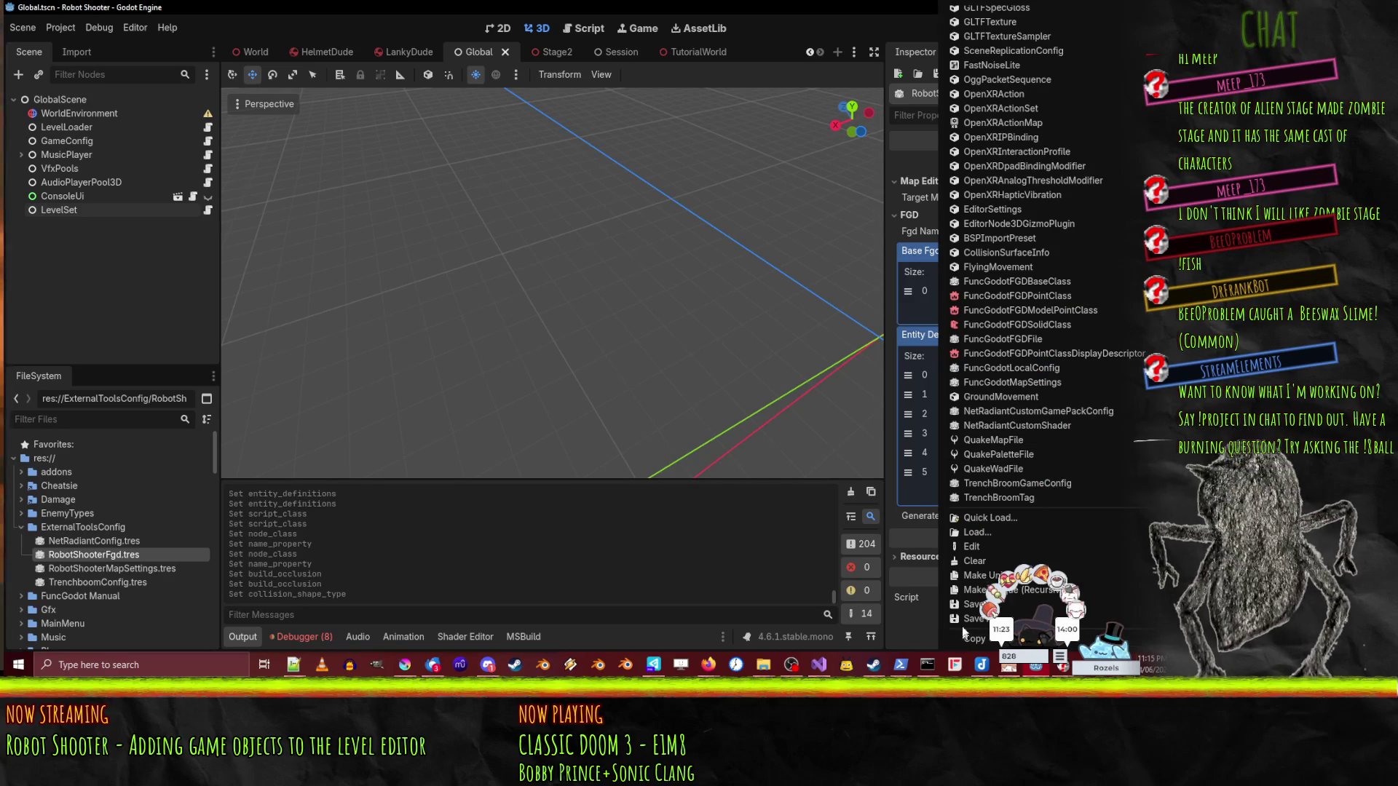
{"action": "left_click", "coordinate": [963, 618]}
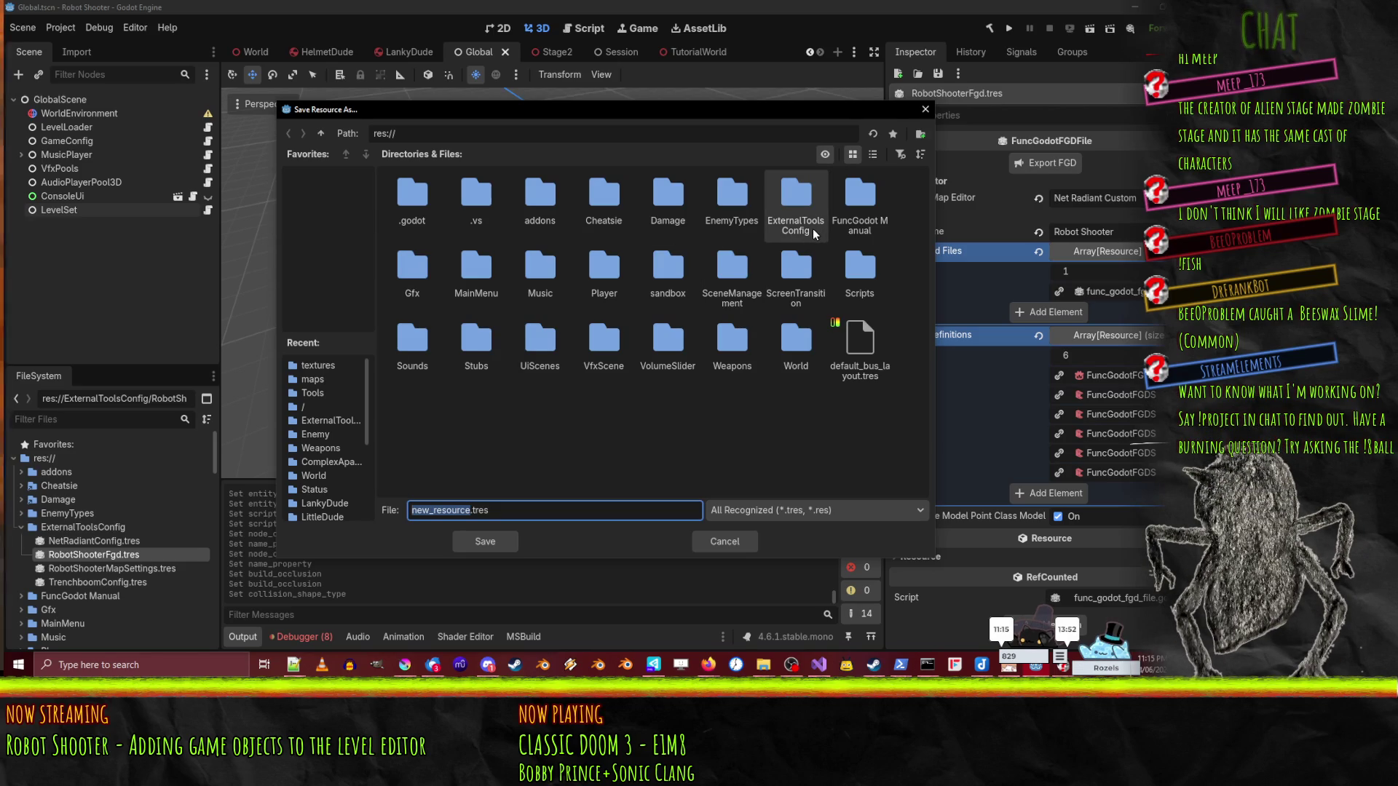
{"action": "double_click", "coordinate": [421, 278]}
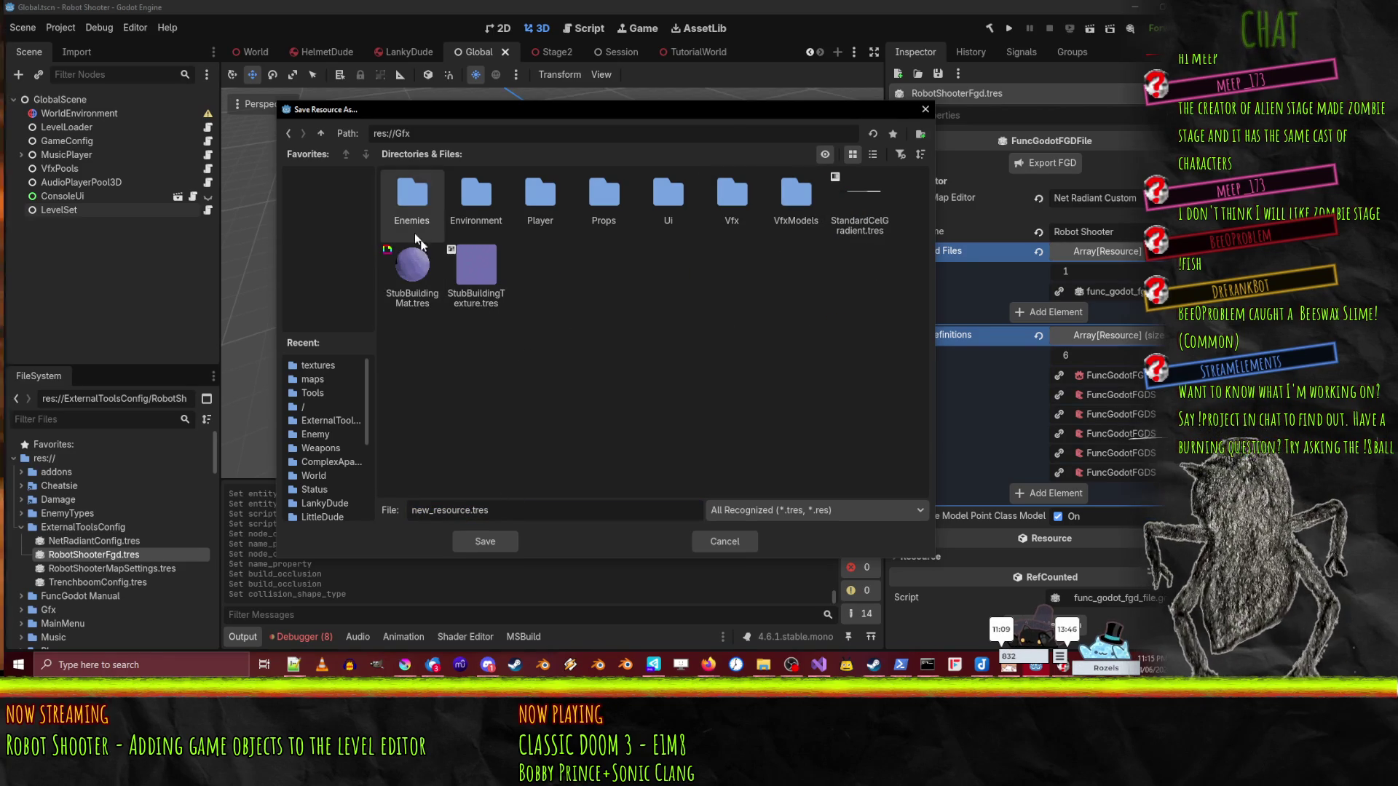
{"action": "double_click", "coordinate": [476, 198]}
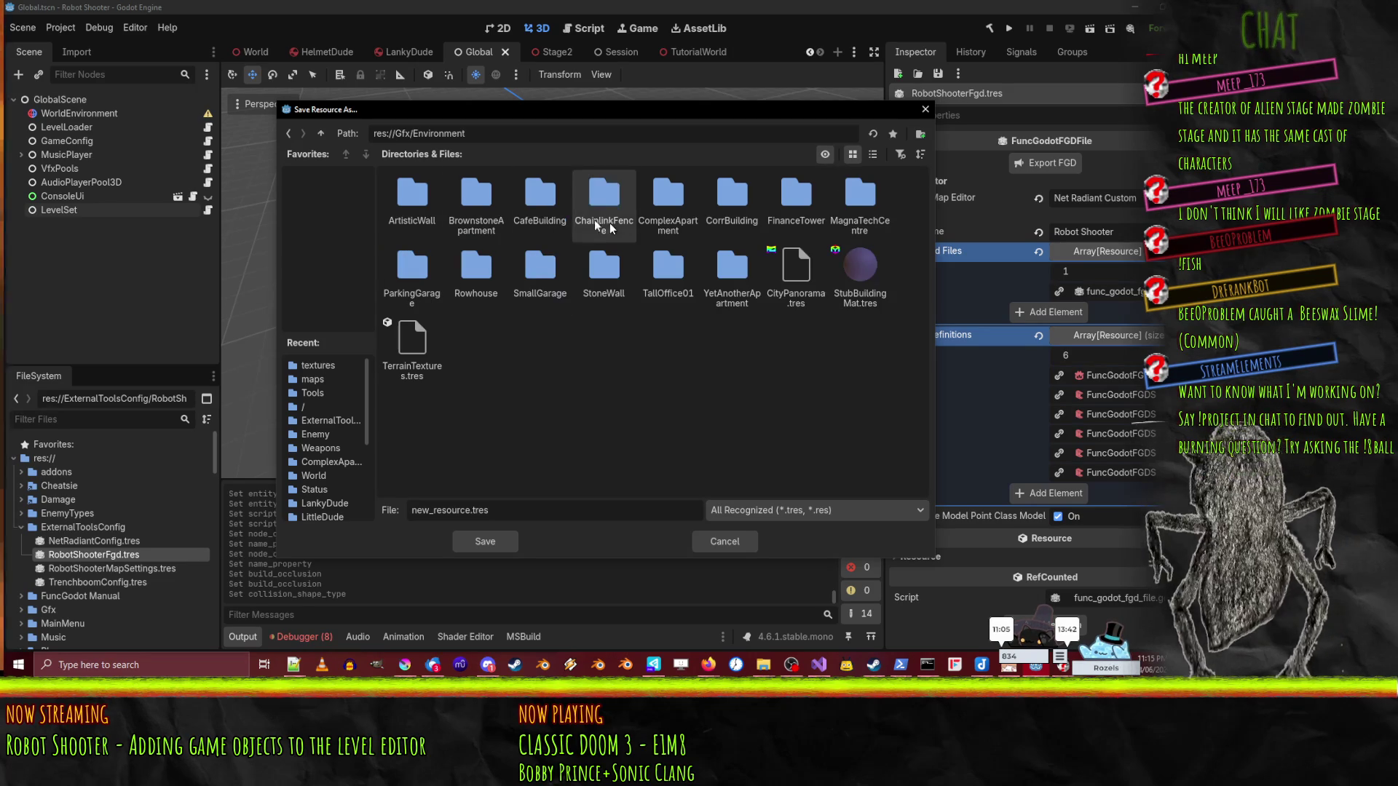
{"action": "left_click", "coordinate": [321, 132]}
{"action": "left_click", "coordinate": [321, 133]}
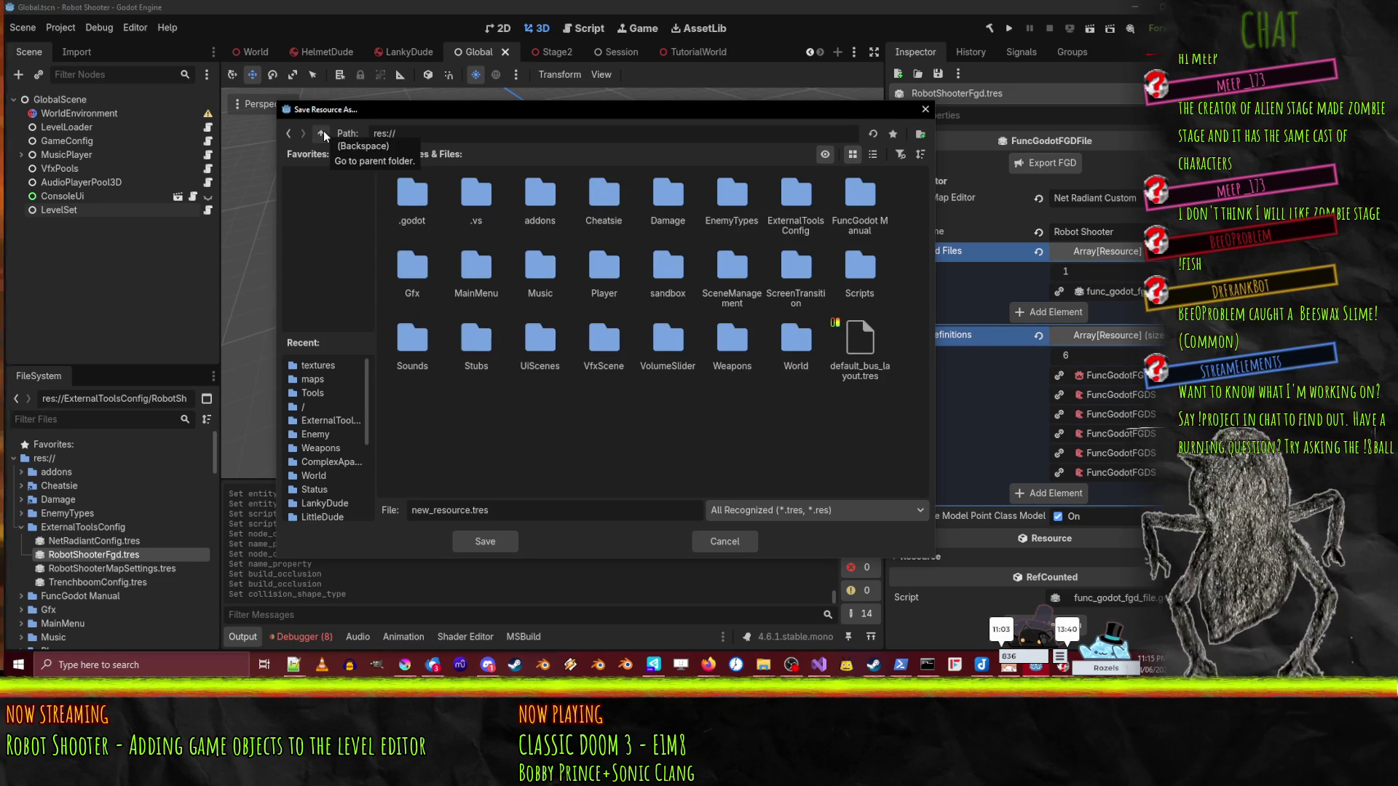
{"action": "double_click", "coordinate": [784, 226]}
- Create a new EntityMapping folder inside ExternalToolsConfig
{"action": "right_click", "coordinate": [565, 281]}
{"action": "left_click", "coordinate": [645, 290]}
{"action": "type", "text": "Entity"}
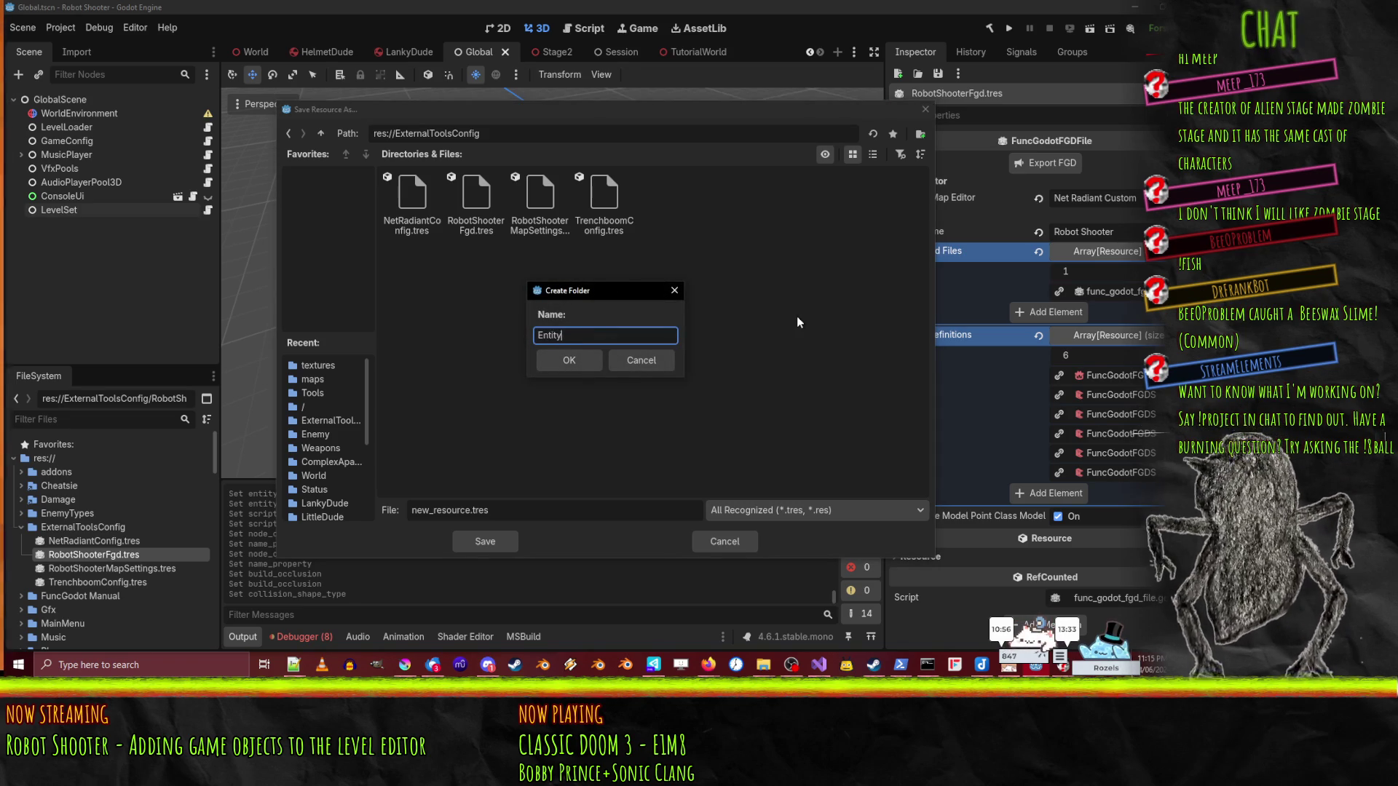
{"action": "type", "text": "Mapping"}
{"action": "key", "text": "Return"}
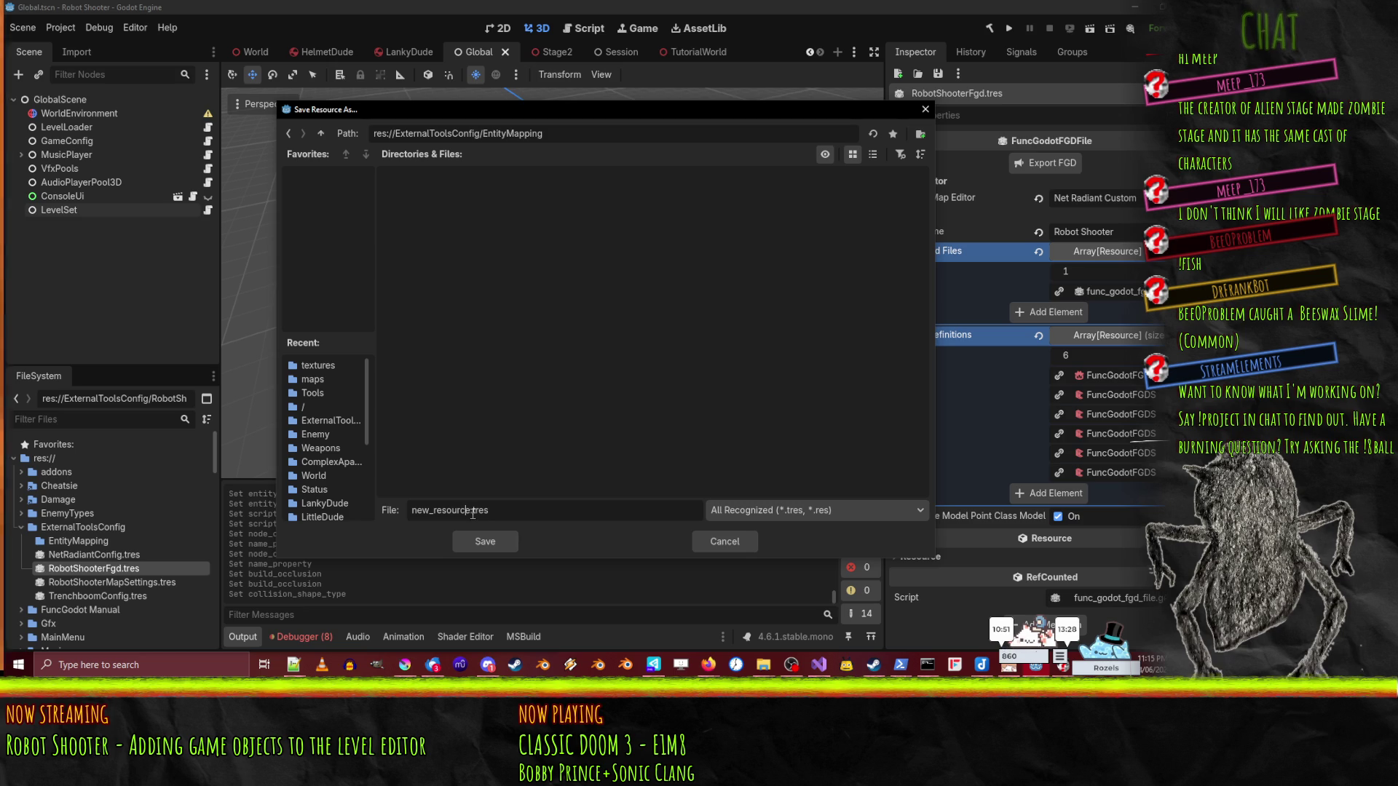
- Save the definition there as DestructableAfter.tres
{"action": "key", "text": "BackSpace"}
{"action": "key", "text": "BackSpace"}
{"action": "key", "text": "BackSpace"}
{"action": "type", "text": "Dest"}
{"action": "type", "text": "ructableB"}
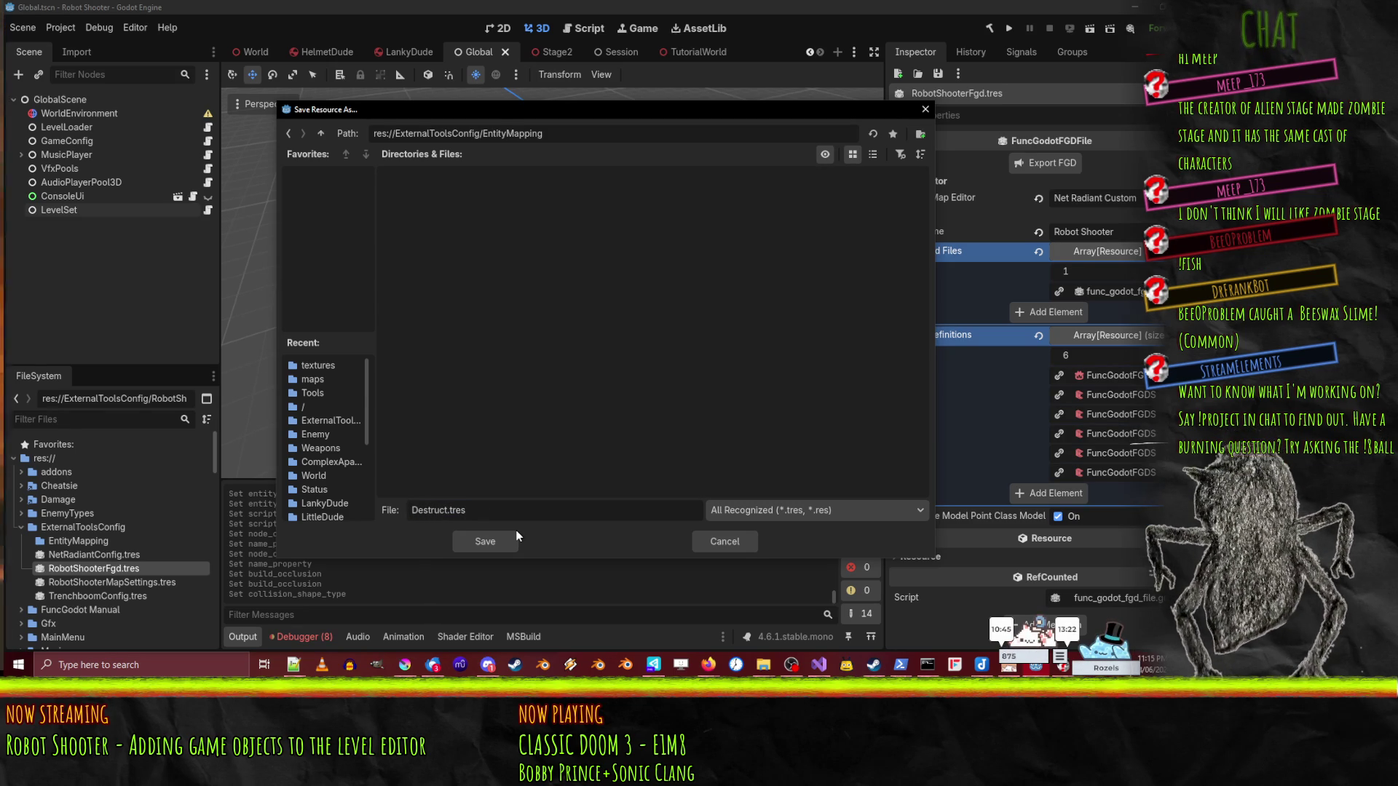
{"action": "key", "text": "BackSpace"}
{"action": "type", "text": "After"}
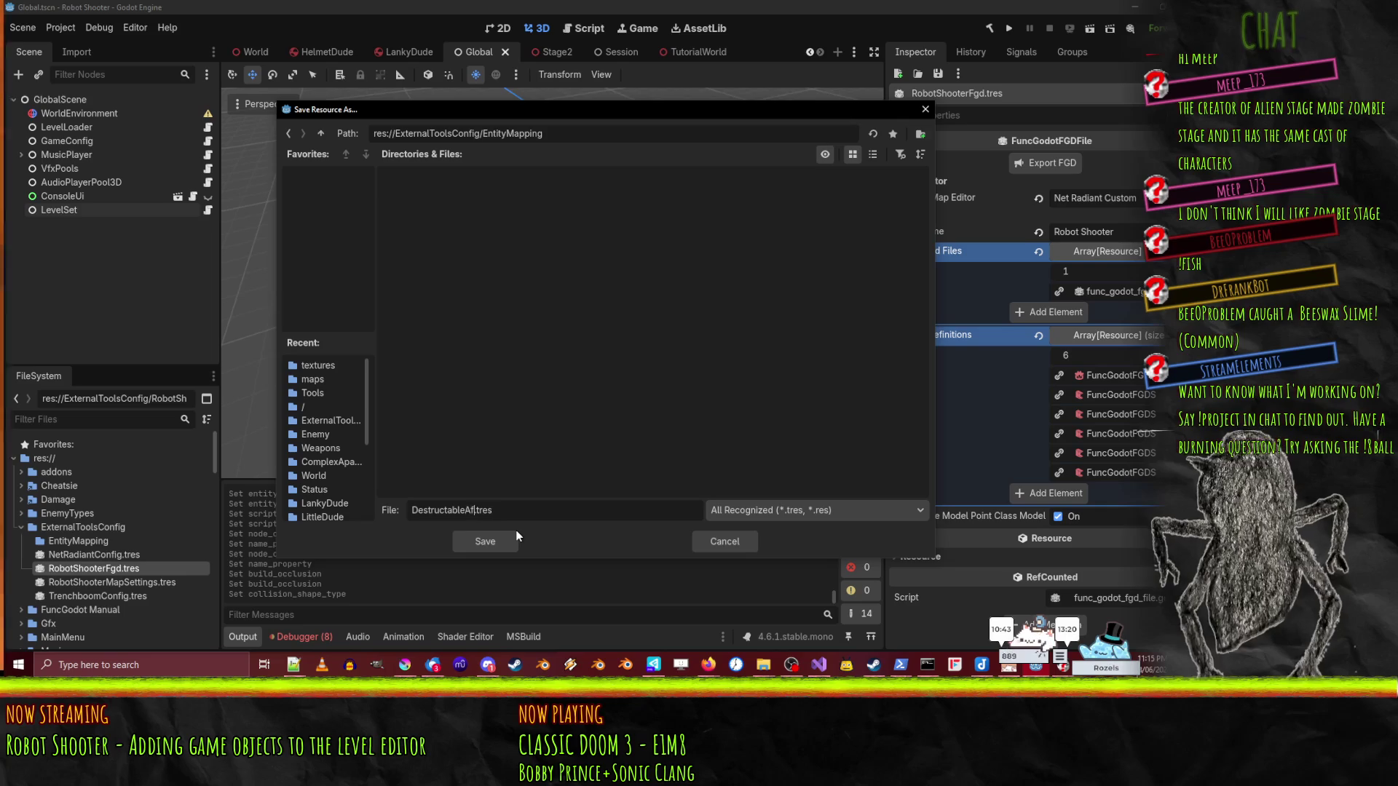
{"action": "key", "text": "Return"}
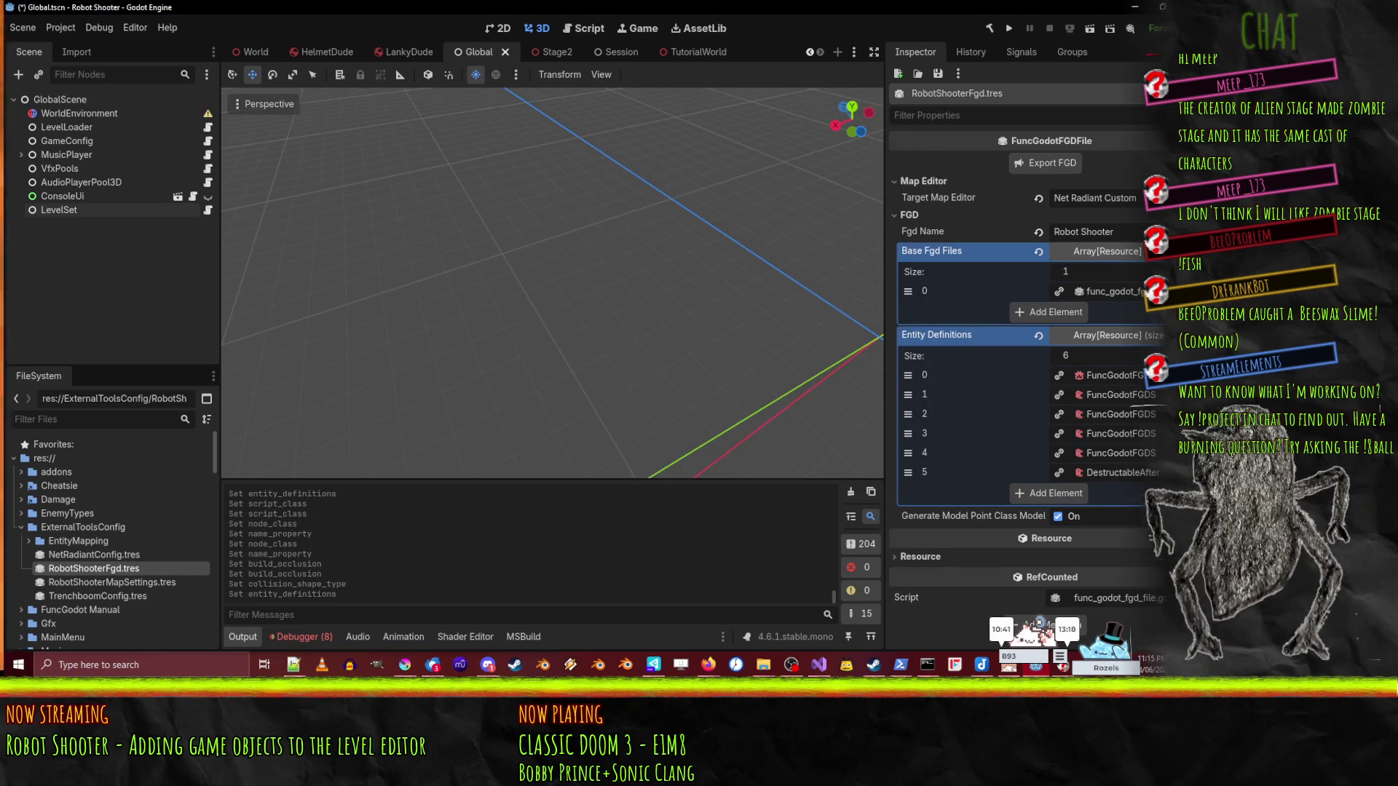
- Save entity definition 4 as WinArea.tres in EntityMapping
{"action": "left_click", "coordinate": [1152, 455]}
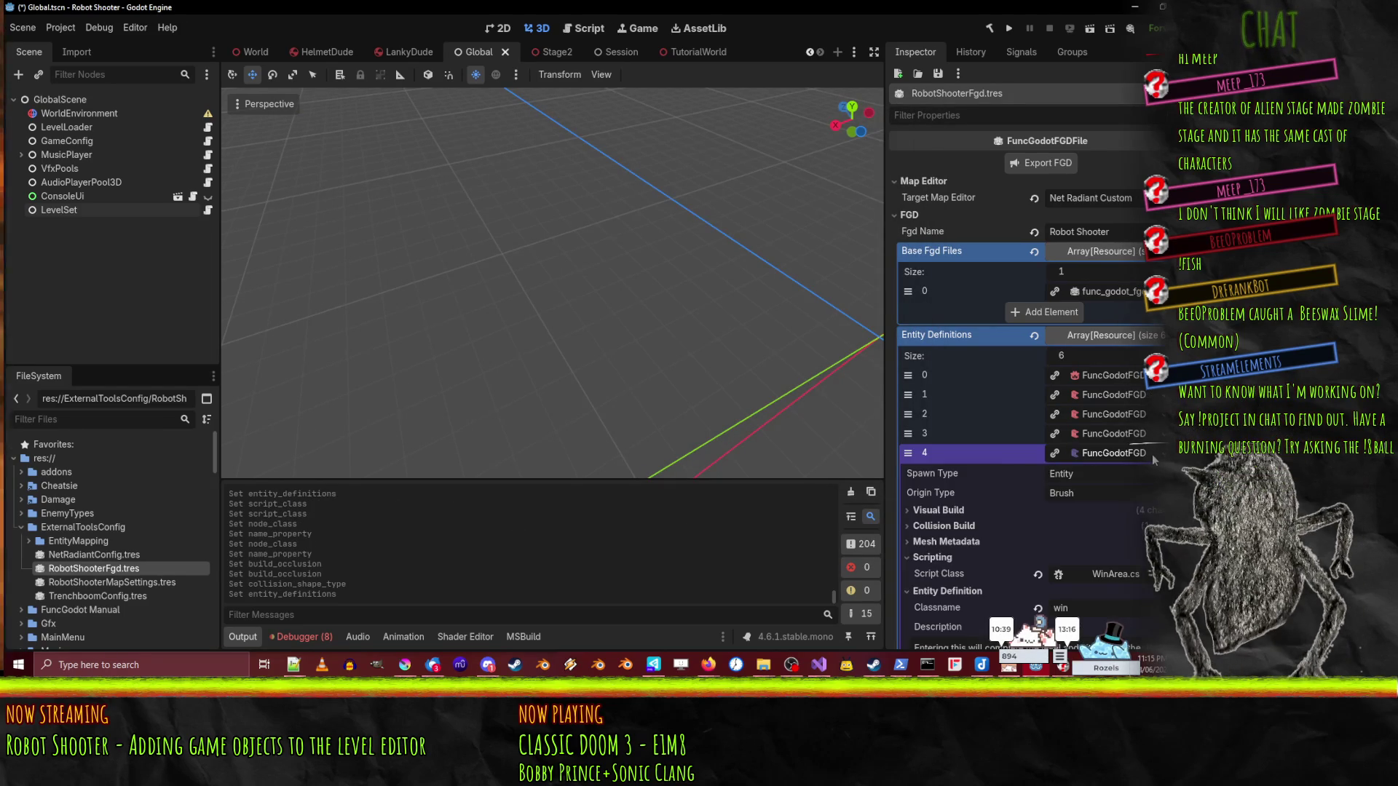
{"action": "scroll", "coordinate": [1139, 455], "scroll_direction": "down", "scroll_amount": 3}
{"action": "scroll", "coordinate": [1129, 440], "scroll_direction": "up", "scroll_amount": 2}
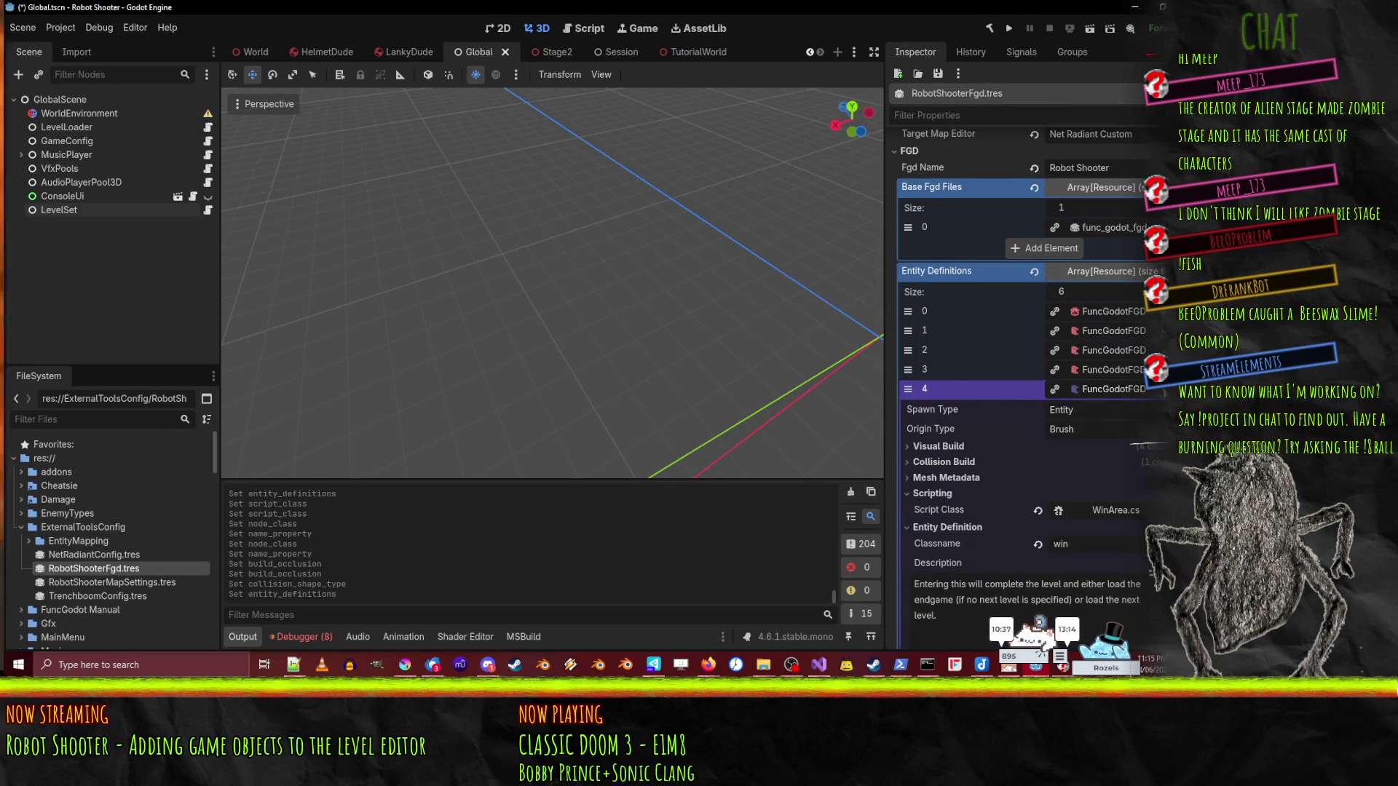
{"action": "left_click", "coordinate": [1128, 561]}
{"action": "scroll", "coordinate": [983, 570], "scroll_direction": "down", "scroll_amount": 20}
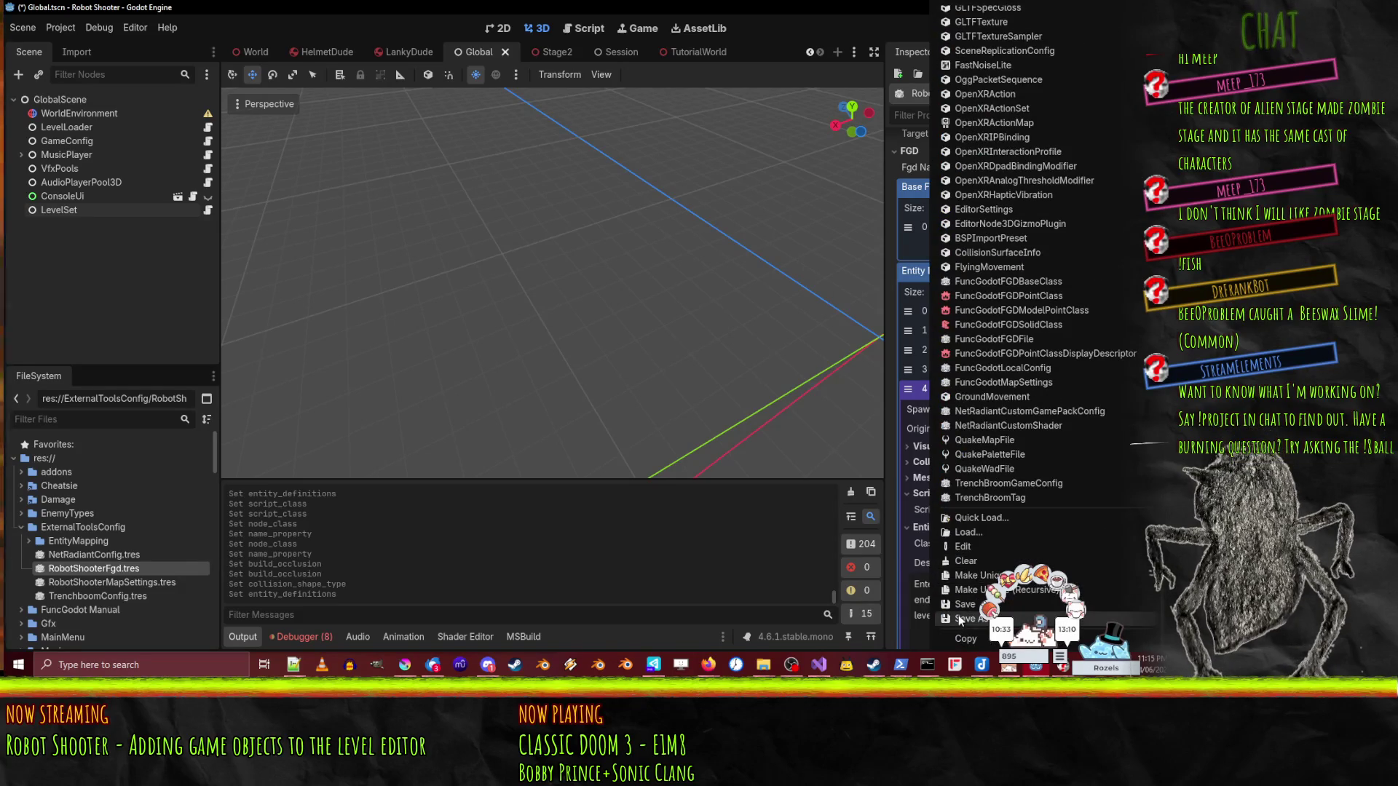
{"action": "left_click", "coordinate": [970, 588]}
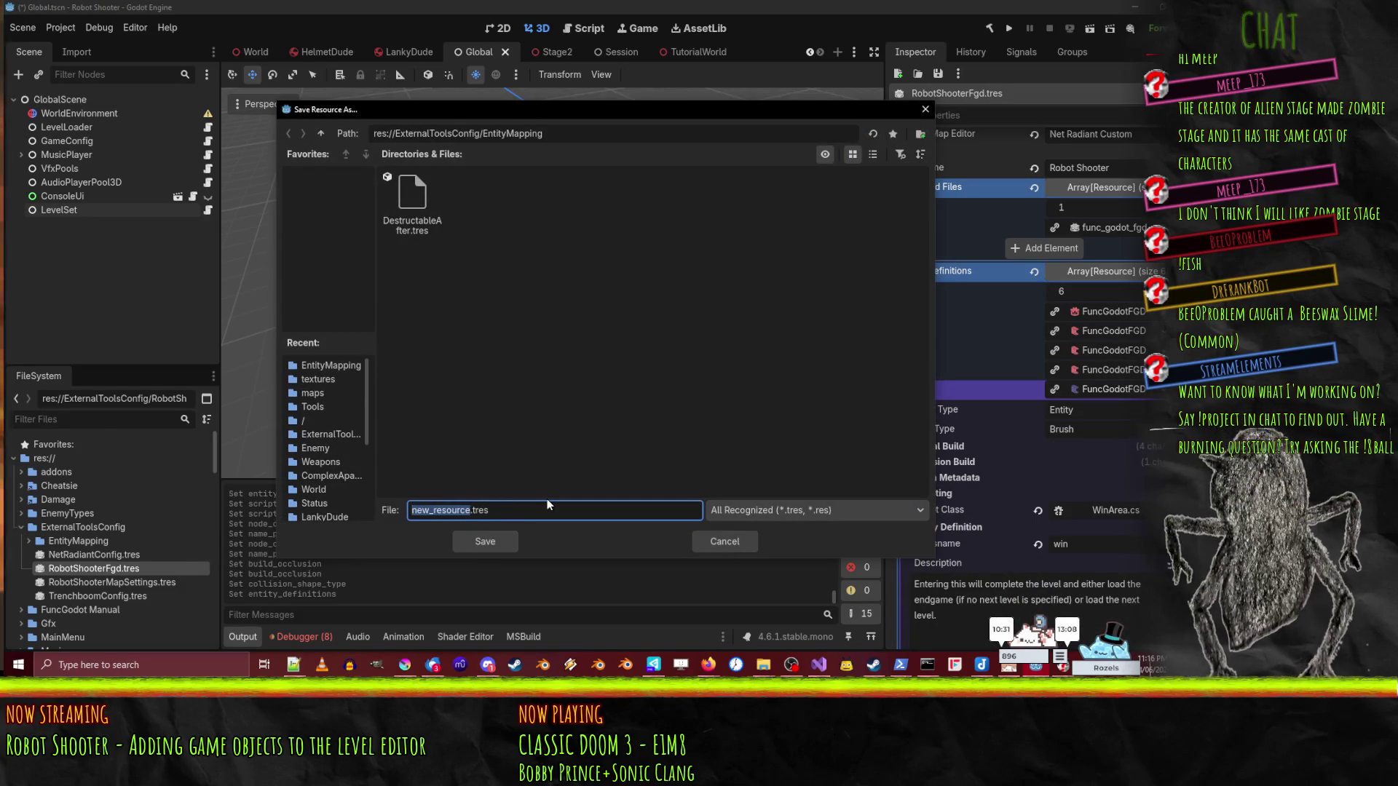
{"action": "type", "text": "Wind"}
{"action": "key", "text": "BackSpace"}
{"action": "type", "text": "Area"}
{"action": "key", "text": "Return"}
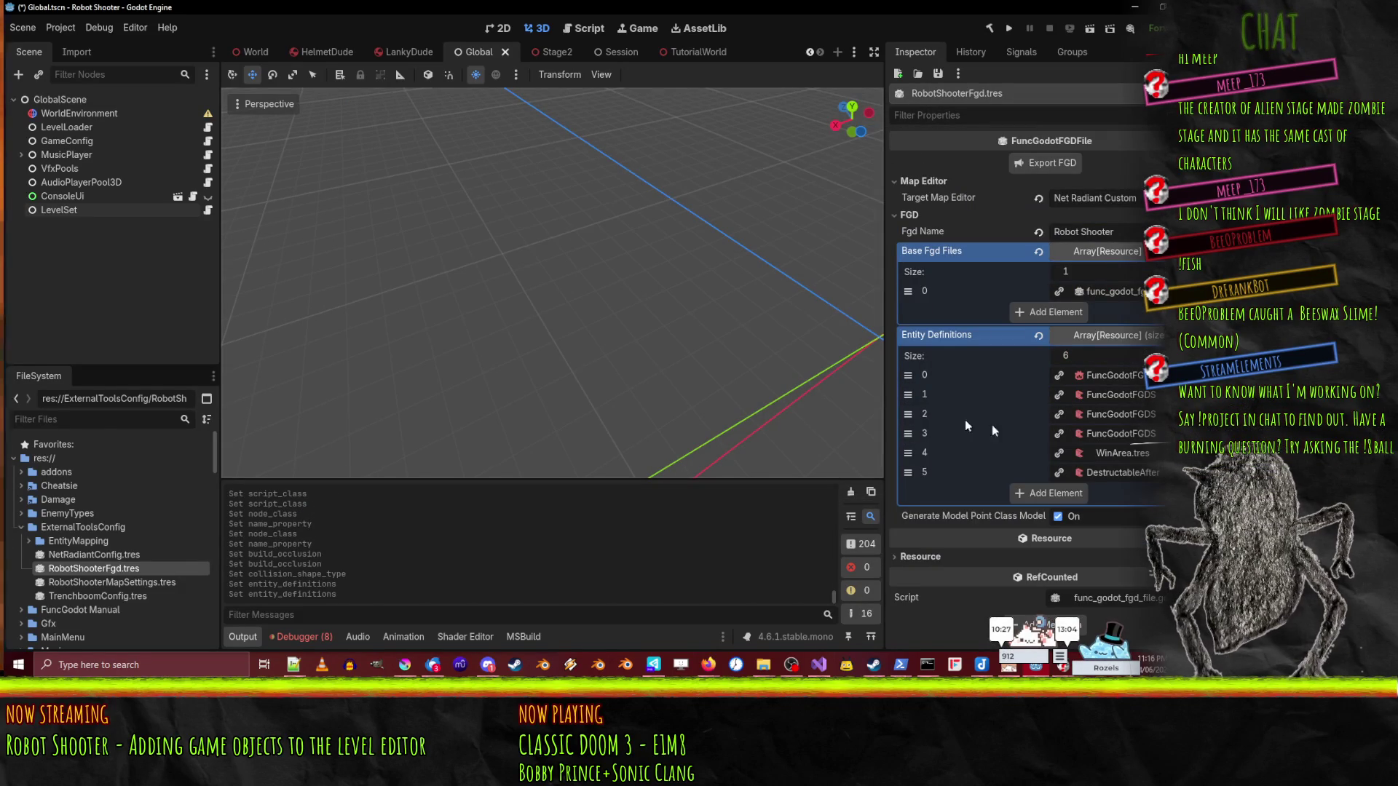
- Expand entity definition 3 to view its settings
{"action": "left_click", "coordinate": [1159, 453]}
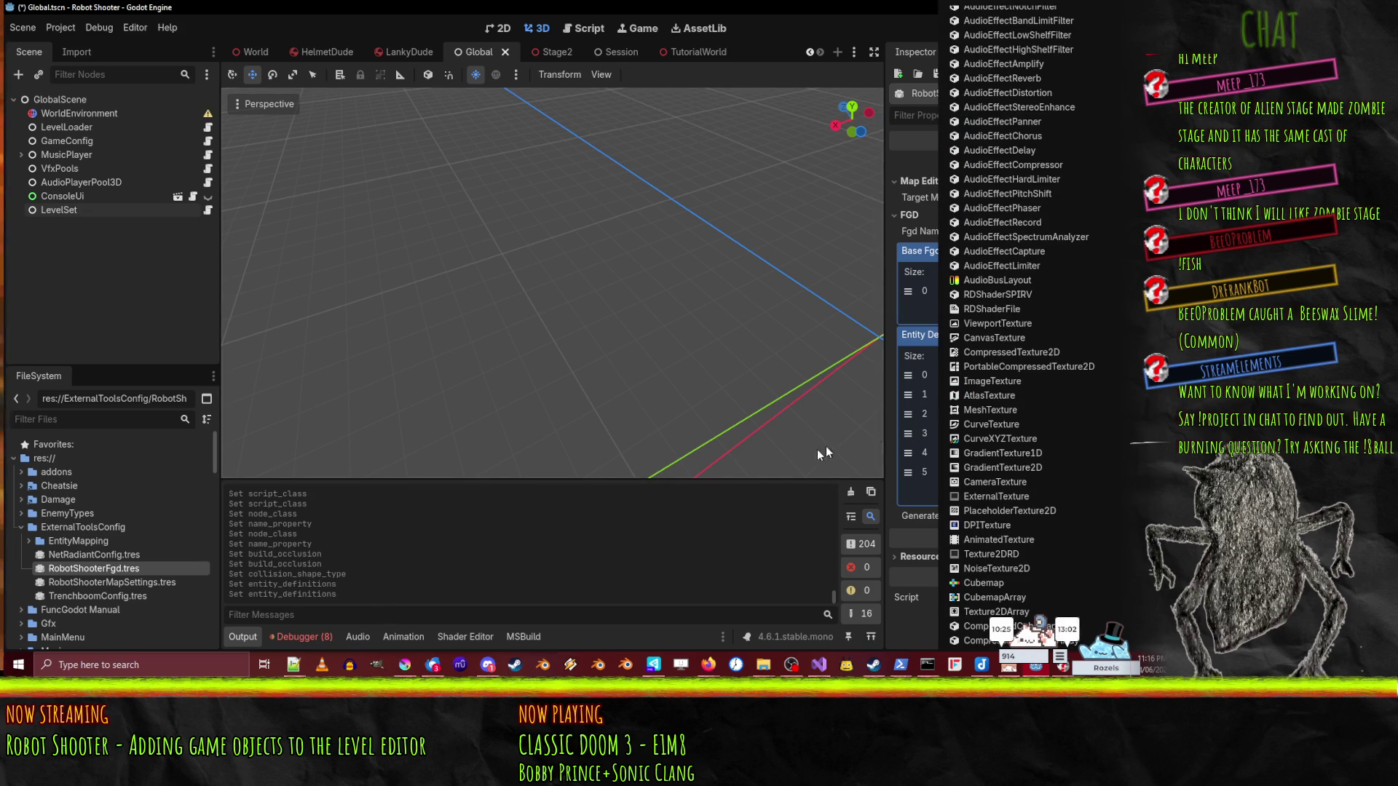
{"action": "left_click", "coordinate": [817, 448]}
{"action": "left_click", "coordinate": [1096, 431]}
- Save entity definition 3 as DestructableBefore.tres
{"action": "scroll", "coordinate": [1101, 430], "scroll_direction": "up", "scroll_amount": 5}
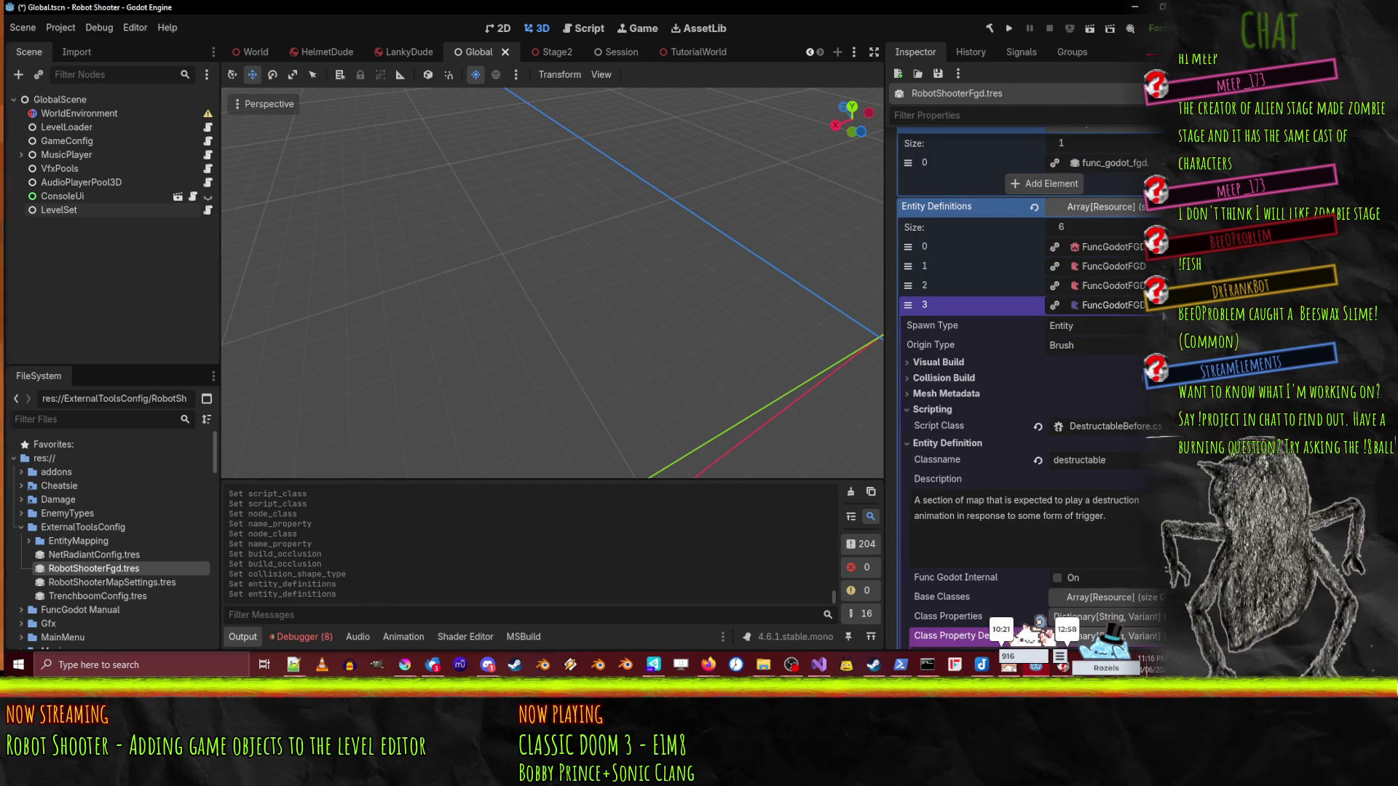
{"action": "left_click", "coordinate": [1159, 426]}
{"action": "scroll", "coordinate": [1059, 404], "scroll_direction": "down", "scroll_amount": 15}
{"action": "scroll", "coordinate": [1059, 412], "scroll_direction": "down", "scroll_amount": 10}
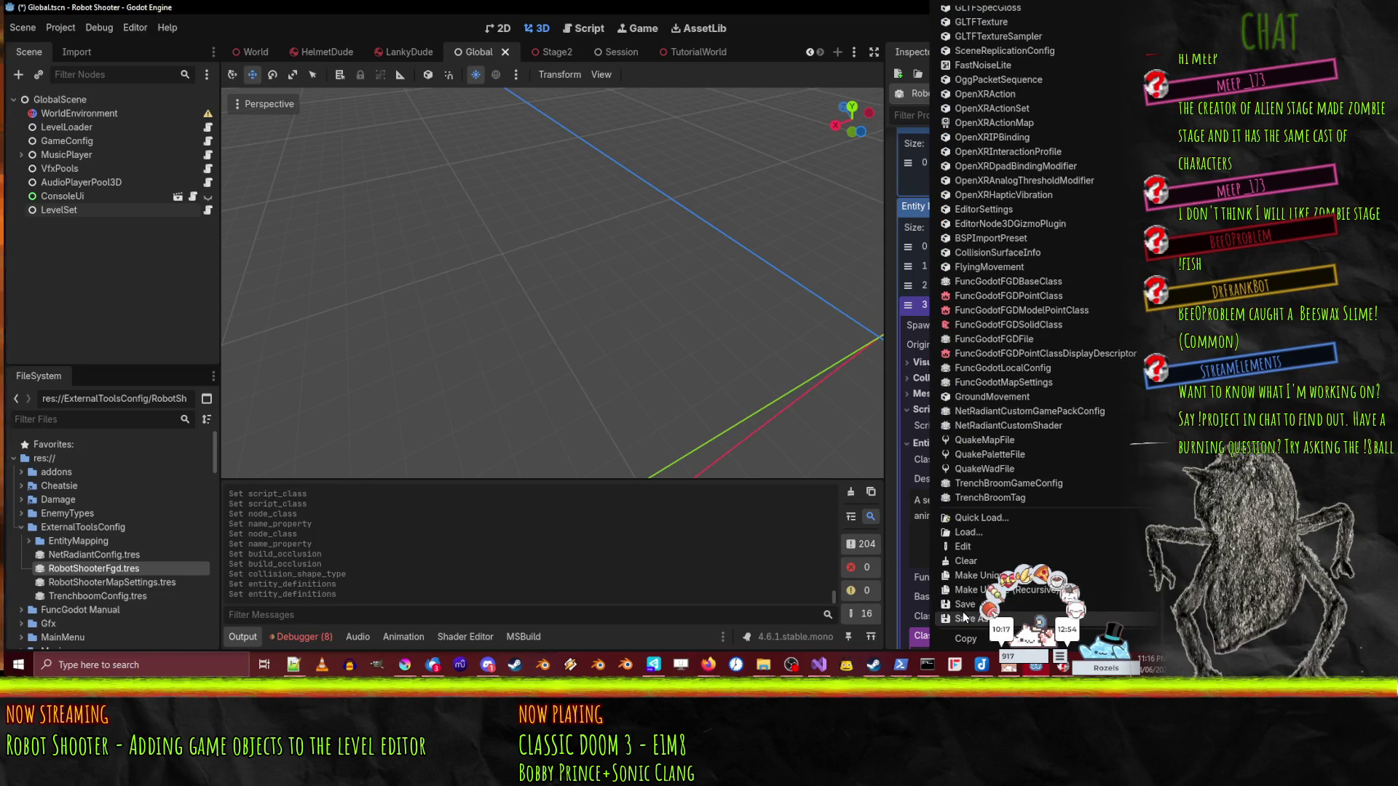
{"action": "left_click", "coordinate": [963, 617]}
{"action": "type", "text": "Destructale"}
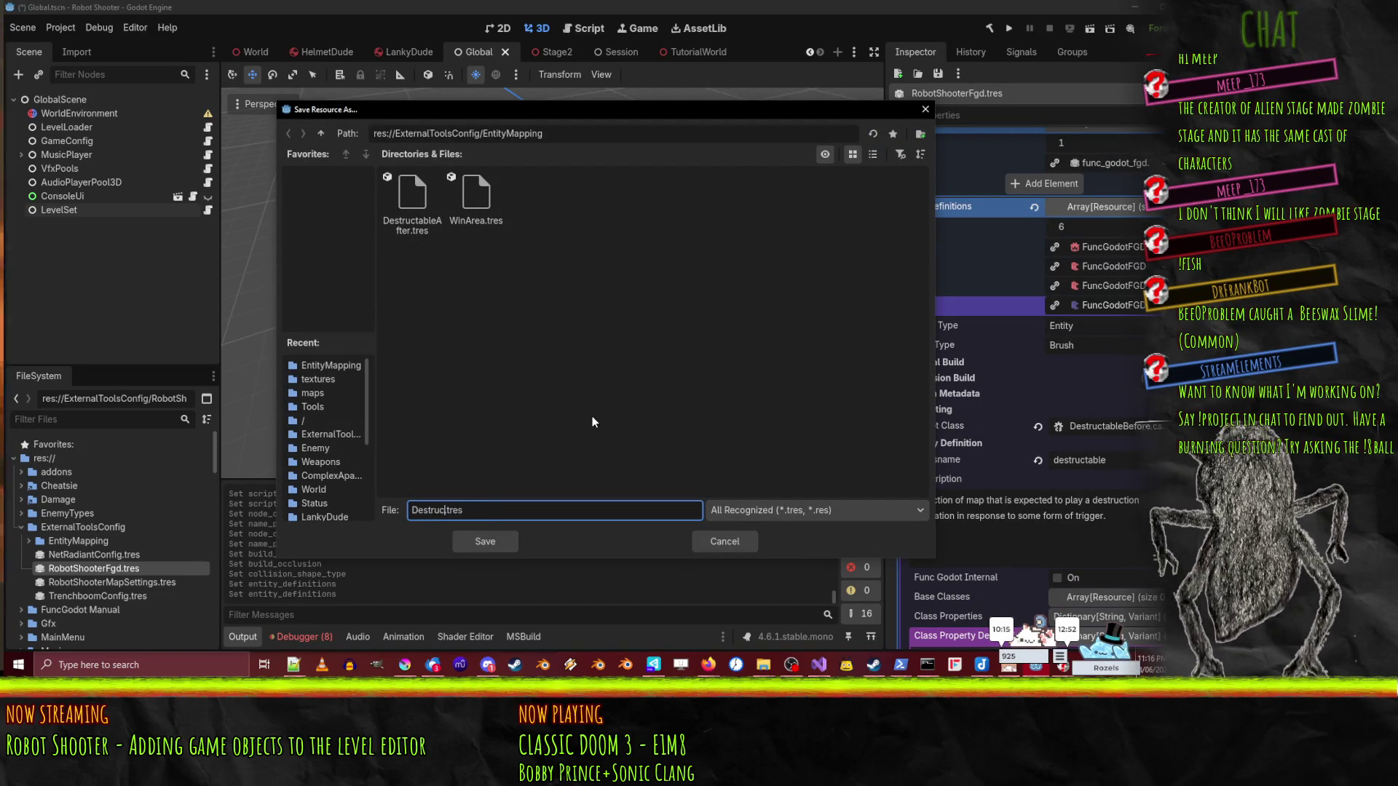
{"action": "key", "text": "BackSpace"}
{"action": "key", "text": "BackSpace"}
{"action": "type", "text": "bleBefore"}
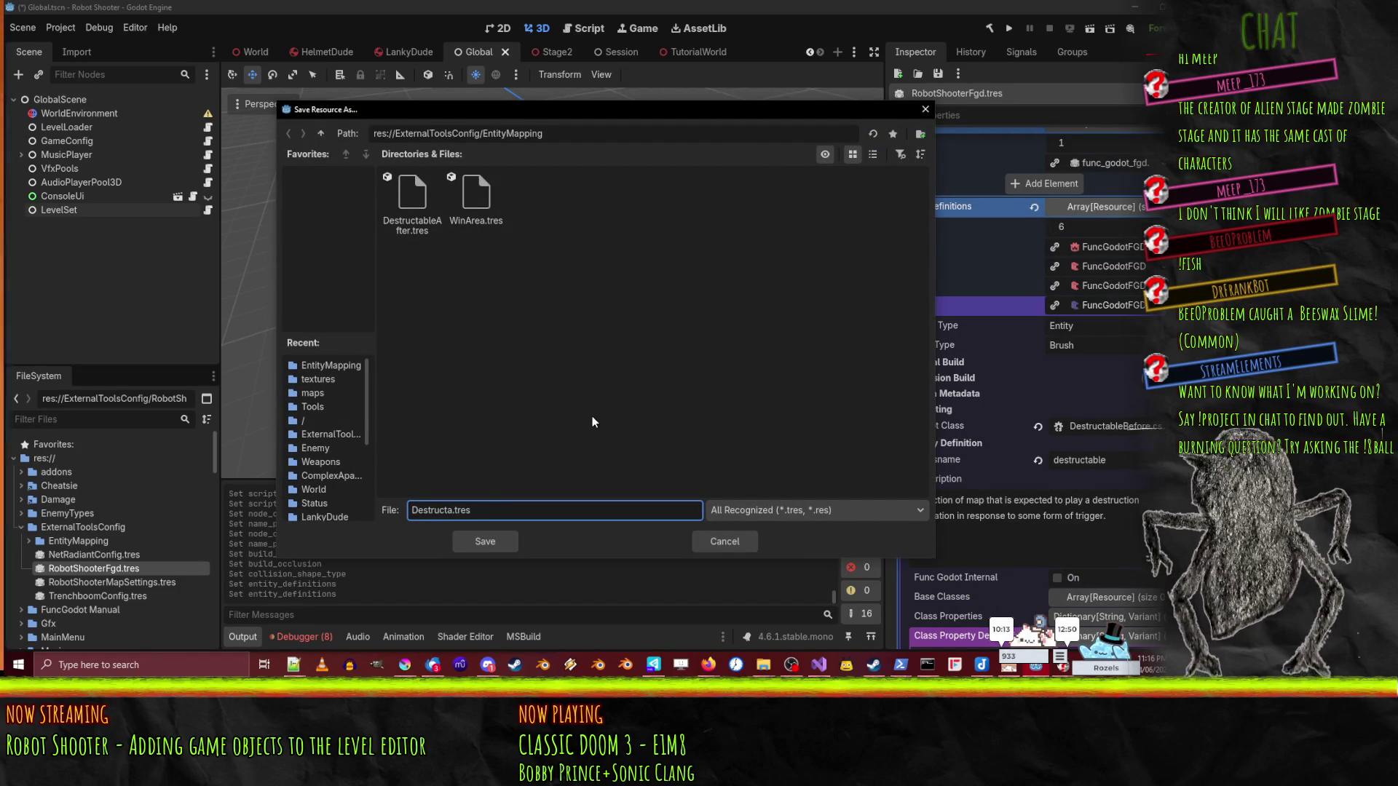
{"action": "key", "text": "Return"}
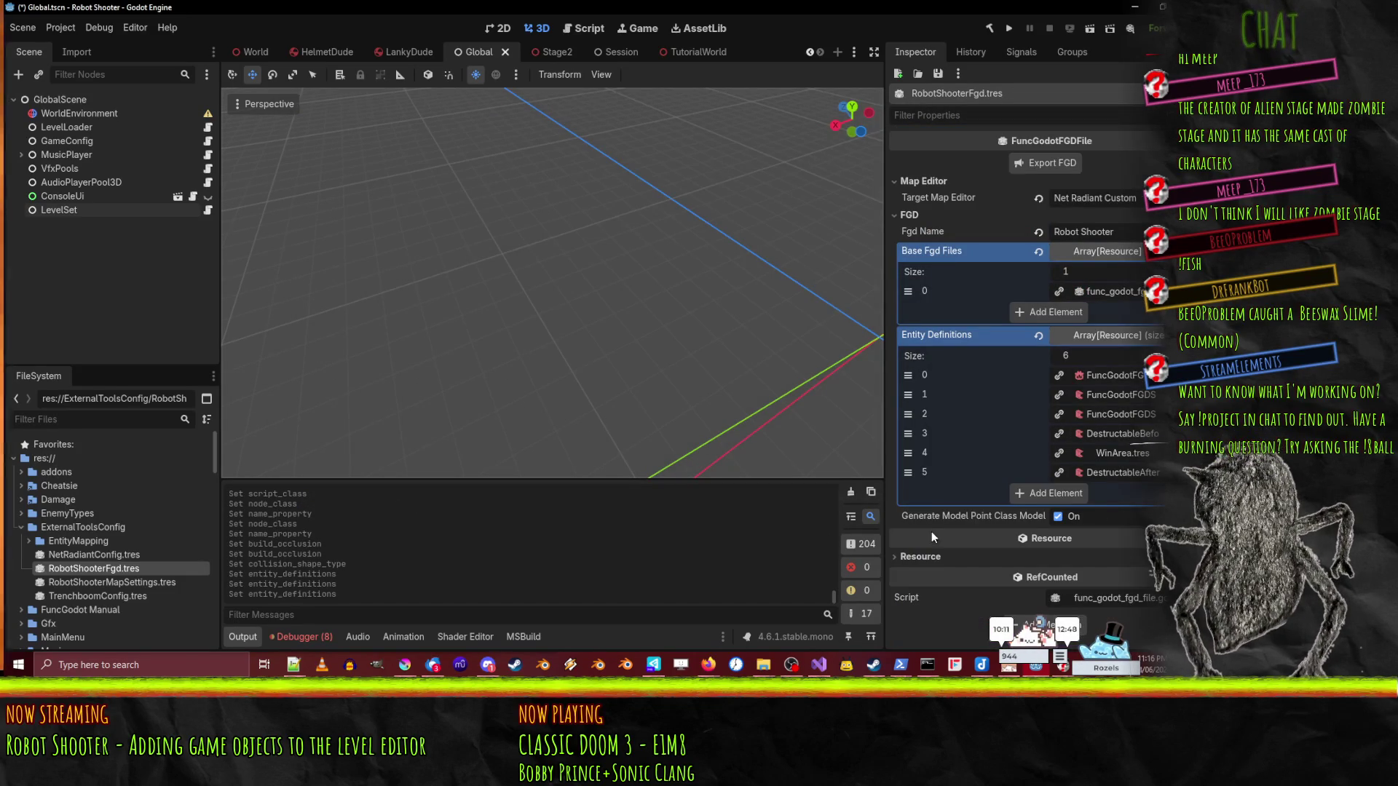
- Save entity definition 2 as KillPlane.tres
{"action": "left_click", "coordinate": [1127, 415]}
{"action": "scroll", "coordinate": [1109, 431], "scroll_direction": "down", "scroll_amount": 3}
{"action": "scroll", "coordinate": [1108, 430], "scroll_direction": "up", "scroll_amount": 2}
{"action": "left_click", "coordinate": [1108, 430]}
{"action": "scroll", "coordinate": [988, 466], "scroll_direction": "down", "scroll_amount": 10}
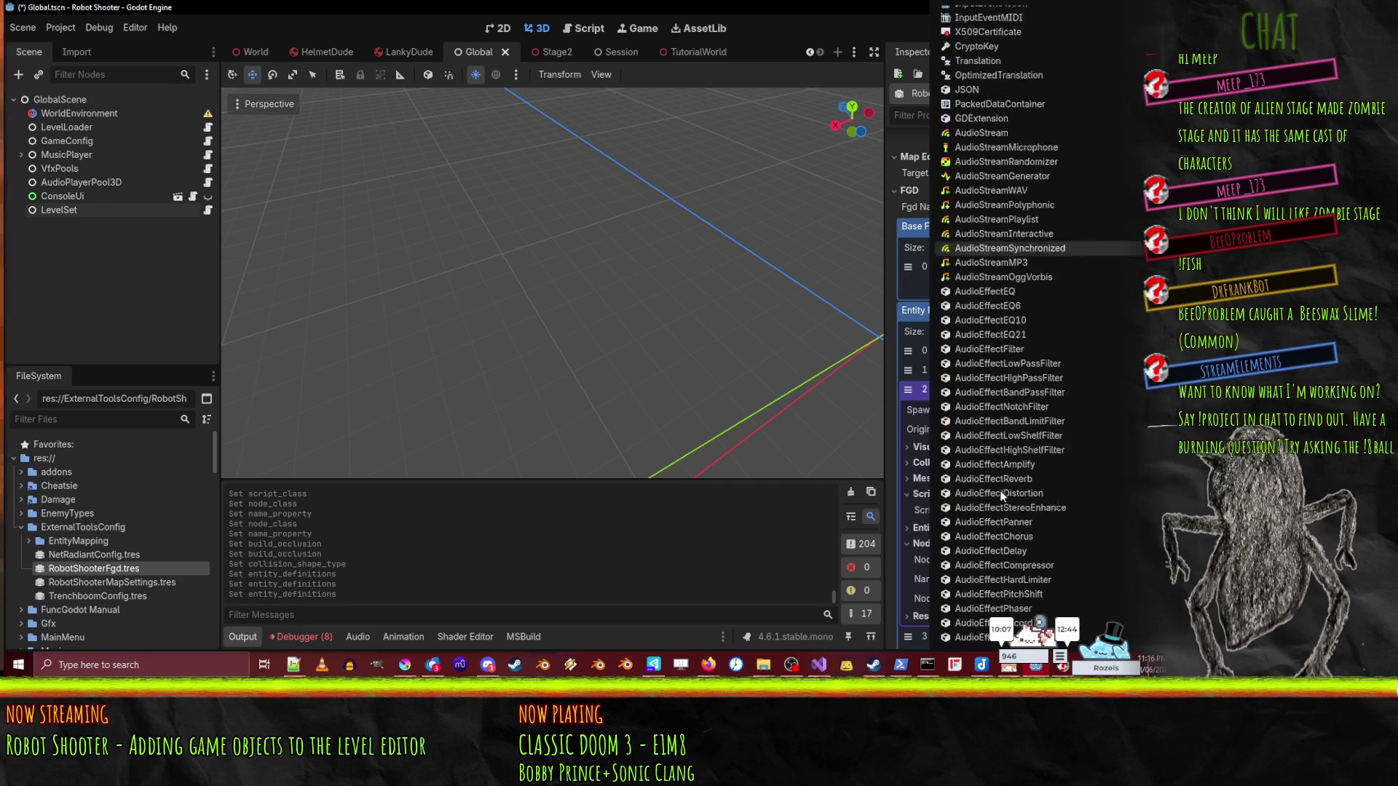
{"action": "scroll", "coordinate": [989, 477], "scroll_direction": "down", "scroll_amount": 15}
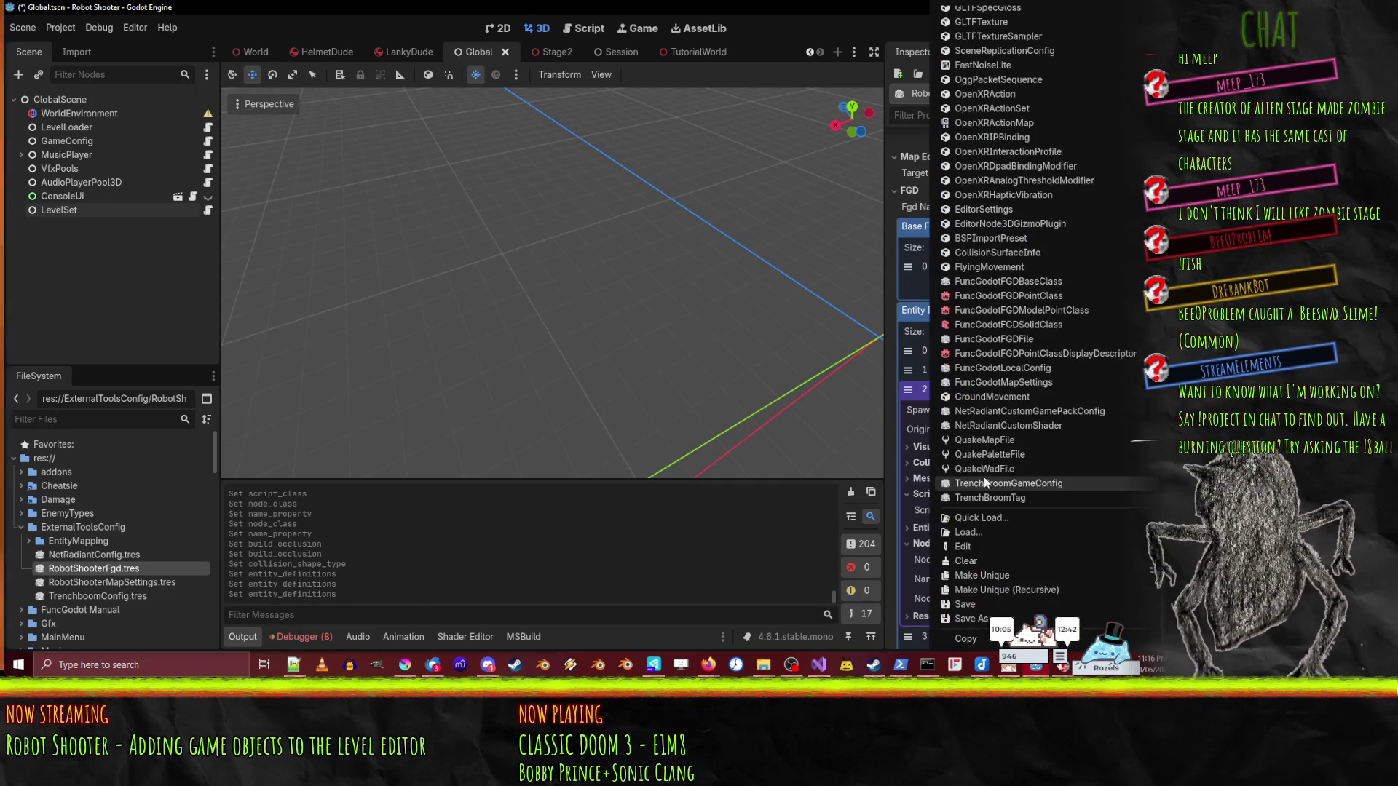
{"action": "left_click", "coordinate": [965, 618]}
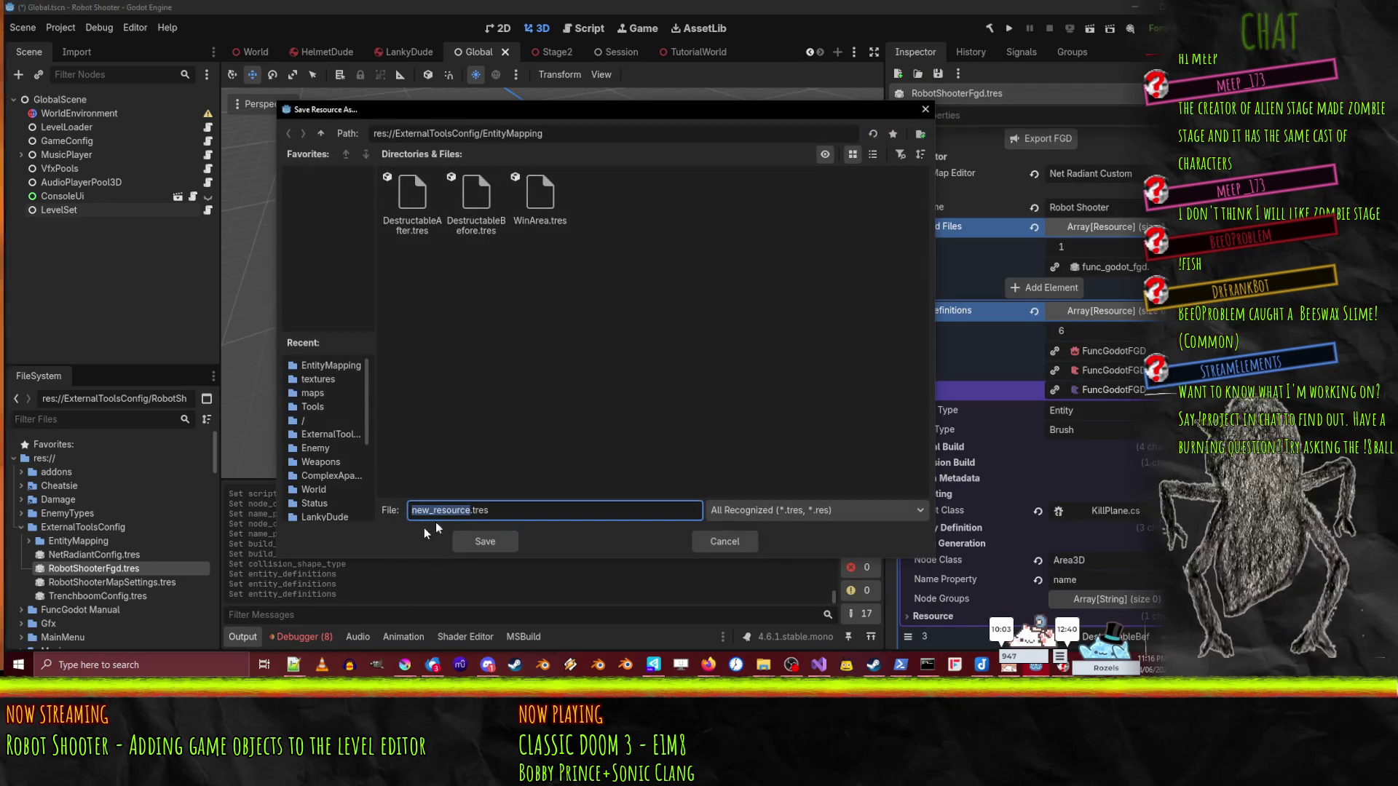
{"action": "type", "text": "KillPlane"}
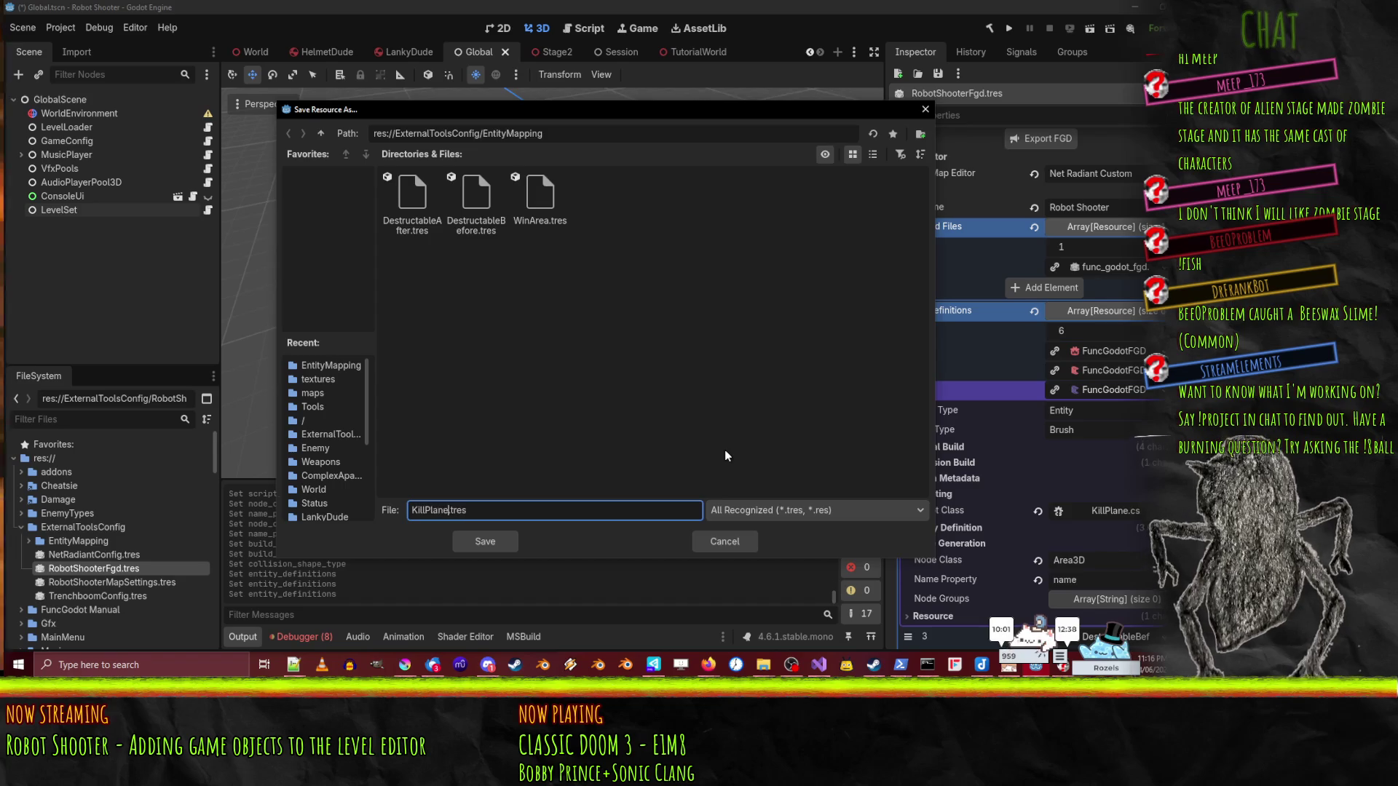
{"action": "key", "text": "Return"}
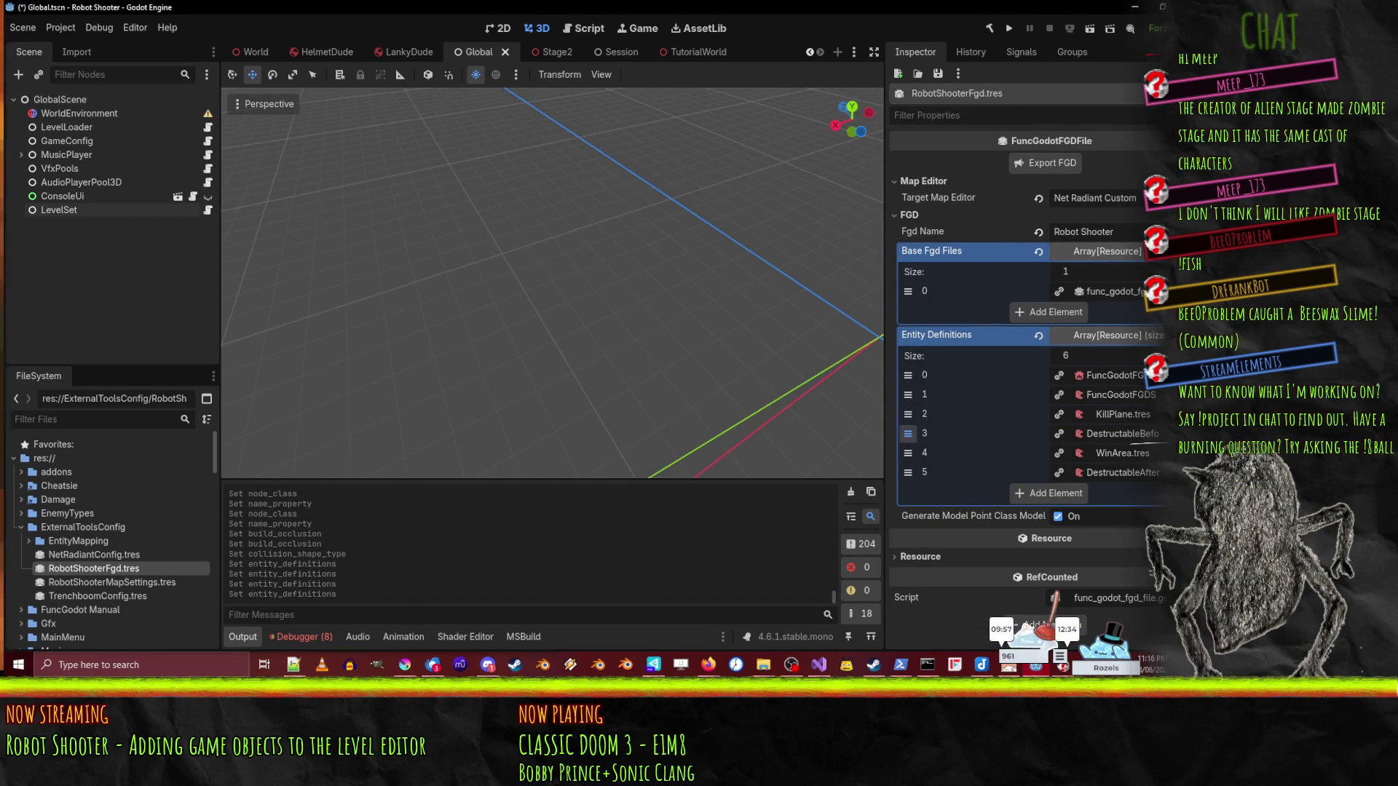
- Check entity definition 1's settings, then save it as CombatArea.tres
{"action": "left_click", "coordinate": [1131, 396]}
{"action": "scroll", "coordinate": [1084, 455], "scroll_direction": "down", "scroll_amount": 1}
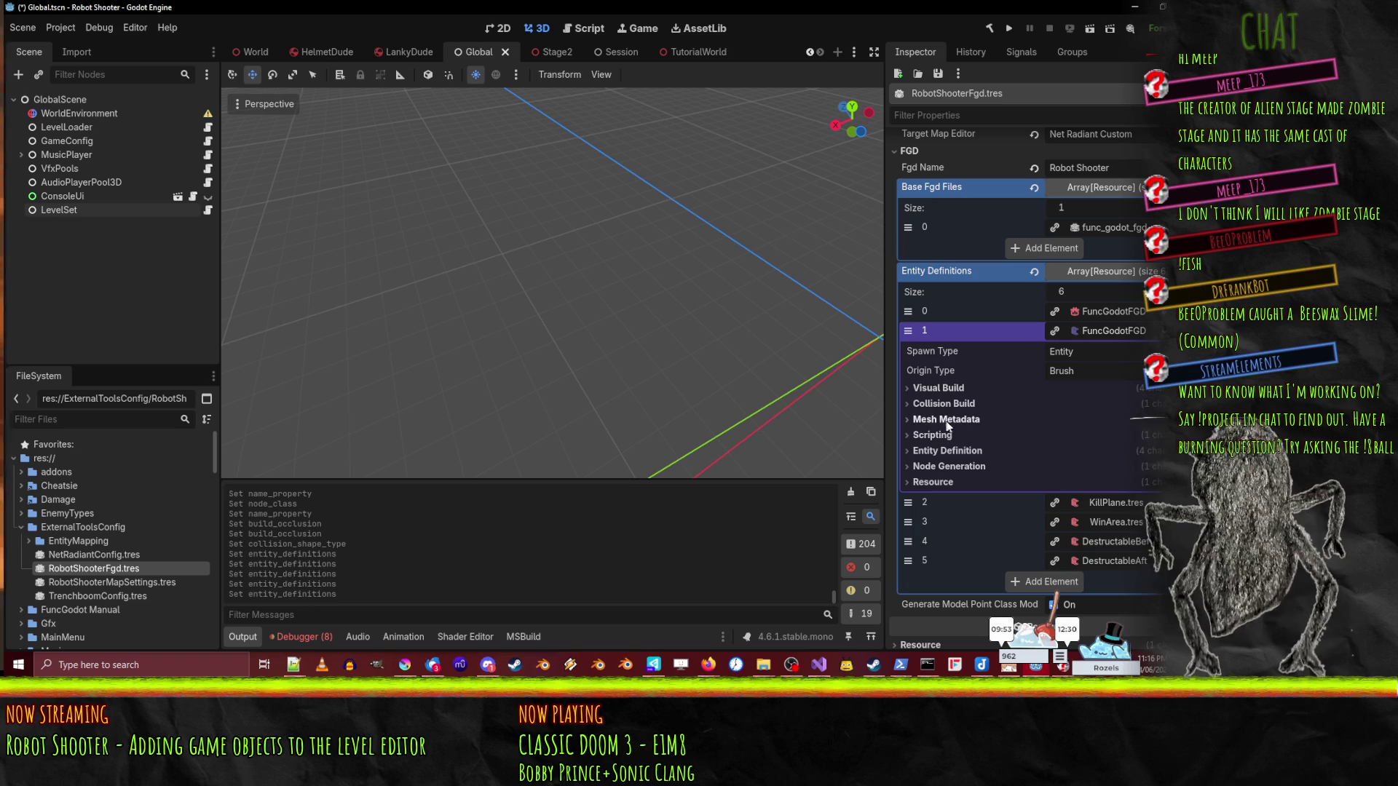
{"action": "left_click", "coordinate": [930, 467]}
{"action": "left_click", "coordinate": [929, 468]}
{"action": "left_click", "coordinate": [936, 451]}
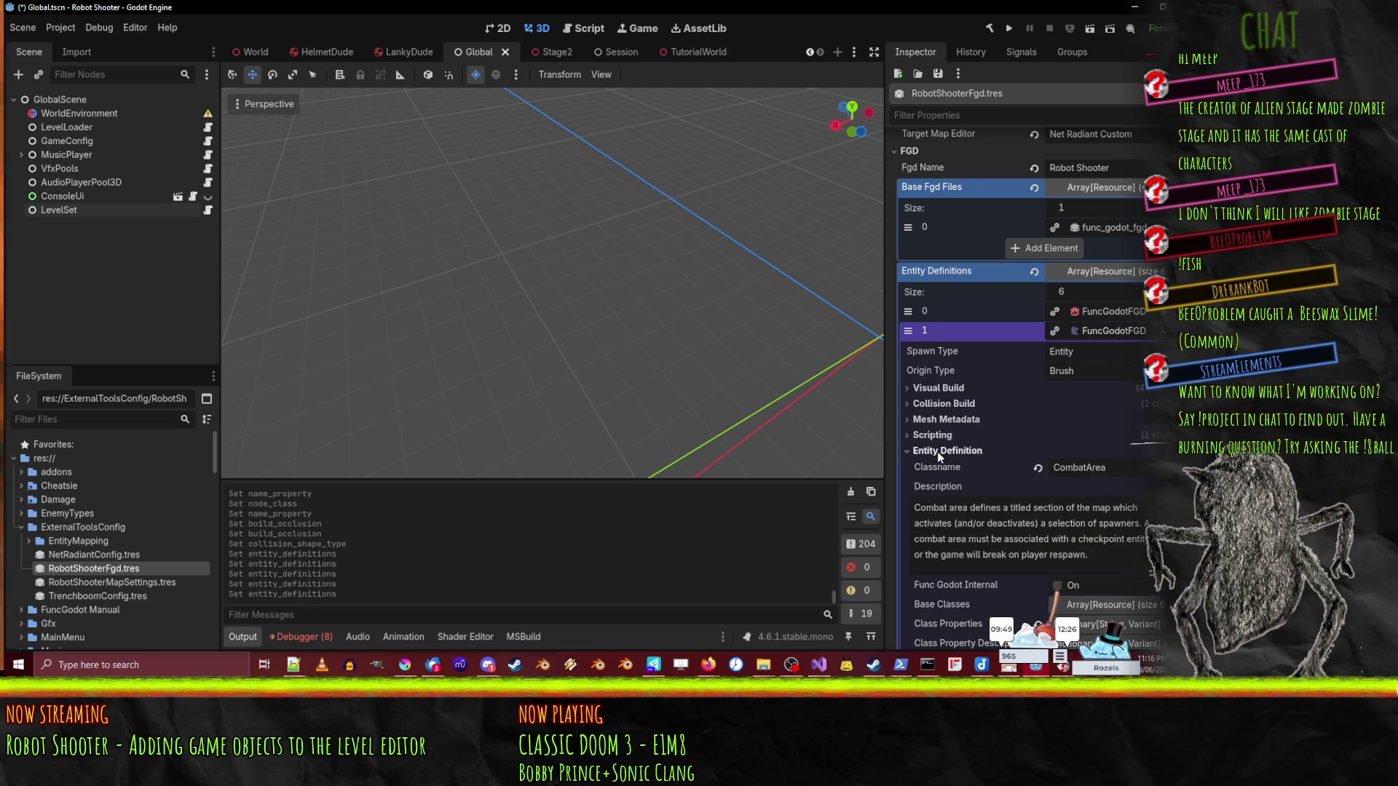
{"action": "left_click", "coordinate": [937, 451]}
{"action": "left_click", "coordinate": [1160, 332]}
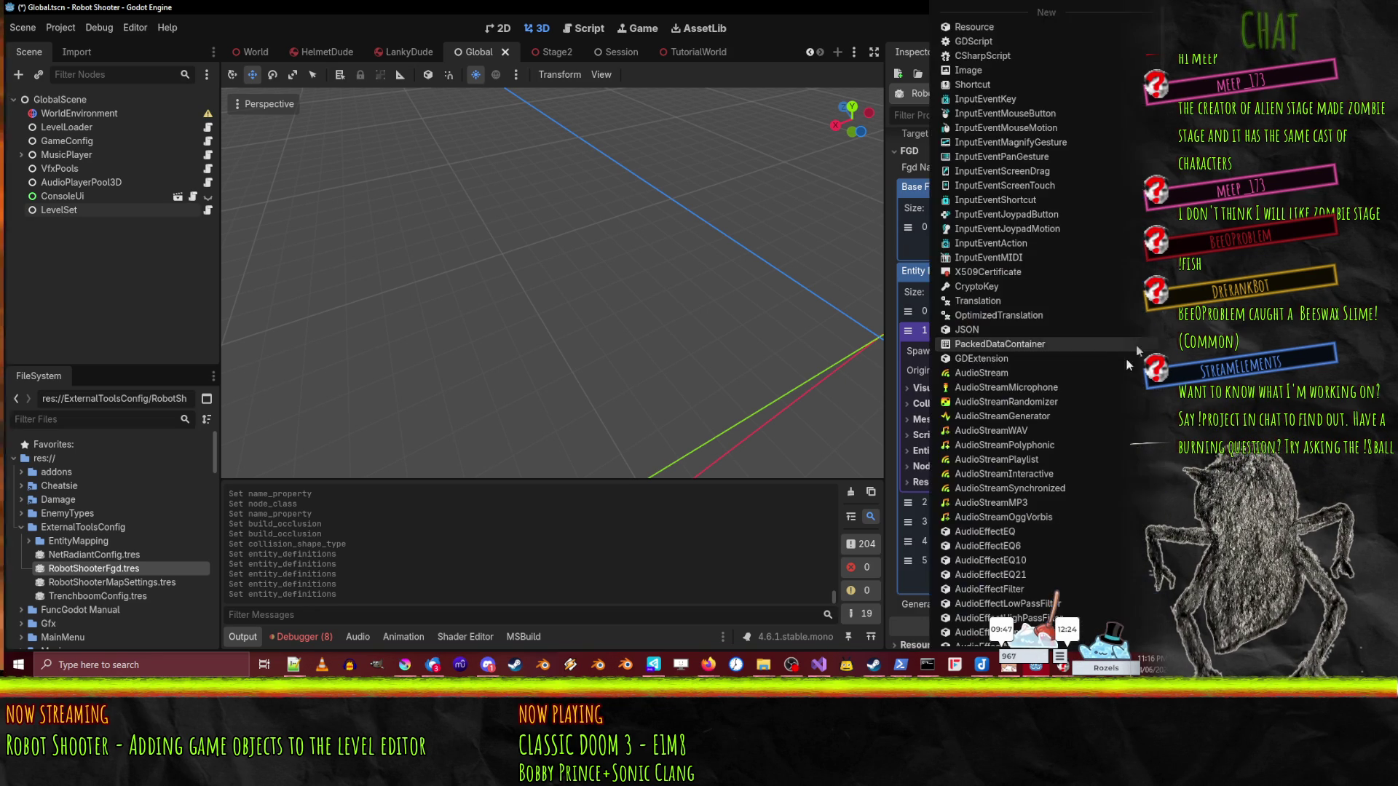
{"action": "scroll", "coordinate": [975, 542], "scroll_direction": "down", "scroll_amount": 20}
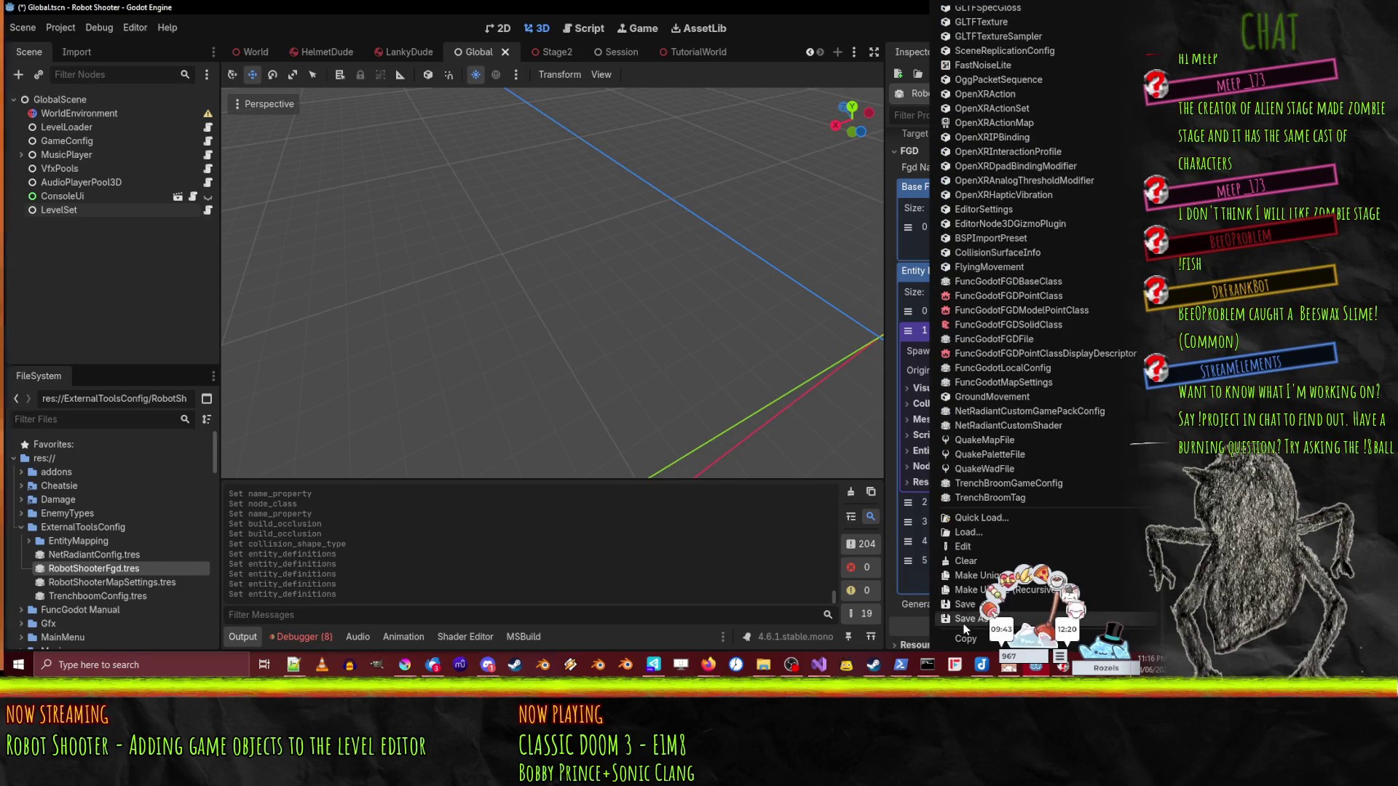
{"action": "left_click", "coordinate": [971, 618]}
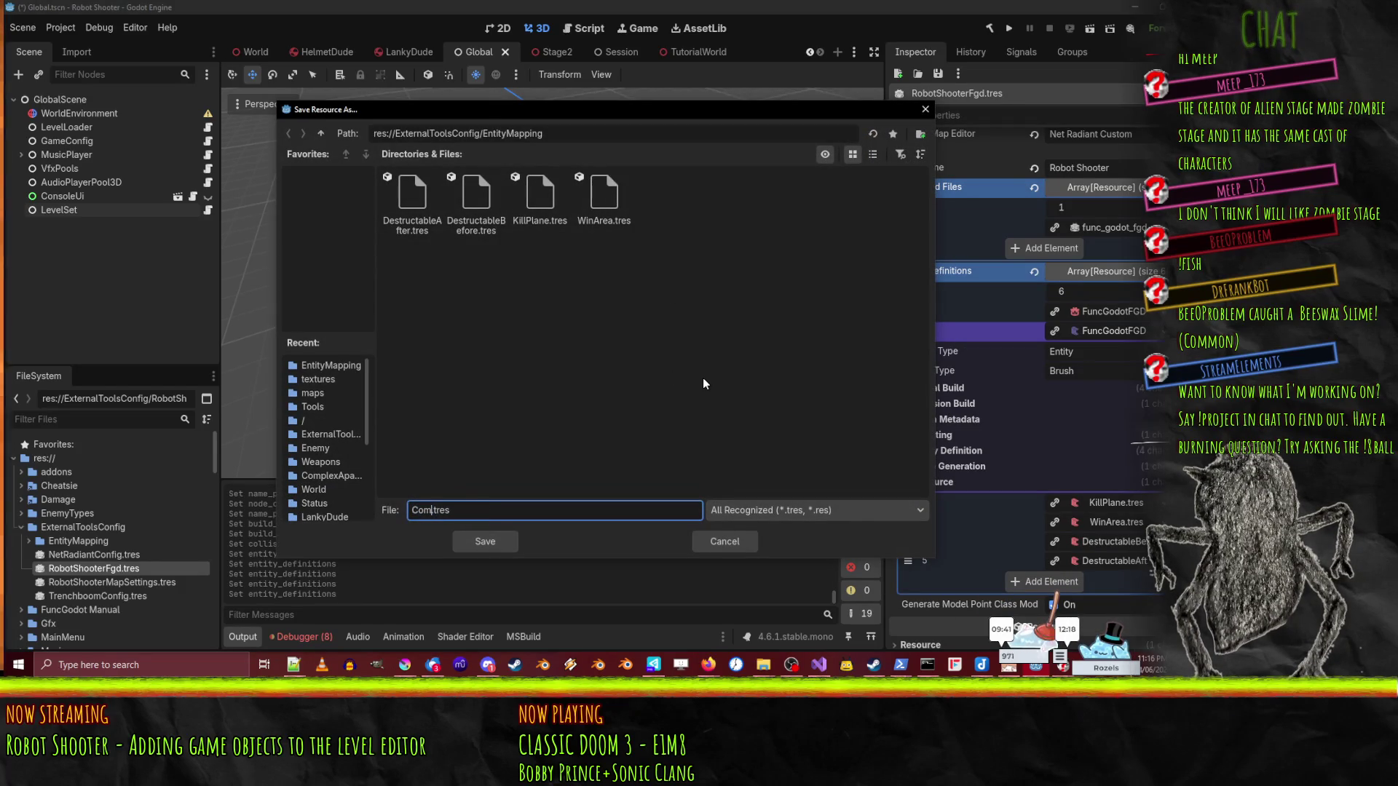
{"action": "type", "text": "rea"}
{"action": "key", "text": "Return"}
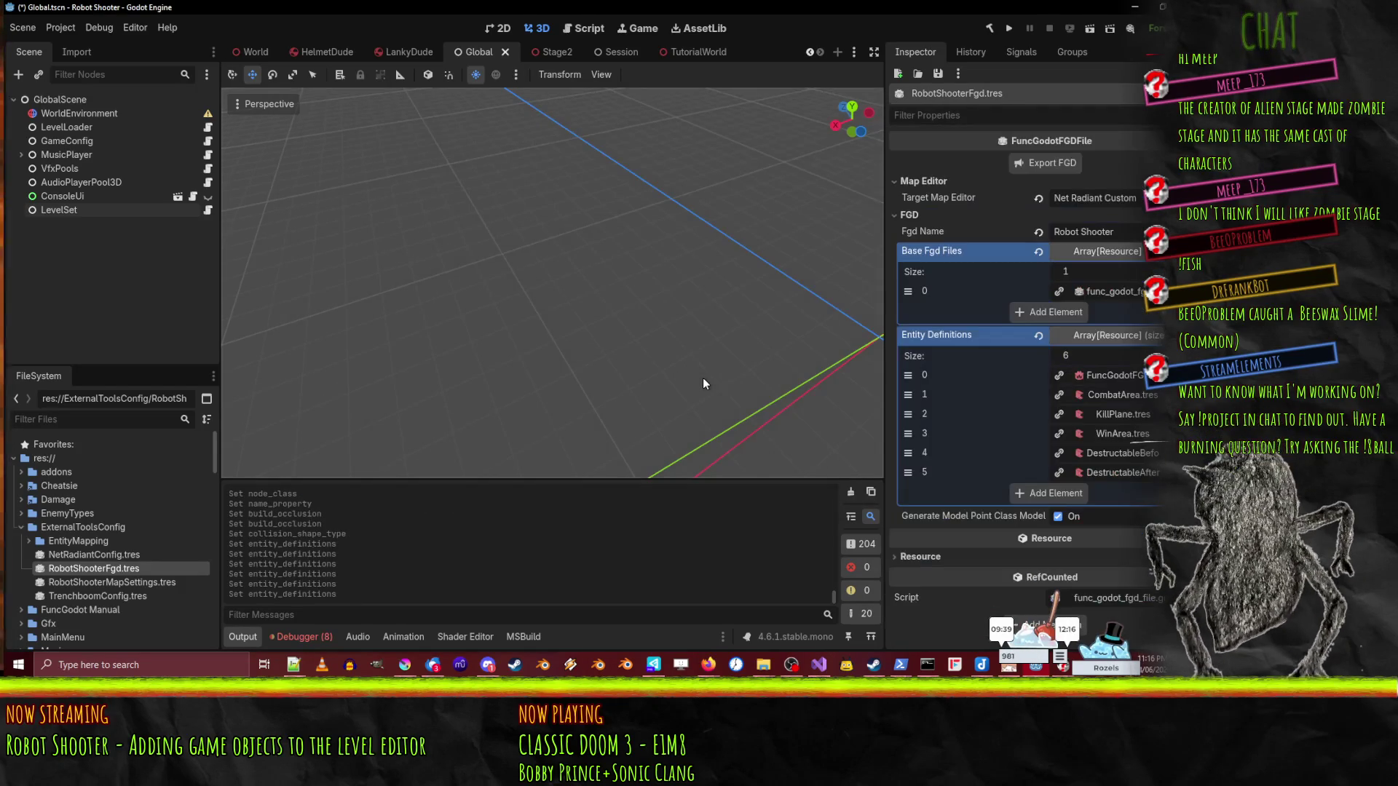
- Save the base FGD file entry as SpawnPoint.tres
{"action": "left_click", "coordinate": [1144, 298]}
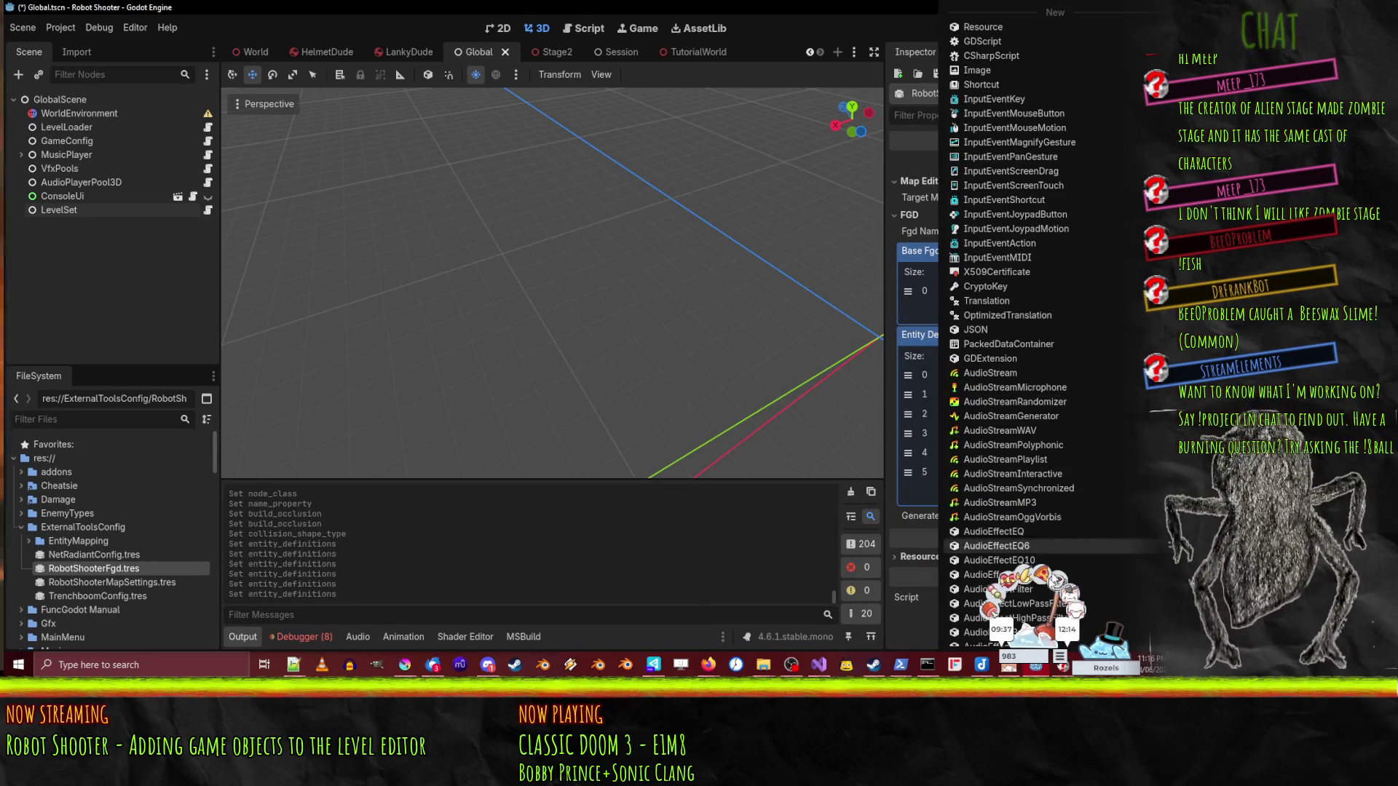
{"action": "scroll", "coordinate": [971, 571], "scroll_direction": "down", "scroll_amount": 10}
{"action": "scroll", "coordinate": [971, 571], "scroll_direction": "down", "scroll_amount": 15}
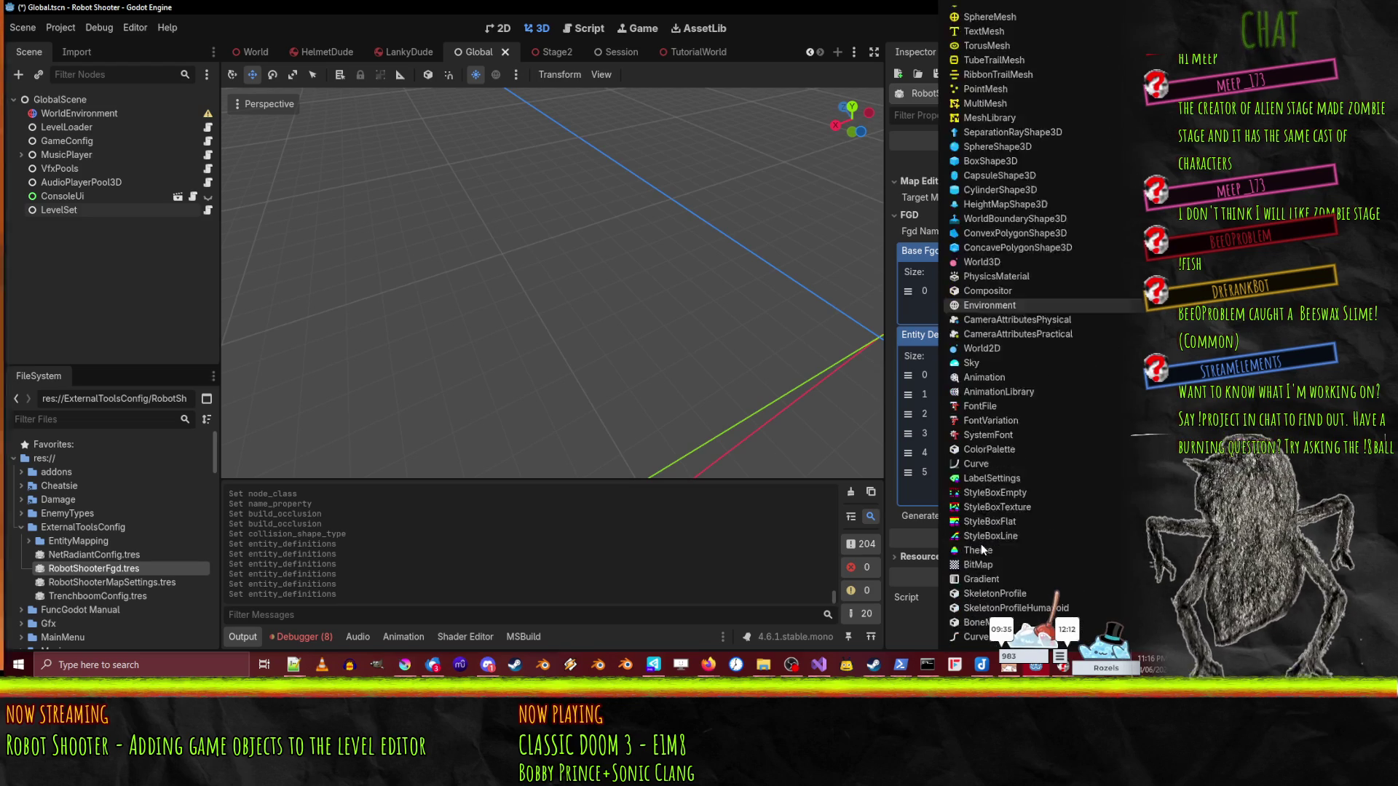
{"action": "left_click", "coordinate": [974, 599]}
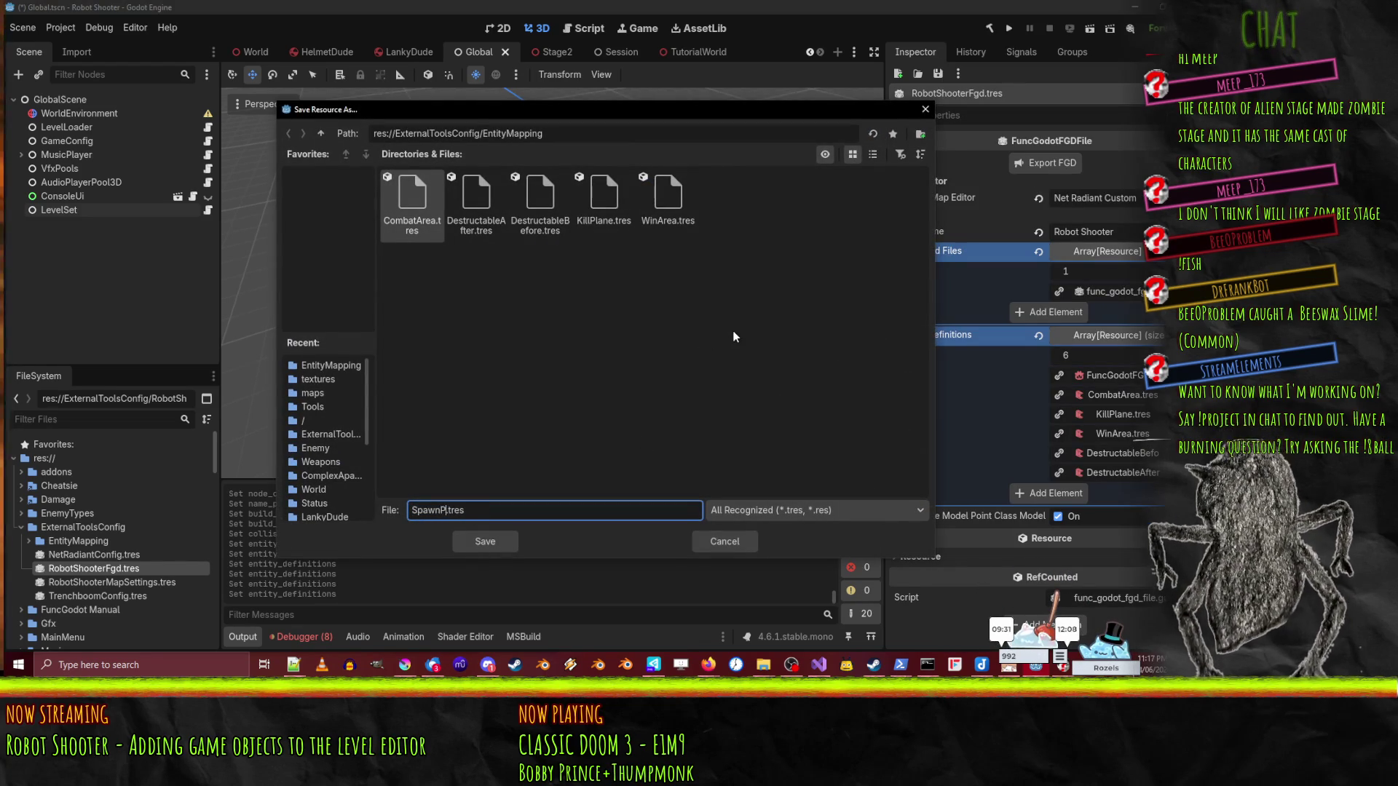
{"action": "key", "text": "Return"}
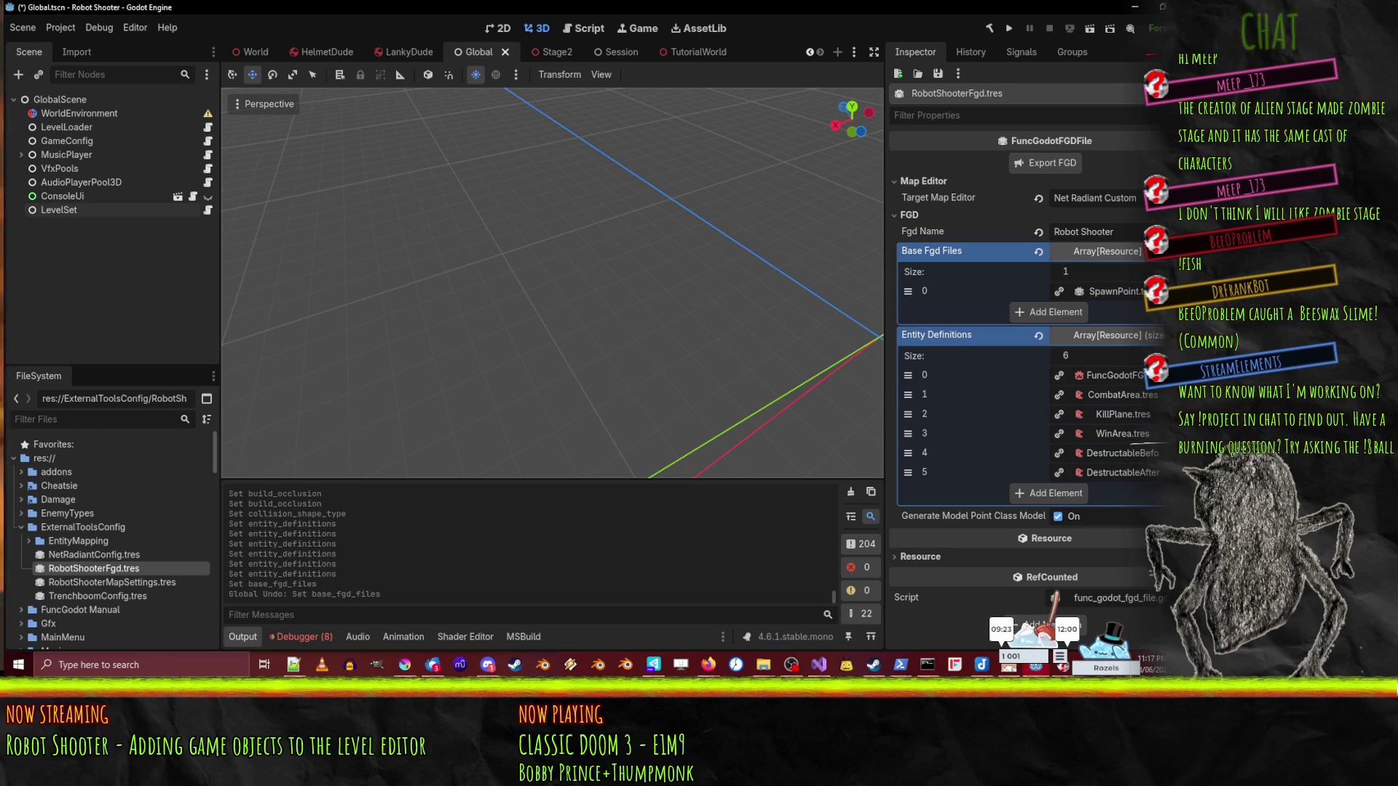
- Undo and redo the latest change to the entity definitions list
{"action": "left_click", "coordinate": [1157, 291]}
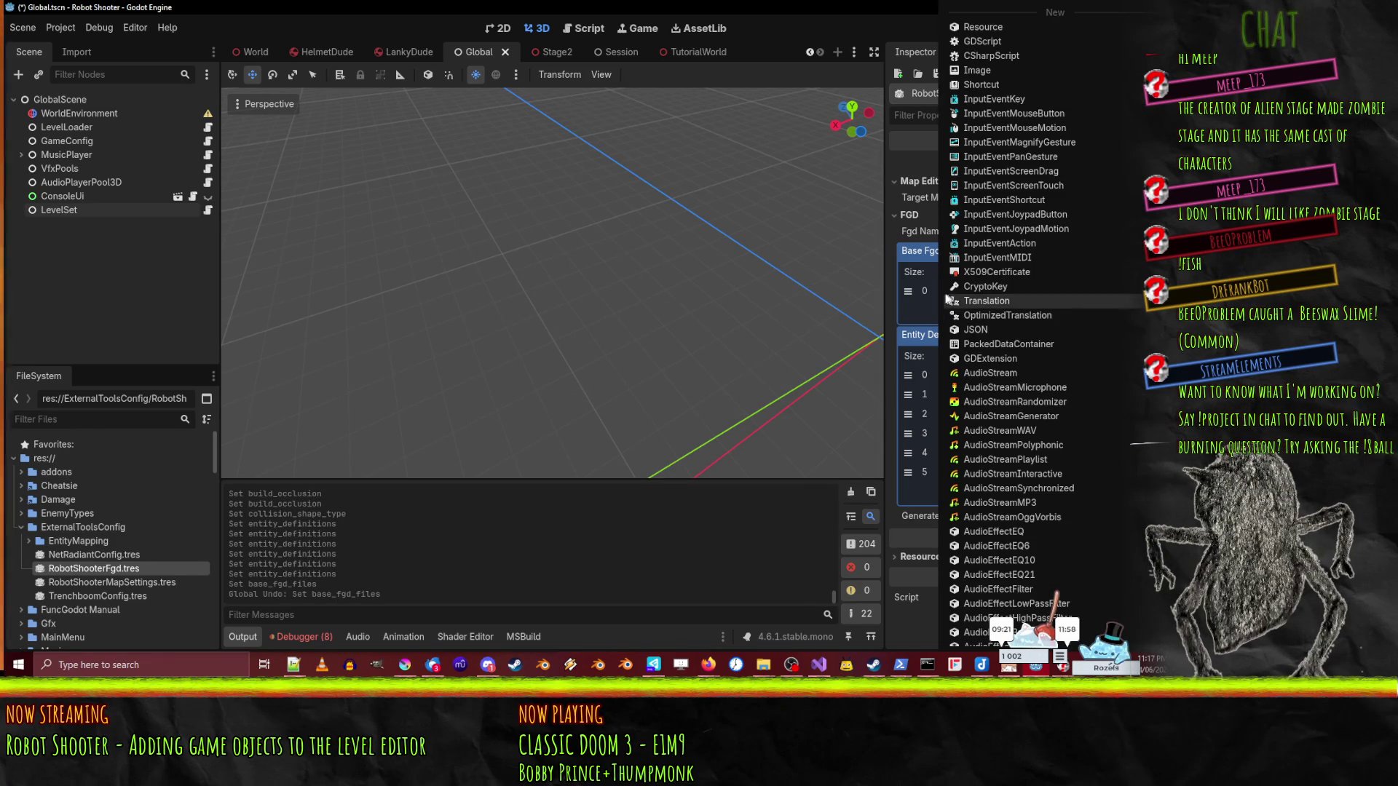
{"action": "key", "text": "Escape"}
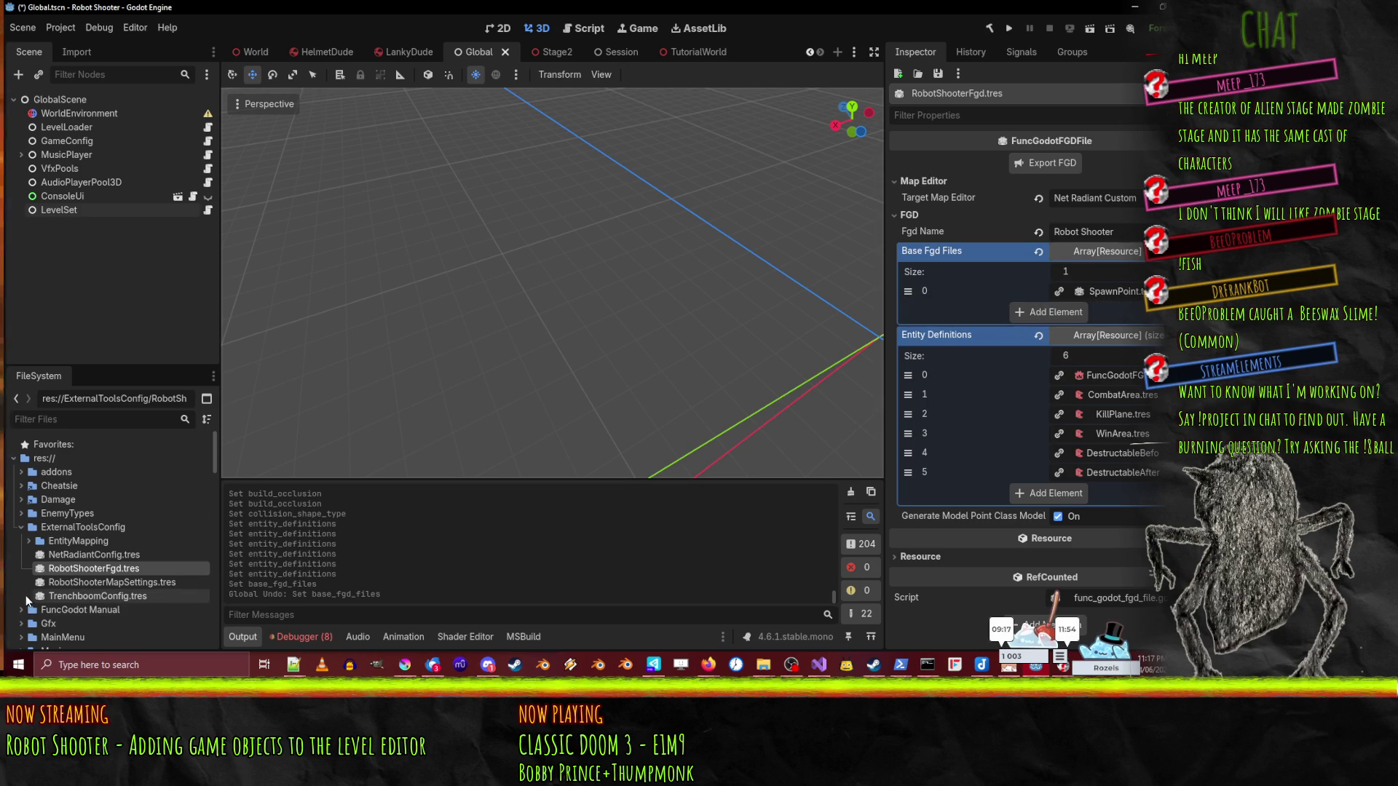
{"action": "key", "text": "ctrl+z"}
{"action": "key", "text": "ctrl+z"}
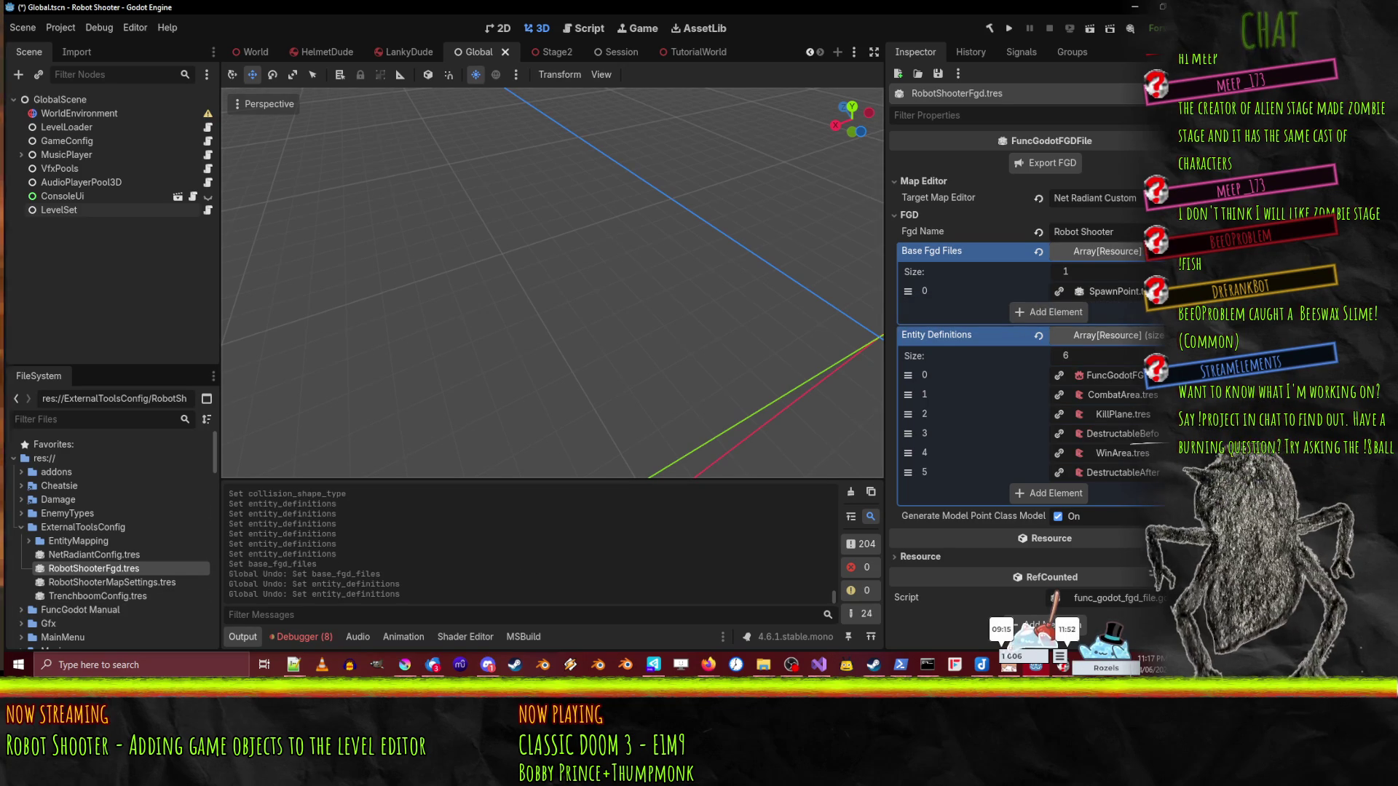
{"action": "key", "text": "ctrl+shift+z"}
{"action": "key", "text": "ctrl+shift+z"}
{"action": "key", "text": "ctrl+shift+z"}
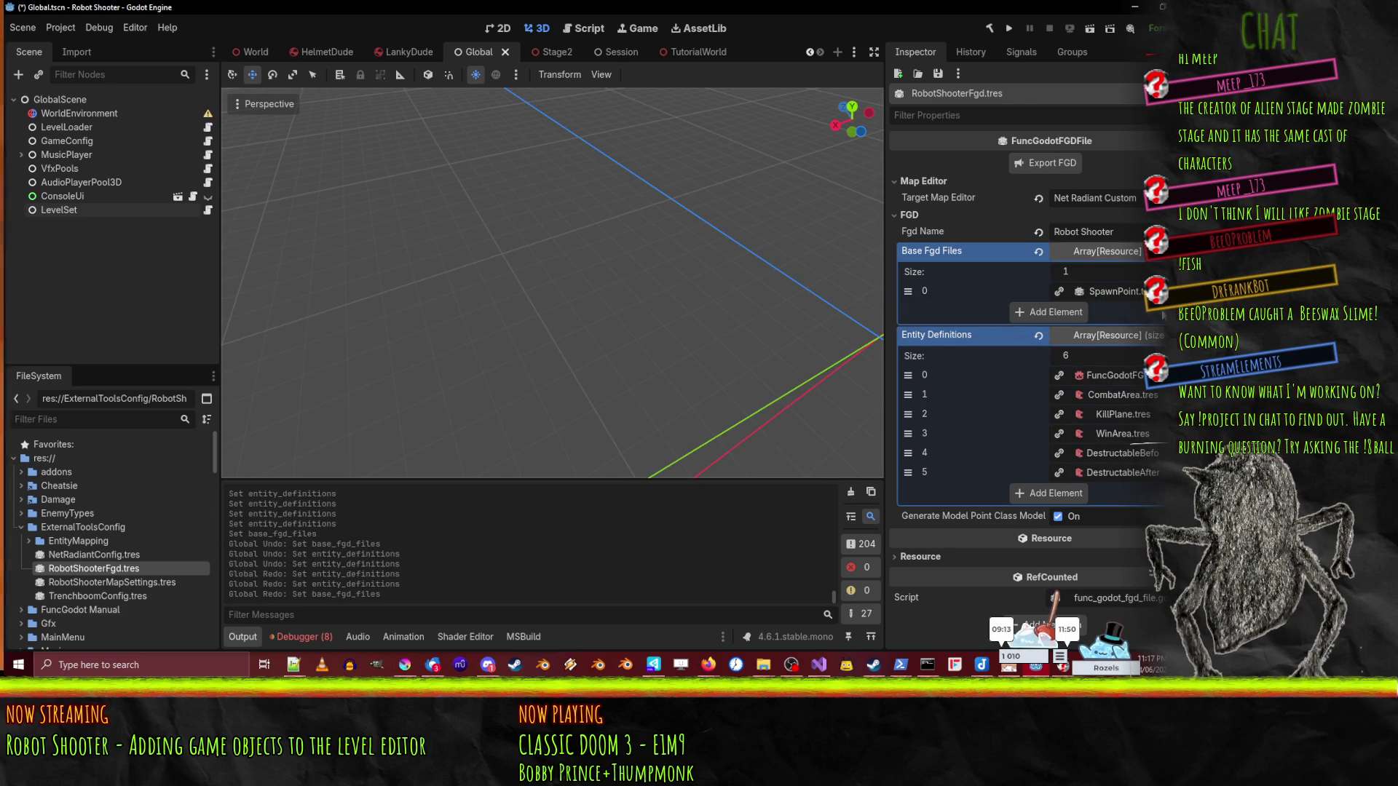
- Bring RobotShooterFgd.tres back into the inspector and check its base FGD entry
{"action": "left_click", "coordinate": [1114, 291]}
{"action": "left_click", "coordinate": [1139, 294]}
{"action": "key", "text": "Escape"}
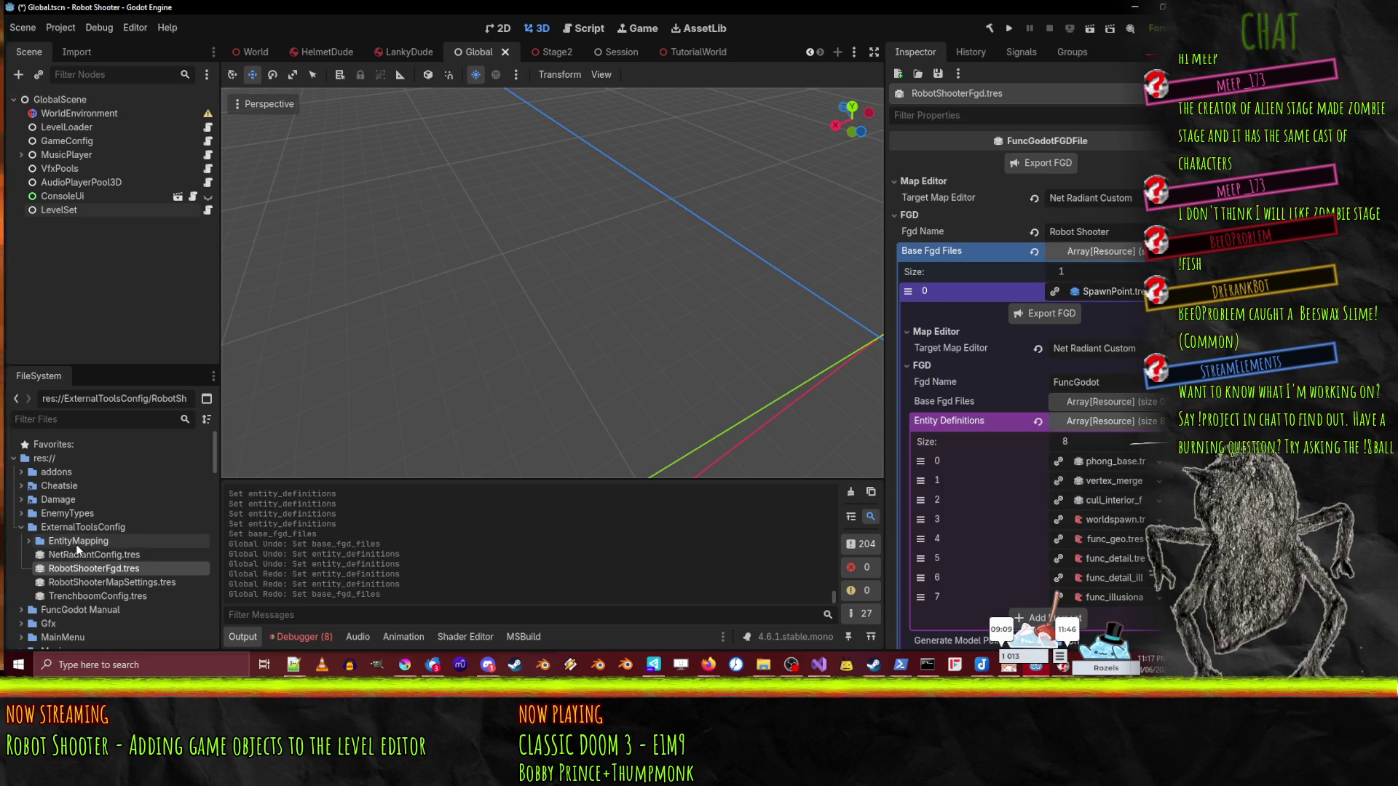
{"action": "left_click_drag", "start_coordinate": [95, 572], "coordinate": [1050, 371]}
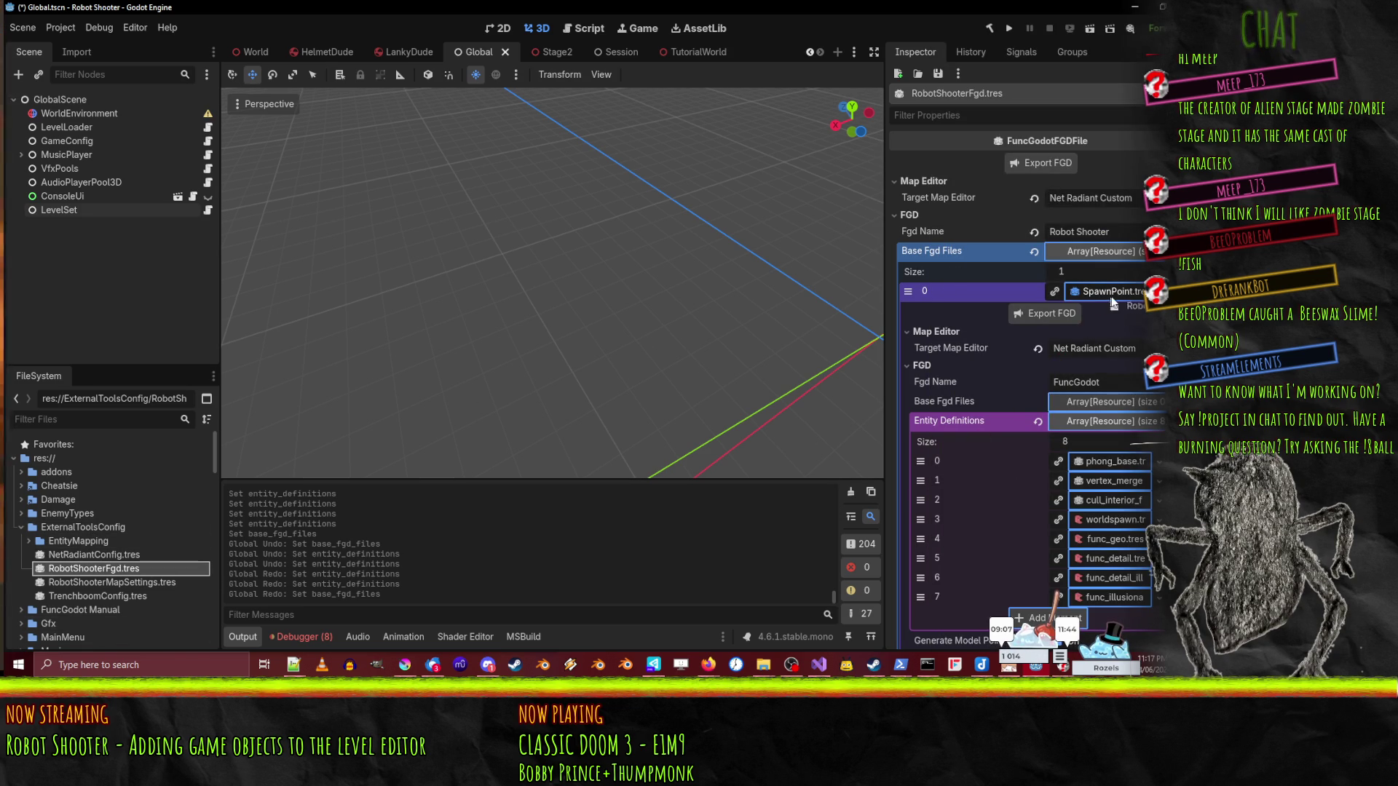
{"action": "left_click_drag", "start_coordinate": [1126, 293], "coordinate": [1126, 291]}
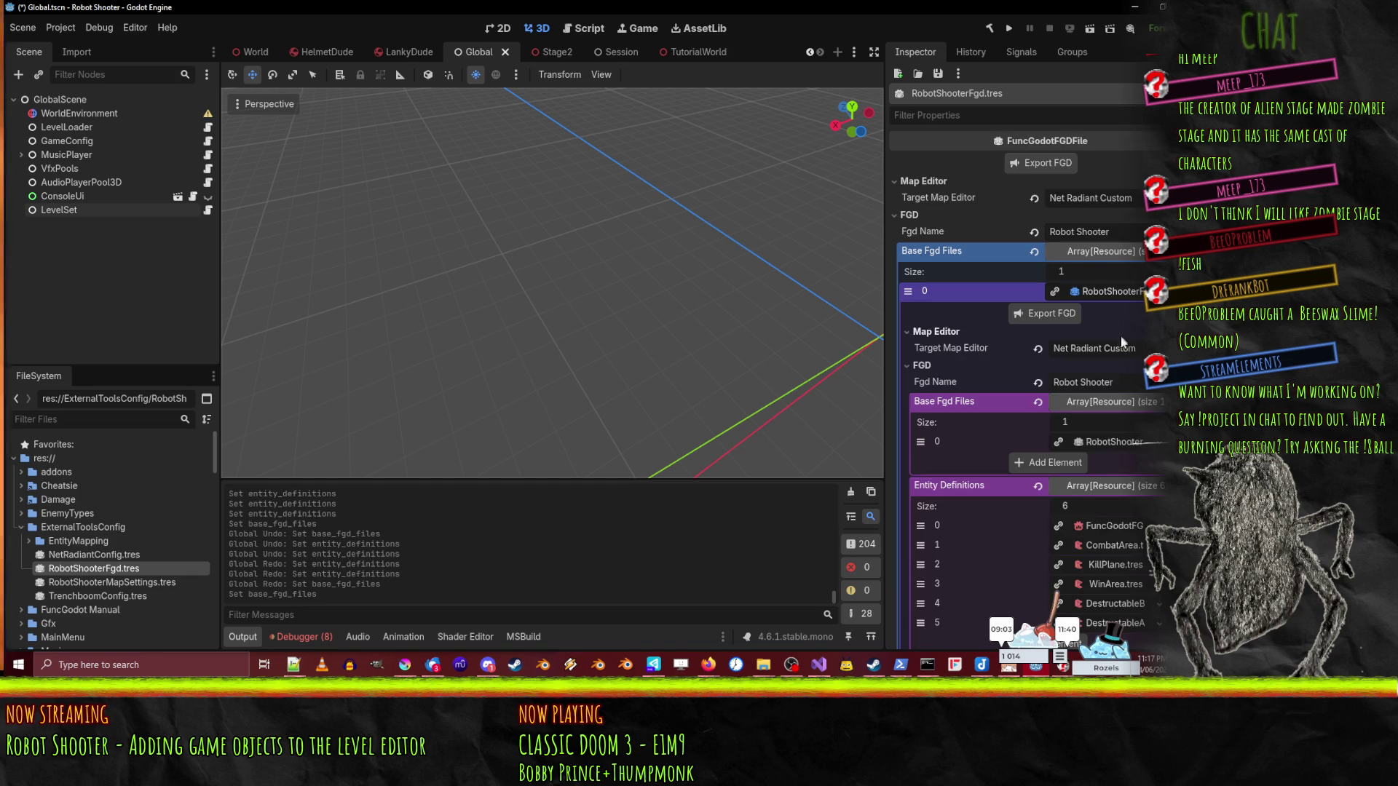
{"action": "scroll", "coordinate": [1121, 342], "scroll_direction": "down", "scroll_amount": 3}
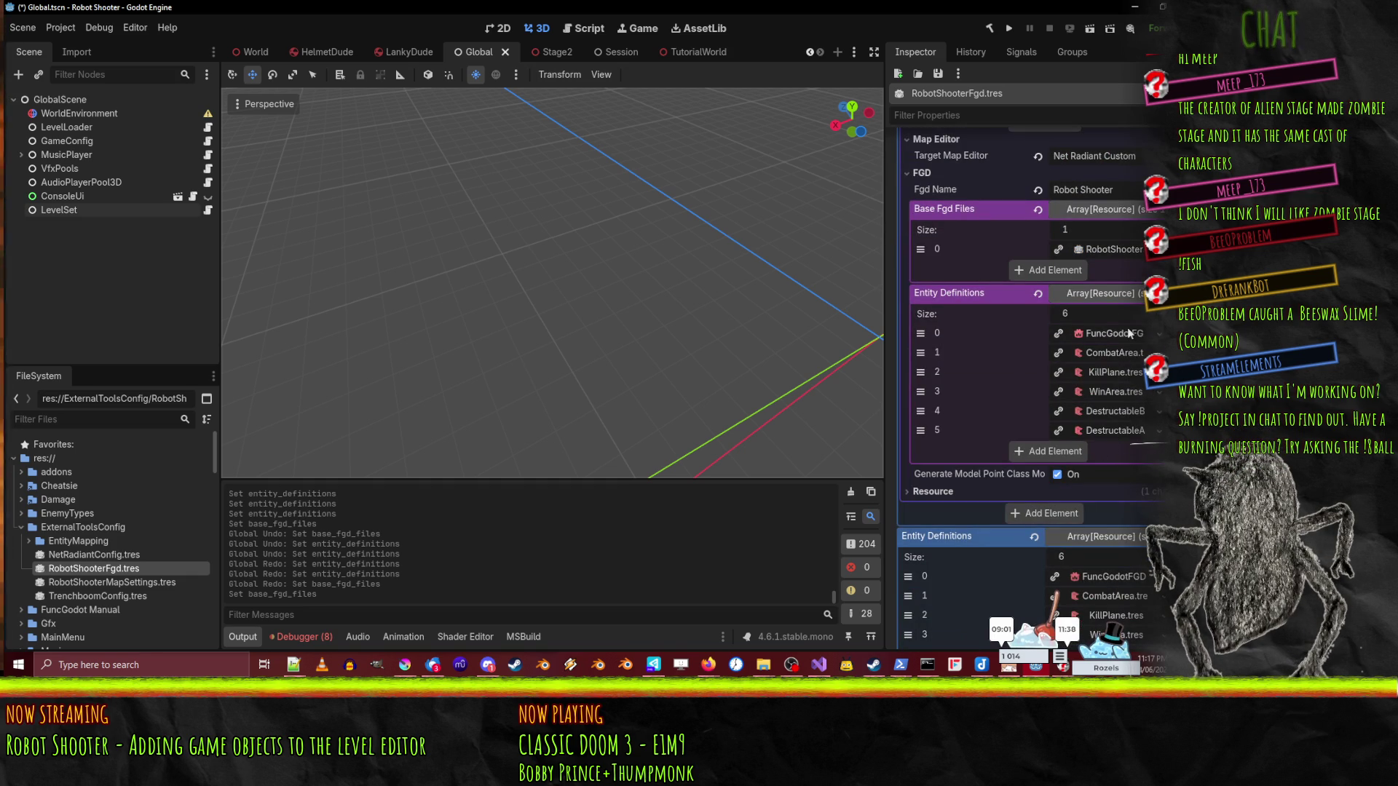
{"action": "scroll", "coordinate": [1140, 350], "scroll_direction": "up", "scroll_amount": 3}
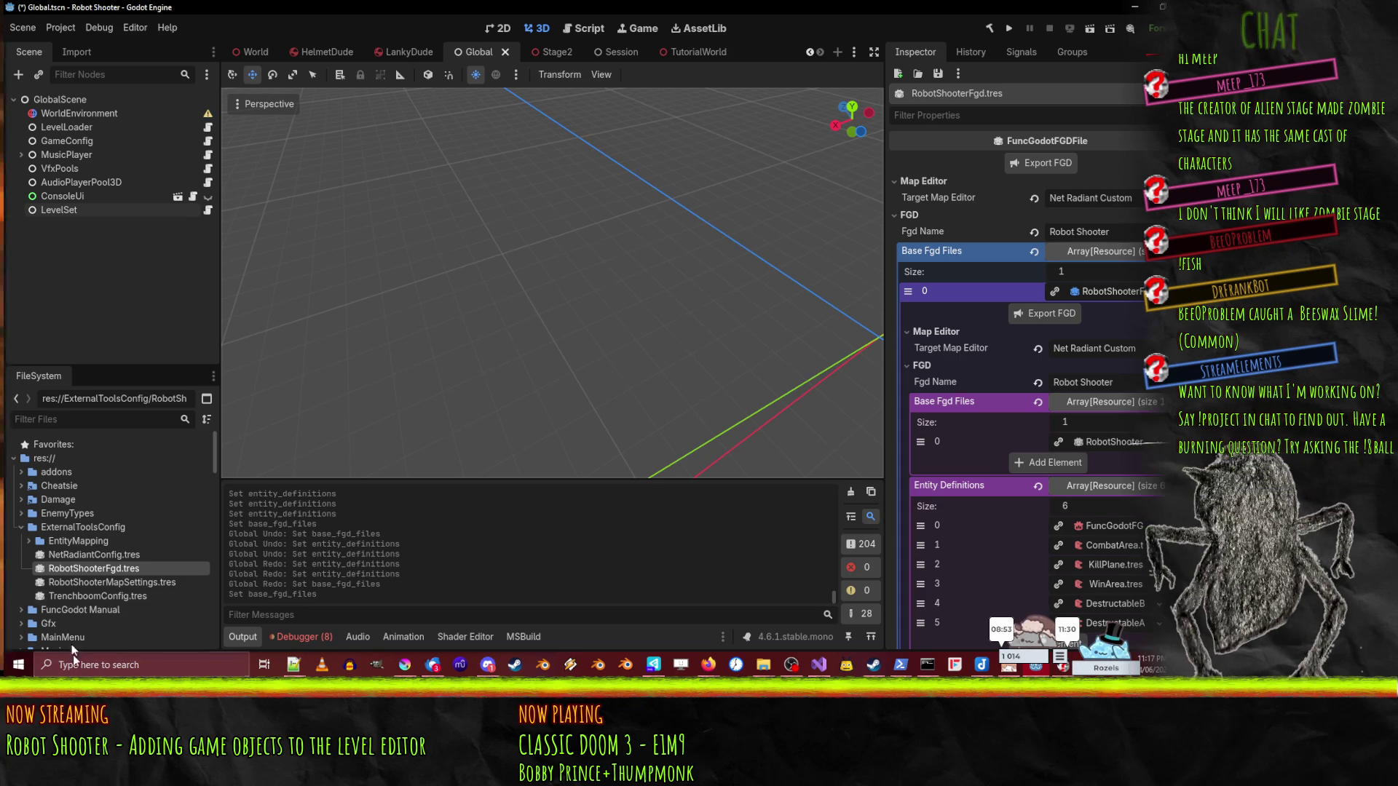
{"action": "left_click", "coordinate": [67, 554]}
{"action": "left_click", "coordinate": [80, 570]}
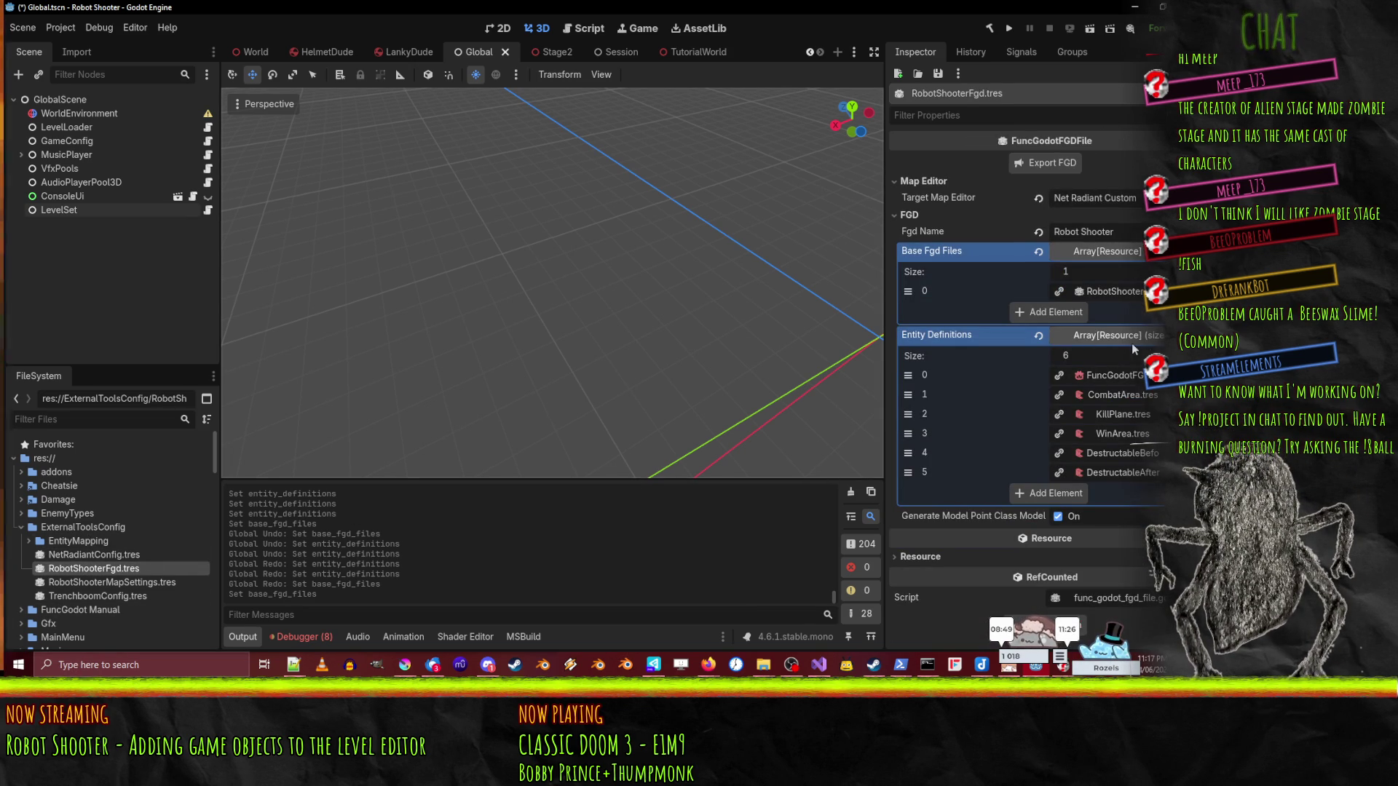
- Save the first entity definition over SpawnPoint.tres, confirming the overwrite
{"action": "left_click", "coordinate": [1155, 291]}
{"action": "scroll", "coordinate": [1060, 524], "scroll_direction": "down", "scroll_amount": 10}
{"action": "scroll", "coordinate": [1060, 524], "scroll_direction": "down", "scroll_amount": 10}
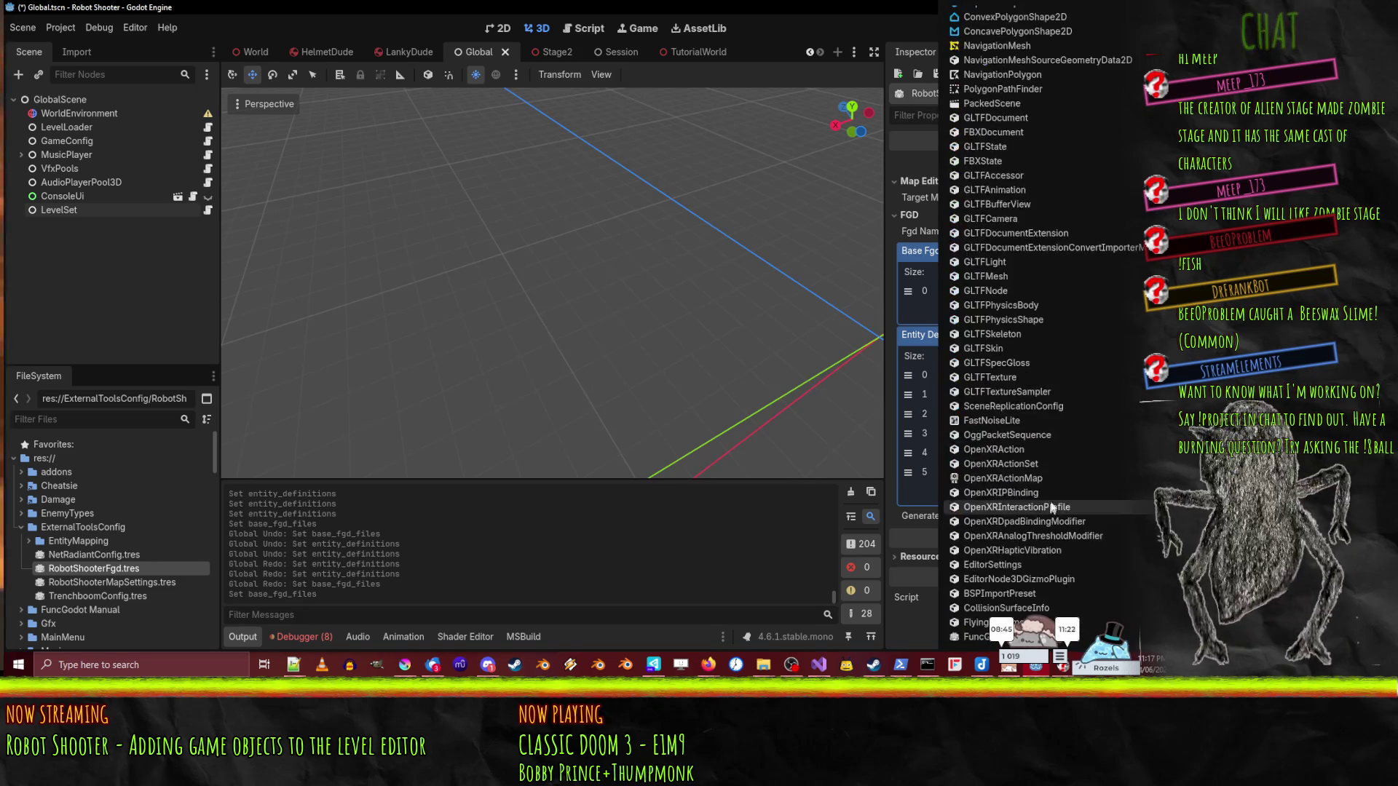
{"action": "left_click", "coordinate": [998, 597]}
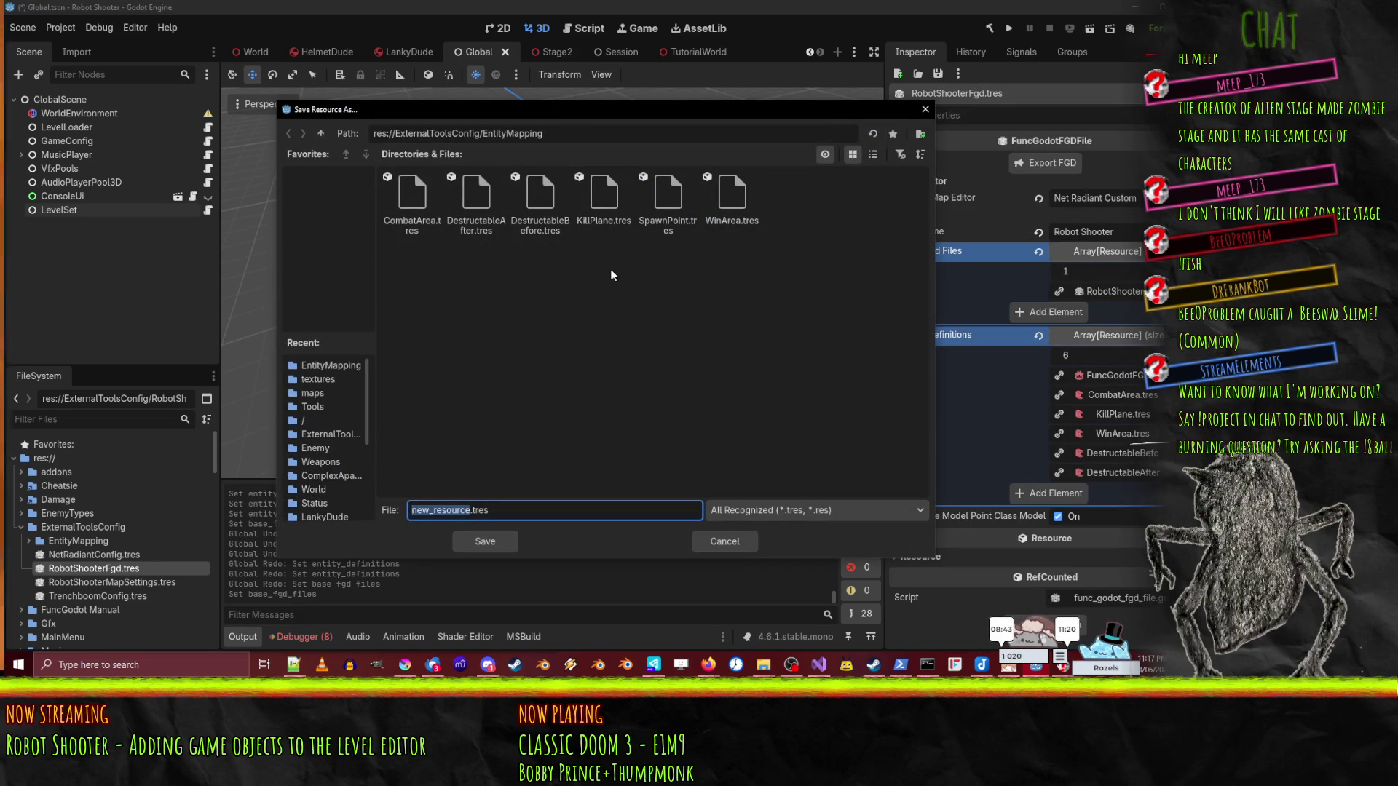
{"action": "left_click", "coordinate": [680, 190]}
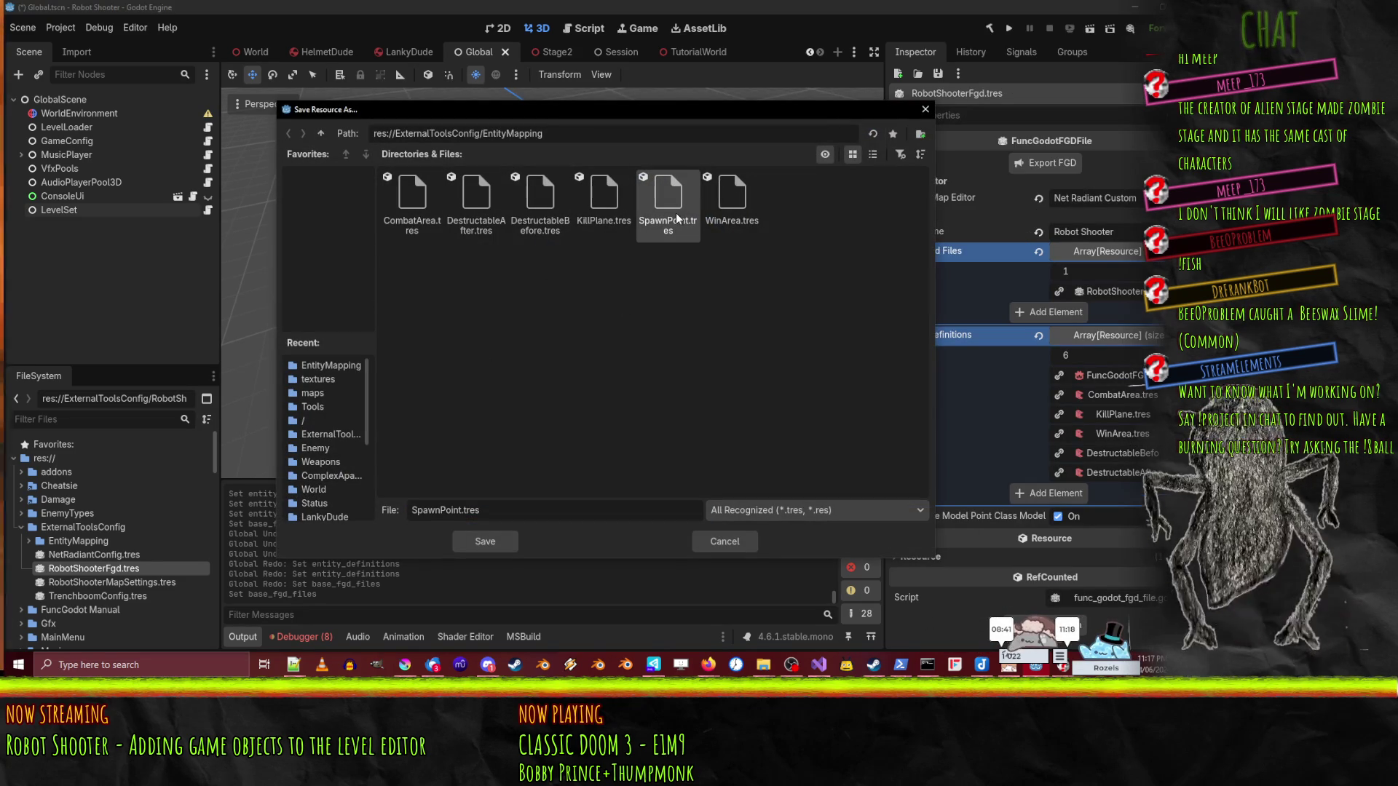
{"action": "double_click", "coordinate": [676, 213]}
{"action": "left_click", "coordinate": [536, 357]}
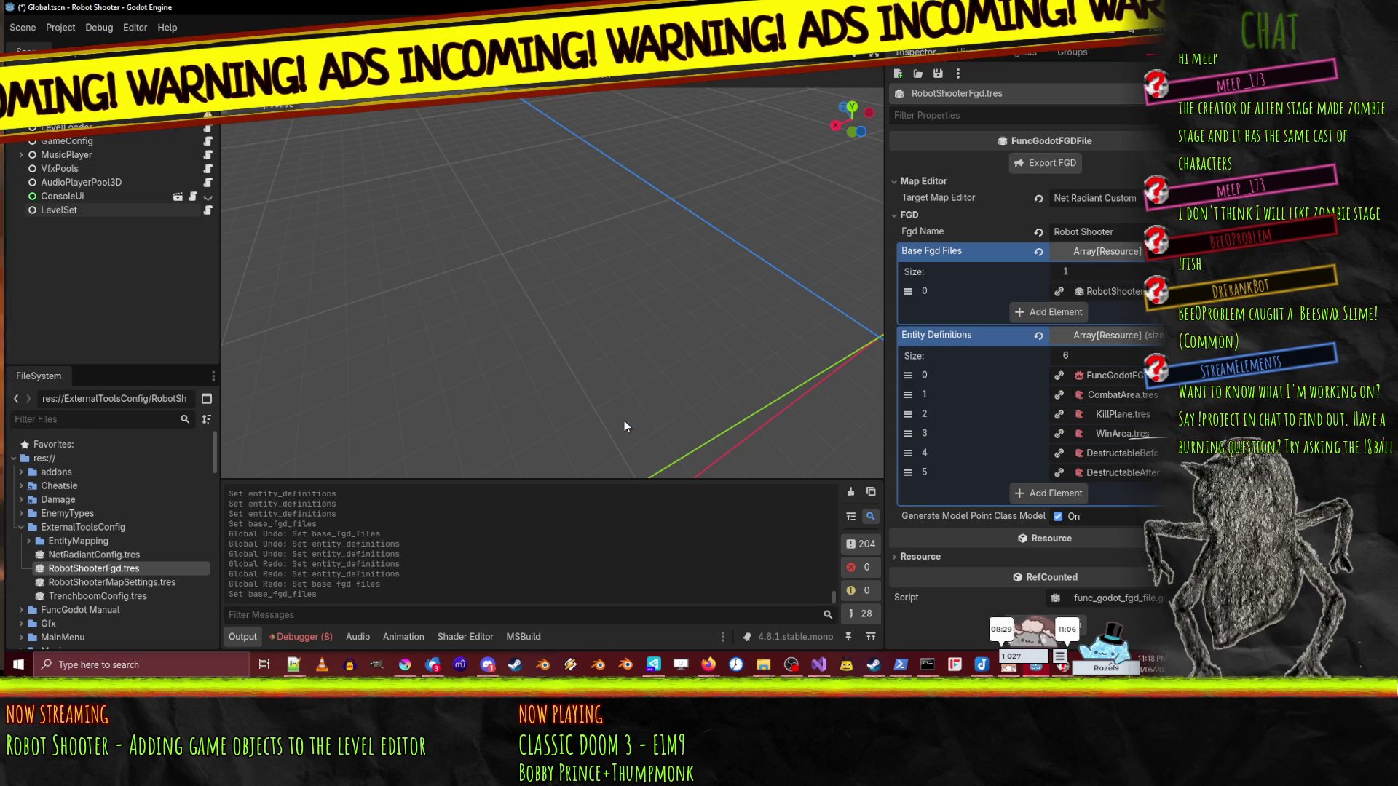
- Save the project, then launch Godot_v4.6.1-stable_mono_win64.exe from its install folder
{"action": "key", "text": "ctrl+s"}
{"action": "key", "text": "alt+Tab"}
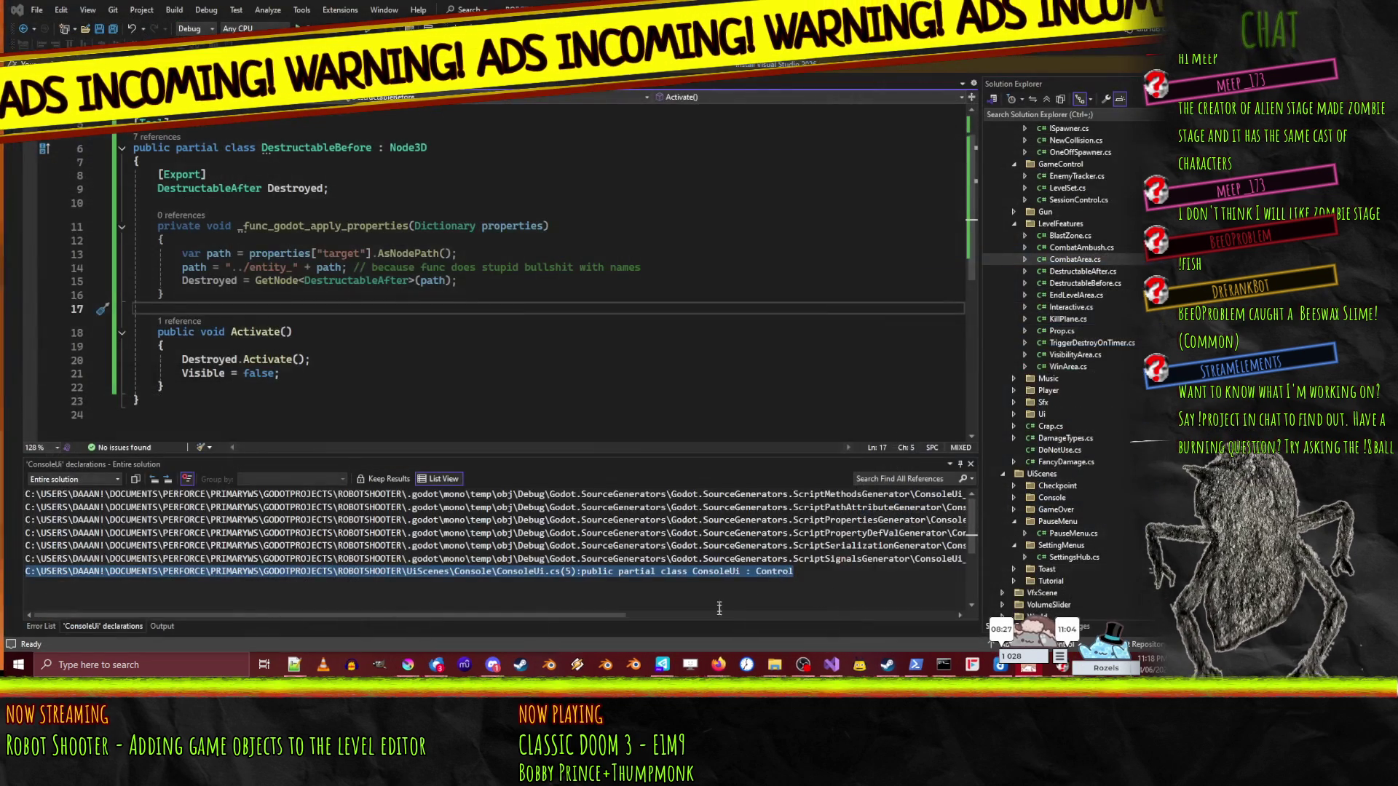
{"action": "mouse_move", "coordinate": [774, 664]}
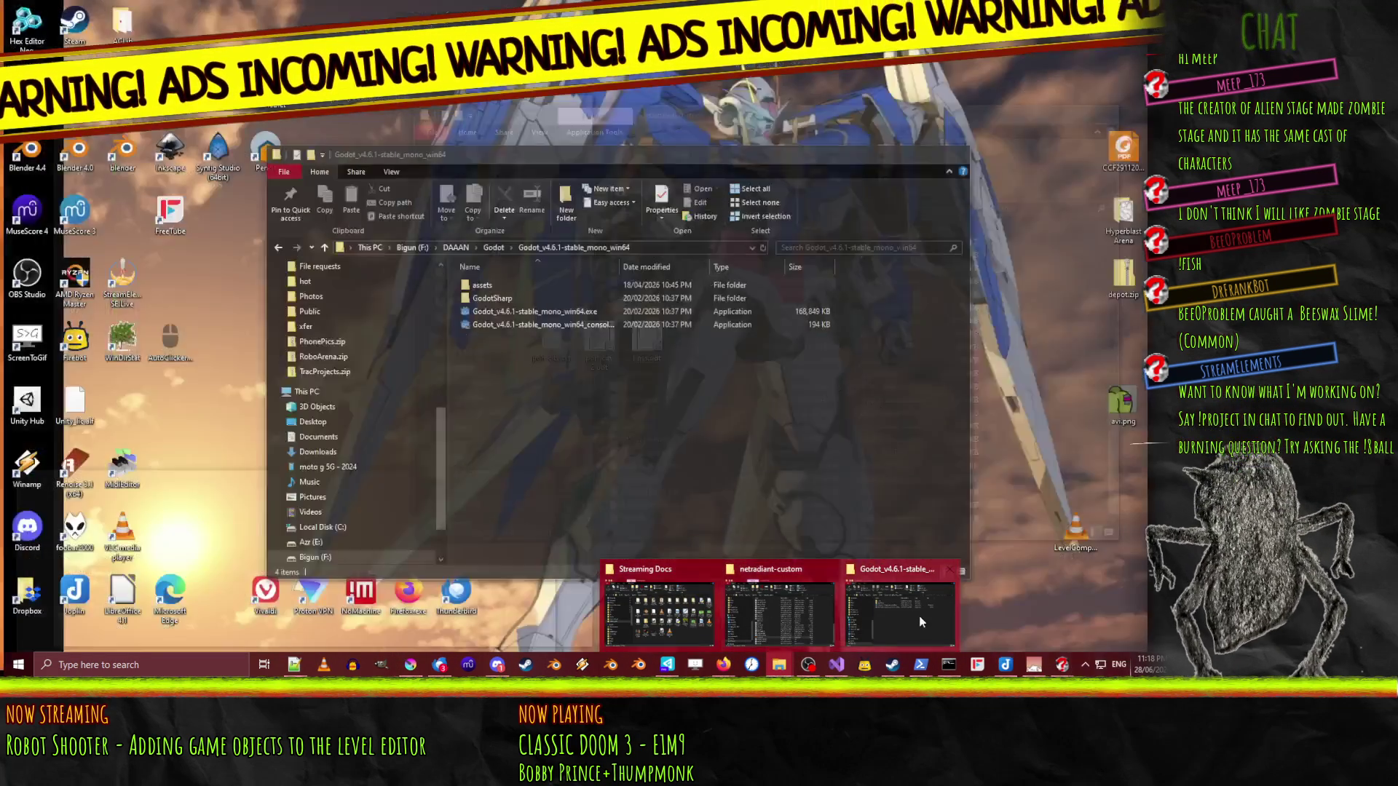
{"action": "left_click", "coordinate": [919, 616]}
{"action": "double_click", "coordinate": [524, 312]}
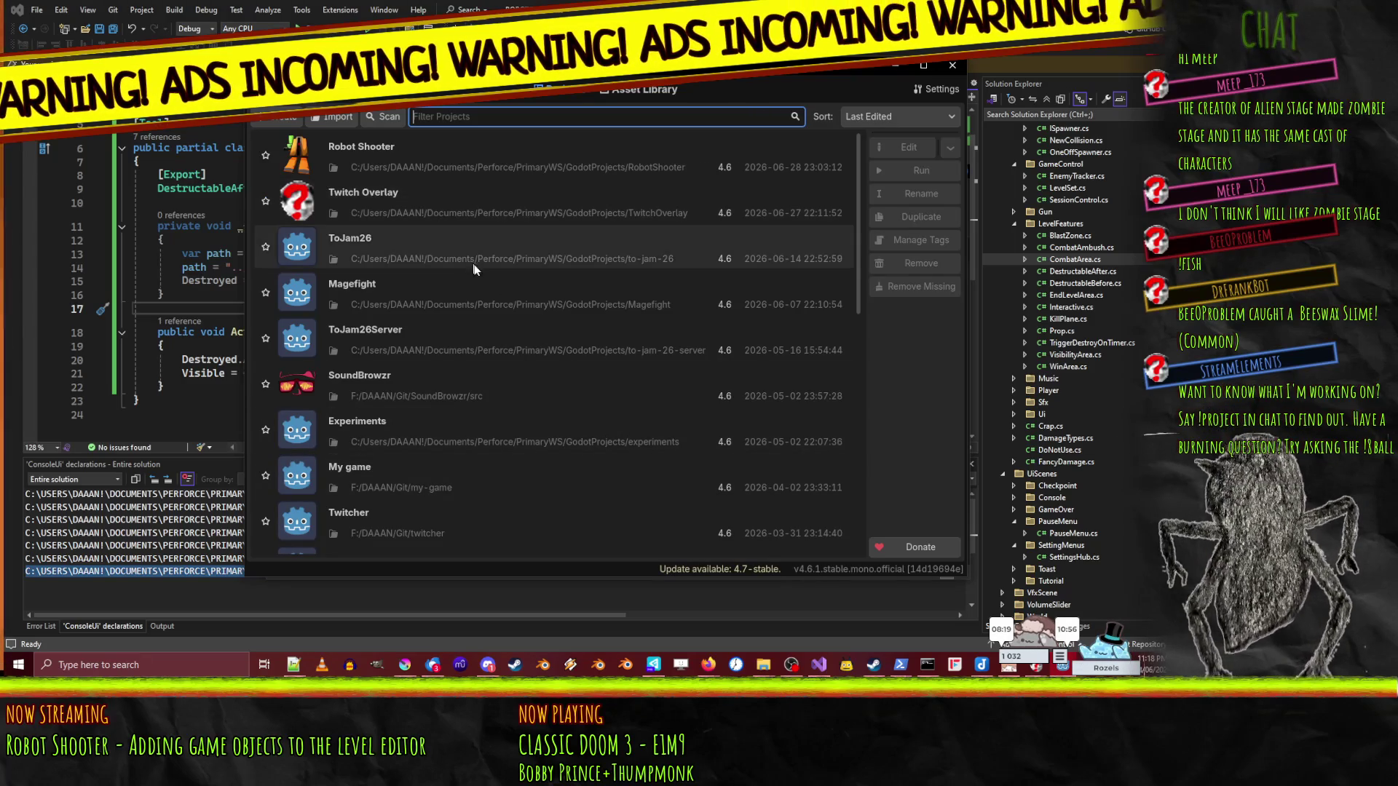
- Open the Robot Shooter project from the Project Manager list
{"action": "double_click", "coordinate": [475, 169]}
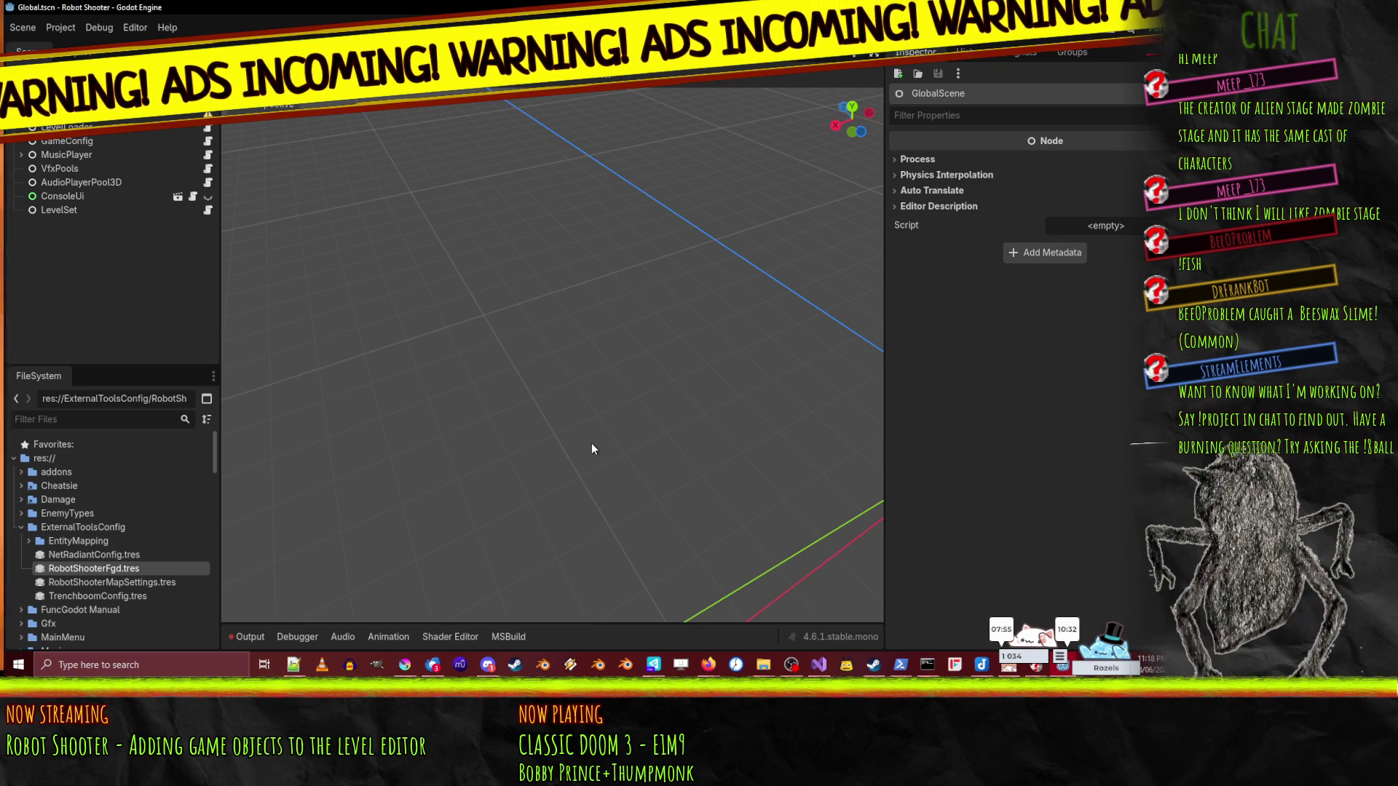
- Start saving the first entity definition to a file in ExternalToolsConfig/EntityMapping
{"action": "left_click", "coordinate": [94, 568]}
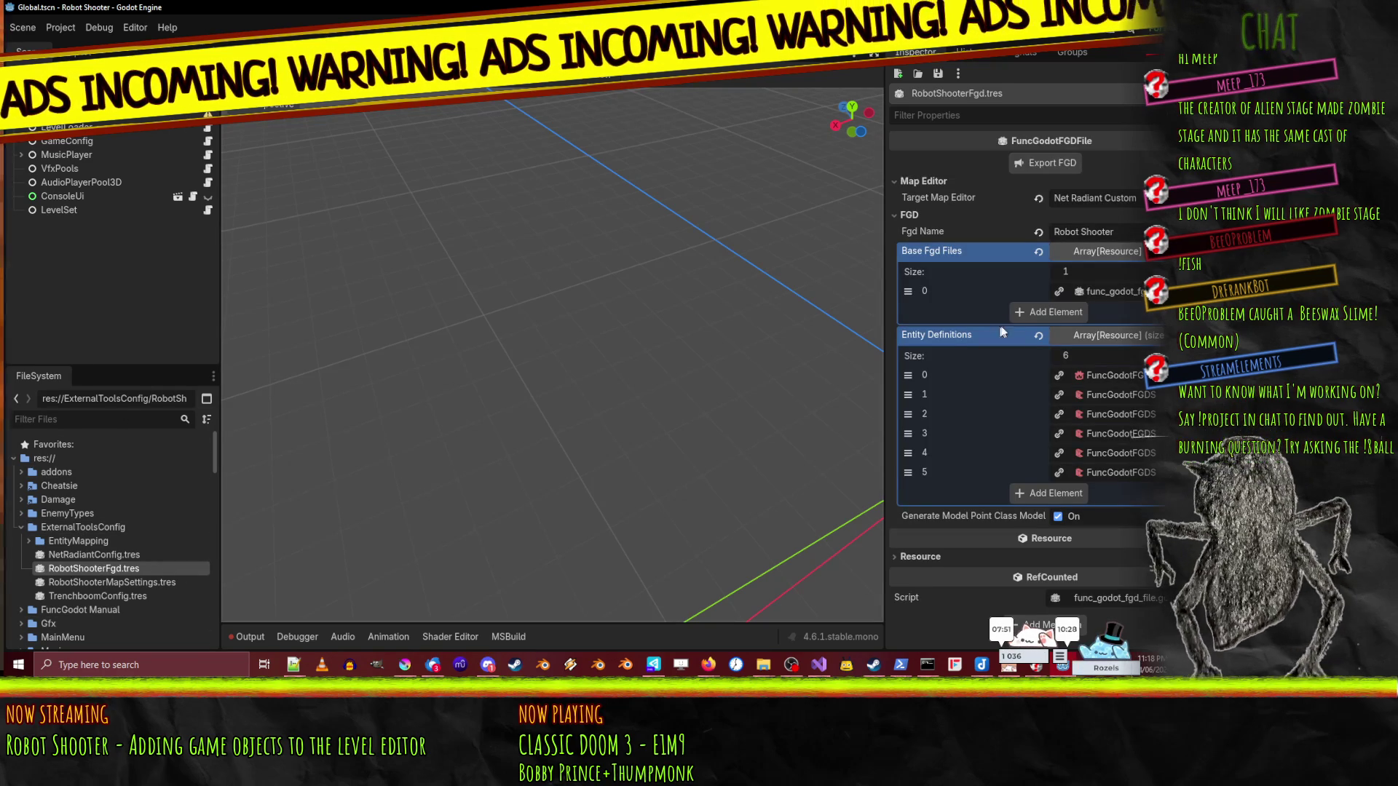
{"action": "left_click", "coordinate": [1146, 445]}
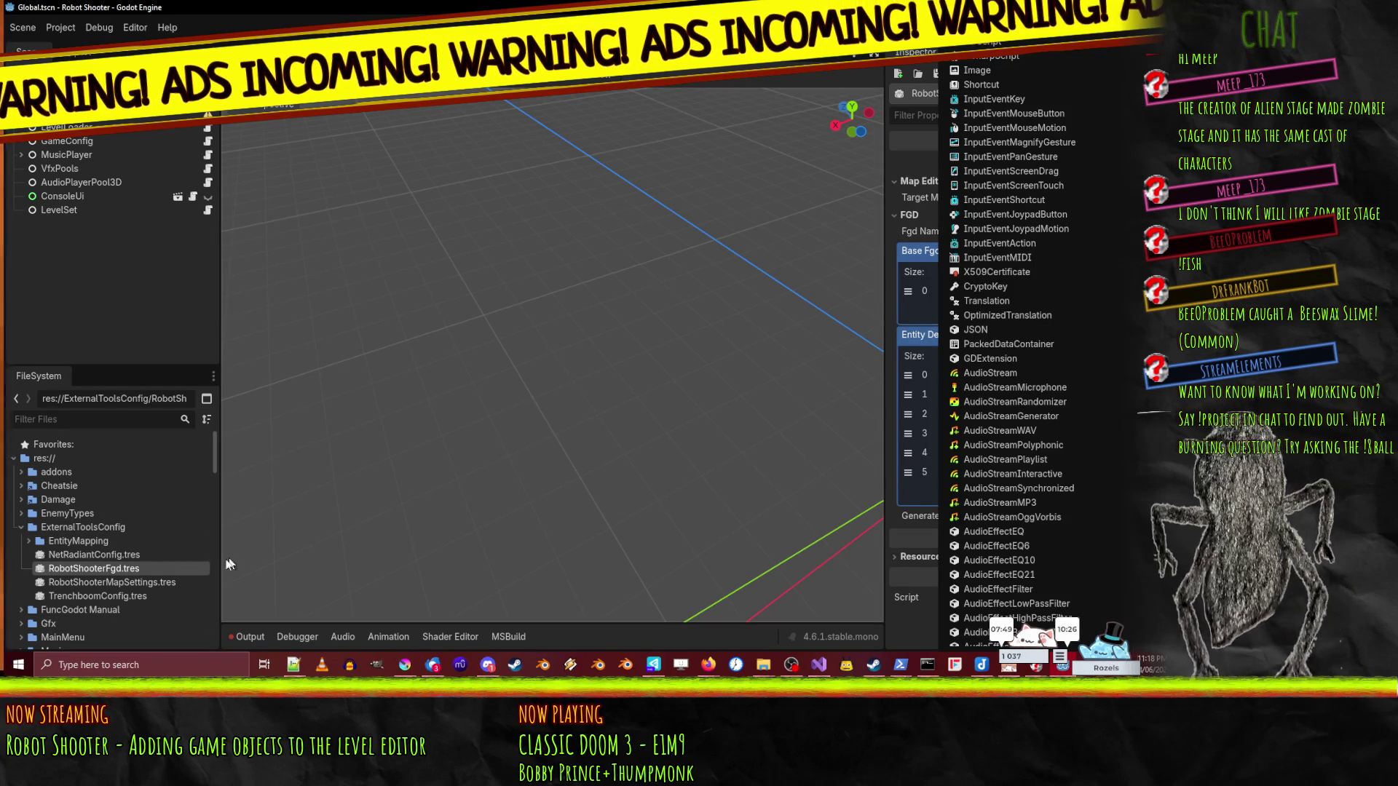
{"action": "key", "text": "Escape"}
{"action": "left_click", "coordinate": [1132, 429]}
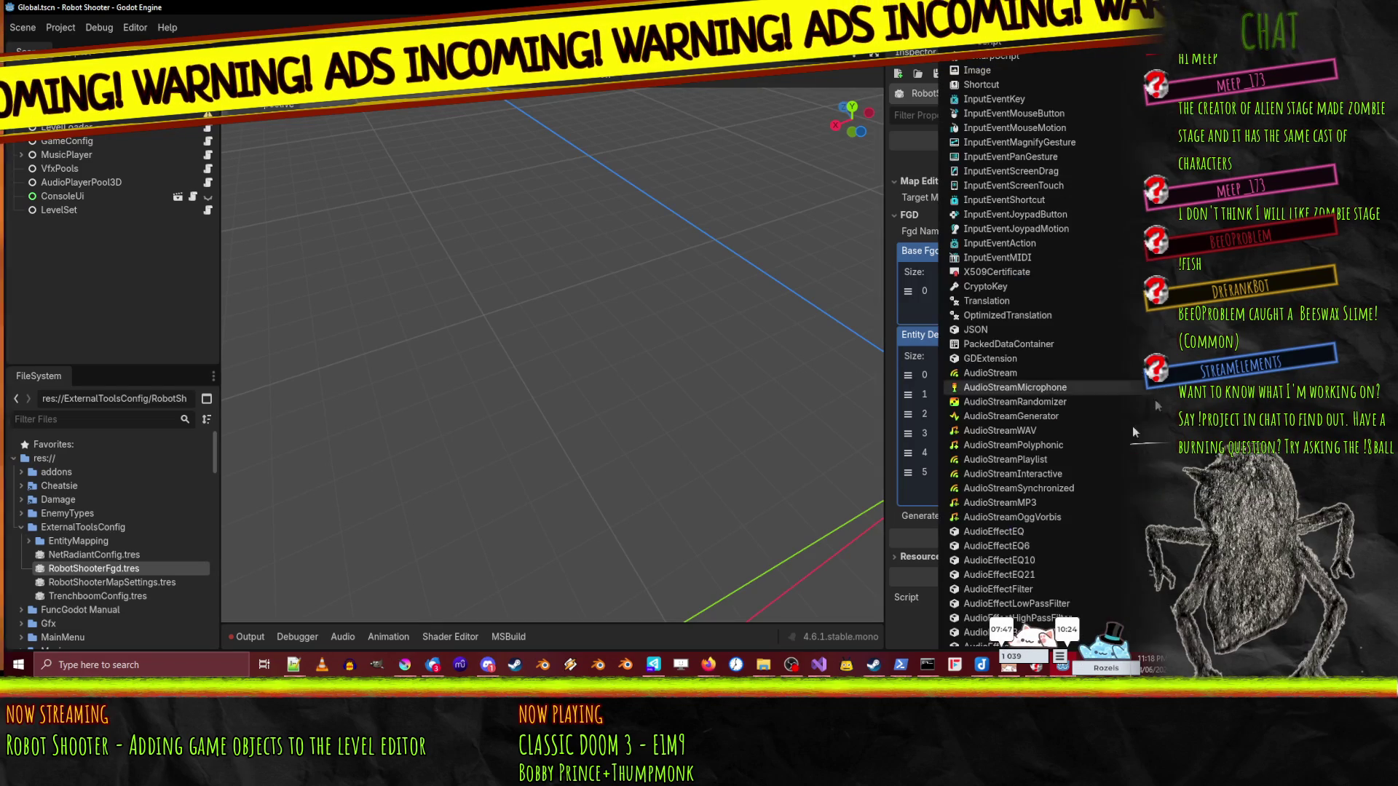
{"action": "scroll", "coordinate": [977, 561], "scroll_direction": "down", "scroll_amount": 20}
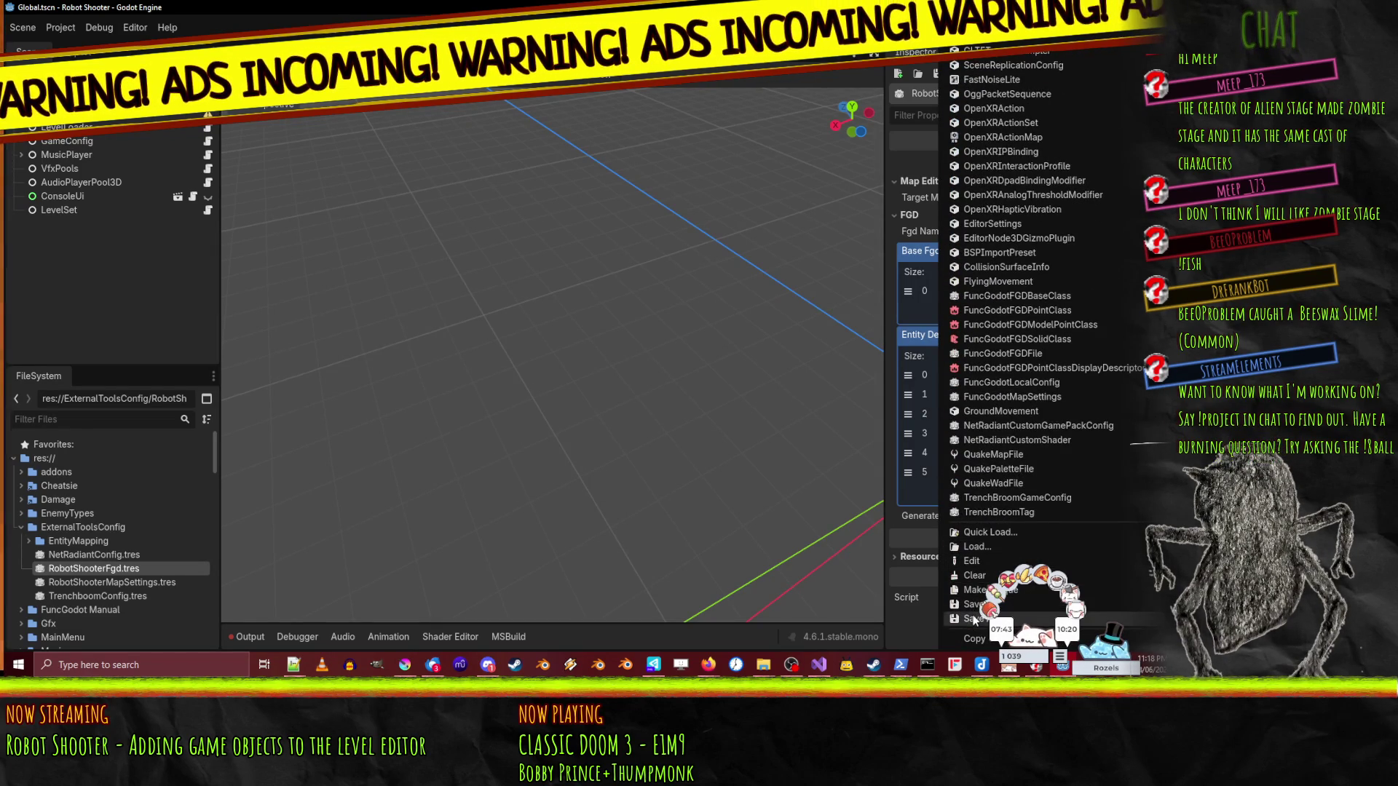
{"action": "left_click", "coordinate": [971, 604]}
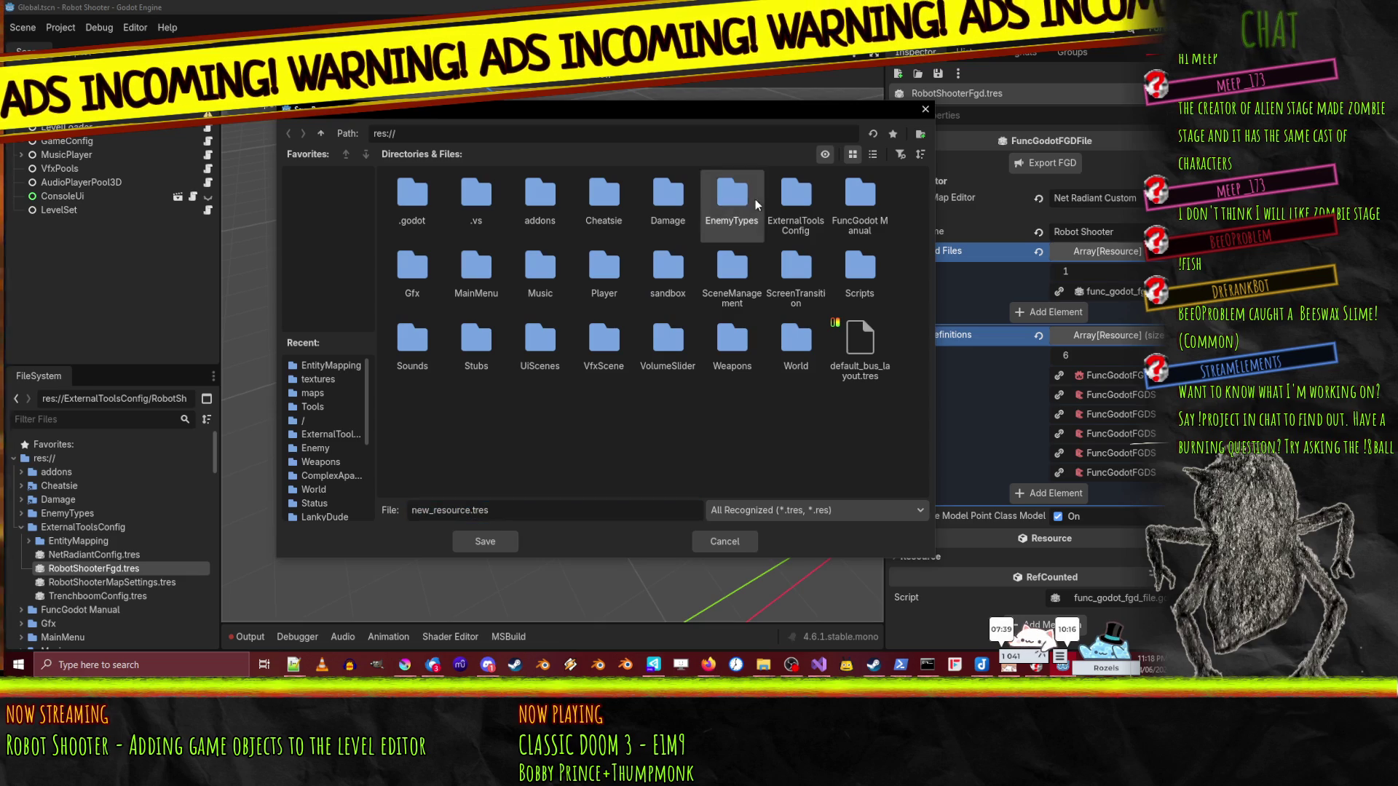
{"action": "double_click", "coordinate": [787, 198]}
{"action": "double_click", "coordinate": [412, 195]}
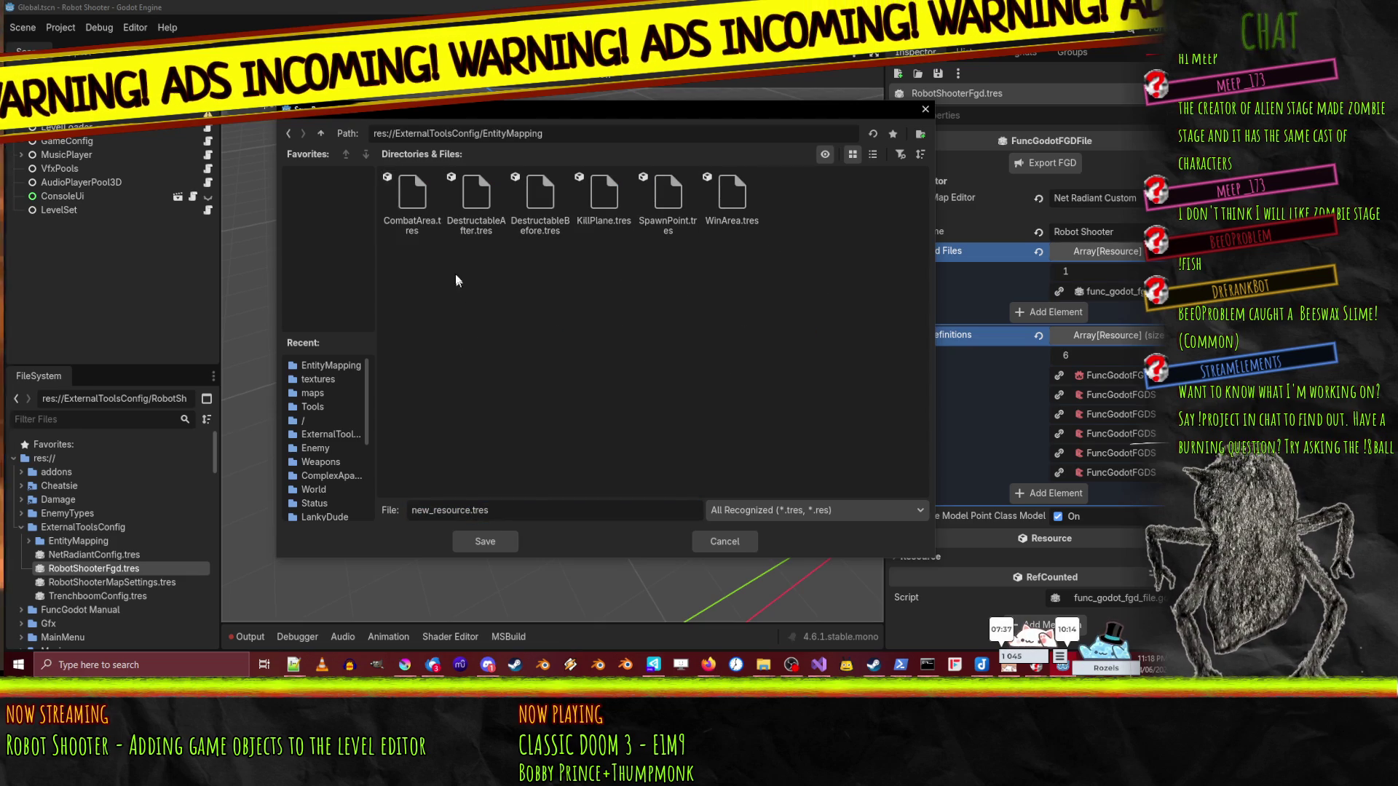
- Delete the old SpawnPoint.tres and save the definition as SpawnPoint.tres
{"action": "left_click", "coordinate": [678, 220]}
{"action": "key", "text": "Delete"}
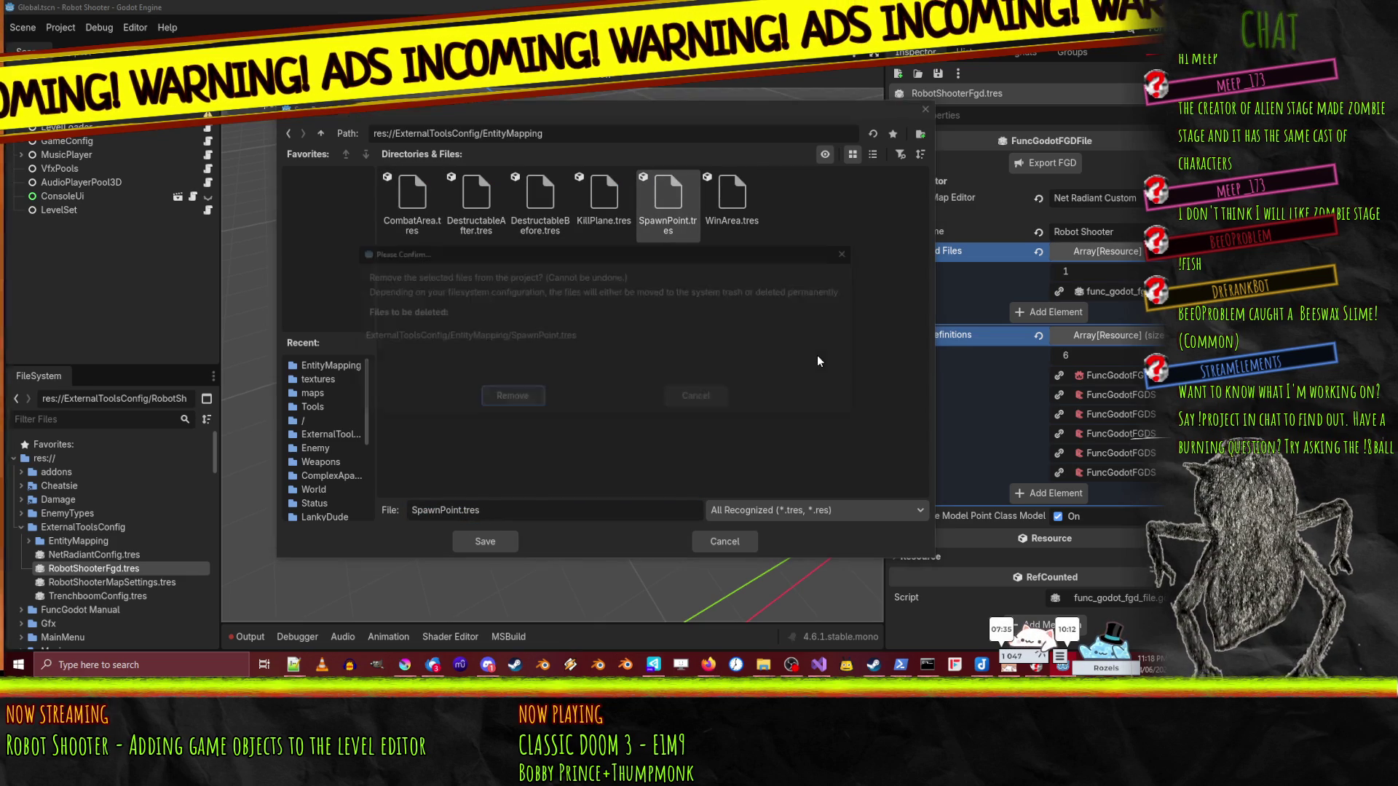
{"action": "left_click", "coordinate": [510, 399]}
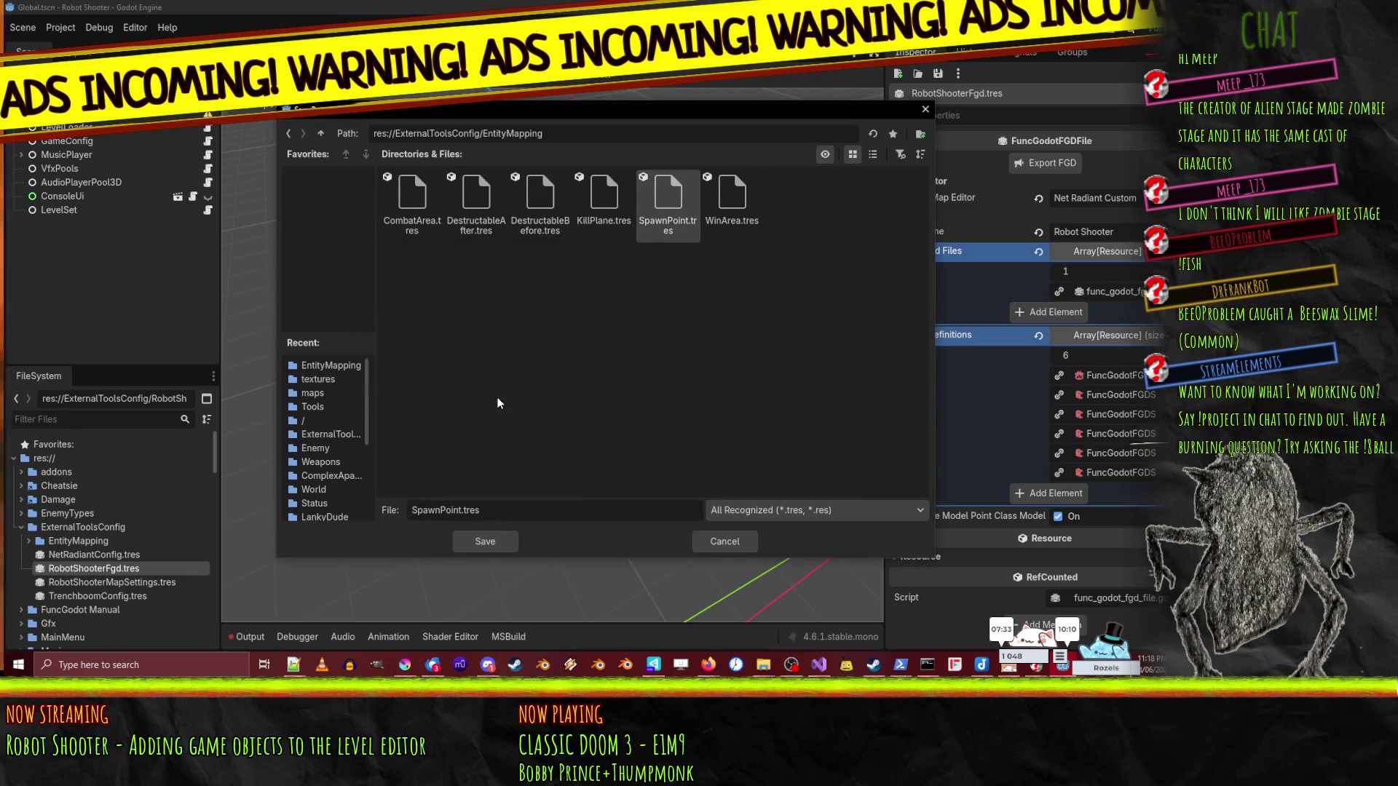
{"action": "left_click", "coordinate": [499, 539]}
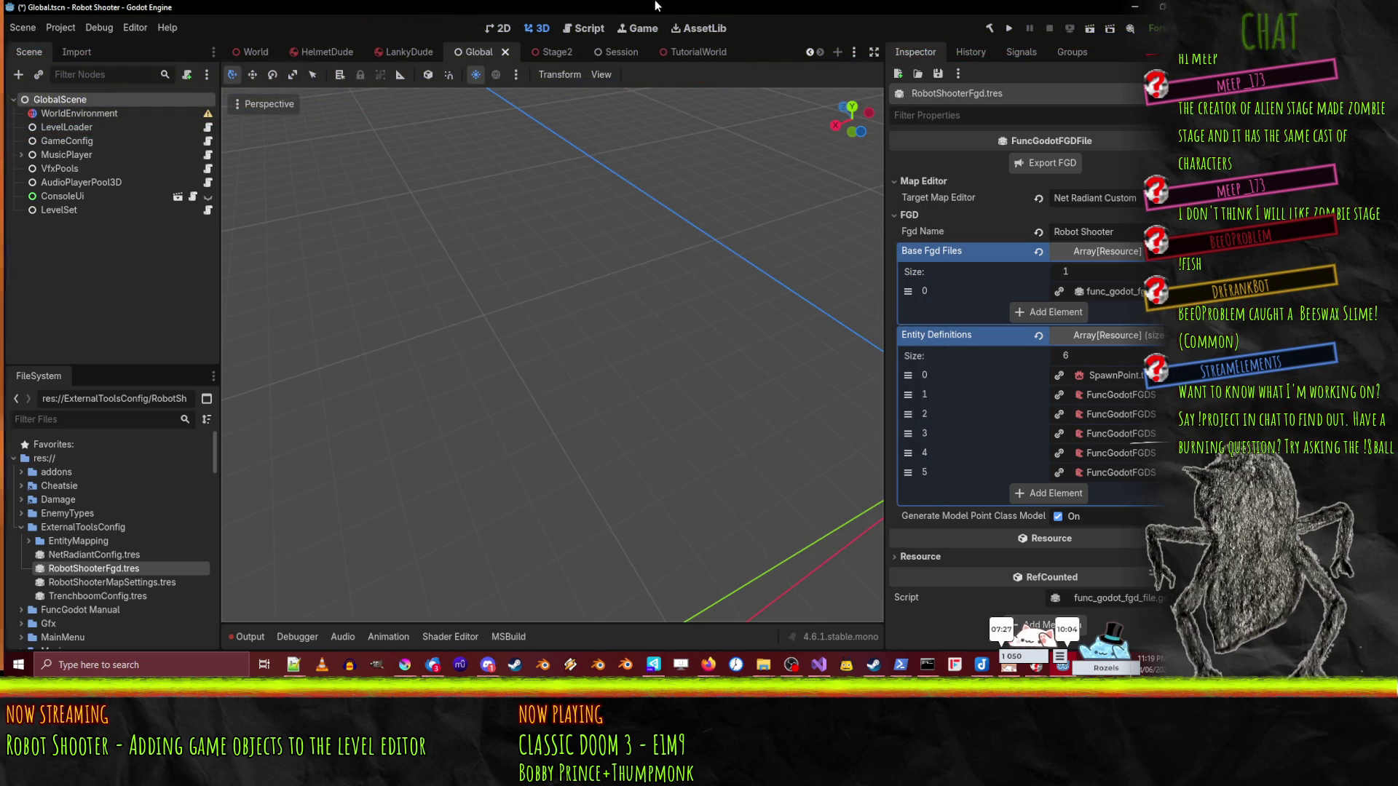
- Save the scene, then inspect entity definition 5's script class and classname
{"action": "key", "text": "ctrl+s"}
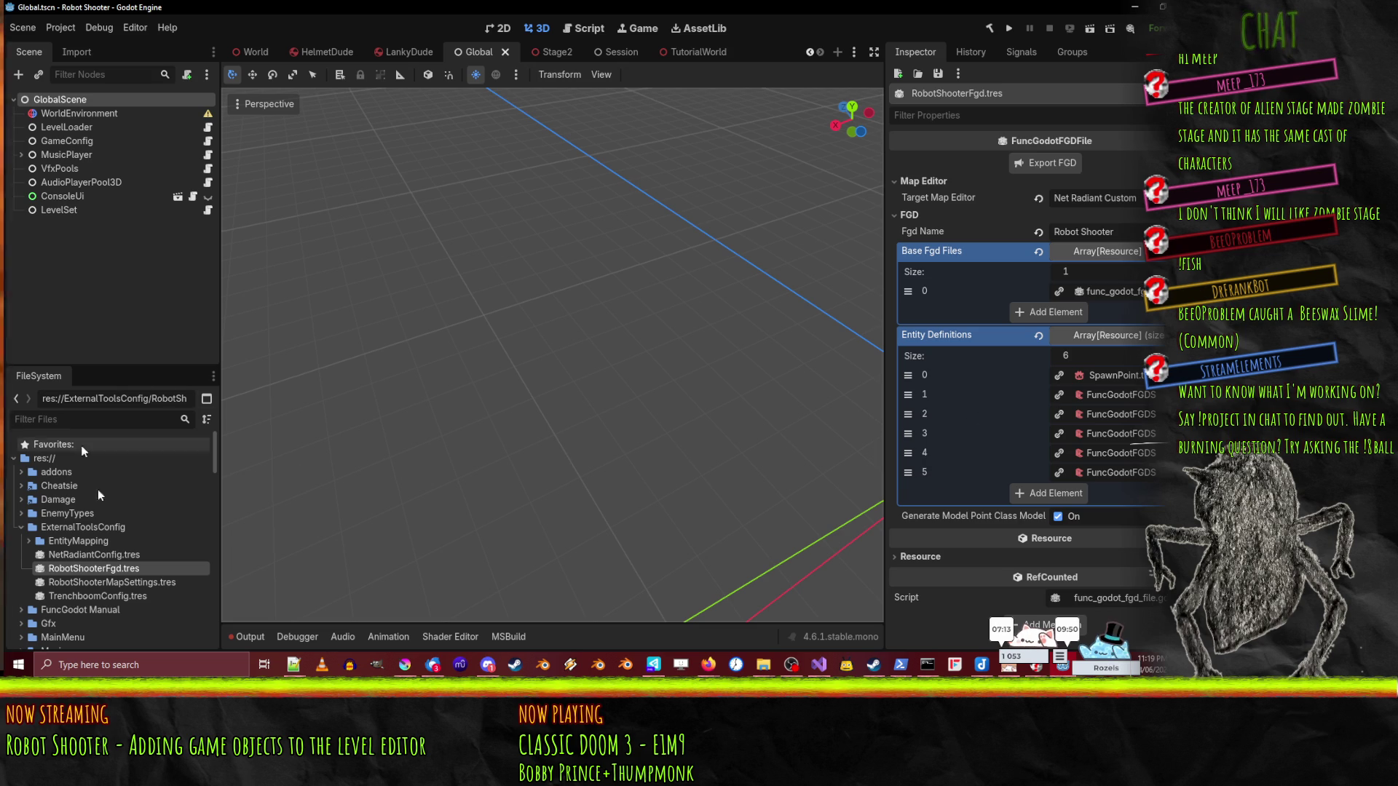
{"action": "left_click", "coordinate": [1115, 475]}
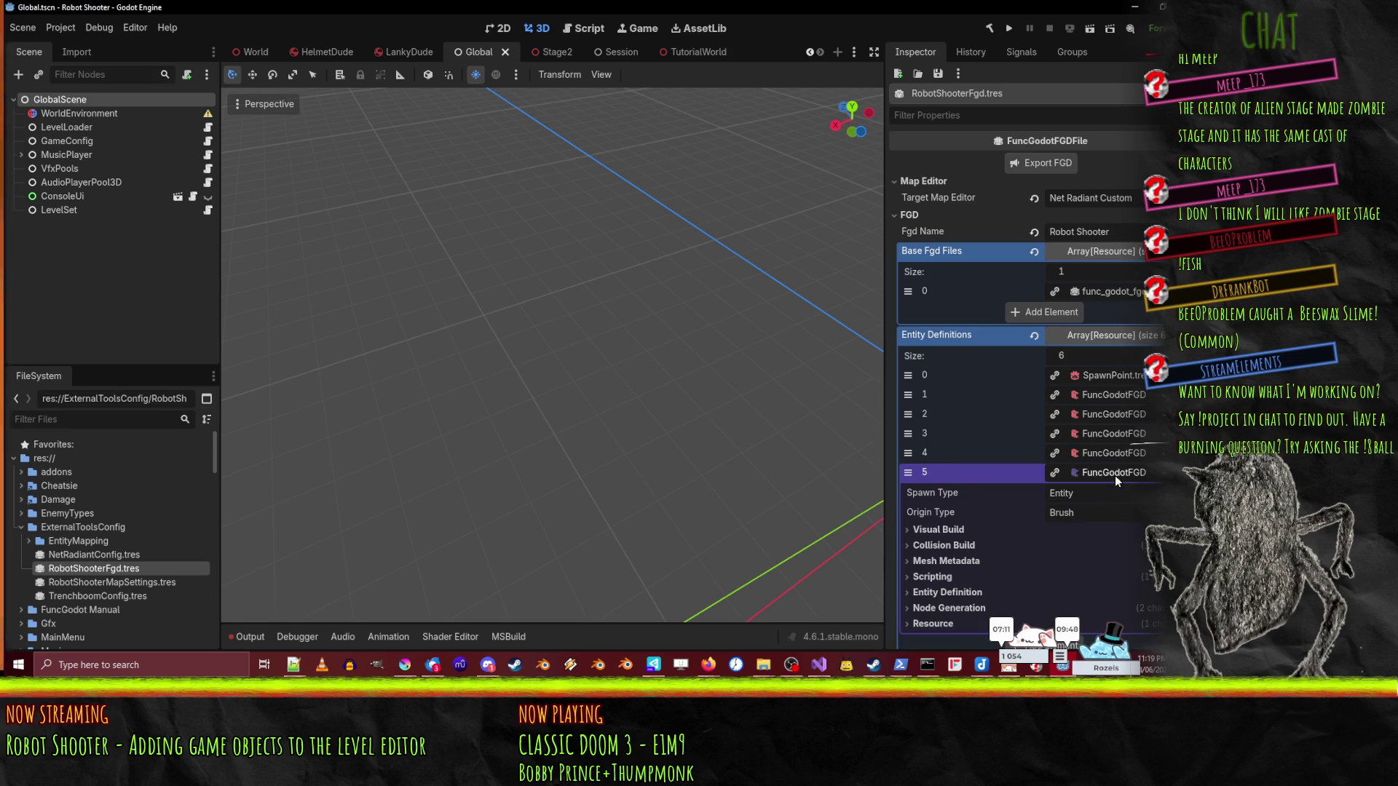
{"action": "scroll", "coordinate": [1115, 475], "scroll_direction": "down", "scroll_amount": 2}
{"action": "left_click", "coordinate": [934, 433]}
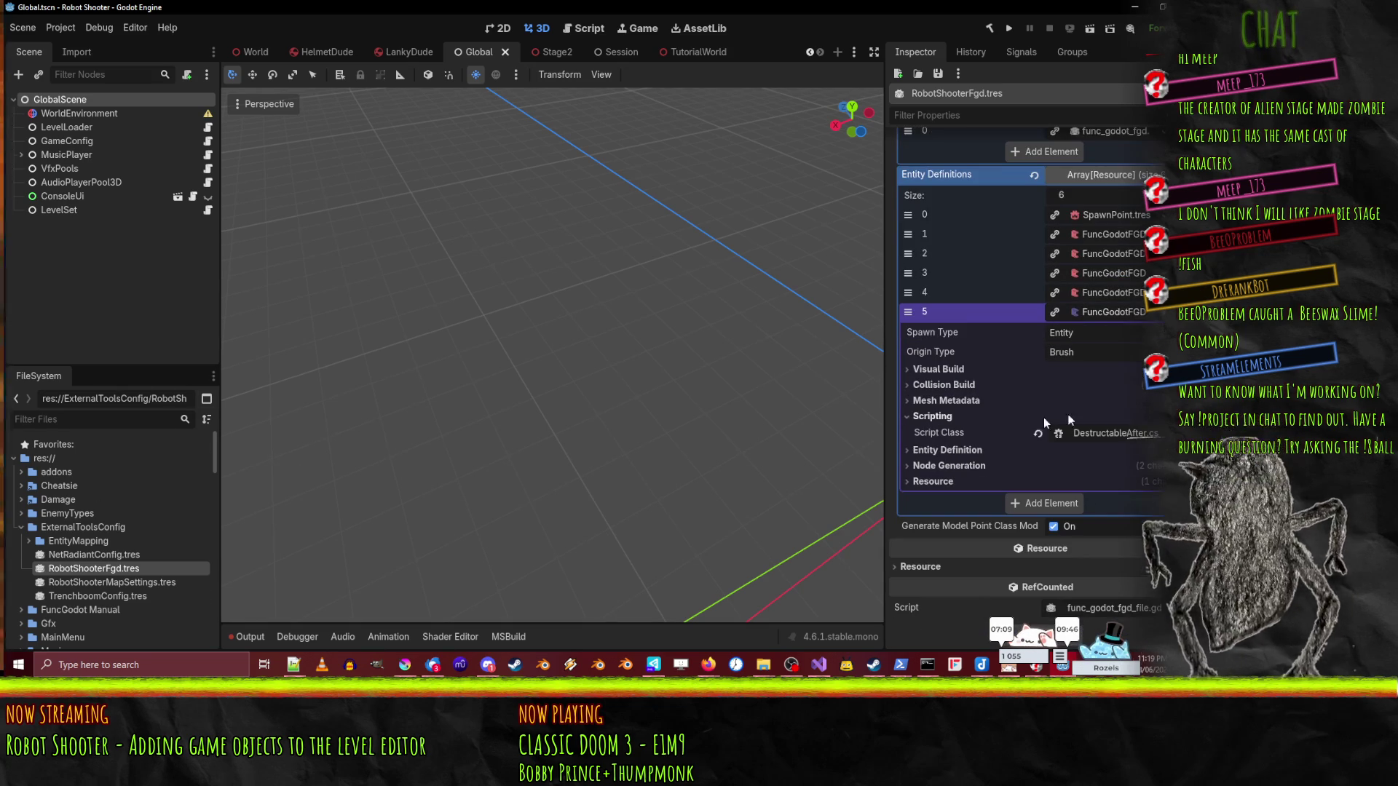
{"action": "left_click", "coordinate": [959, 451]}
{"action": "scroll", "coordinate": [961, 453], "scroll_direction": "down", "scroll_amount": 3}
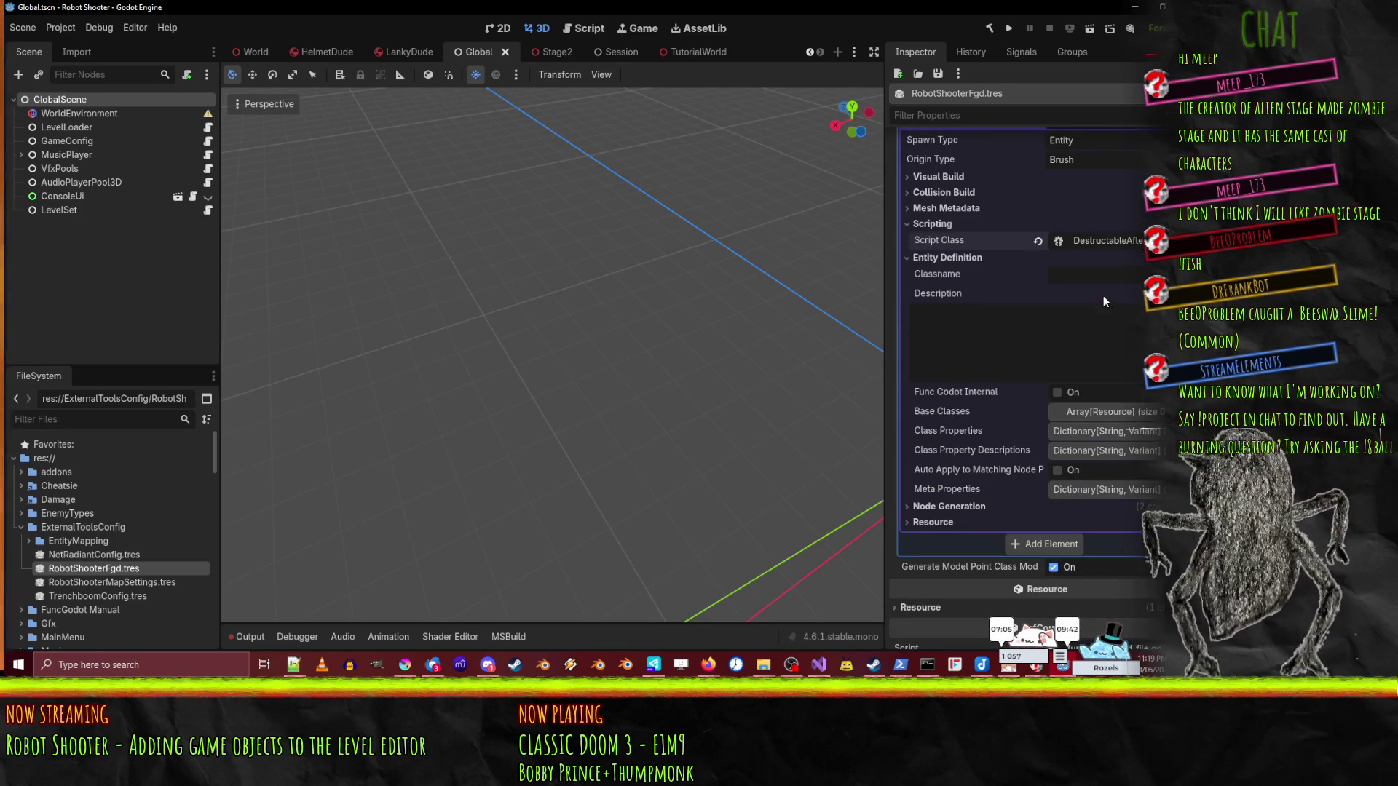
{"action": "scroll", "coordinate": [1113, 249], "scroll_direction": "up", "scroll_amount": 5}
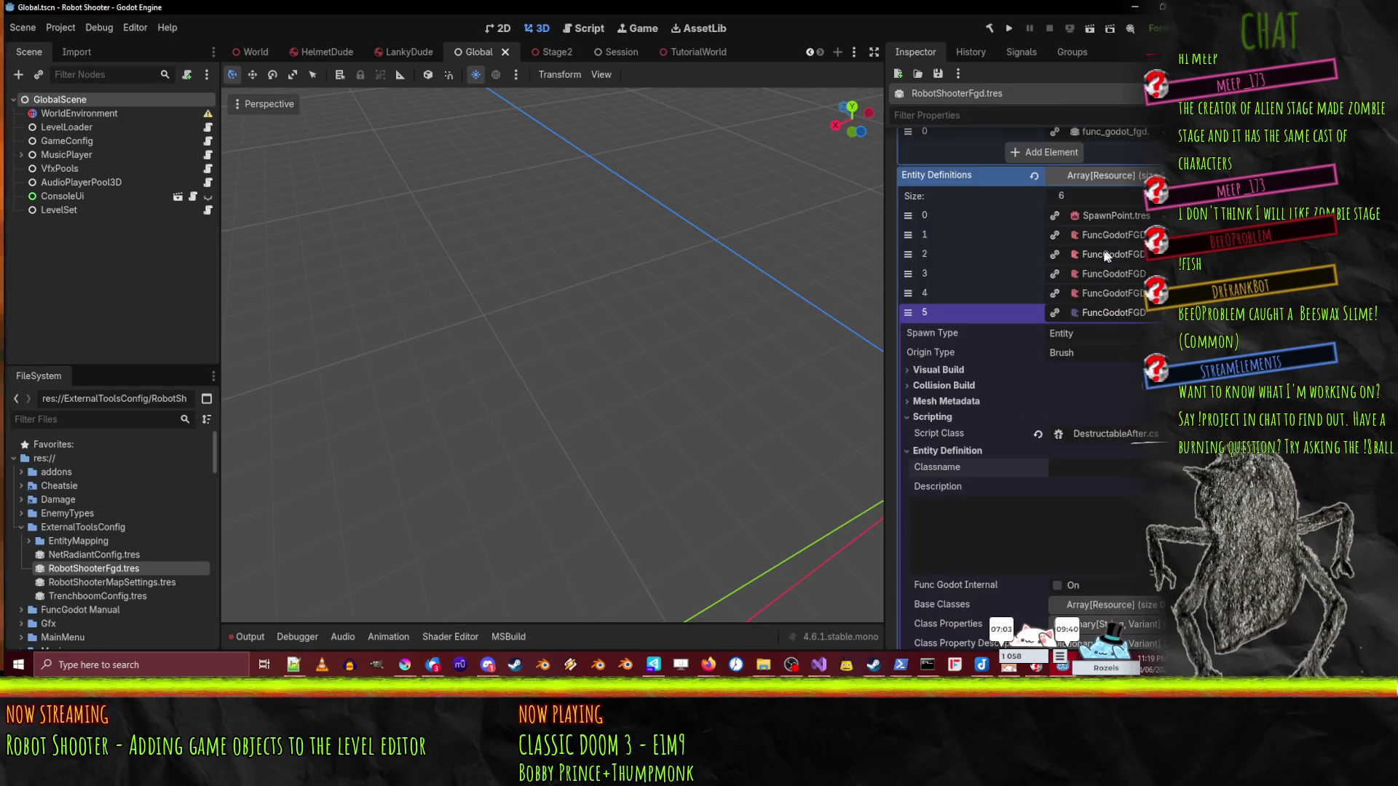
{"action": "scroll", "coordinate": [1125, 292], "scroll_direction": "down", "scroll_amount": 2}
- Check entity definition 4's classname and description, then collapse the definition properties
{"action": "left_click", "coordinate": [1119, 291]}
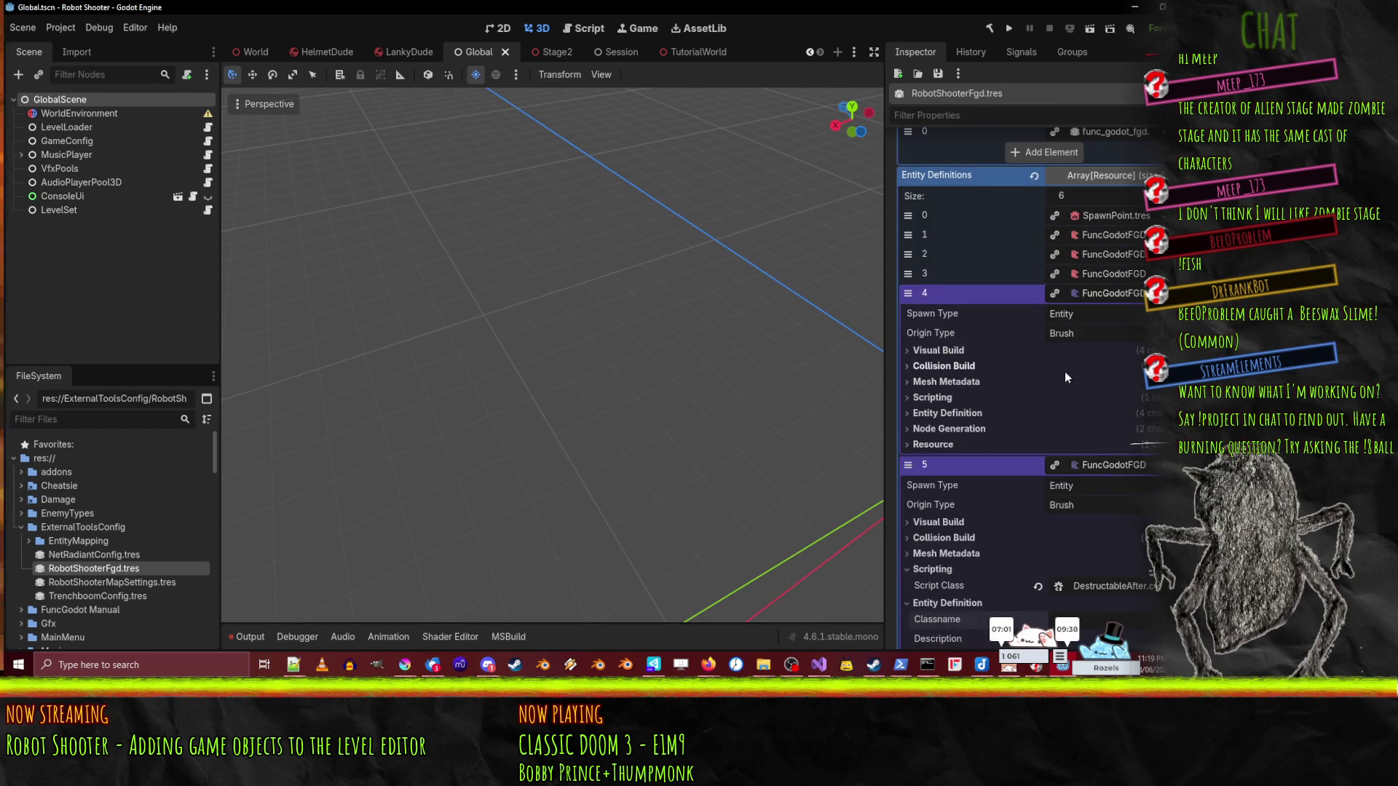
{"action": "left_click", "coordinate": [1065, 369]}
{"action": "scroll", "coordinate": [972, 157], "scroll_direction": "down", "scroll_amount": 3}
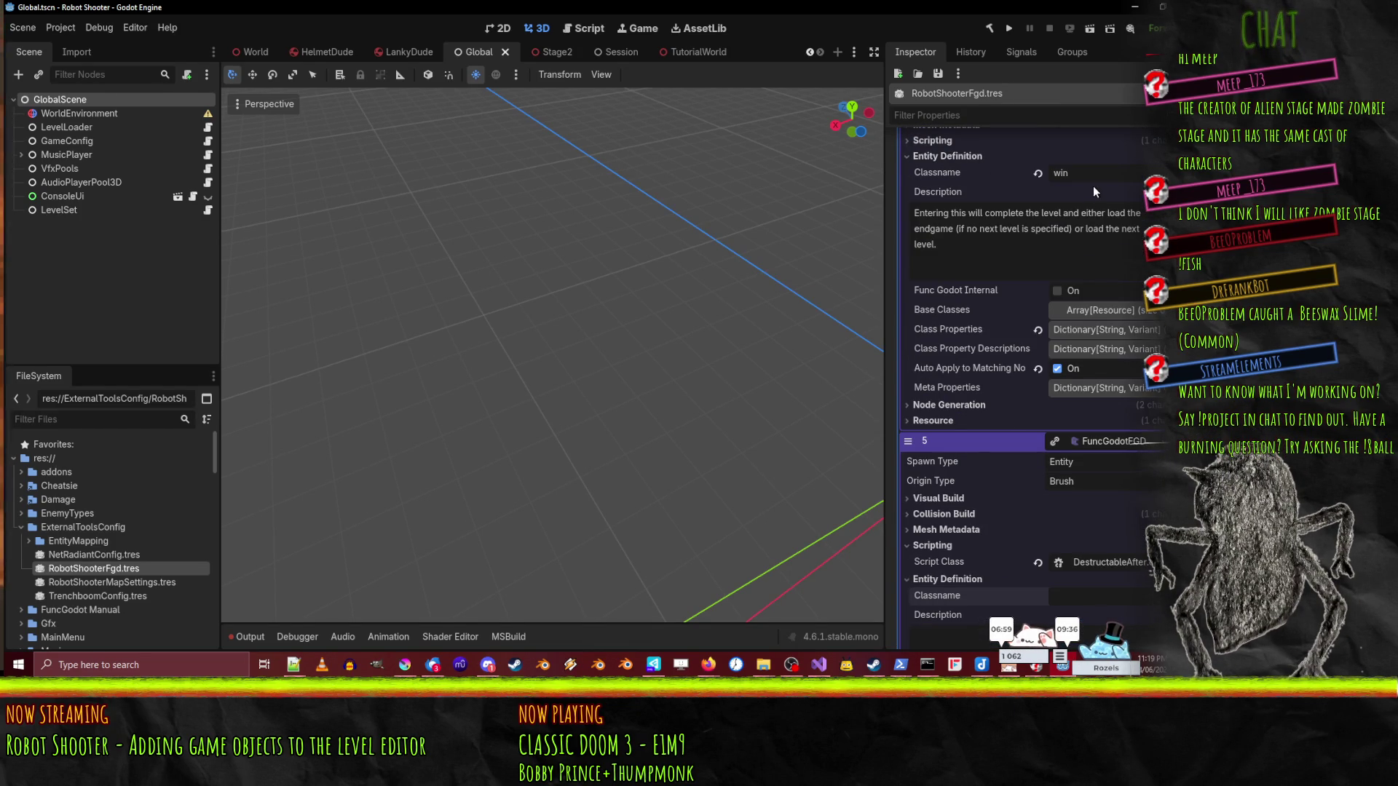
{"action": "scroll", "coordinate": [1093, 185], "scroll_direction": "up", "scroll_amount": 4}
{"action": "scroll", "coordinate": [1045, 246], "scroll_direction": "down", "scroll_amount": 3}
{"action": "scroll", "coordinate": [1092, 279], "scroll_direction": "up", "scroll_amount": 4}
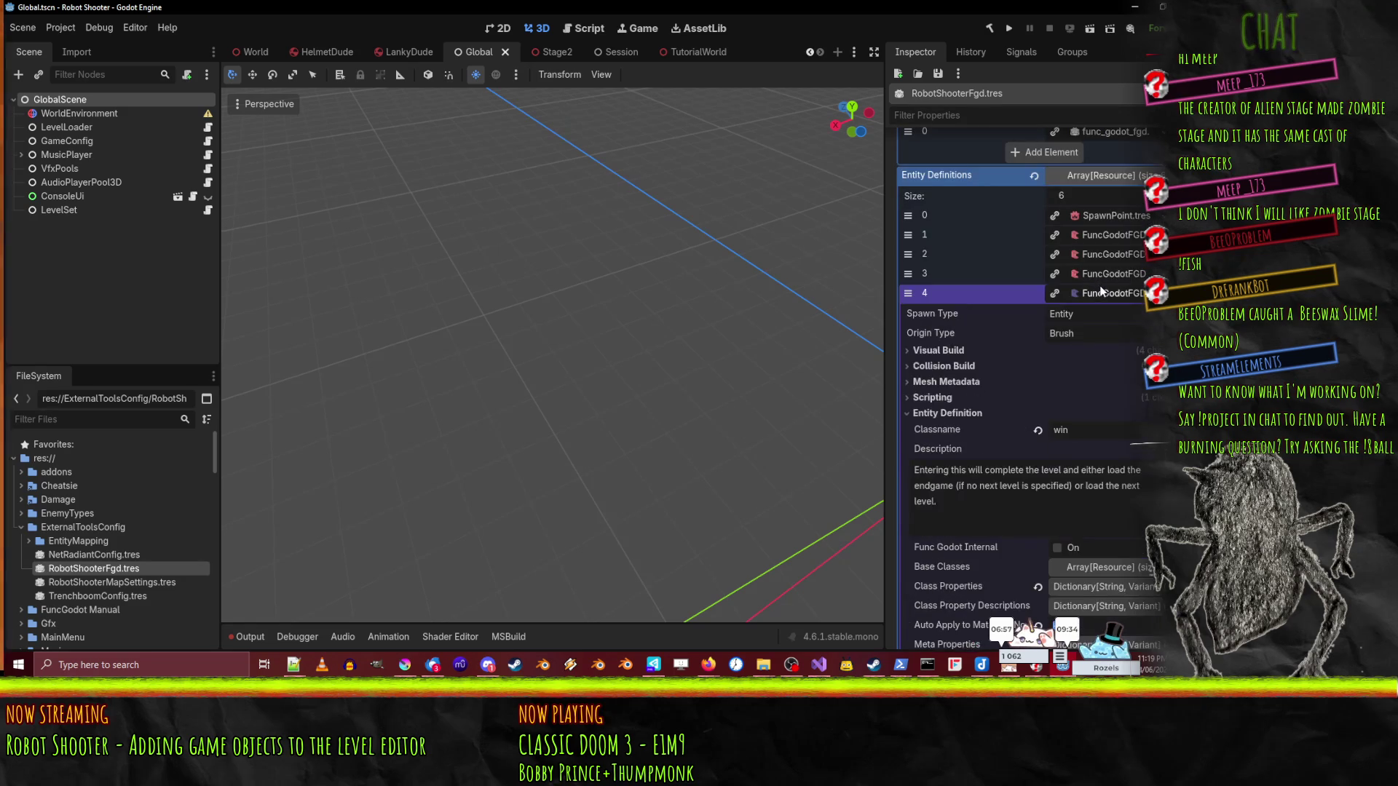
{"action": "left_click", "coordinate": [1102, 357]}
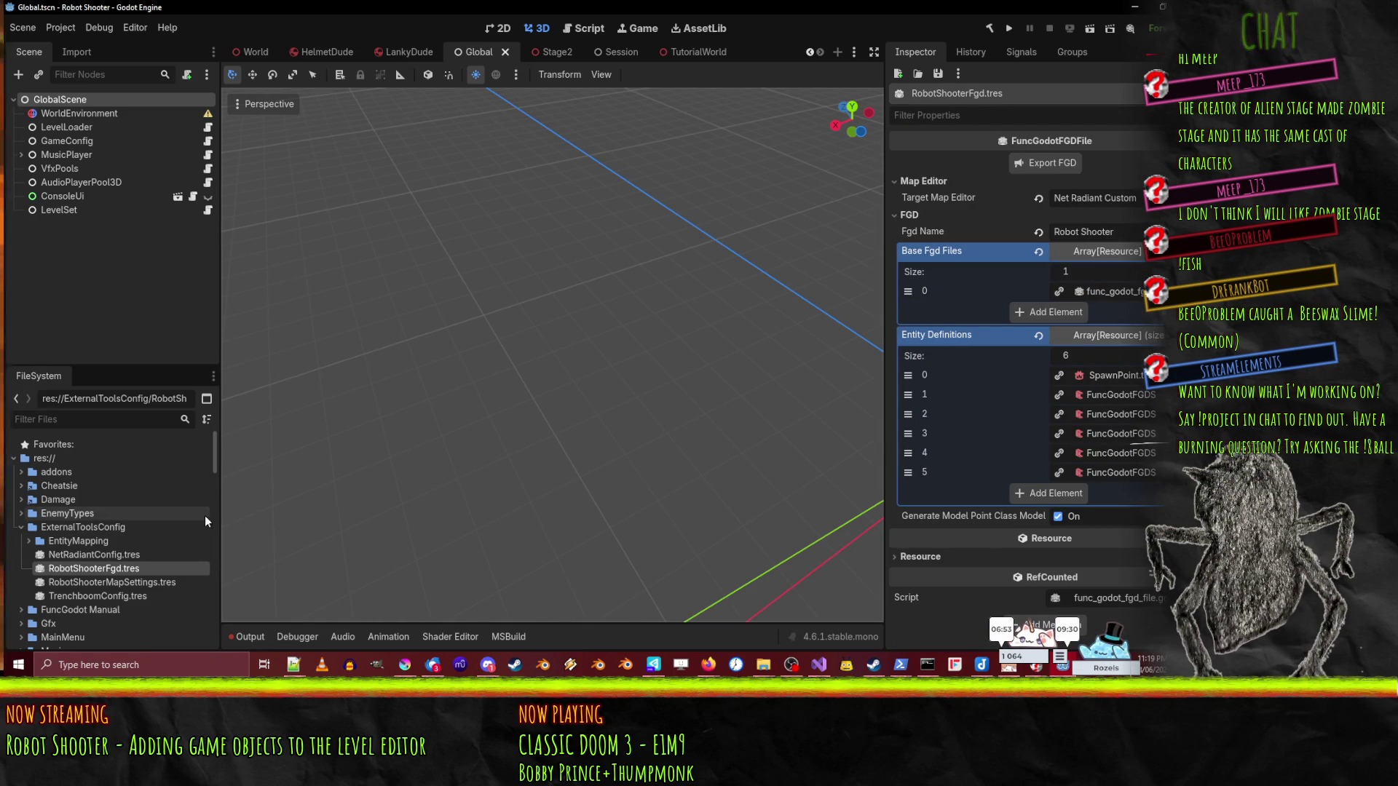
{"action": "left_click", "coordinate": [26, 540]}
{"action": "scroll", "coordinate": [125, 554], "scroll_direction": "down", "scroll_amount": 2}
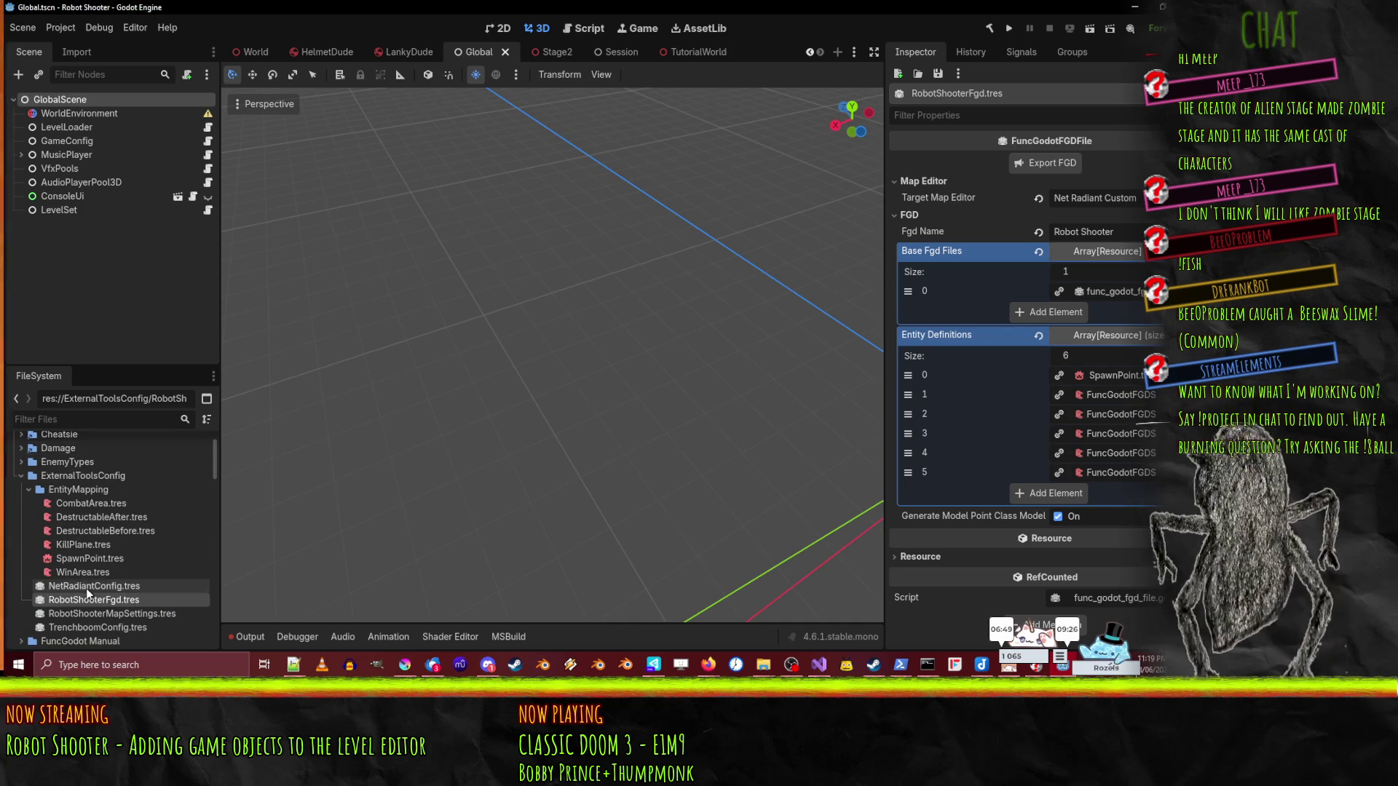
- Drag DestructableAfter, DestructableBefore, WinArea, KillPlane and CombatArea .tres files into definition slots 5 to 1
{"action": "mouse_move", "coordinate": [93, 518]}
{"action": "left_mouse_down"}
{"action": "mouse_move", "coordinate": [499, 527]}
{"action": "mouse_move", "coordinate": [1114, 473]}
{"action": "left_mouse_up"}
{"action": "left_click_drag", "start_coordinate": [137, 530], "coordinate": [1107, 453]}
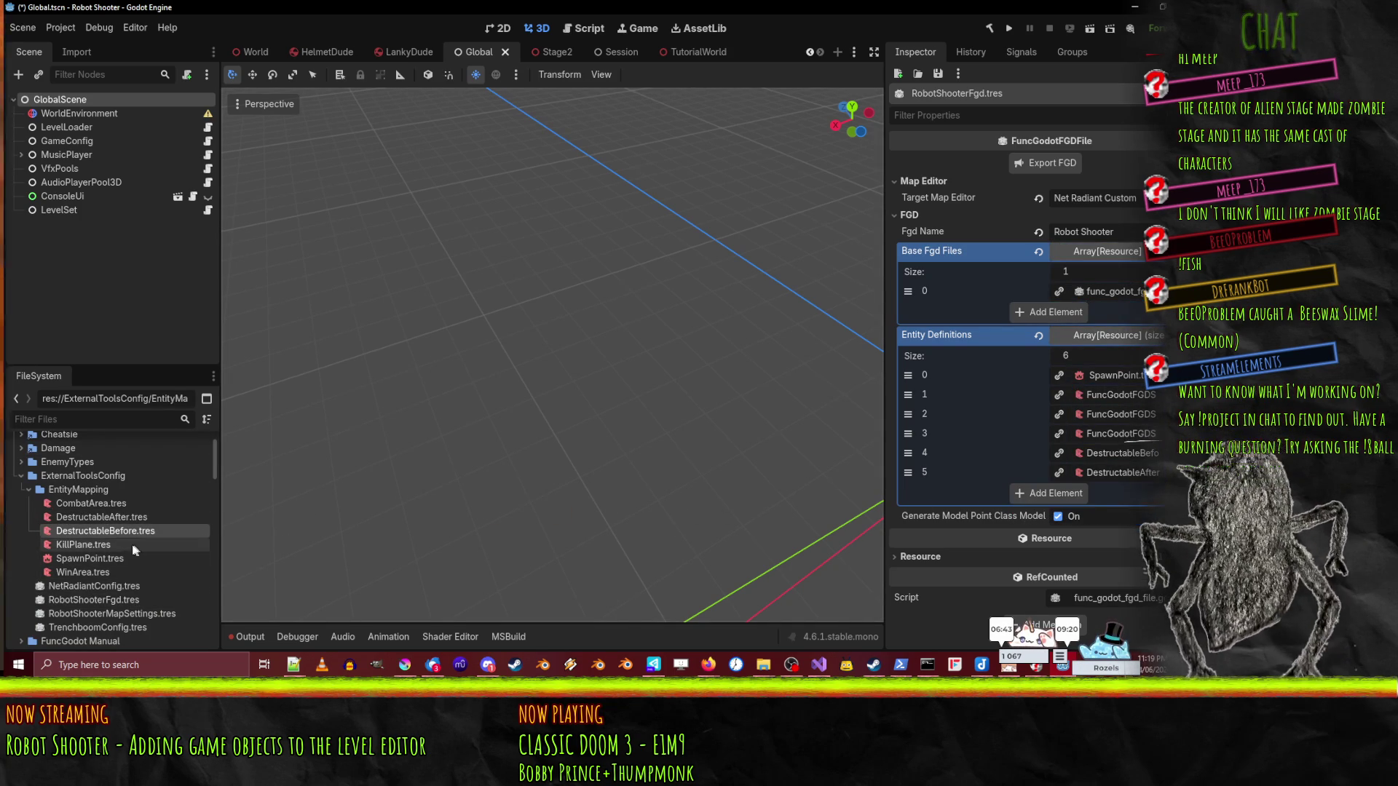
{"action": "left_click_drag", "start_coordinate": [89, 573], "coordinate": [1126, 434]}
{"action": "mouse_move", "coordinate": [82, 547]}
{"action": "left_mouse_down"}
{"action": "mouse_move", "coordinate": [1153, 434]}
{"action": "mouse_move", "coordinate": [1127, 417]}
{"action": "left_mouse_up"}
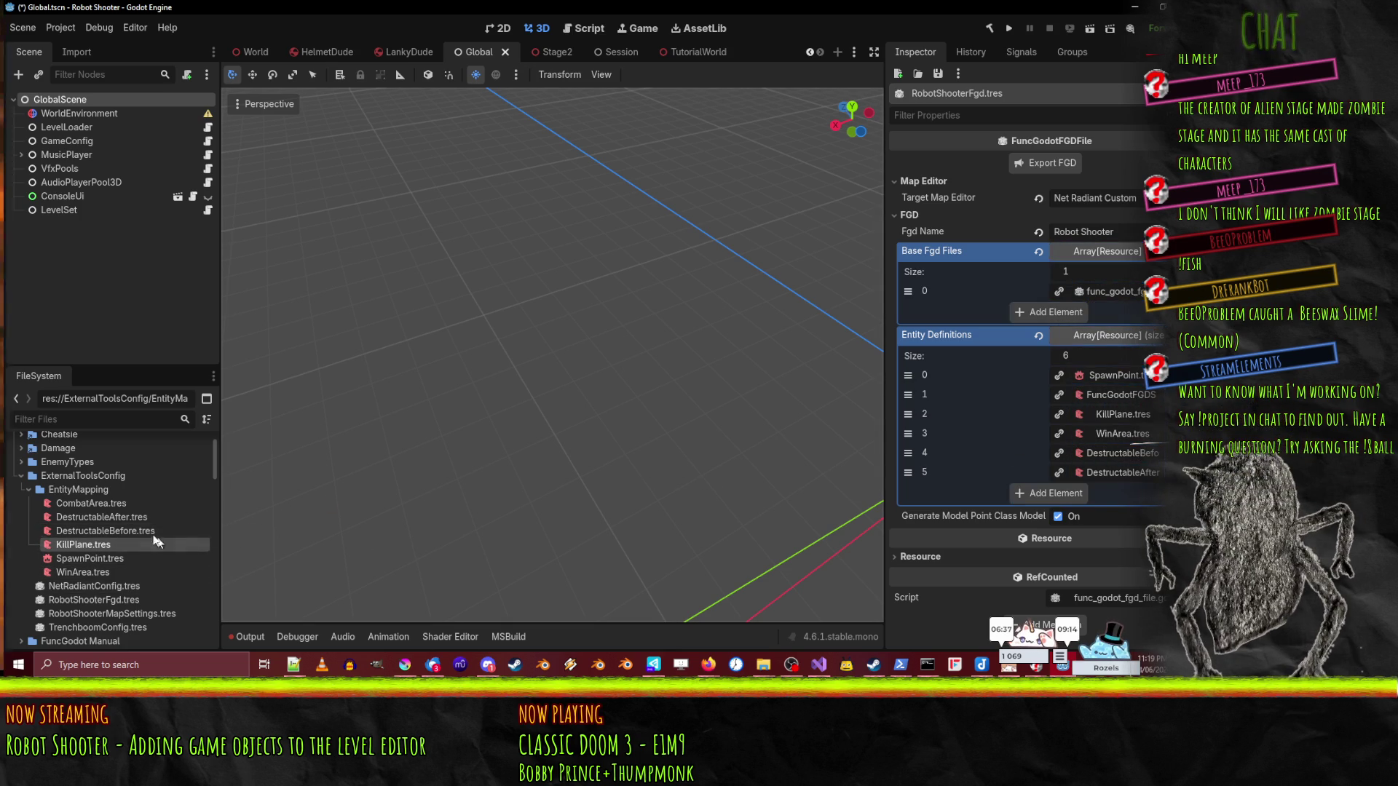
{"action": "mouse_move", "coordinate": [89, 499]}
{"action": "left_mouse_down"}
{"action": "mouse_move", "coordinate": [548, 489]}
{"action": "mouse_move", "coordinate": [1128, 400]}
{"action": "mouse_move", "coordinate": [1116, 394]}
{"action": "left_mouse_up"}
{"action": "left_click", "coordinate": [1121, 453]}
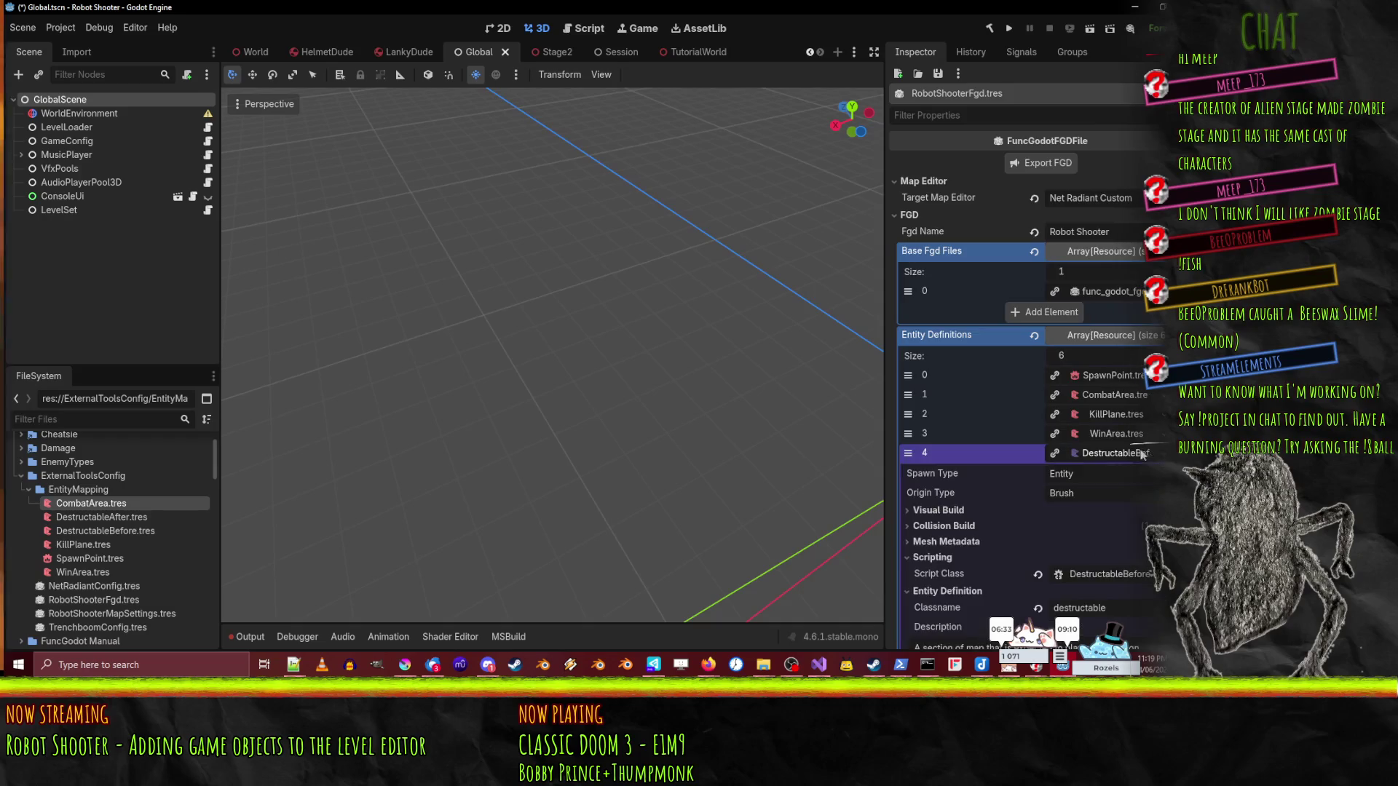
- Append _before to definition 4's classname, making it destructable_before
{"action": "scroll", "coordinate": [1108, 460], "scroll_direction": "down", "scroll_amount": 3}
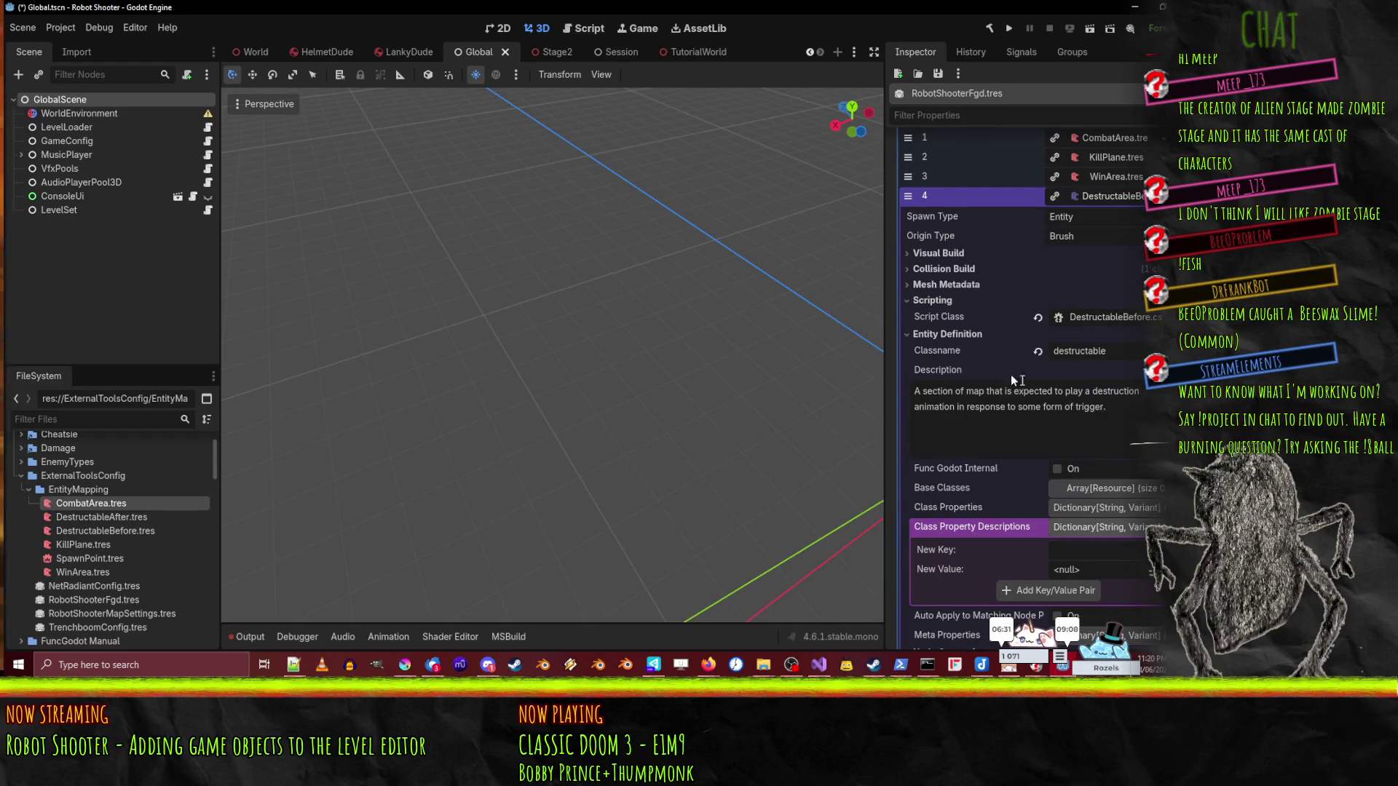
{"action": "scroll", "coordinate": [1019, 371], "scroll_direction": "down", "scroll_amount": 1}
{"action": "scroll", "coordinate": [1097, 358], "scroll_direction": "down", "scroll_amount": 1}
{"action": "left_click", "coordinate": [1129, 217]}
{"action": "type", "text": "_before"}
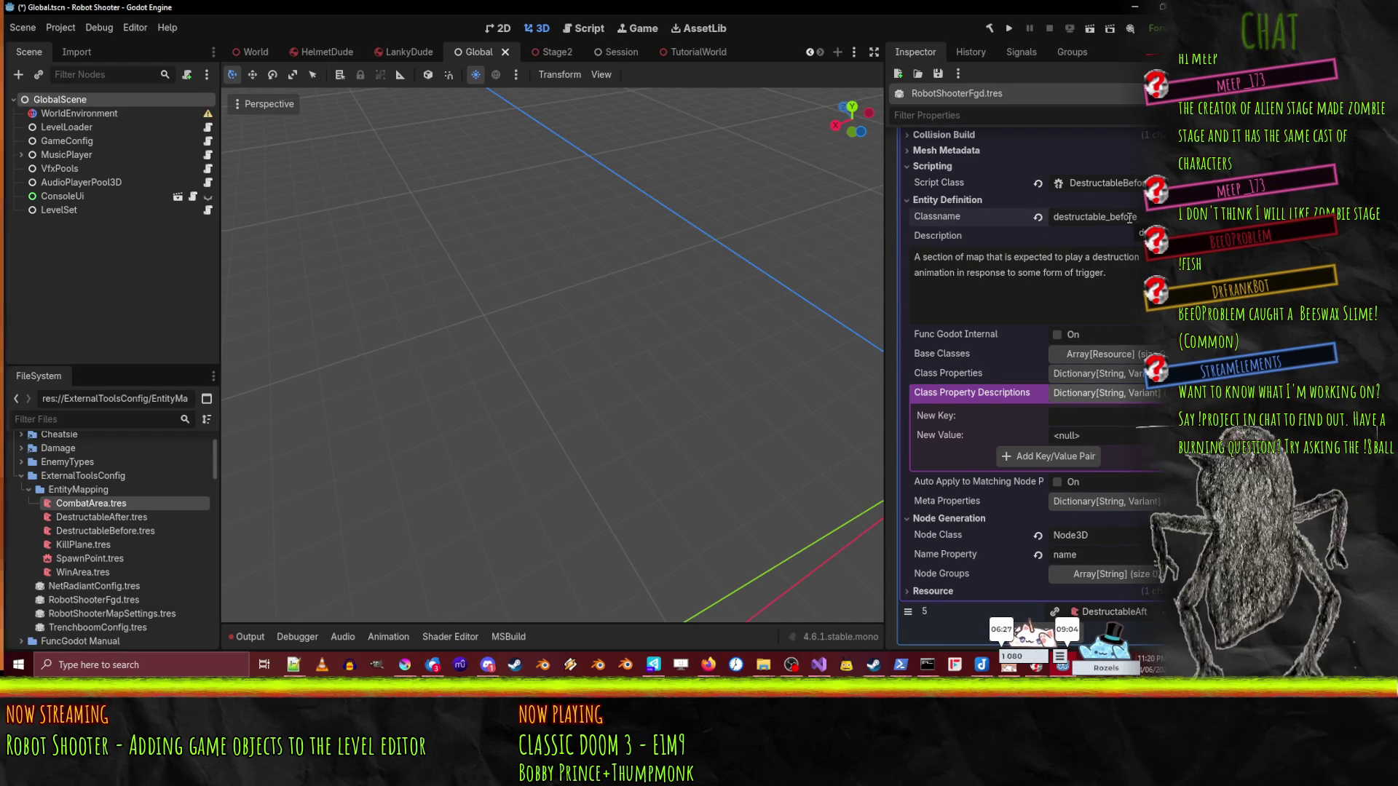
- Look over definition 4's resource options list, then dismiss it
{"action": "scroll", "coordinate": [997, 453], "scroll_direction": "down", "scroll_amount": 2}
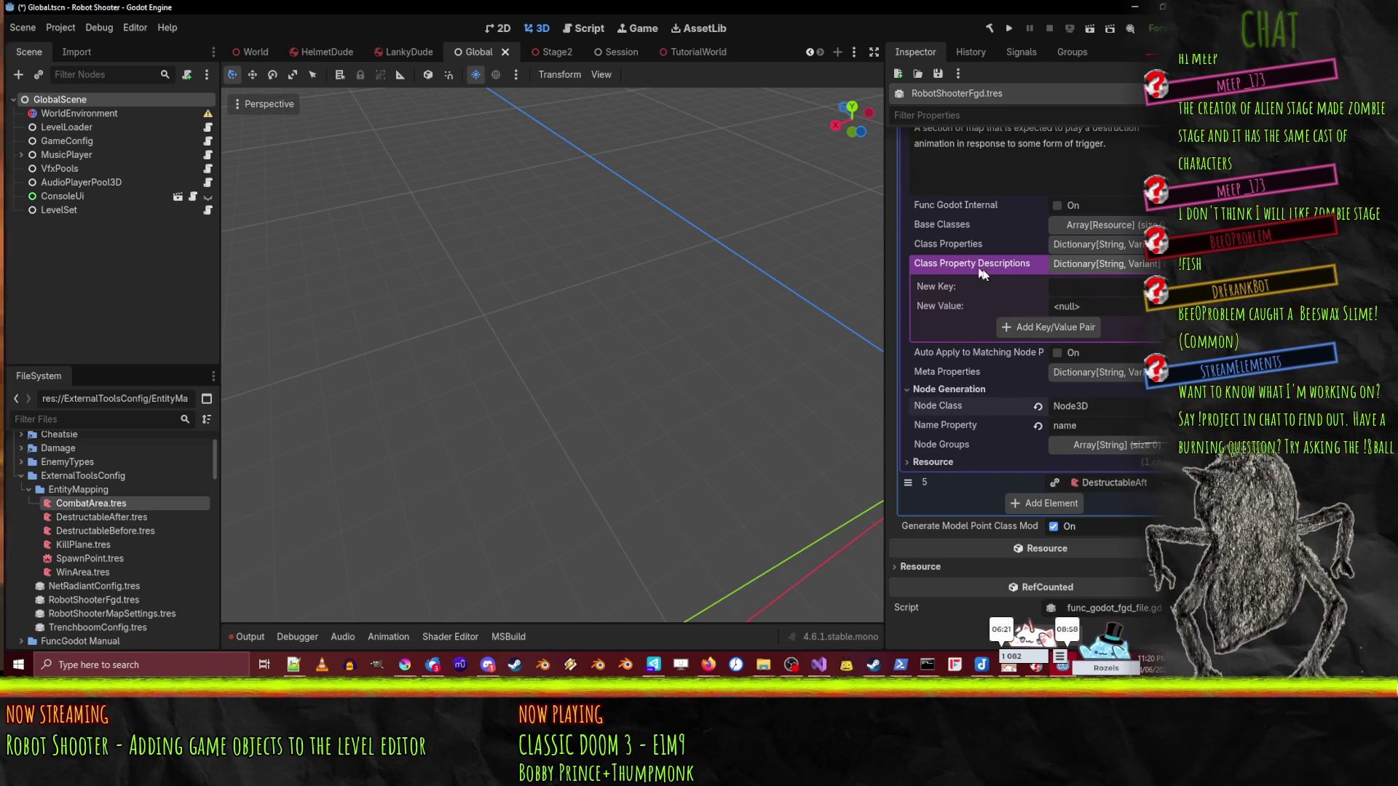
{"action": "scroll", "coordinate": [974, 386], "scroll_direction": "up", "scroll_amount": 3}
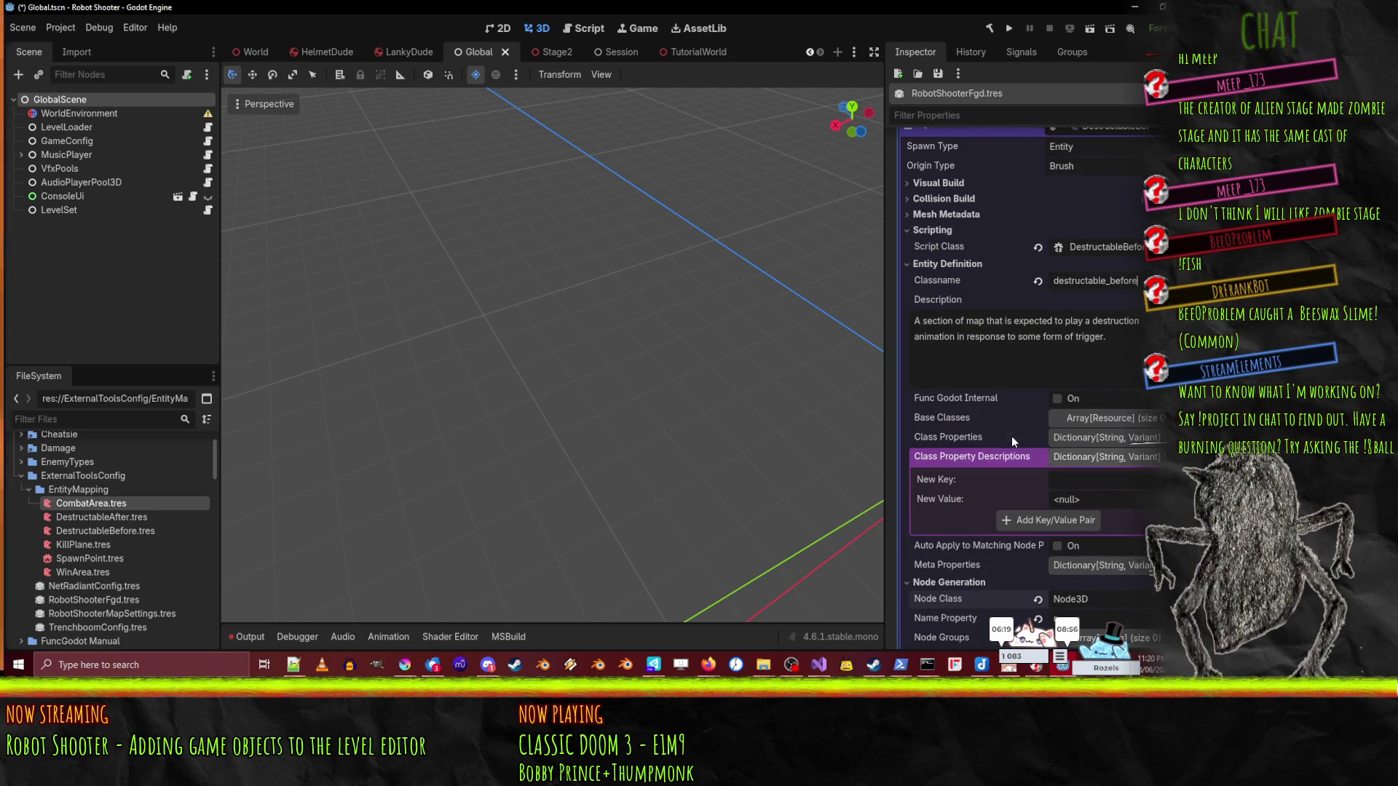
{"action": "scroll", "coordinate": [1013, 440], "scroll_direction": "down", "scroll_amount": 3}
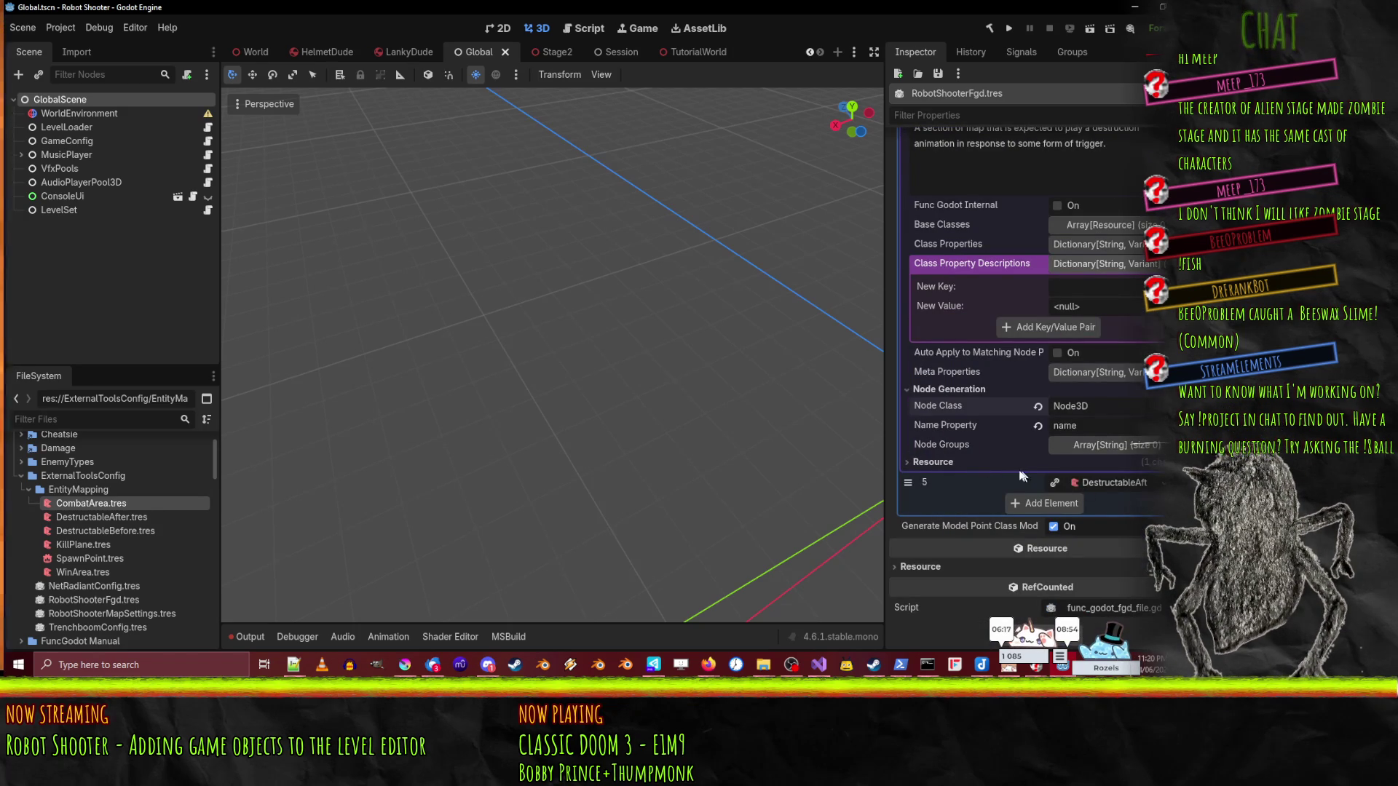
{"action": "scroll", "coordinate": [1078, 474], "scroll_direction": "up", "scroll_amount": 5}
{"action": "left_click", "coordinate": [1156, 260]}
{"action": "scroll", "coordinate": [997, 475], "scroll_direction": "down", "scroll_amount": 5}
{"action": "scroll", "coordinate": [996, 473], "scroll_direction": "down", "scroll_amount": 10}
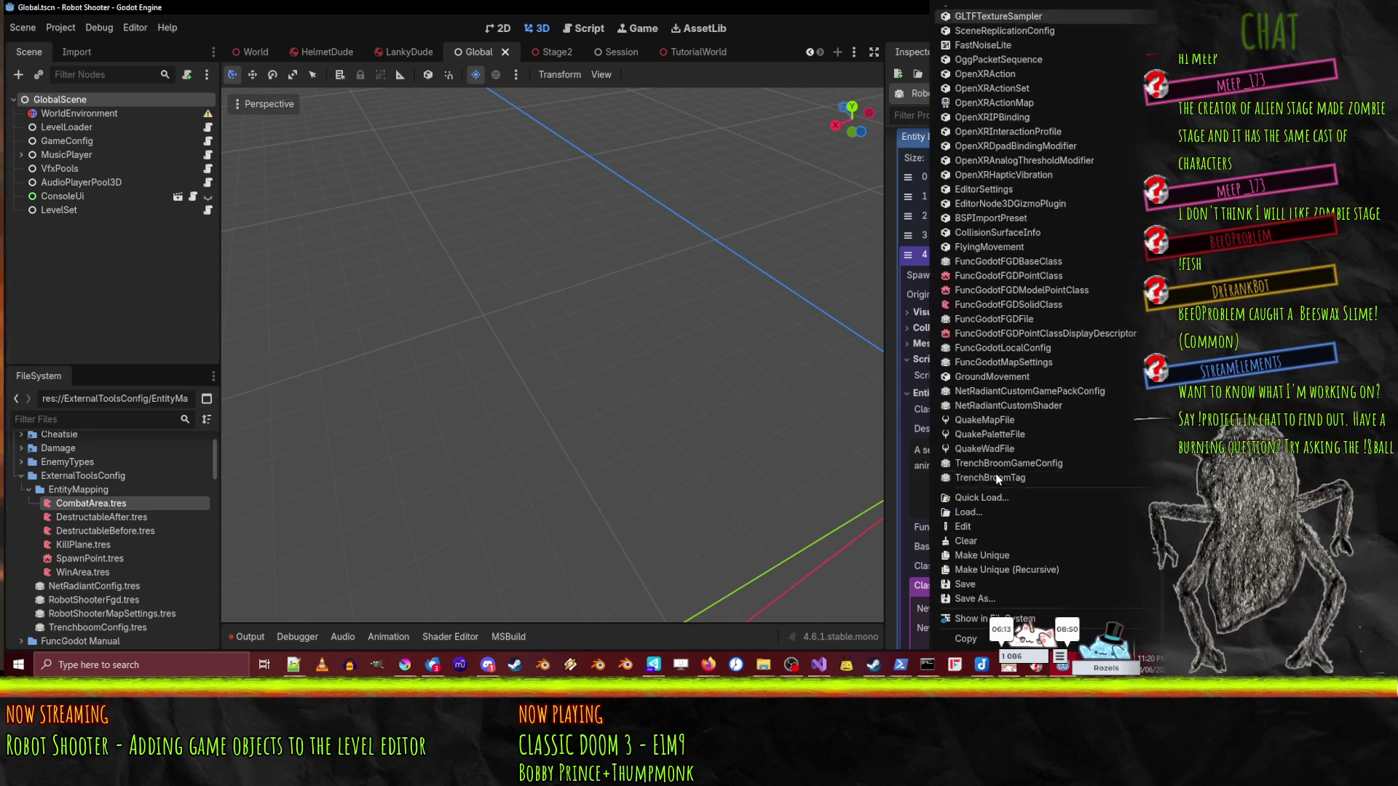
{"action": "key", "text": "Escape"}
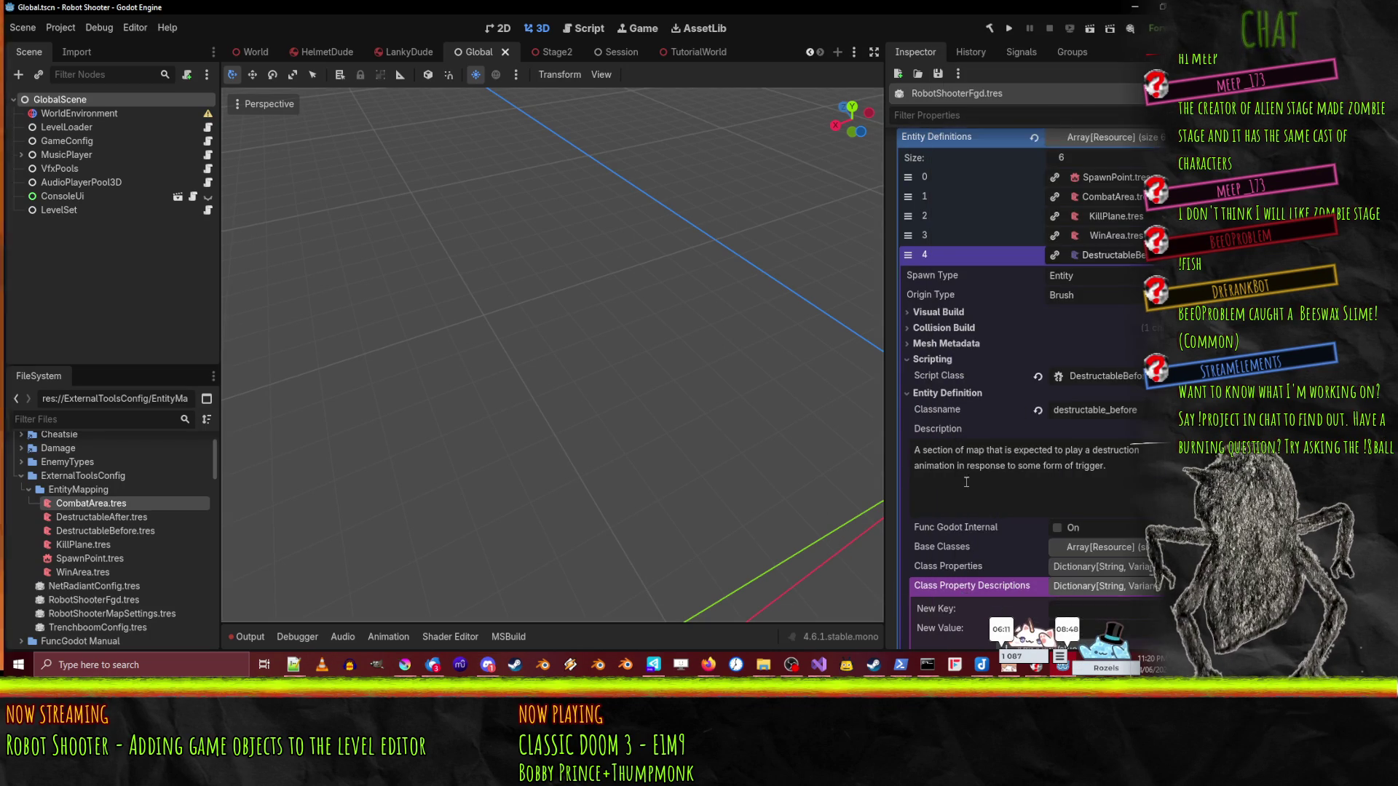
- Check definition 5's empty classname and description, then select DestructableAfter.tres
{"action": "scroll", "coordinate": [964, 480], "scroll_direction": "down", "scroll_amount": 3}
{"action": "left_click", "coordinate": [1105, 484]}
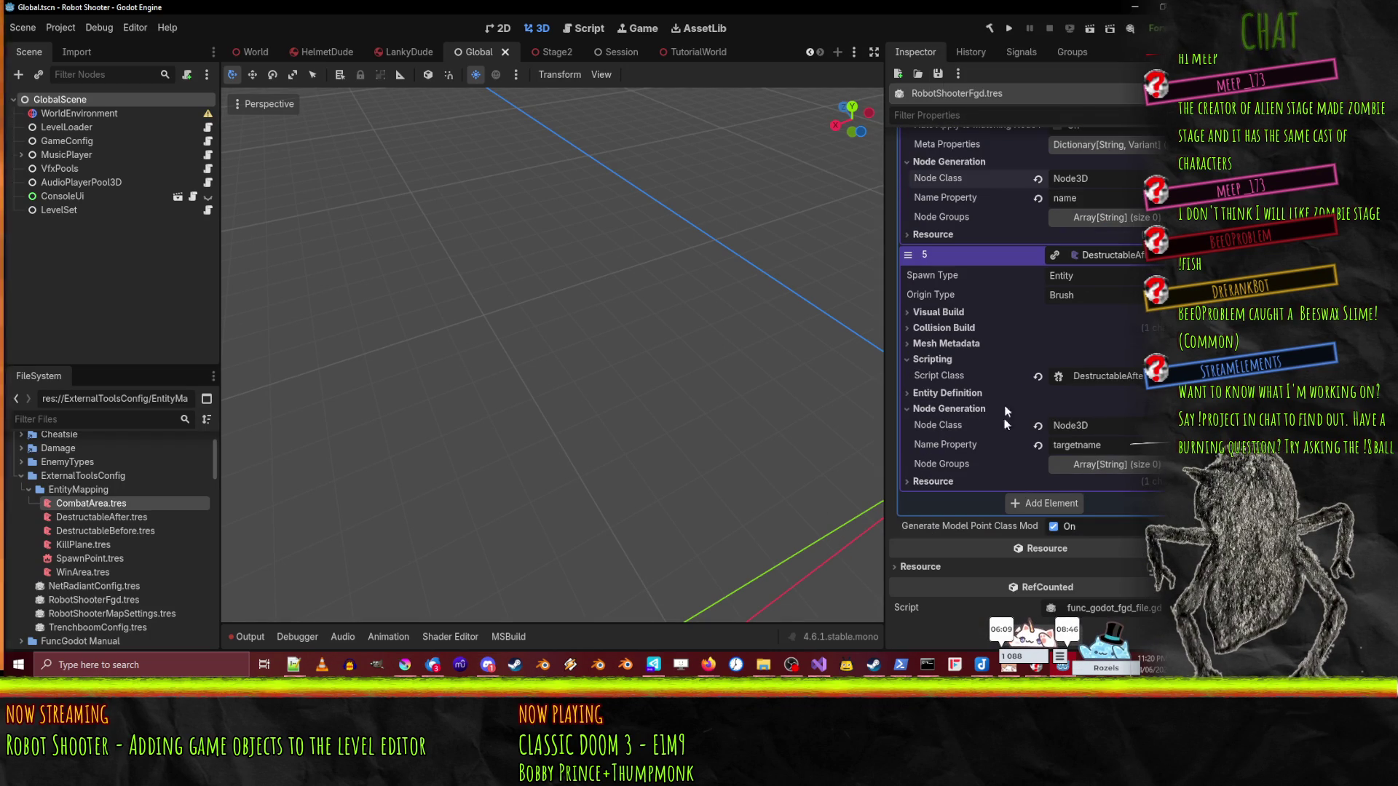
{"action": "left_click", "coordinate": [945, 392]}
{"action": "scroll", "coordinate": [945, 408], "scroll_direction": "down", "scroll_amount": 3}
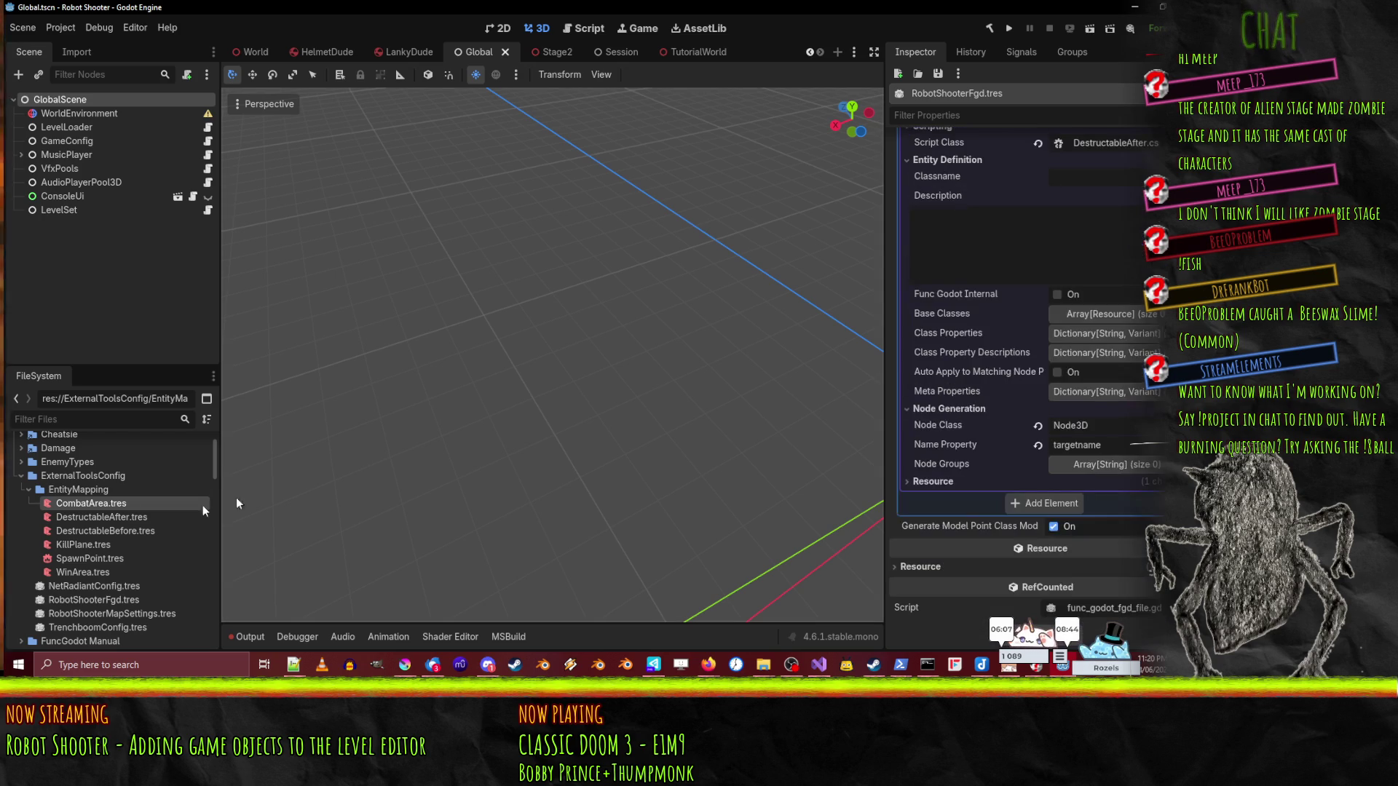
{"action": "left_click", "coordinate": [127, 515]}
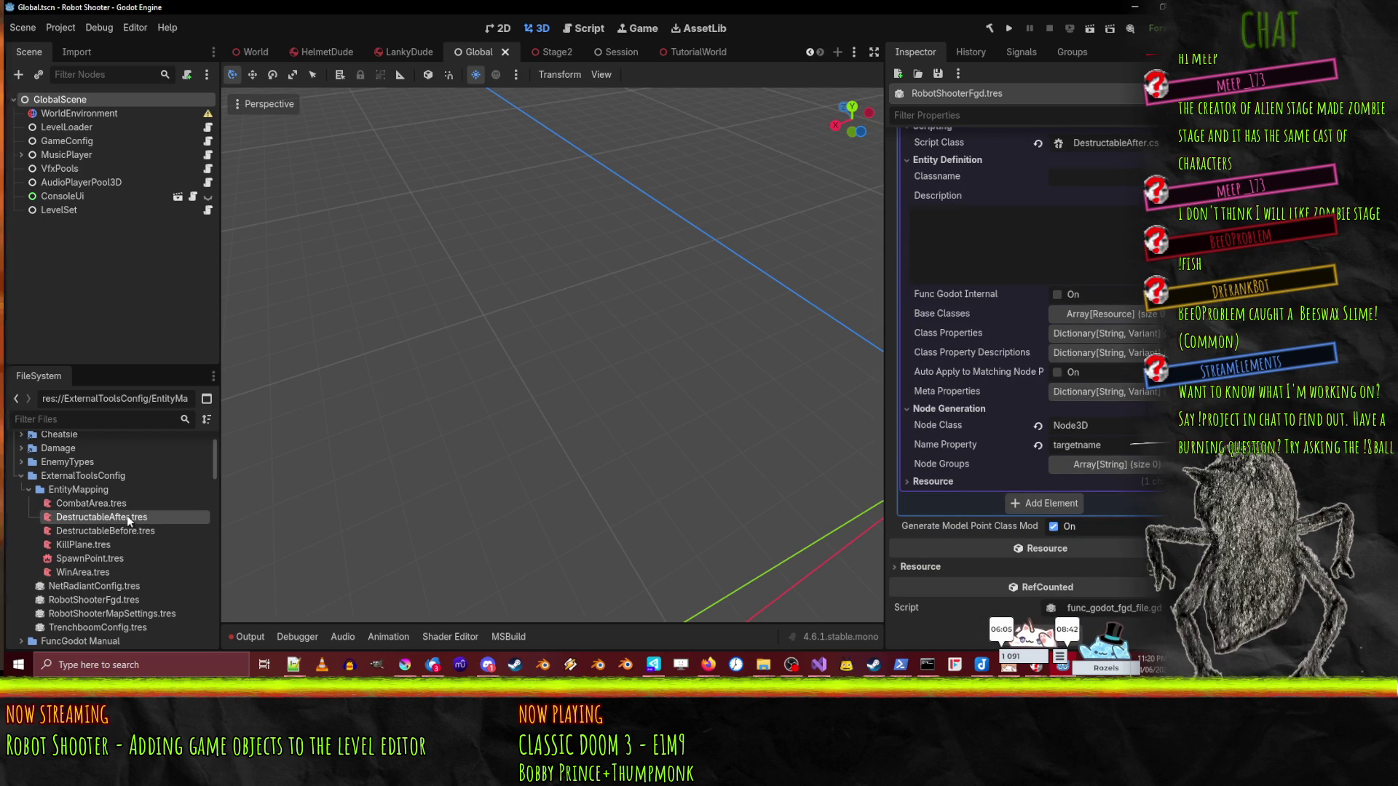
- Set DestructableAfter's classname to destructable_after
{"action": "scroll", "coordinate": [1093, 296], "scroll_direction": "down", "scroll_amount": 1}
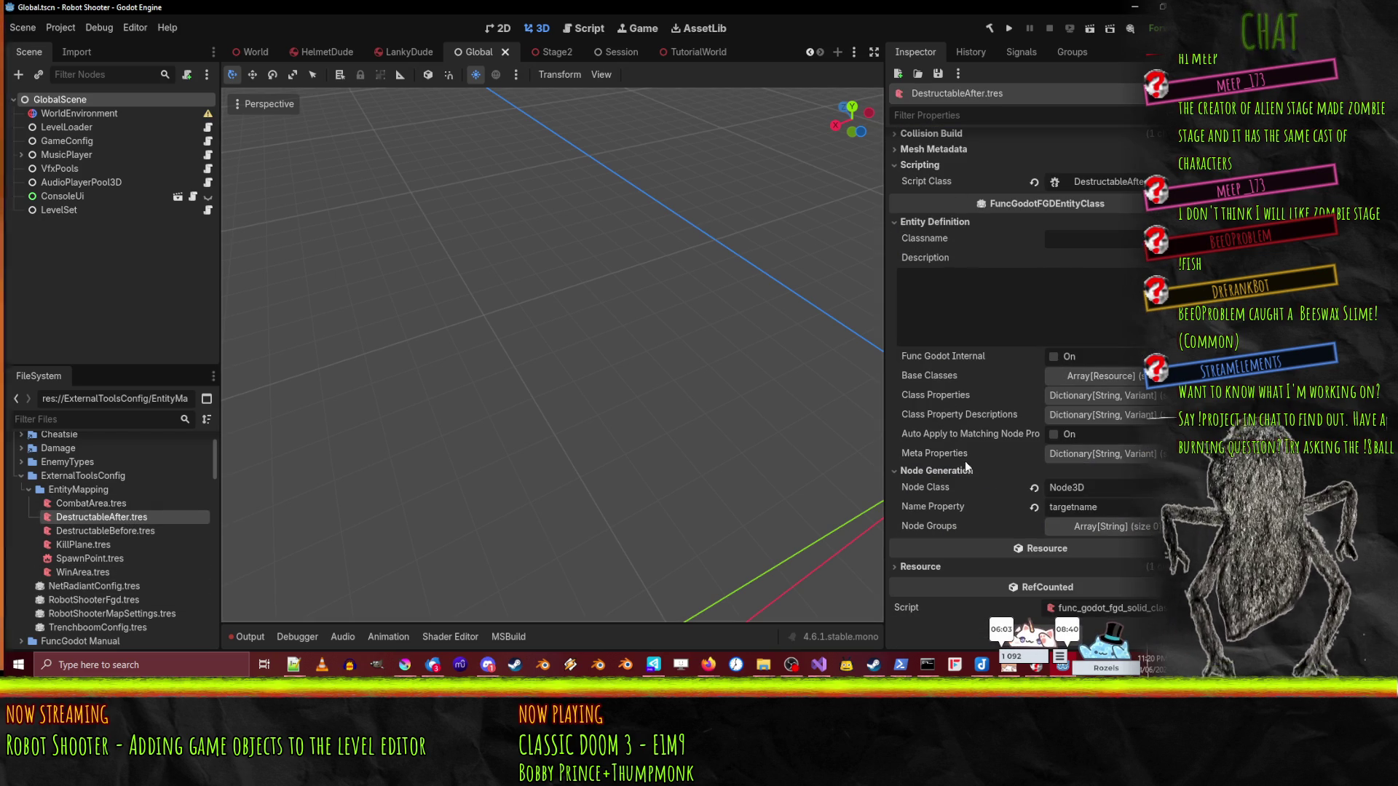
{"action": "left_click", "coordinate": [1119, 238]}
{"action": "type", "text": "destruct"}
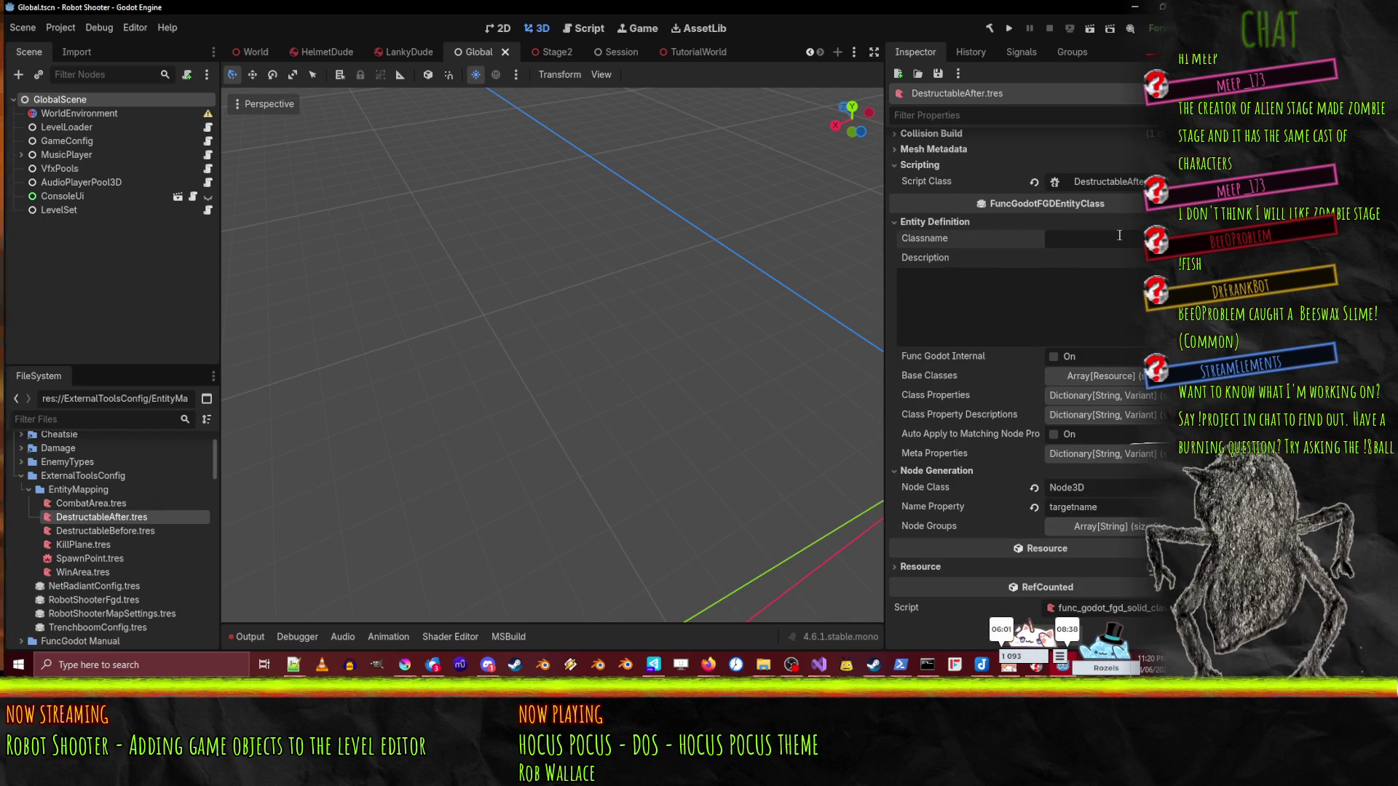
{"action": "type", "text": "able_after"}
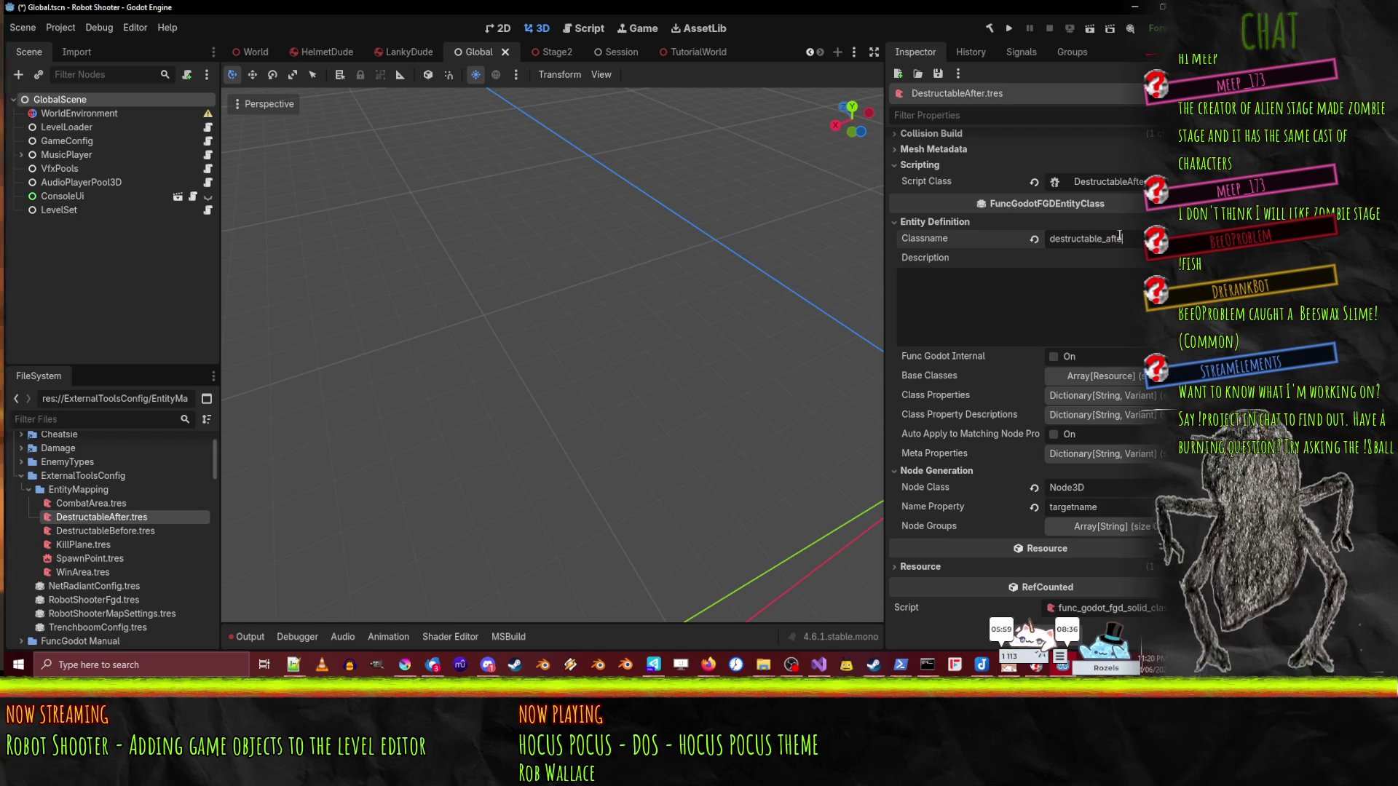
- Write its description: 'Set up geometry to be shown after a destruction event'
{"action": "left_click", "coordinate": [1130, 318]}
{"action": "type", "text": "Set up"}
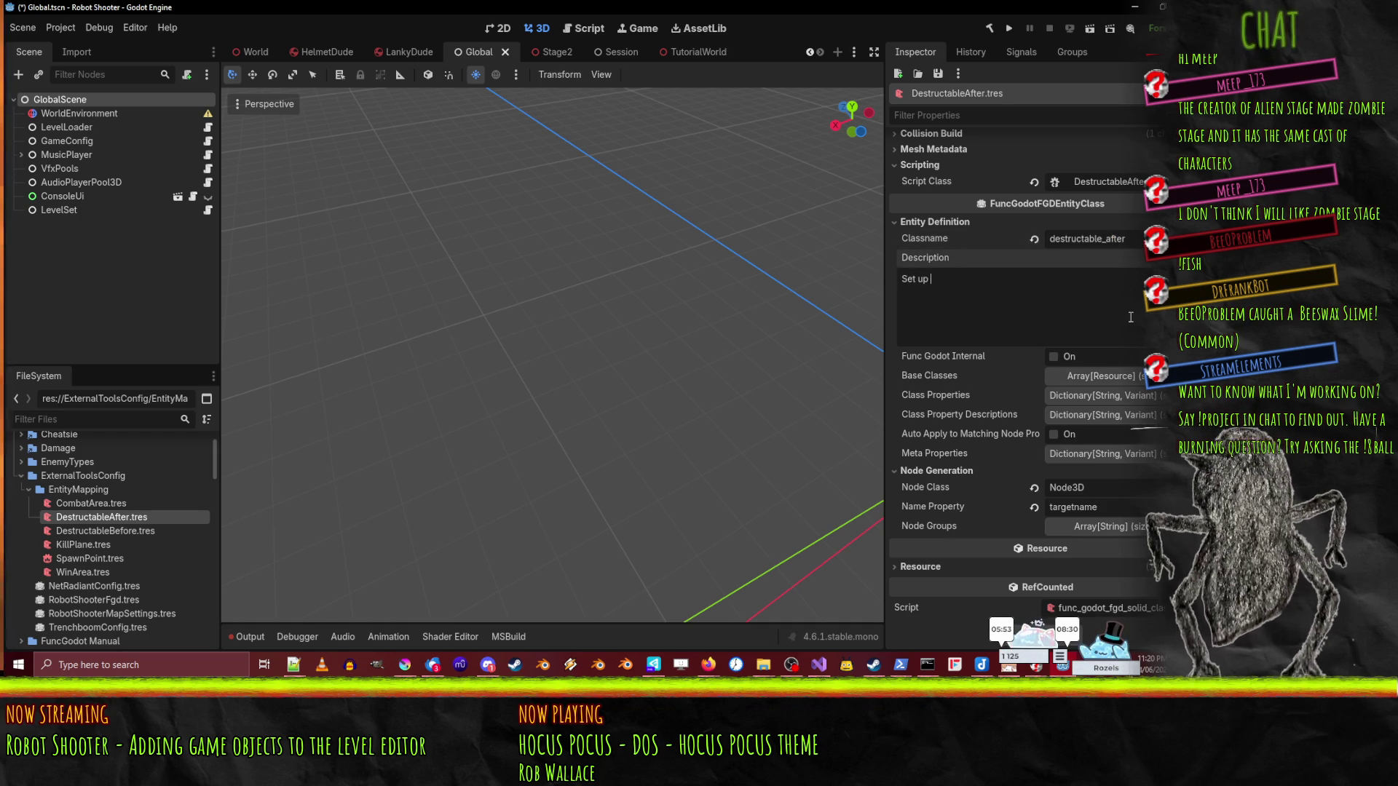
{"action": "type", "text": "brushes to be shown (and mo"}
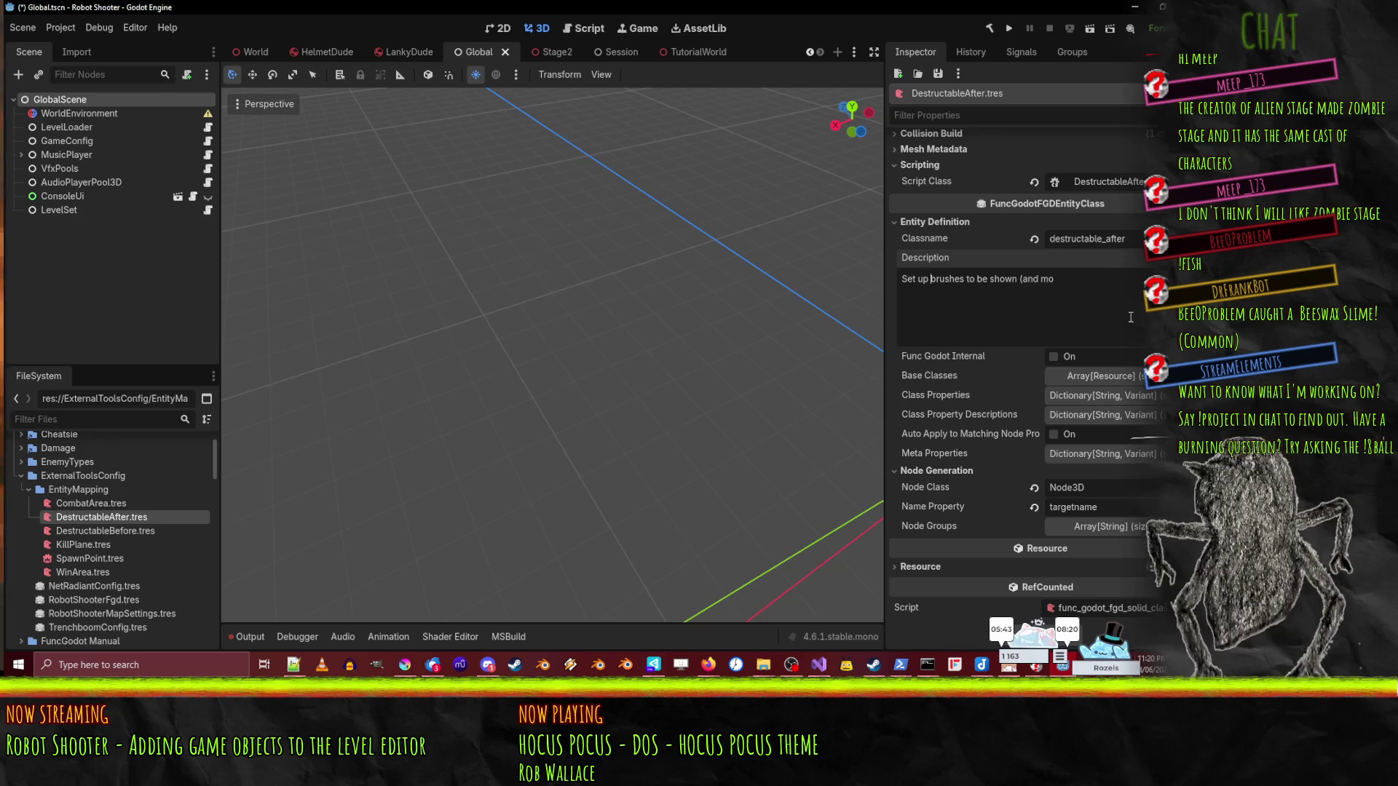
{"action": "type", "text": "geometry"}
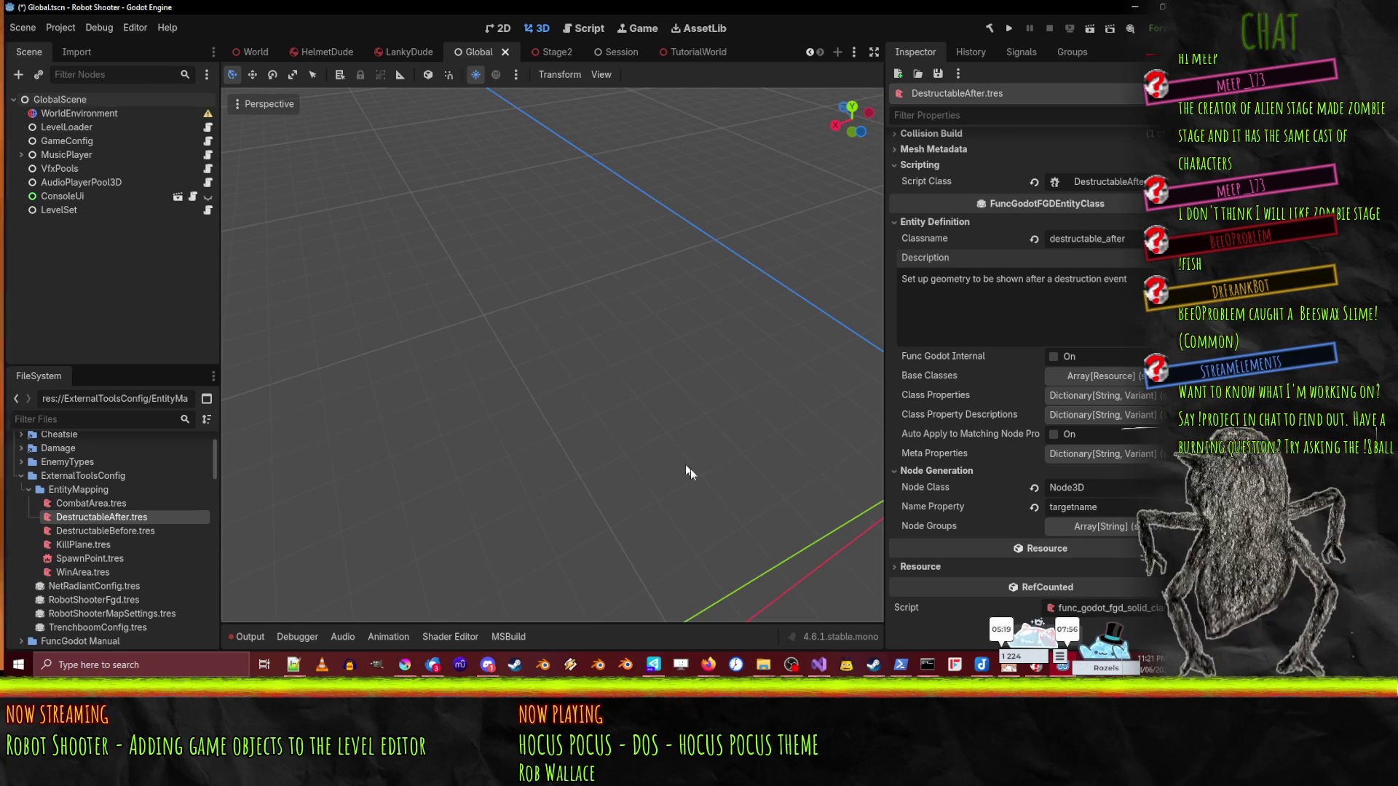
{"action": "left_click", "coordinate": [129, 530]}
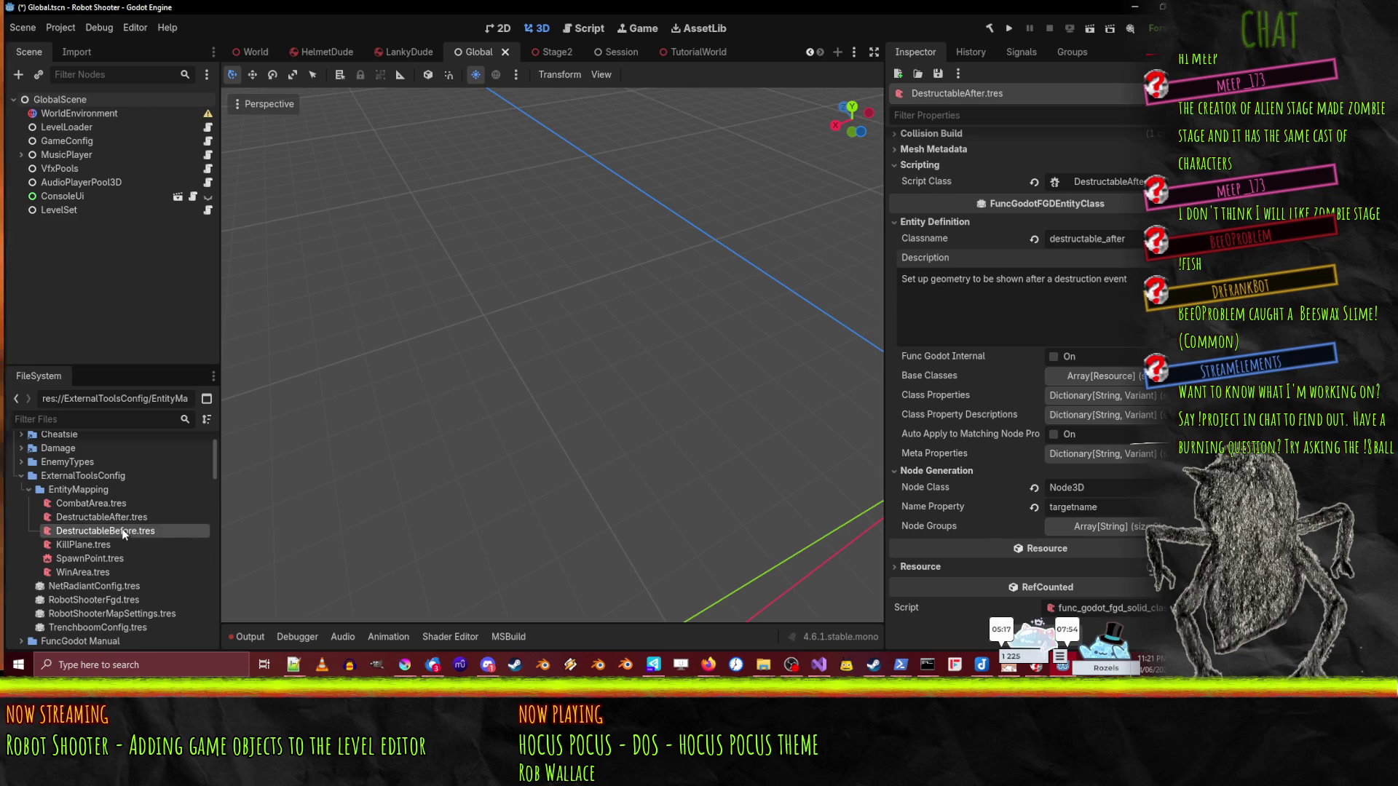
- Add a sentence about animating destruction events to DestructableAfter's description, then save
{"action": "left_click", "coordinate": [1117, 386]}
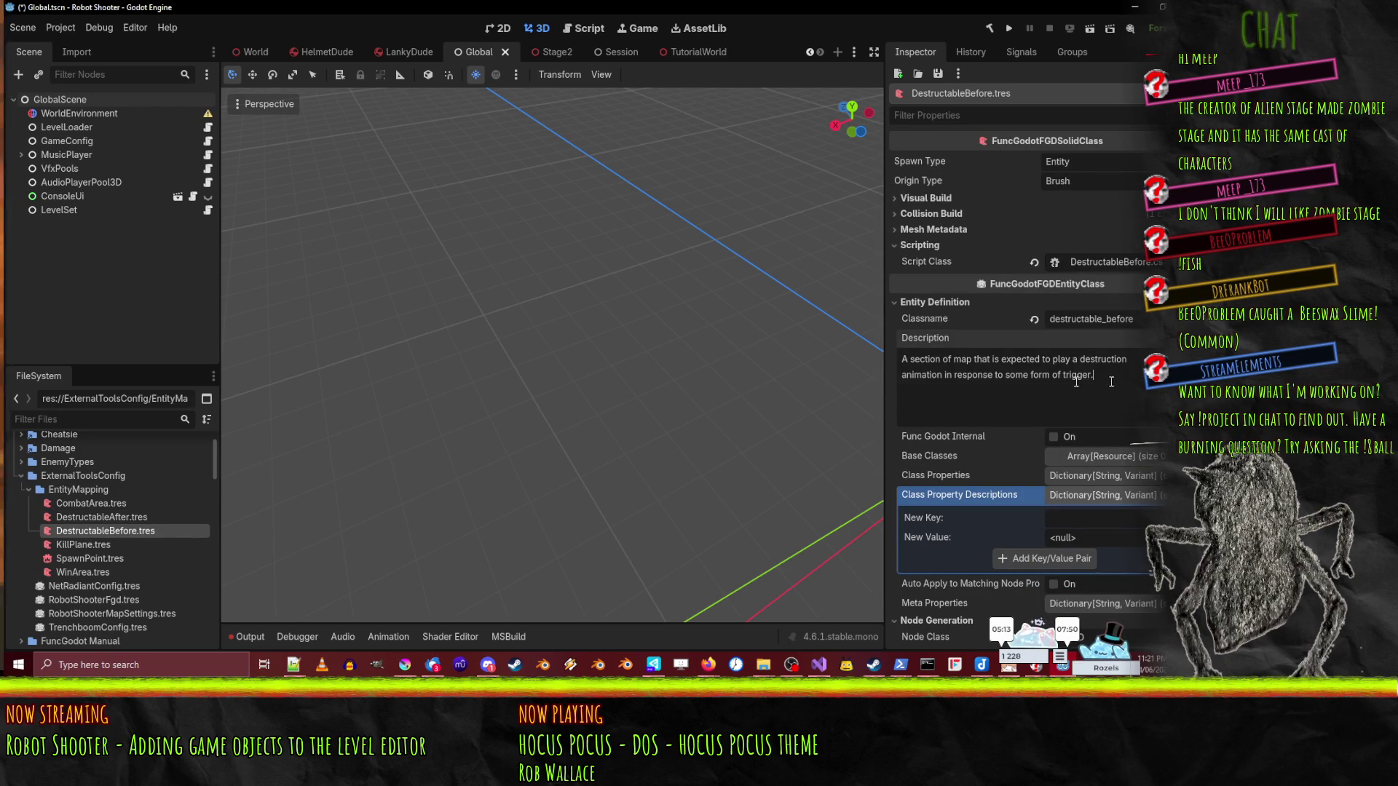
{"action": "left_click", "coordinate": [145, 518]}
{"action": "left_click", "coordinate": [1134, 278]}
{"action": "type", "text": ". Thi"}
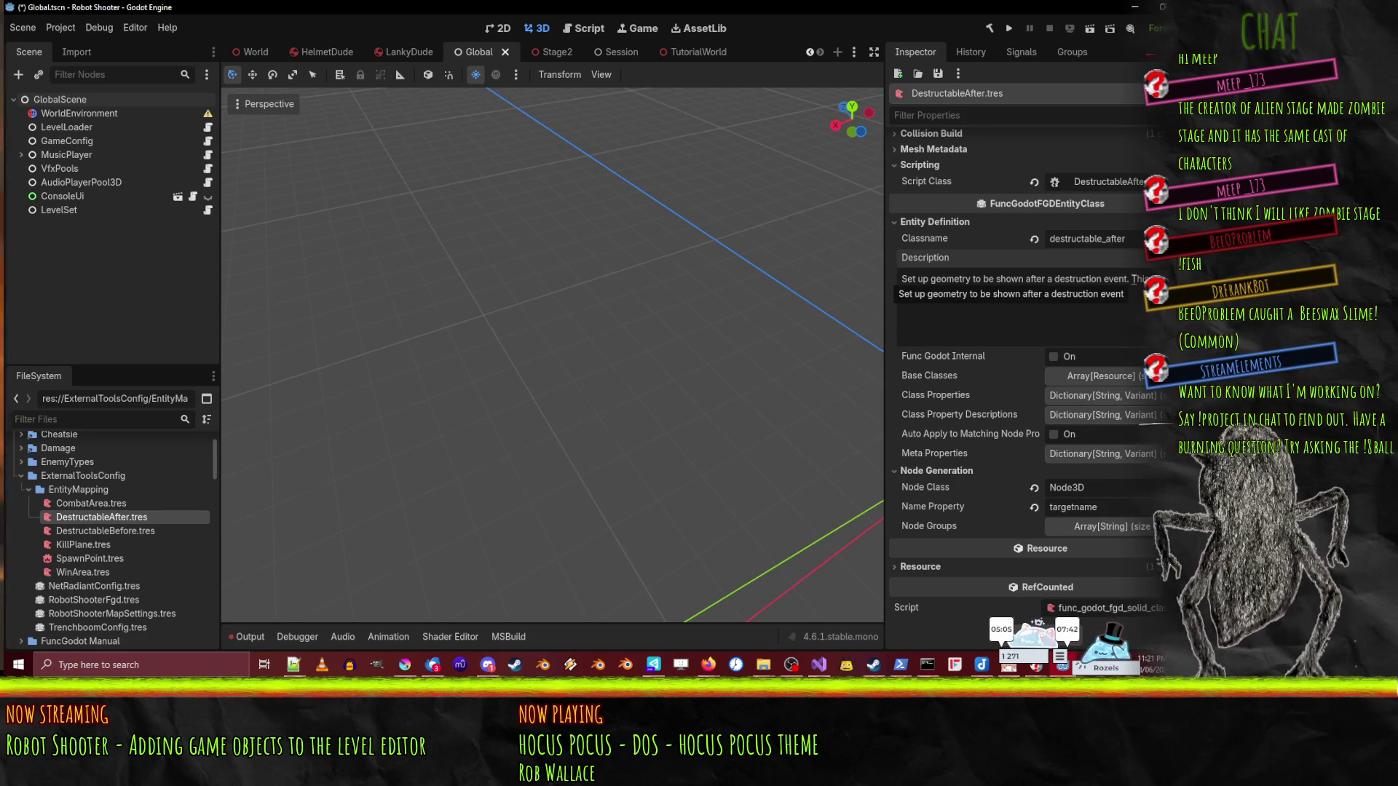
{"action": "type", "text": "mating wh"}
{"action": "type", "text": " dess"}
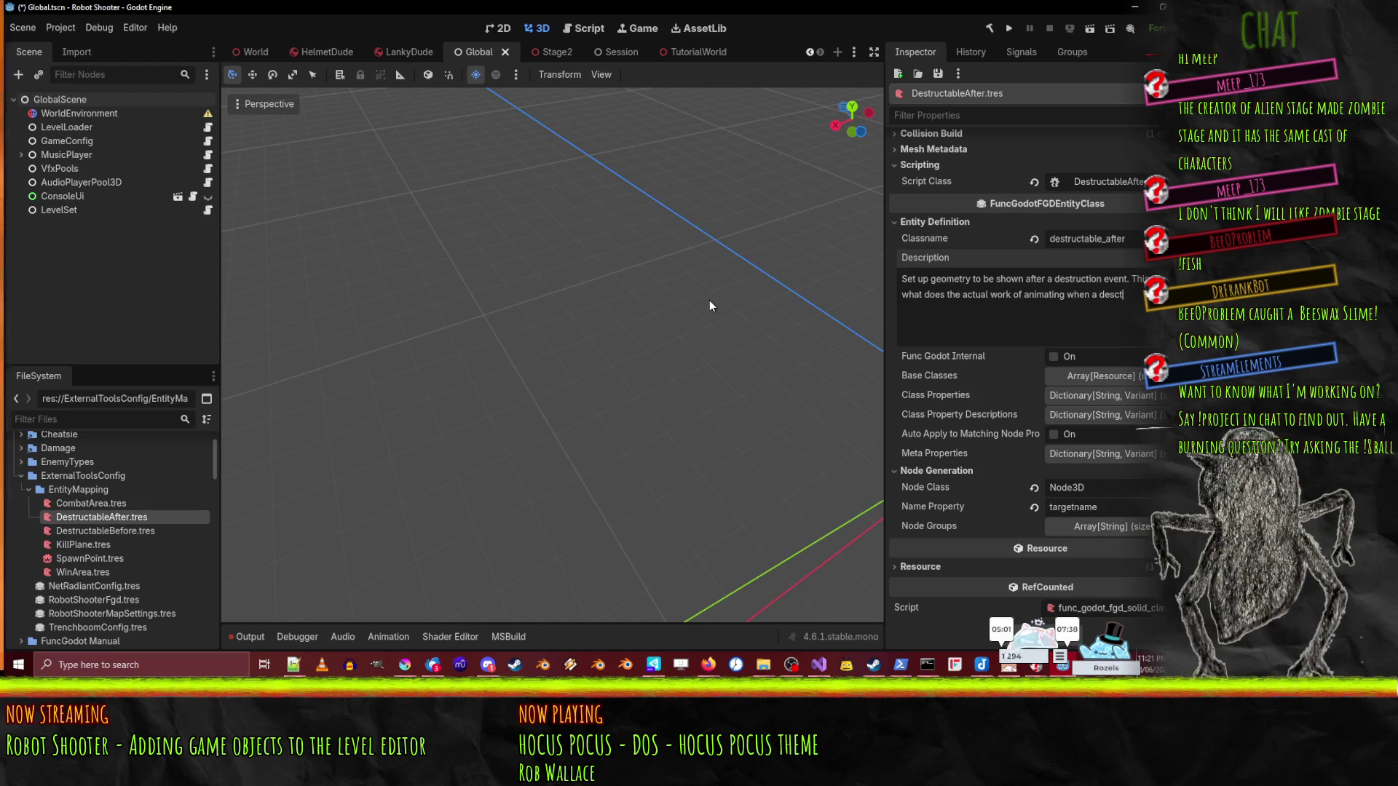
{"action": "type", "text": "uction"}
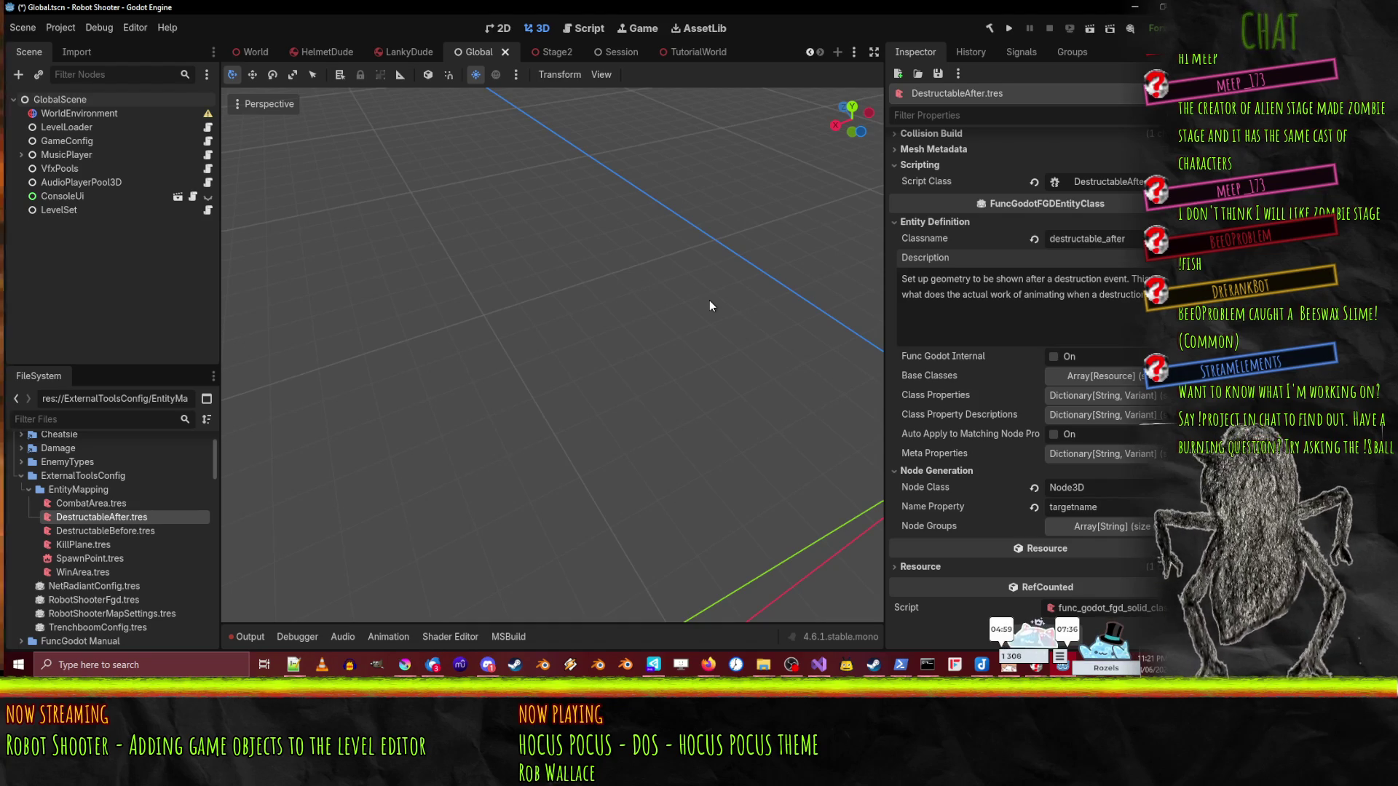
{"action": "type", "text": " event happens."}
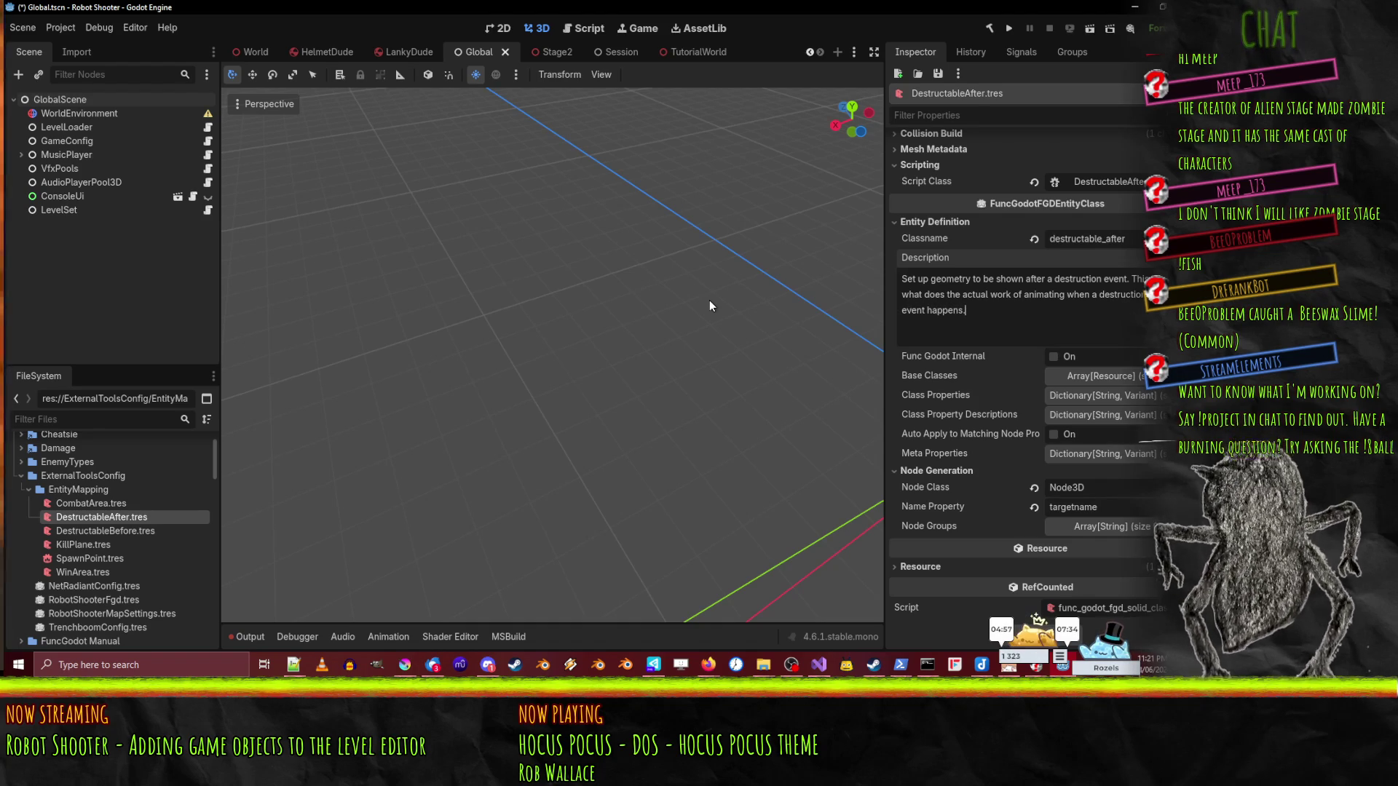
{"action": "key", "text": "ctrl+s"}
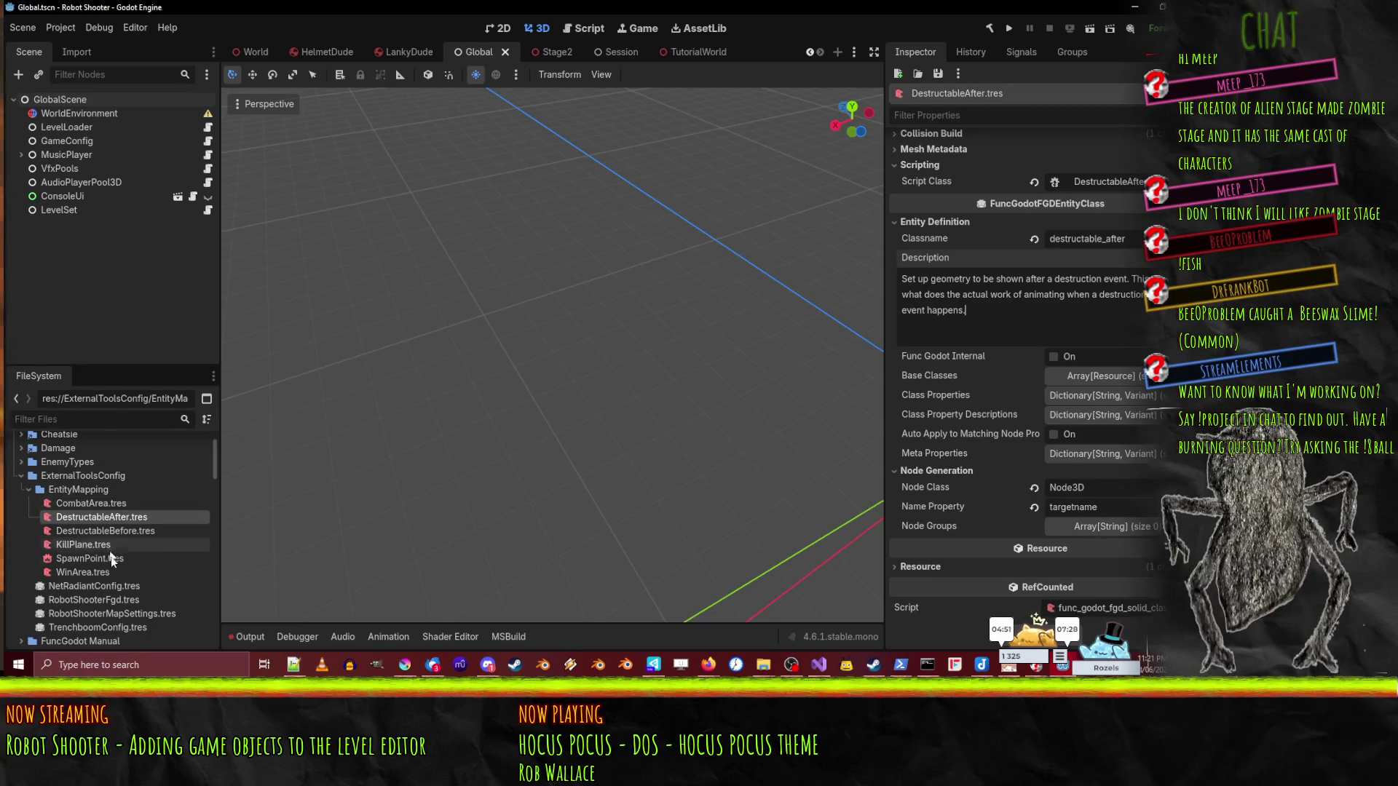
{"action": "left_click", "coordinate": [105, 587]}
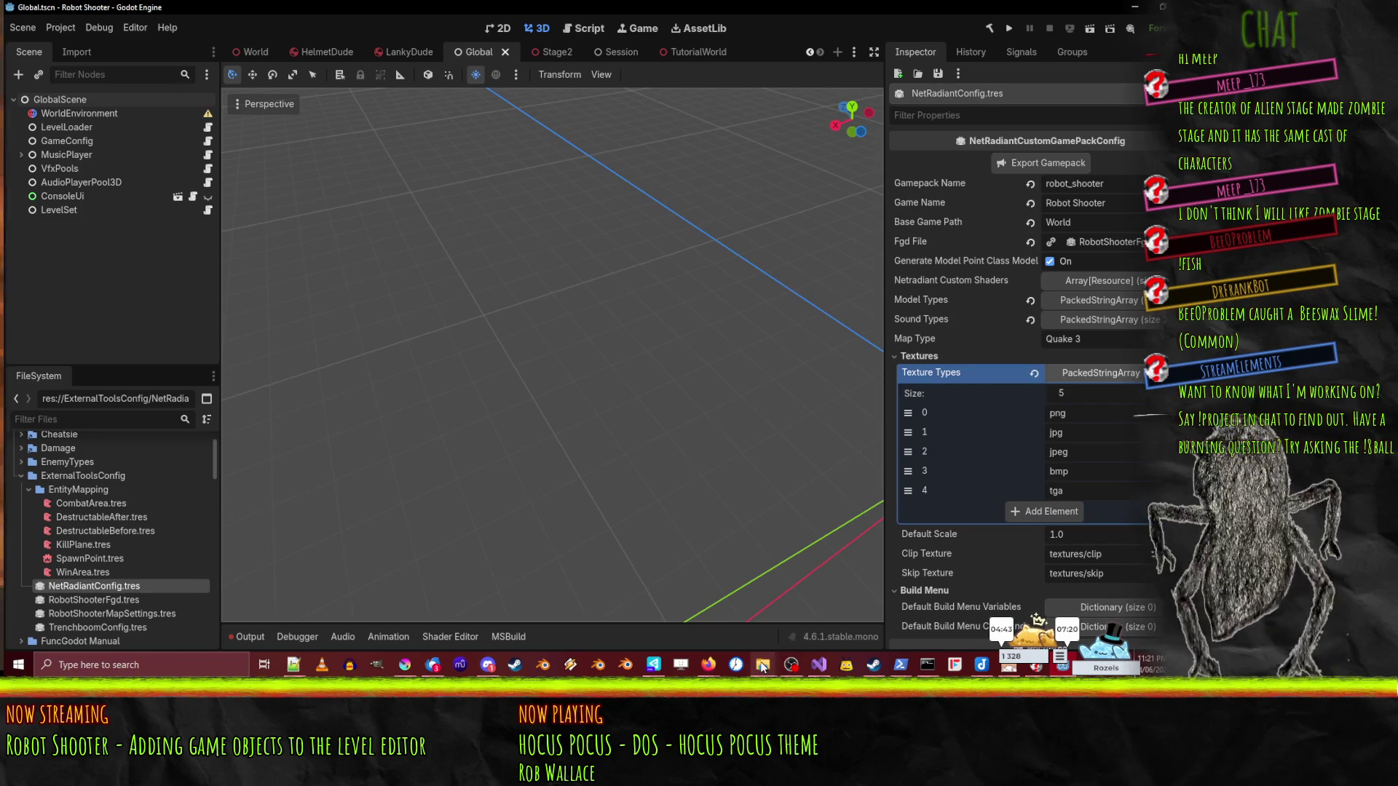
- Bring the netradiant-custom tools folder forward in File Explorer
{"action": "mouse_move", "coordinate": [764, 664]}
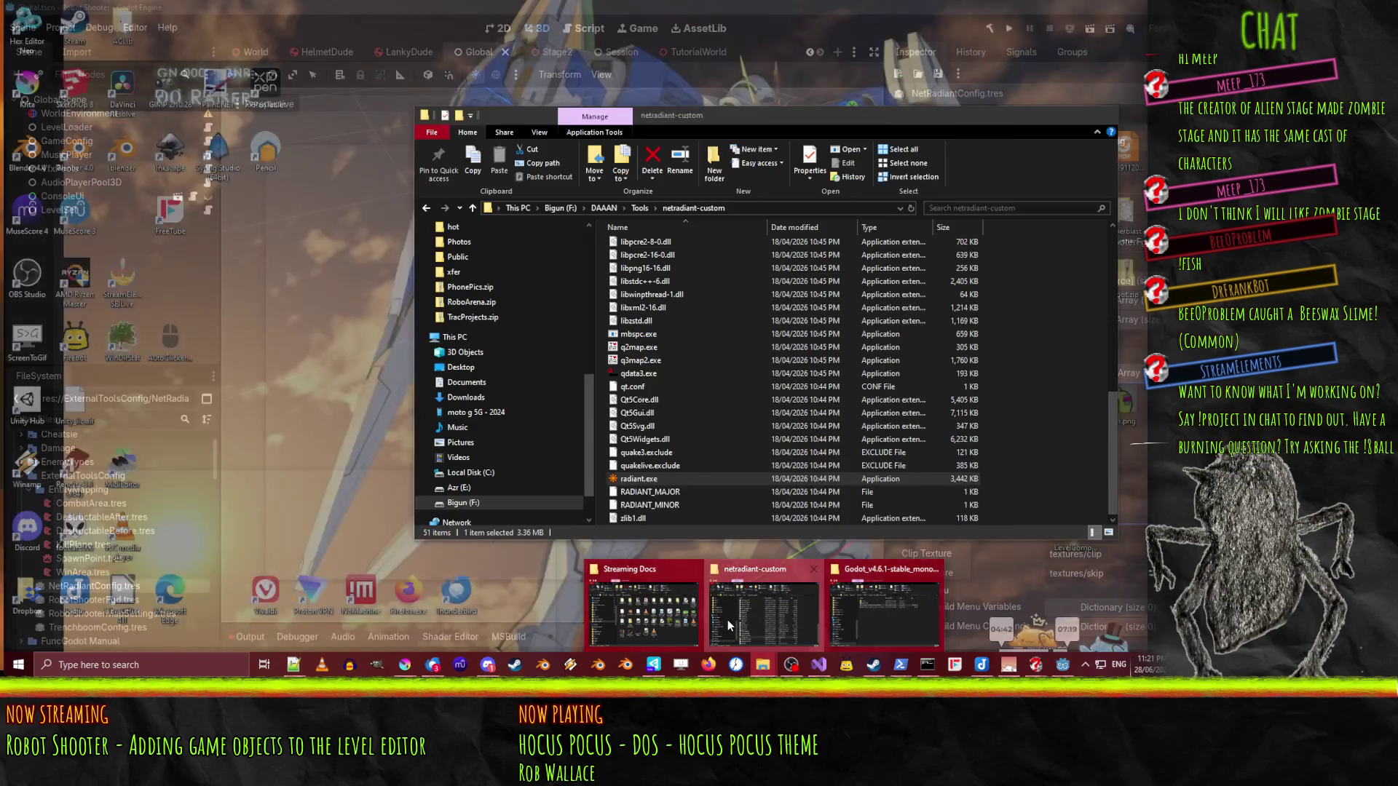
{"action": "left_click", "coordinate": [727, 619]}
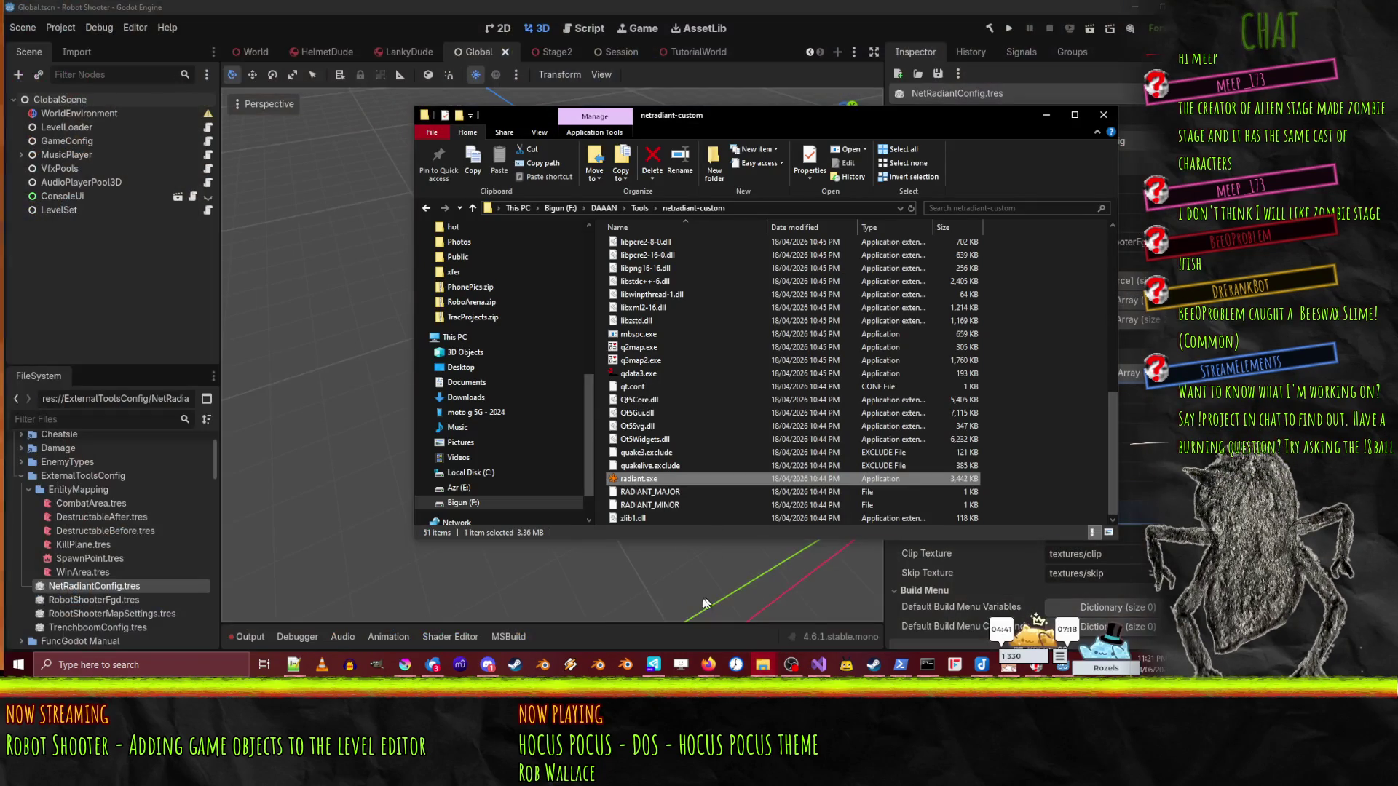
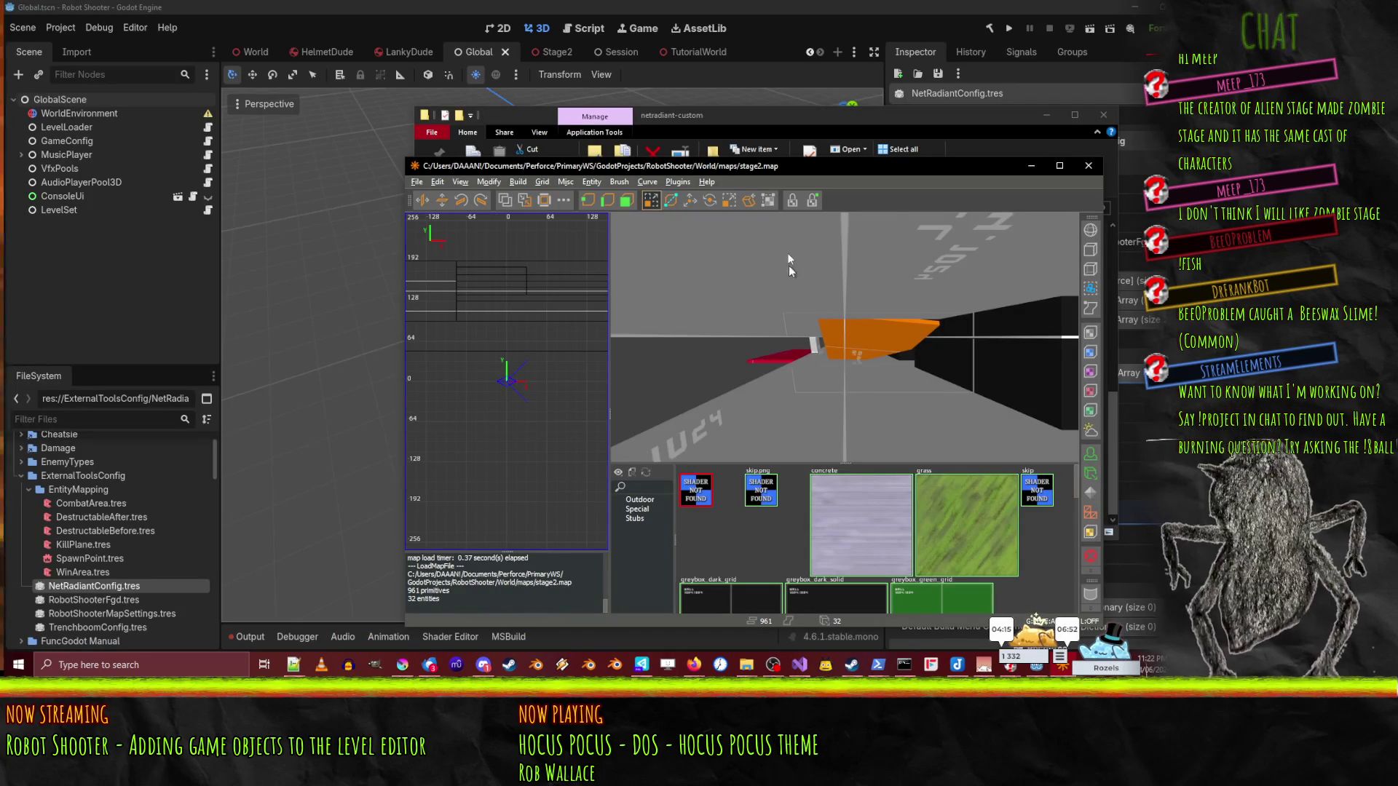
- Maximize the editor and fly the 3D camera around the orange wall panels
{"action": "left_click", "coordinate": [1059, 166]}
{"action": "right_click", "coordinate": [867, 366]}
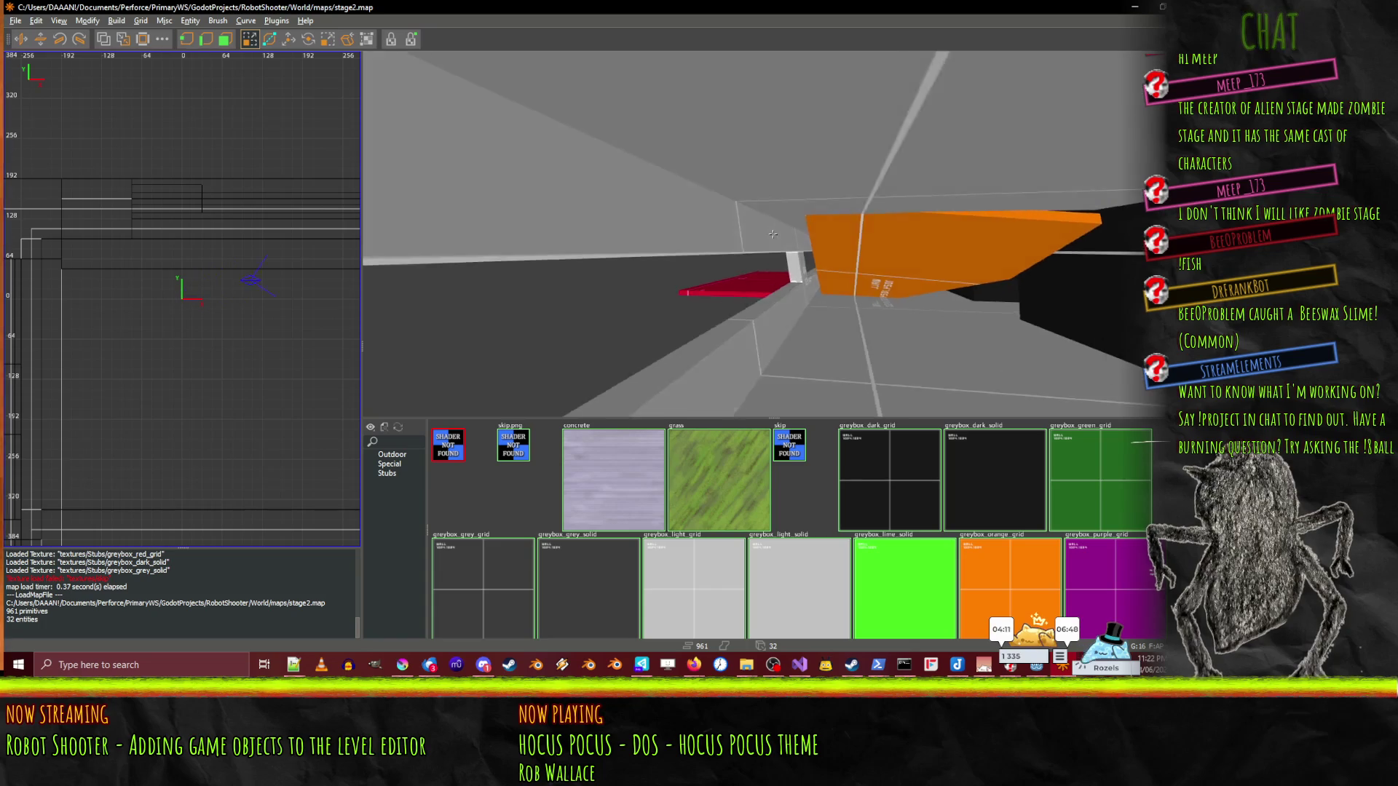
{"action": "key", "text": "Up"}
{"action": "key", "text": "Up"}
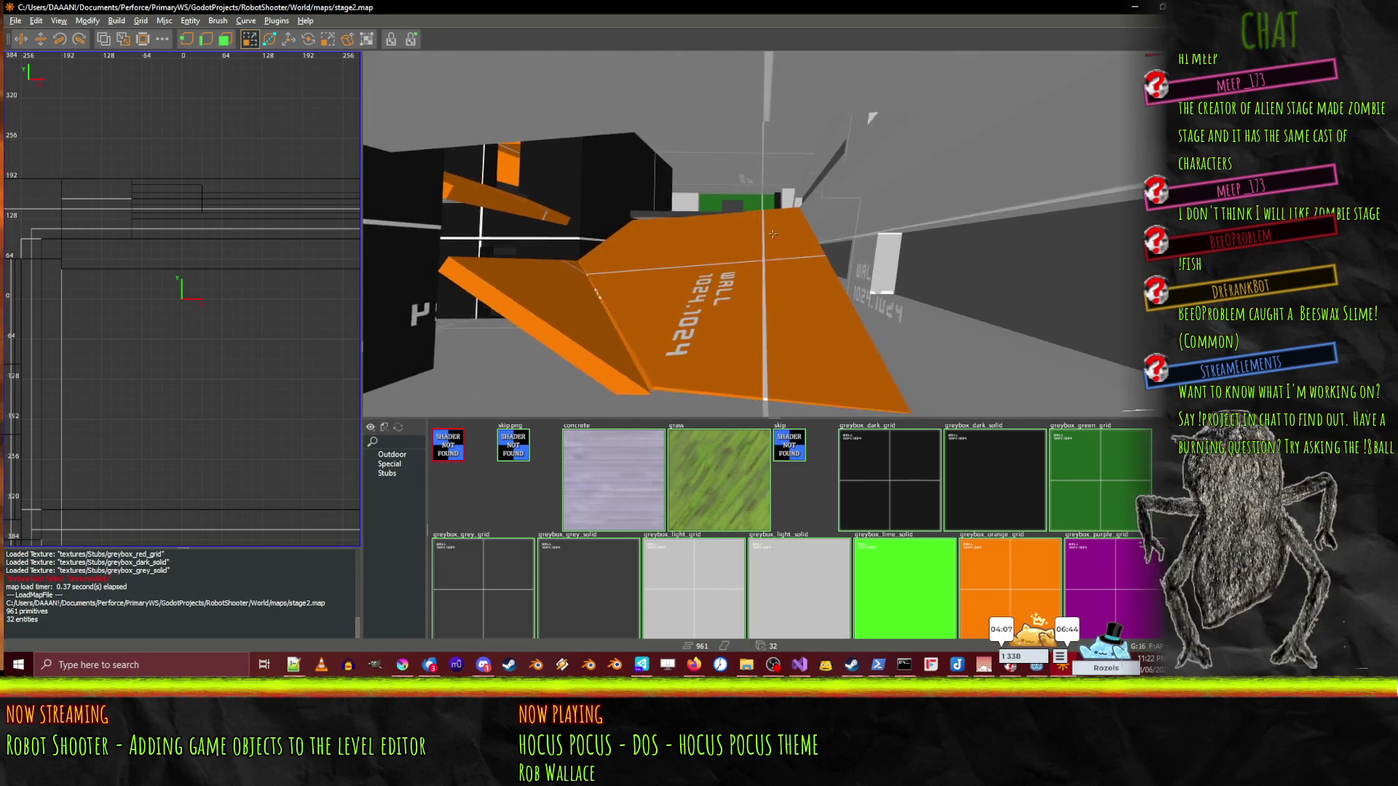
{"action": "key", "text": "Left"}
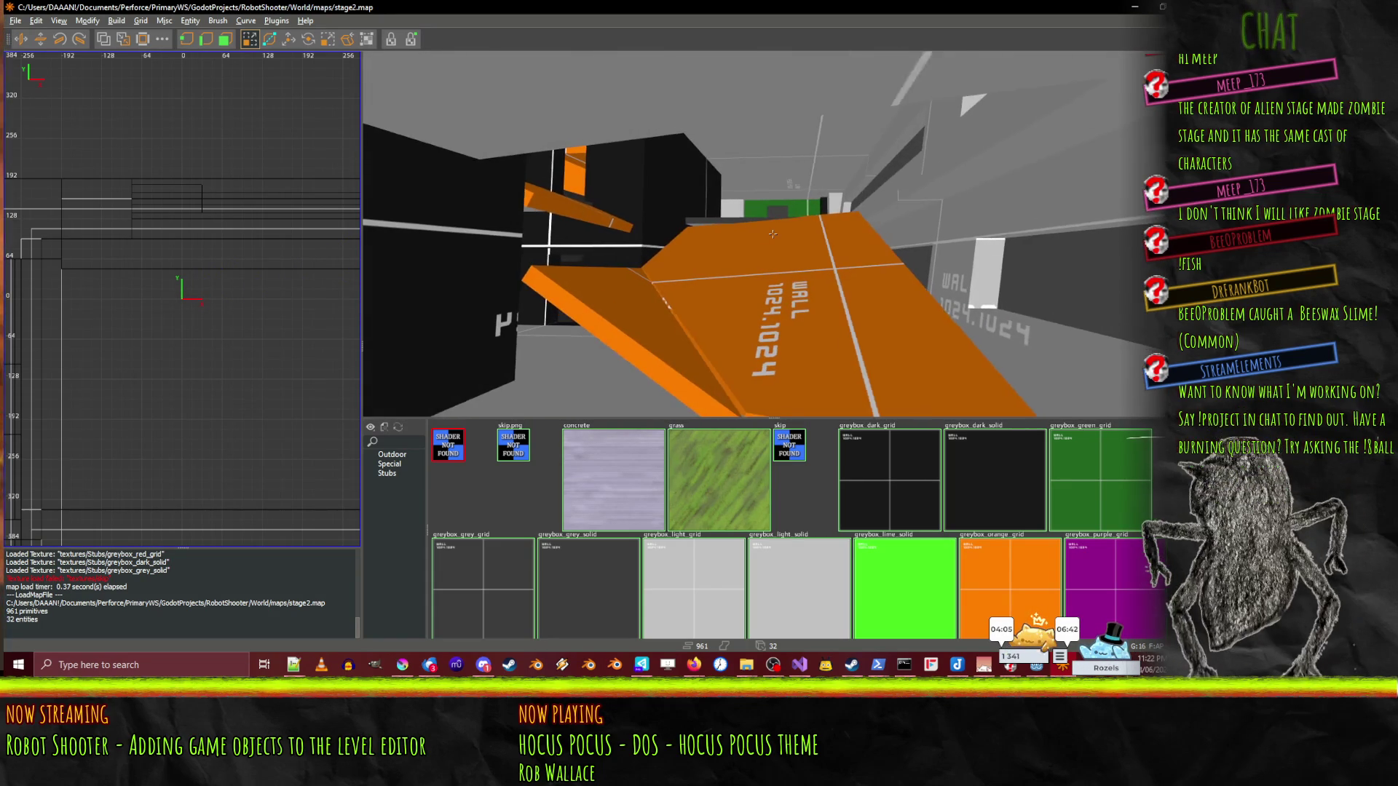
{"action": "key", "text": "Right"}
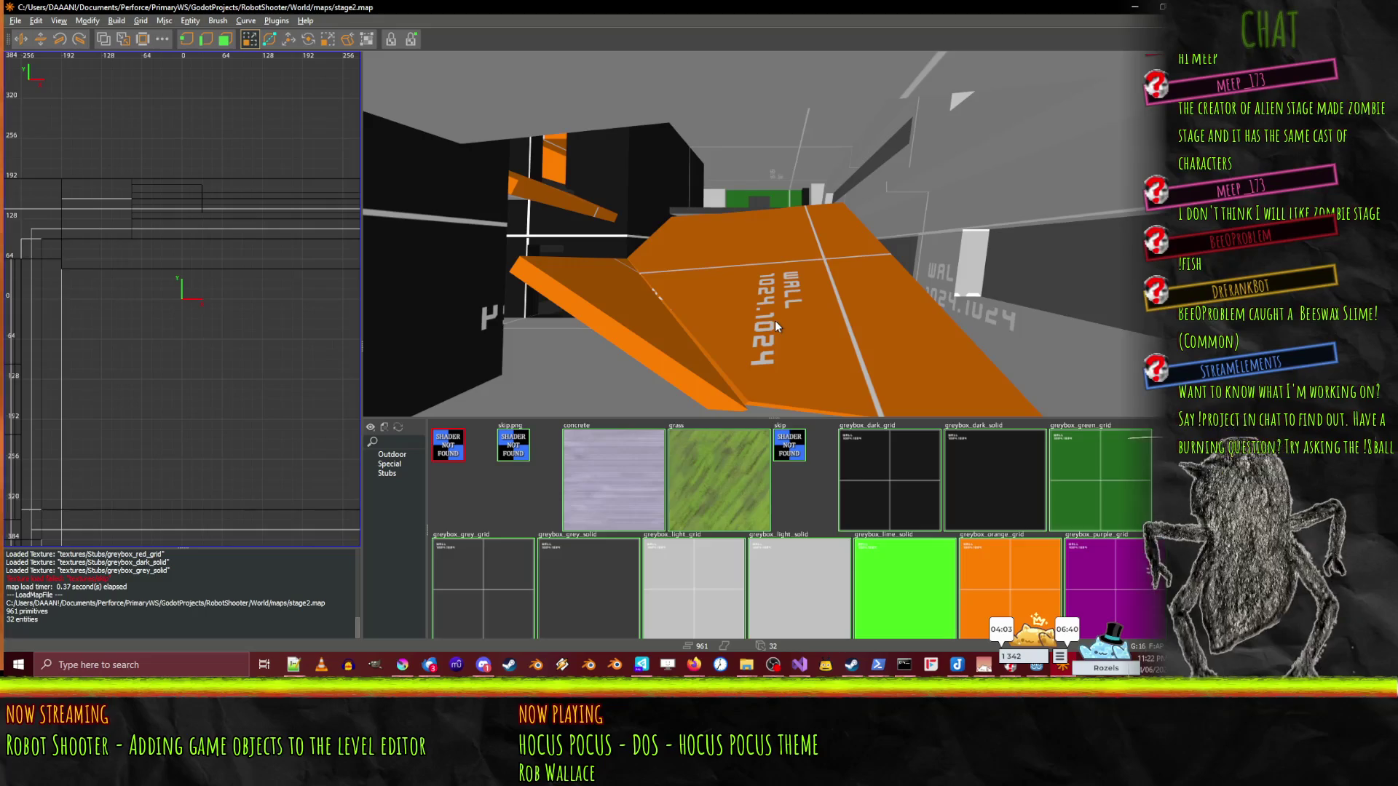
{"action": "key", "text": "z"}
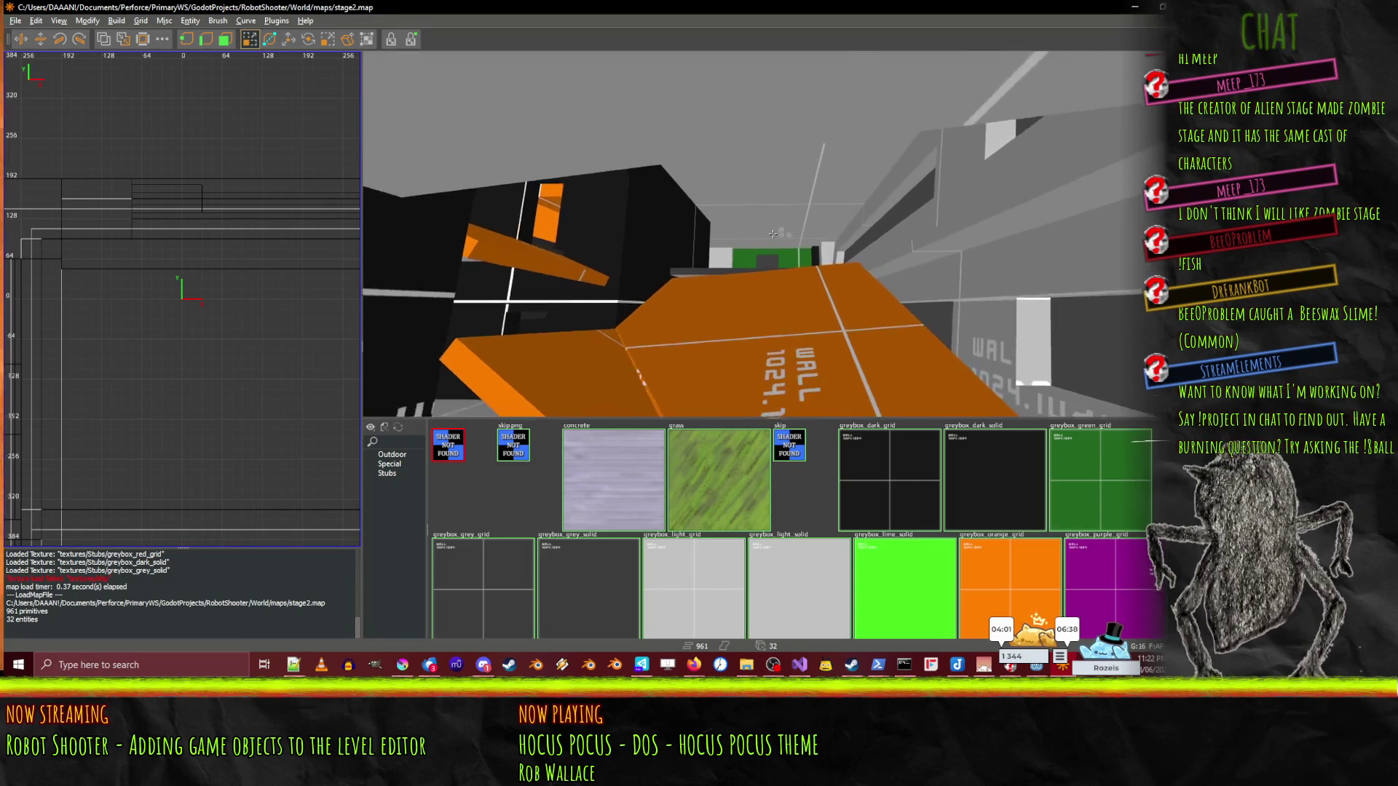
{"action": "key", "text": "w"}
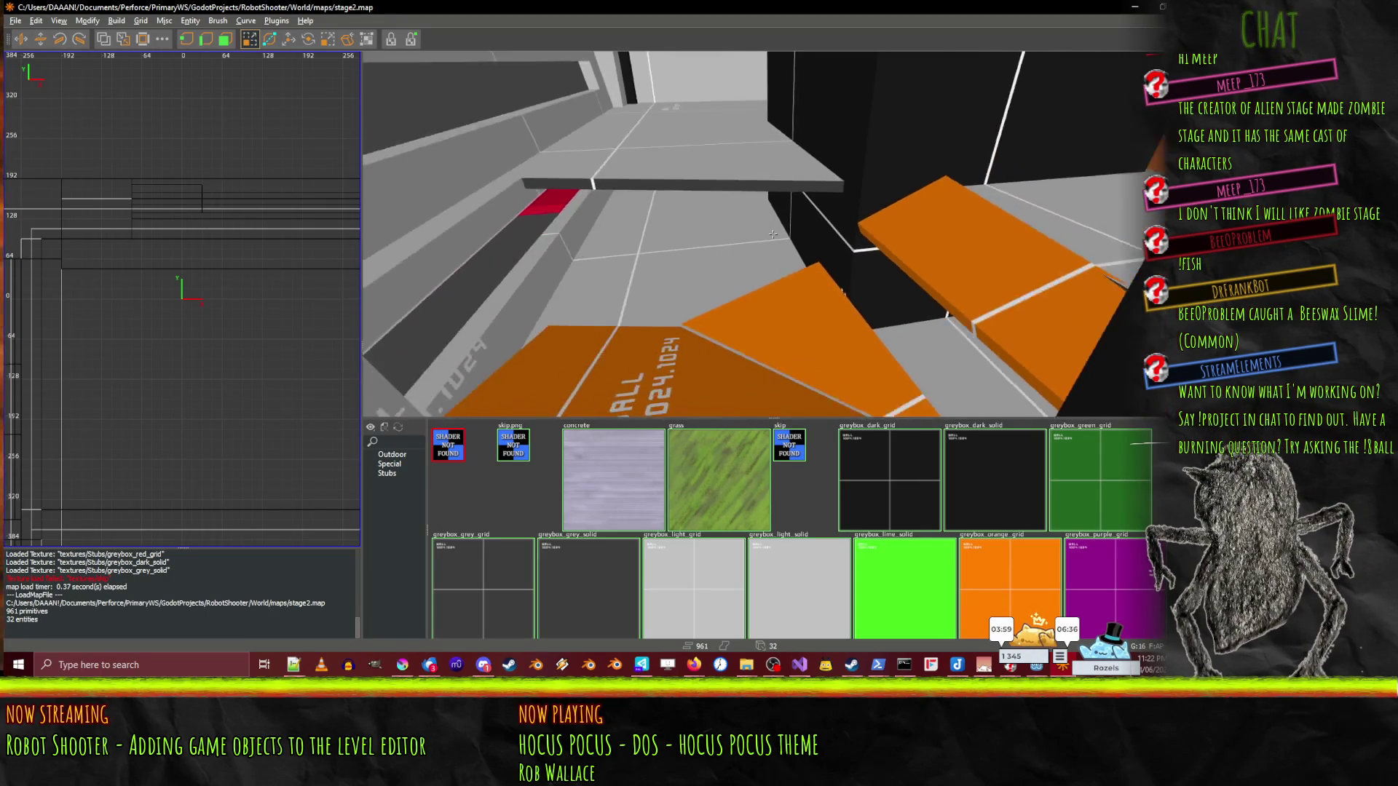
{"action": "key", "text": "w"}
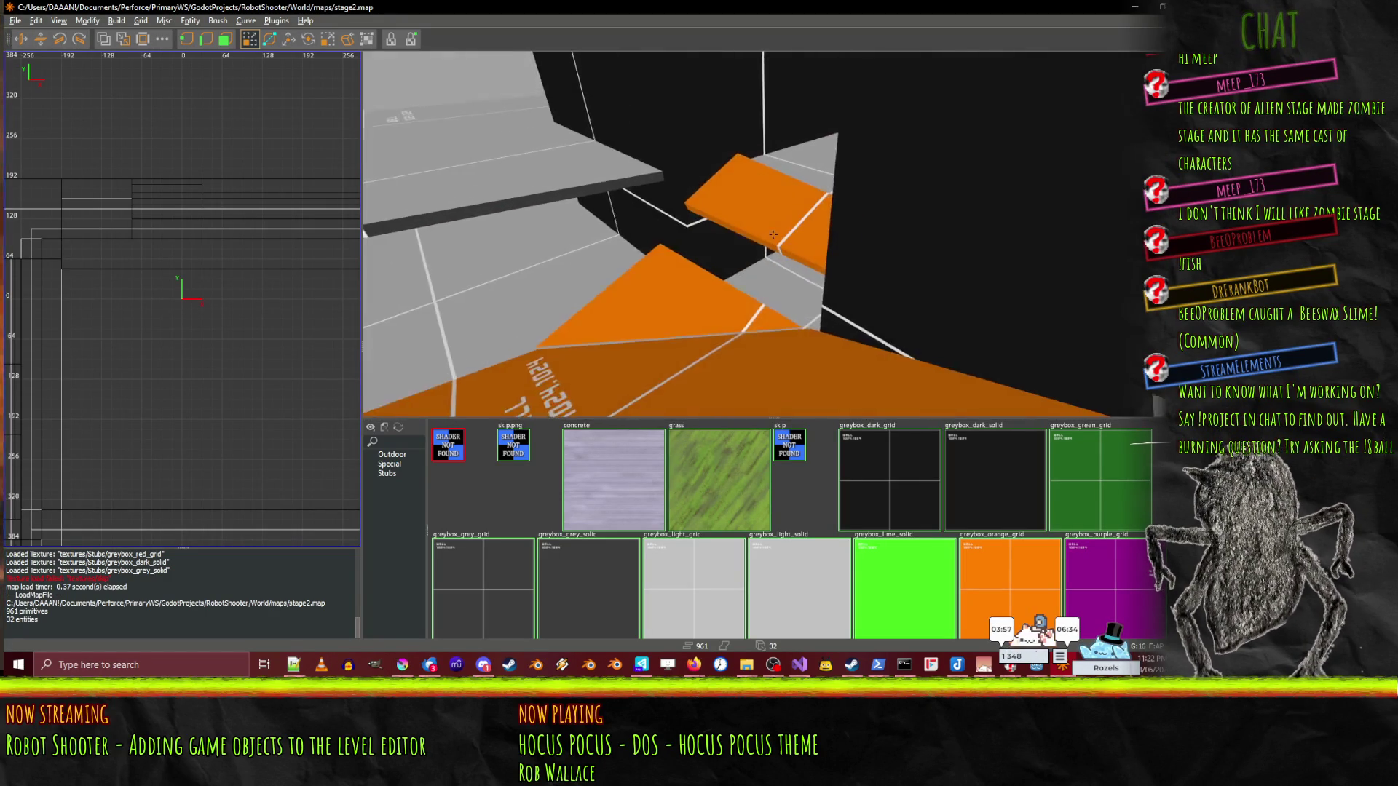
{"action": "key", "text": "w"}
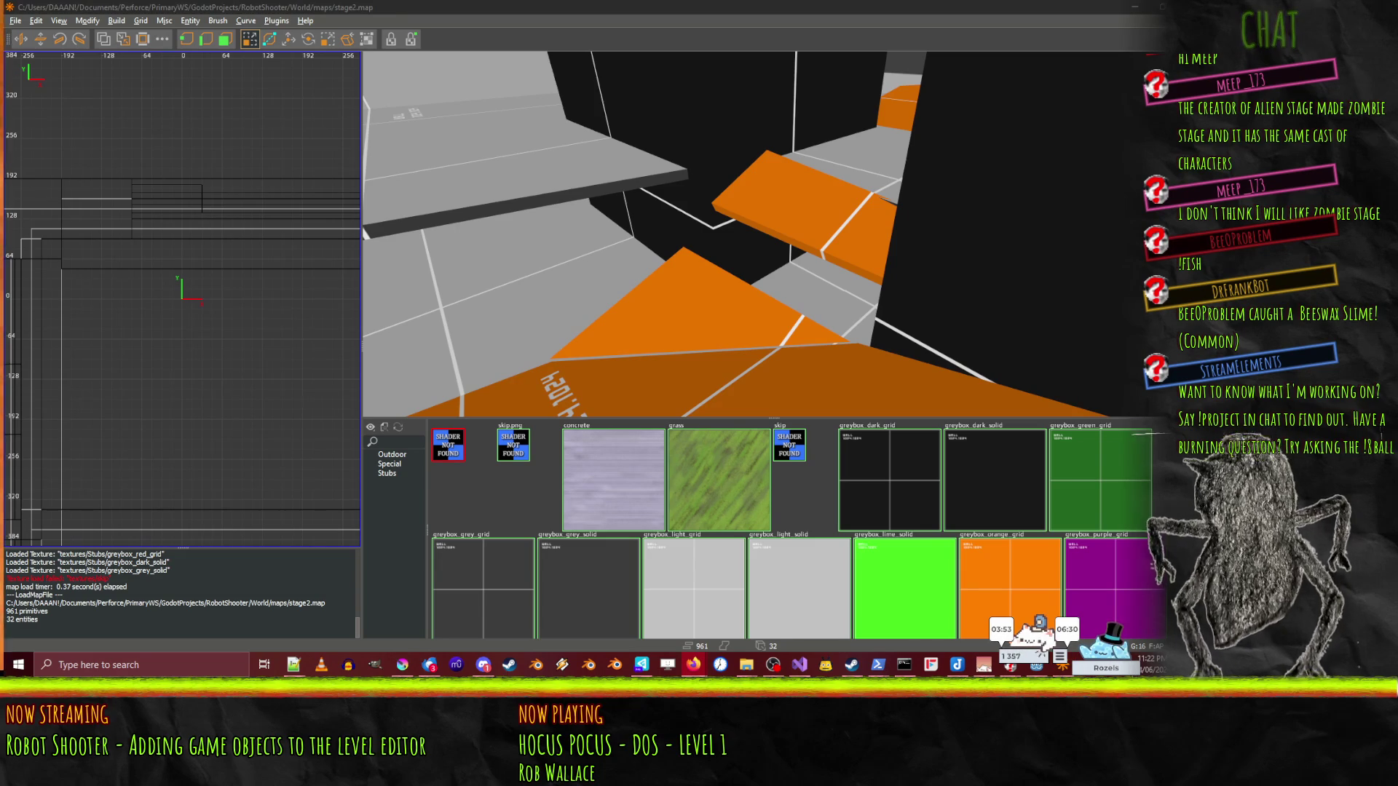
{"action": "left_click", "coordinate": [849, 292]}
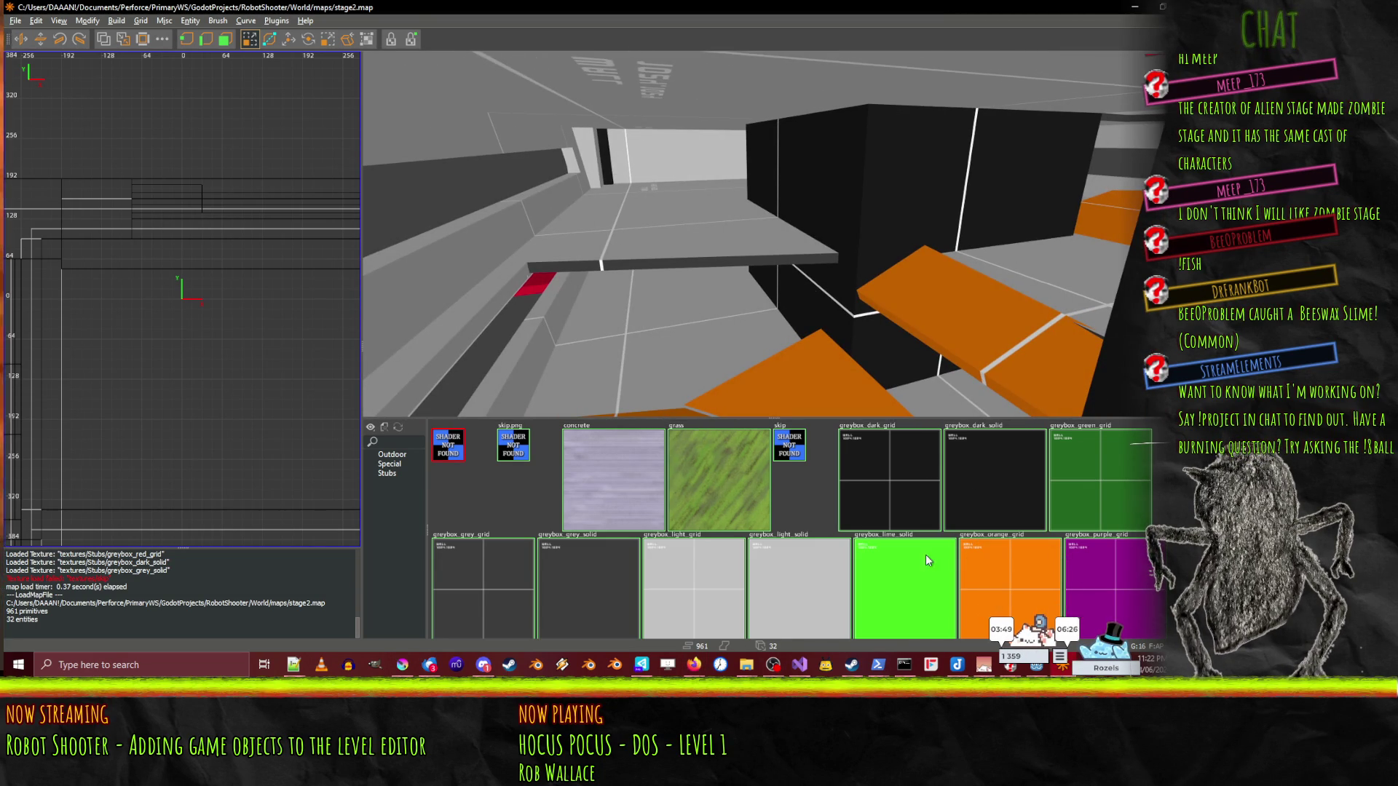
- Pick the greybox_teal_grid texture in the texture browser
{"action": "scroll", "coordinate": [913, 549], "scroll_direction": "down", "scroll_amount": 2}
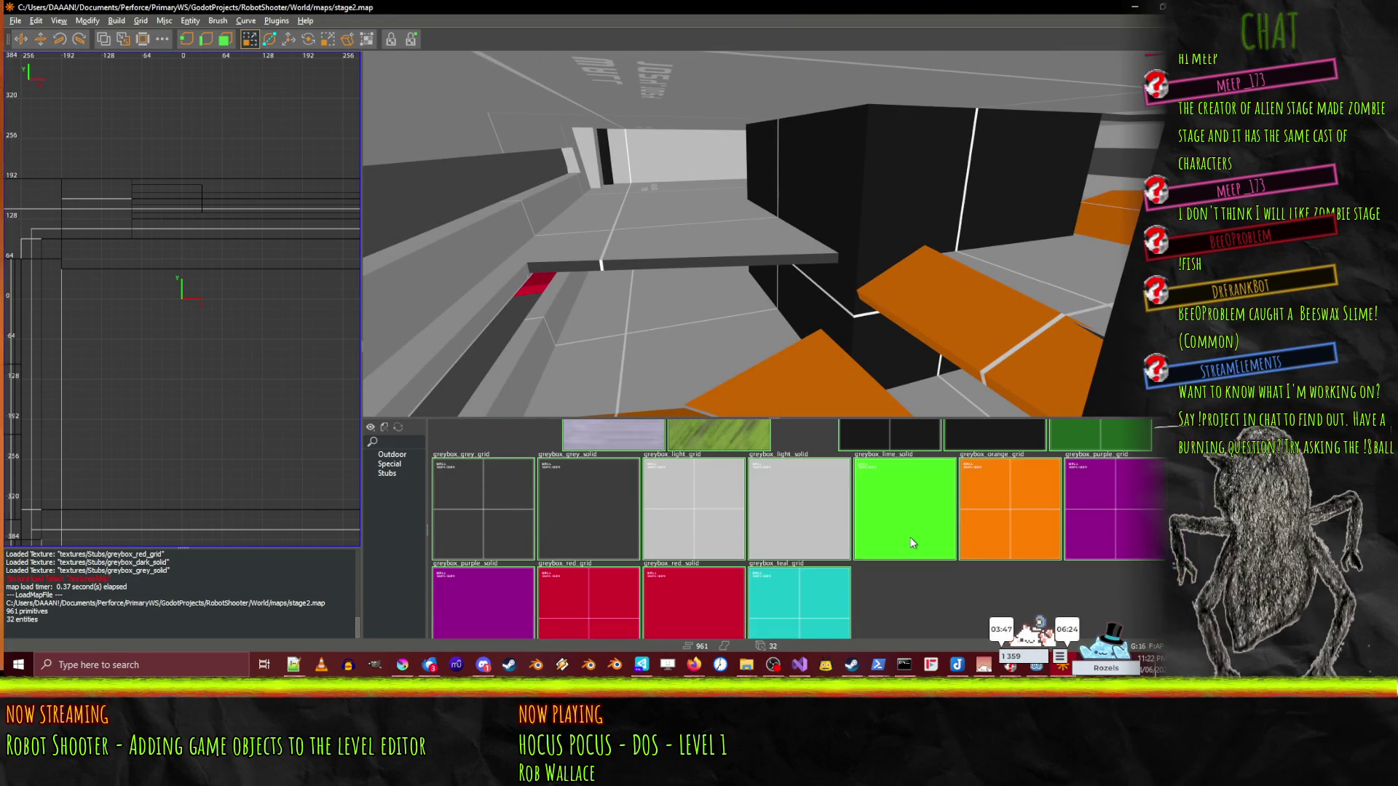
{"action": "scroll", "coordinate": [842, 631], "scroll_direction": "down", "scroll_amount": 1}
{"action": "left_click", "coordinate": [781, 628]}
- Draw a new teal-grid floor brush and shift it 128 units along X
{"action": "mouse_move", "coordinate": [573, 300]}
{"action": "left_mouse_down"}
{"action": "mouse_move", "coordinate": [917, 407]}
{"action": "mouse_move", "coordinate": [1034, 415]}
{"action": "left_mouse_up"}
{"action": "mouse_move", "coordinate": [780, 307]}
{"action": "left_mouse_down"}
{"action": "mouse_move", "coordinate": [773, 233]}
{"action": "mouse_move", "coordinate": [793, 52]}
{"action": "mouse_move", "coordinate": [743, 134]}
{"action": "mouse_move", "coordinate": [660, 222]}
{"action": "mouse_move", "coordinate": [709, 193]}
{"action": "left_mouse_up"}
{"action": "key", "text": "w"}
{"action": "key", "text": "q"}
- Stretch the brush faces out over the orange wall, then view the floor edge and wedge
{"action": "left_click_drag", "start_coordinate": [915, 271], "coordinate": [945, 286]}
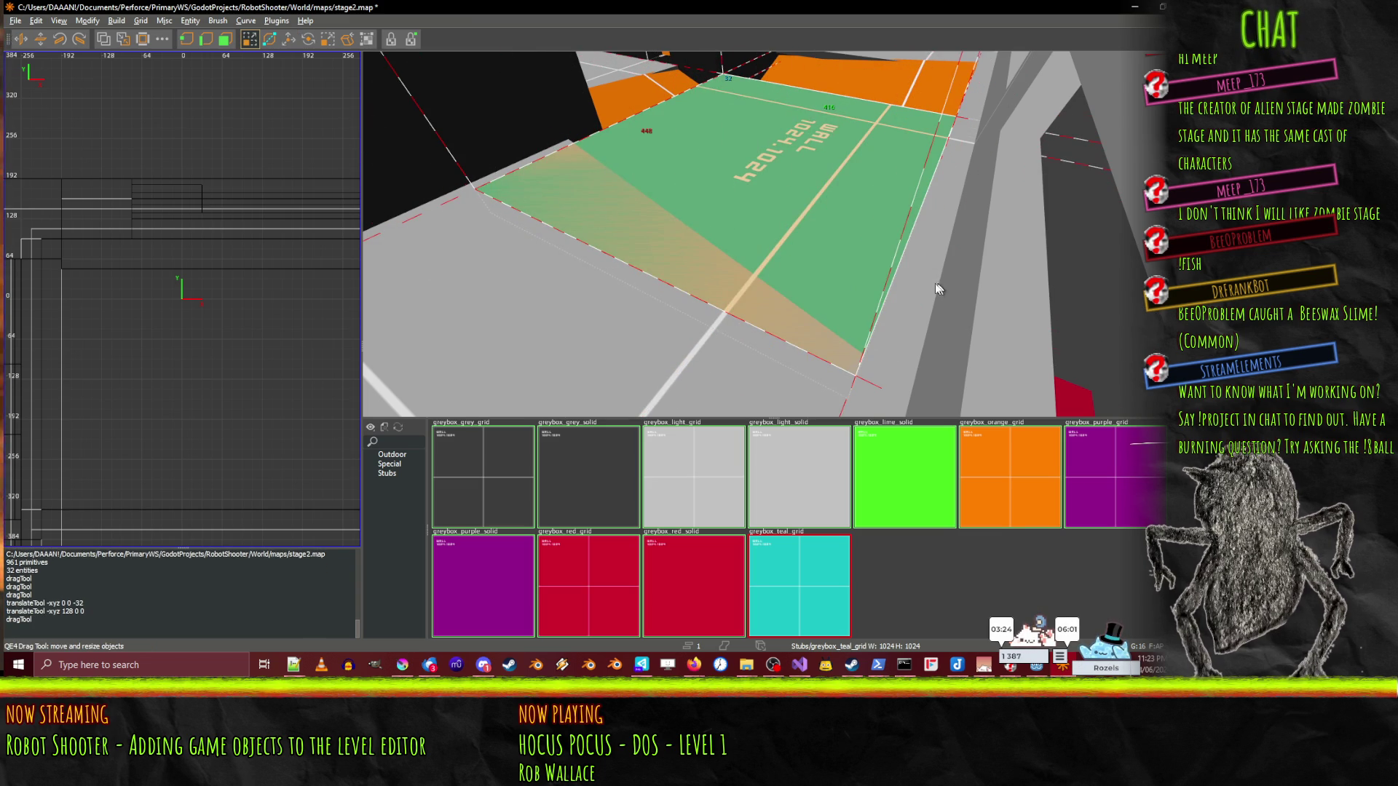
{"action": "left_click", "coordinate": [534, 121]}
{"action": "left_click_drag", "start_coordinate": [475, 318], "coordinate": [461, 304]}
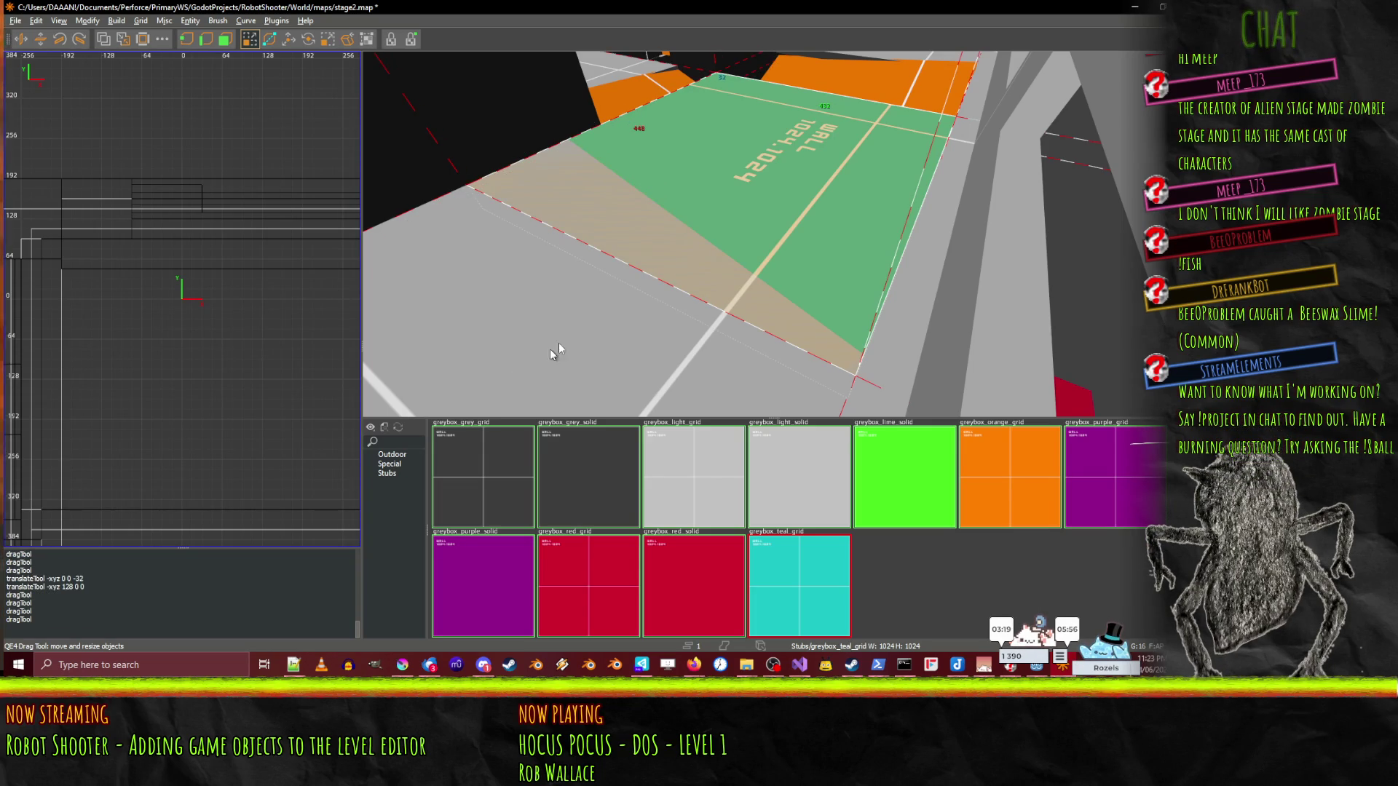
{"action": "right_click", "coordinate": [549, 348]}
{"action": "key", "text": "s"}
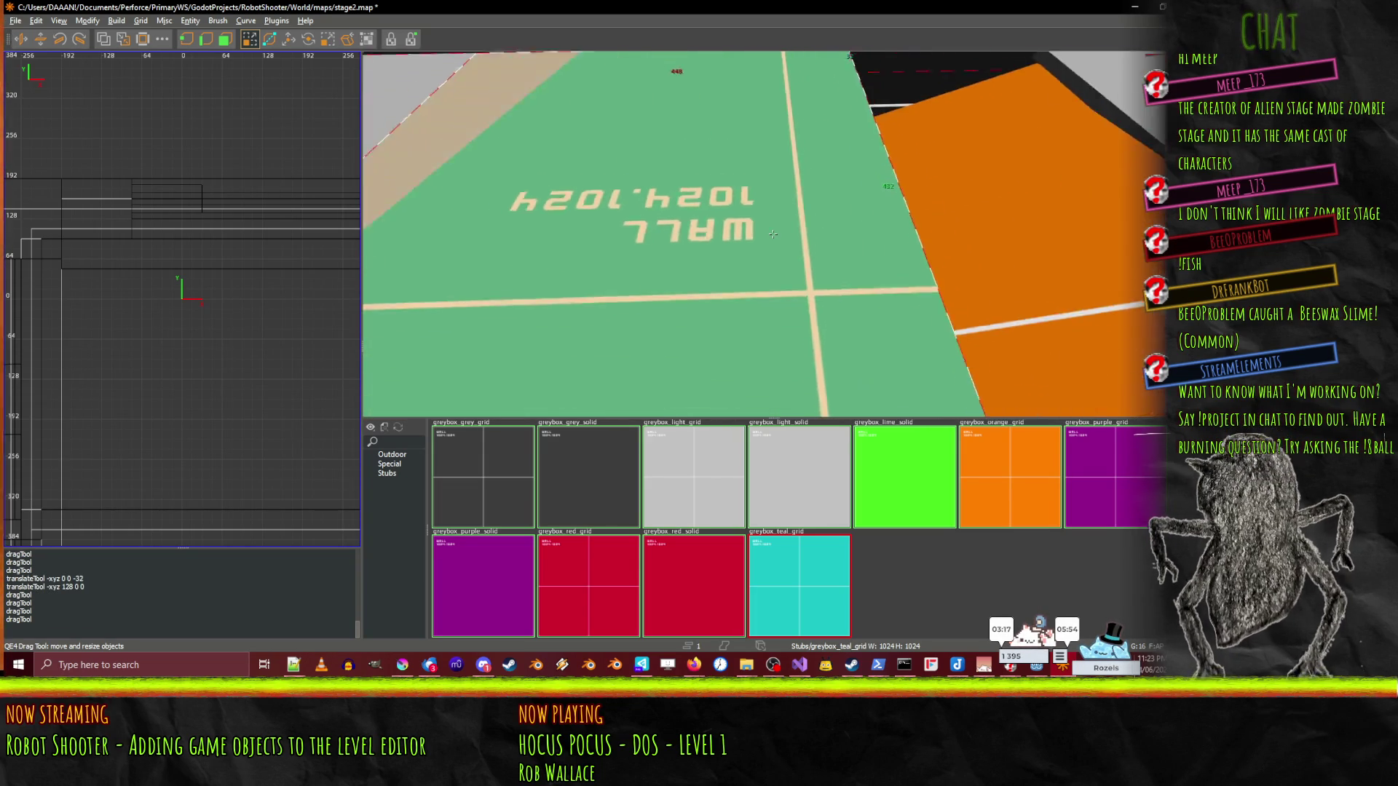
{"action": "key", "text": "s"}
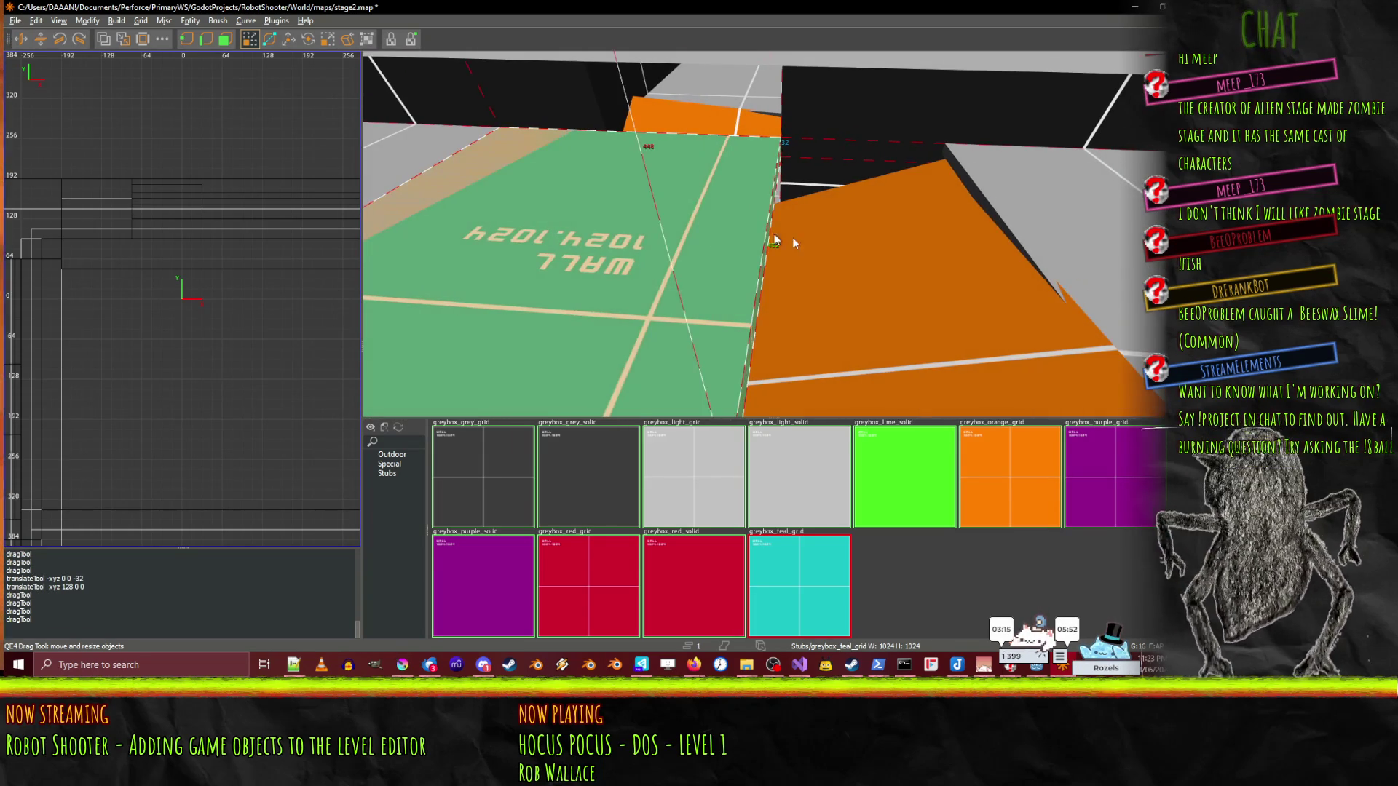
{"action": "scroll", "coordinate": [773, 234], "scroll_direction": "up", "scroll_amount": 10}
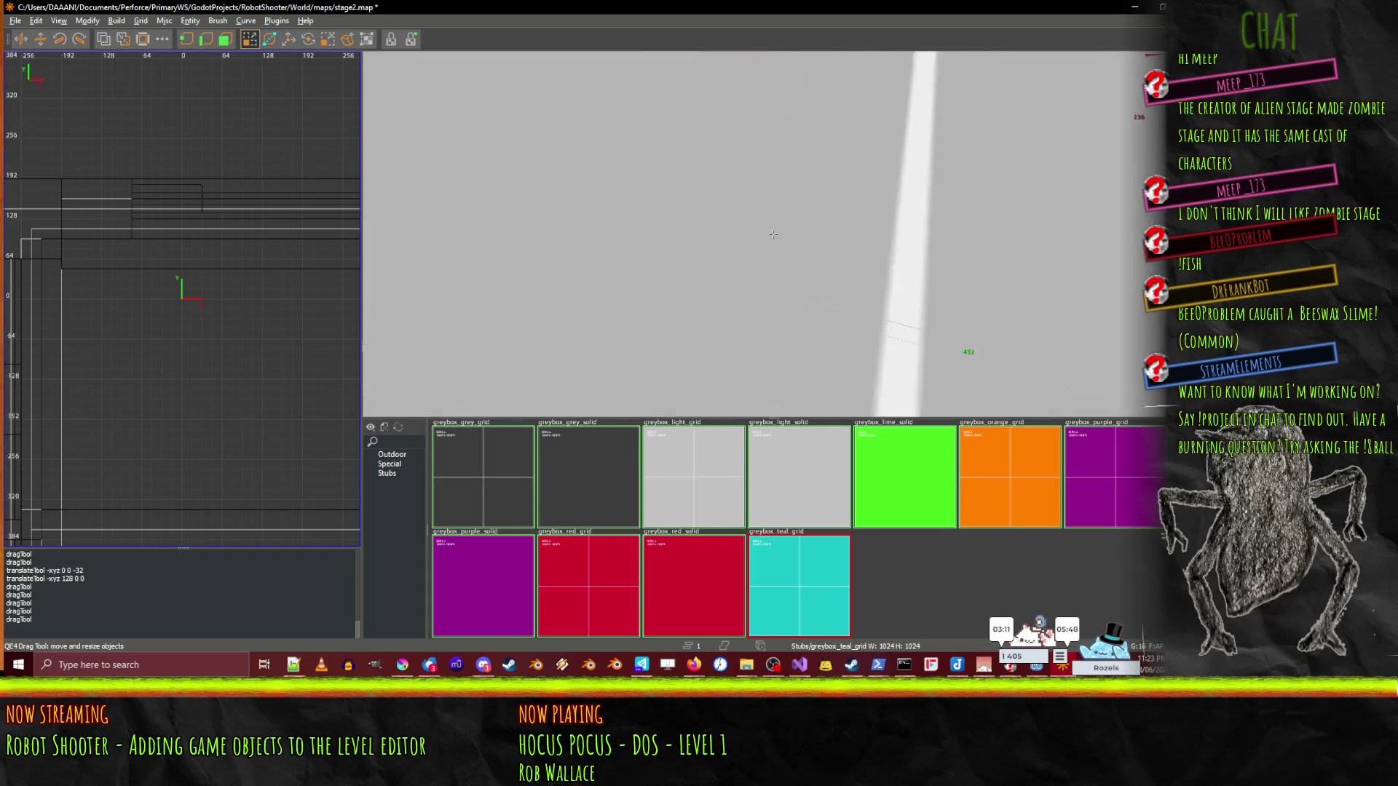
{"action": "scroll", "coordinate": [772, 234], "scroll_direction": "down", "scroll_amount": 10}
{"action": "scroll", "coordinate": [773, 234], "scroll_direction": "down", "scroll_amount": 10}
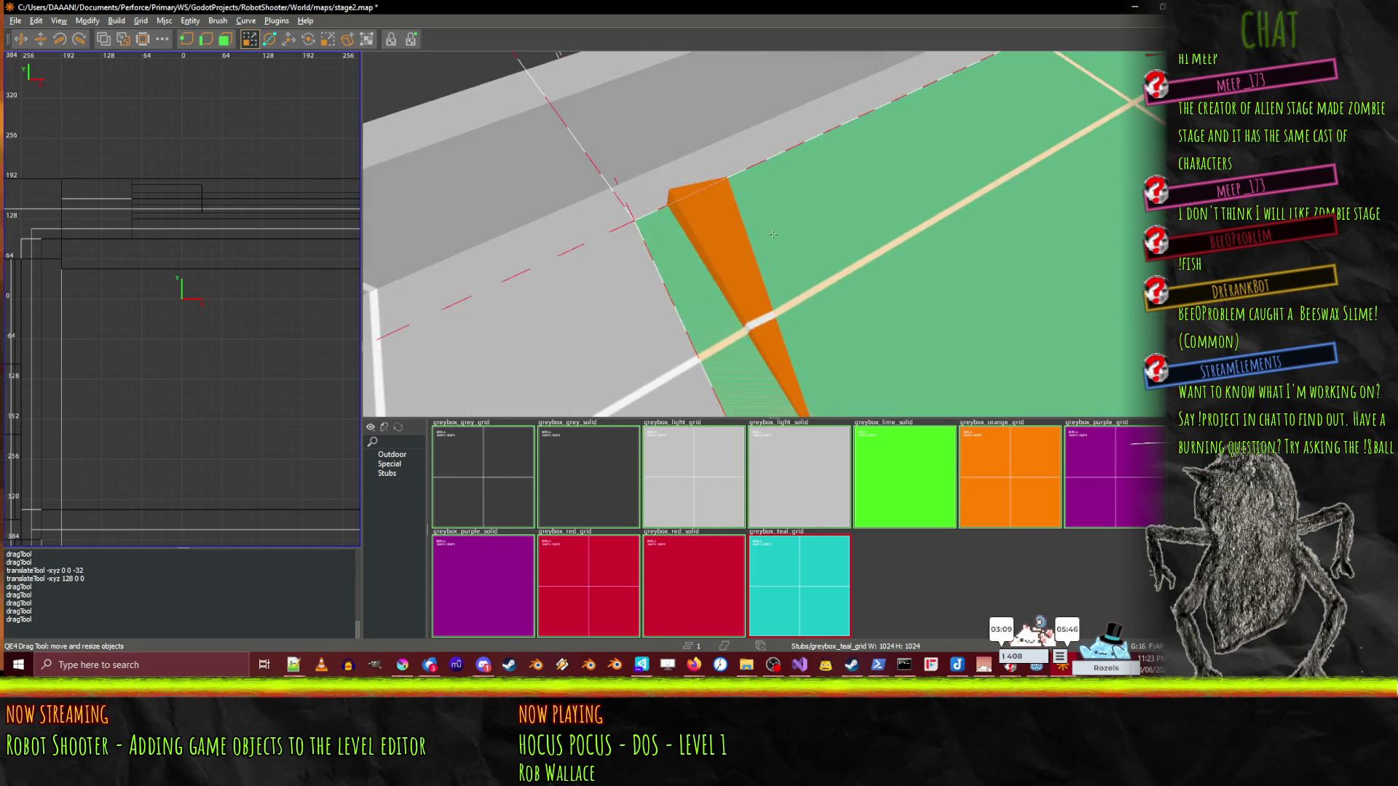
{"action": "scroll", "coordinate": [772, 233], "scroll_direction": "down", "scroll_amount": 5}
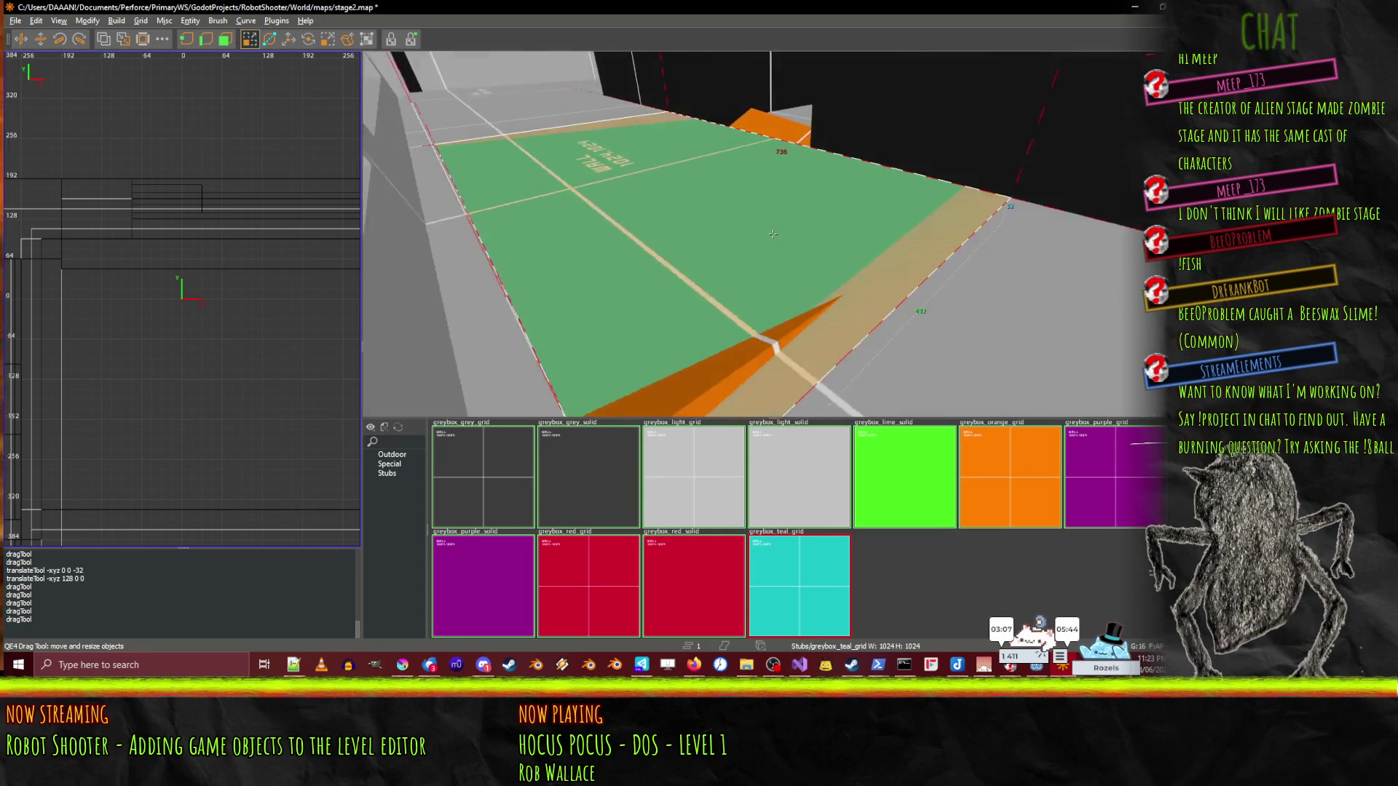
{"action": "scroll", "coordinate": [773, 234], "scroll_direction": "up", "scroll_amount": 10}
{"action": "scroll", "coordinate": [772, 234], "scroll_direction": "down", "scroll_amount": 10}
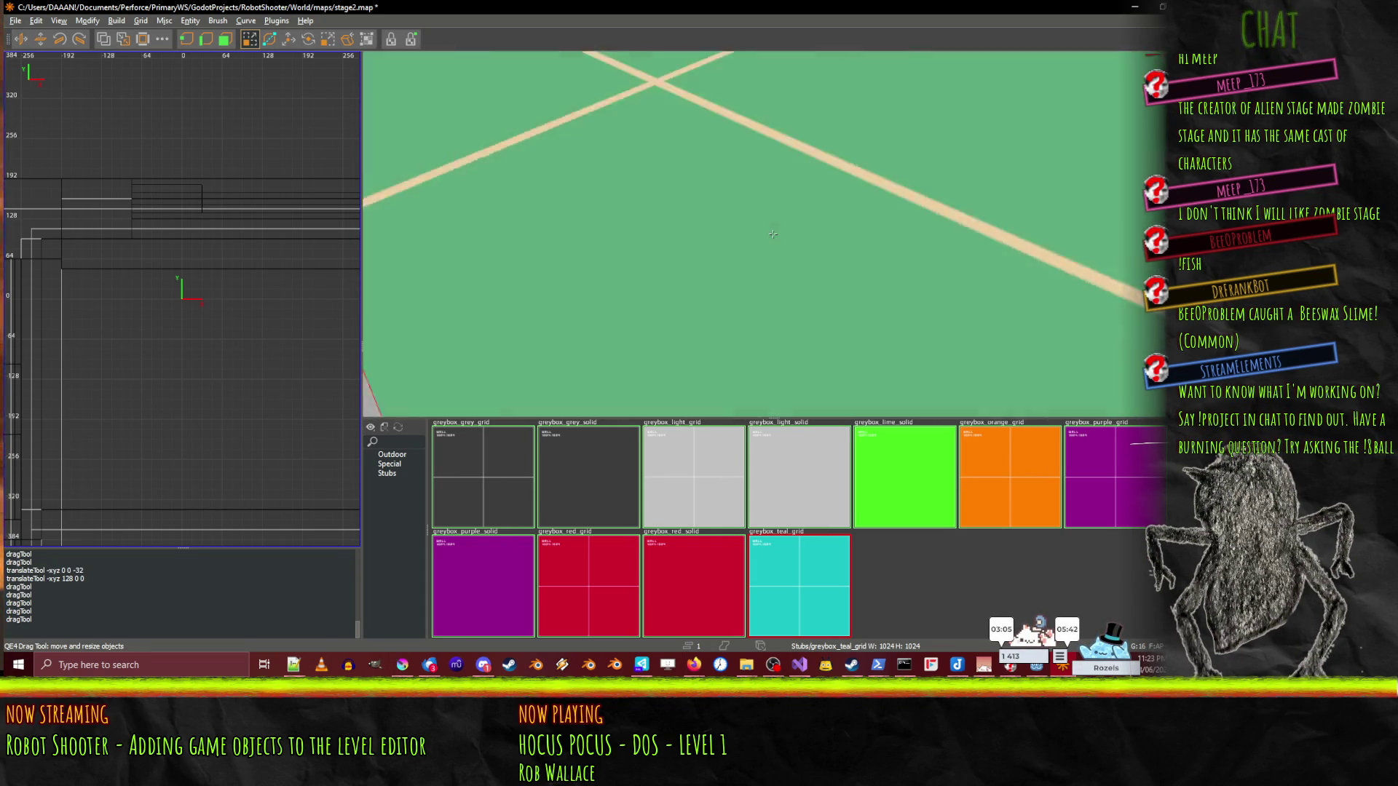
{"action": "key", "text": "Left"}
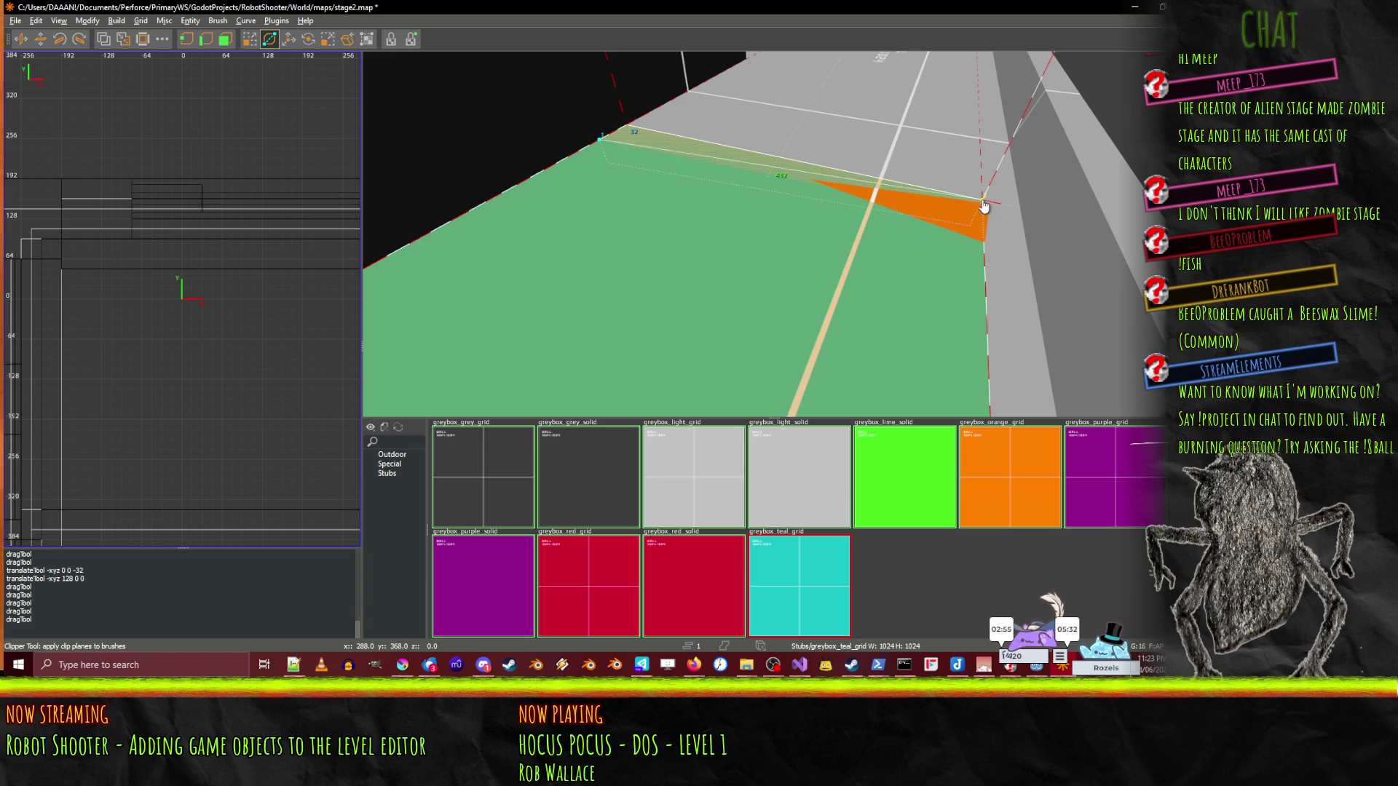
- Clip off the overlapping sliver of the green floor brush
{"action": "key", "text": "Return"}
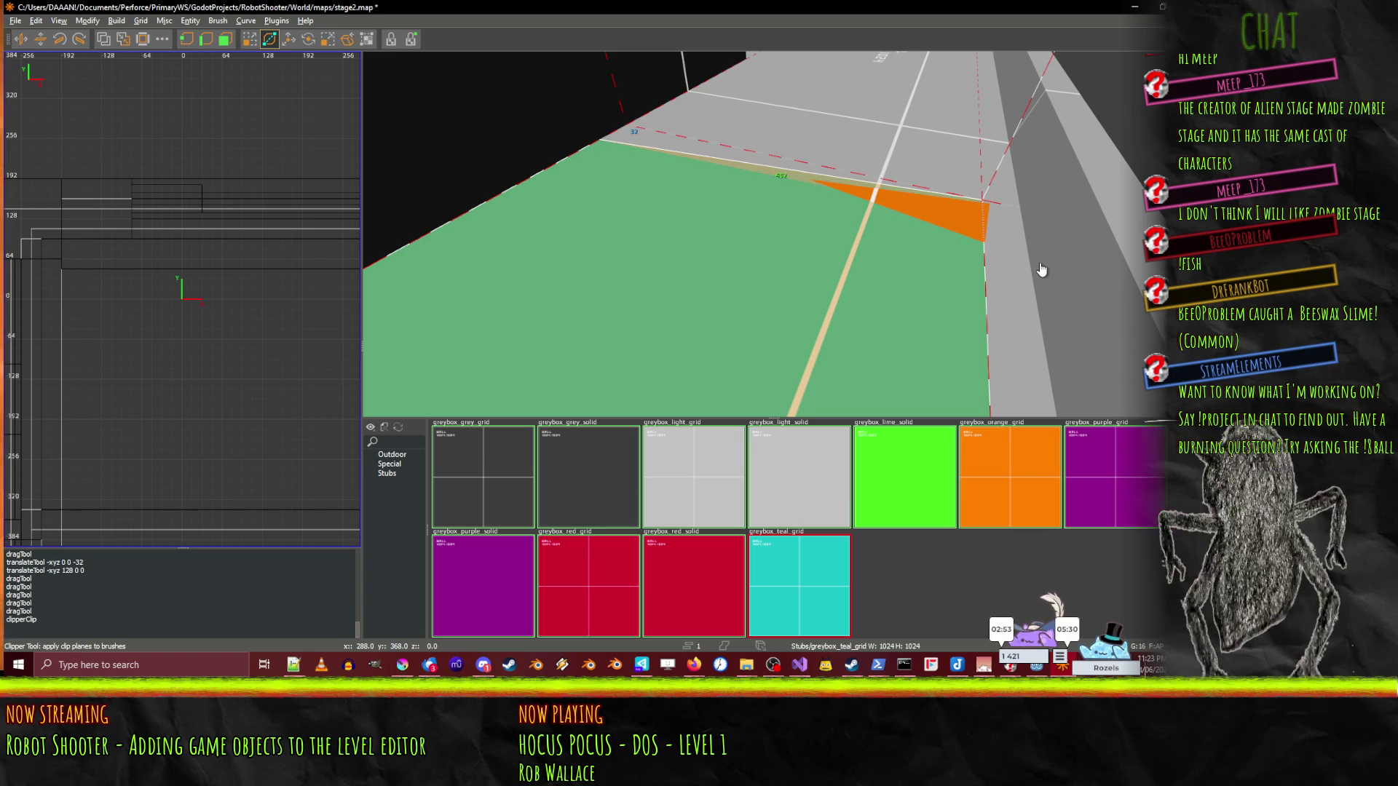
{"action": "left_click_drag", "start_coordinate": [1041, 270], "coordinate": [772, 233]}
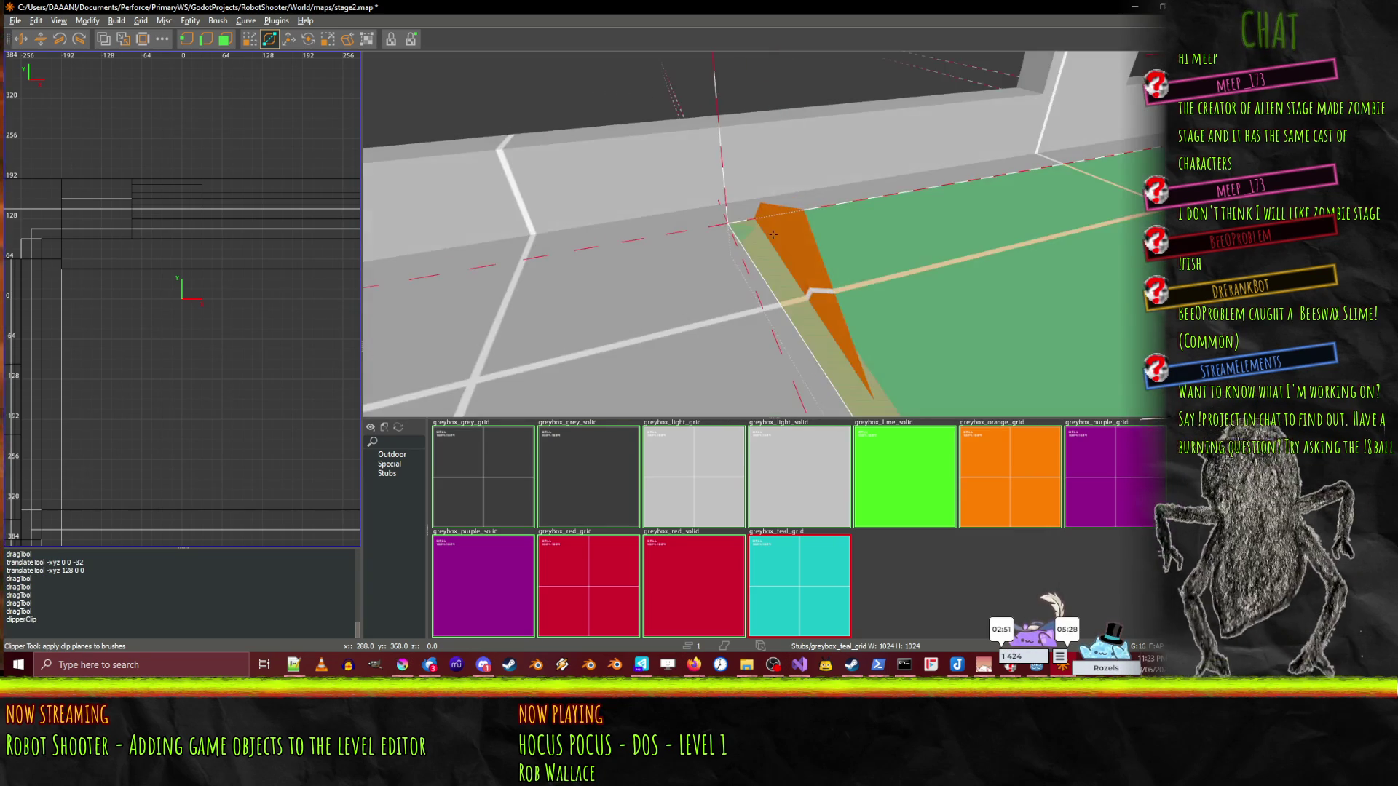
{"action": "scroll", "coordinate": [773, 232], "scroll_direction": "up", "scroll_amount": 10}
{"action": "scroll", "coordinate": [772, 234], "scroll_direction": "up", "scroll_amount": 10}
{"action": "left_click_drag", "start_coordinate": [772, 233], "coordinate": [906, 195]}
{"action": "left_click_drag", "start_coordinate": [1027, 88], "coordinate": [726, 253]}
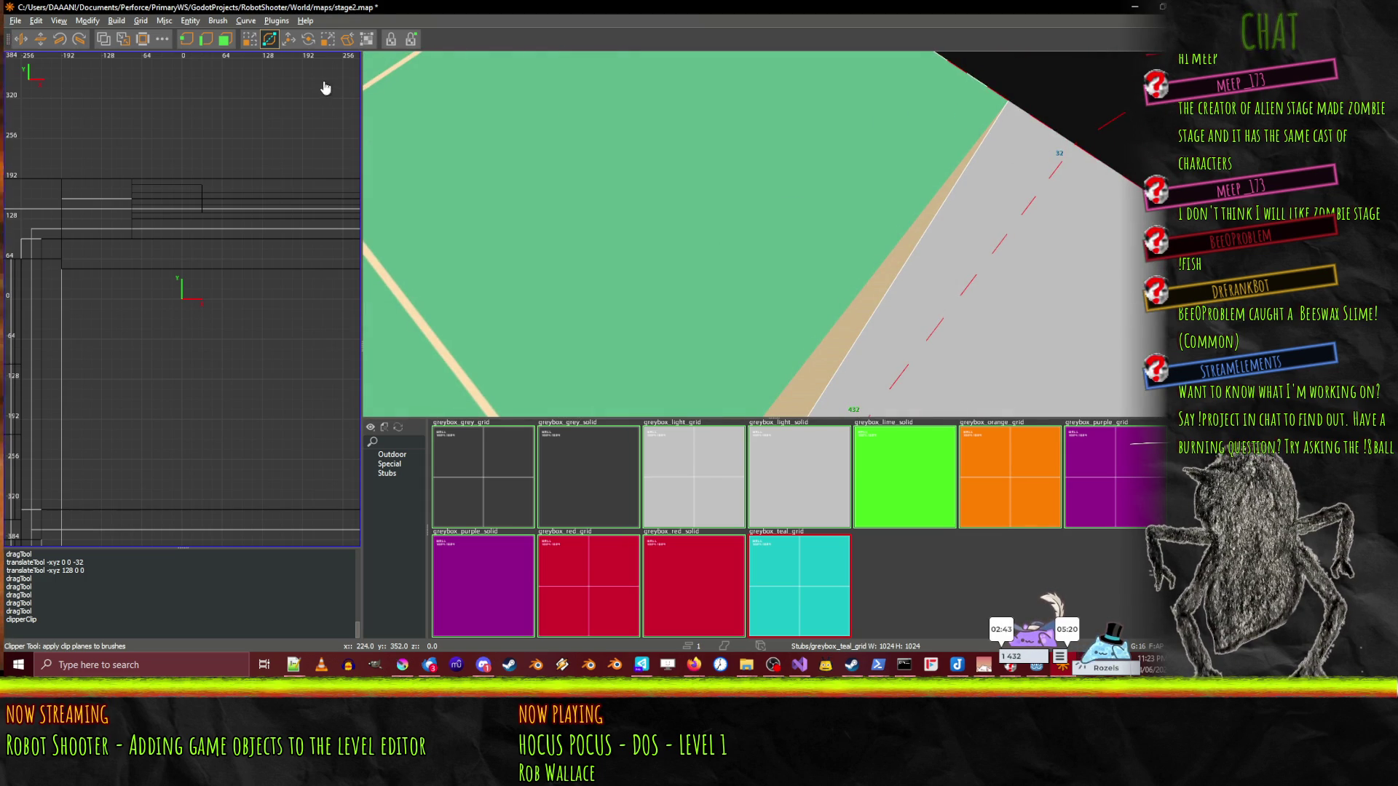
{"action": "left_click_drag", "start_coordinate": [1007, 106], "coordinate": [699, 255]}
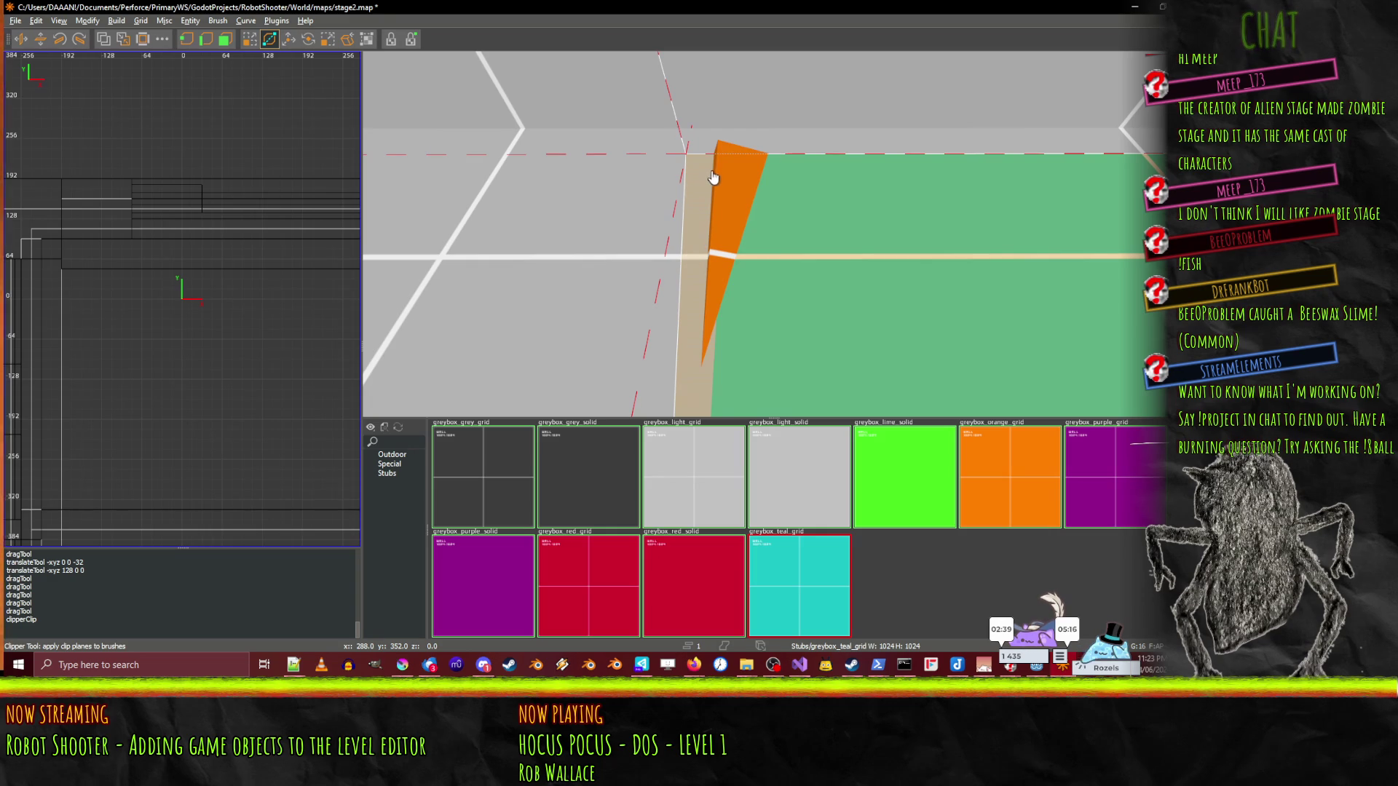
- Clip the green brush along the orange sliver edge, leaving a diagonal sloped edge
{"action": "left_click_drag", "start_coordinate": [747, 180], "coordinate": [873, 210]}
{"action": "left_click_drag", "start_coordinate": [842, 163], "coordinate": [842, 175]}
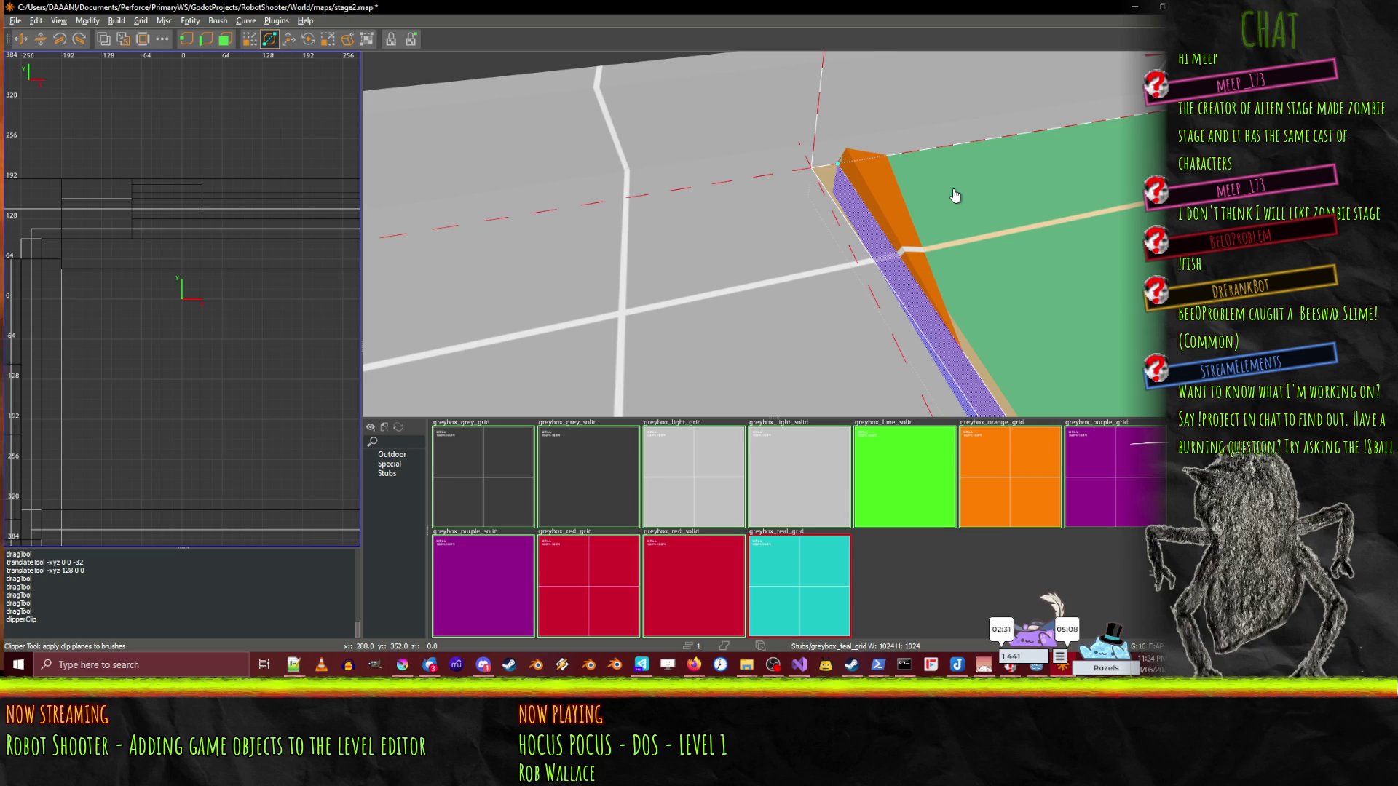
{"action": "key", "text": "Return"}
{"action": "left_click_drag", "start_coordinate": [955, 195], "coordinate": [774, 240]}
{"action": "mouse_move", "coordinate": [639, 261]}
{"action": "left_mouse_down"}
{"action": "mouse_move", "coordinate": [772, 234]}
{"action": "mouse_move", "coordinate": [1073, 285]}
{"action": "mouse_move", "coordinate": [737, 265]}
{"action": "mouse_move", "coordinate": [773, 233]}
{"action": "left_mouse_up"}
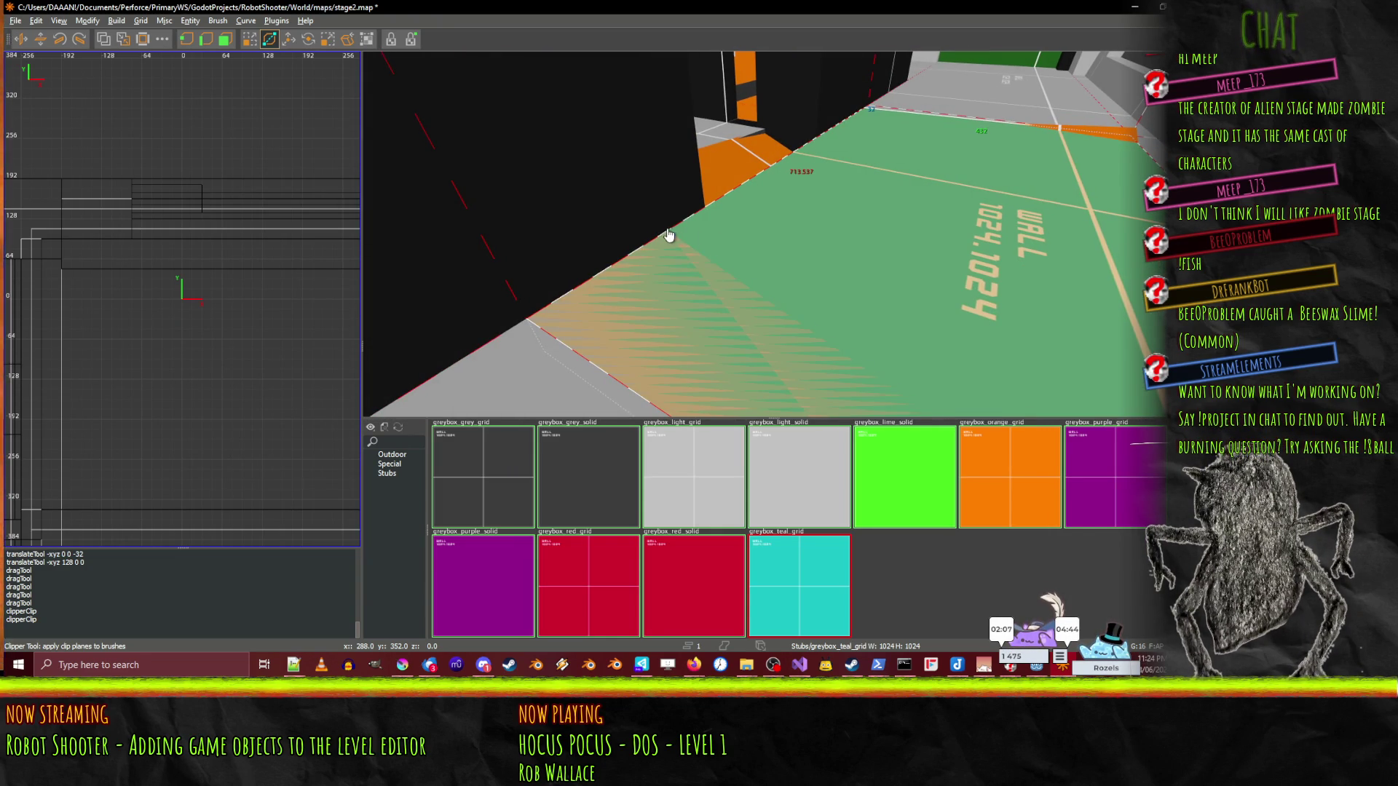
{"action": "key", "text": "Return"}
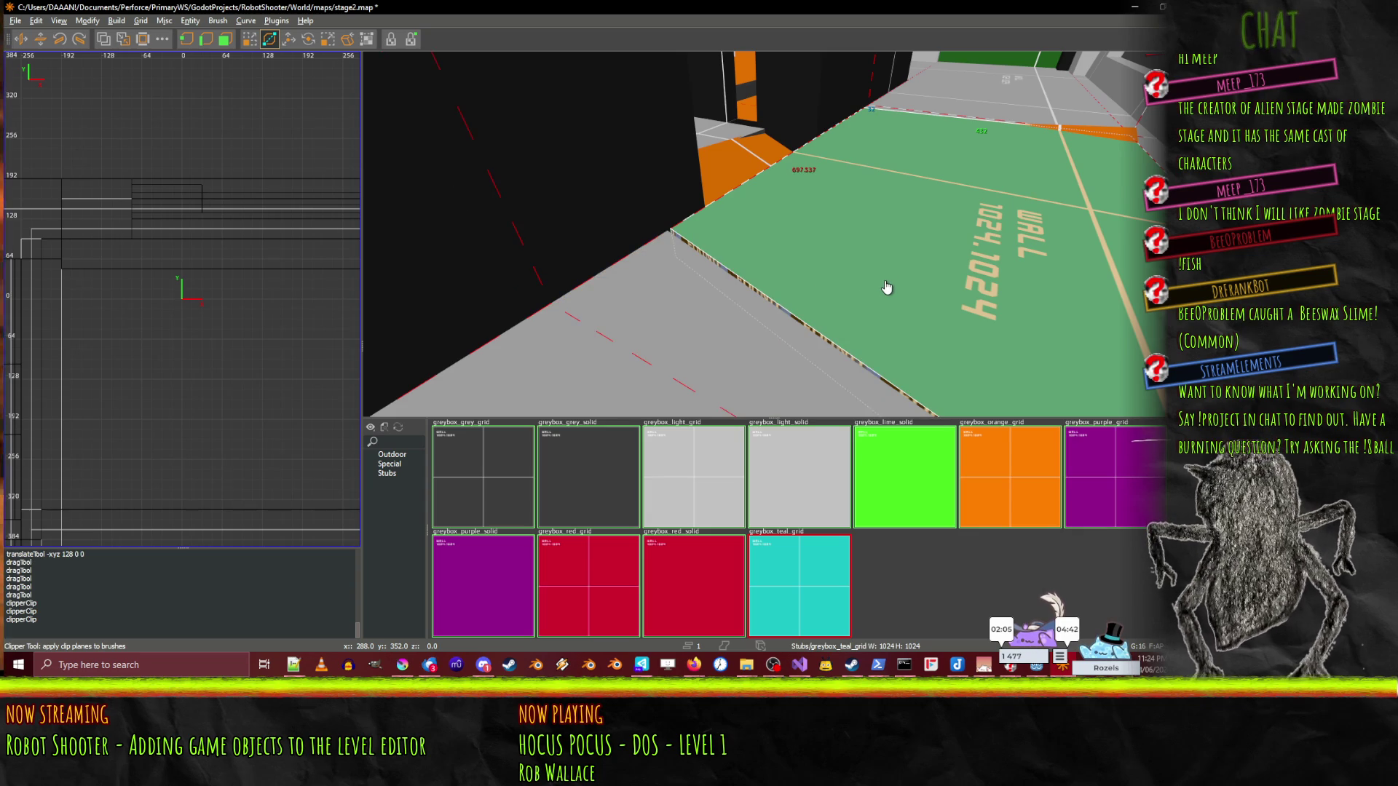
{"action": "key", "text": "ctrl+z"}
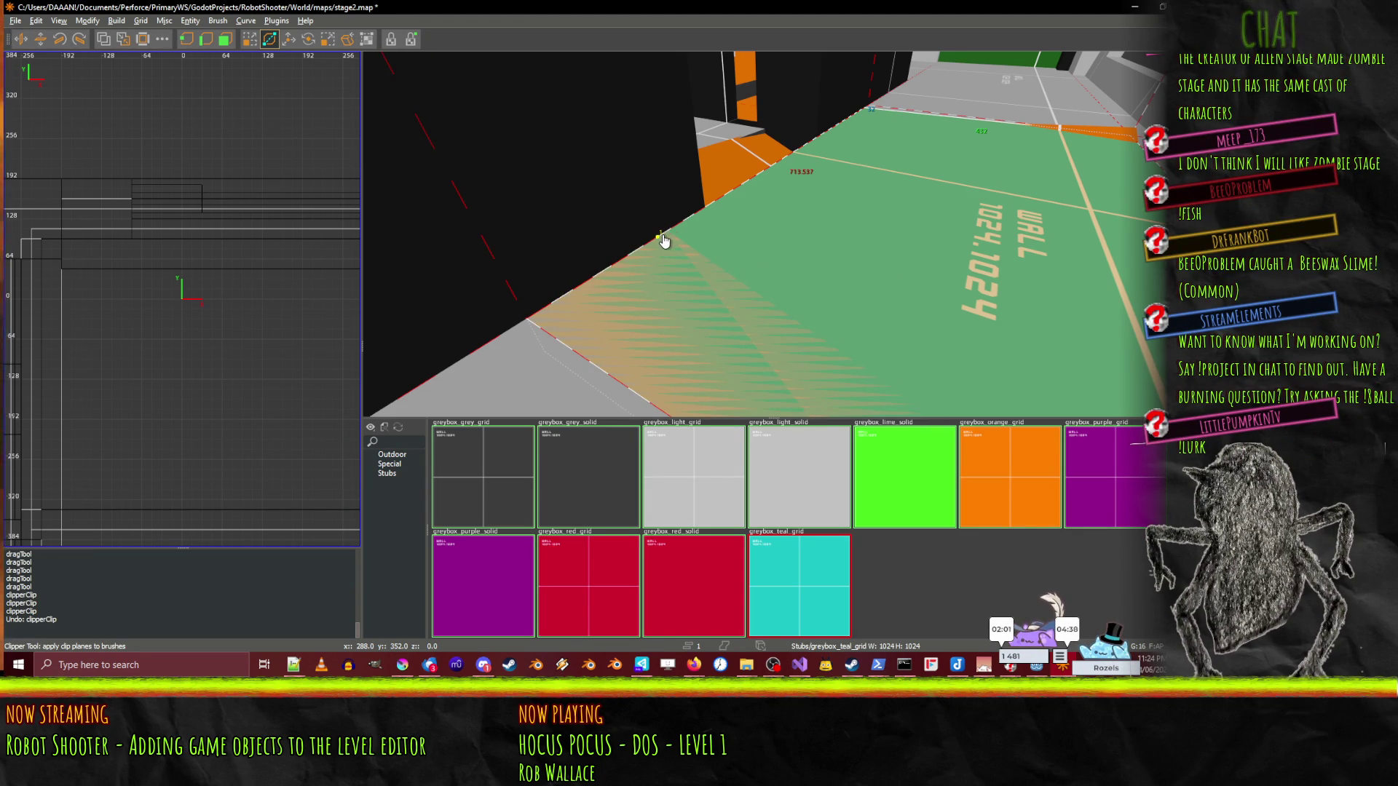
{"action": "left_click_drag", "start_coordinate": [669, 236], "coordinate": [772, 234]}
{"action": "key", "text": "Return"}
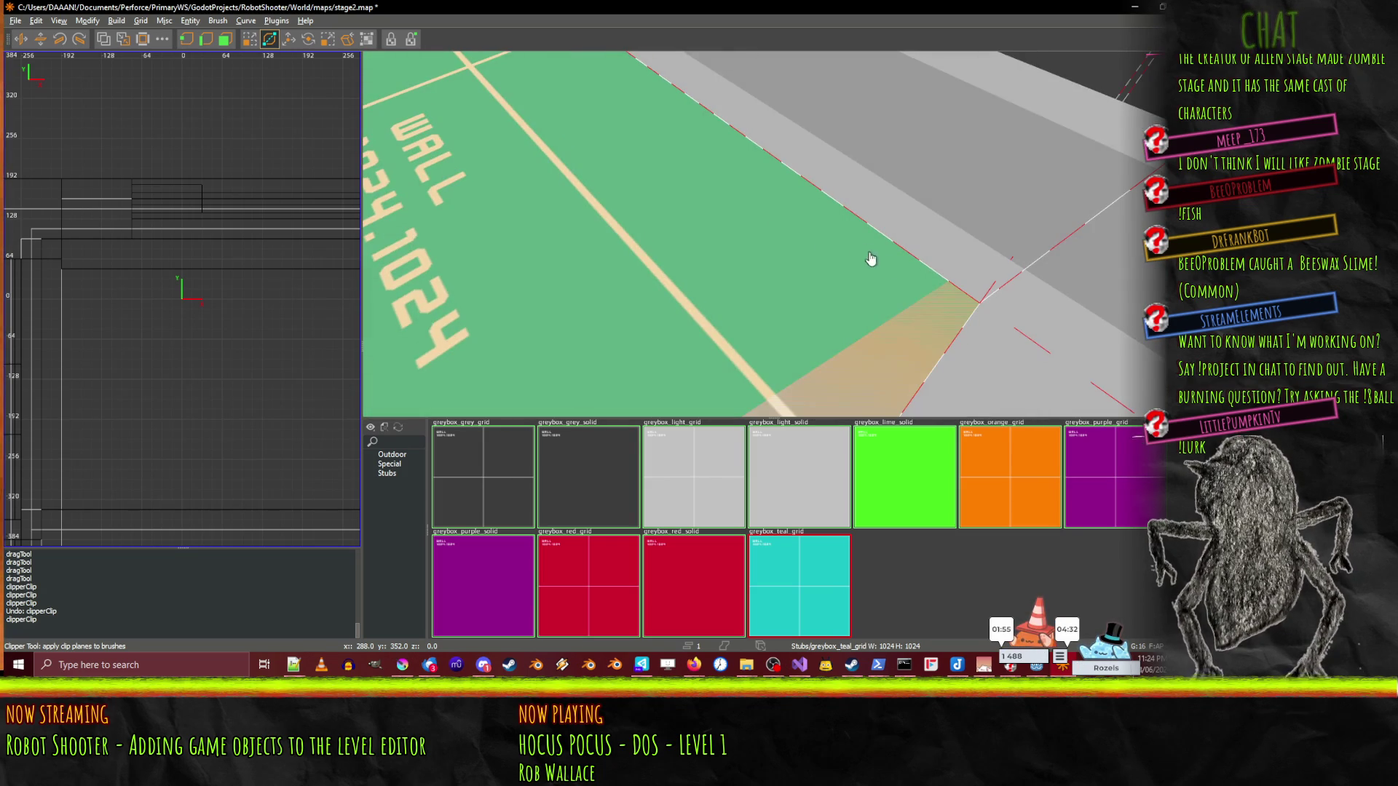
{"action": "left_click_drag", "start_coordinate": [950, 289], "coordinate": [775, 234]}
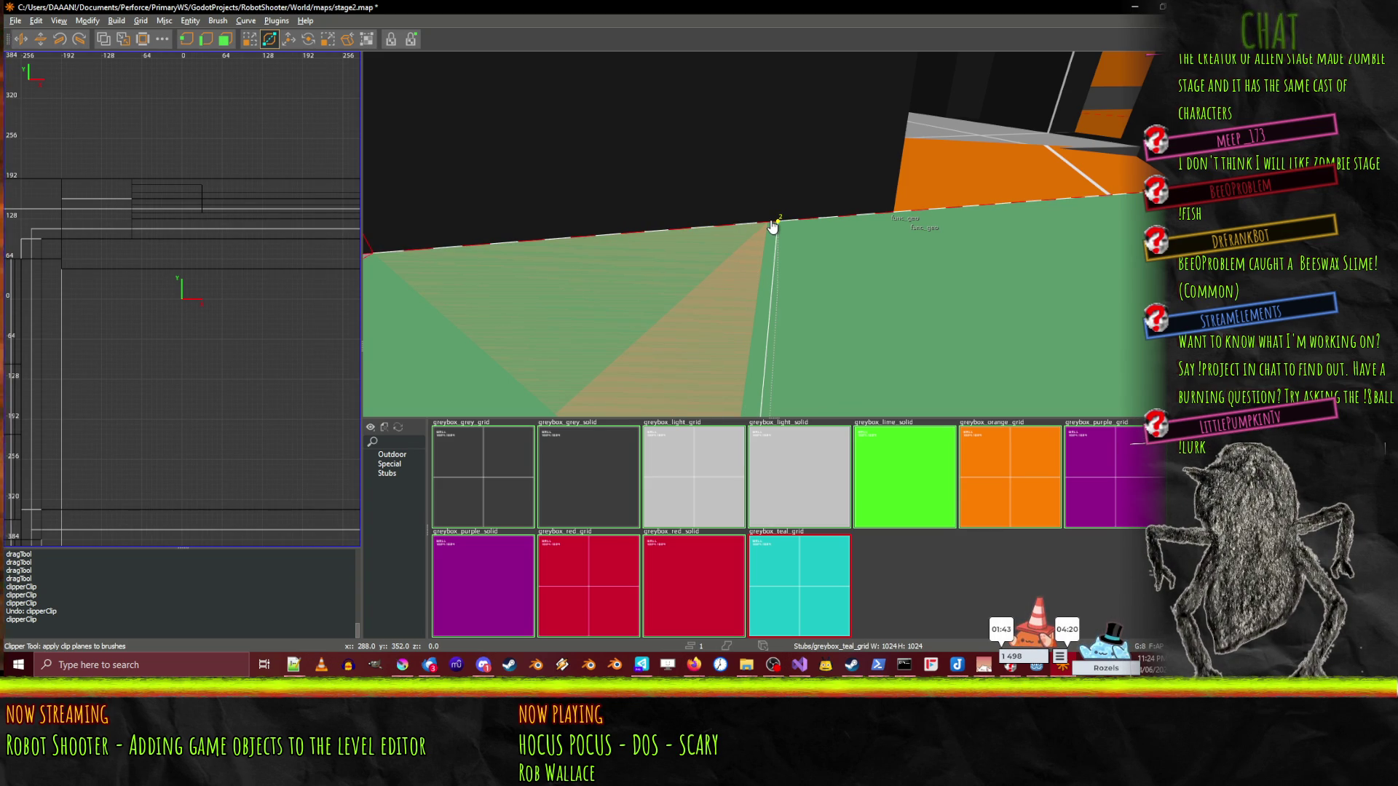
{"action": "key", "text": "ctrl+Tab"}
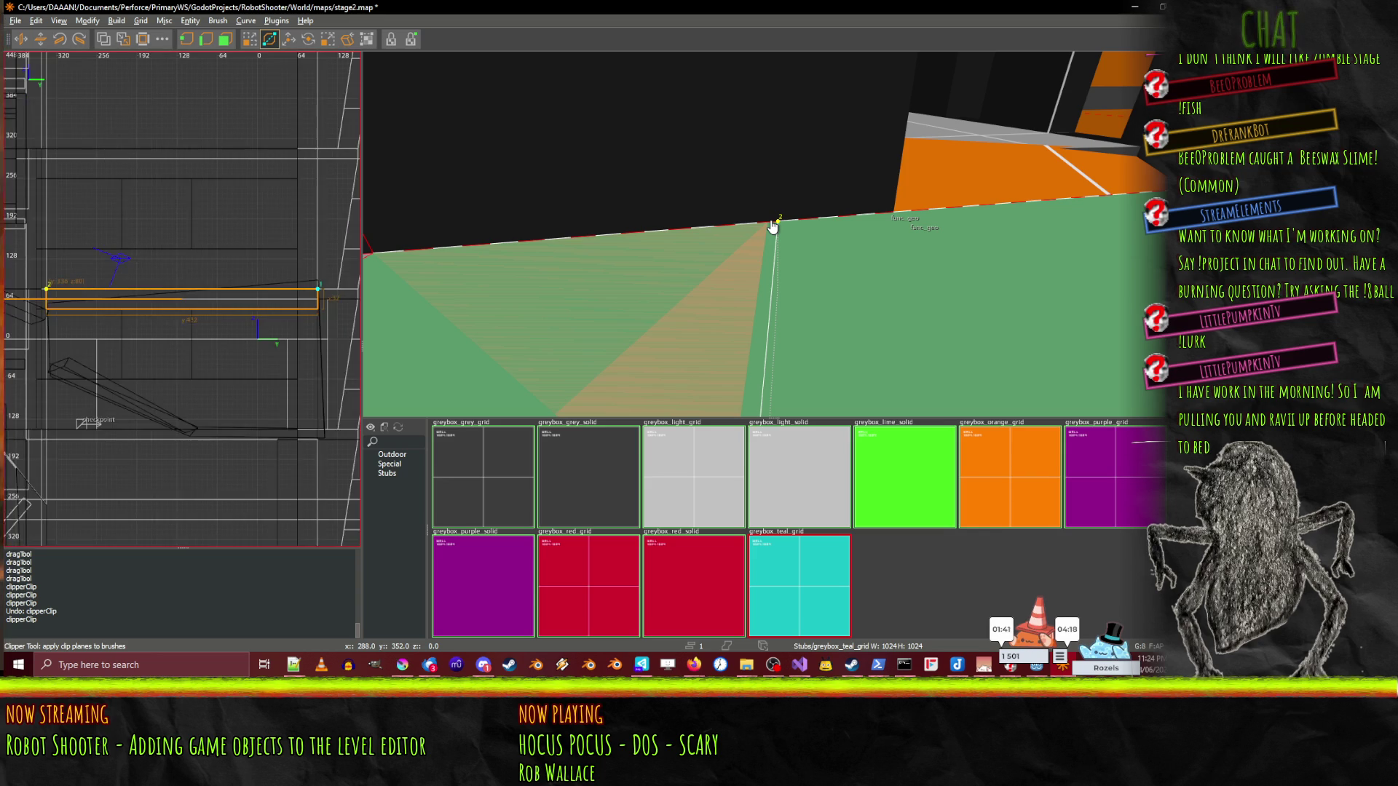
{"action": "key", "text": "ctrl+Tab"}
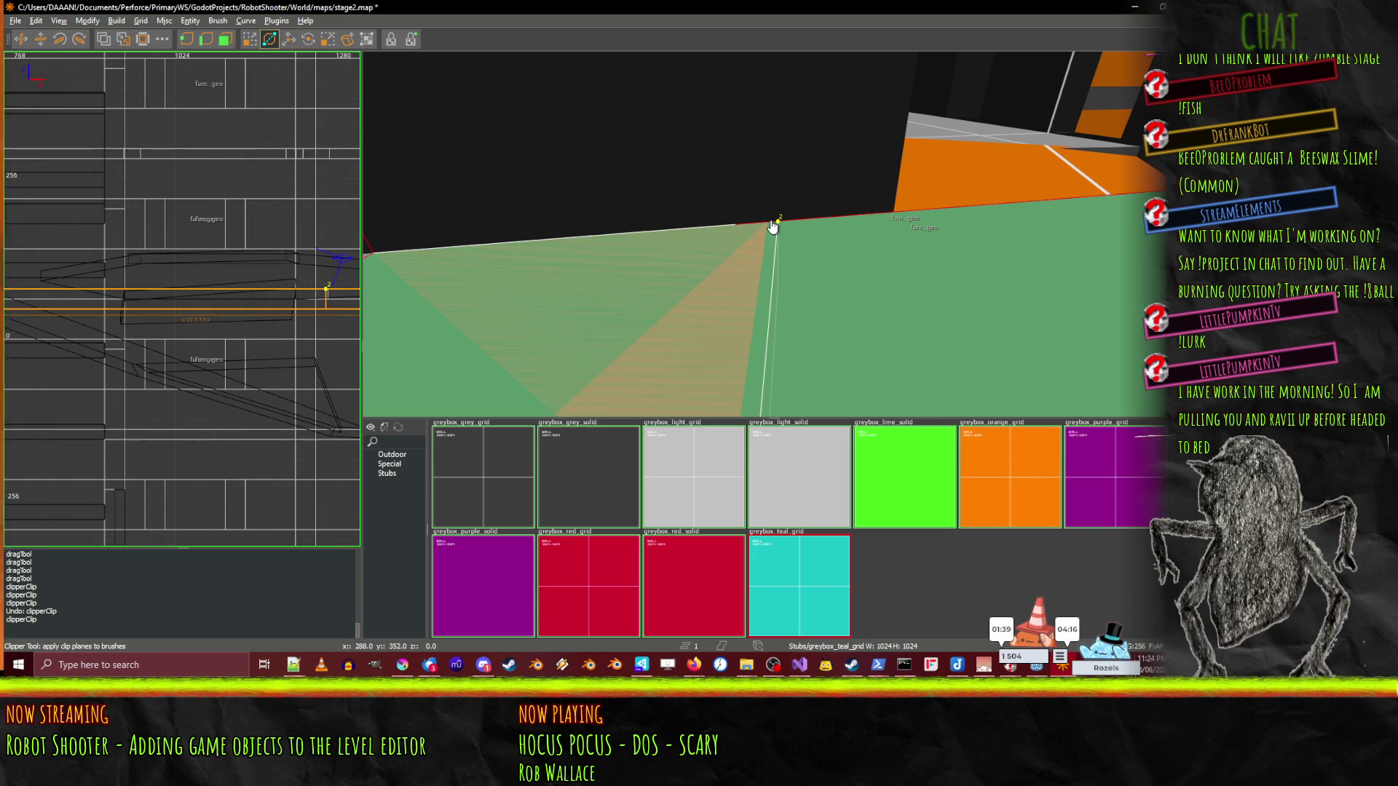
{"action": "key", "text": "ctrl+Tab"}
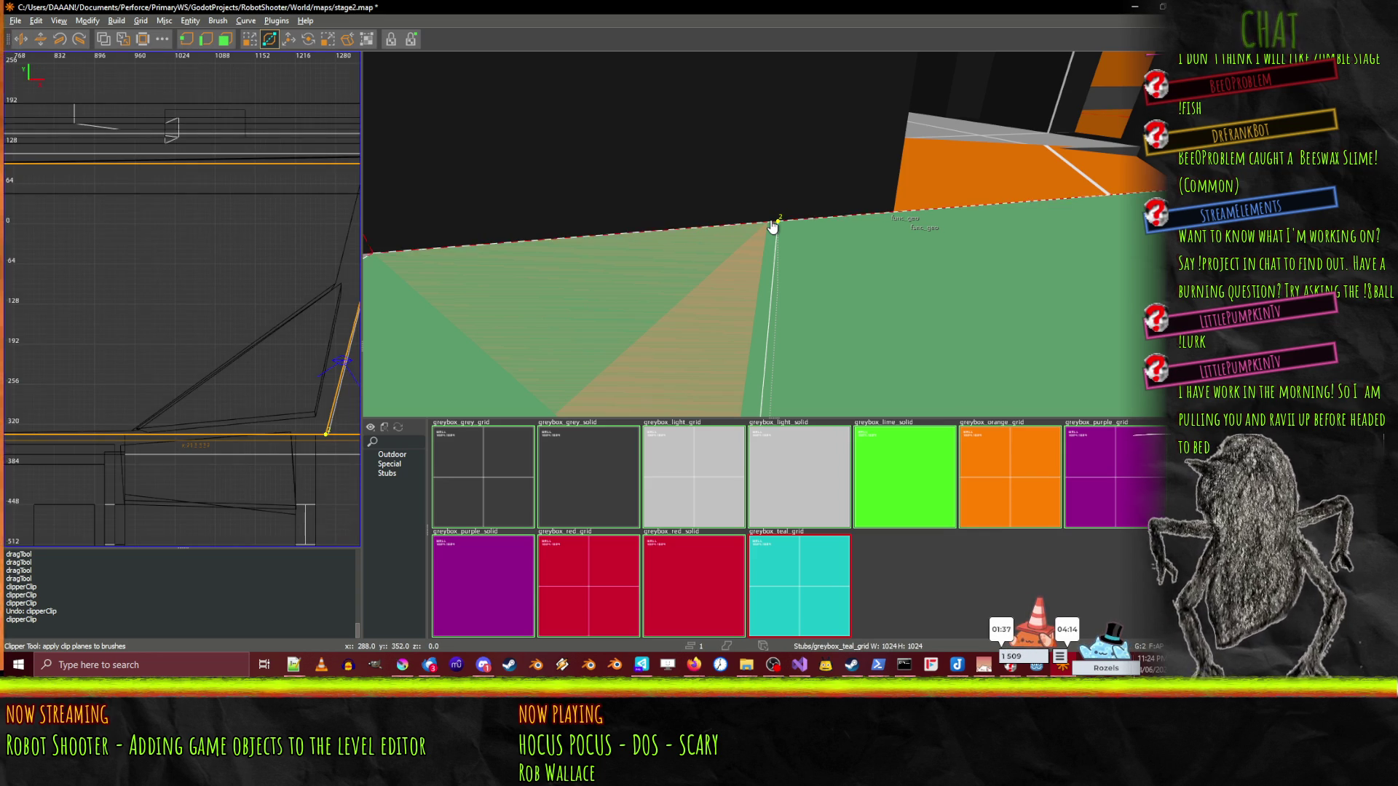
{"action": "key", "text": "ctrl+Tab"}
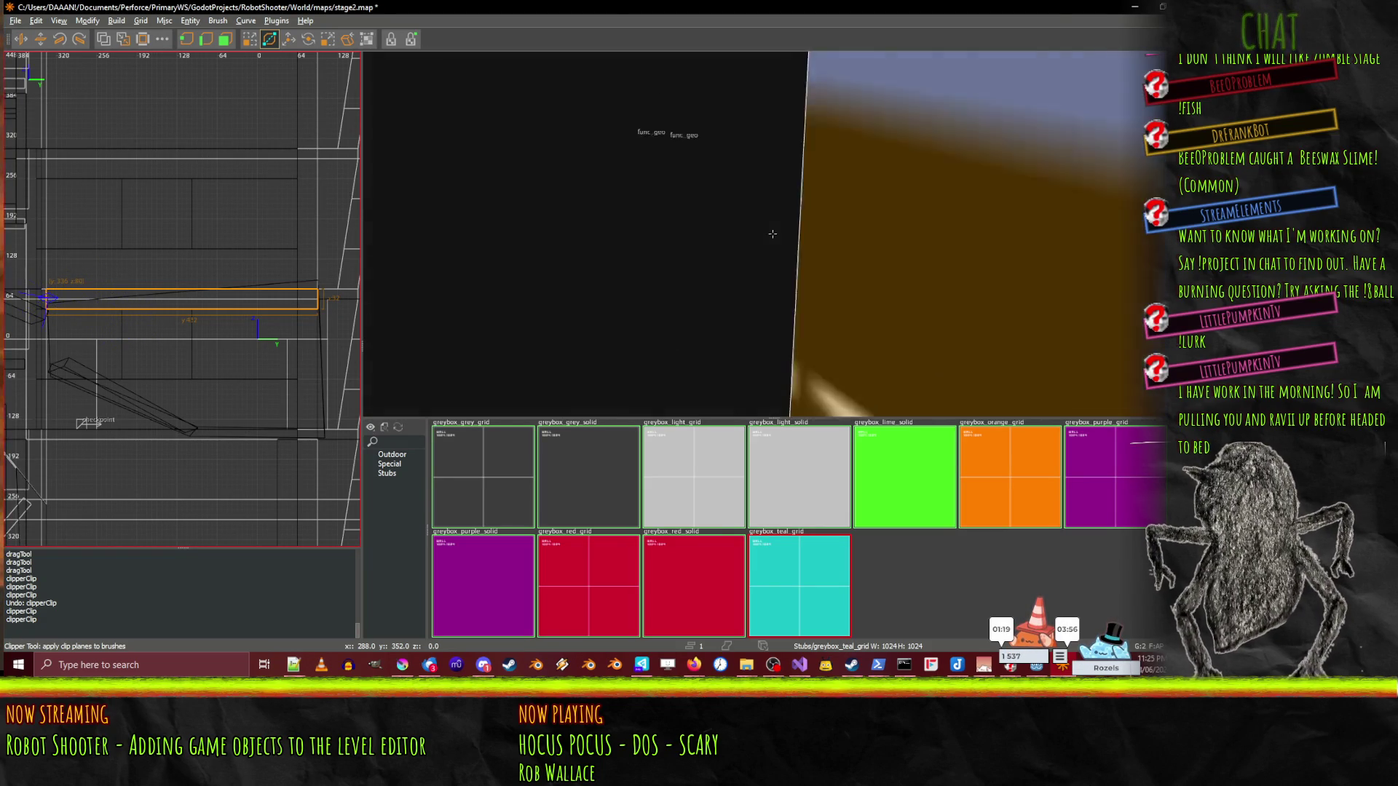
- Select the grey floor brush with the Drag tool, trying and undoing a vertex insert and edge stretch
{"action": "key", "text": "Escape"}
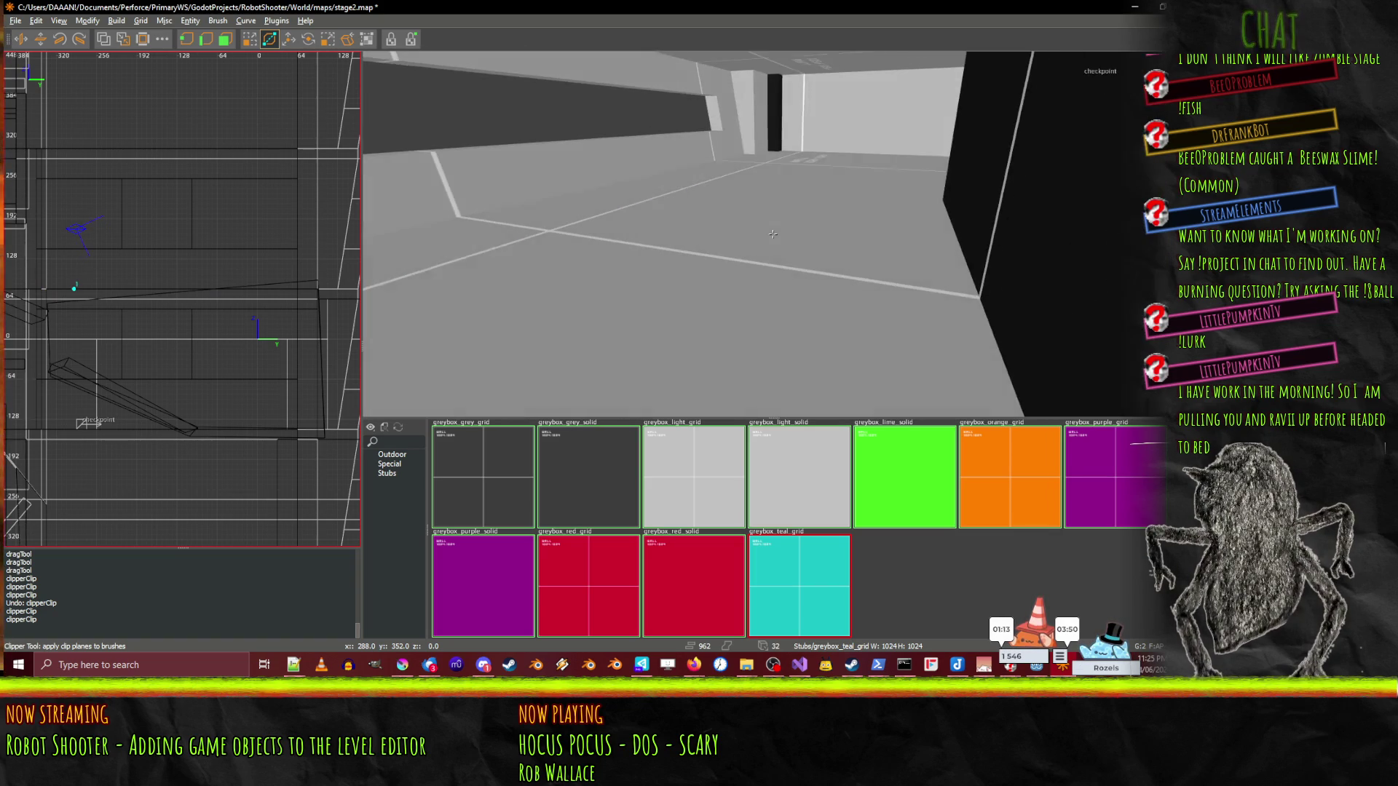
{"action": "left_click", "coordinate": [247, 42]}
{"action": "left_click", "coordinate": [636, 233], "text": "shift"}
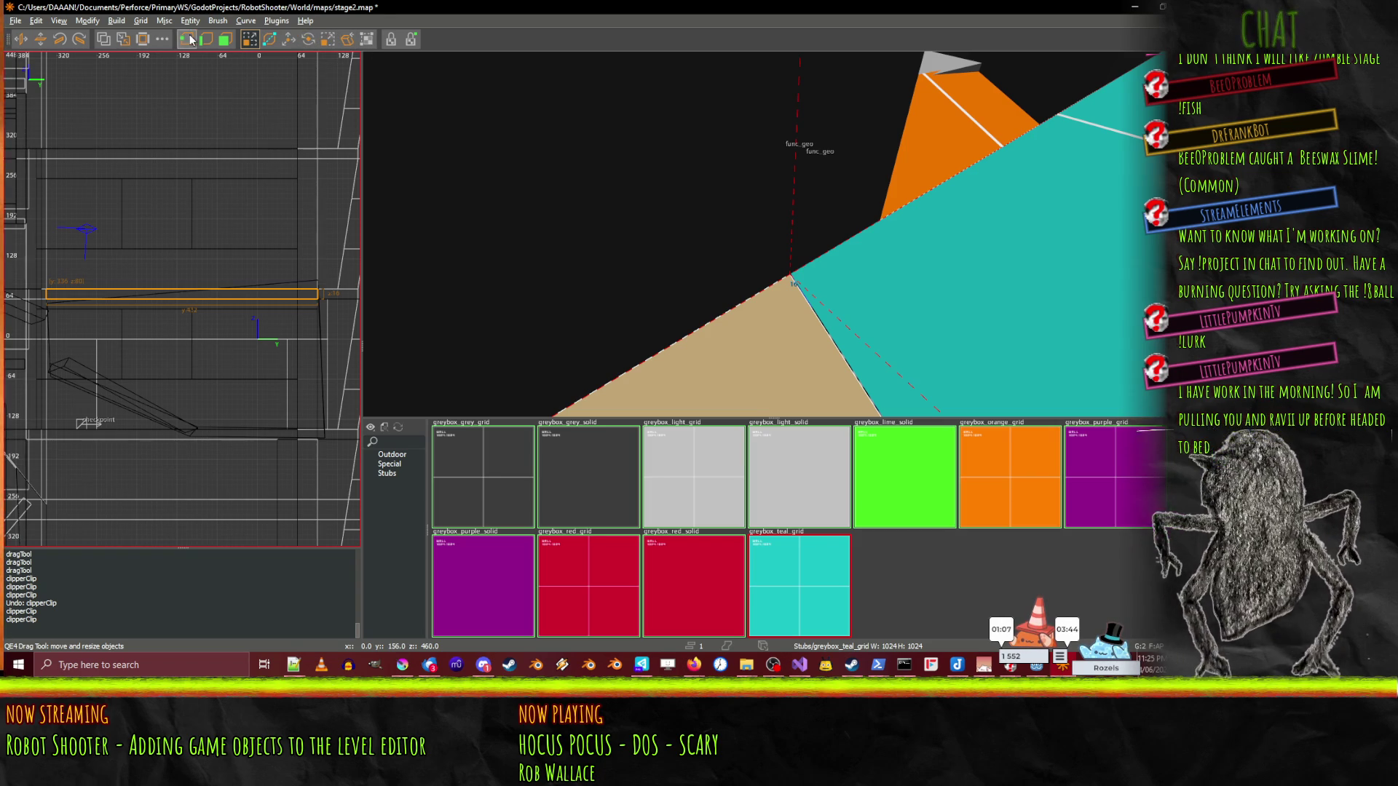
{"action": "left_click", "coordinate": [786, 278], "text": "shift"}
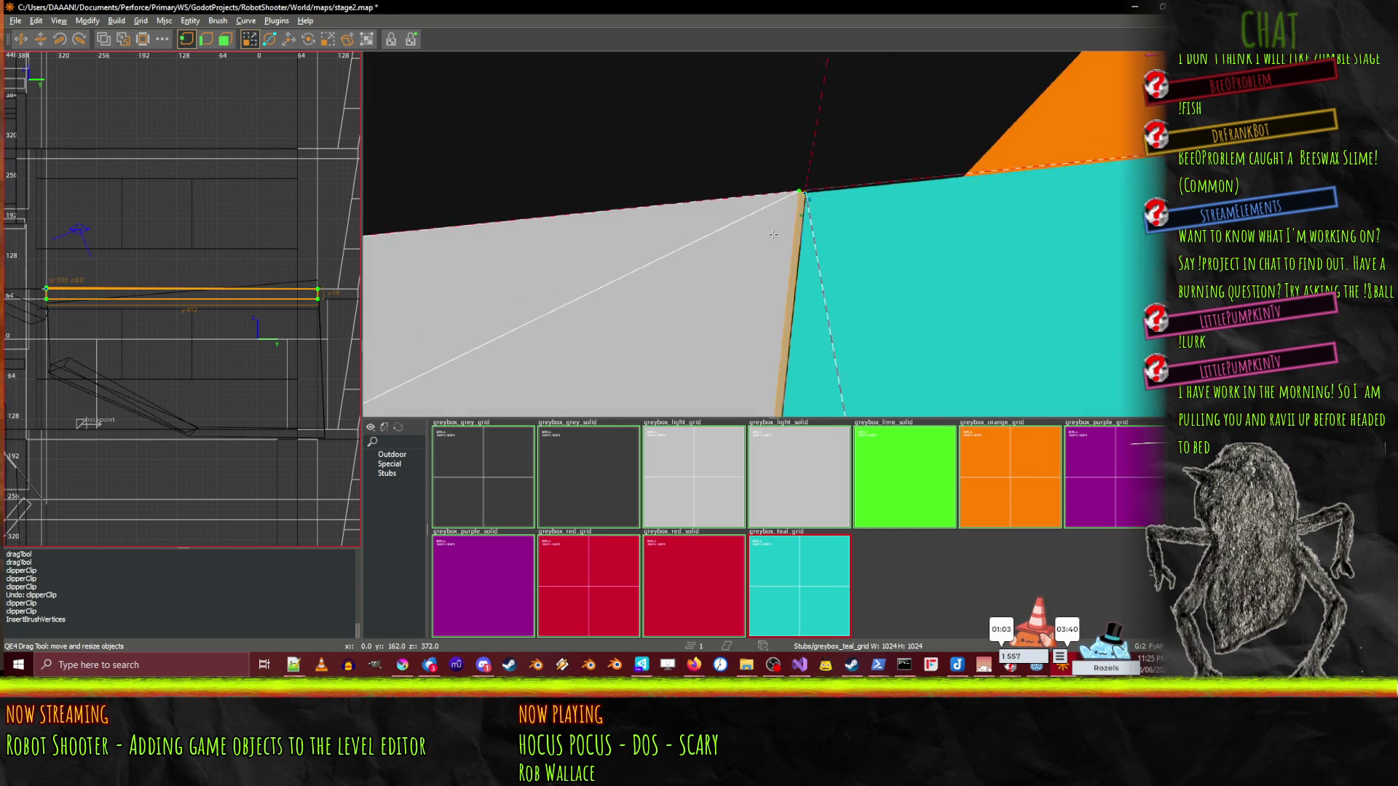
{"action": "key", "text": "ctrl+z"}
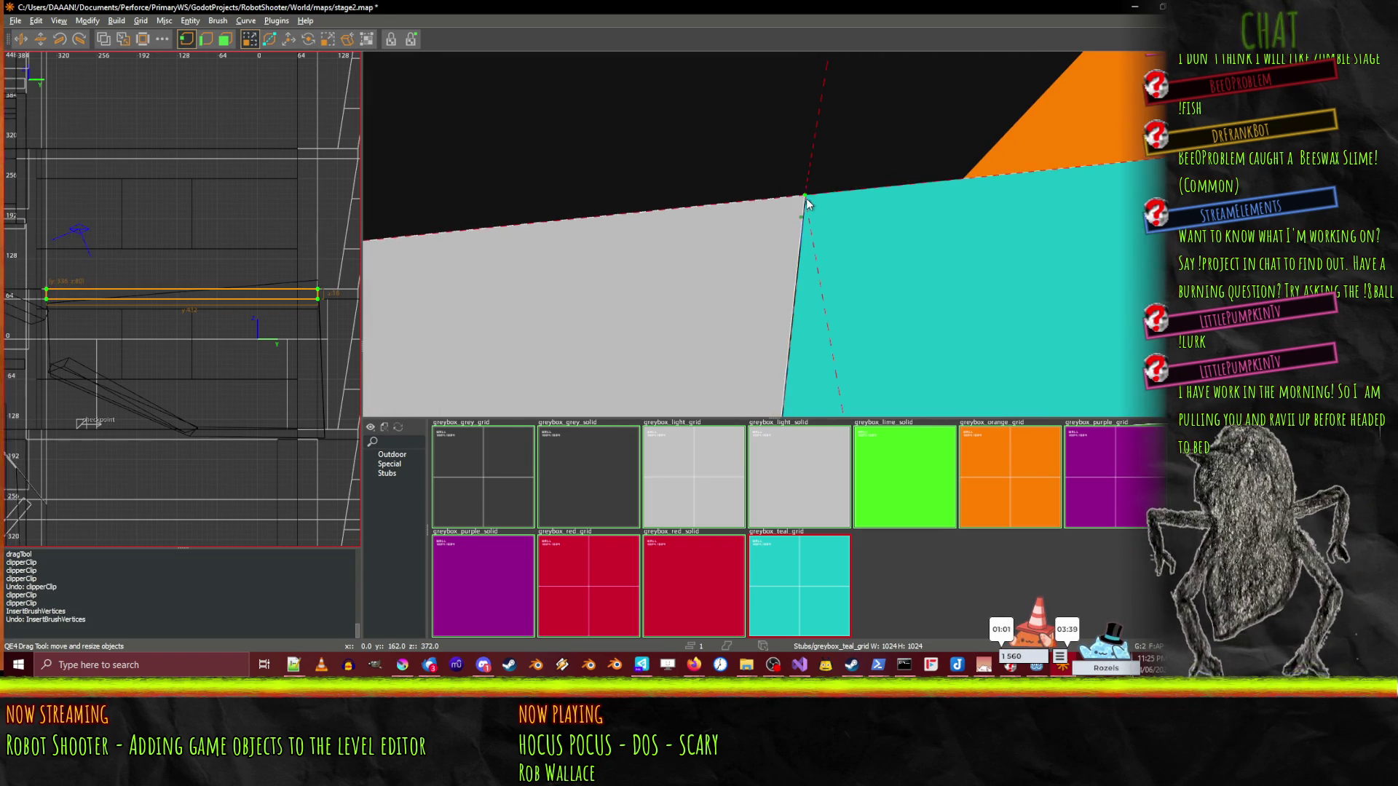
{"action": "left_click_drag", "start_coordinate": [804, 196], "coordinate": [807, 200]}
{"action": "key", "text": "ctrl+z"}
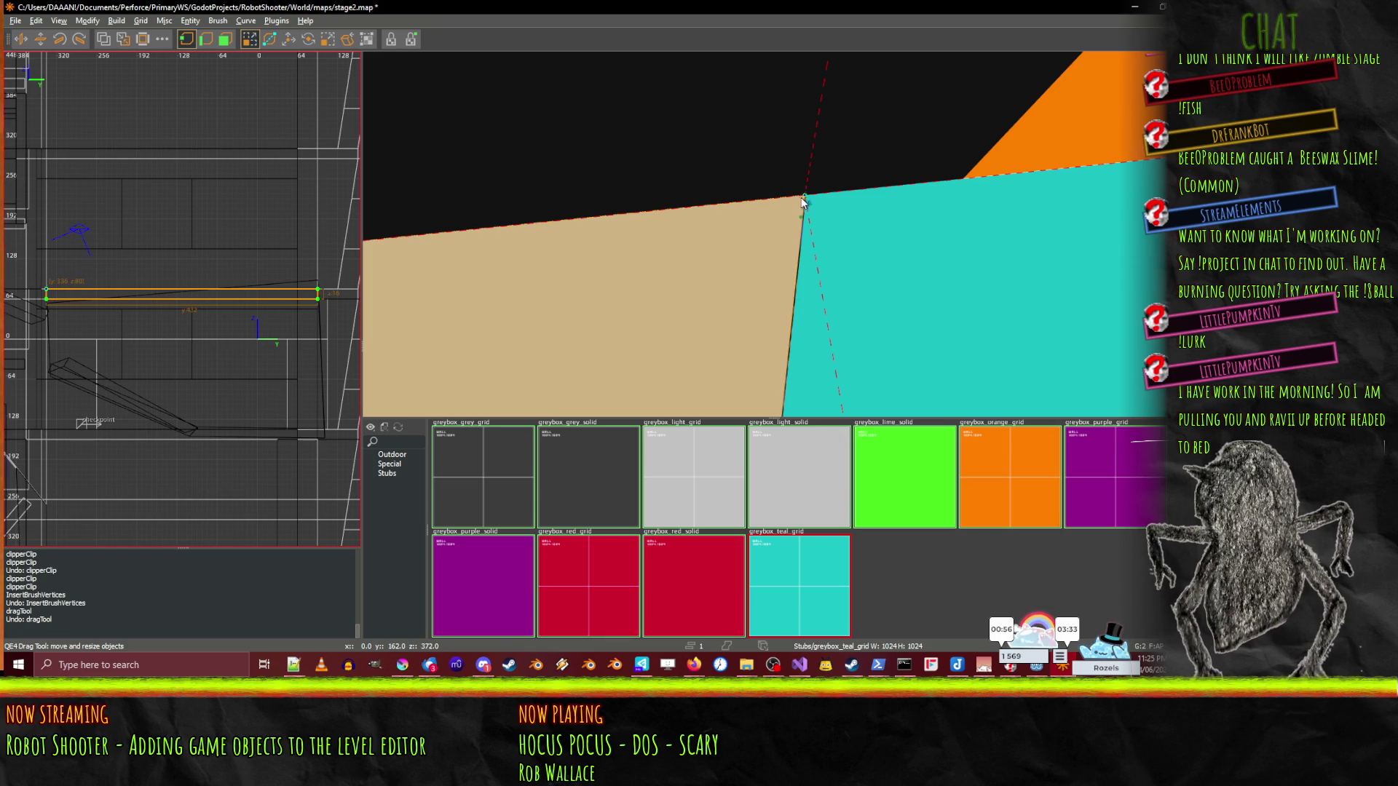
- Try a clip cut on the tan brush at the seam, then undo it
{"action": "right_click", "coordinate": [801, 210]}
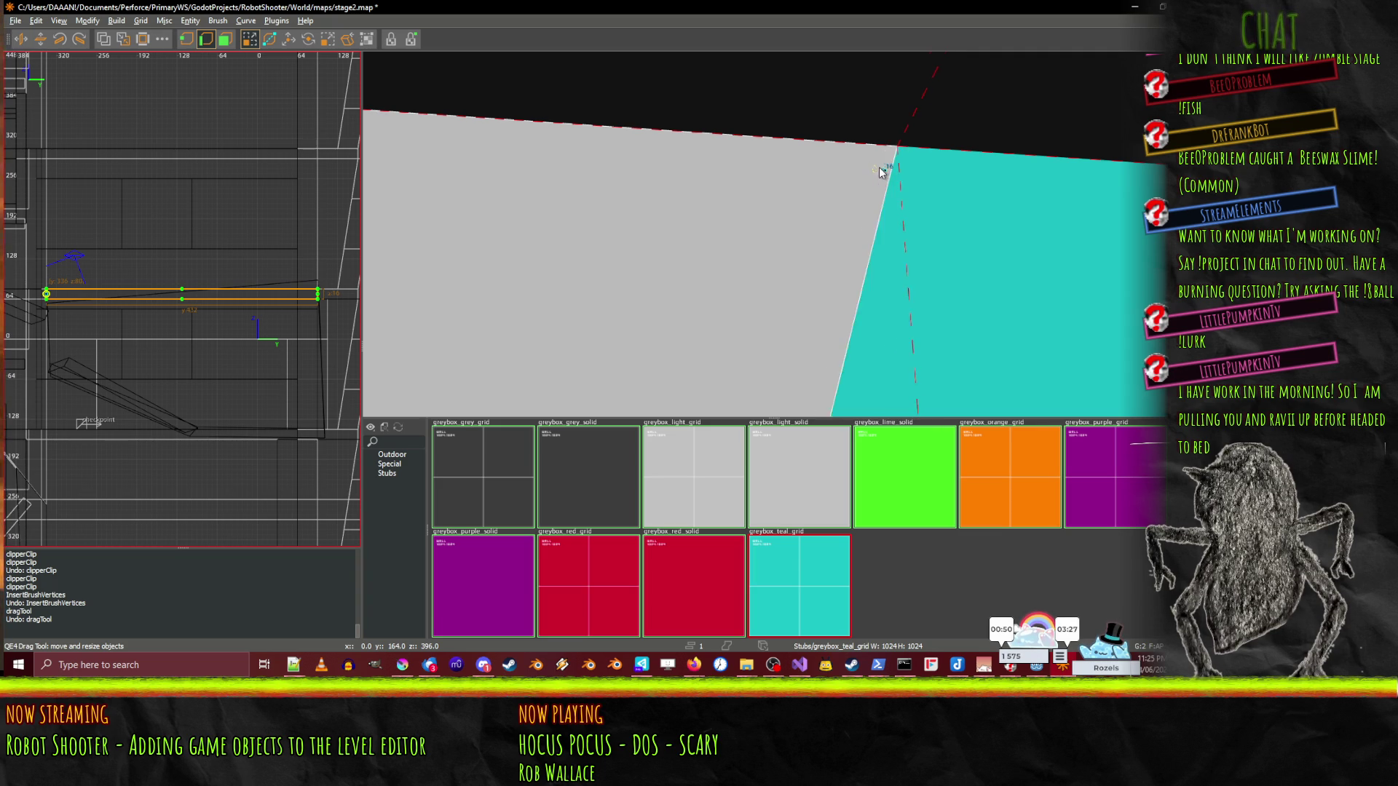
{"action": "key", "text": "d"}
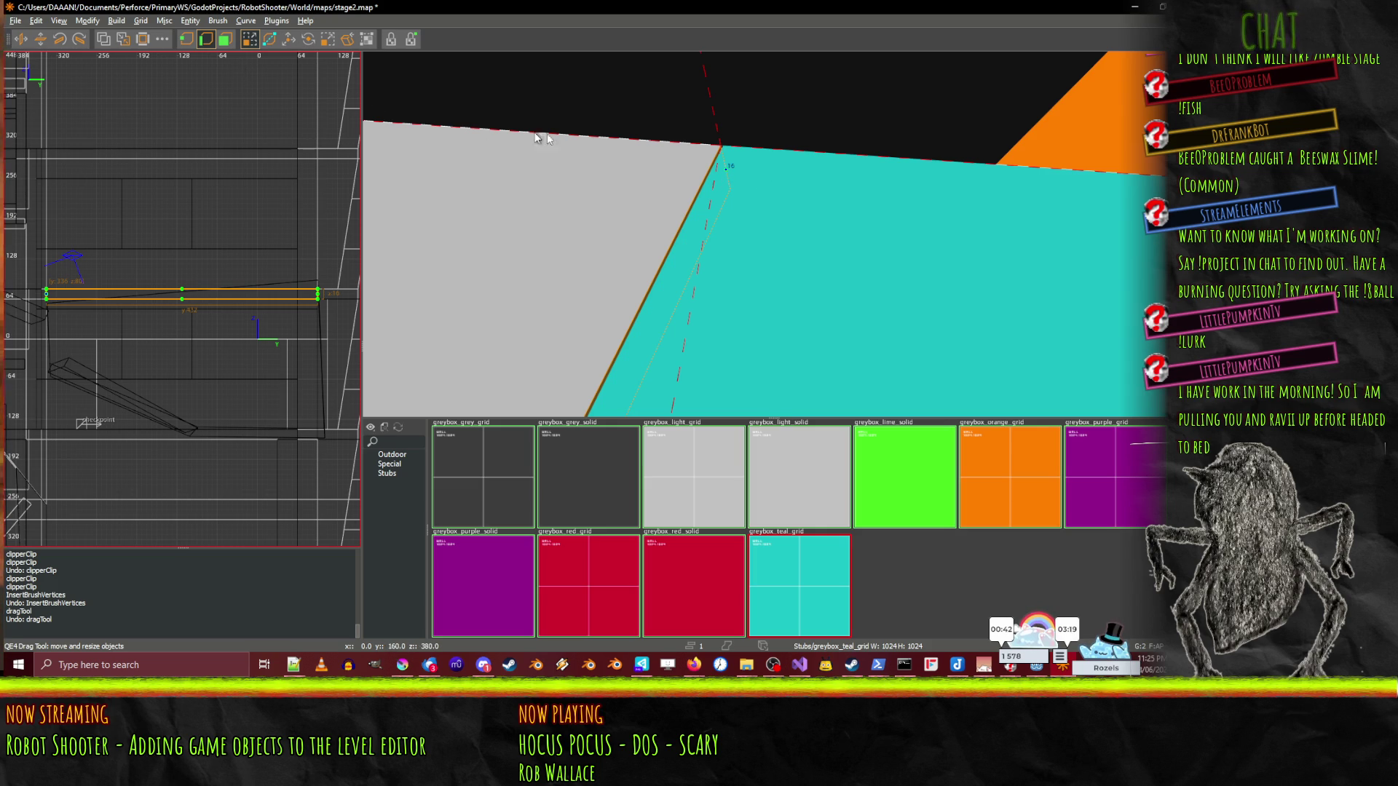
{"action": "key", "text": "s"}
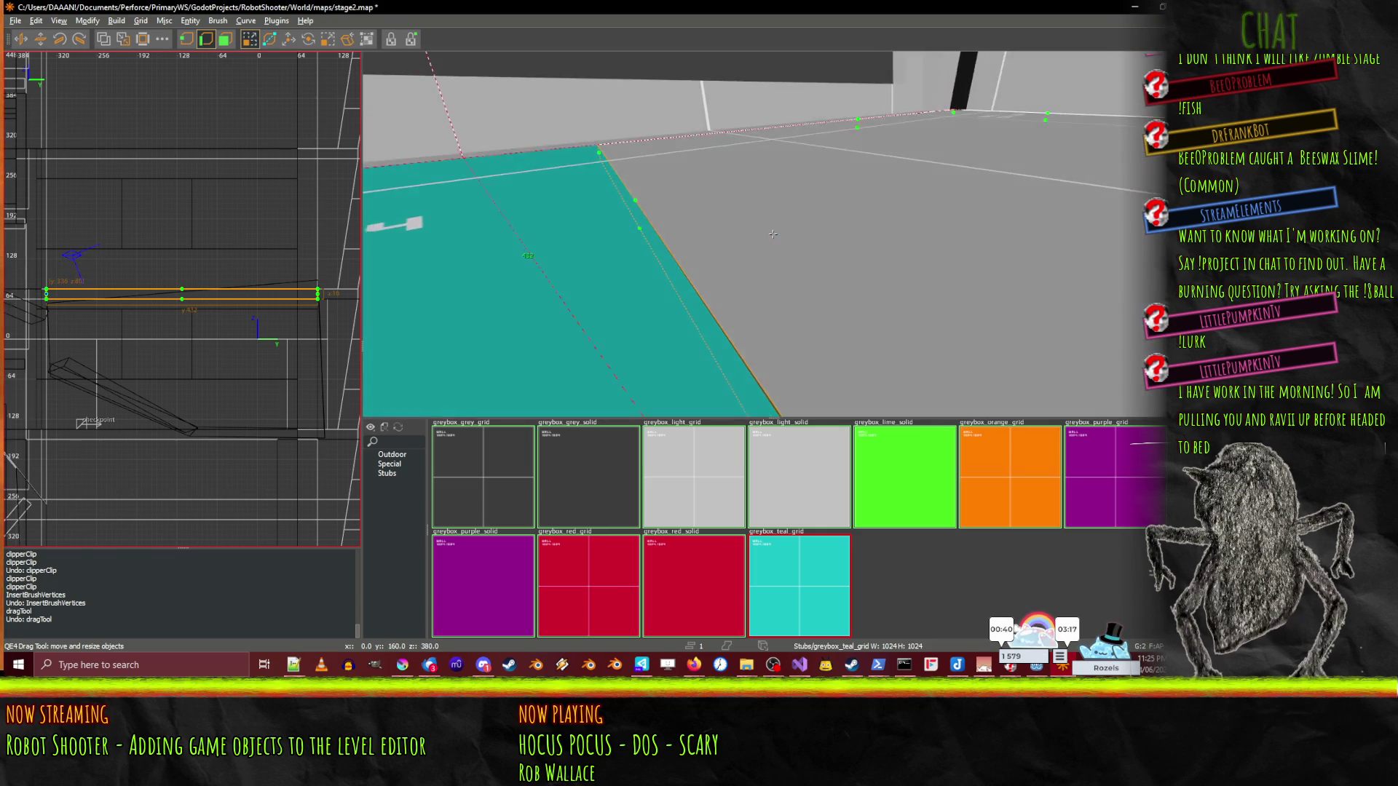
{"action": "key", "text": "w"}
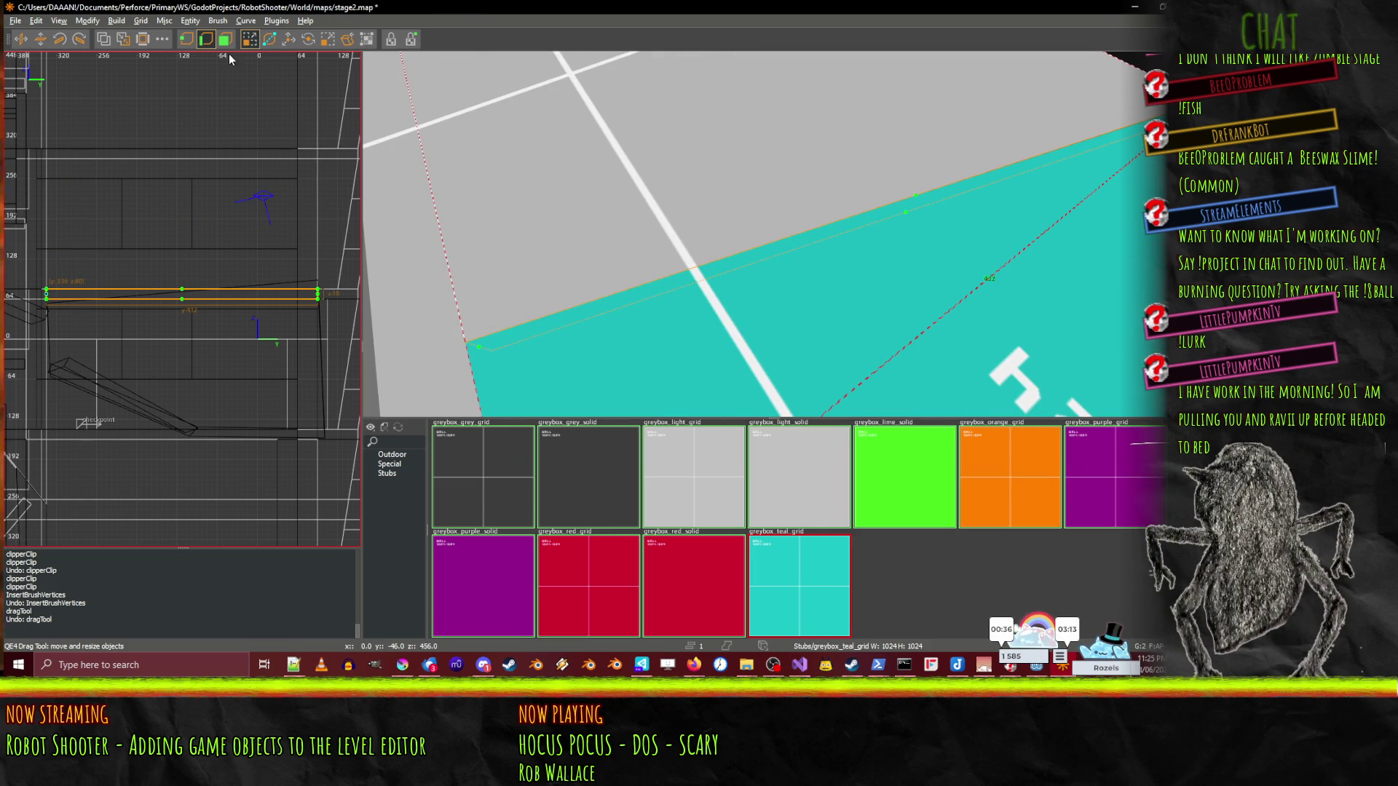
{"action": "left_click", "coordinate": [271, 41]}
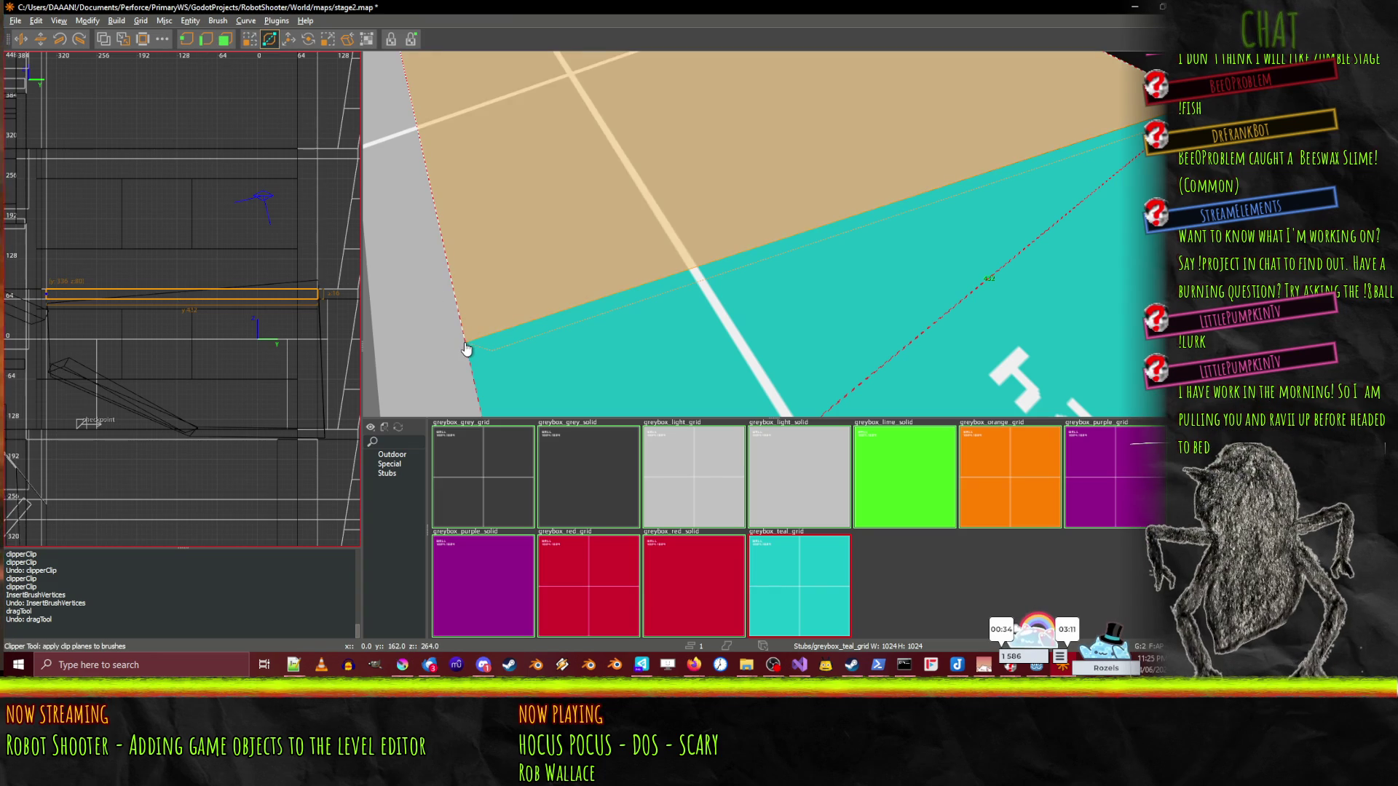
{"action": "key", "text": "shift+space"}
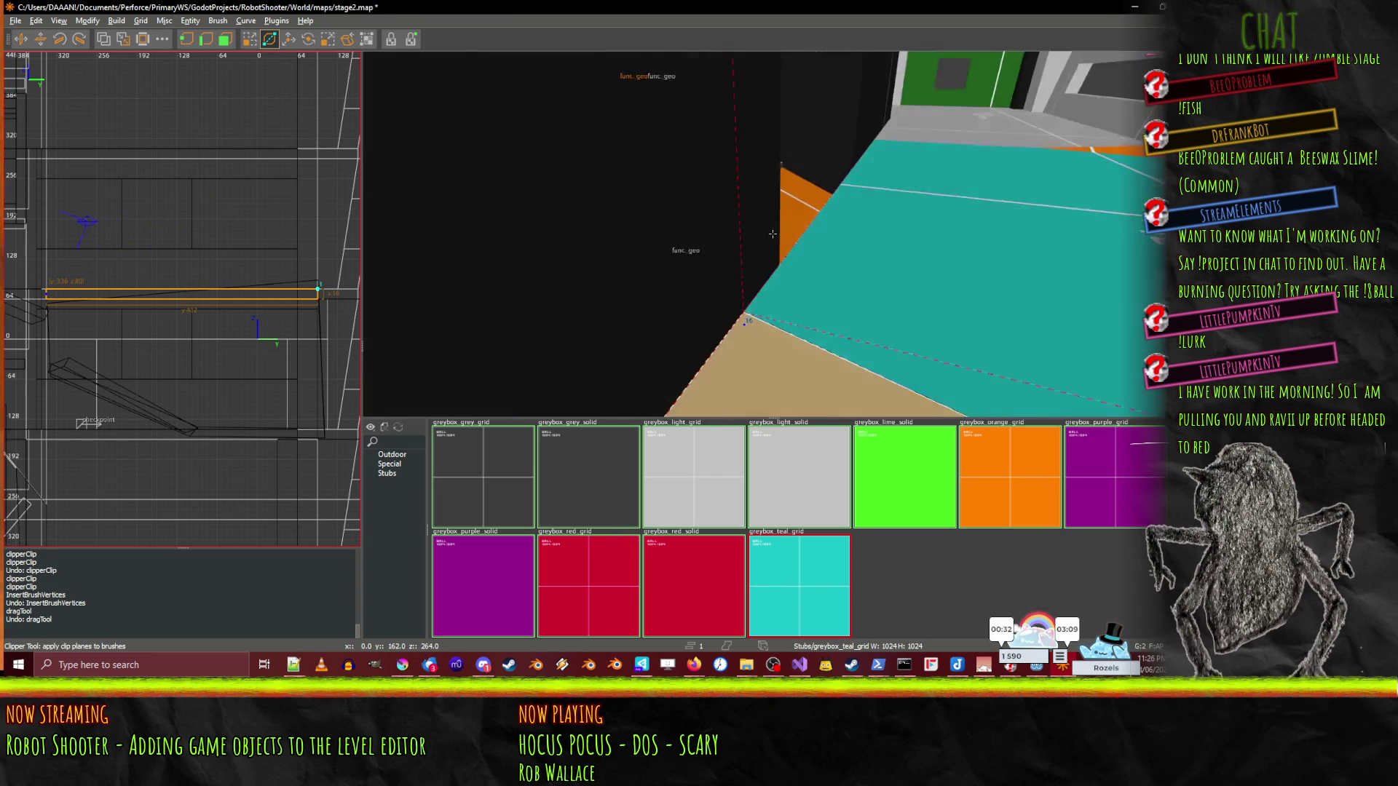
{"action": "left_click", "coordinate": [675, 300]}
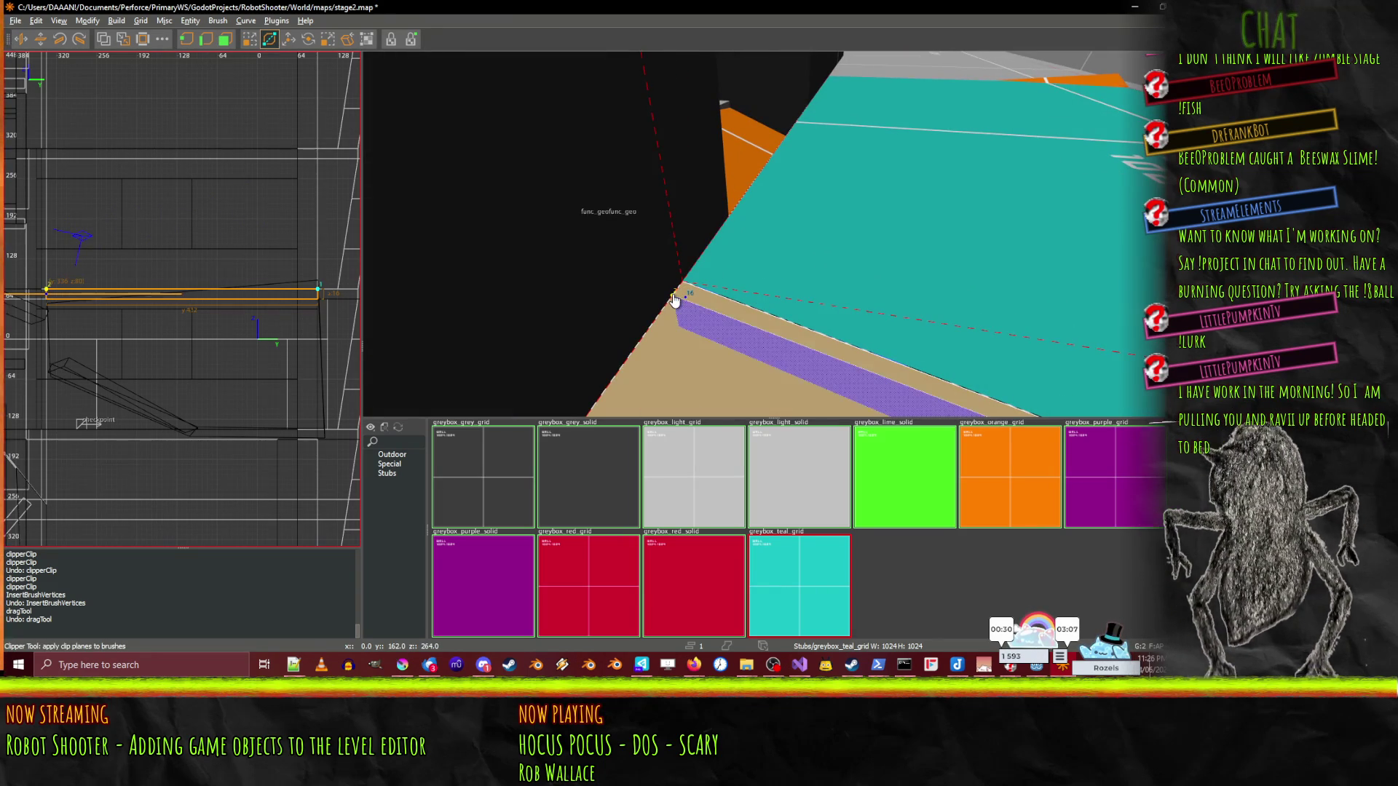
{"action": "key", "text": "Return"}
{"action": "key", "text": "ctrl+z"}
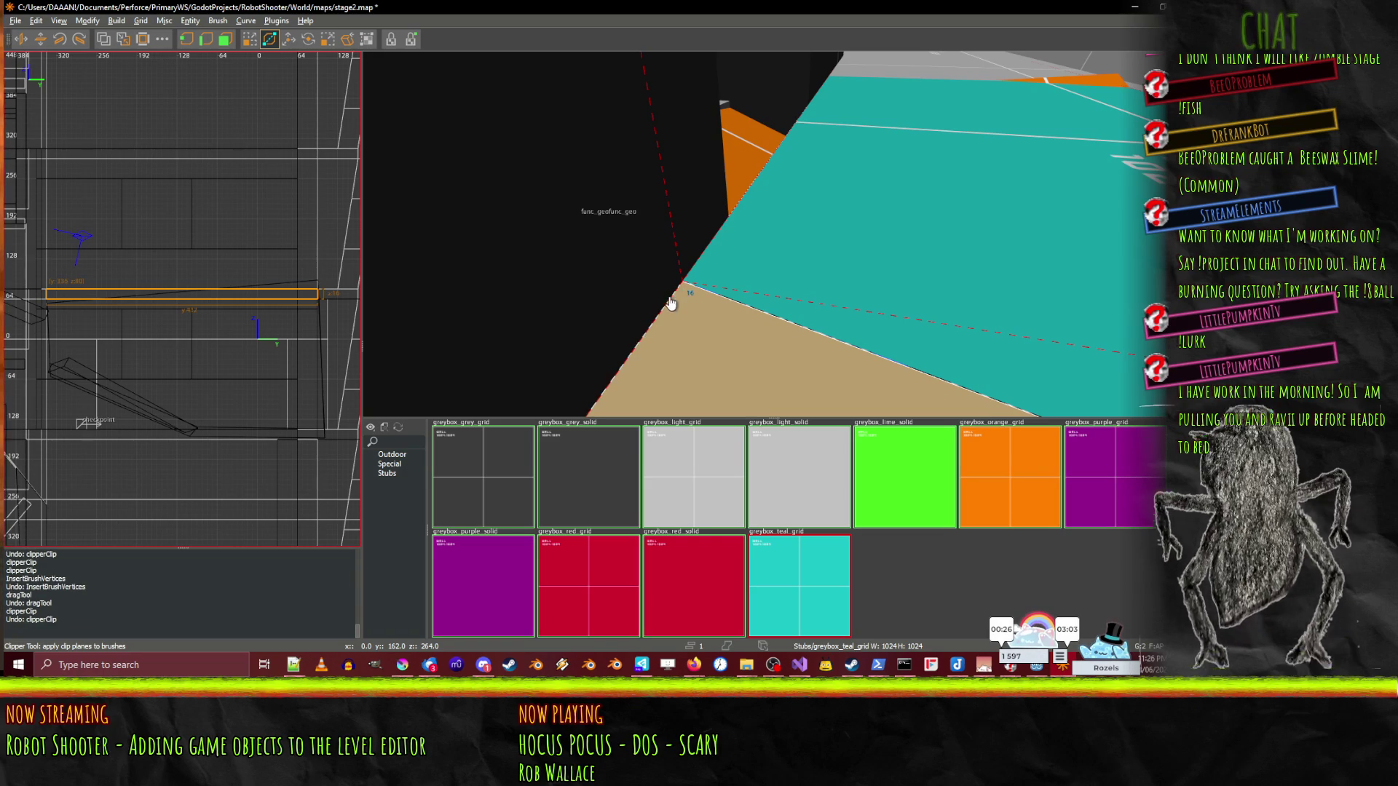
- Nudge the selected brush 4 units along negative X so it sits flush at the seam
{"action": "right_click", "coordinate": [790, 336]}
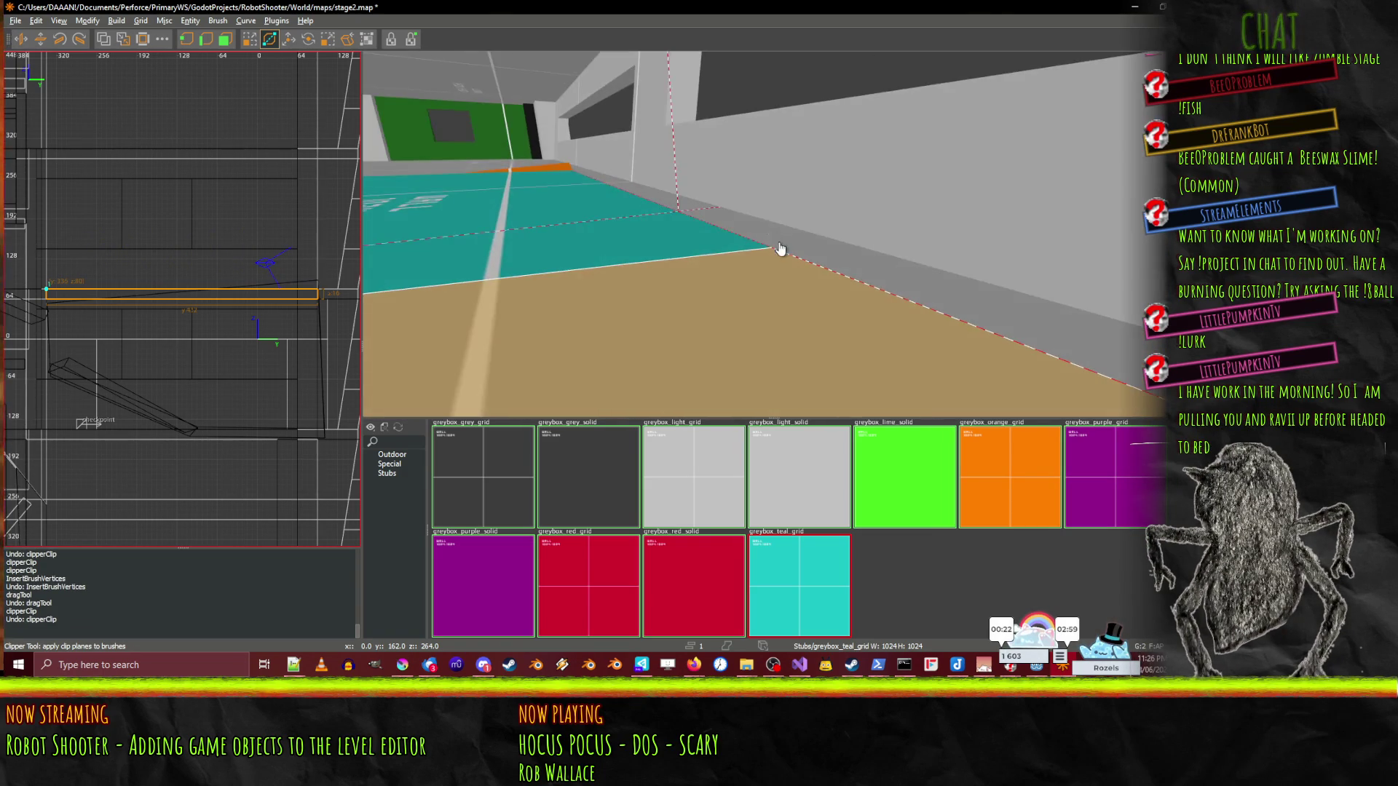
{"action": "key", "text": "w"}
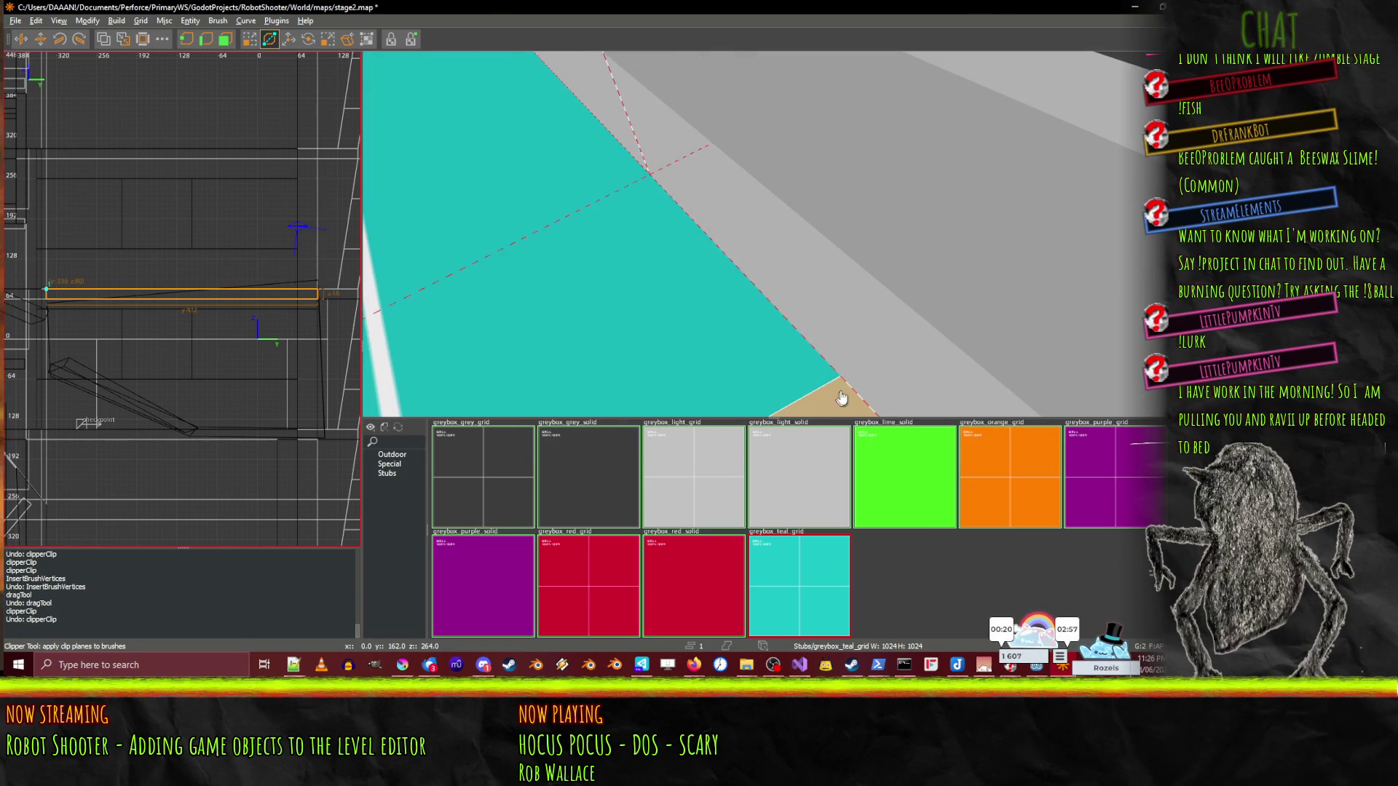
{"action": "right_click", "coordinate": [967, 394]}
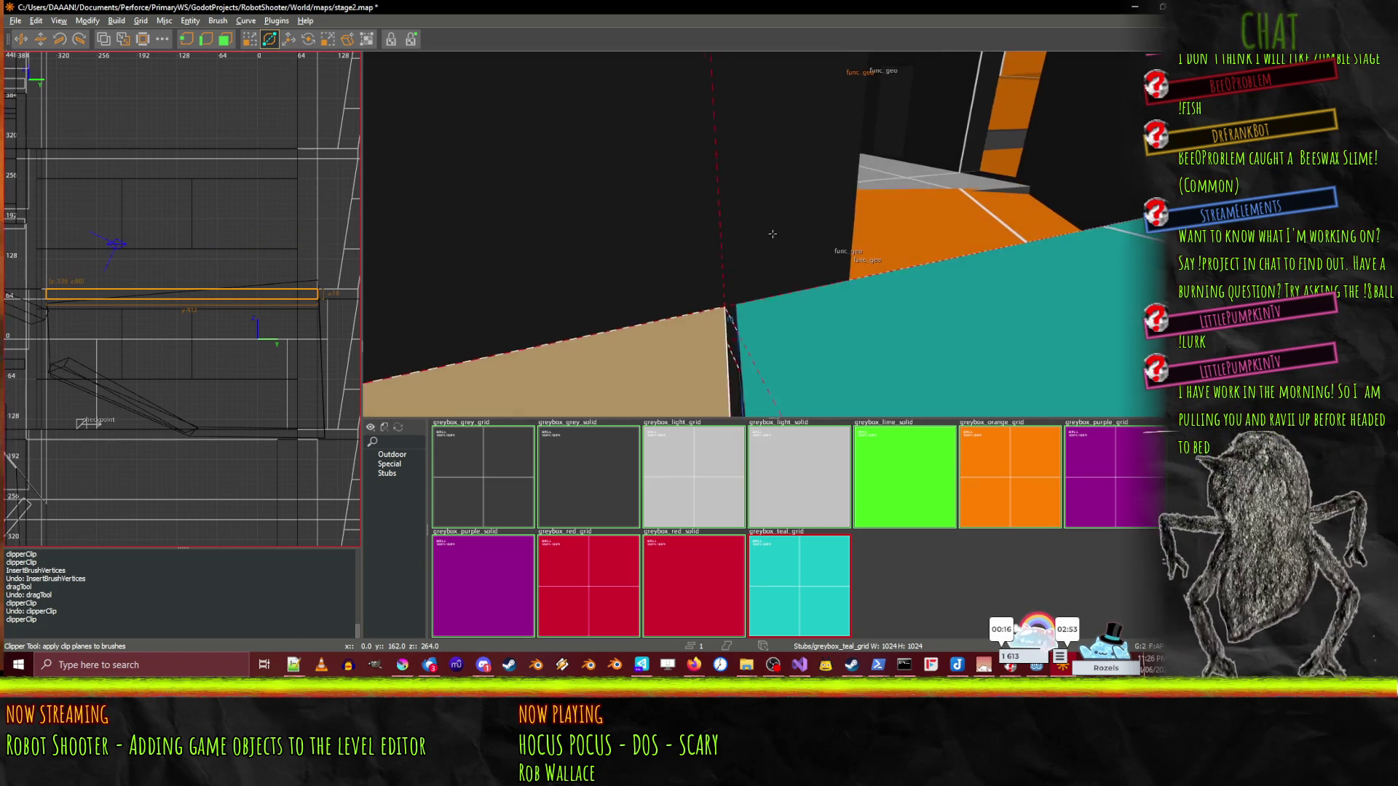
{"action": "key", "text": "d"}
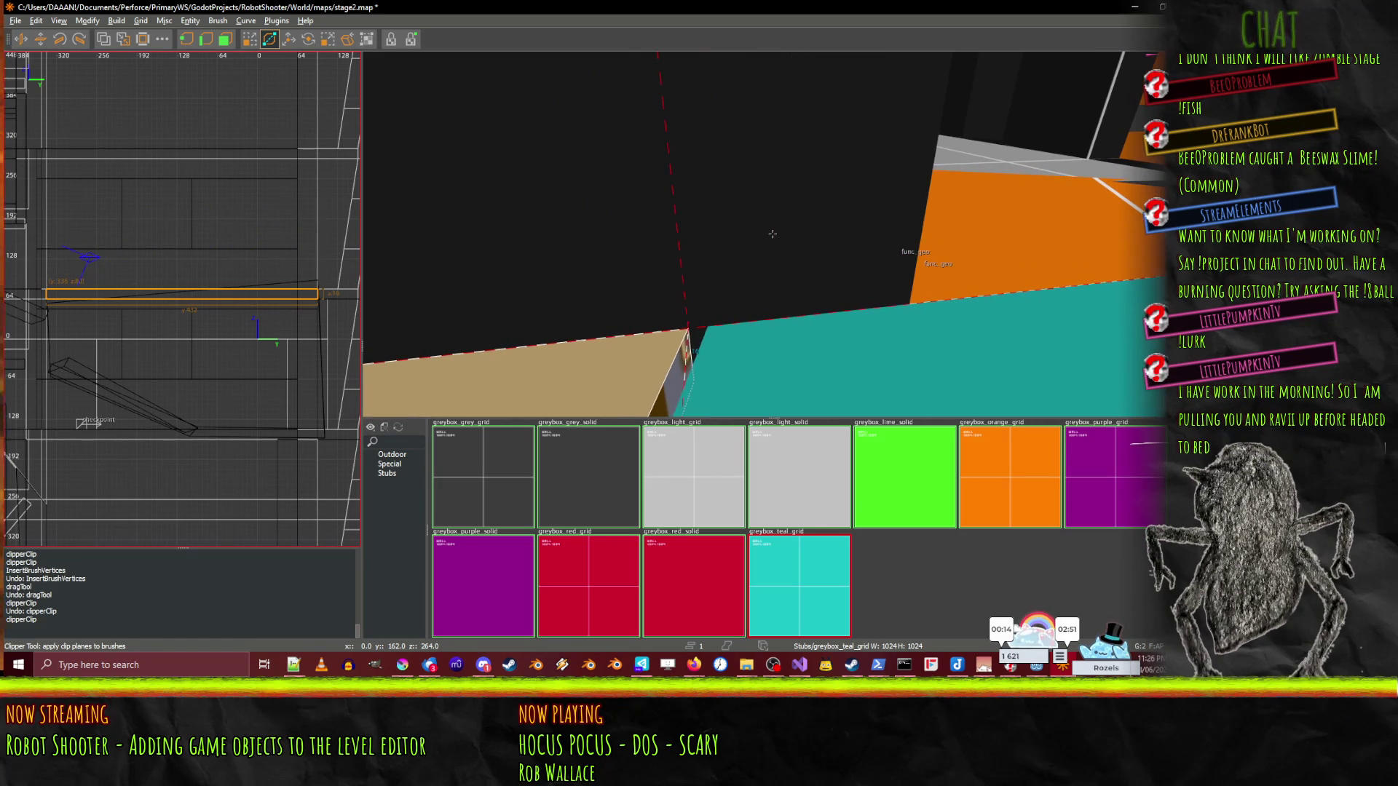
{"action": "key", "text": "Left"}
{"action": "right_click", "coordinate": [675, 361]}
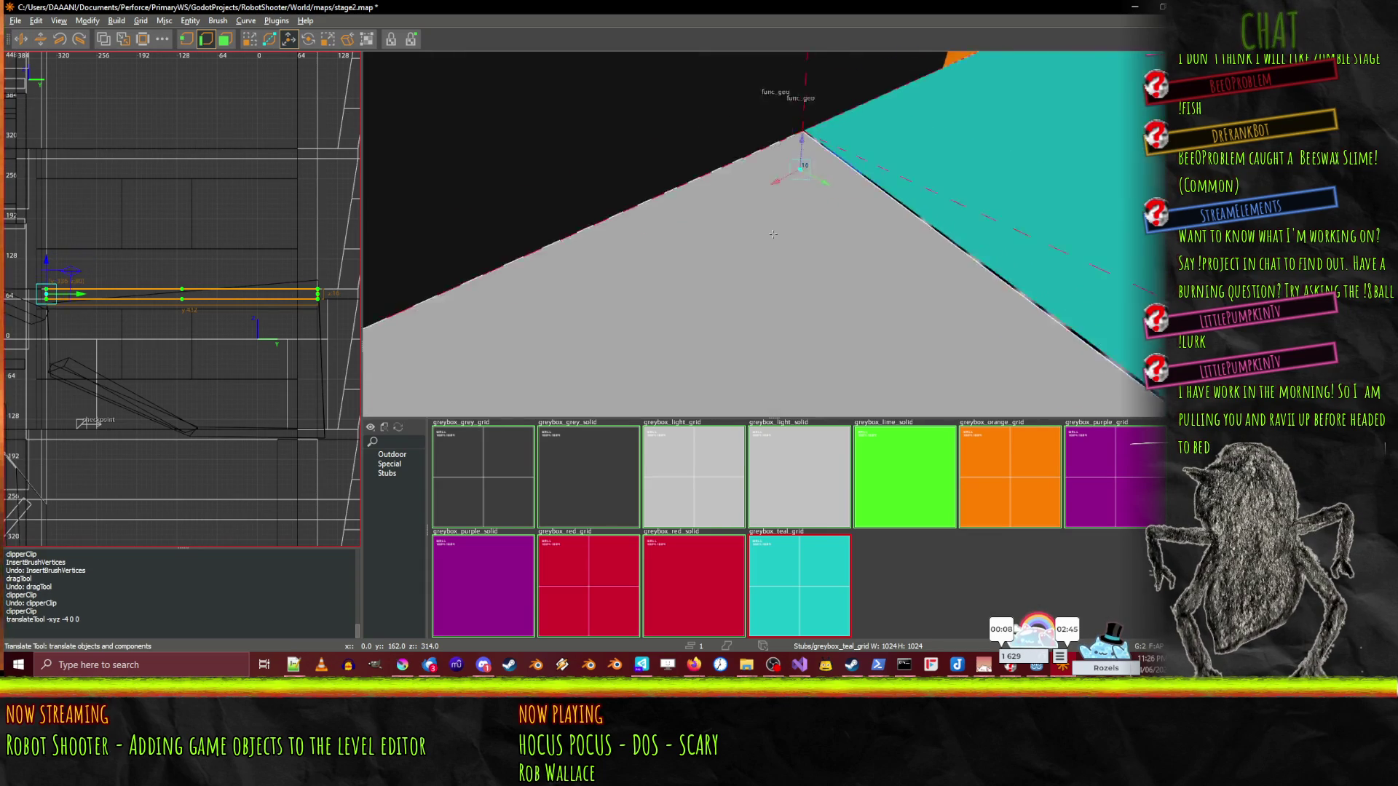
{"action": "key", "text": "d"}
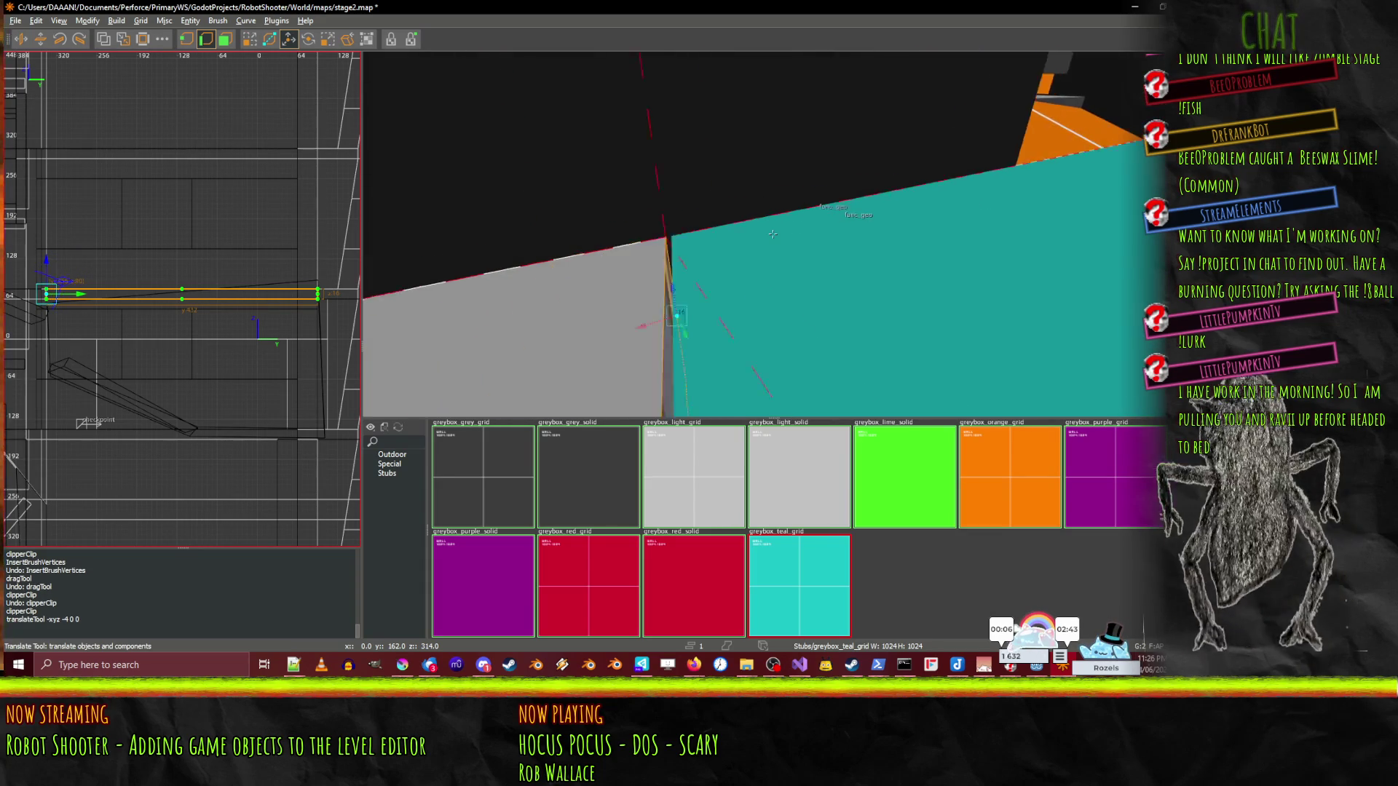
{"action": "right_click", "coordinate": [687, 334]}
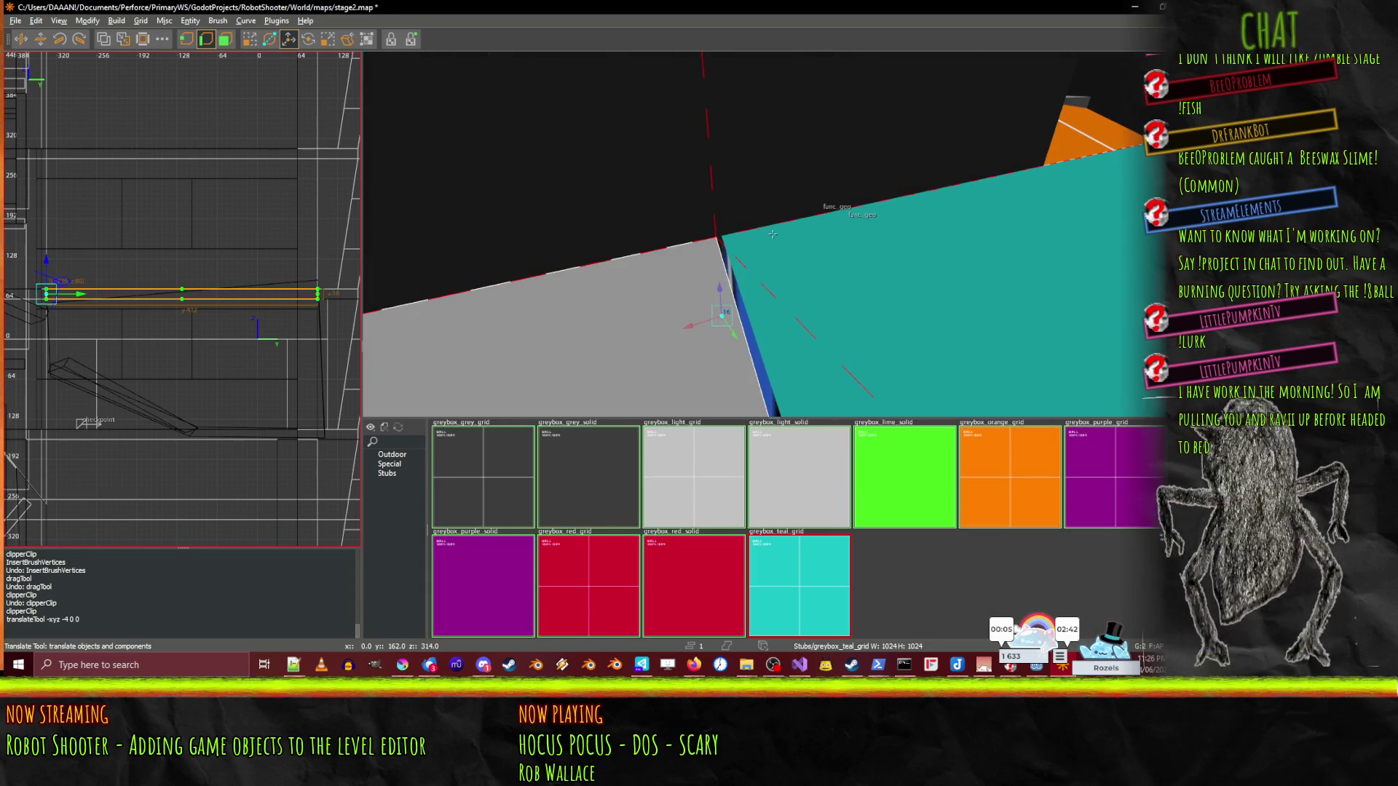
{"action": "right_click", "coordinate": [710, 322]}
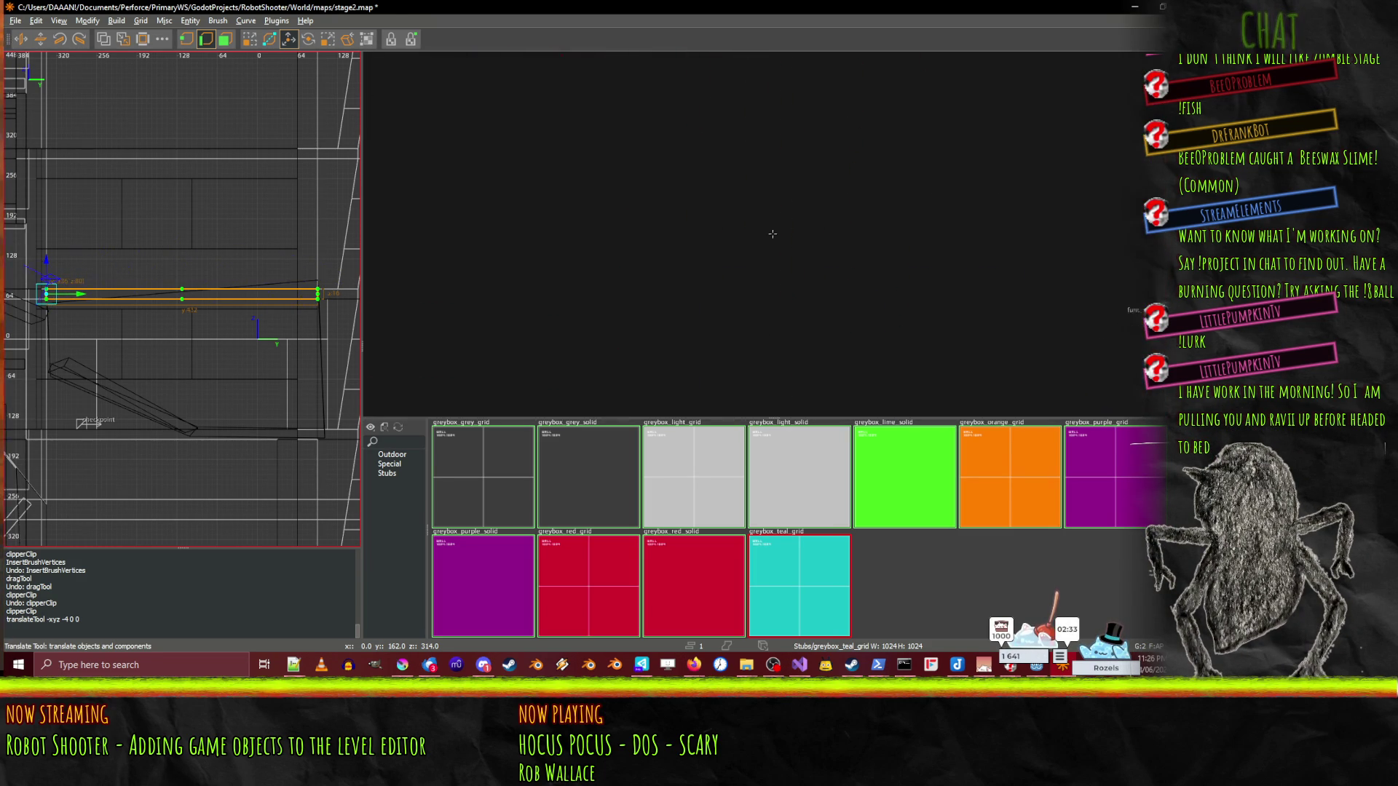
- Select the teal brush and apply a clip cut at the floor corner
{"action": "left_click_drag", "start_coordinate": [772, 234], "coordinate": [773, 233]}
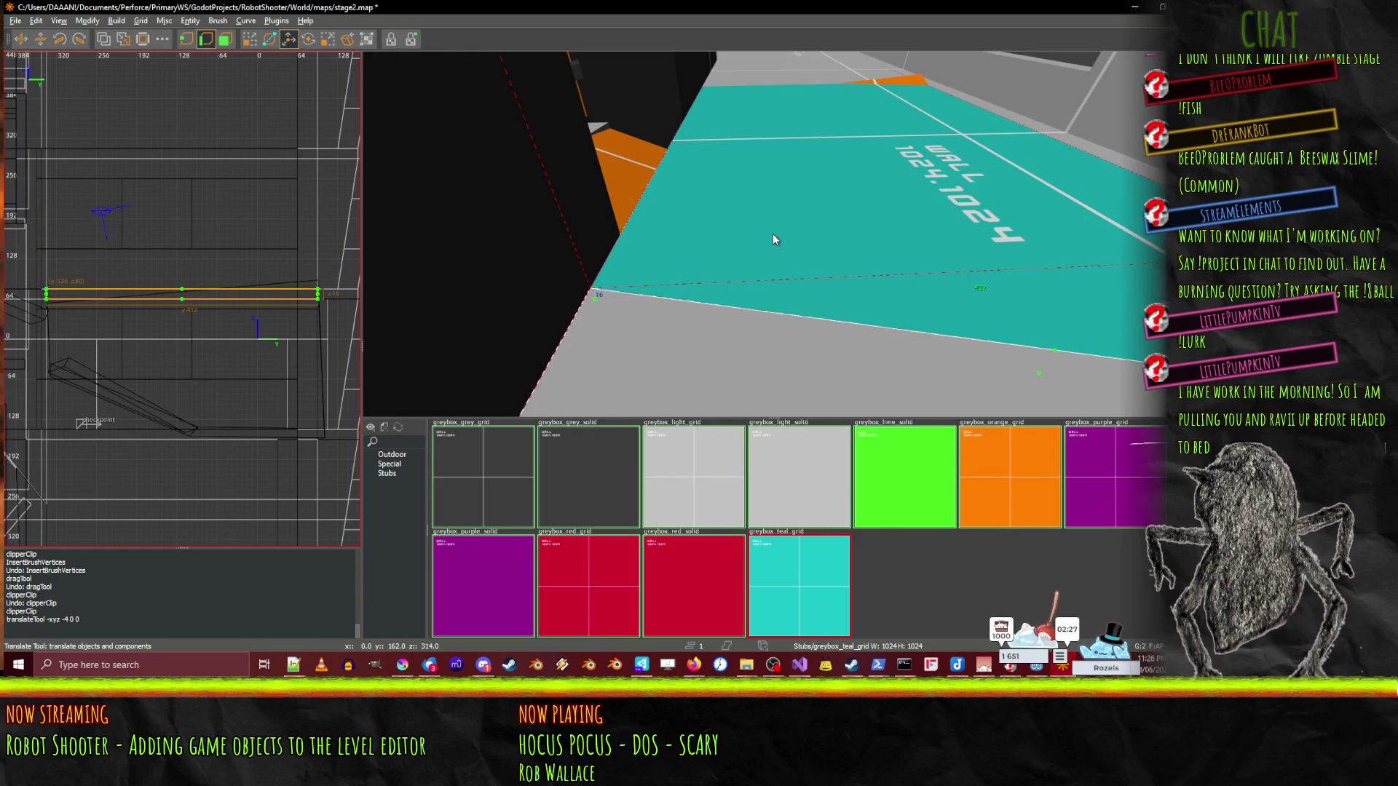
{"action": "key", "text": "Escape"}
{"action": "left_click", "coordinate": [827, 275]}
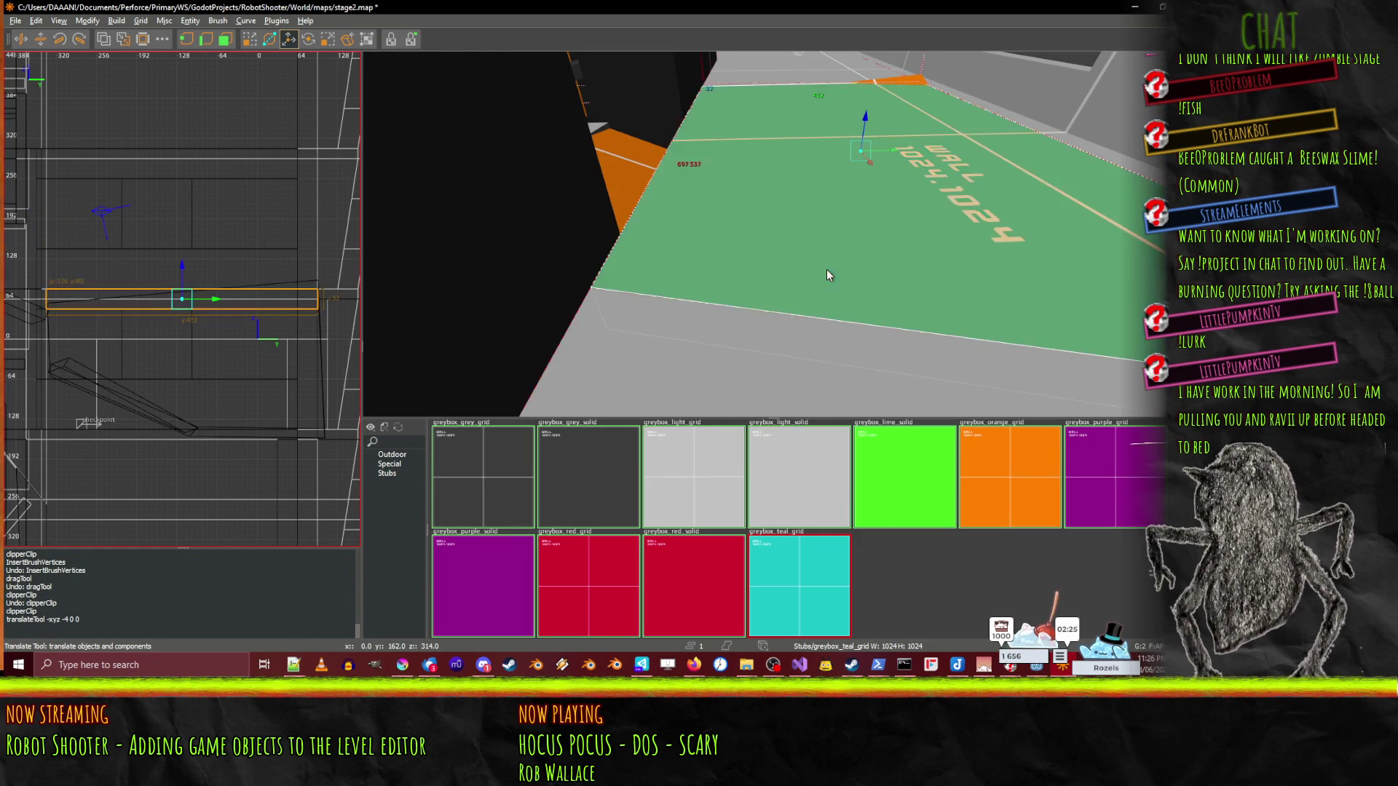
{"action": "left_click_drag", "start_coordinate": [772, 233], "coordinate": [772, 233]}
{"action": "left_click", "coordinate": [270, 39]}
{"action": "left_click_drag", "start_coordinate": [859, 319], "coordinate": [776, 238]}
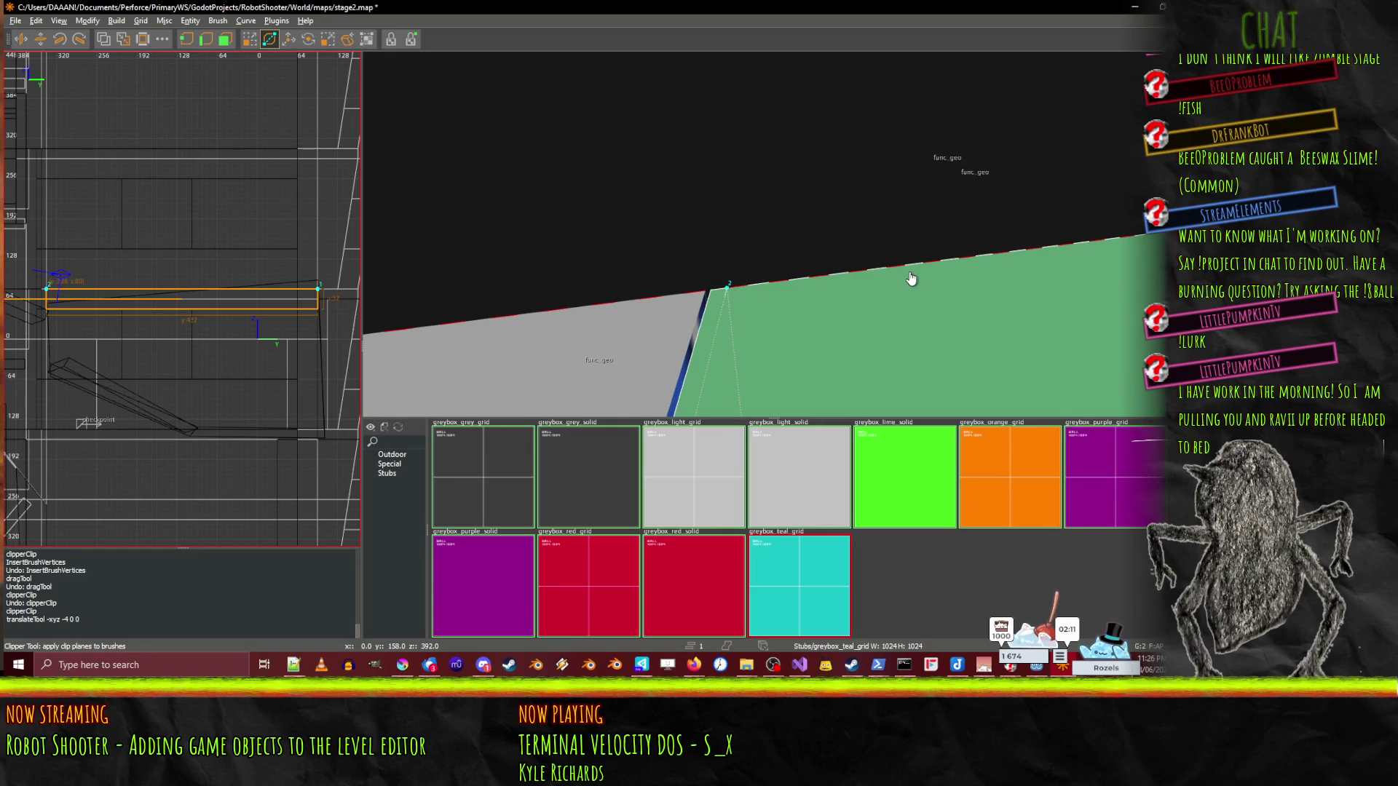
{"action": "key", "text": "Return"}
- Drag the wall-corner vertex left to collapse the thin blue sliver
{"action": "left_click", "coordinate": [249, 39]}
{"action": "left_click_drag", "start_coordinate": [773, 234], "coordinate": [772, 234]}
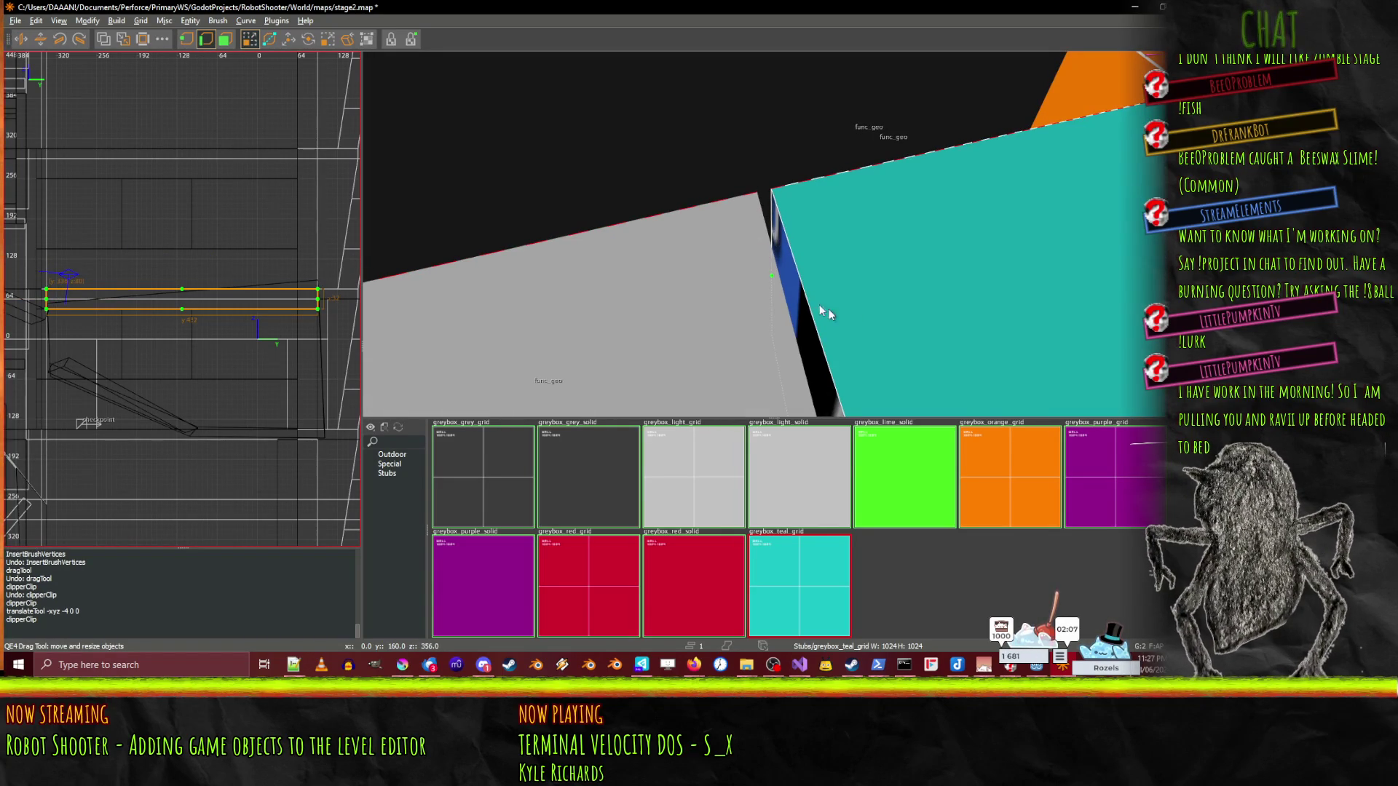
{"action": "left_click", "coordinate": [771, 278]}
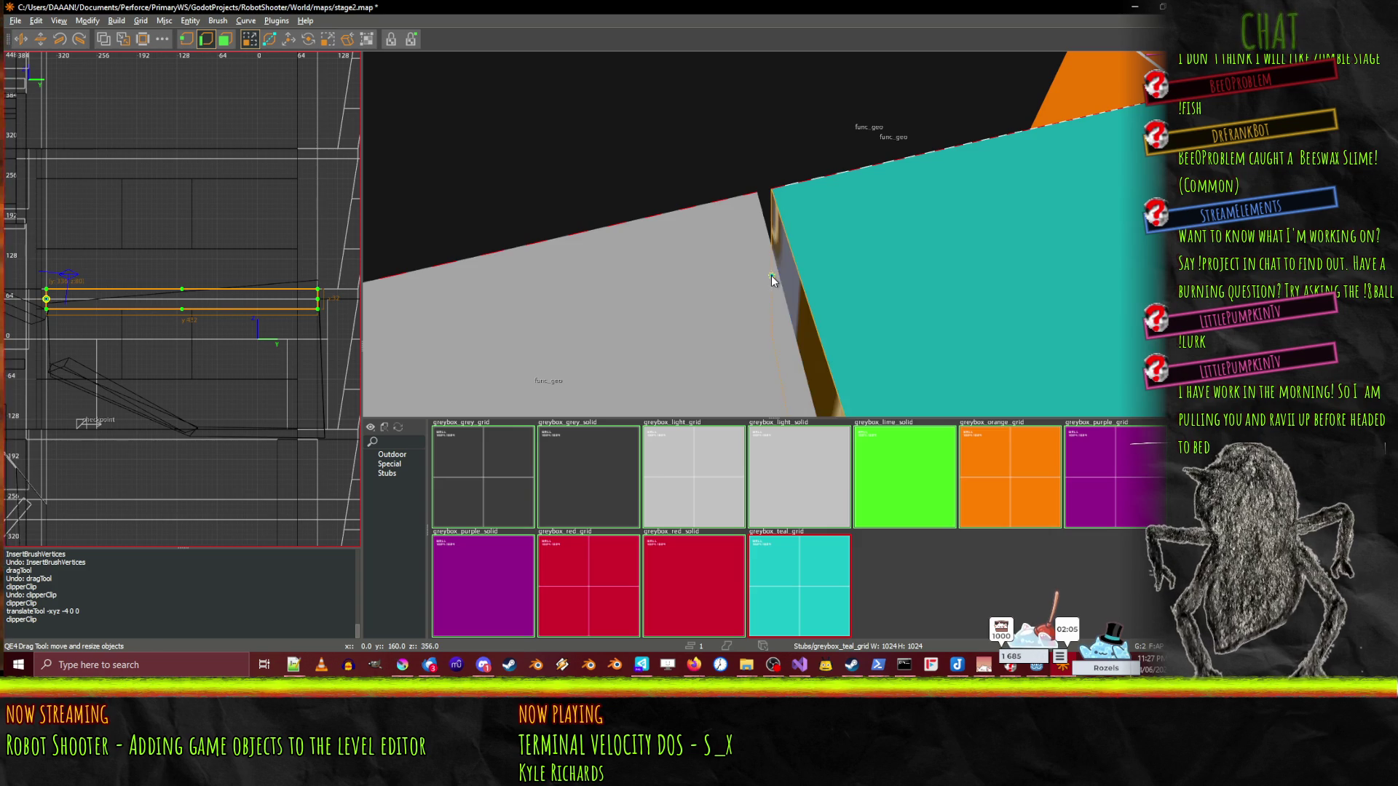
{"action": "key", "text": "Escape"}
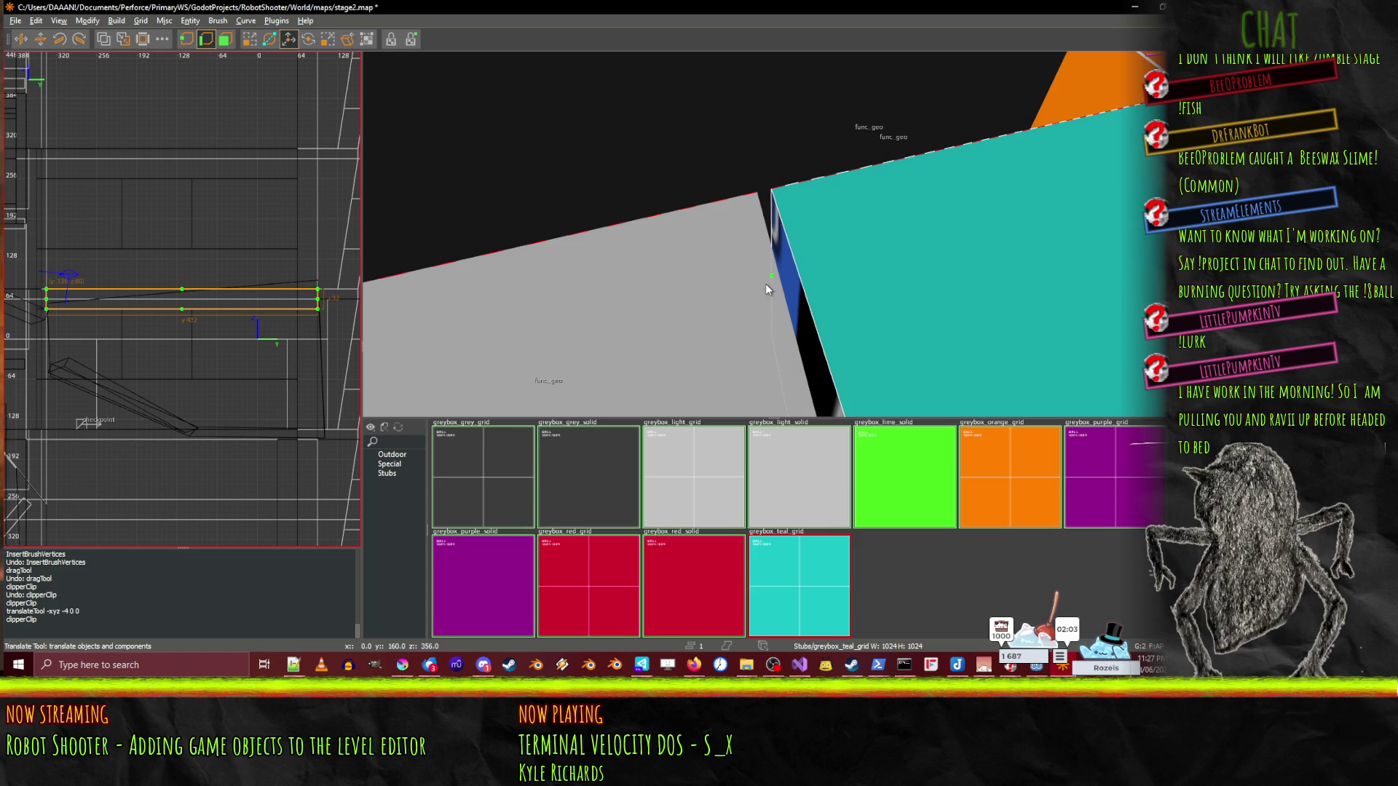
{"action": "left_click_drag", "start_coordinate": [767, 278], "coordinate": [732, 289]}
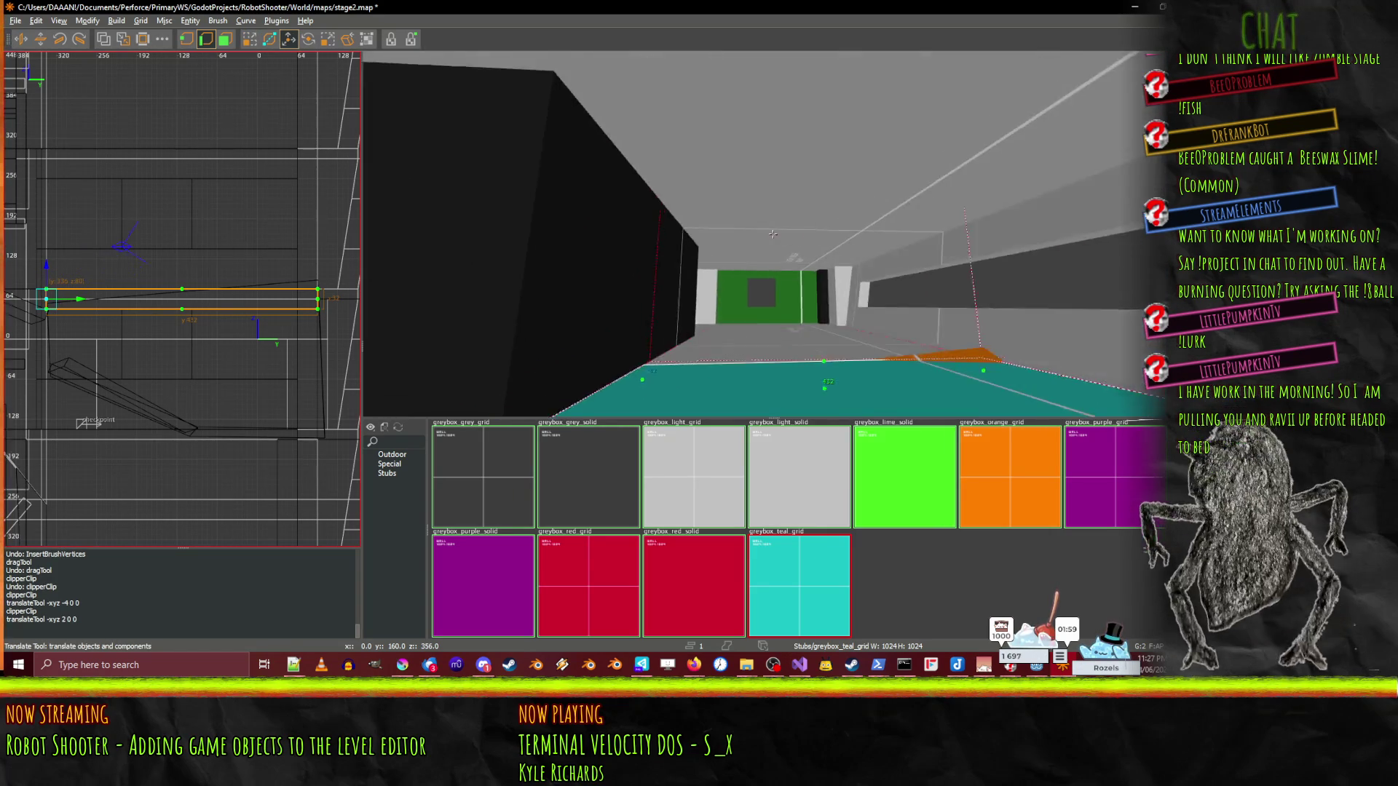
{"action": "key", "text": "w"}
{"action": "key", "text": "w"}
{"action": "key", "text": "w"}
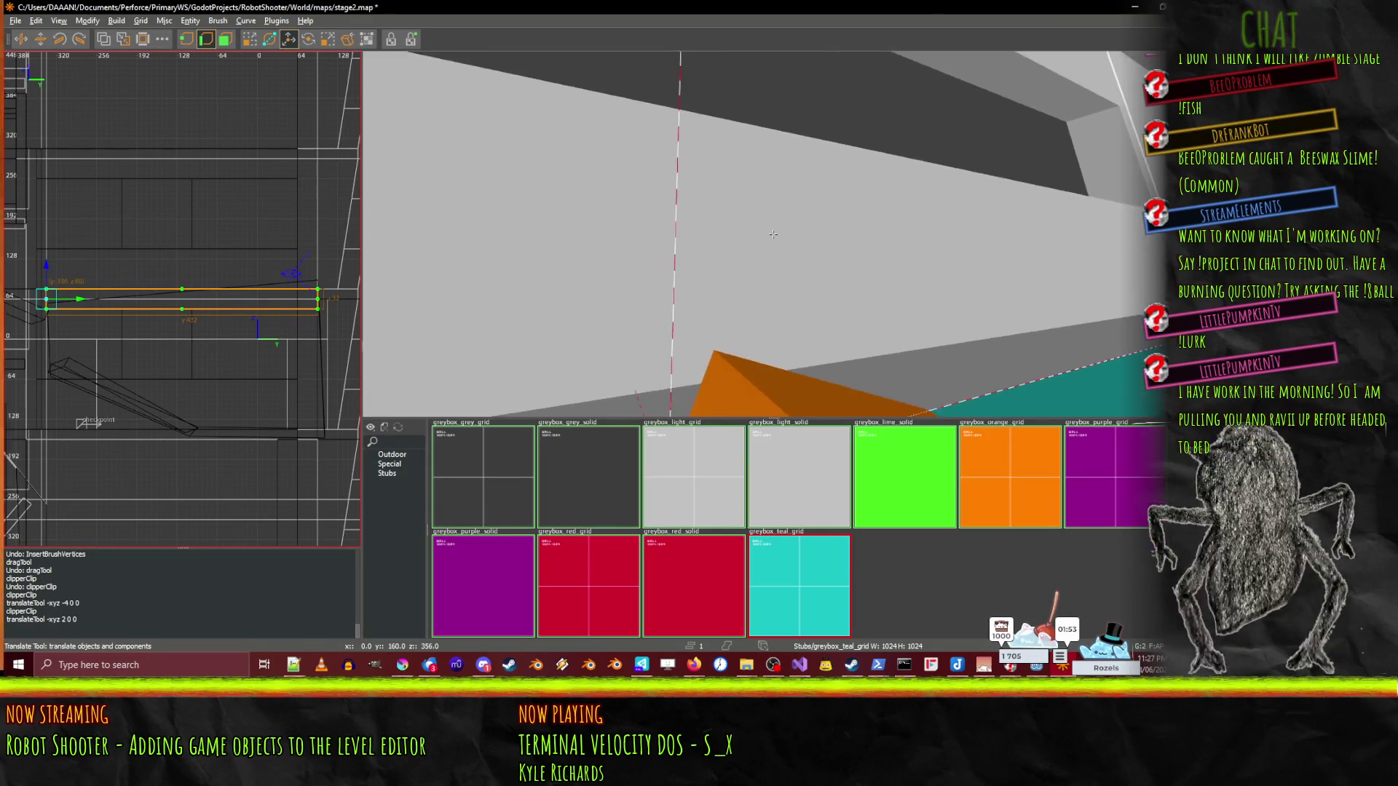
{"action": "key", "text": "w"}
{"action": "key", "text": "w"}
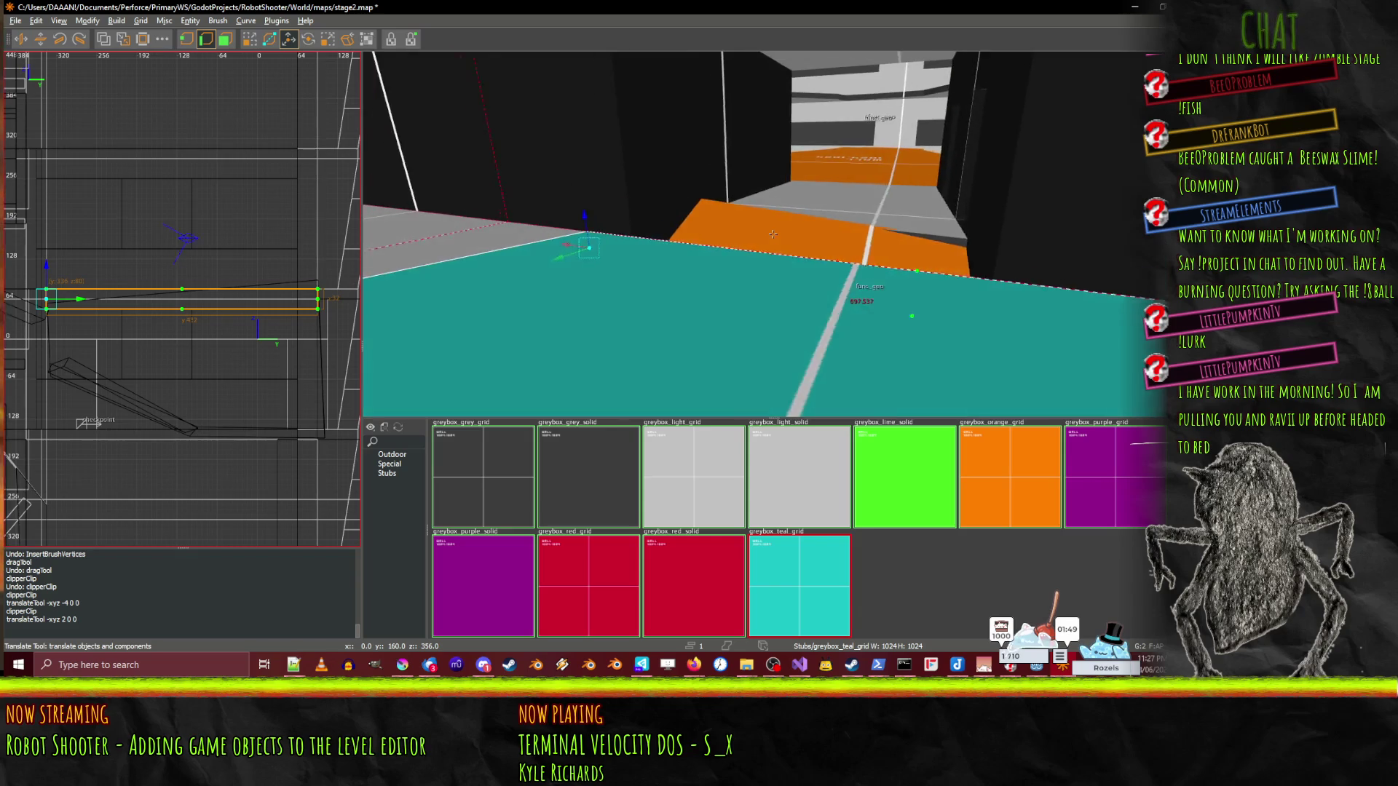
{"action": "key", "text": "w"}
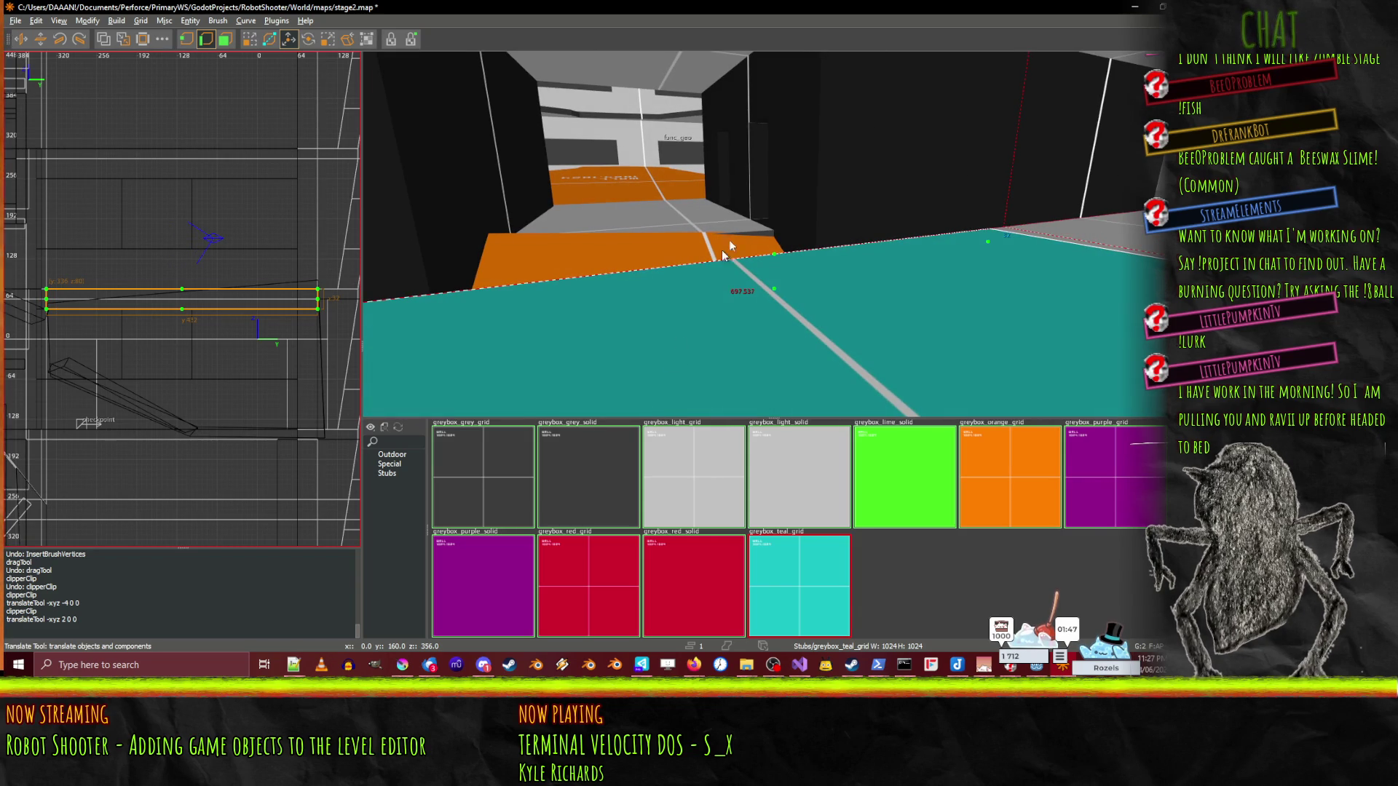
{"action": "key", "text": "s"}
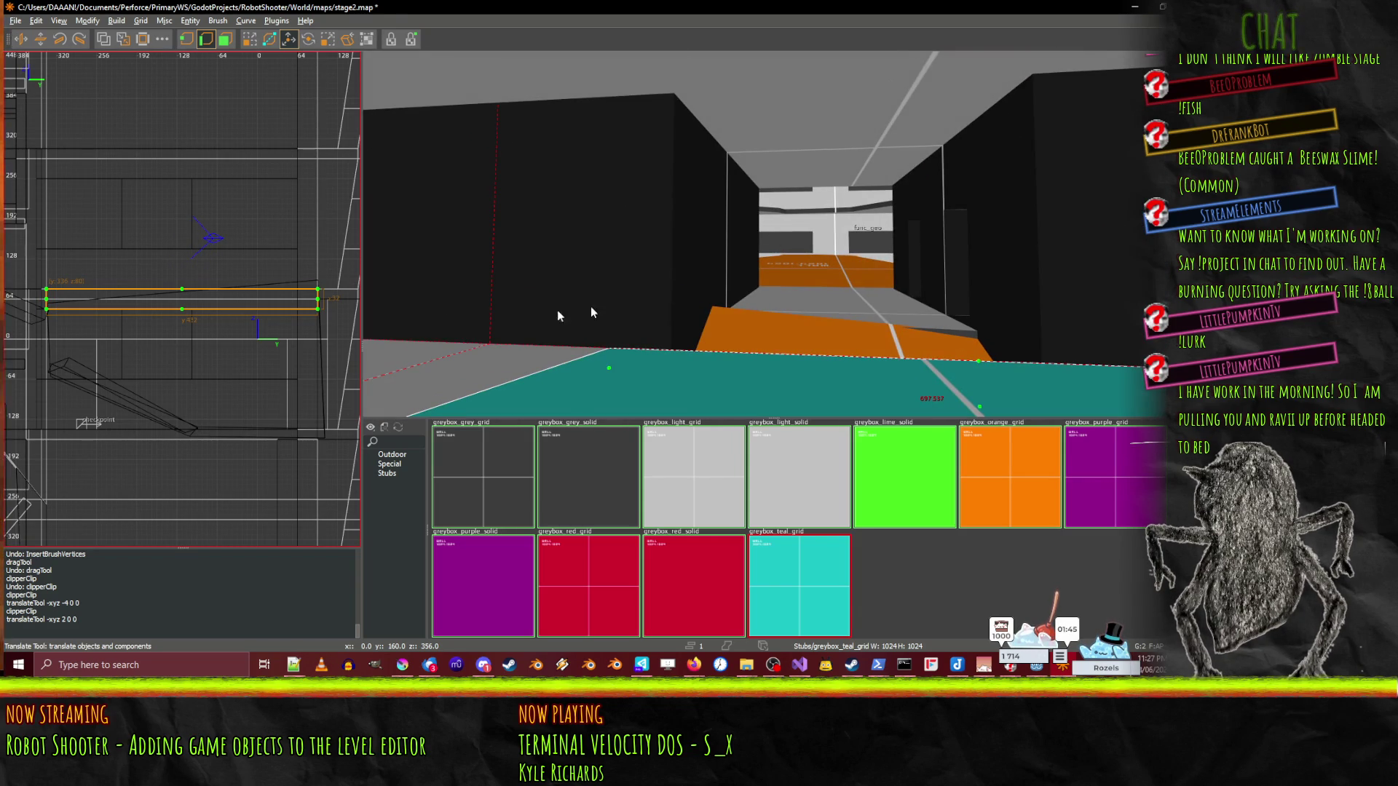
- Leave vertex mode and drag out a new floor slab over the orange wedge
{"action": "key", "text": "v"}
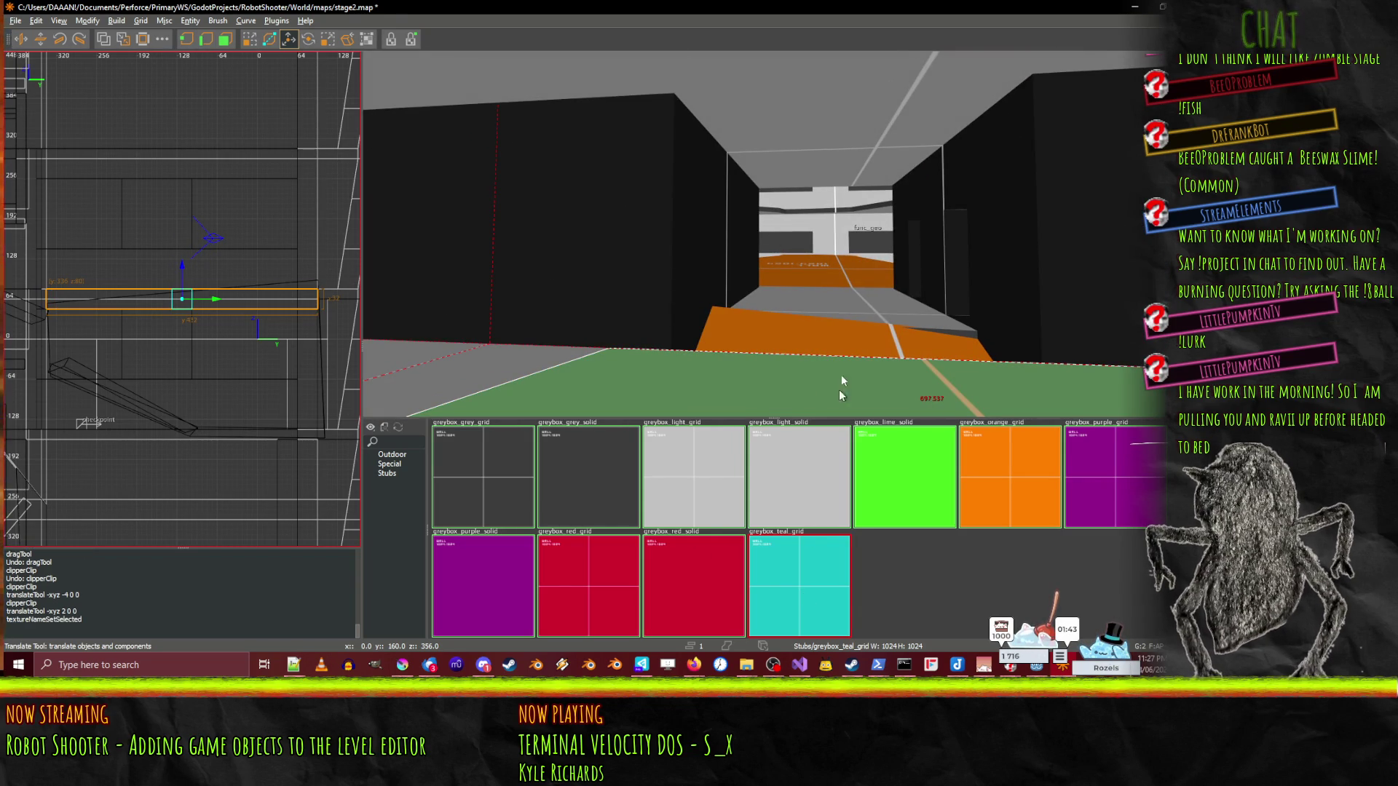
{"action": "key", "text": "w"}
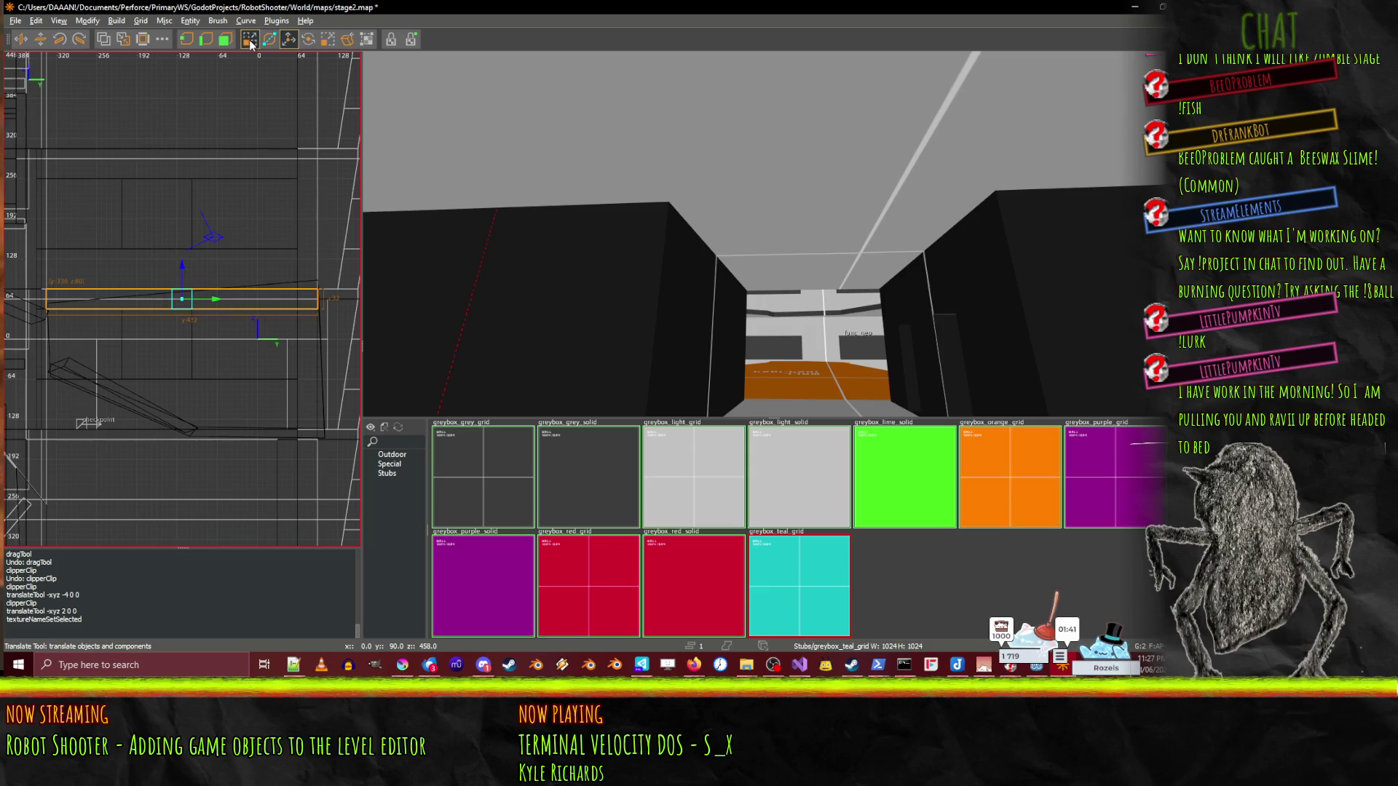
{"action": "left_click", "coordinate": [250, 41]}
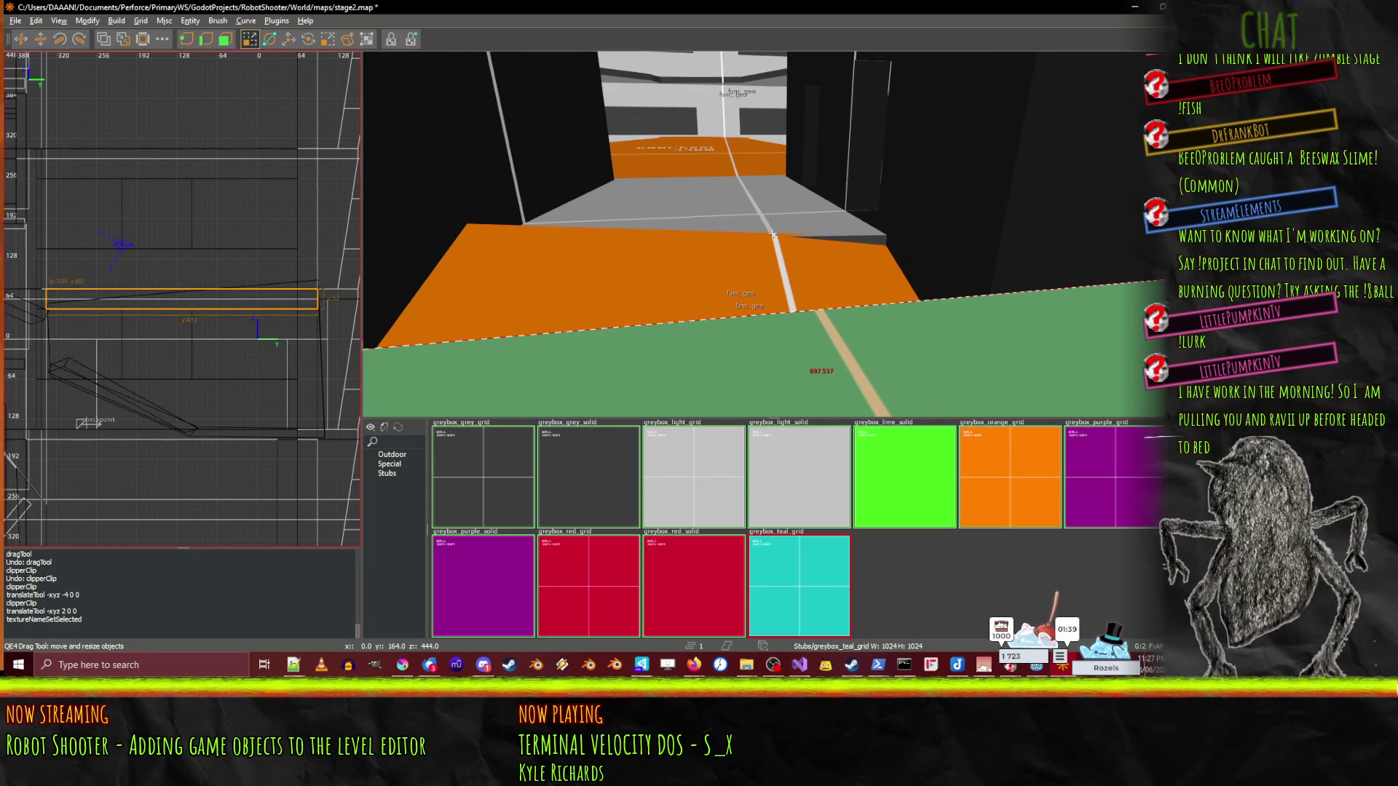
{"action": "key", "text": "shift+z"}
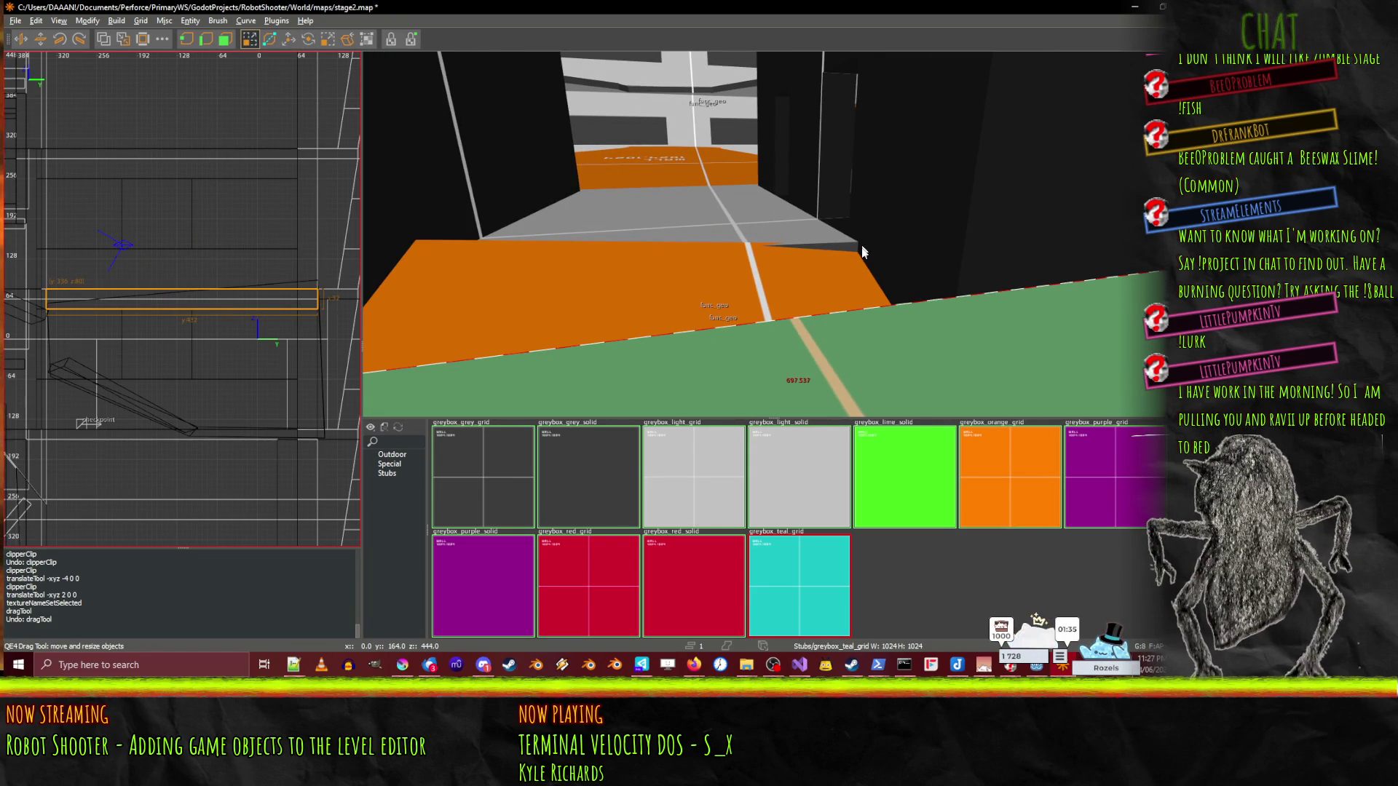
{"action": "left_click", "coordinate": [858, 250]}
{"action": "mouse_move", "coordinate": [858, 250]}
{"action": "left_mouse_down"}
{"action": "mouse_move", "coordinate": [752, 317]}
{"action": "mouse_move", "coordinate": [428, 363]}
{"action": "mouse_move", "coordinate": [316, 353]}
{"action": "mouse_move", "coordinate": [224, 379]}
{"action": "left_mouse_up"}
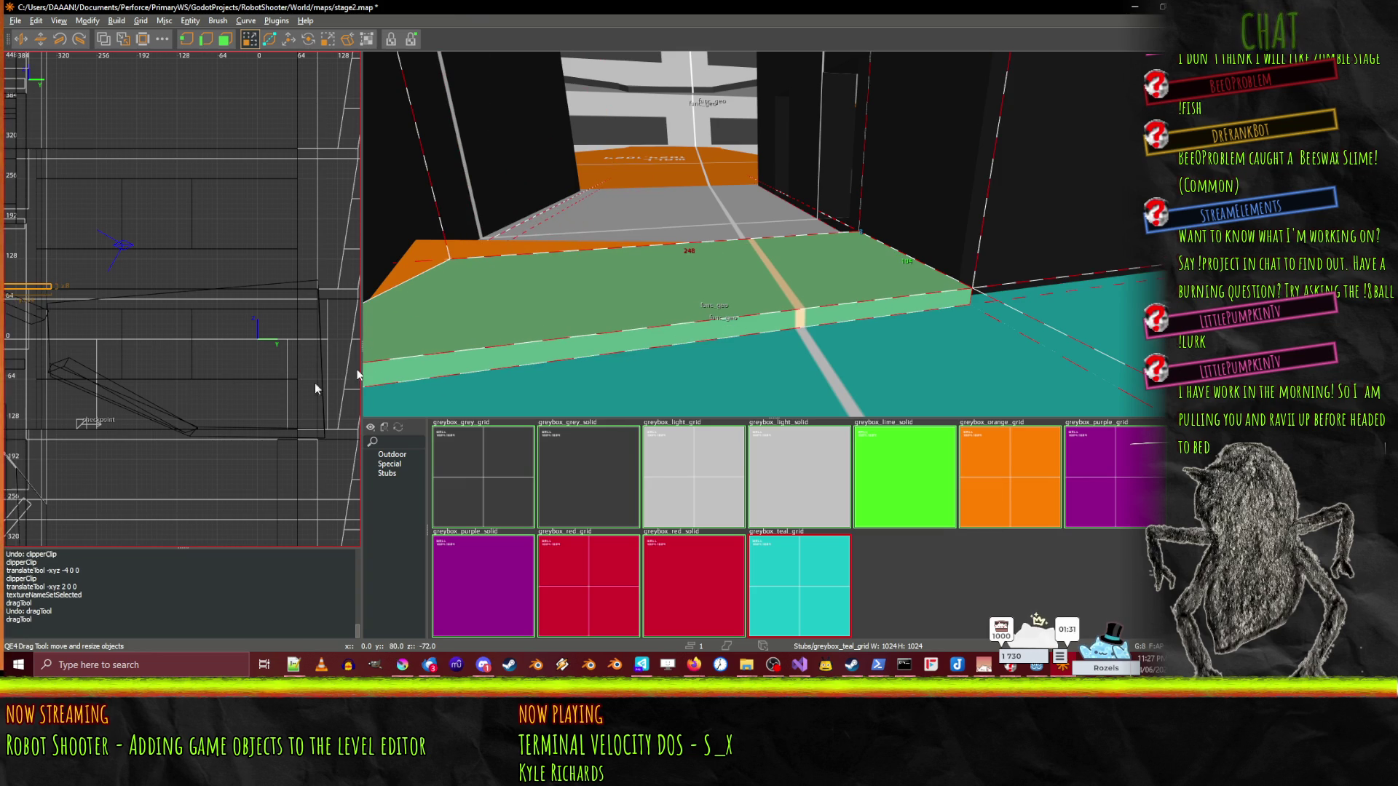
- Inspect the new slab from several angles against the orange wedge and grey wall
{"action": "right_click", "coordinate": [371, 375]}
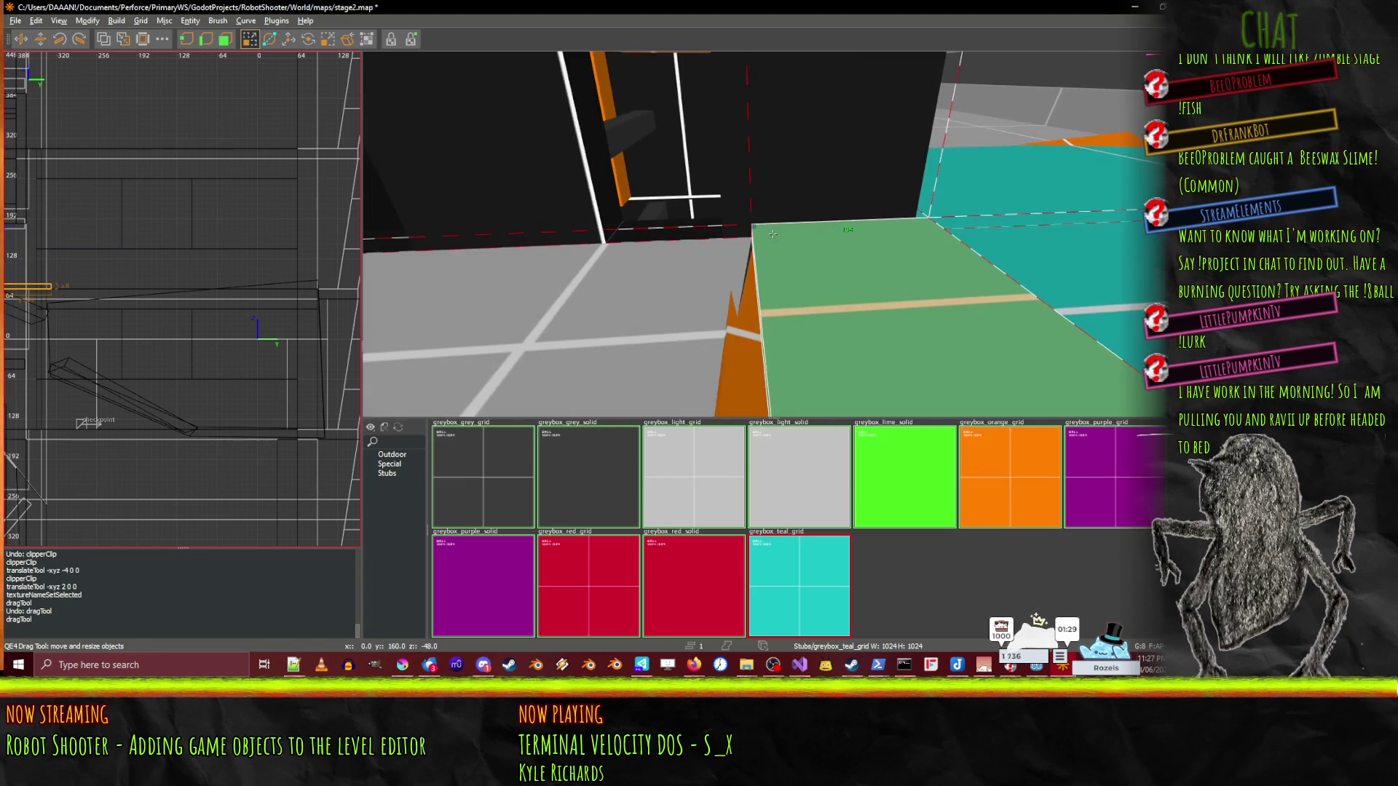
{"action": "right_click", "coordinate": [821, 273]}
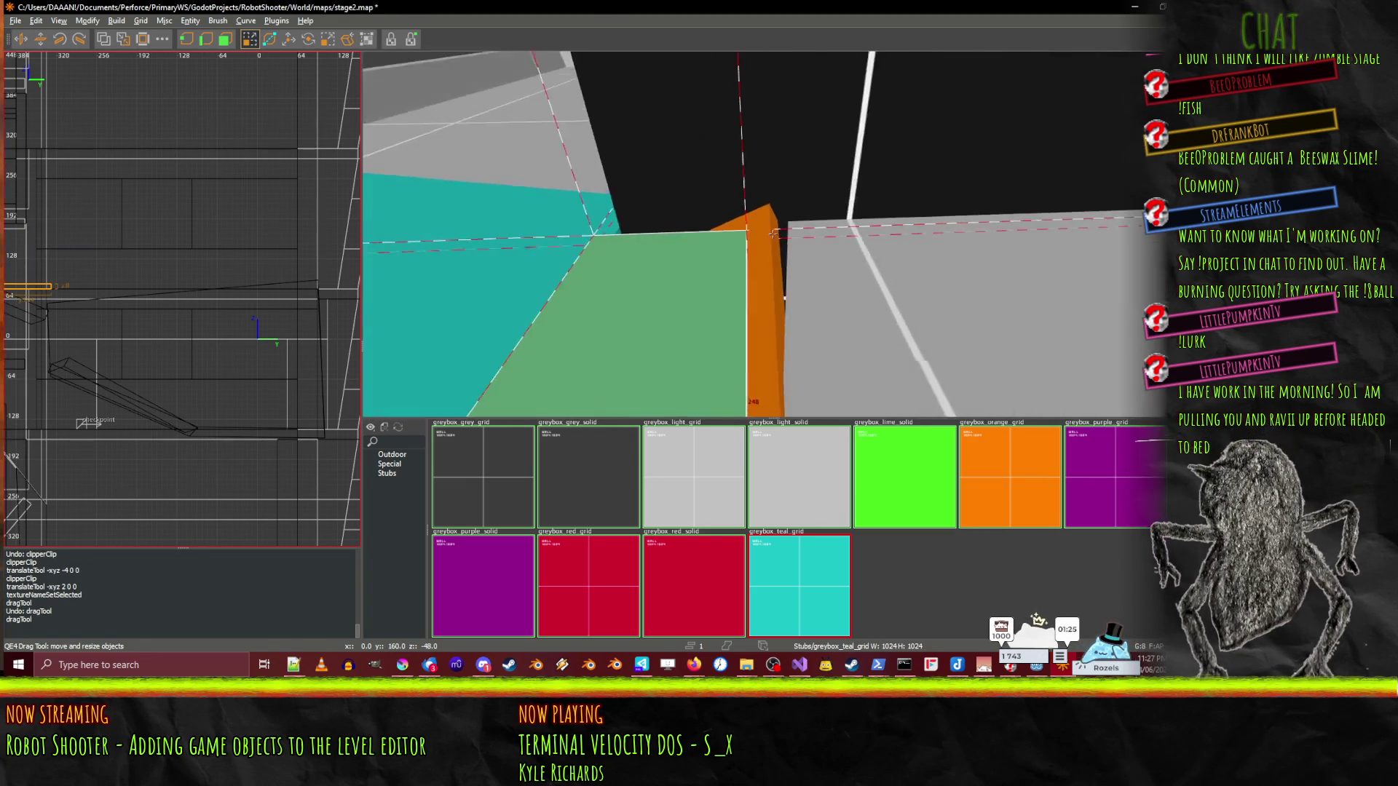
{"action": "right_click", "coordinate": [811, 275]}
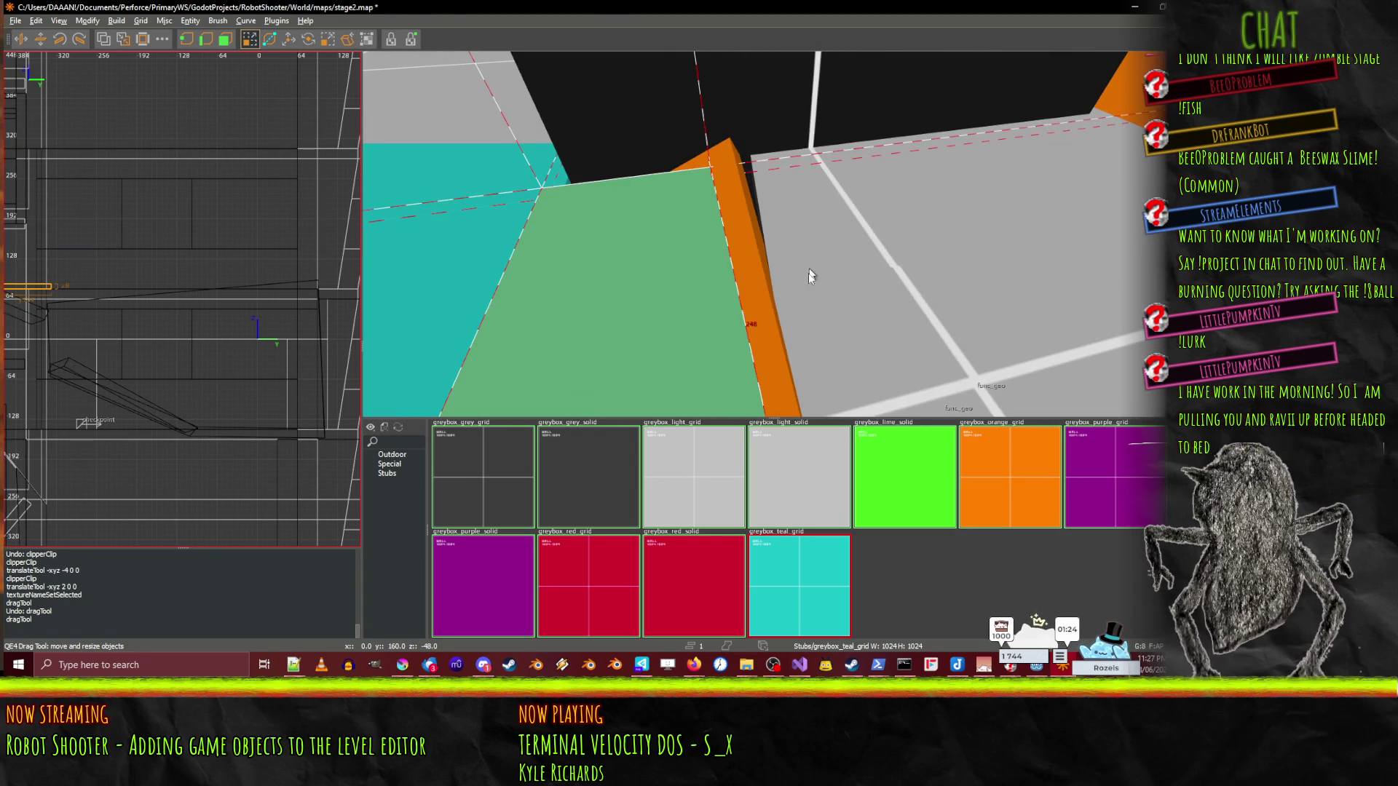
{"action": "right_click", "coordinate": [875, 303]}
{"action": "right_click", "coordinate": [757, 280]}
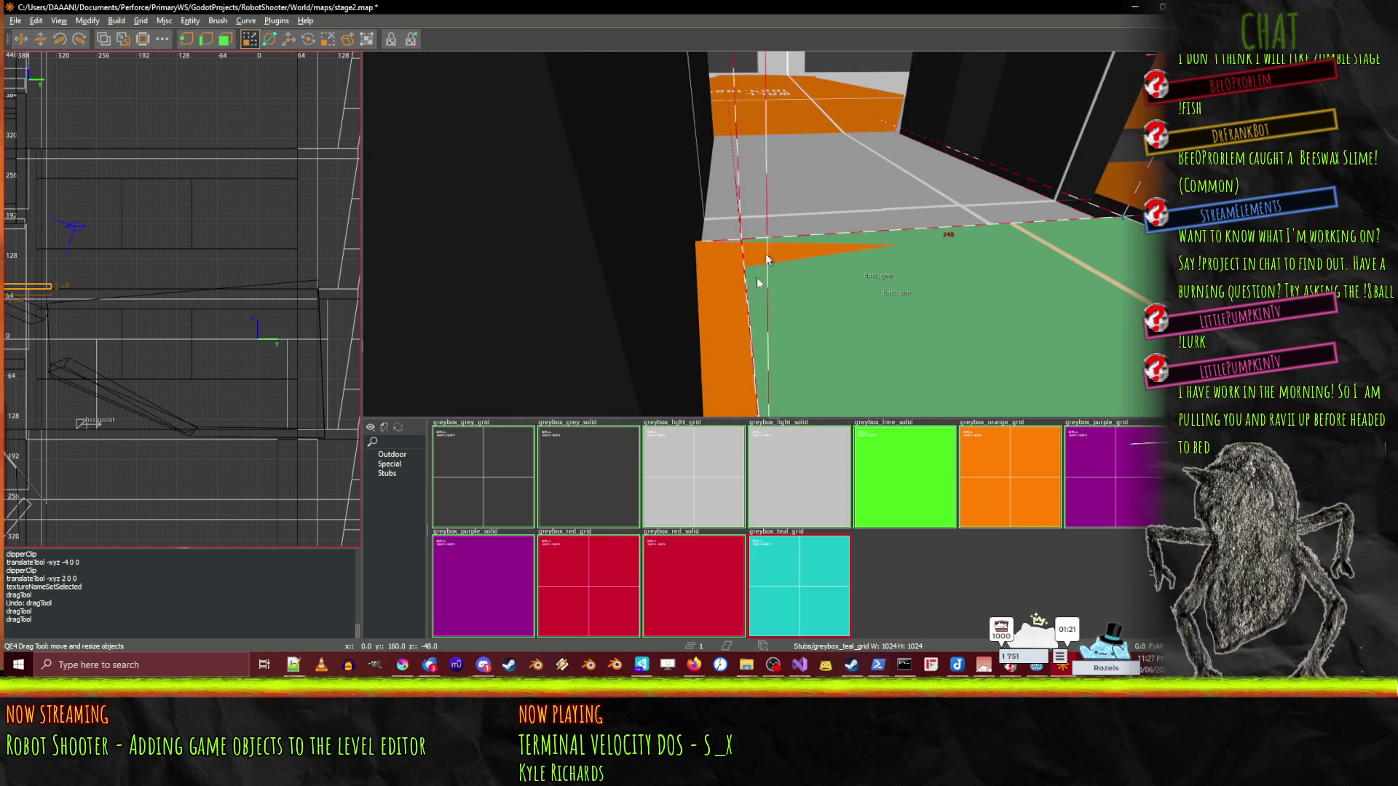
{"action": "right_click", "coordinate": [646, 351]}
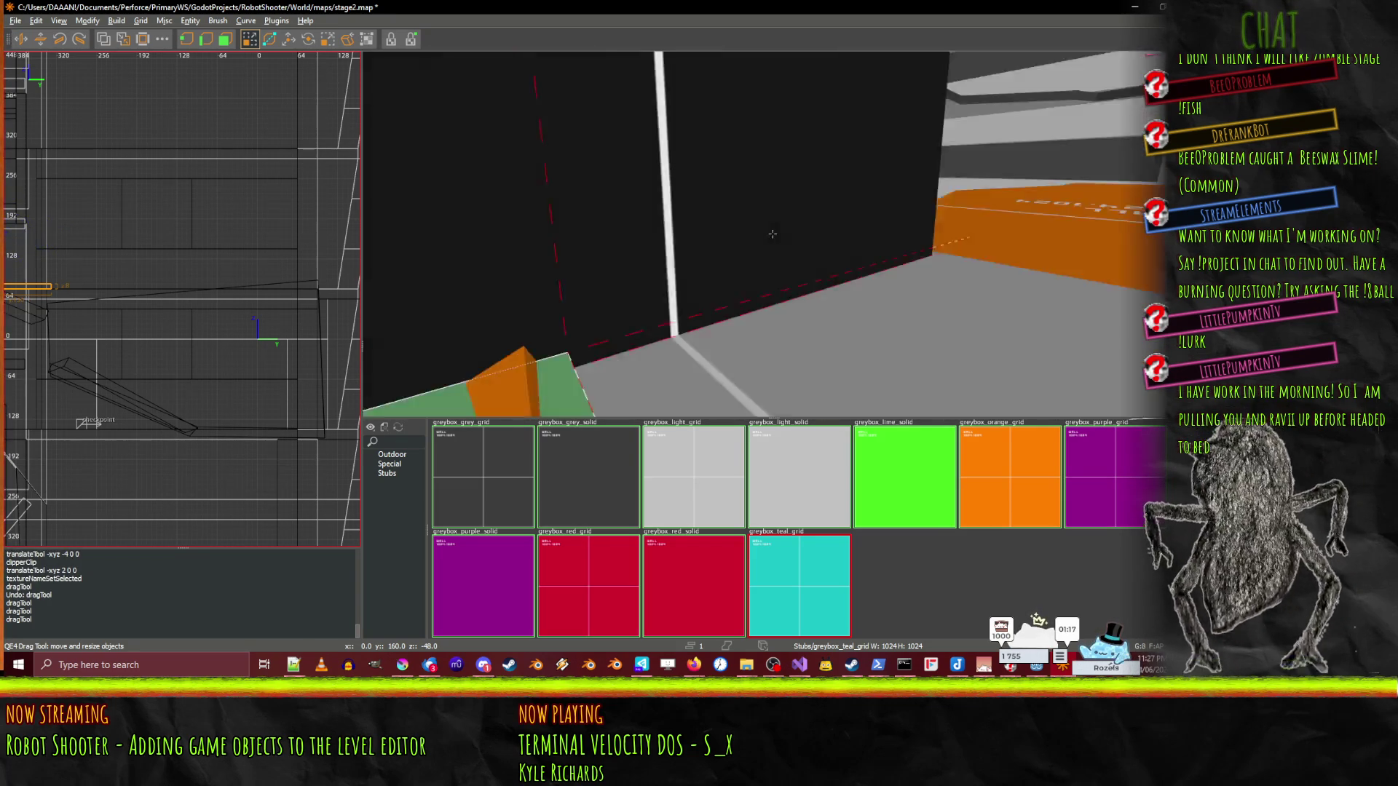
{"action": "right_click", "coordinate": [772, 233]}
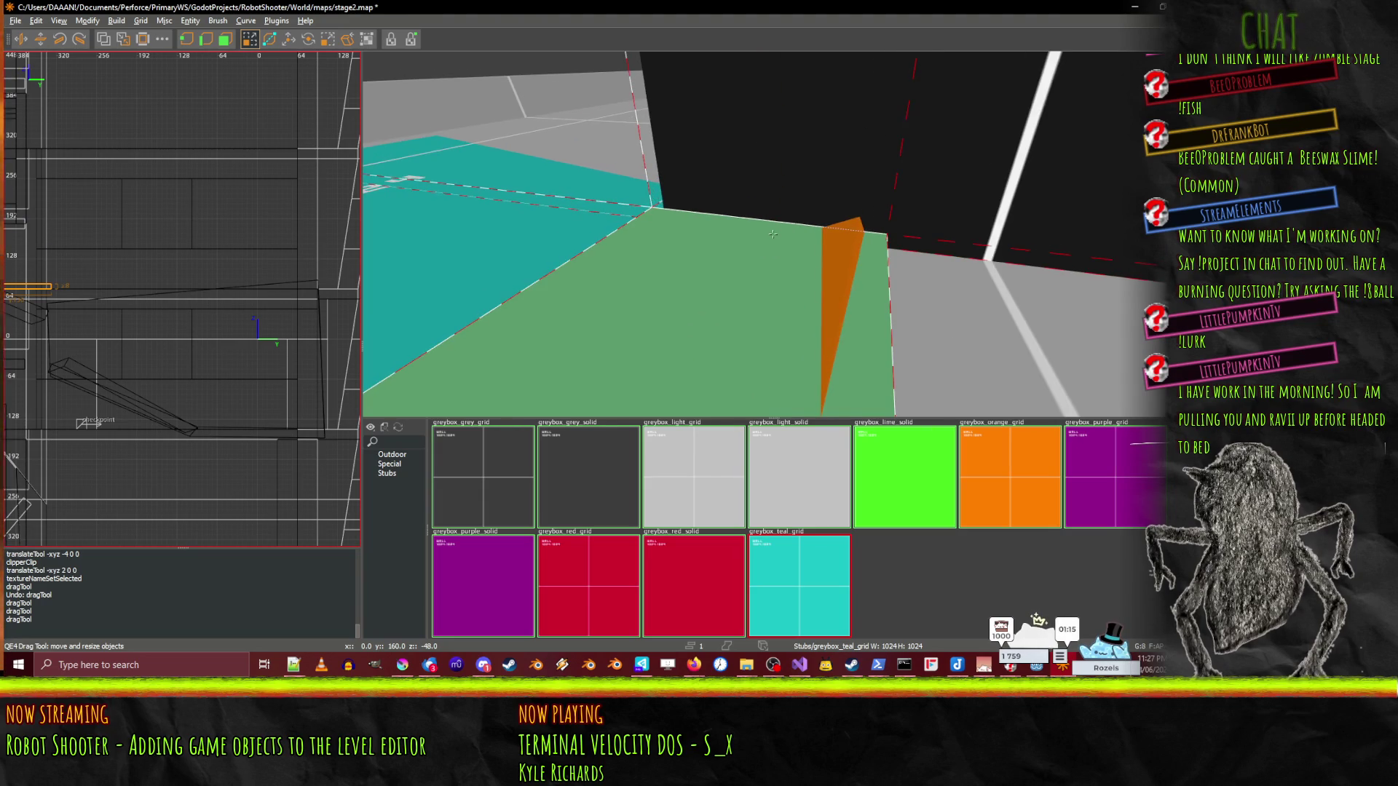
{"action": "right_click", "coordinate": [795, 242]}
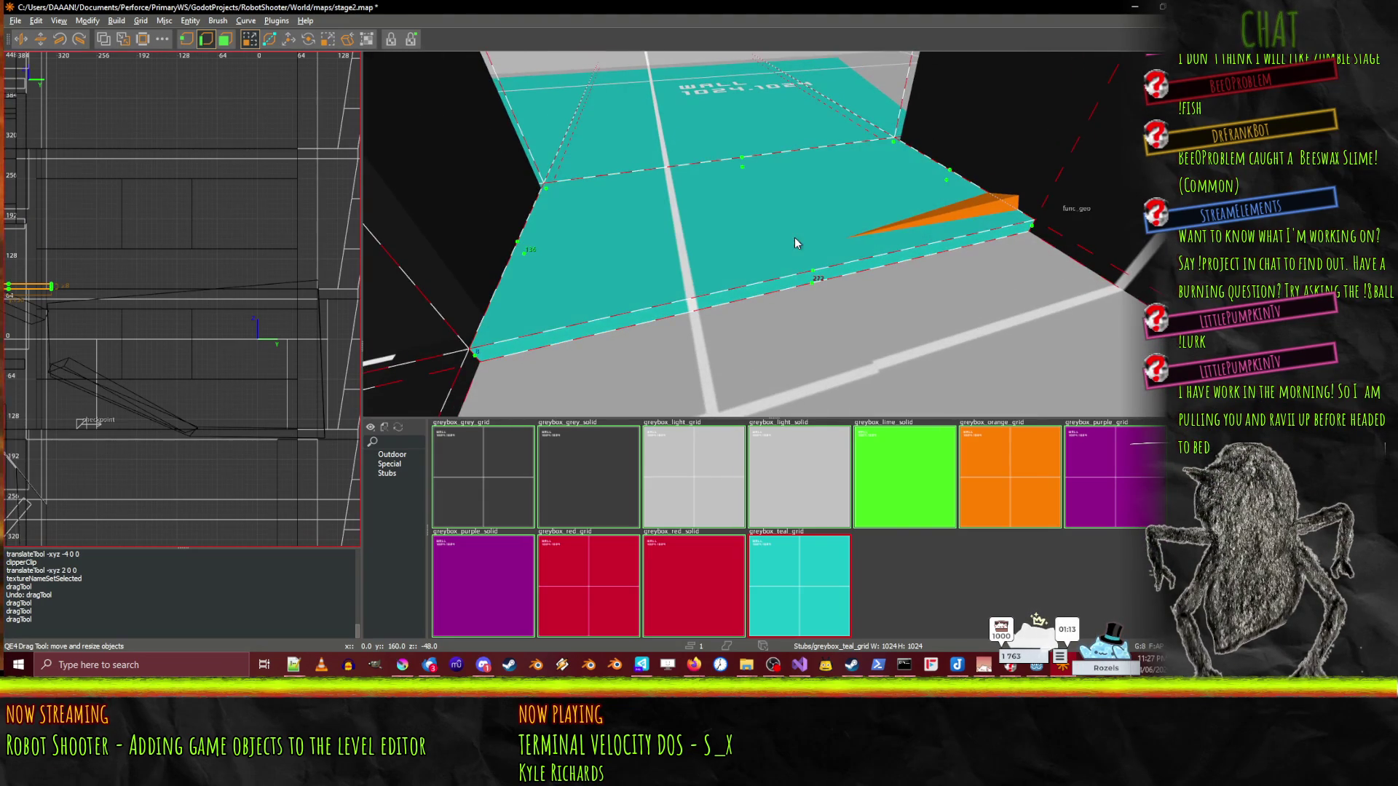
- Select the new floor slab and lower it 8 units on Z
{"action": "left_click", "coordinate": [772, 234]}
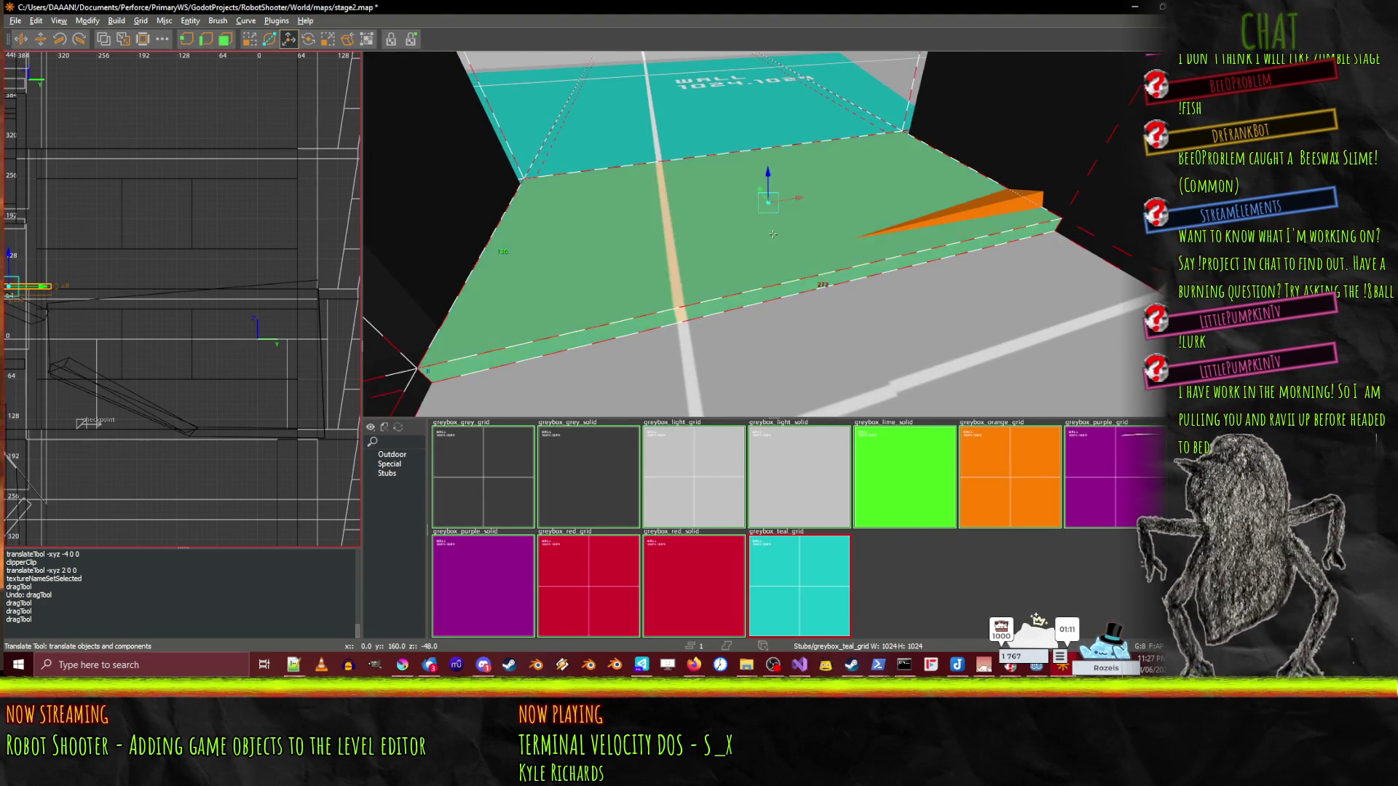
{"action": "scroll", "coordinate": [773, 233], "scroll_direction": "down", "scroll_amount": 2}
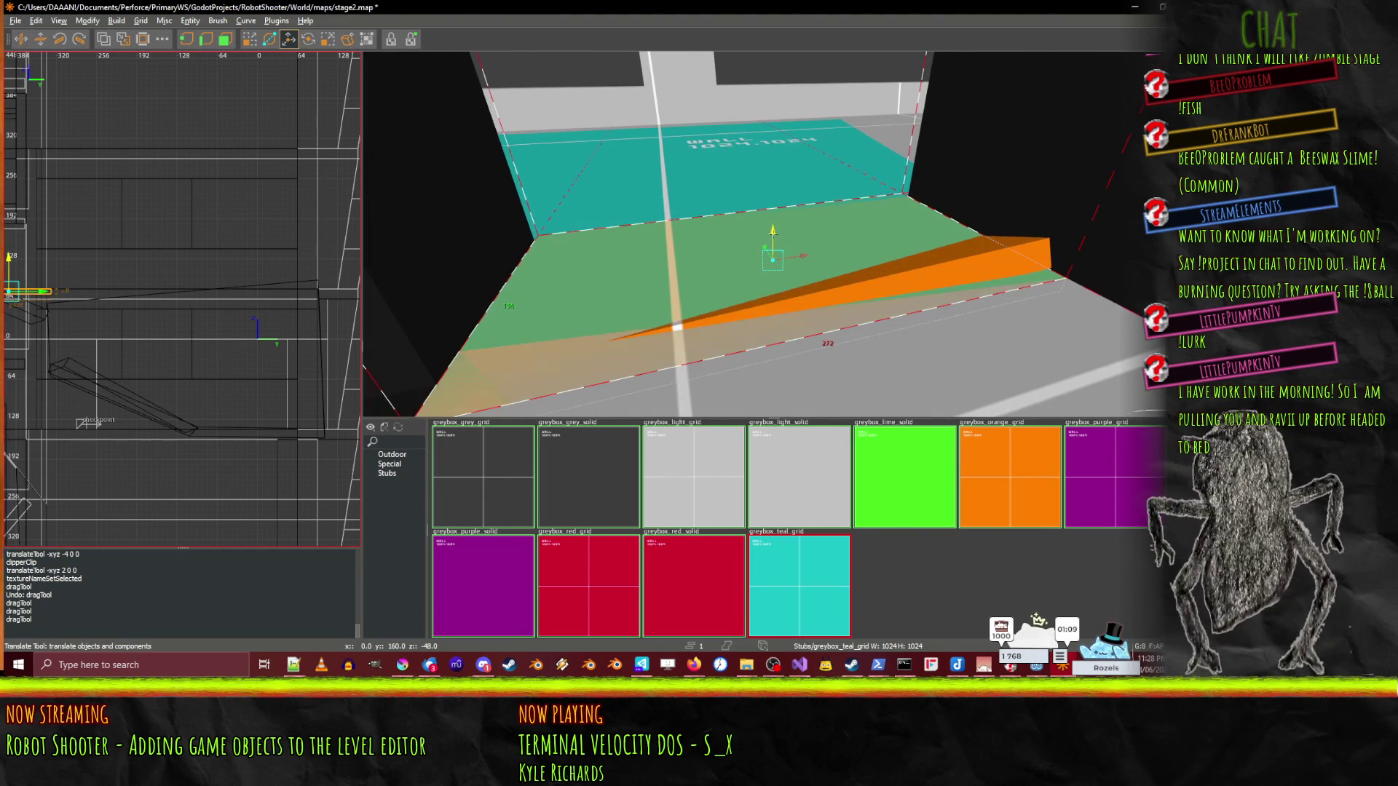
{"action": "right_click", "coordinate": [775, 169]}
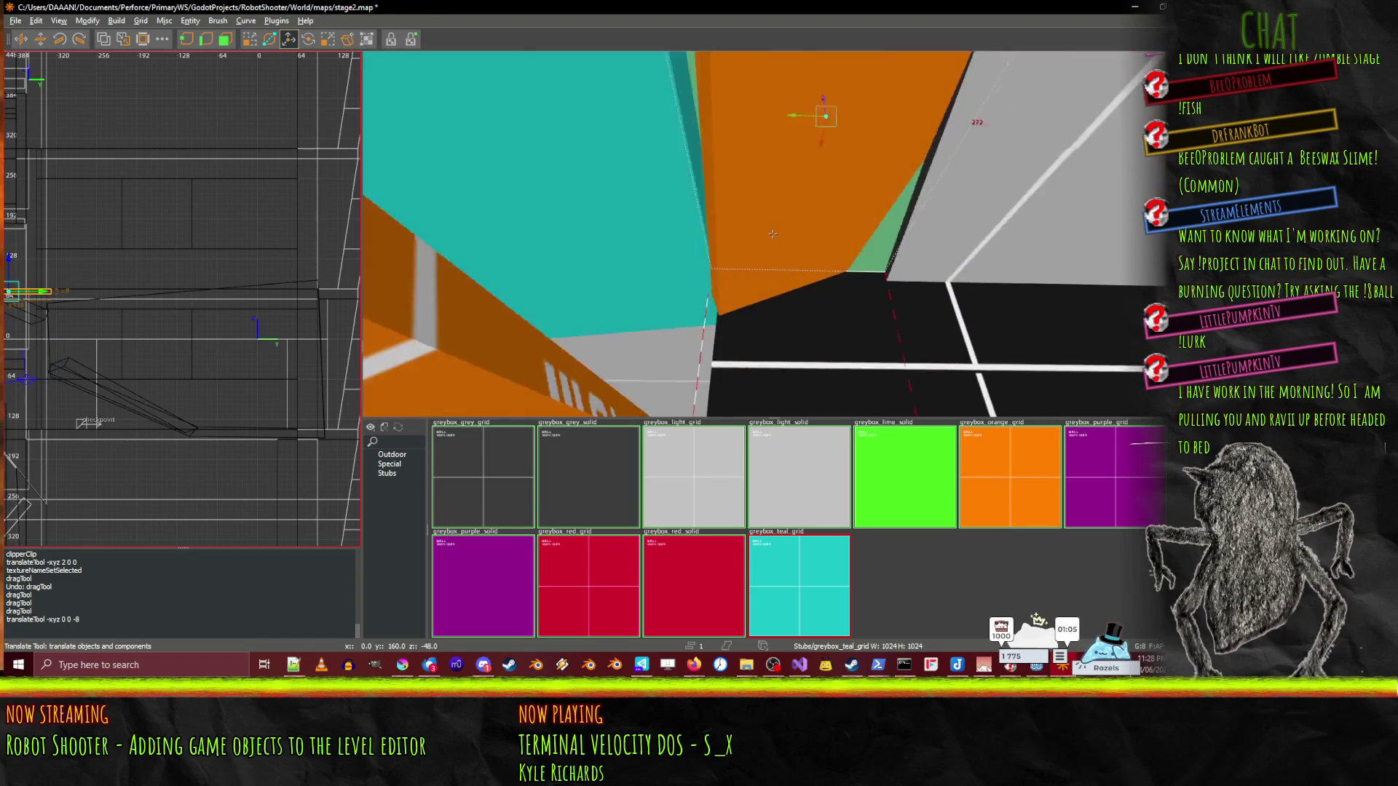
{"action": "right_click", "coordinate": [824, 244]}
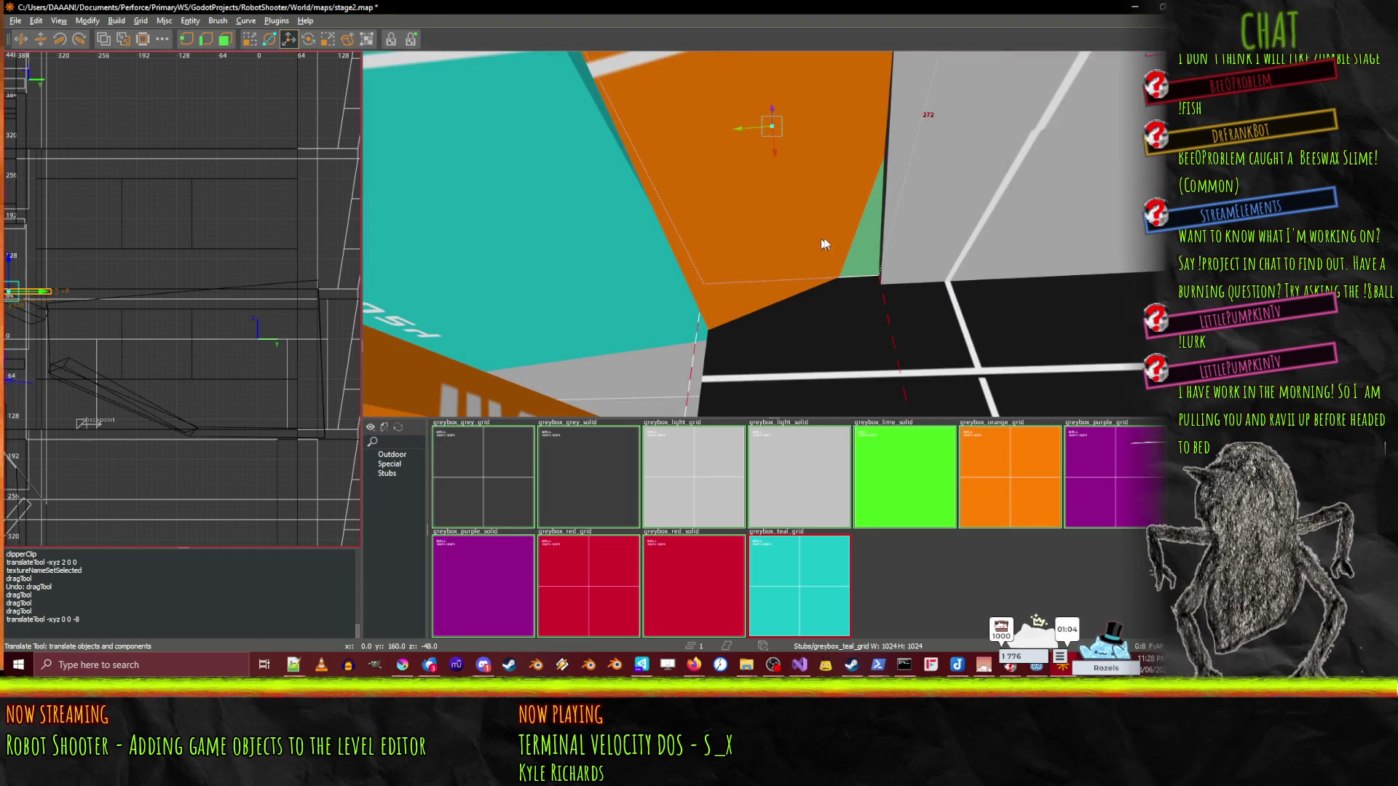
{"action": "right_click", "coordinate": [844, 348]}
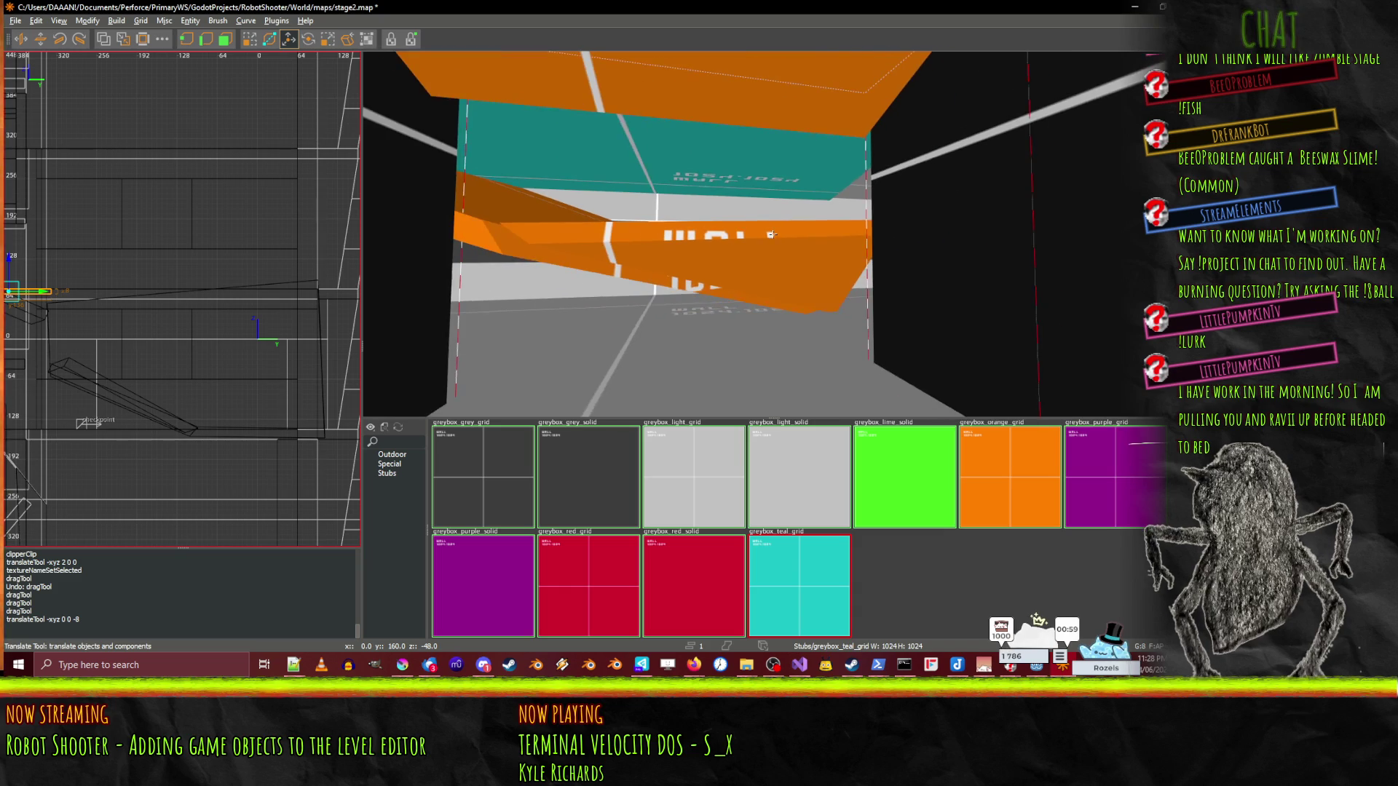
{"action": "right_click", "coordinate": [897, 195]}
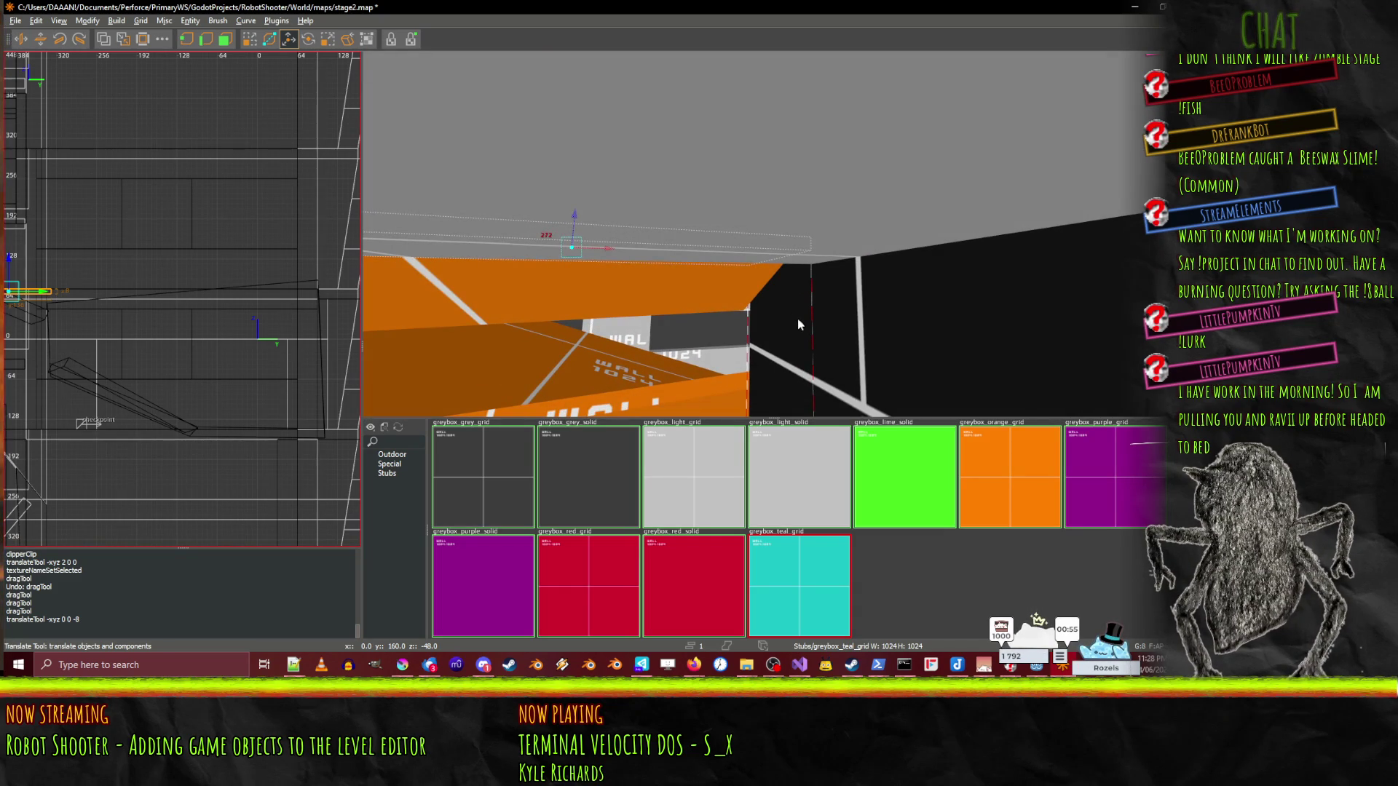
- Open and close the Surface Inspector, then resize the teal slab by dragging a face
{"action": "key", "text": "s"}
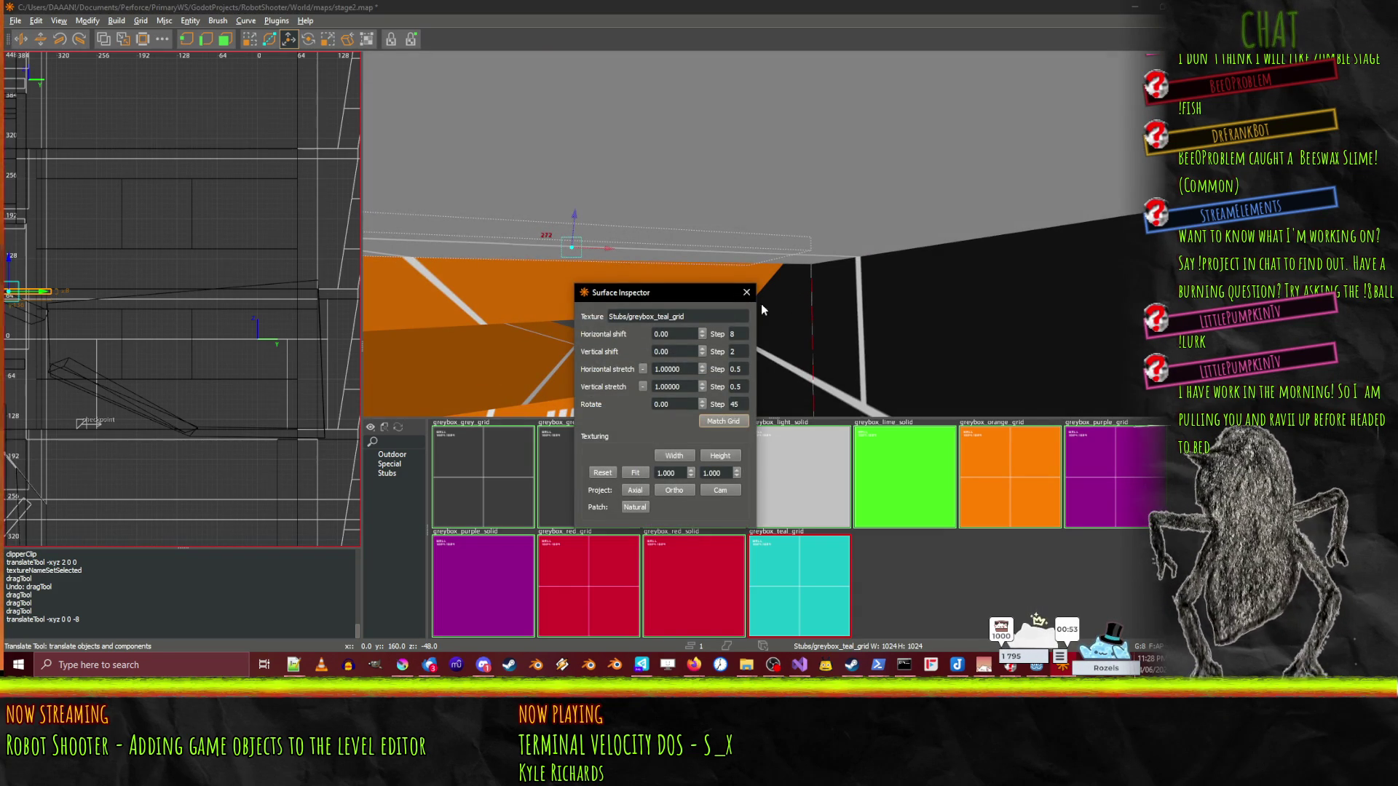
{"action": "key", "text": "Escape"}
{"action": "key", "text": "q"}
{"action": "right_click", "coordinate": [797, 359]}
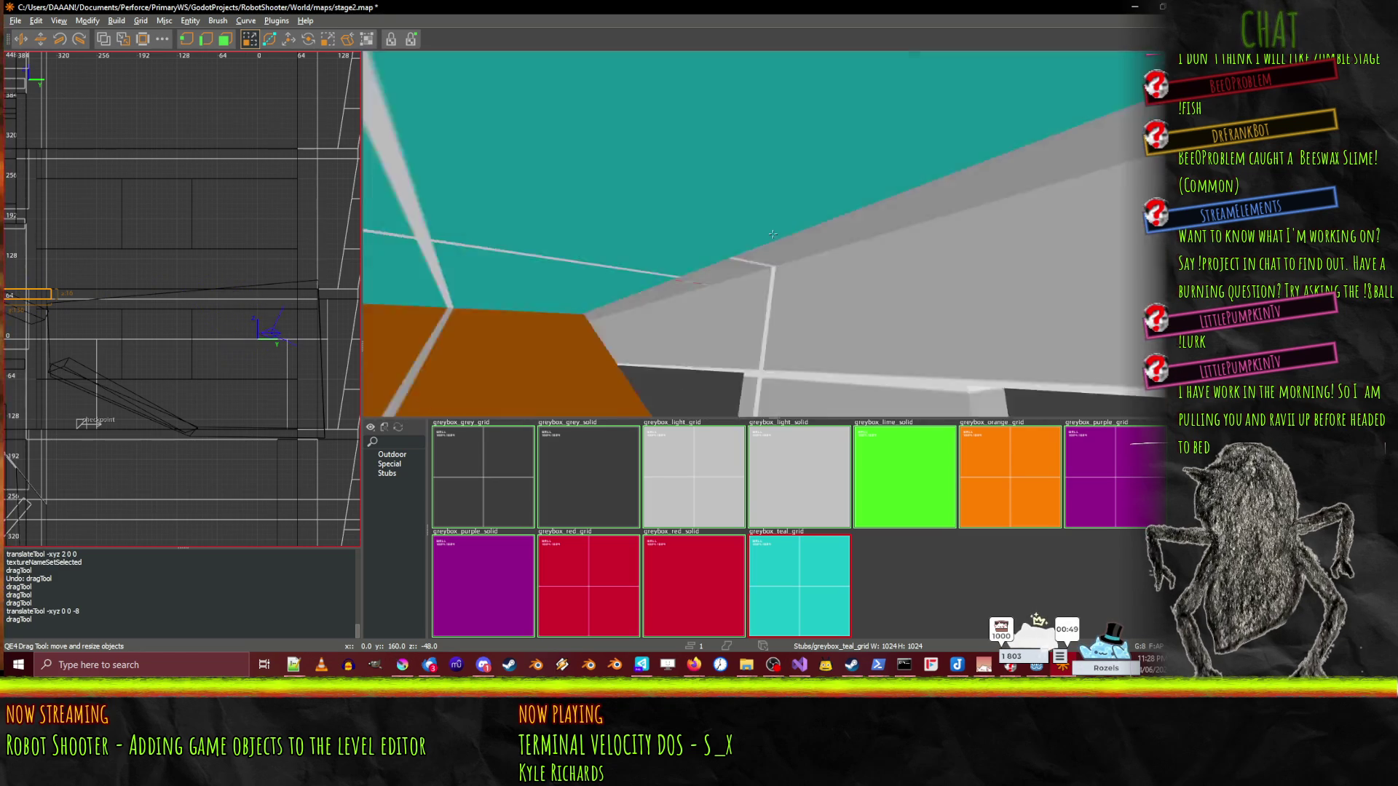
{"action": "right_click", "coordinate": [772, 234]}
{"action": "mouse_move", "coordinate": [775, 238]}
{"action": "left_mouse_down"}
{"action": "mouse_move", "coordinate": [763, 291]}
{"action": "mouse_move", "coordinate": [810, 337]}
{"action": "left_mouse_up"}
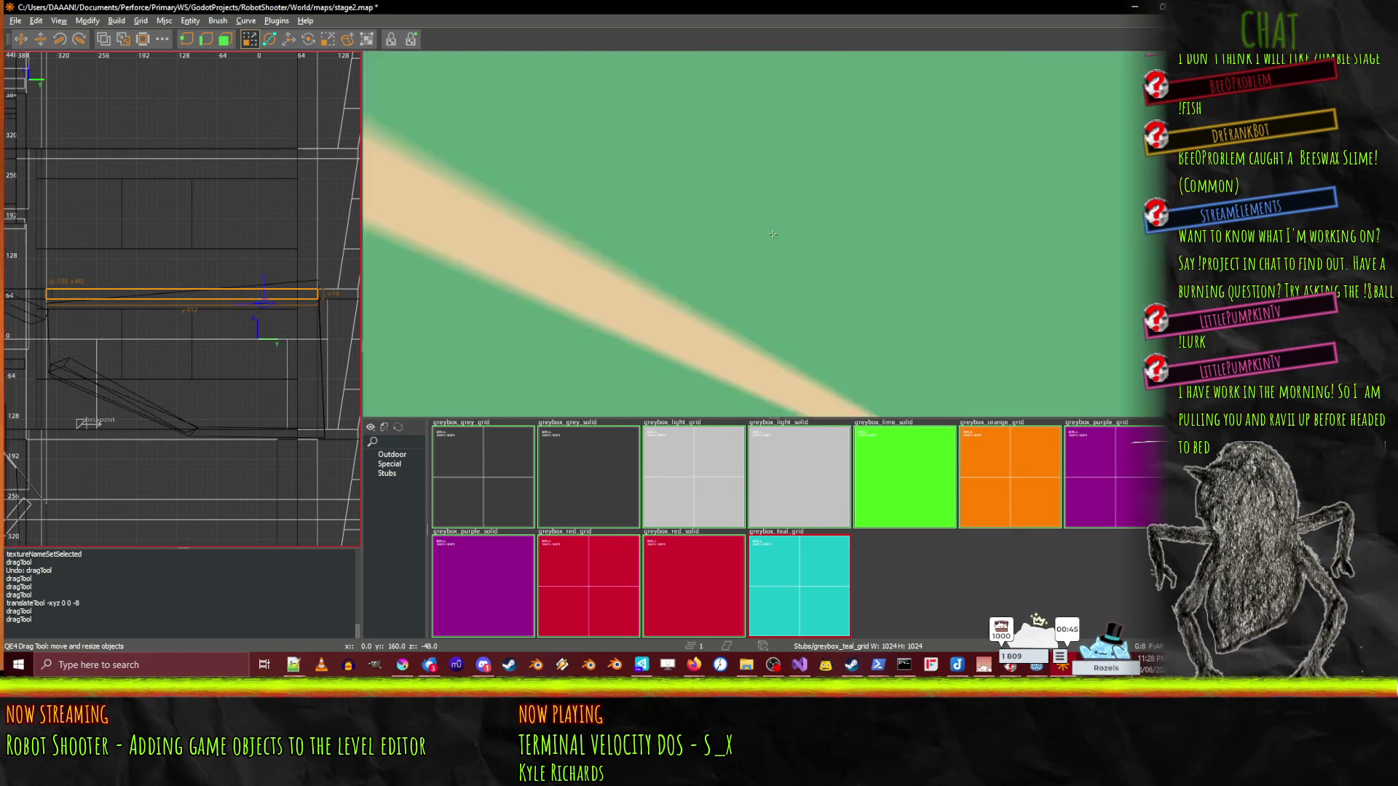
- Cut the floor brush along the clip plane
{"action": "key", "text": "Up"}
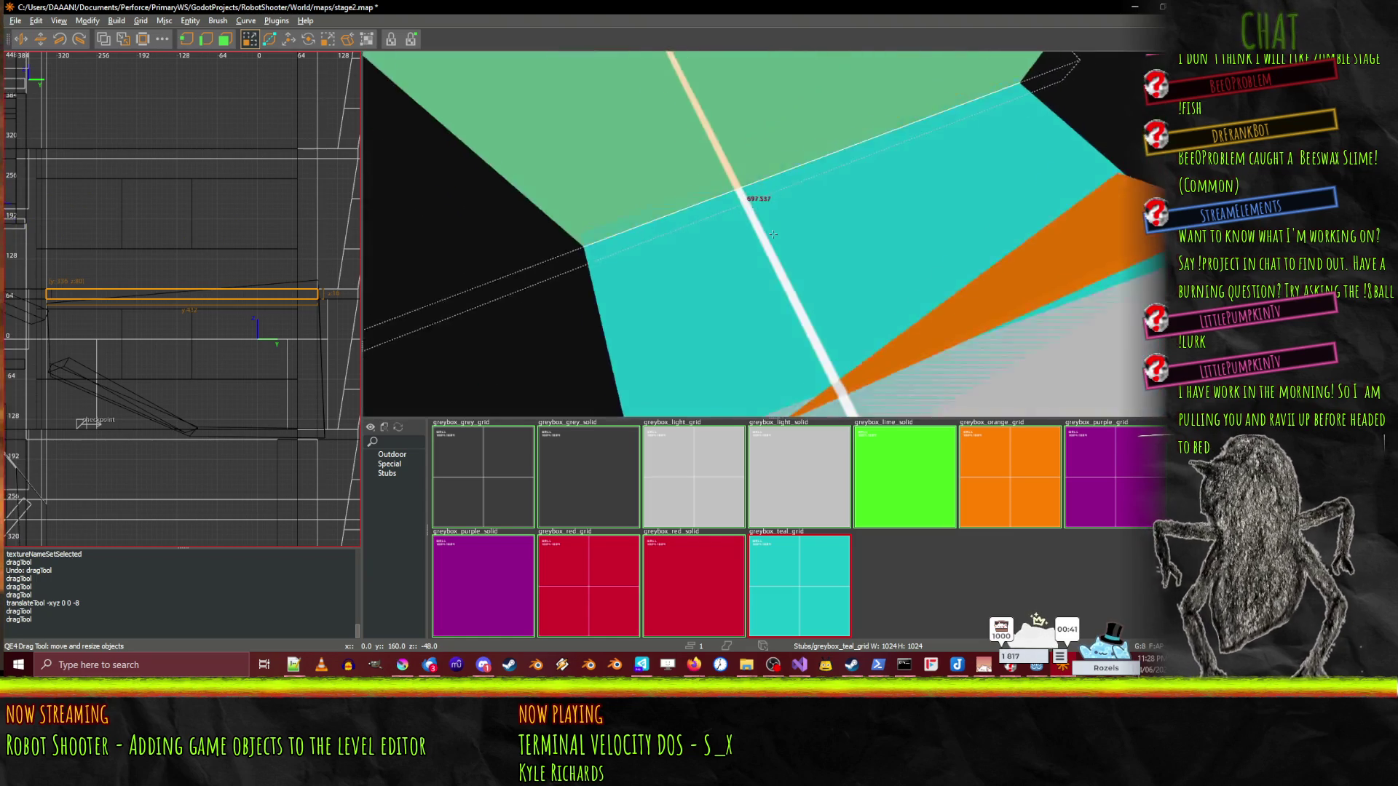
{"action": "right_click", "coordinate": [773, 234]}
{"action": "right_click", "coordinate": [815, 250]}
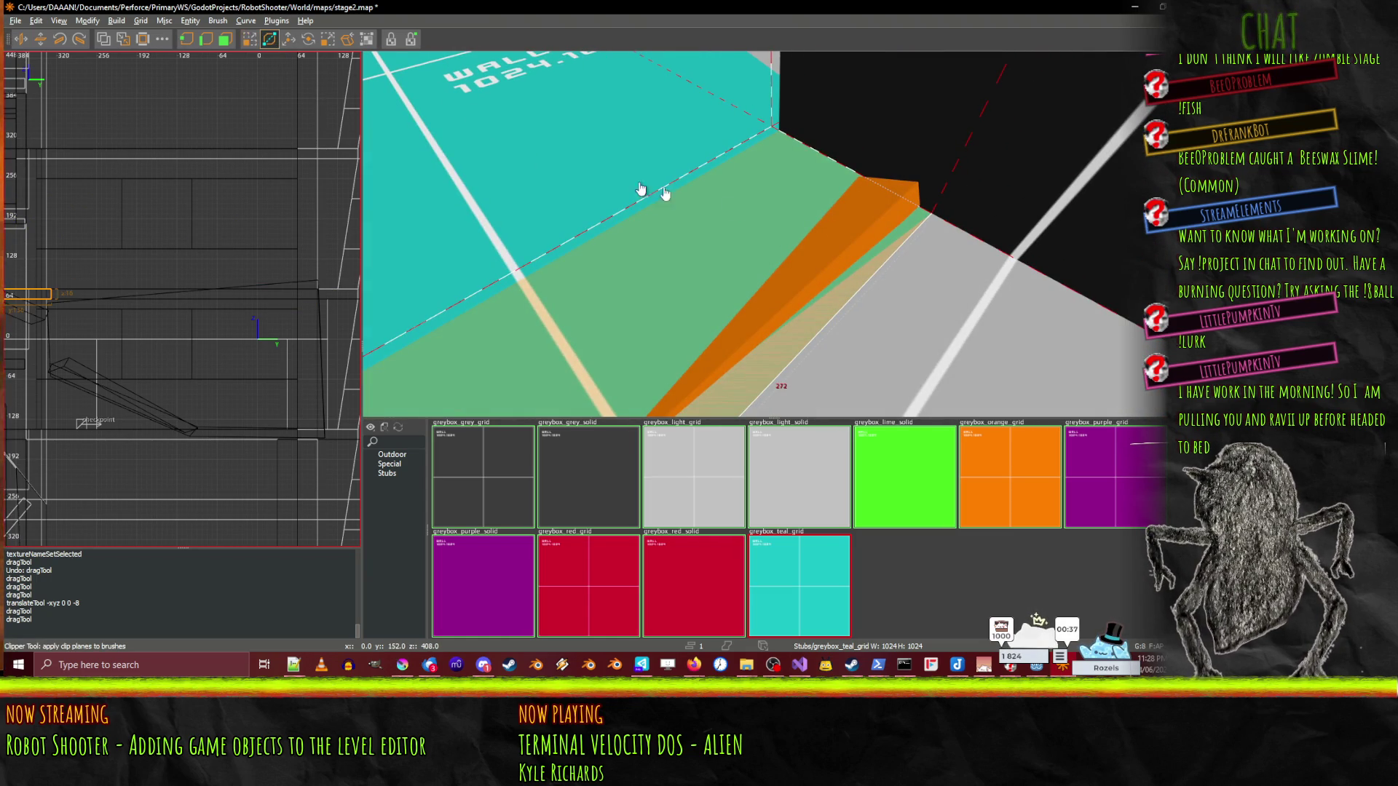
{"action": "right_click", "coordinate": [640, 189]}
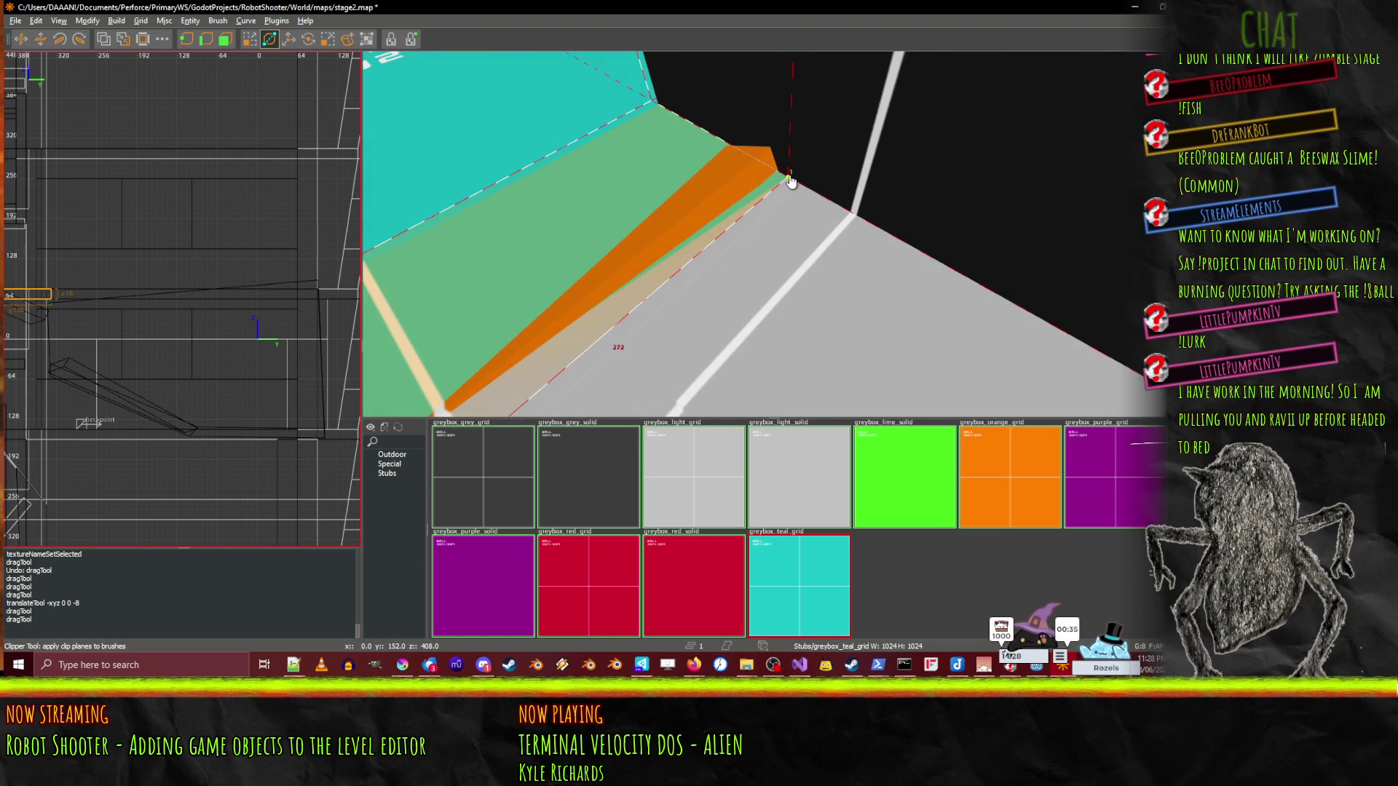
{"action": "right_click", "coordinate": [791, 182]}
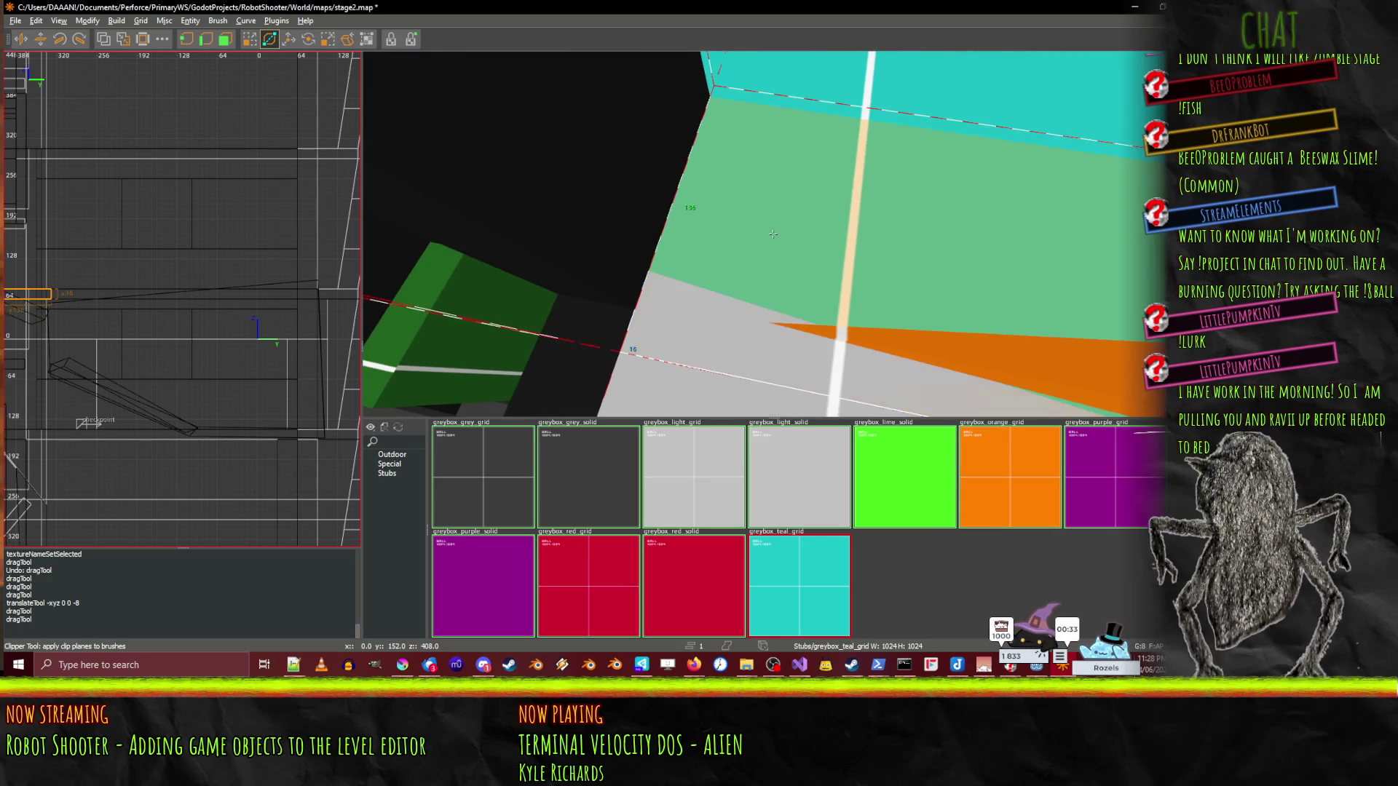
{"action": "key", "text": "Return"}
- Select the teal ceiling brush with the Drag tool and reset its texture
{"action": "right_click", "coordinate": [776, 276]}
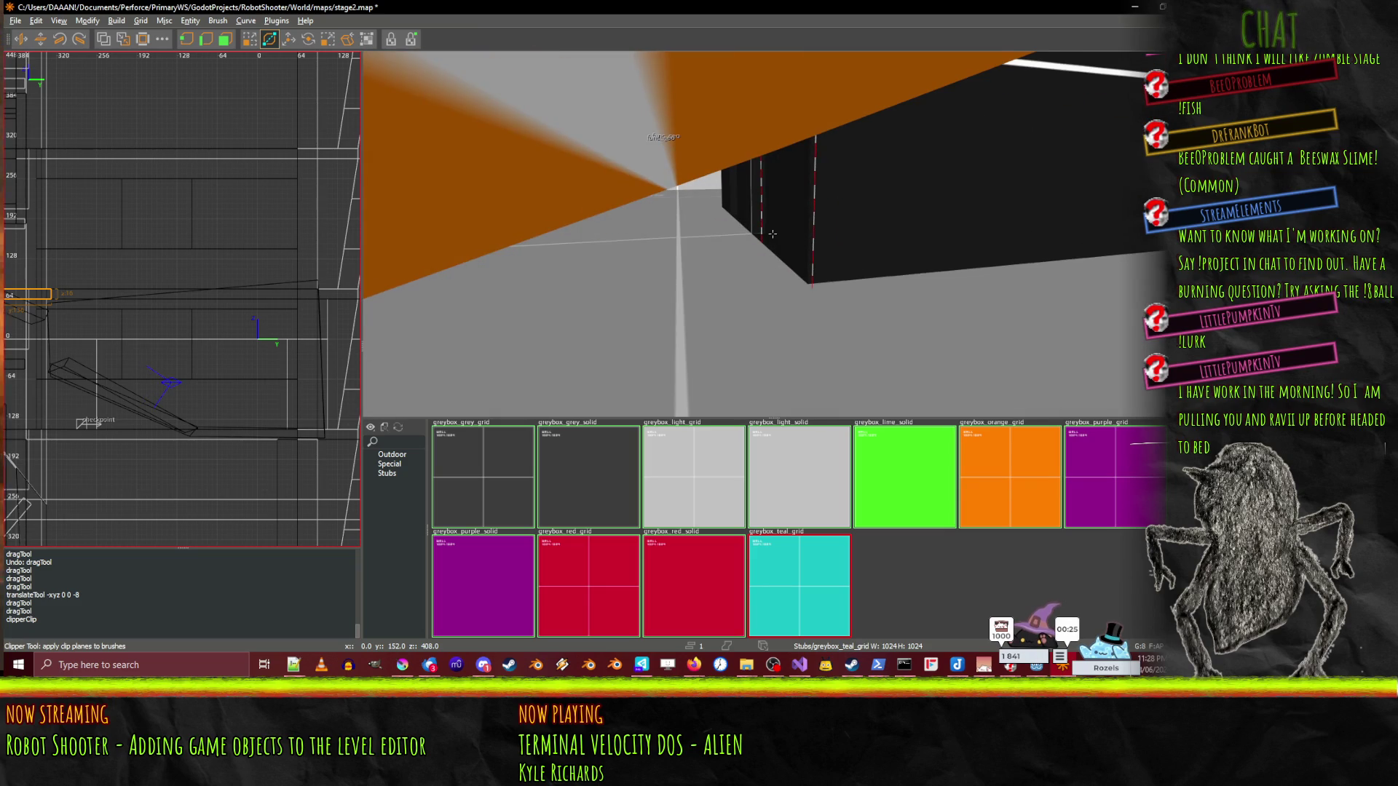
{"action": "key", "text": "w"}
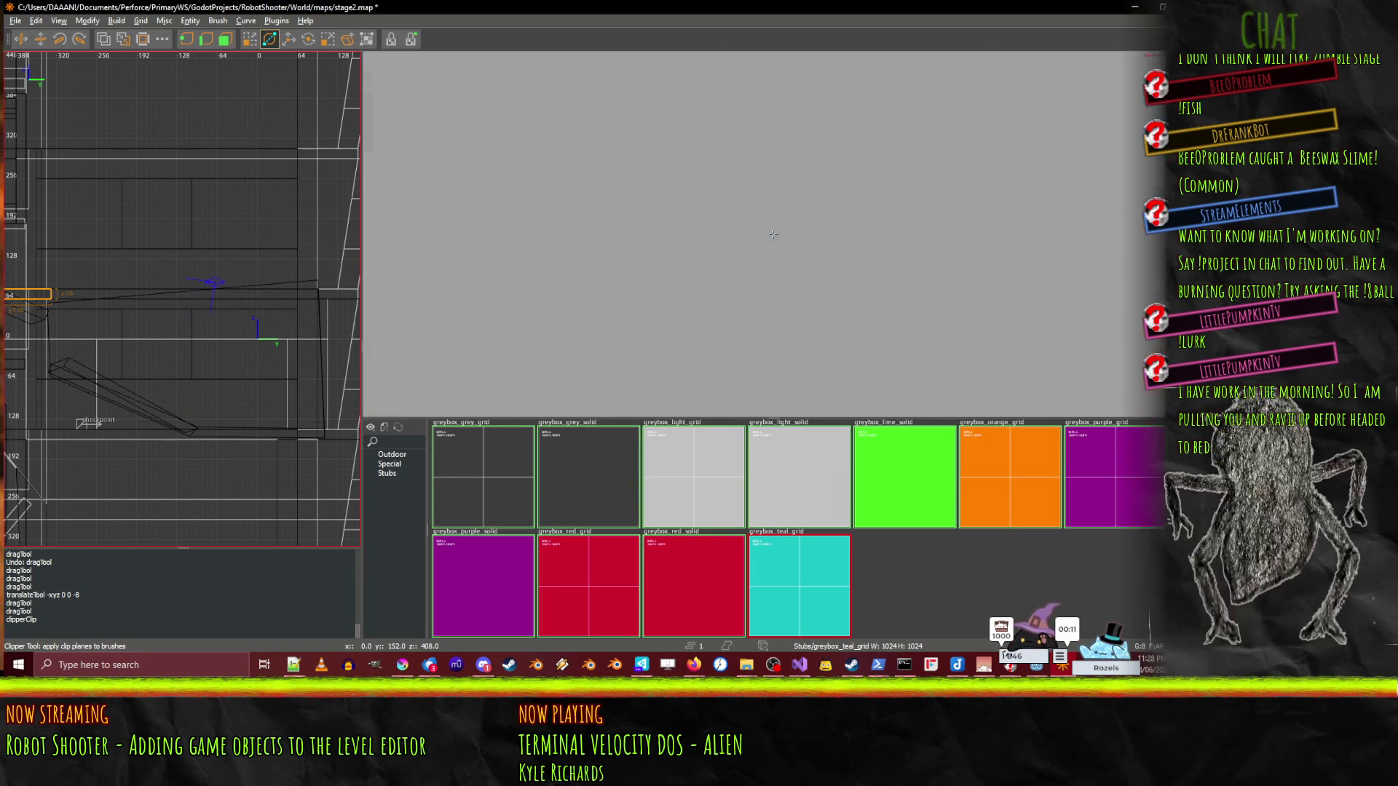
{"action": "right_click", "coordinate": [772, 233]}
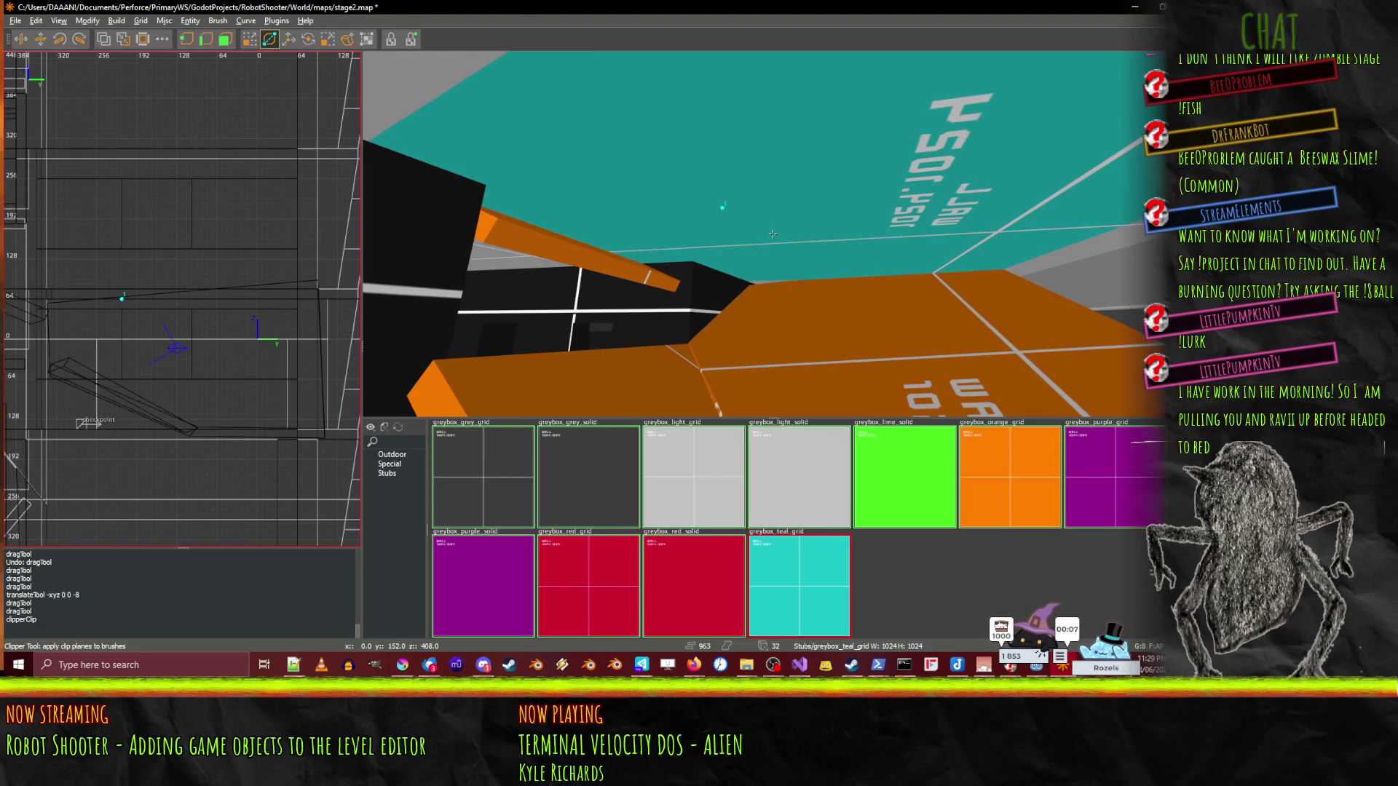
{"action": "left_click", "coordinate": [254, 43]}
{"action": "left_click", "coordinate": [835, 205], "text": "shift"}
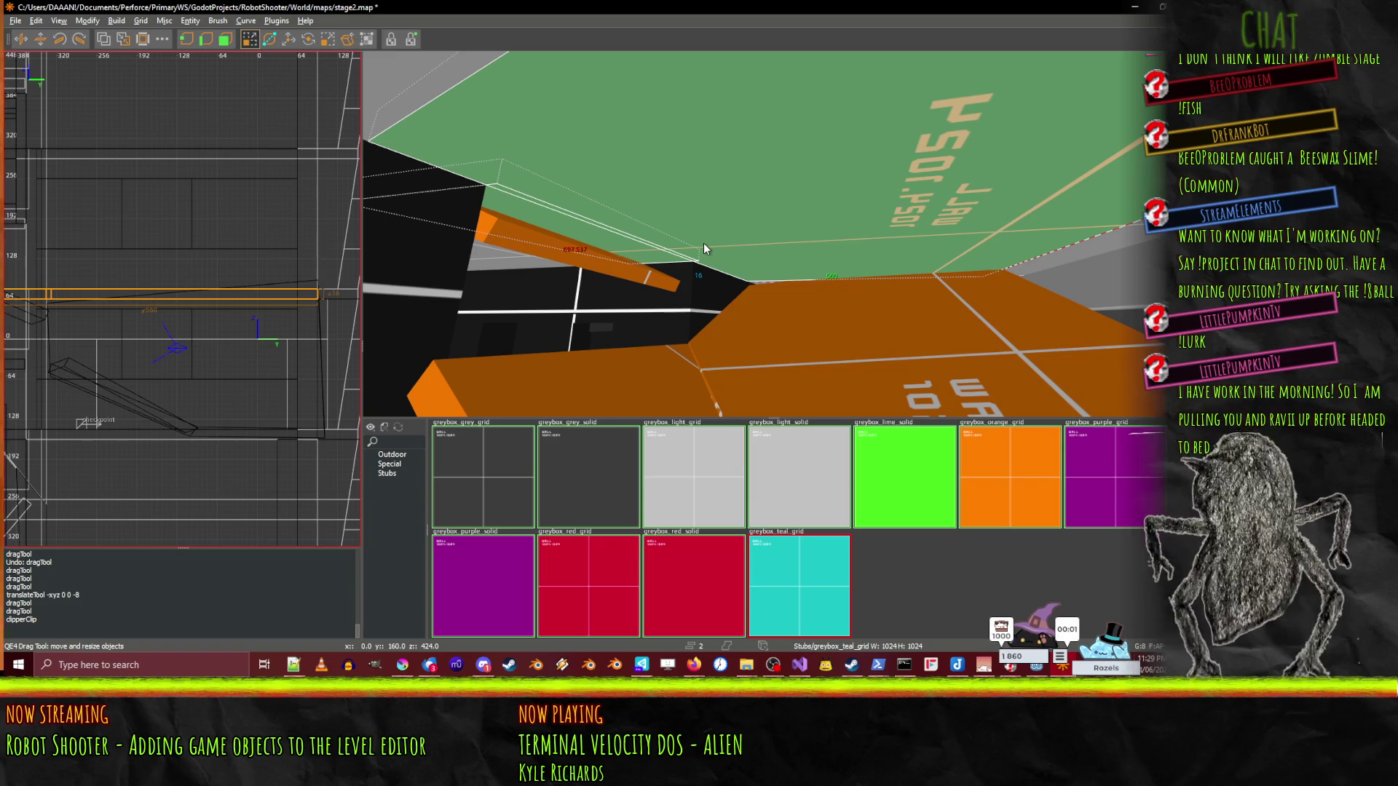
{"action": "key", "text": "shift+n"}
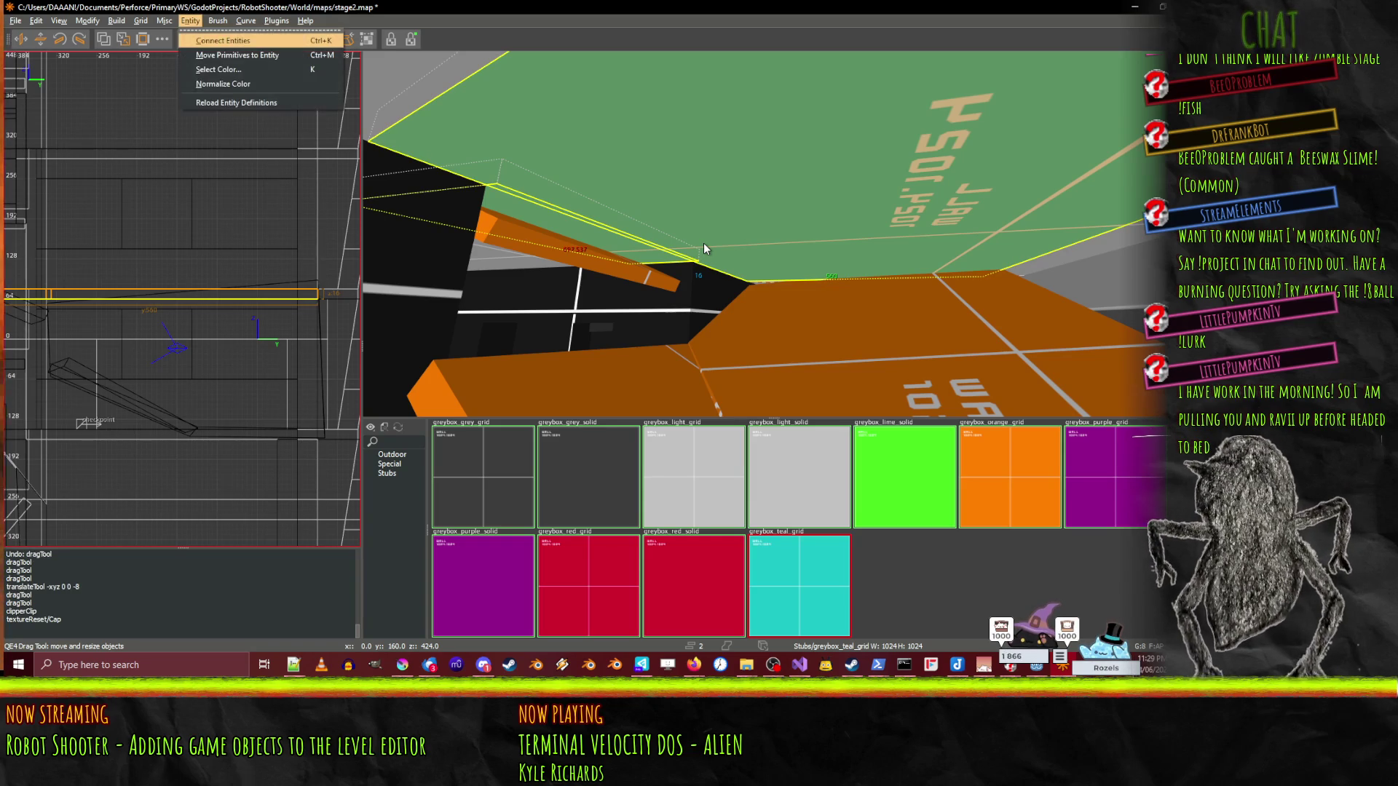
- Convert the teal ceiling brush into a destructable_before entity
{"action": "key", "text": "n"}
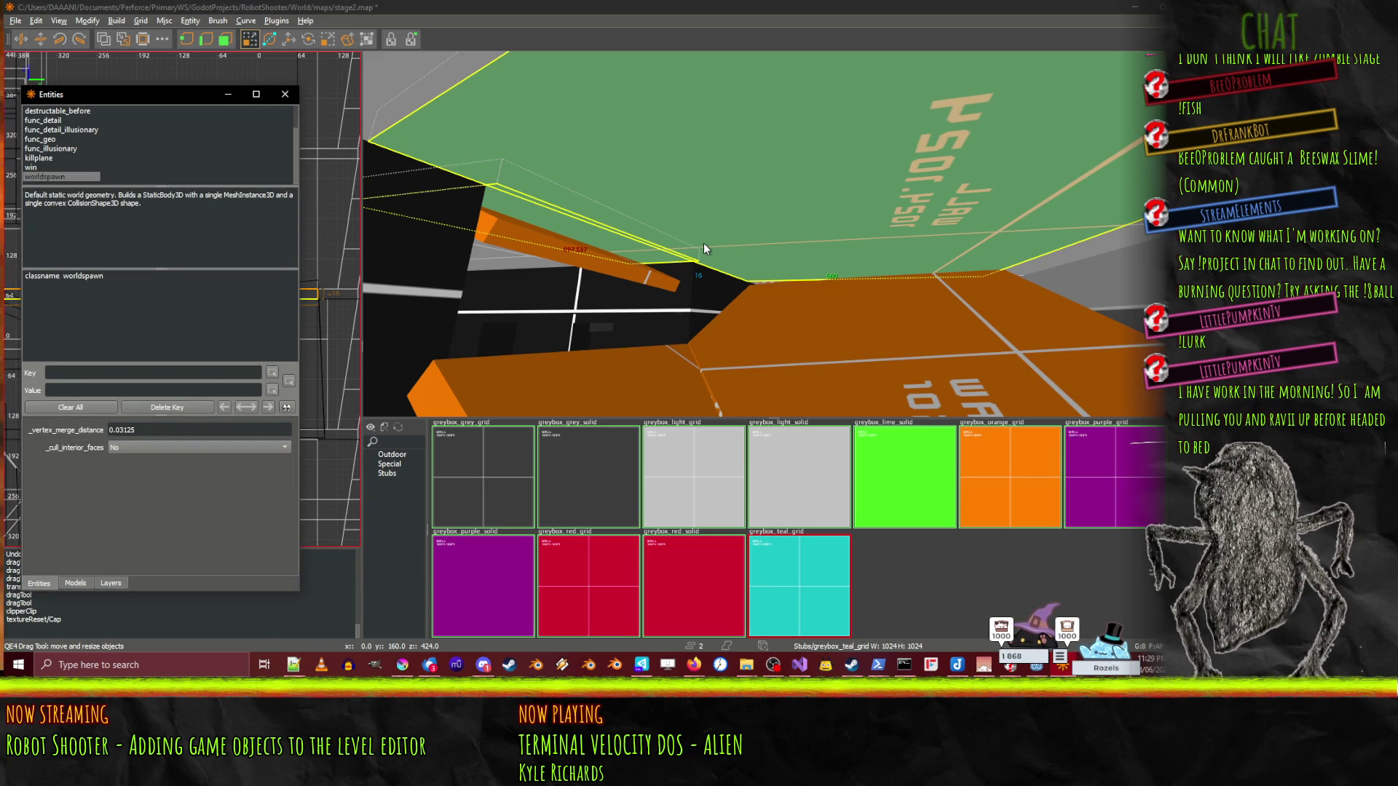
{"action": "scroll", "coordinate": [94, 162], "scroll_direction": "up", "scroll_amount": 1}
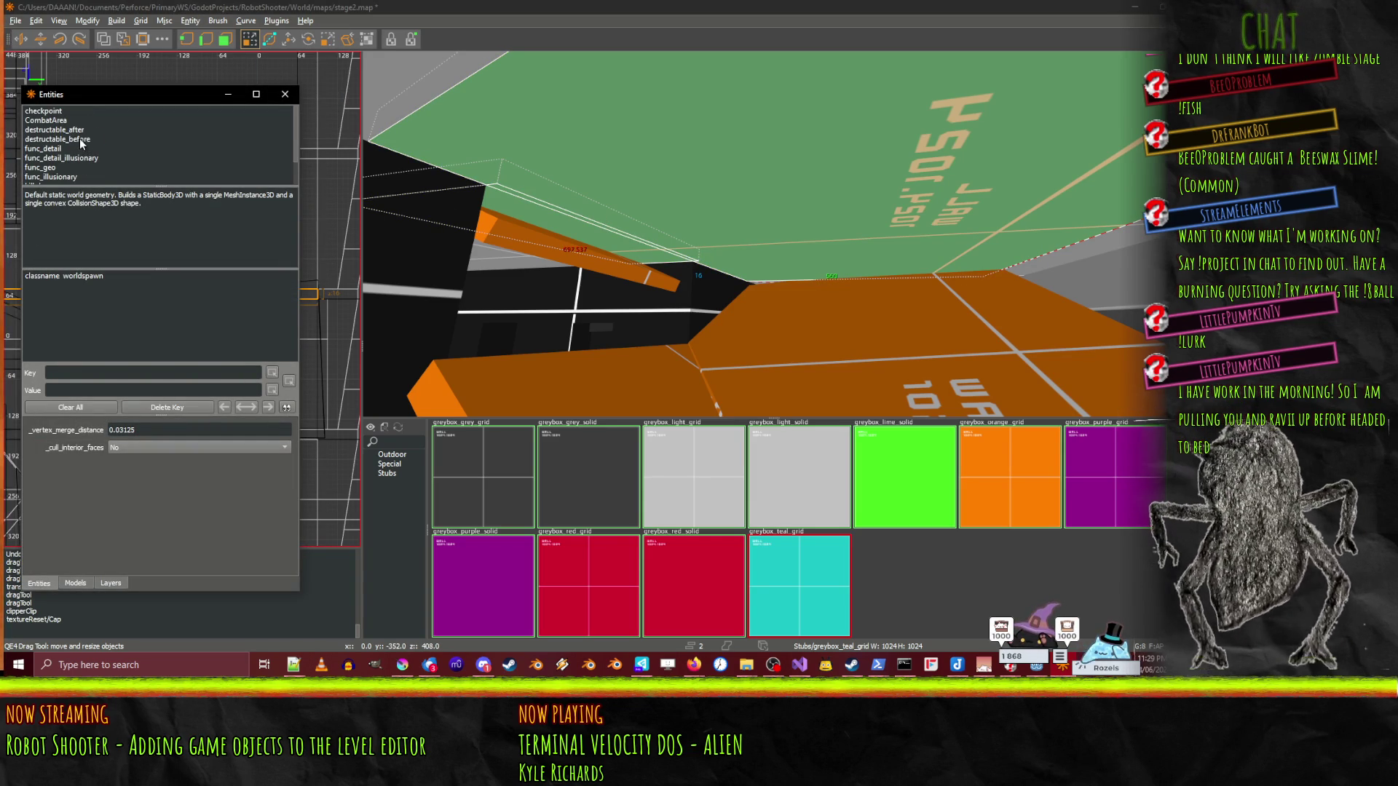
{"action": "double_click", "coordinate": [80, 138]}
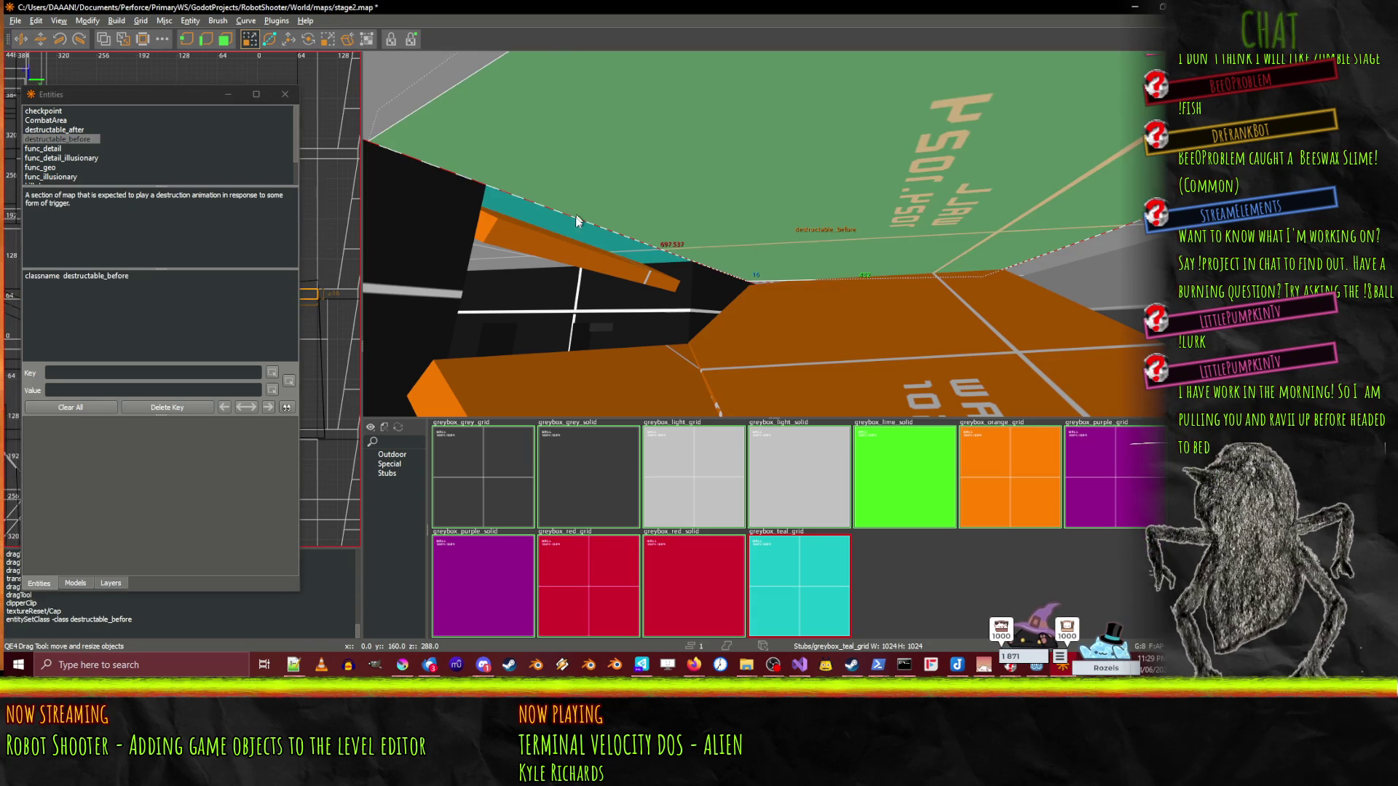
{"action": "left_click", "coordinate": [575, 227]}
{"action": "key", "text": "Escape"}
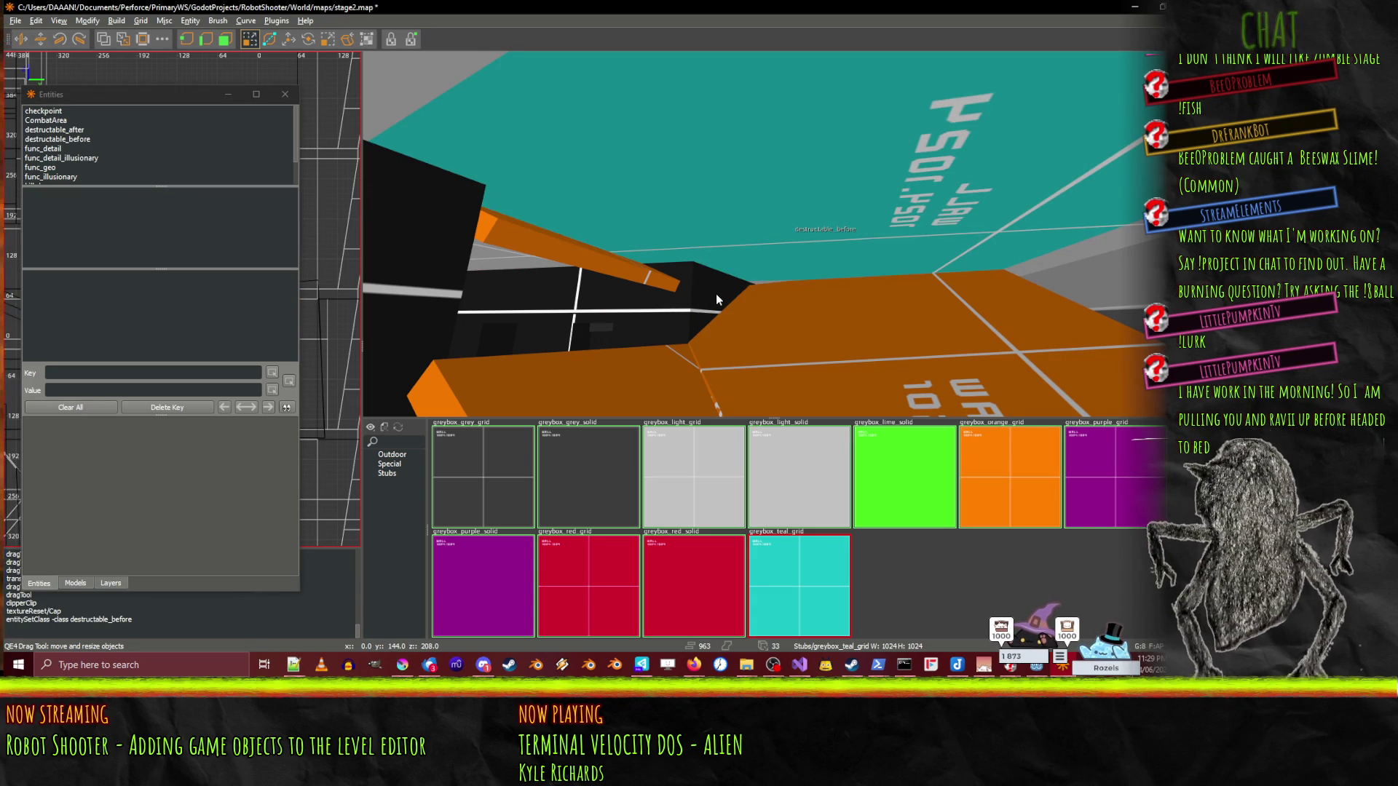
- Give the destructable_before entity the name key value start_ceil_before
{"action": "key", "text": "l"}
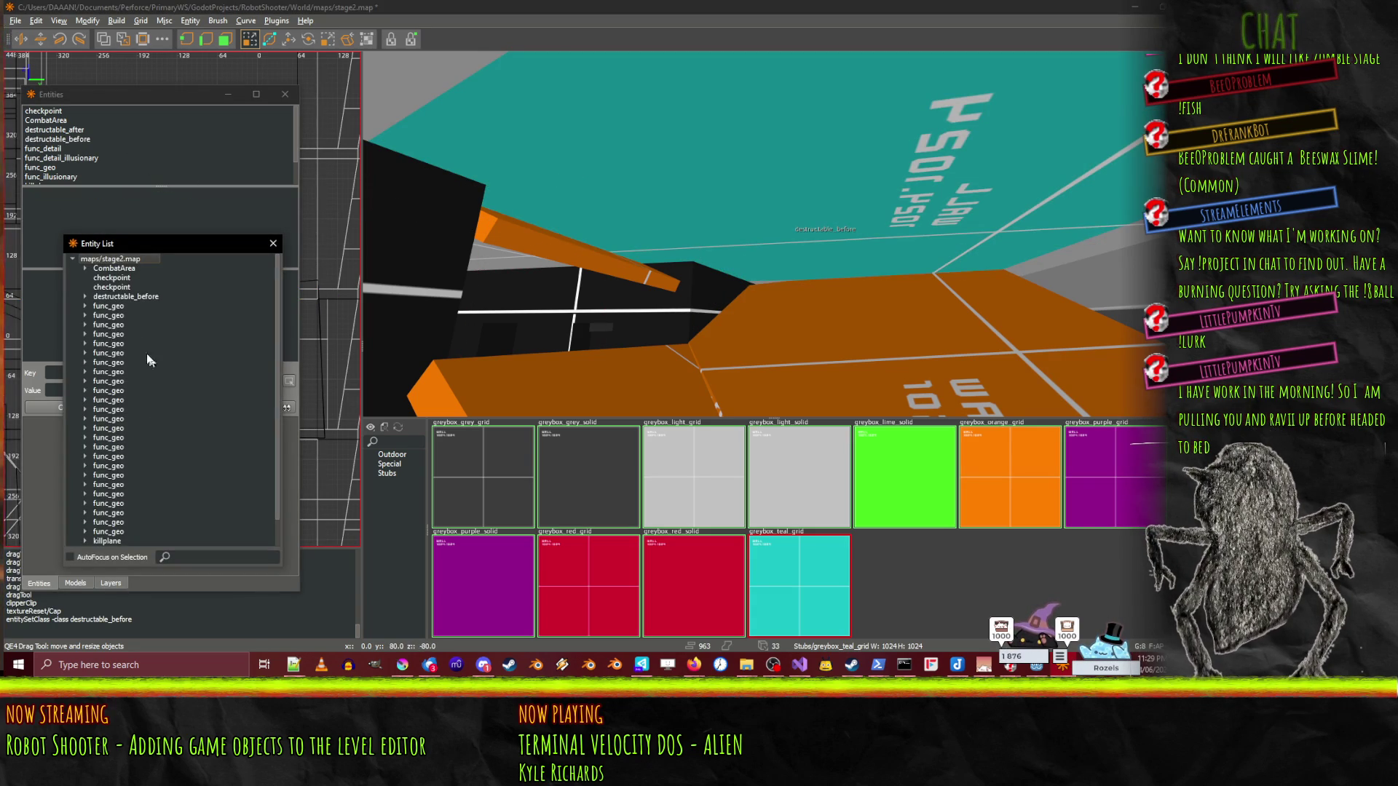
{"action": "left_click", "coordinate": [145, 295]}
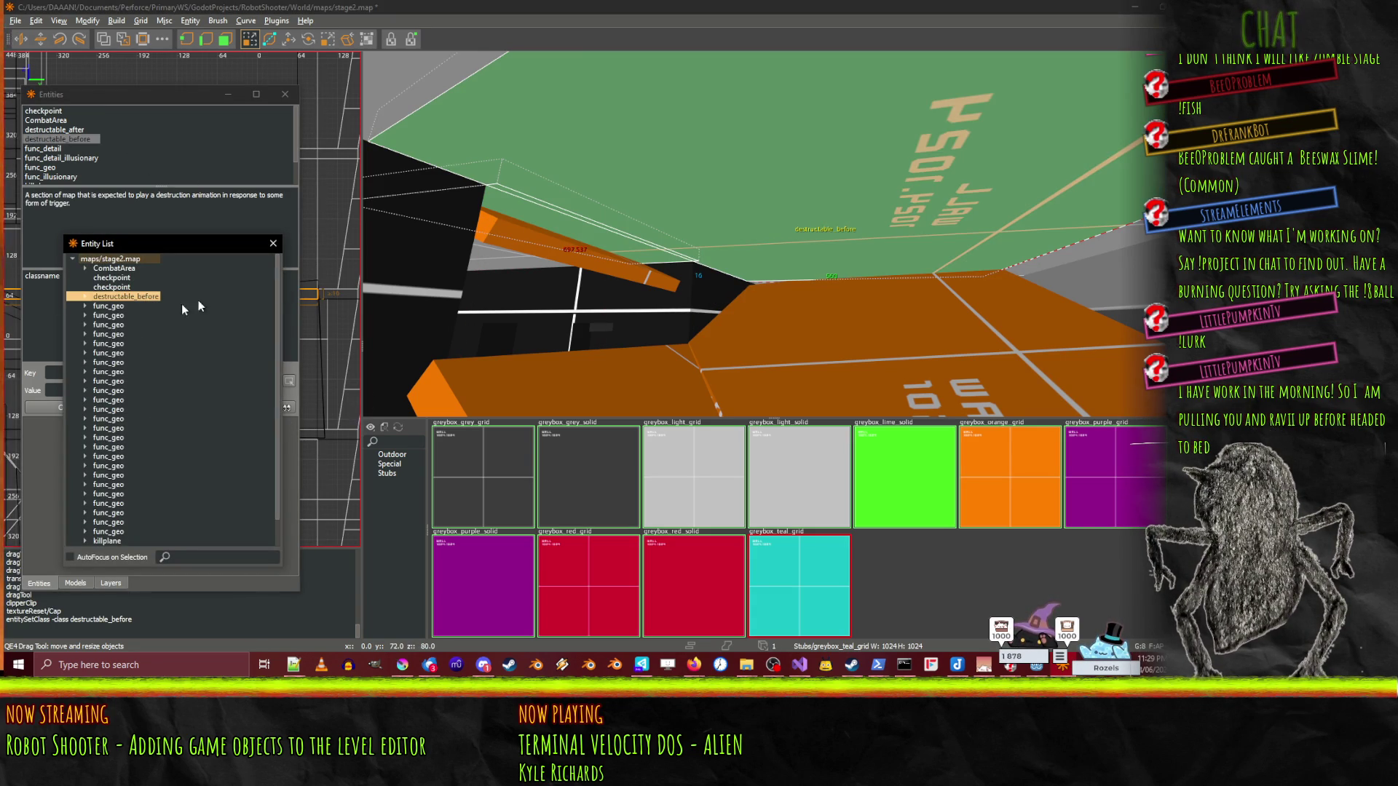
{"action": "mouse_move", "coordinate": [146, 252]}
{"action": "left_mouse_down"}
{"action": "mouse_move", "coordinate": [543, 312]}
{"action": "mouse_move", "coordinate": [621, 263]}
{"action": "left_mouse_up"}
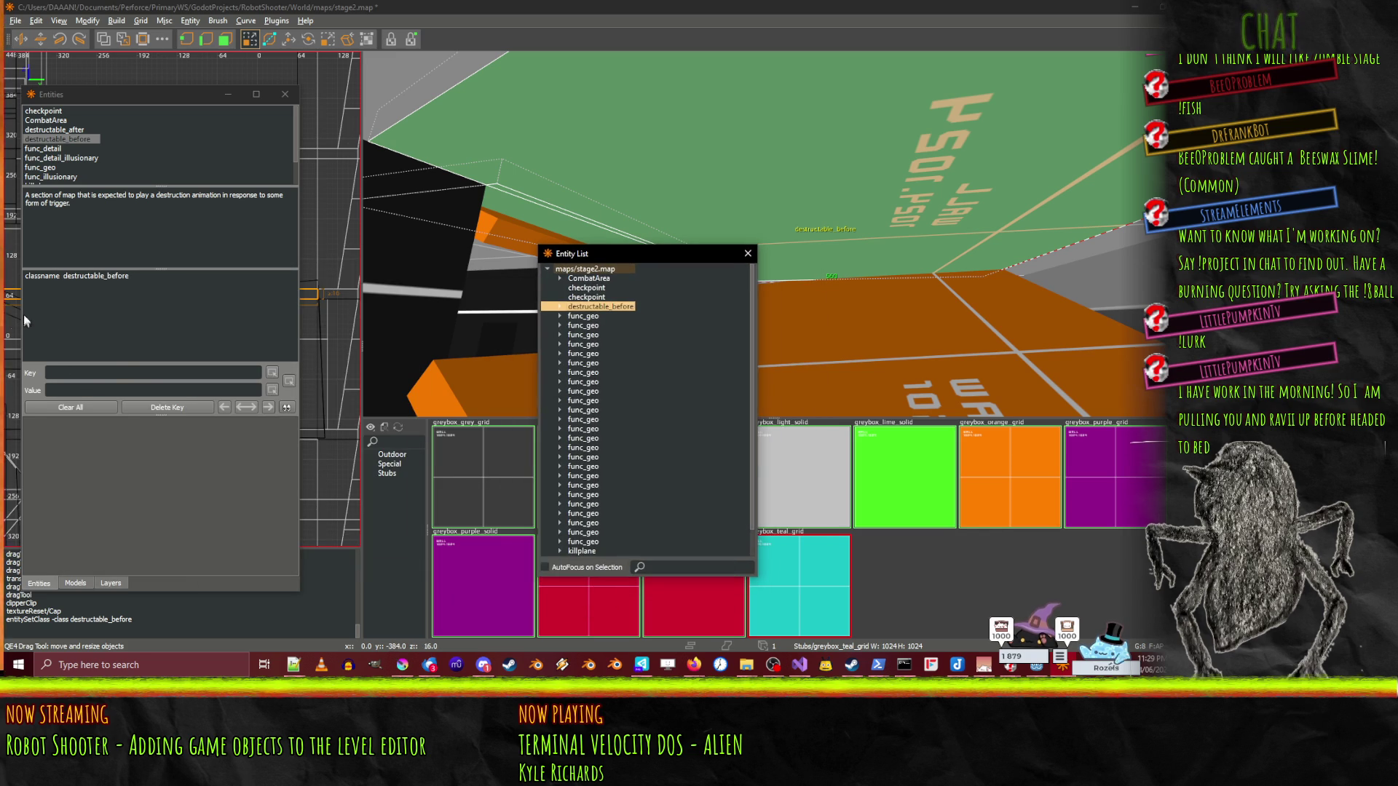
{"action": "left_click", "coordinate": [101, 373]}
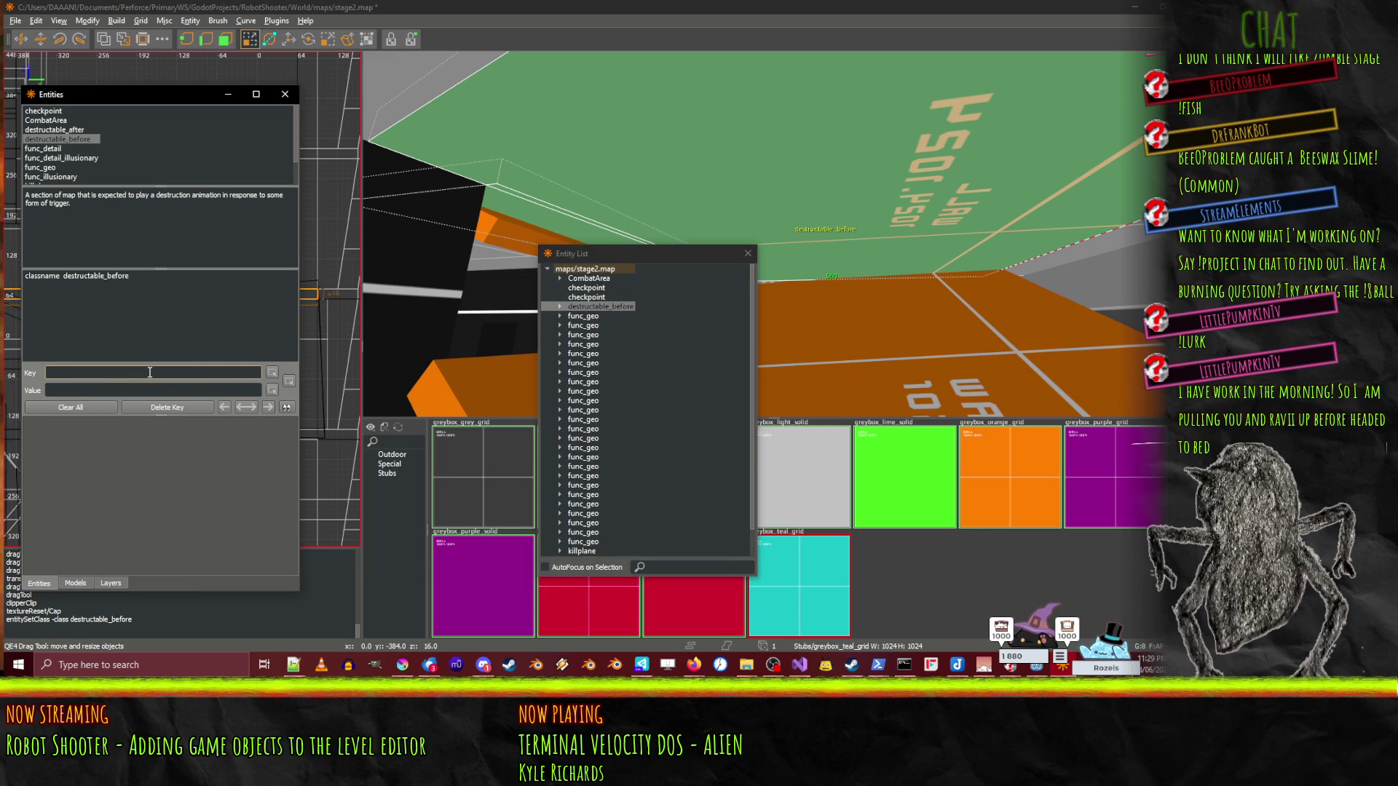
{"action": "type", "text": "name"}
{"action": "key", "text": "Tab"}
{"action": "type", "text": "sta"}
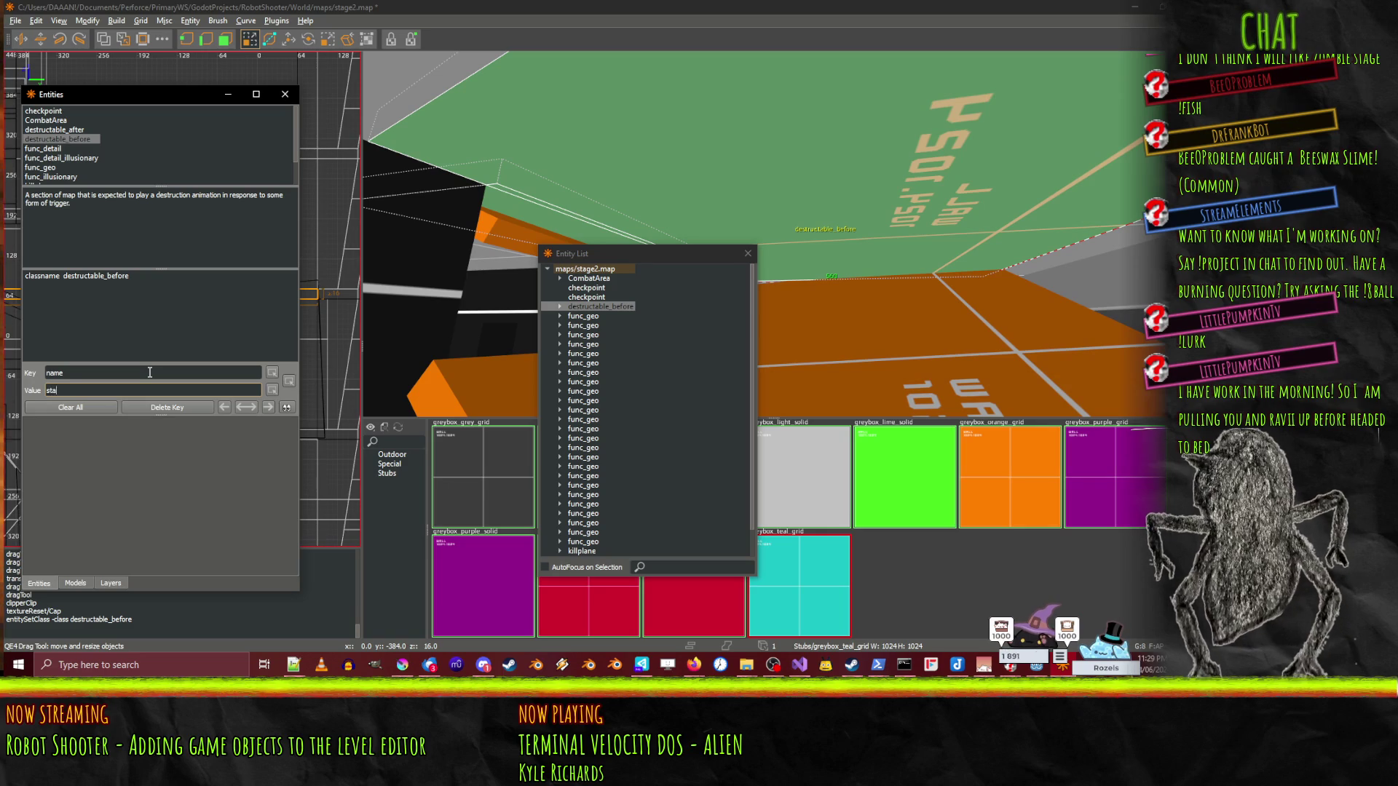
{"action": "type", "text": "rt_ceik"}
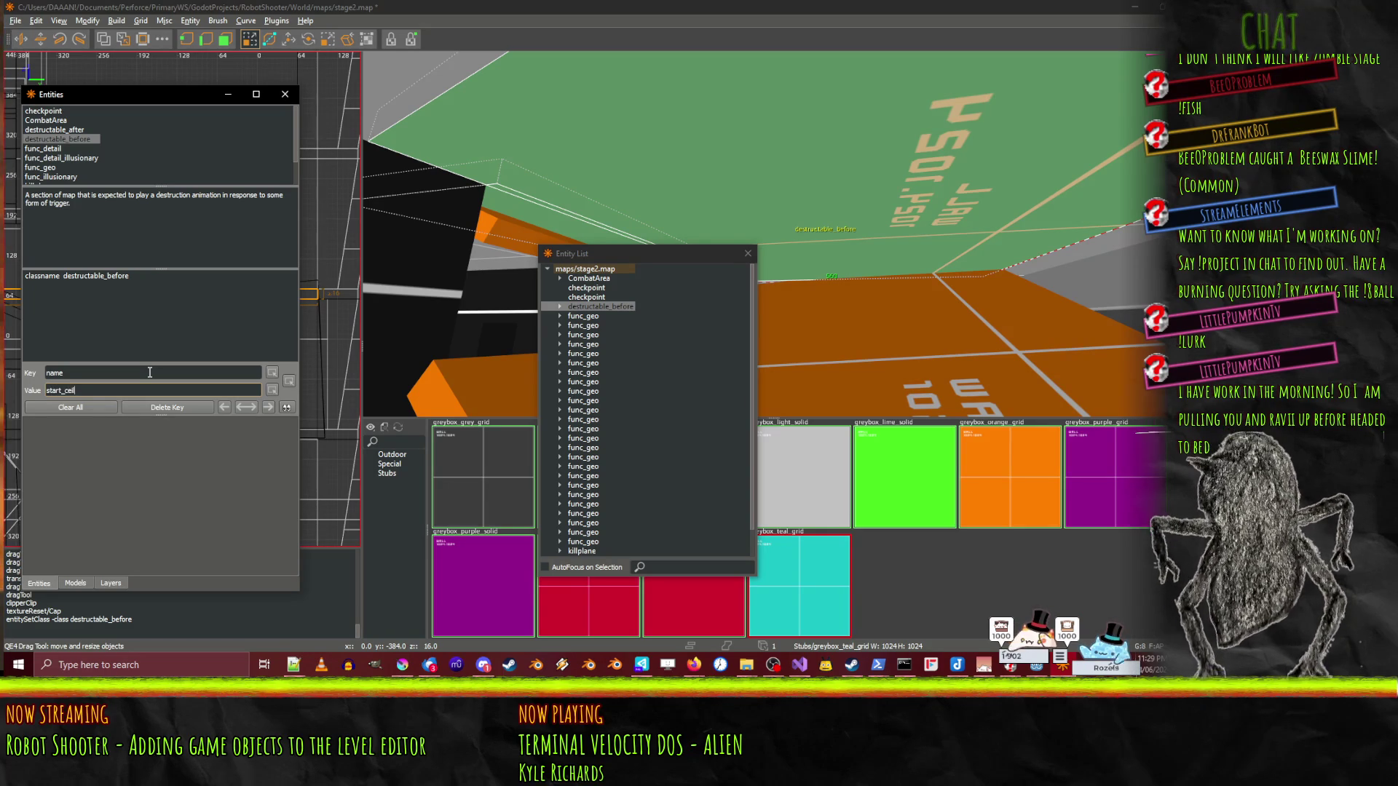
{"action": "type", "text": "before"}
{"action": "key", "text": "Return"}
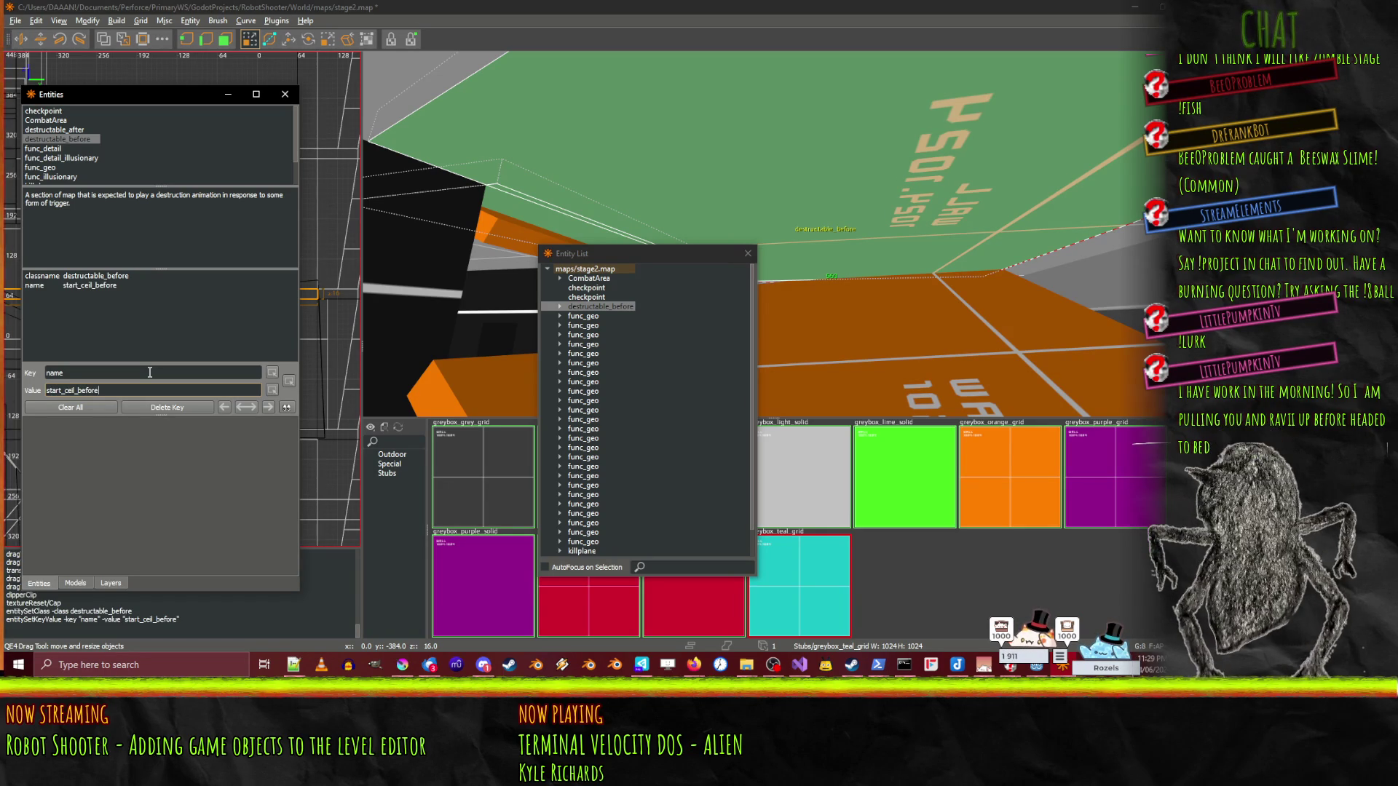
{"action": "left_click", "coordinate": [748, 255]}
{"action": "left_click", "coordinate": [590, 263]}
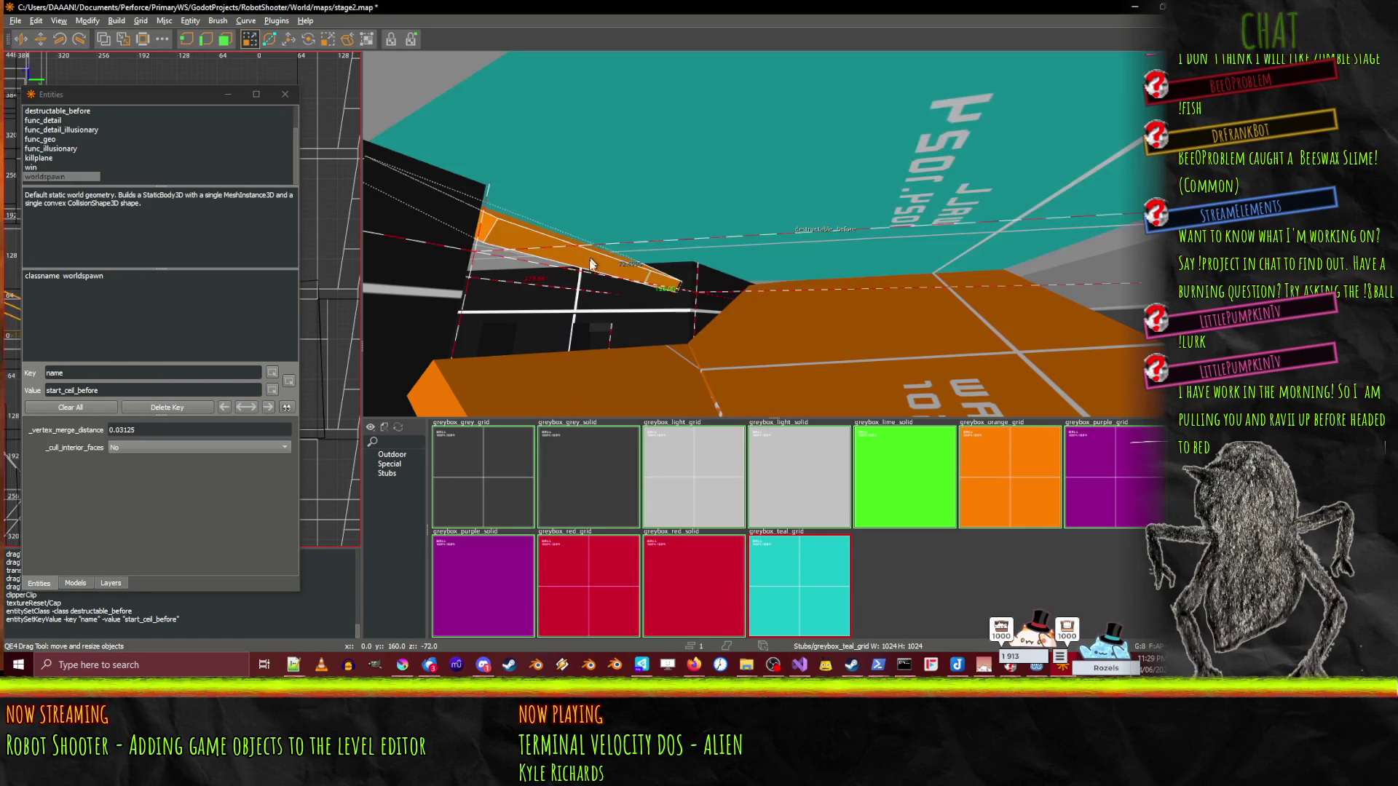
- Turn the small orange brush into a destructable_after entity
{"action": "scroll", "coordinate": [883, 368], "scroll_direction": "up", "scroll_amount": 5}
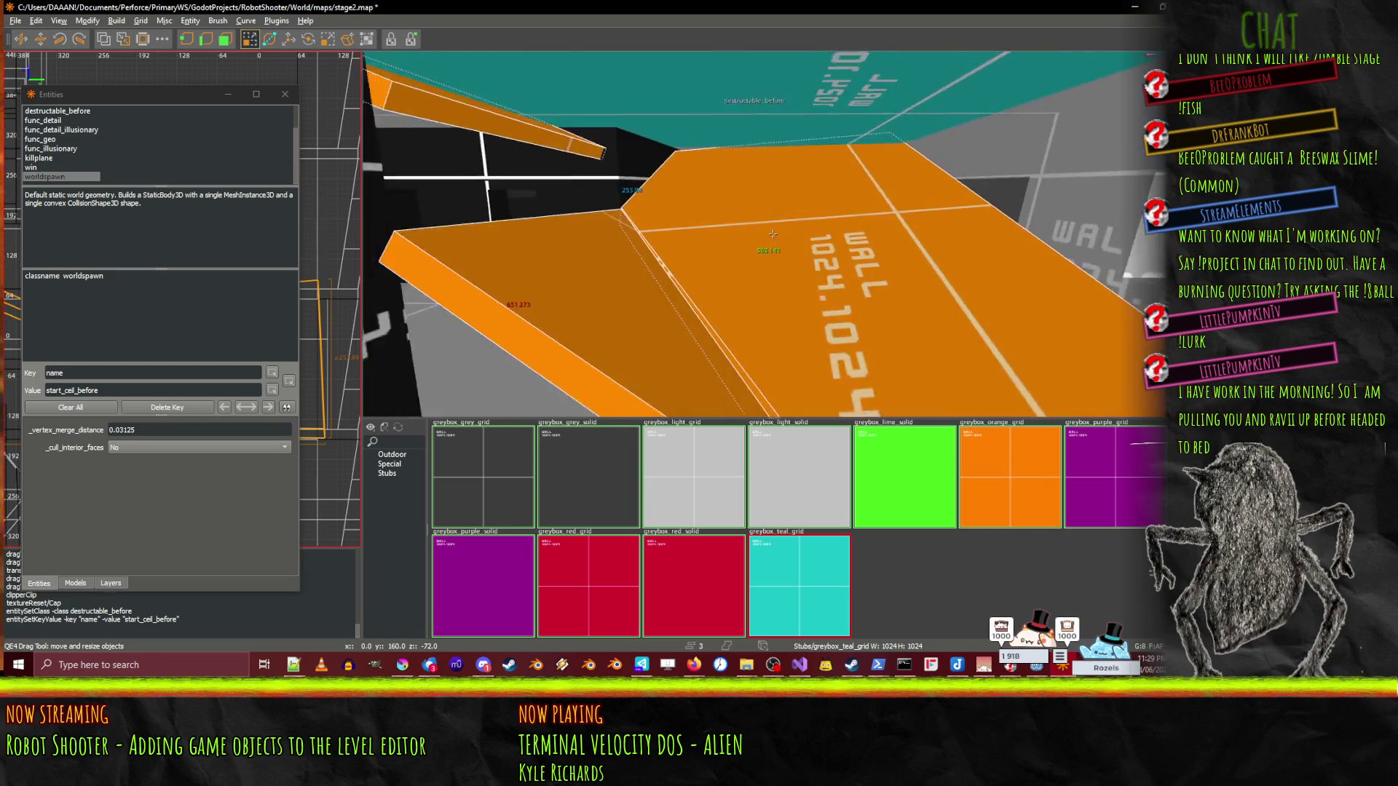
{"action": "right_click", "coordinate": [764, 235]}
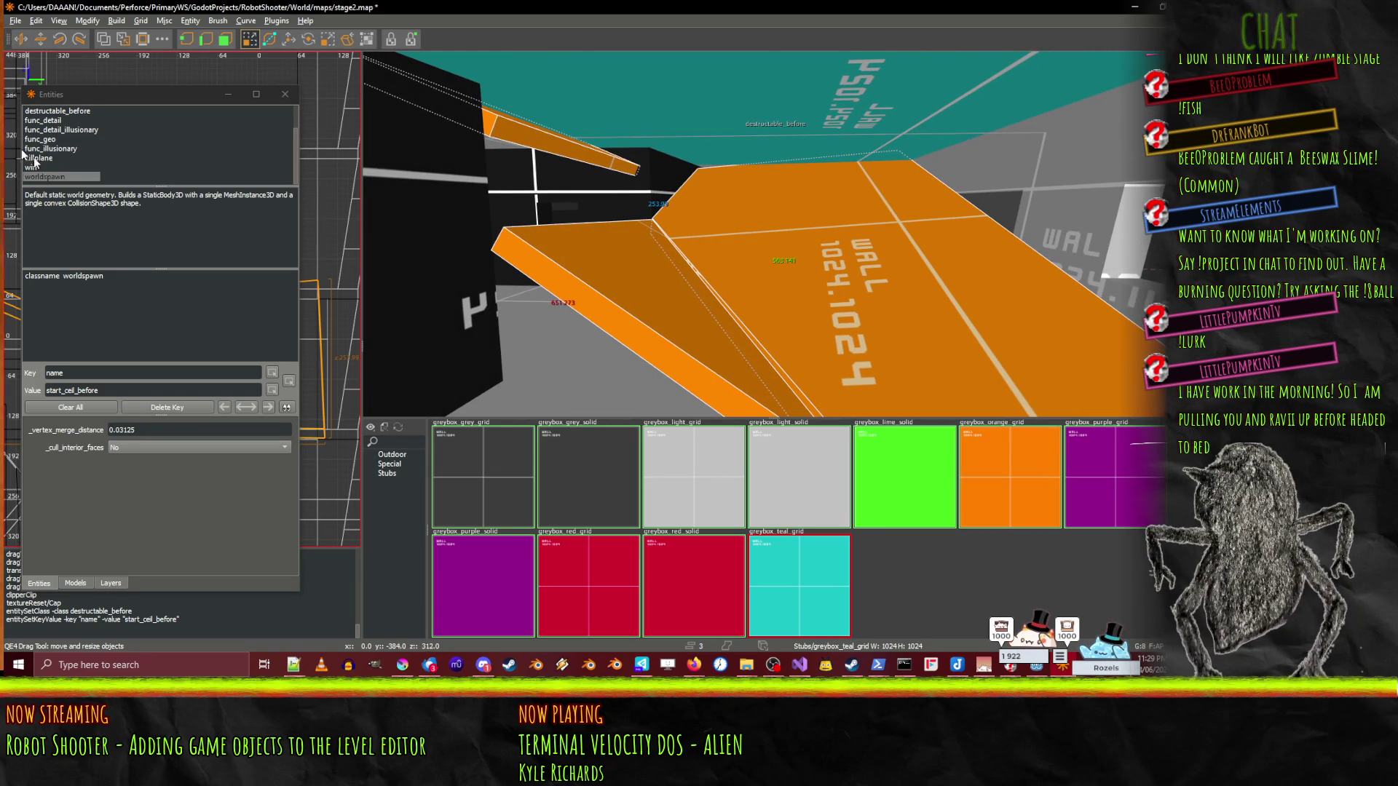
{"action": "scroll", "coordinate": [78, 119], "scroll_direction": "up", "scroll_amount": 1}
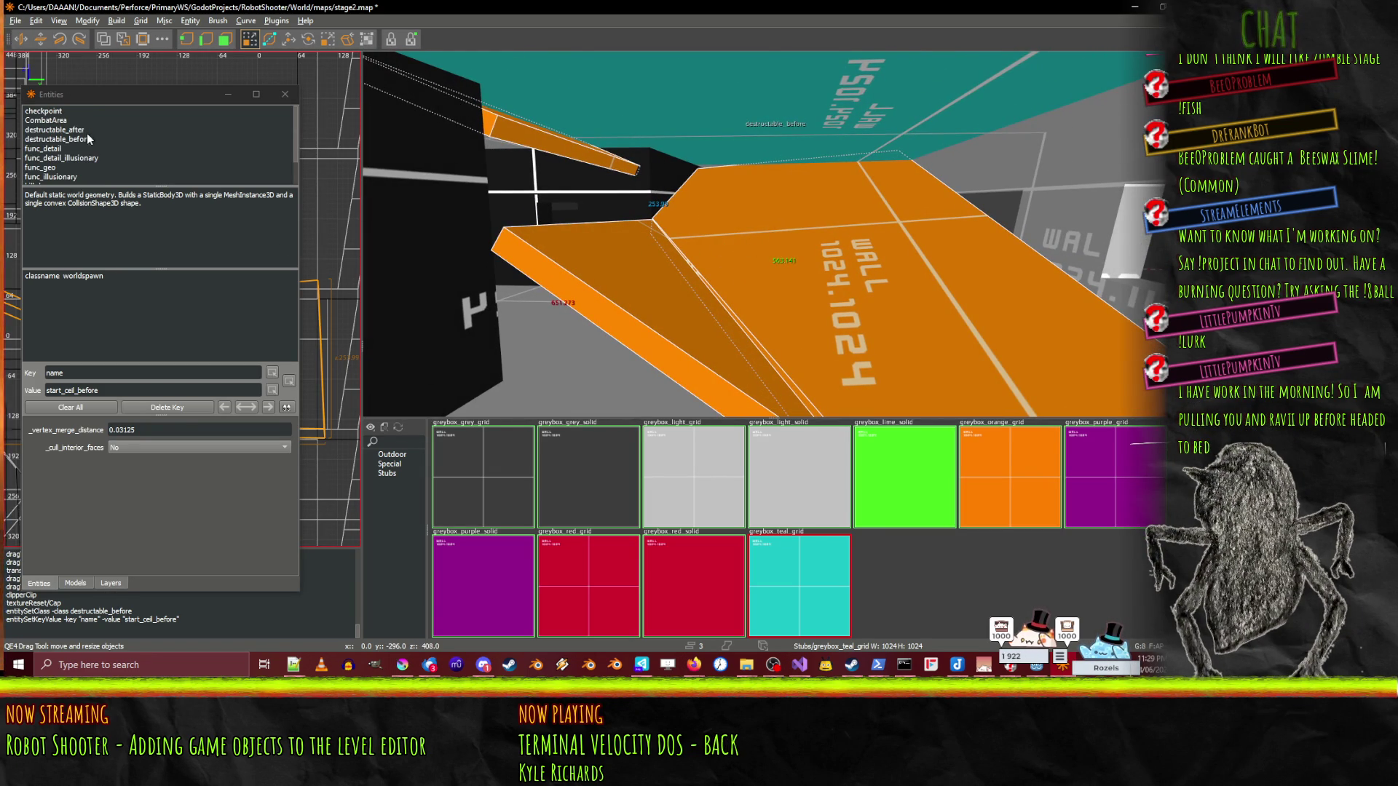
{"action": "double_click", "coordinate": [80, 130]}
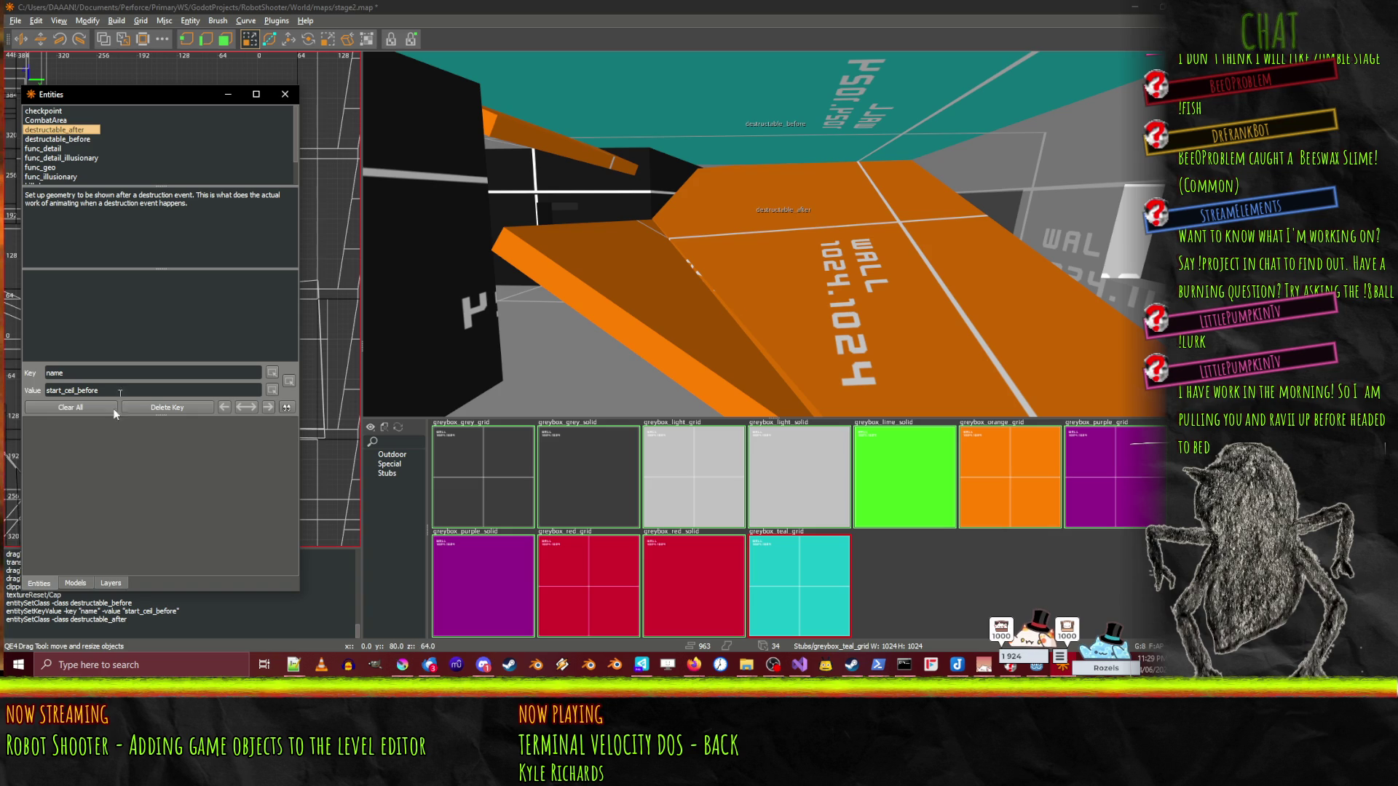
- Select destructable_after together with the destructable_before ceiling in the Entity List
{"action": "key", "text": "l"}
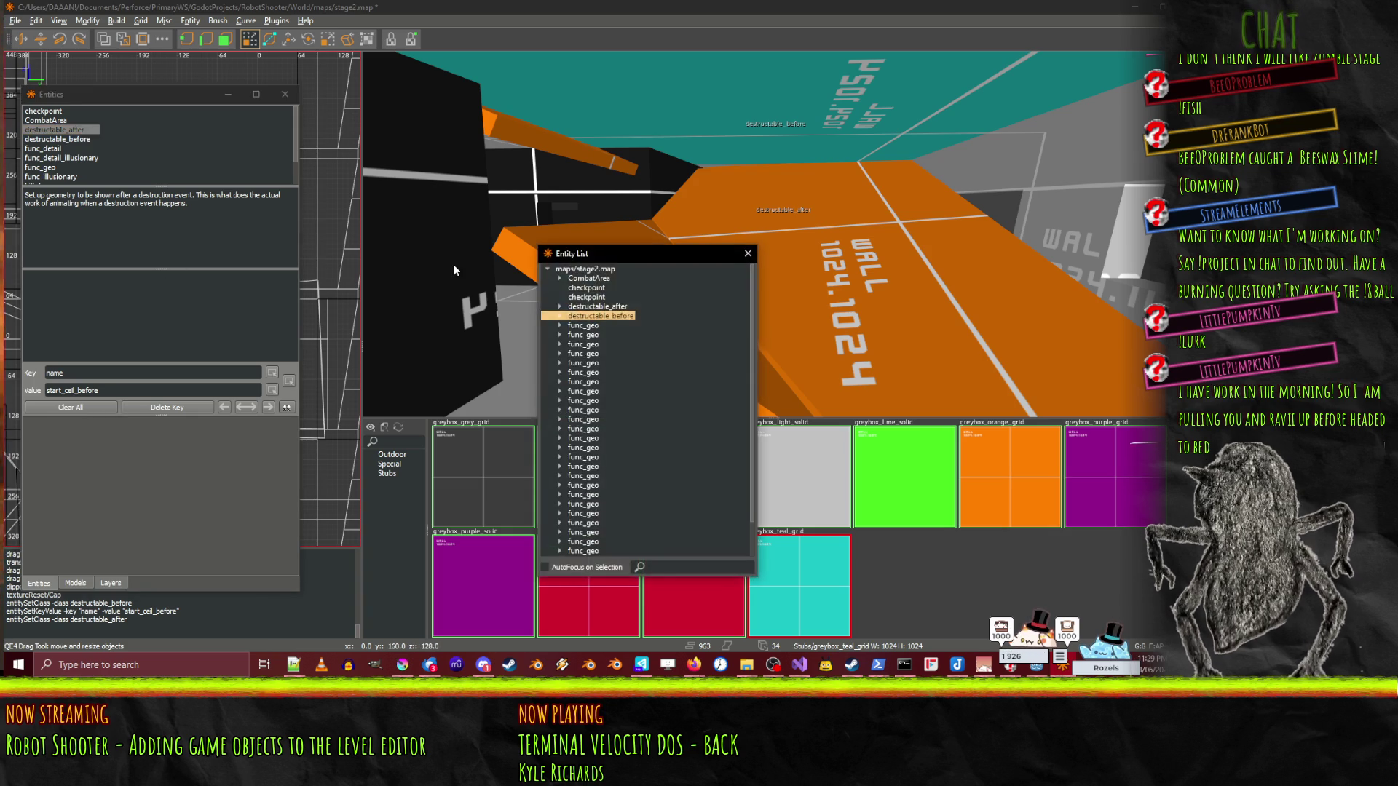
{"action": "left_click", "coordinate": [571, 308]}
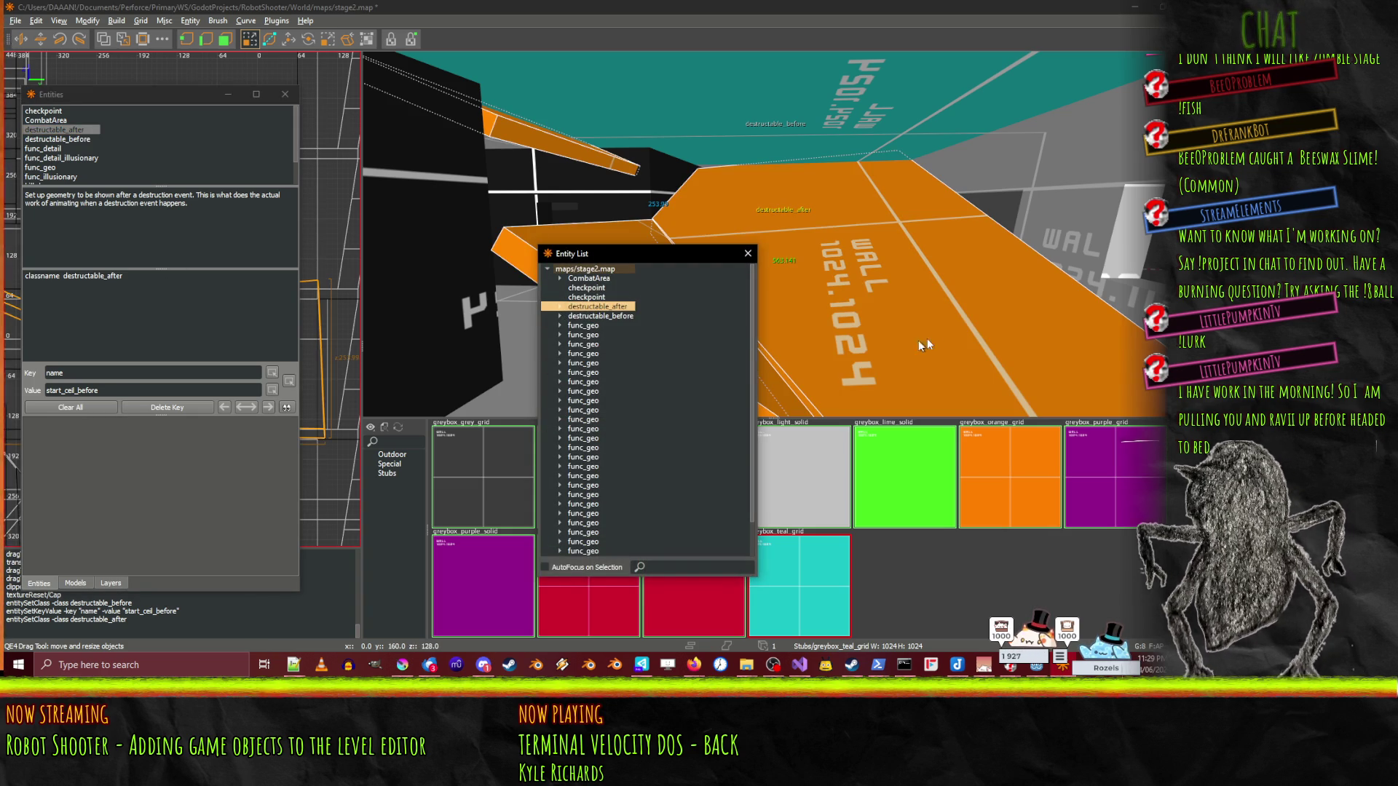
{"action": "left_click", "coordinate": [752, 80]}
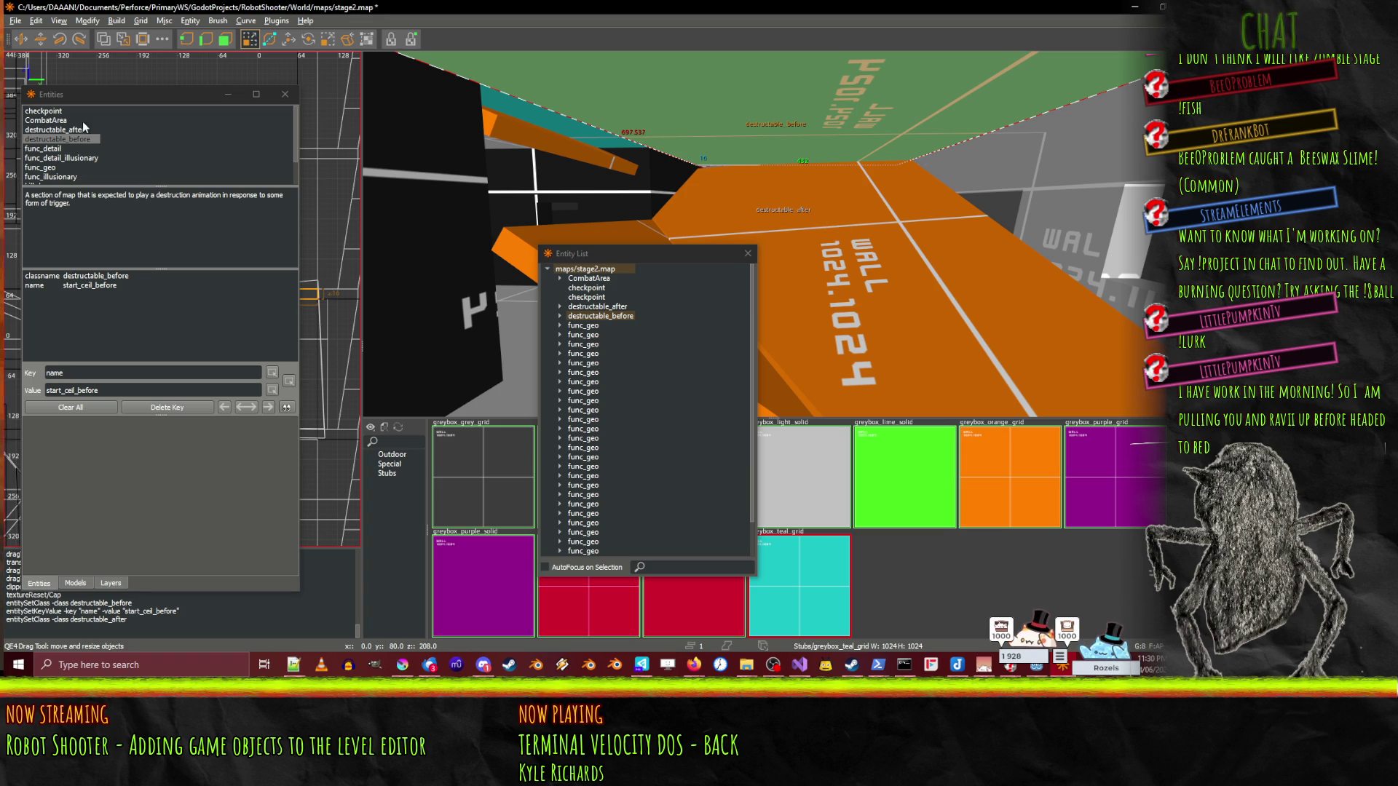
{"action": "left_click", "coordinate": [625, 315]}
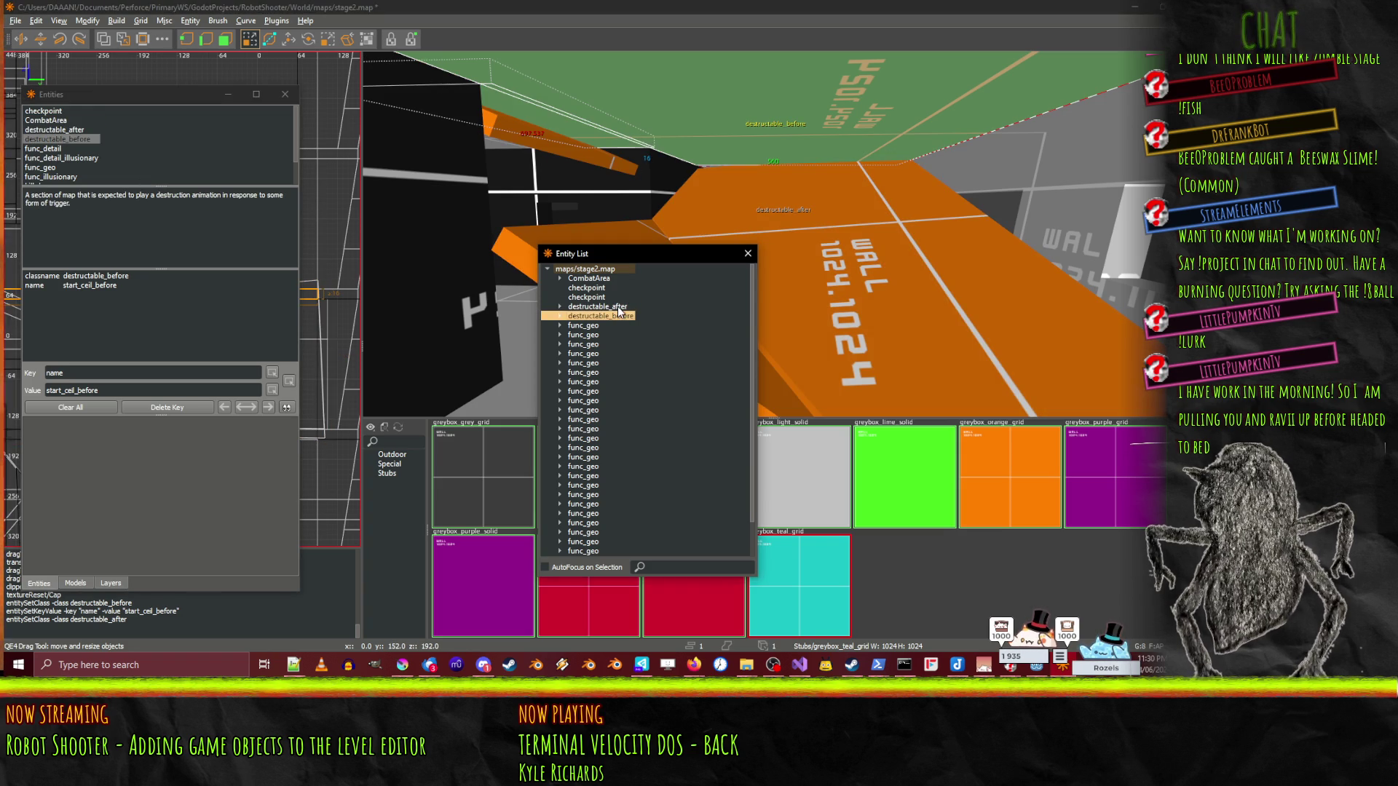
{"action": "left_click", "coordinate": [618, 308], "text": "ctrl"}
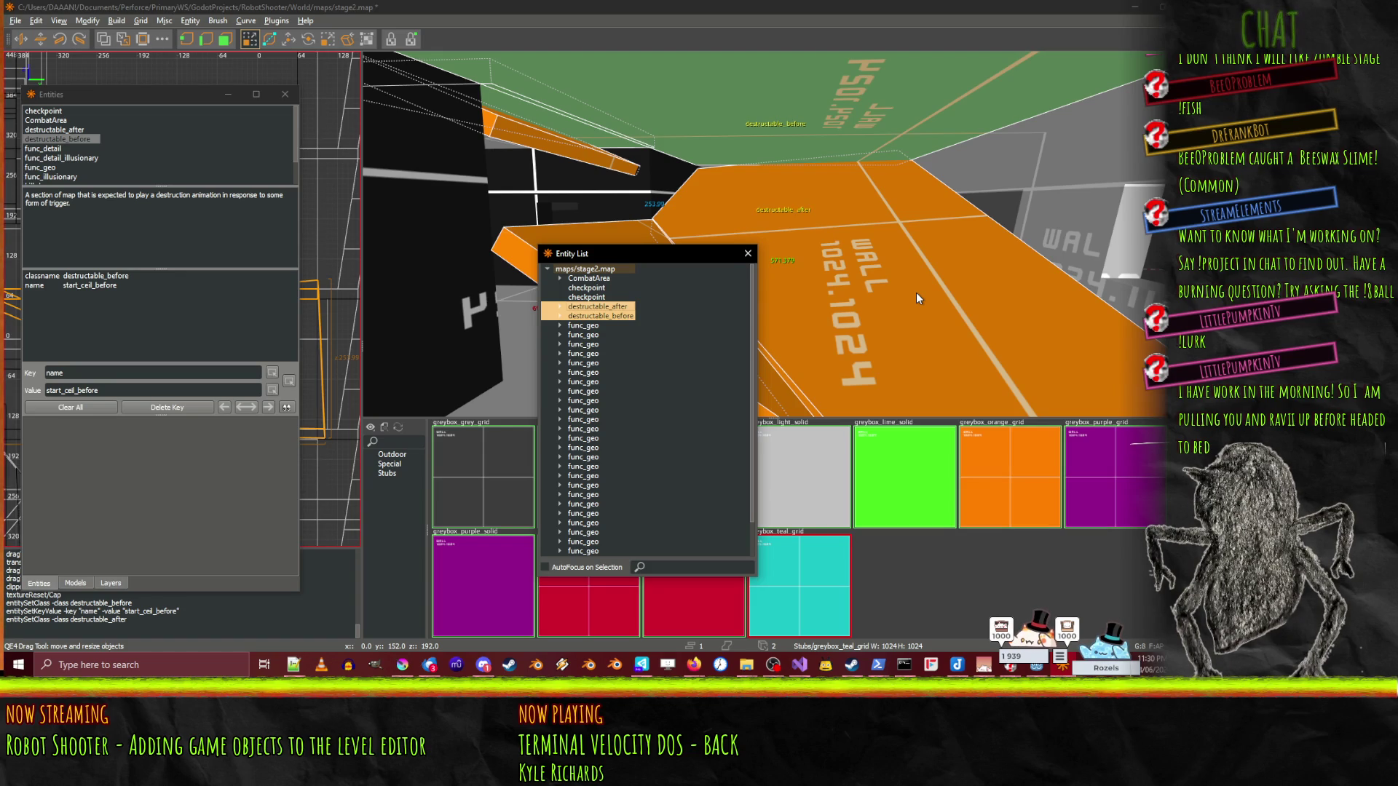
{"action": "left_click", "coordinate": [608, 315]}
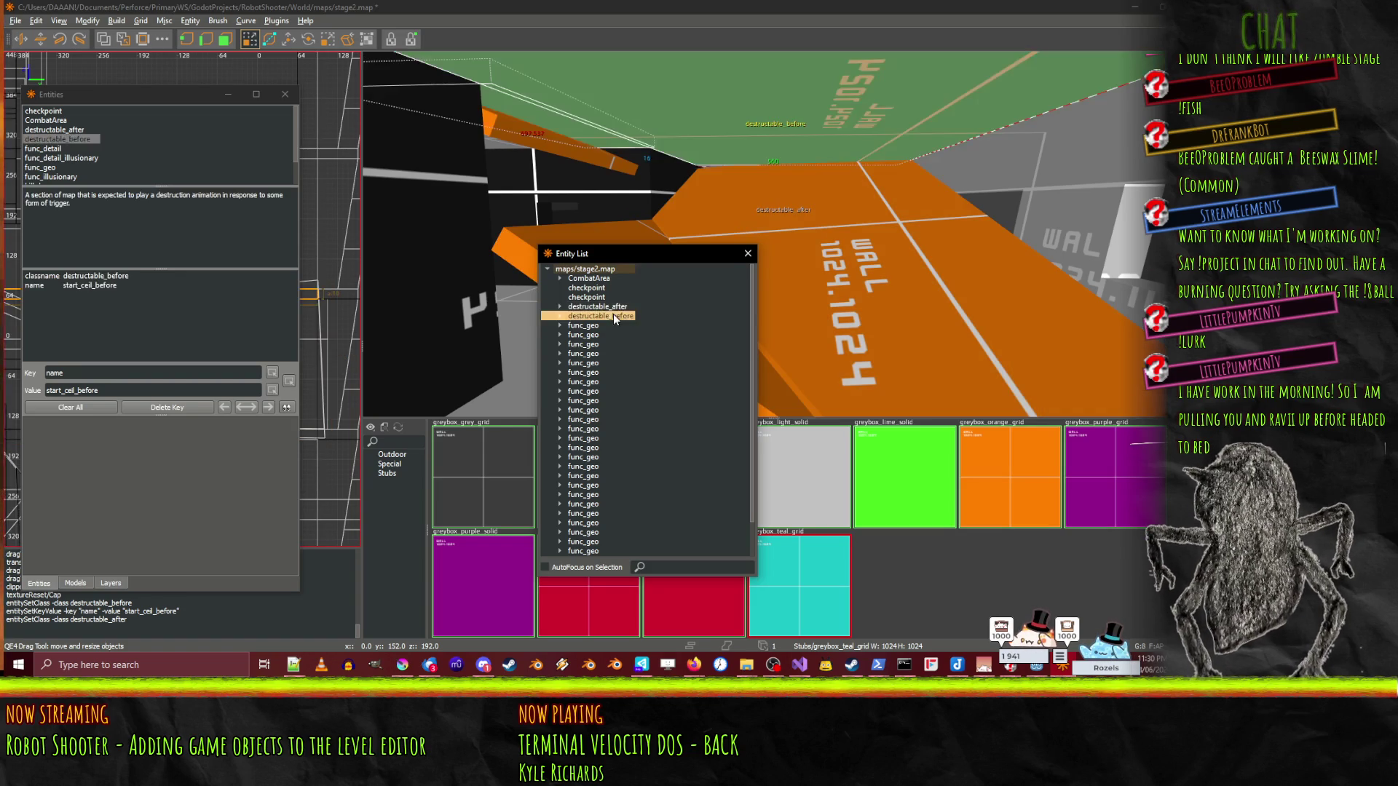
{"action": "left_click", "coordinate": [613, 307], "text": "ctrl"}
{"action": "left_click", "coordinate": [164, 20]}
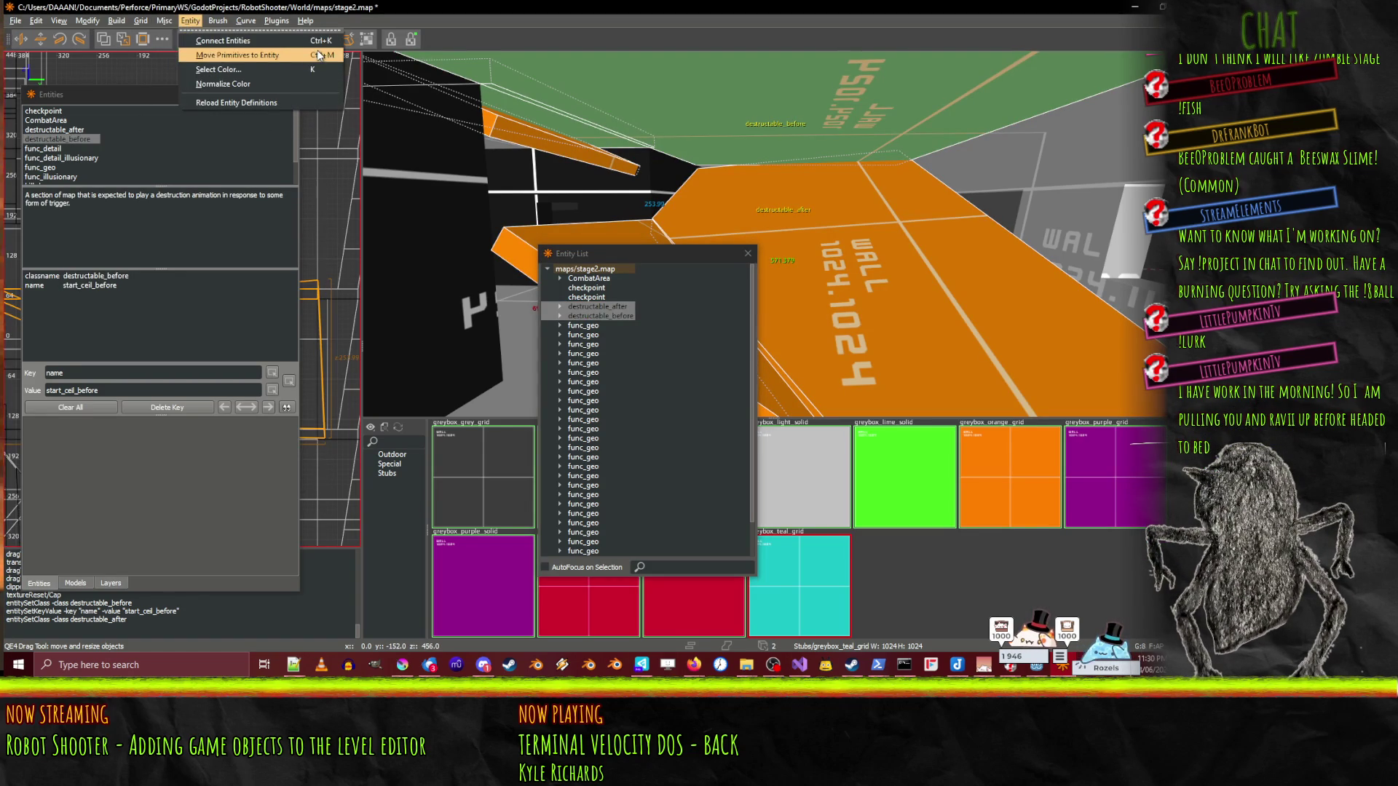
- Link destructable_before to destructable_after and review destructable_after's targetname
{"action": "left_click", "coordinate": [248, 40]}
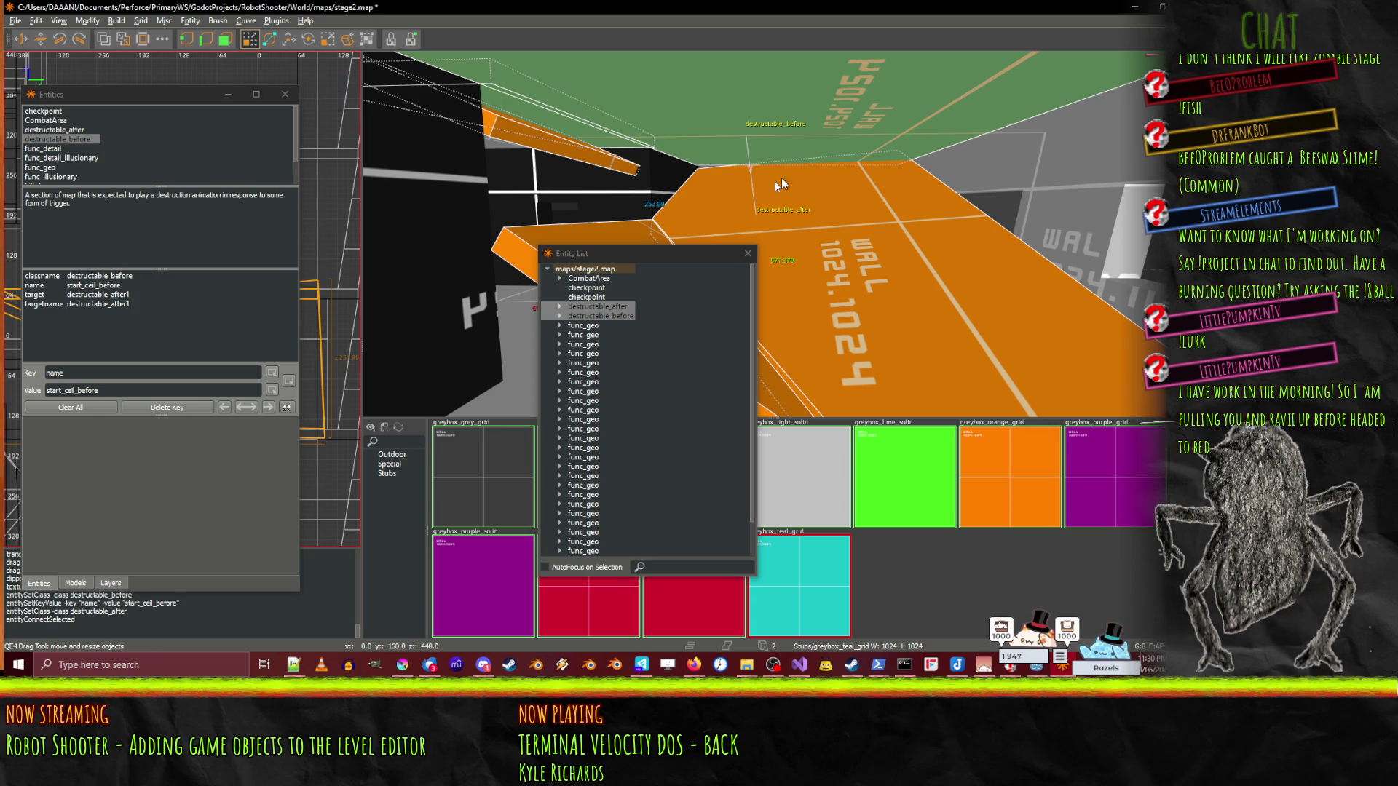
{"action": "key", "text": "Up"}
{"action": "key", "text": "Right"}
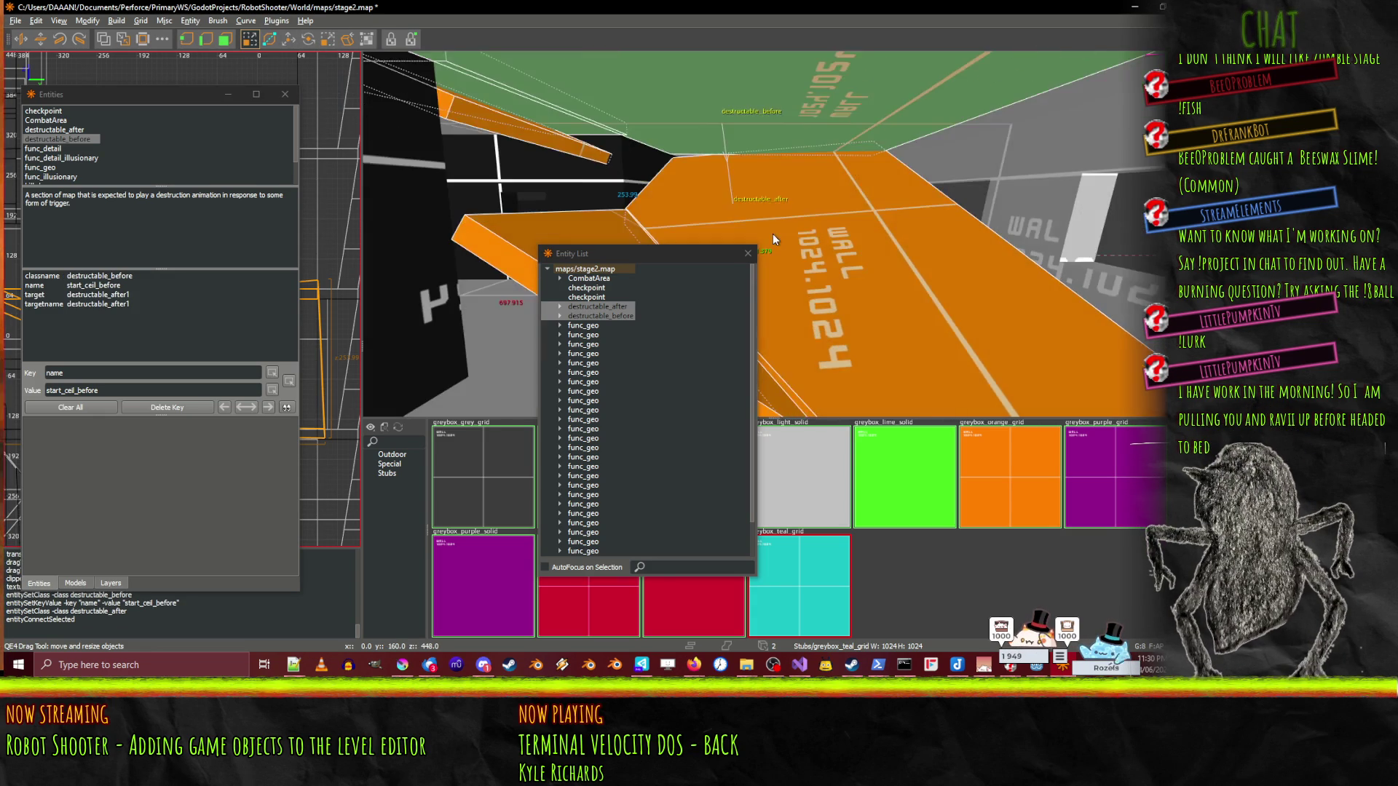
{"action": "key", "text": "Escape"}
{"action": "left_click", "coordinate": [616, 307]}
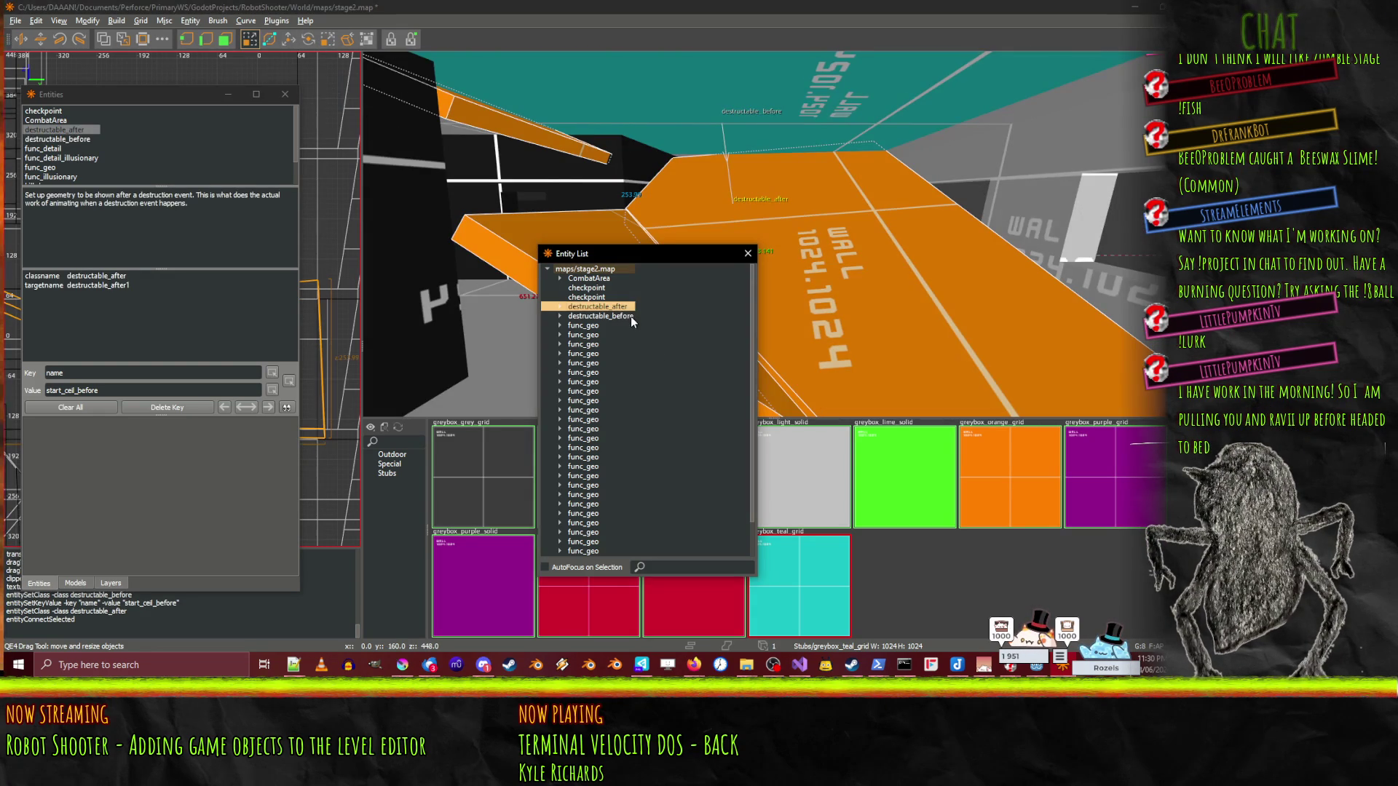
{"action": "left_click", "coordinate": [631, 316]}
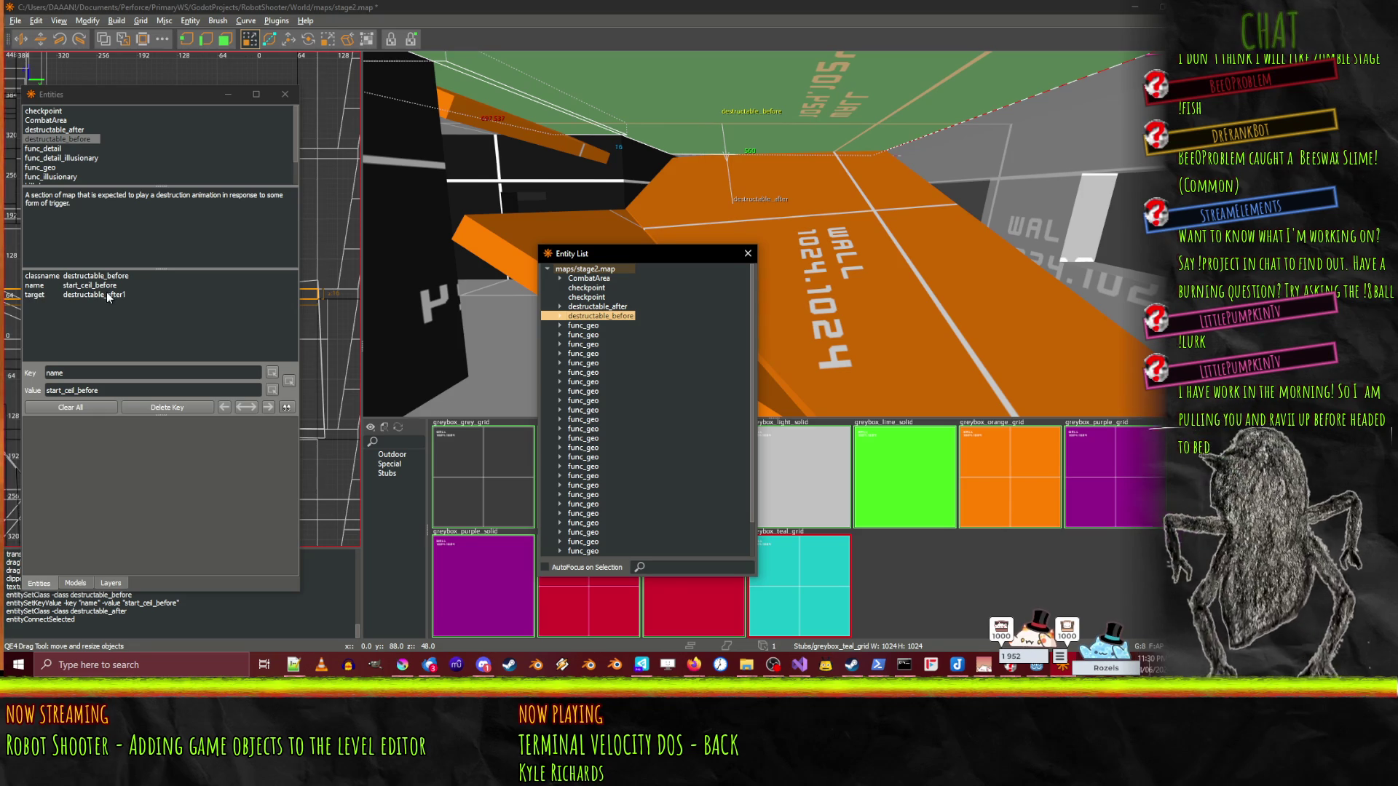
{"action": "left_click", "coordinate": [606, 308]}
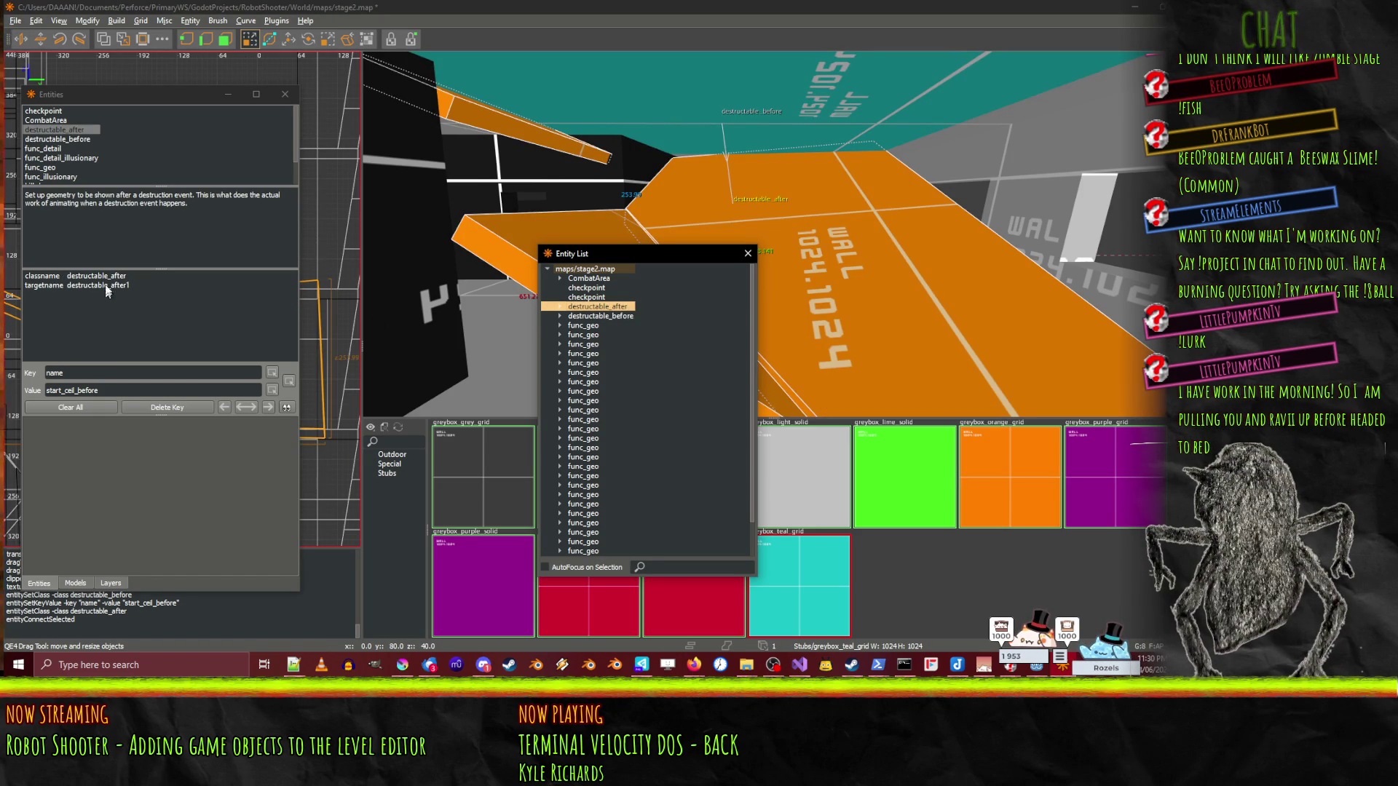
{"action": "left_click", "coordinate": [98, 386]}
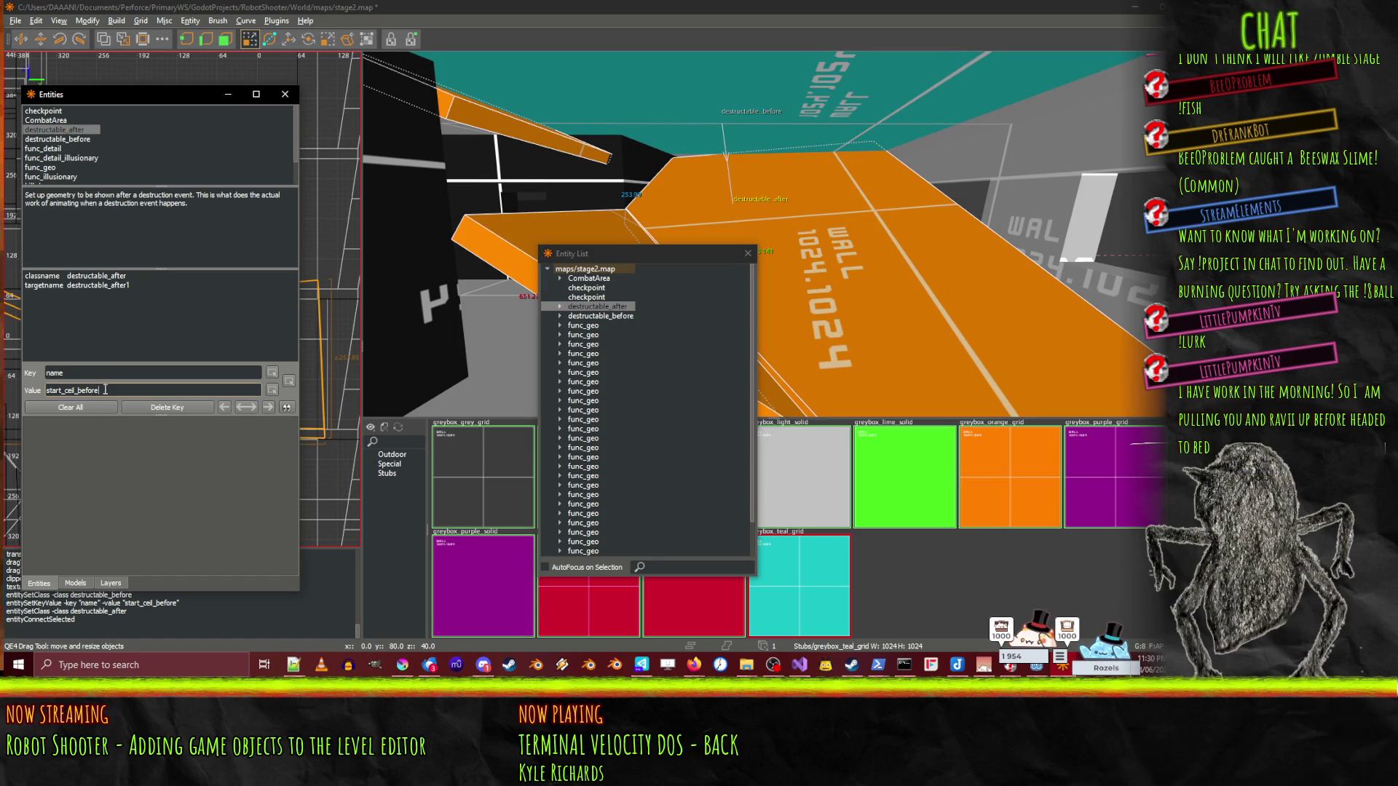
{"action": "left_click", "coordinate": [125, 286]}
{"action": "left_click", "coordinate": [115, 391]}
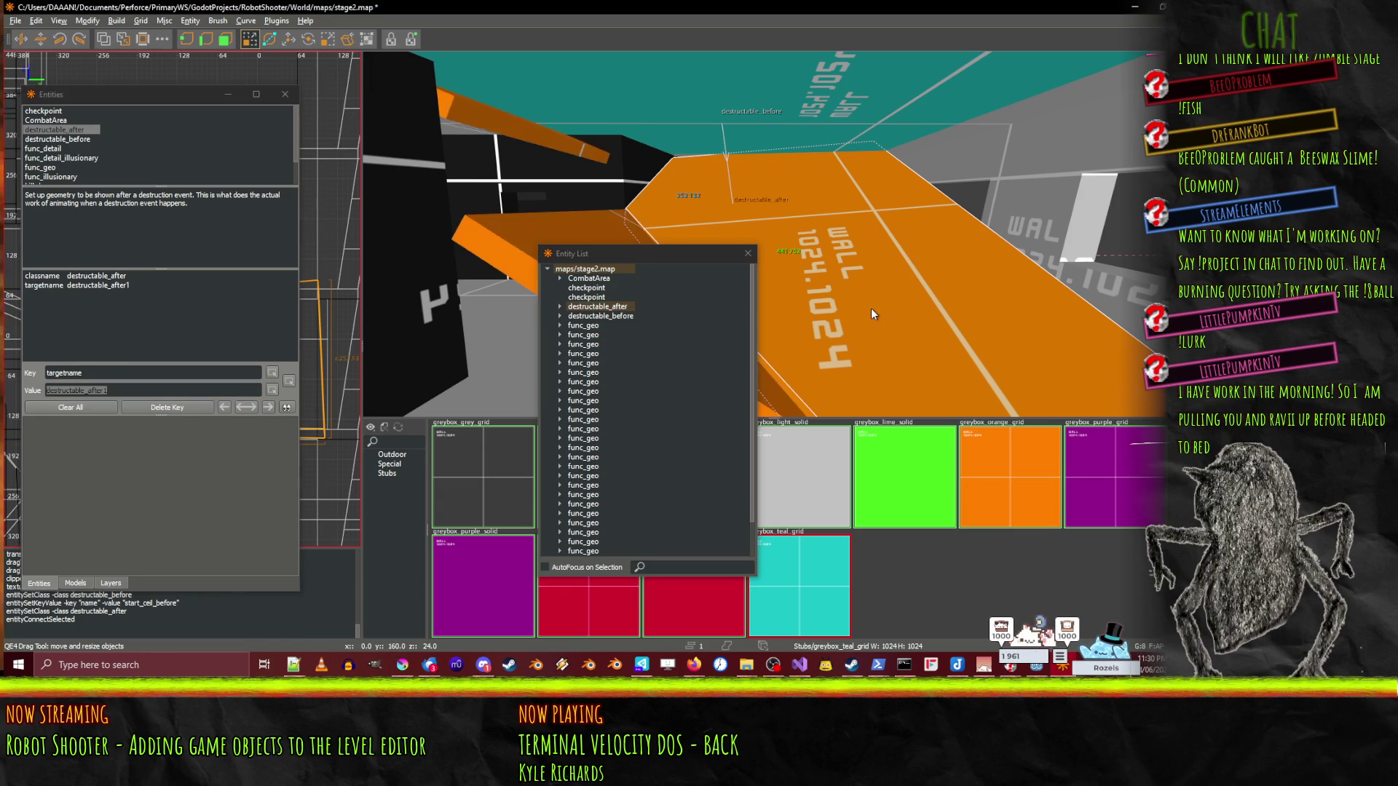
- Replace the target value destructable_after1 with start_ceil_before
{"action": "left_click", "coordinate": [623, 317]}
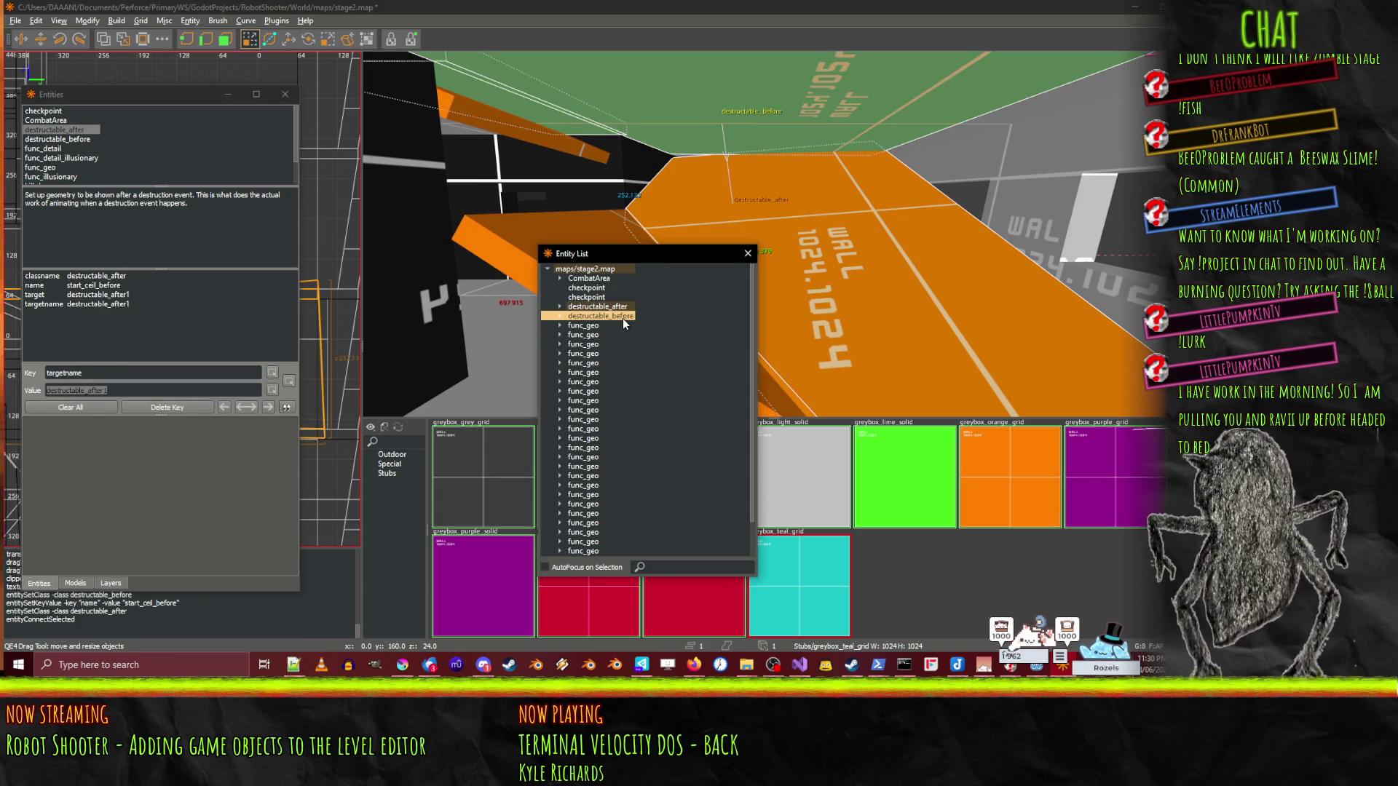
{"action": "left_click", "coordinate": [101, 288]}
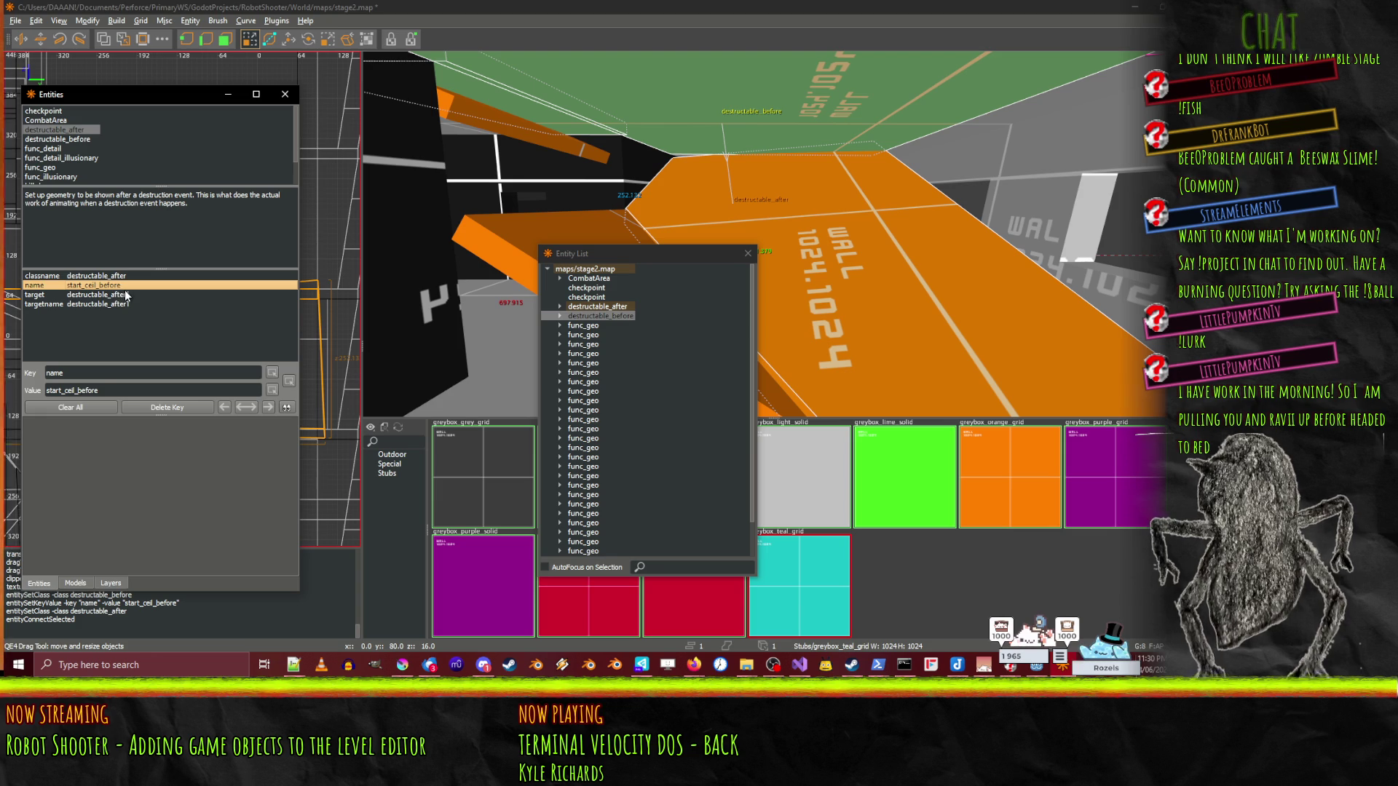
{"action": "left_click", "coordinate": [133, 295]}
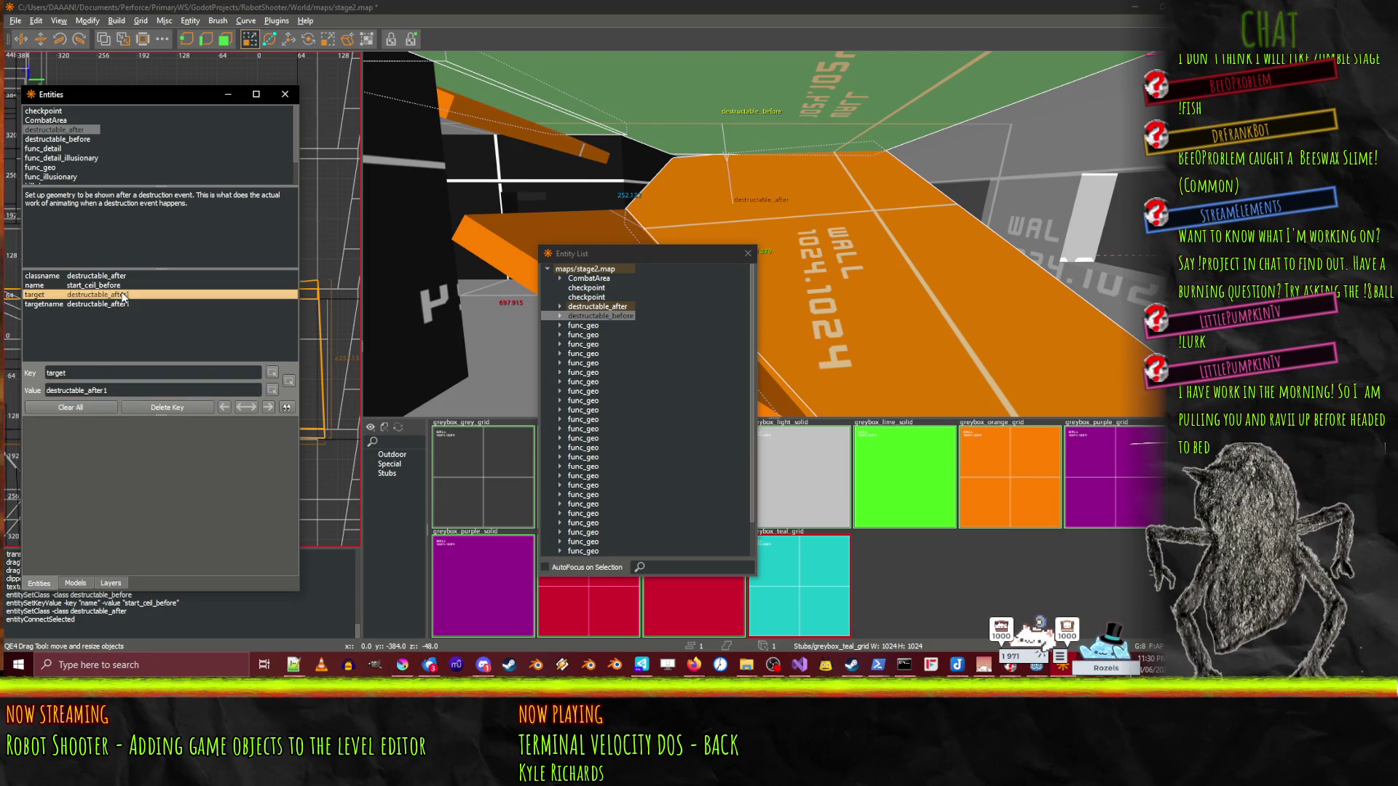
{"action": "left_click_drag", "start_coordinate": [133, 390], "coordinate": [18, 375]}
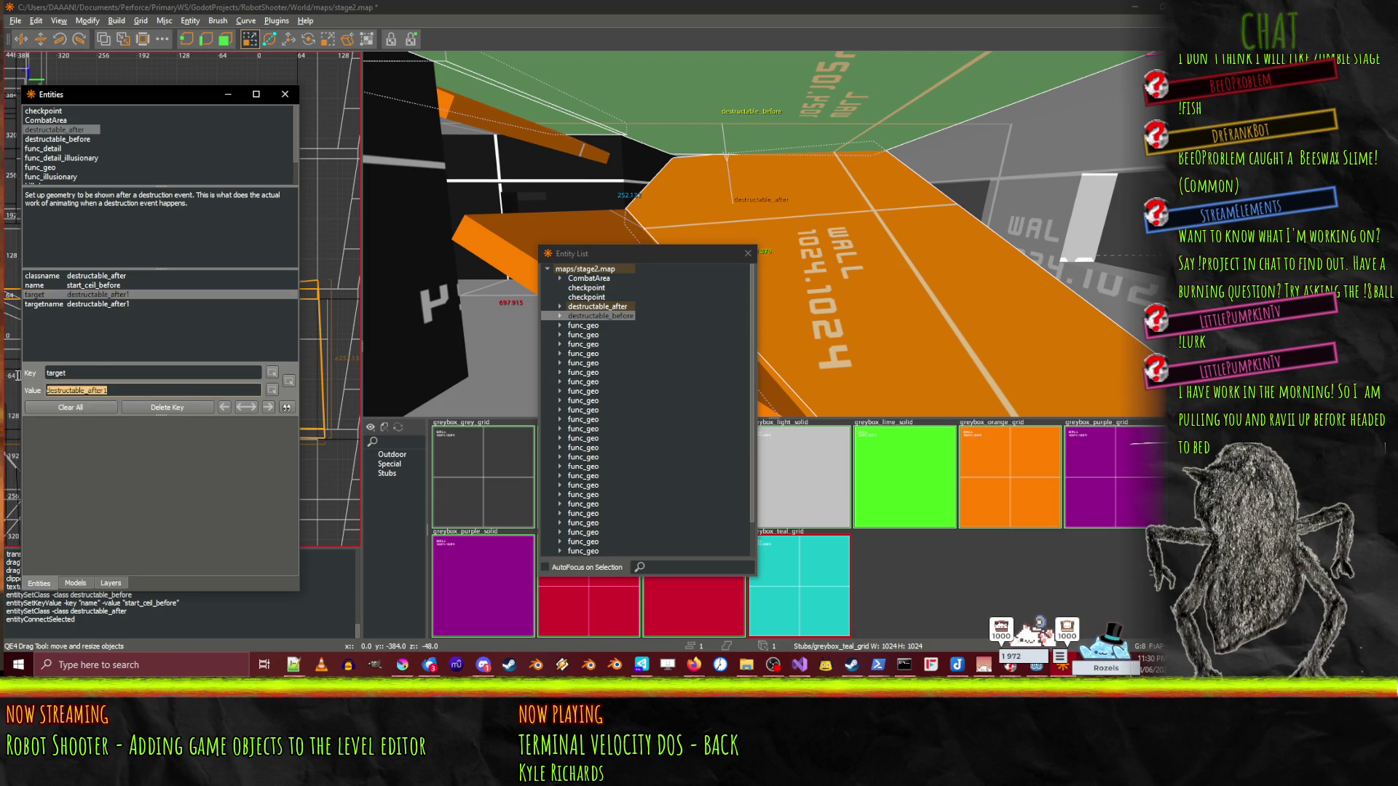
{"action": "type", "text": "start_ceil_before"}
{"action": "key", "text": "Return"}
{"action": "left_click", "coordinate": [109, 303]}
{"action": "left_click", "coordinate": [826, 233]}
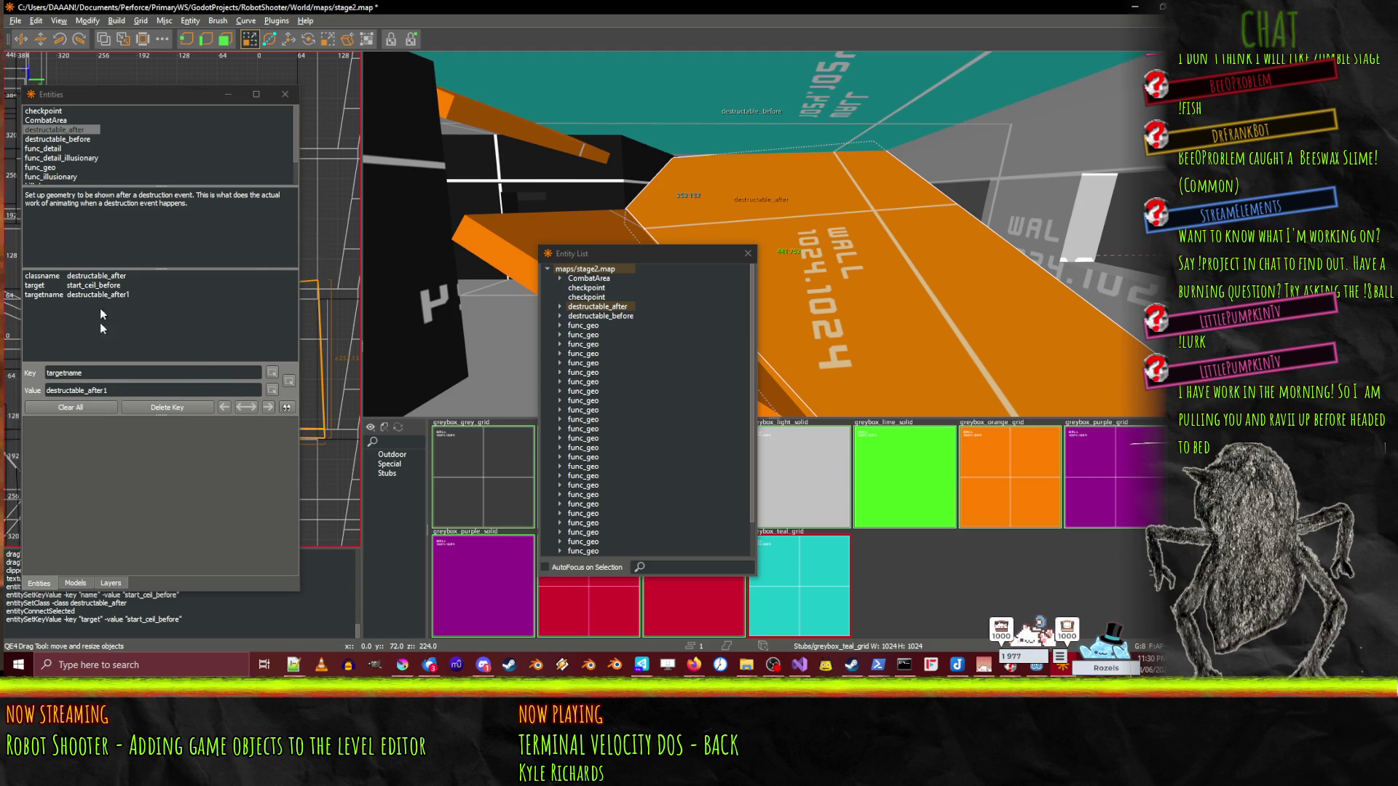
- Change the targetname value to start_ceil_after
{"action": "triple_click", "coordinate": [146, 390]}
{"action": "type", "text": "start_ceil_before"}
{"action": "key", "text": "BackSpace"}
{"action": "key", "text": "BackSpace"}
{"action": "key", "text": "BackSpace"}
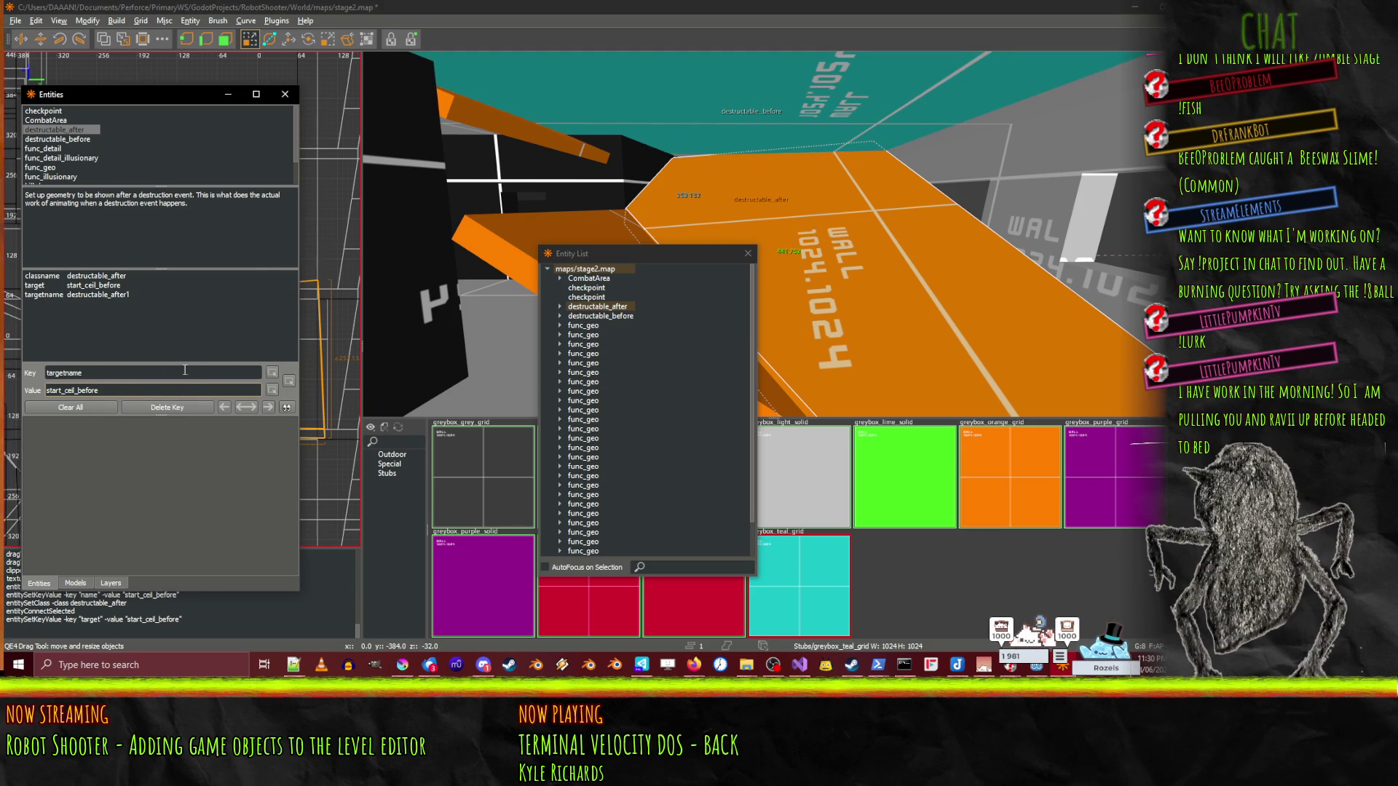
{"action": "key", "text": "BackSpace"}
{"action": "type", "text": "after"}
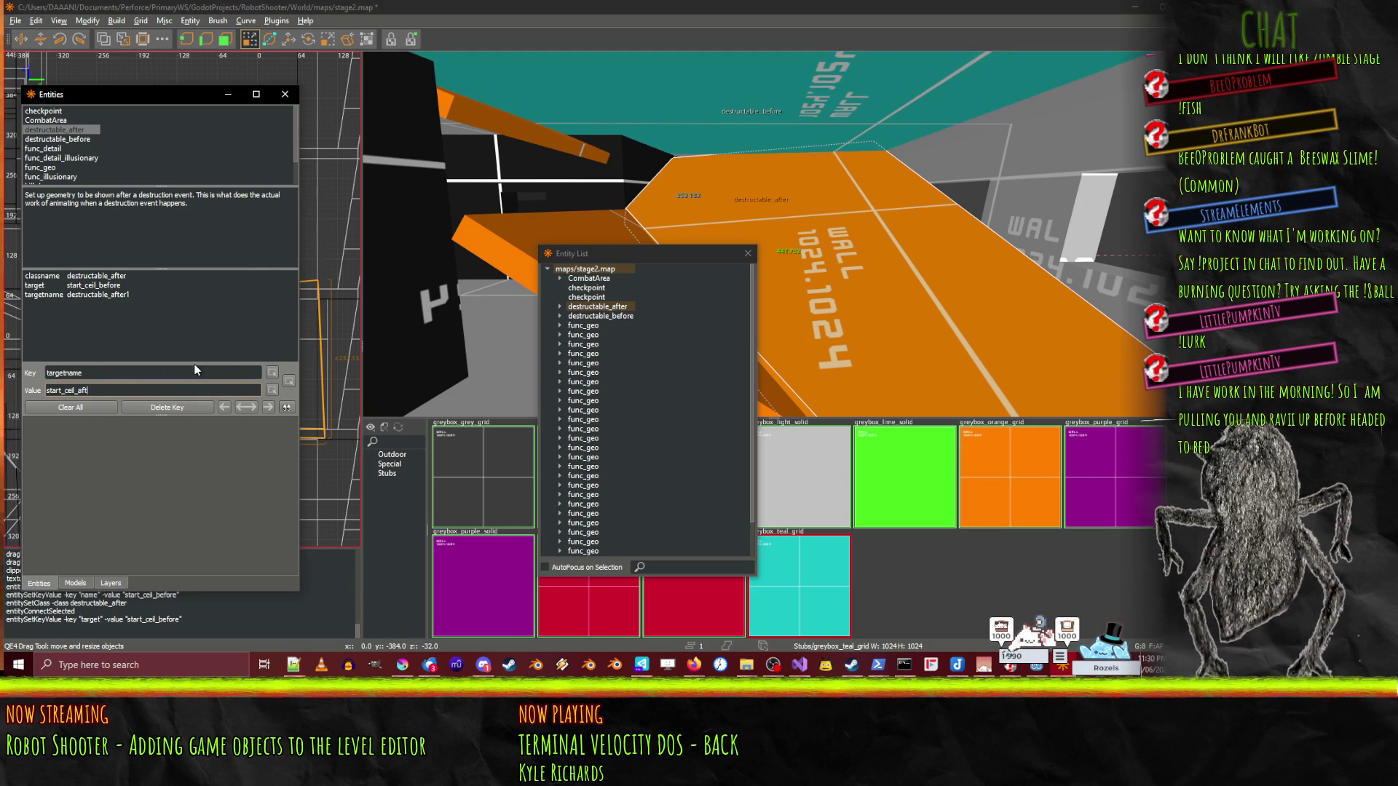
{"action": "key", "text": "Return"}
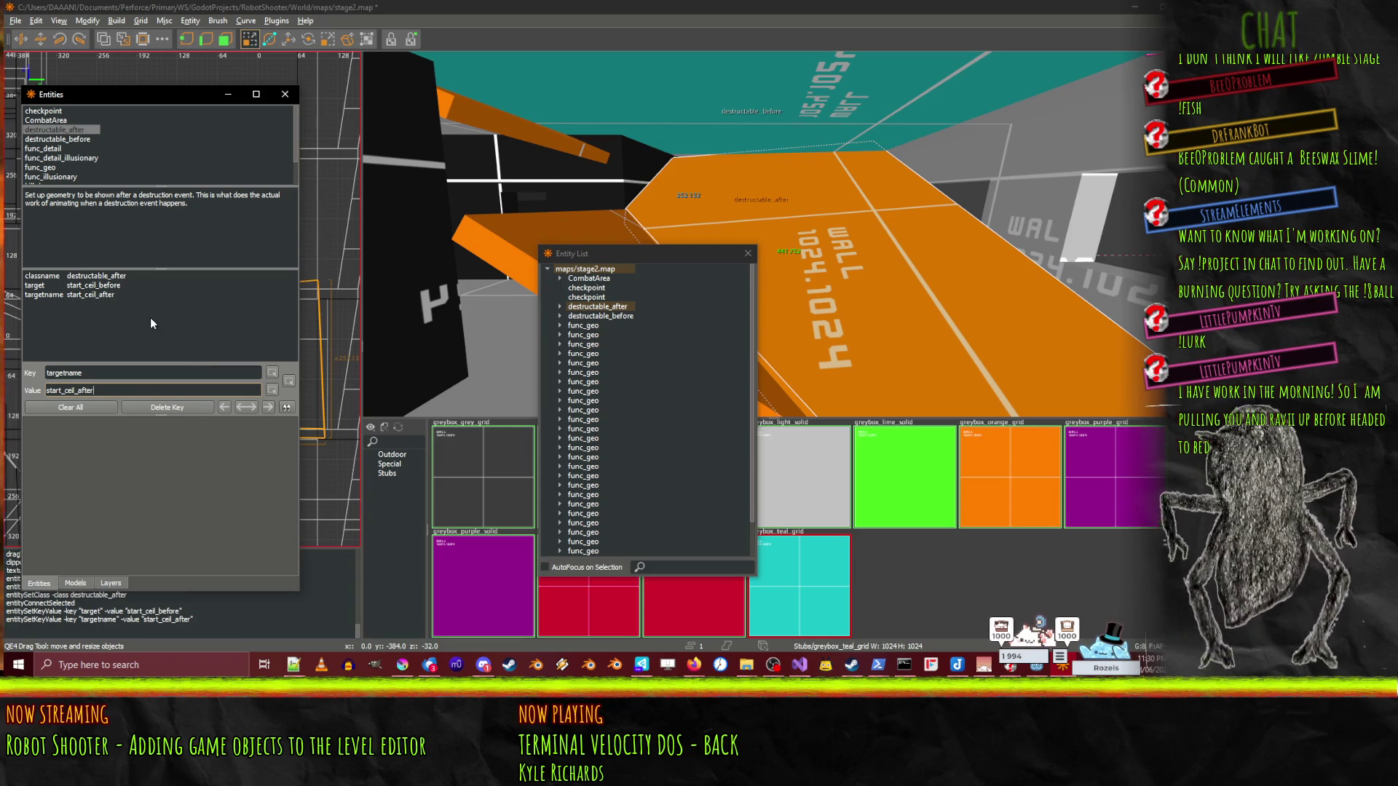
- Check the destructable_before and func_detail_illusionary class descriptions
{"action": "left_click", "coordinate": [74, 137]}
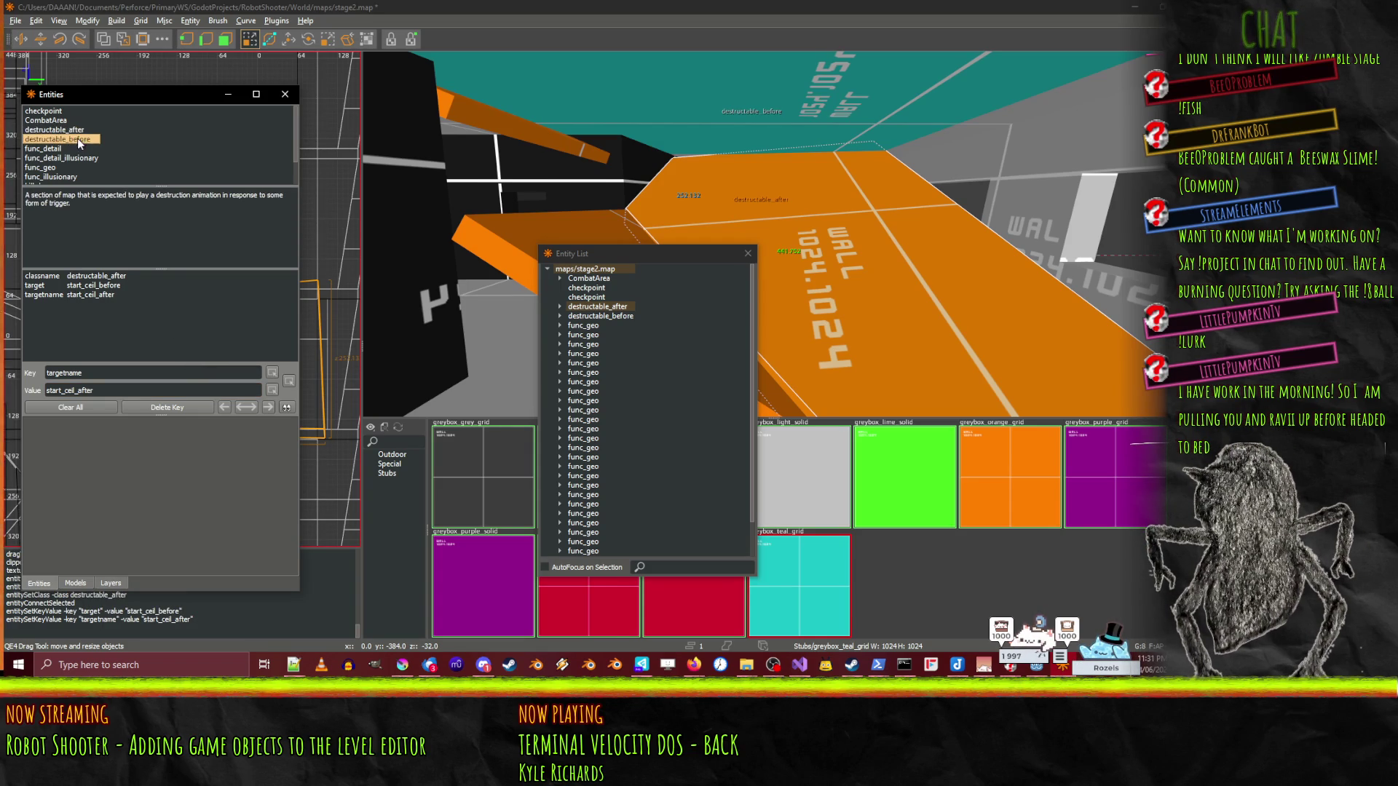
{"action": "left_click", "coordinate": [77, 294]}
{"action": "key", "text": "Up"}
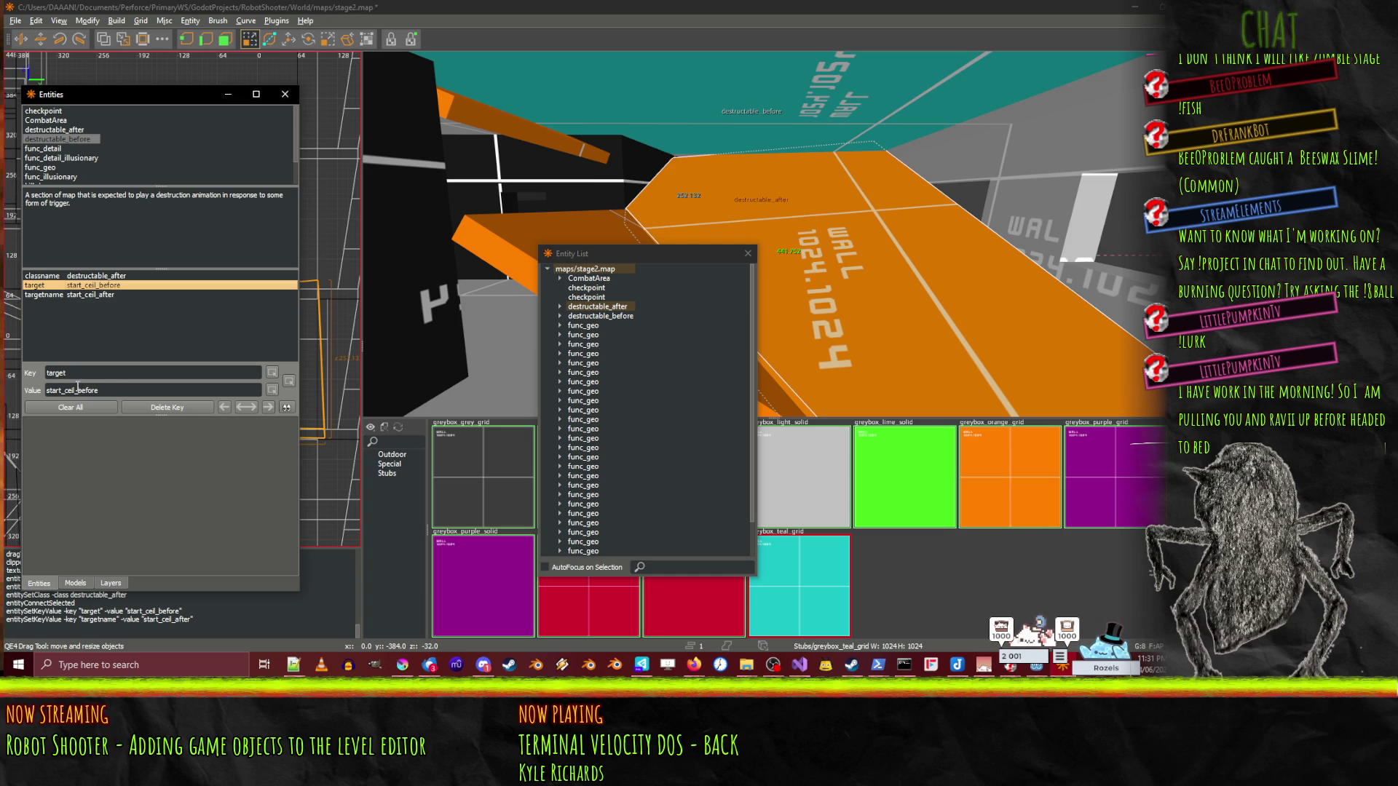
{"action": "left_click", "coordinate": [109, 291]}
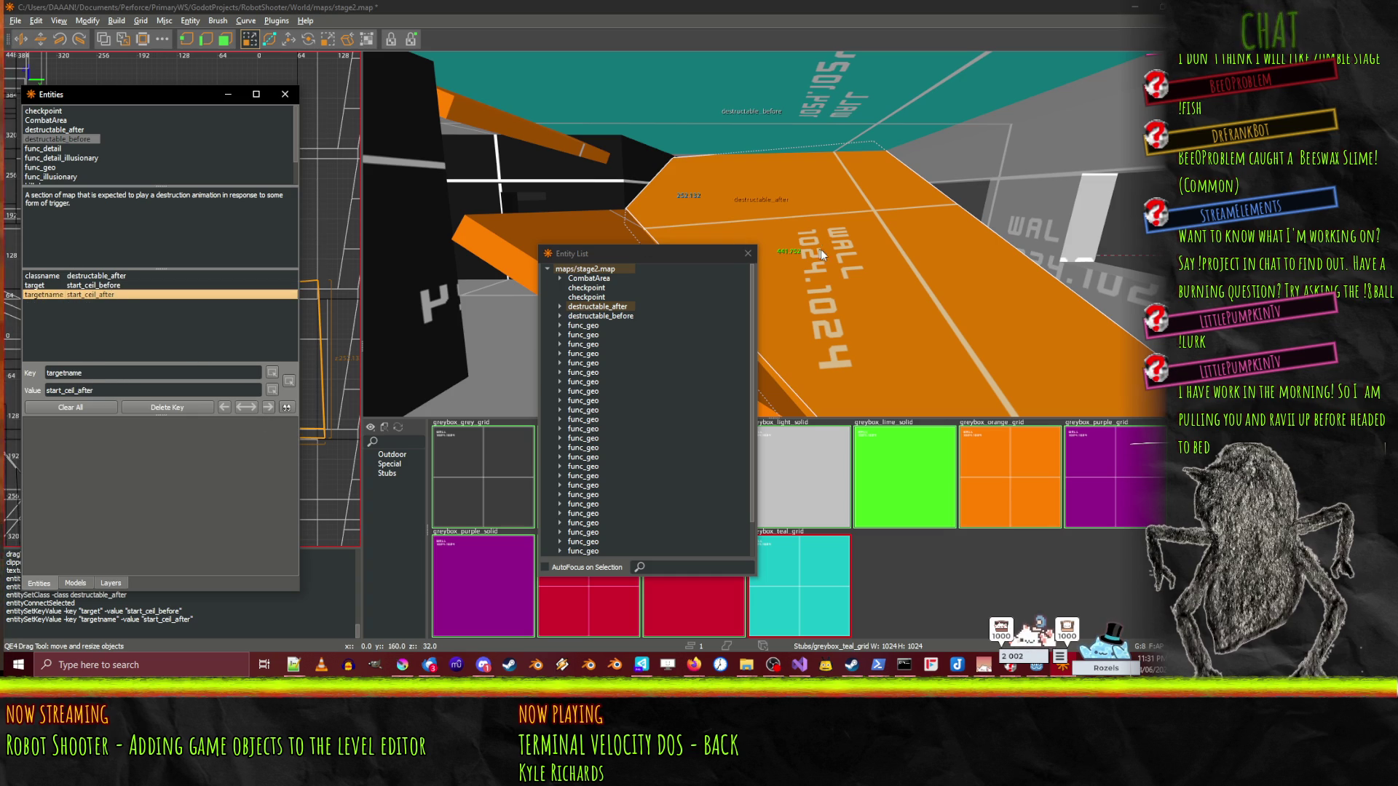
{"action": "key", "text": "Escape"}
{"action": "left_click", "coordinate": [61, 158]}
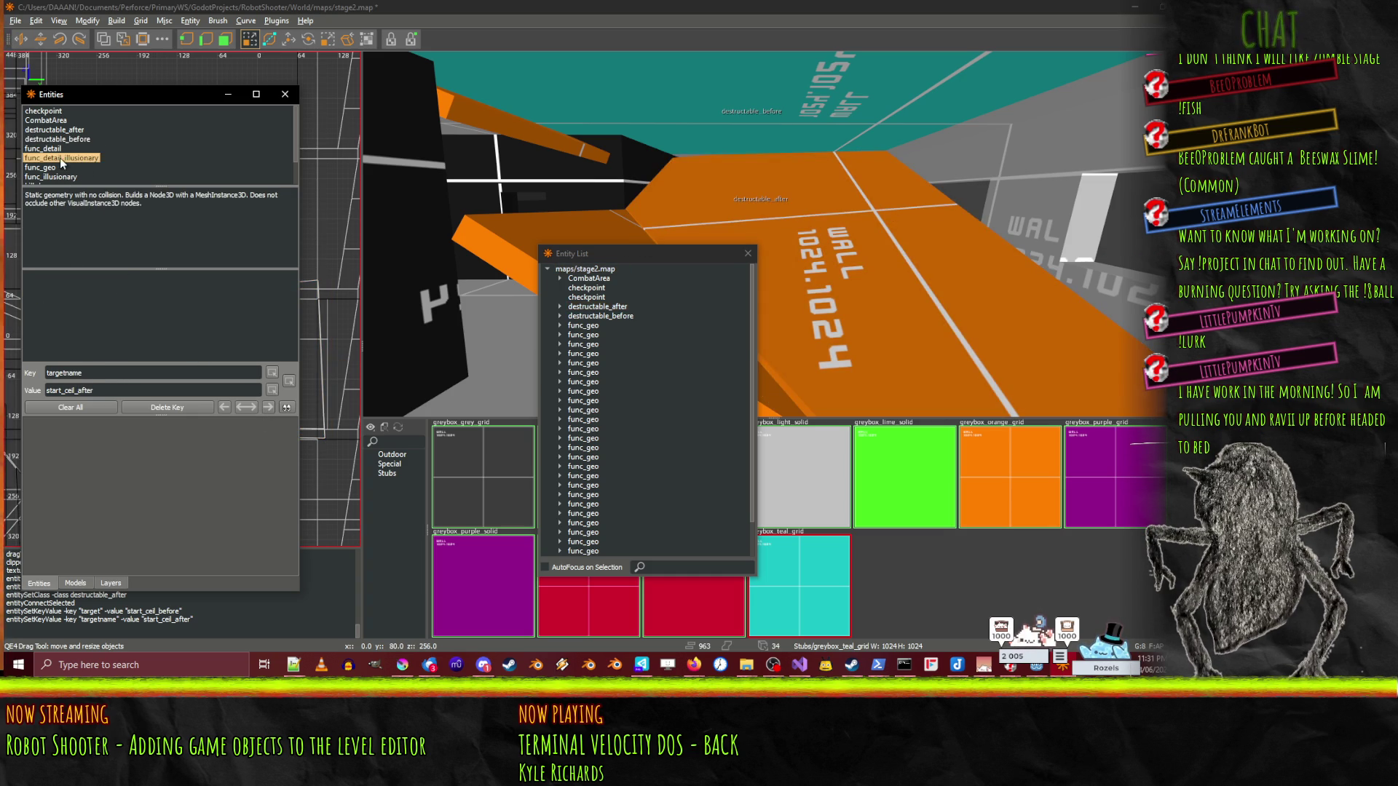
{"action": "left_click", "coordinate": [65, 139]}
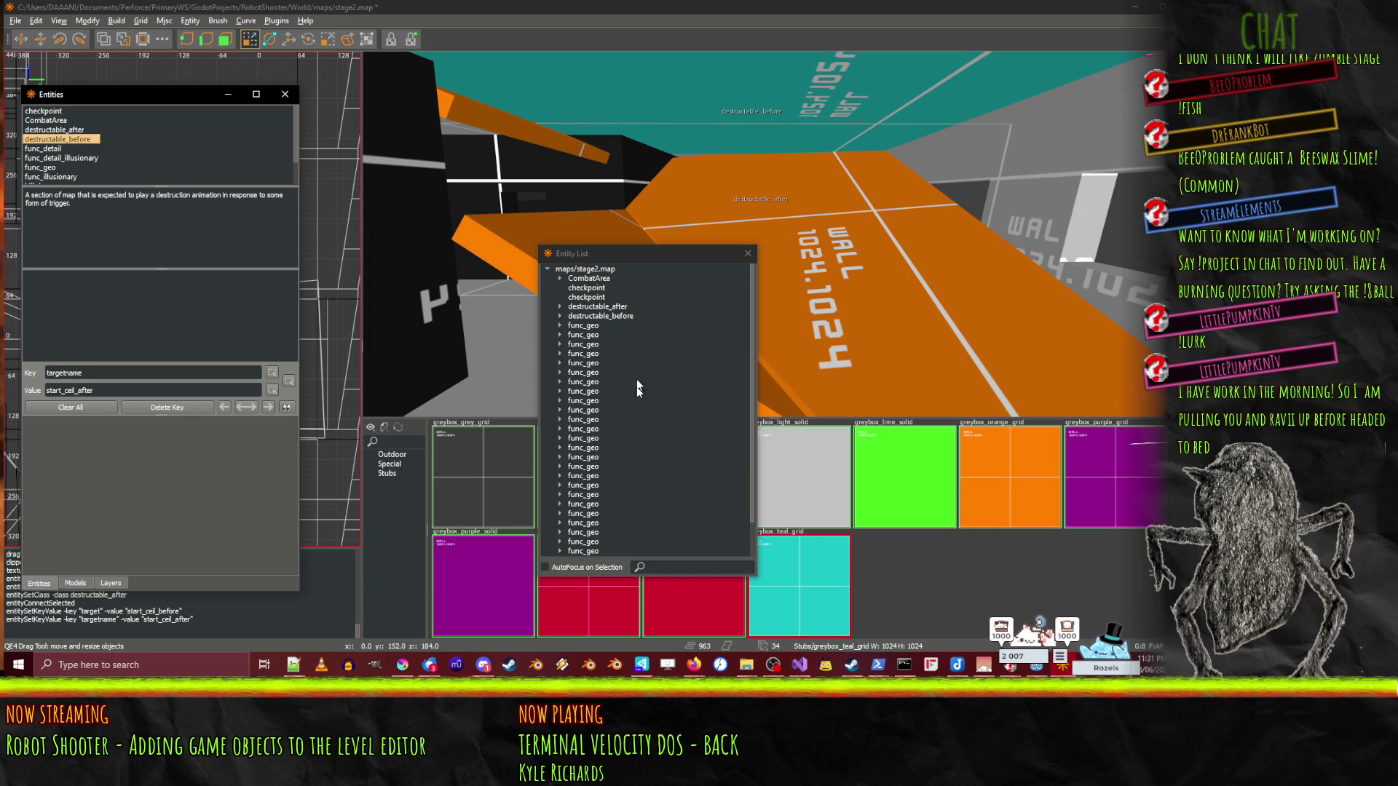
- Set destructable_before's target to start_ceil_after
{"action": "left_click", "coordinate": [608, 316]}
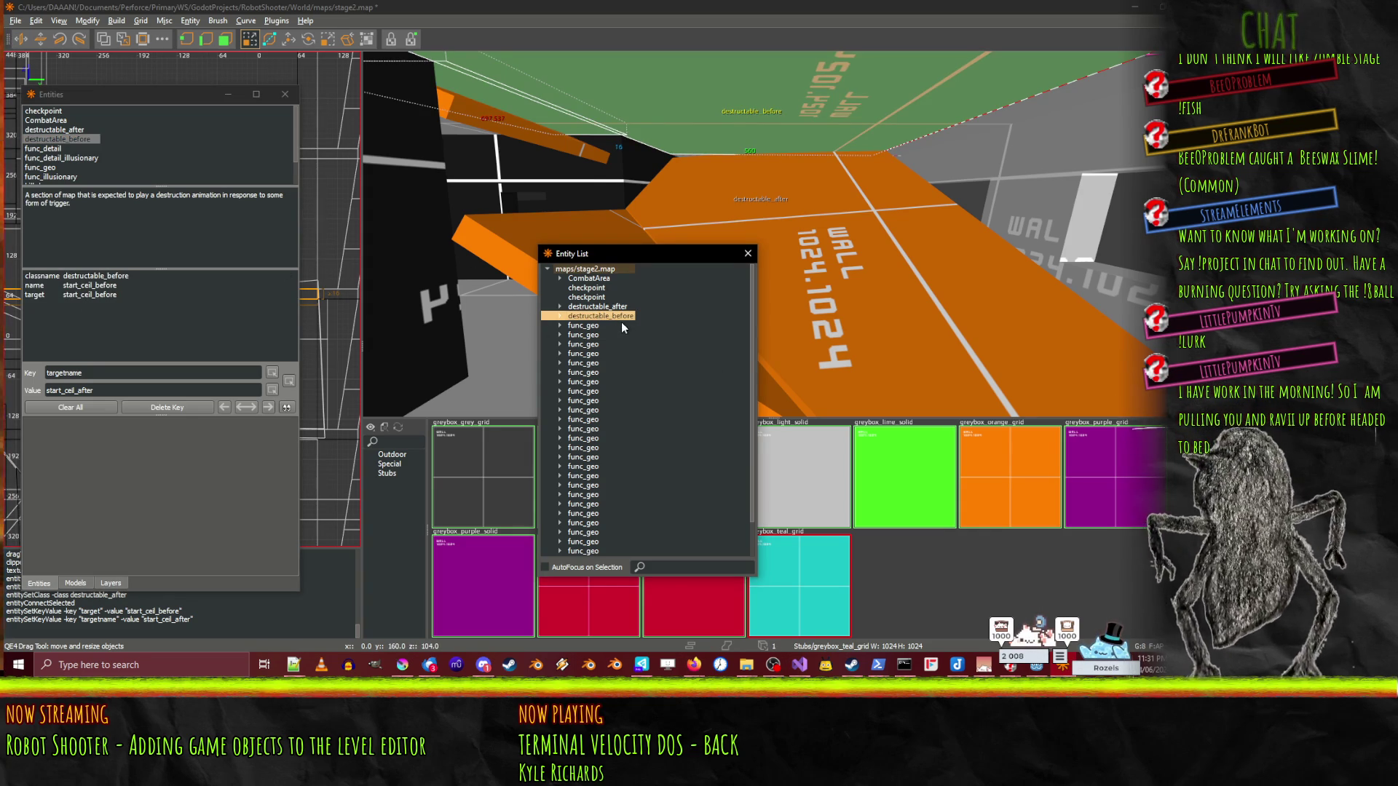
{"action": "left_click", "coordinate": [97, 301]}
{"action": "left_click", "coordinate": [88, 294]}
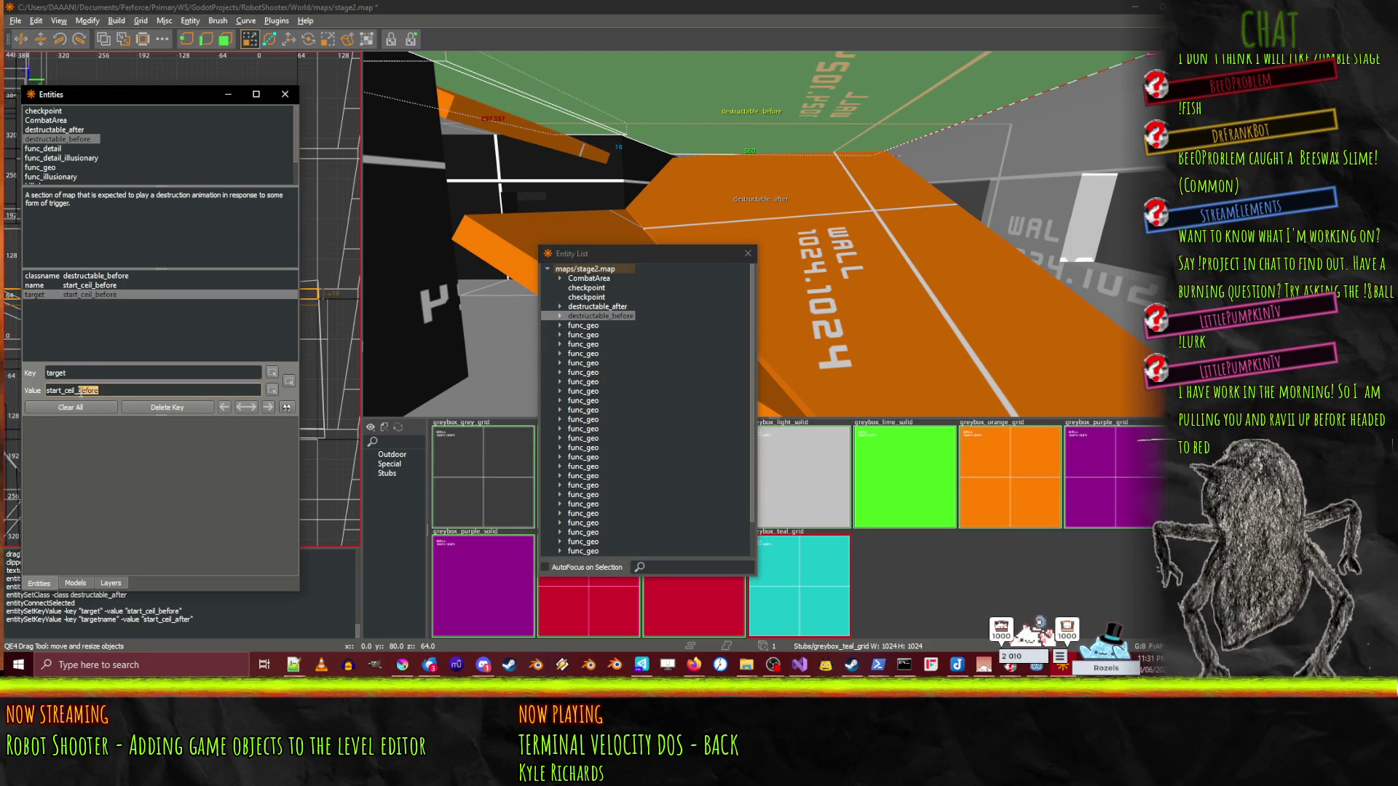
{"action": "type", "text": "after"}
{"action": "key", "text": "Return"}
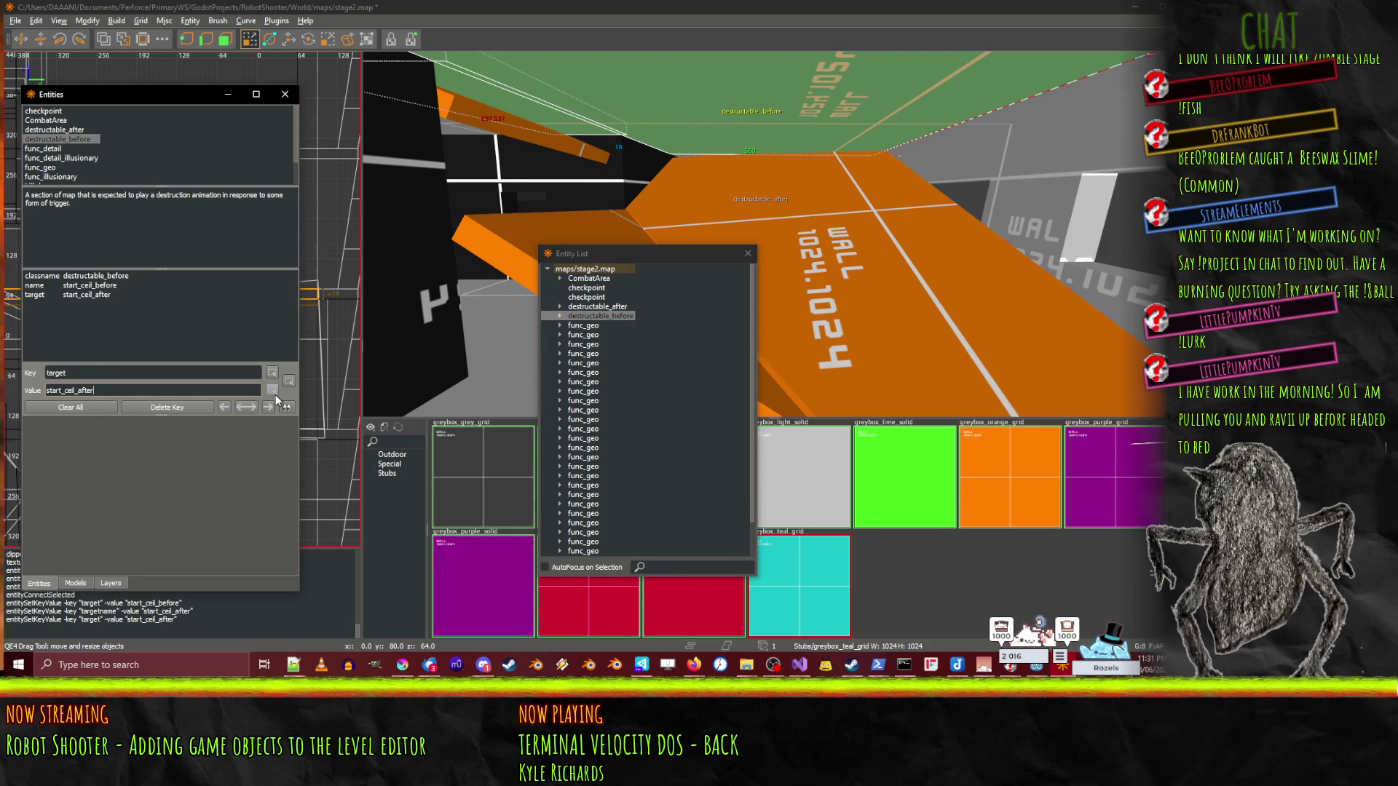
- Remove the target key from destructable_after and edit a remaining key name
{"action": "left_click", "coordinate": [614, 297]}
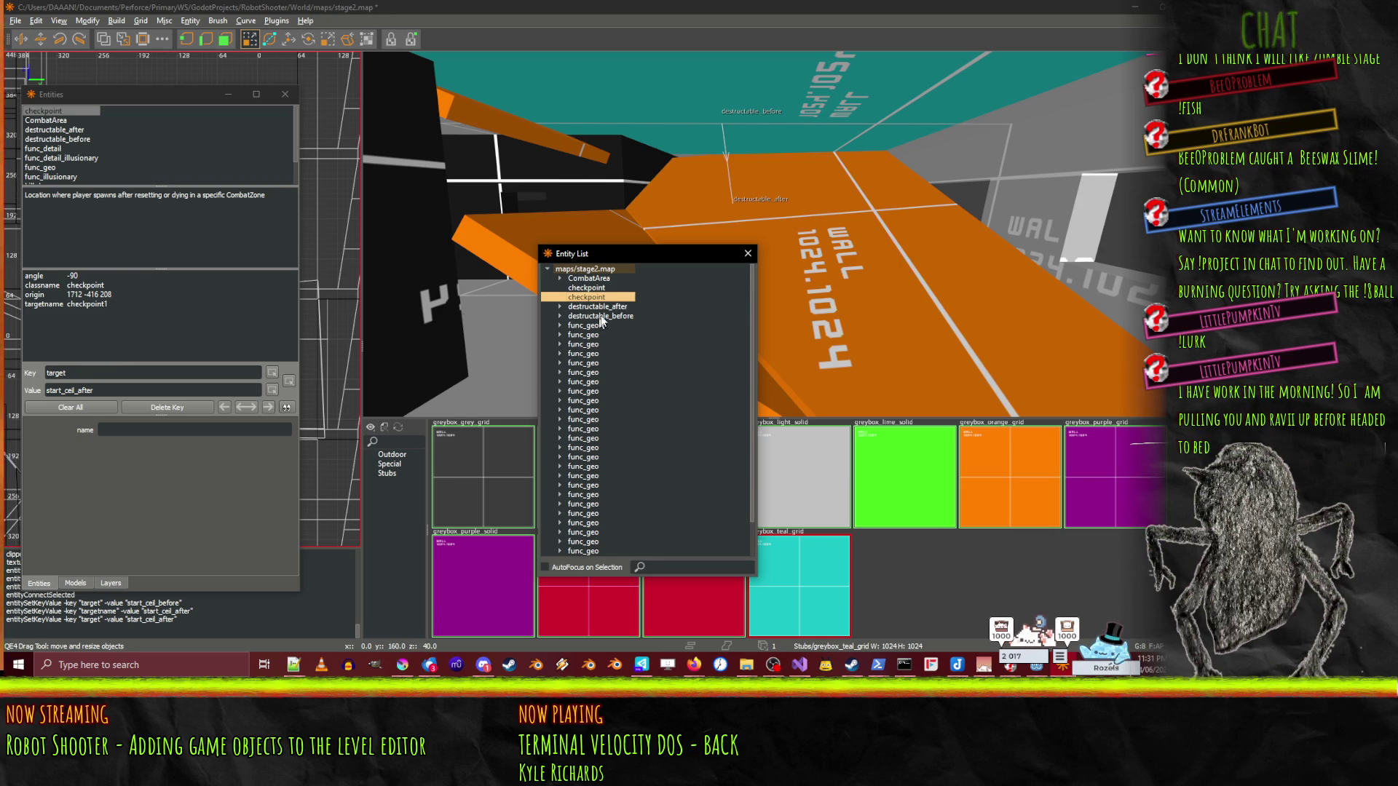
{"action": "key", "text": "Down"}
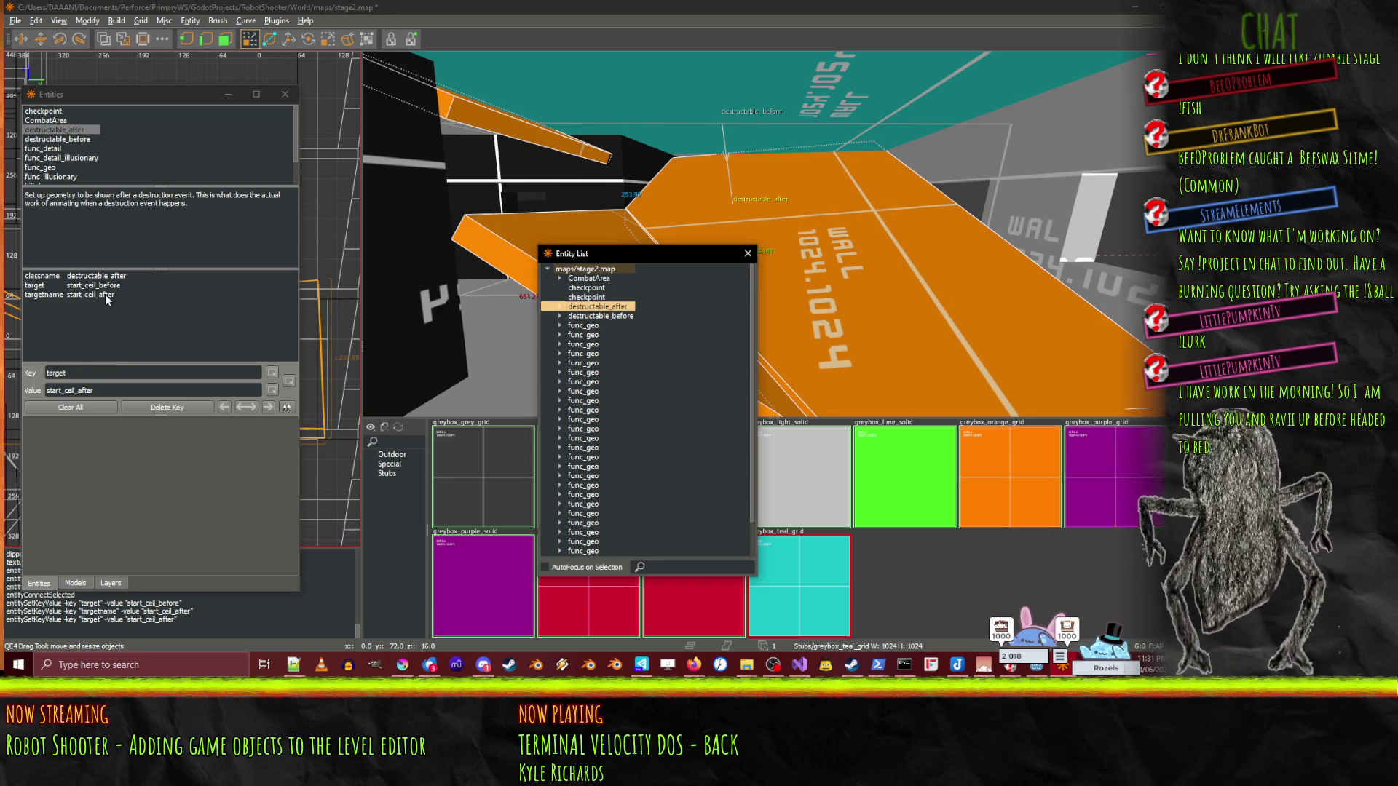
{"action": "left_click", "coordinate": [105, 294]}
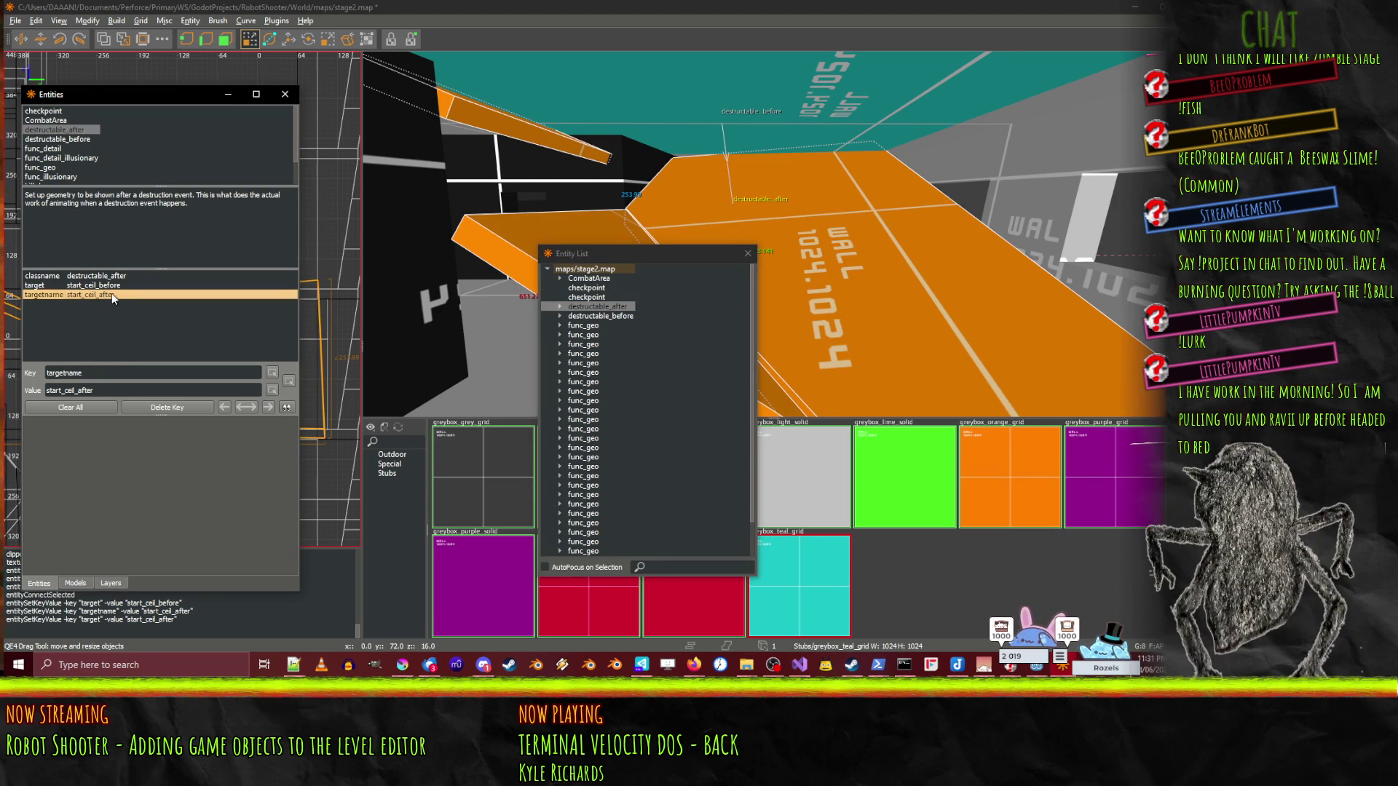
{"action": "left_click", "coordinate": [108, 287]}
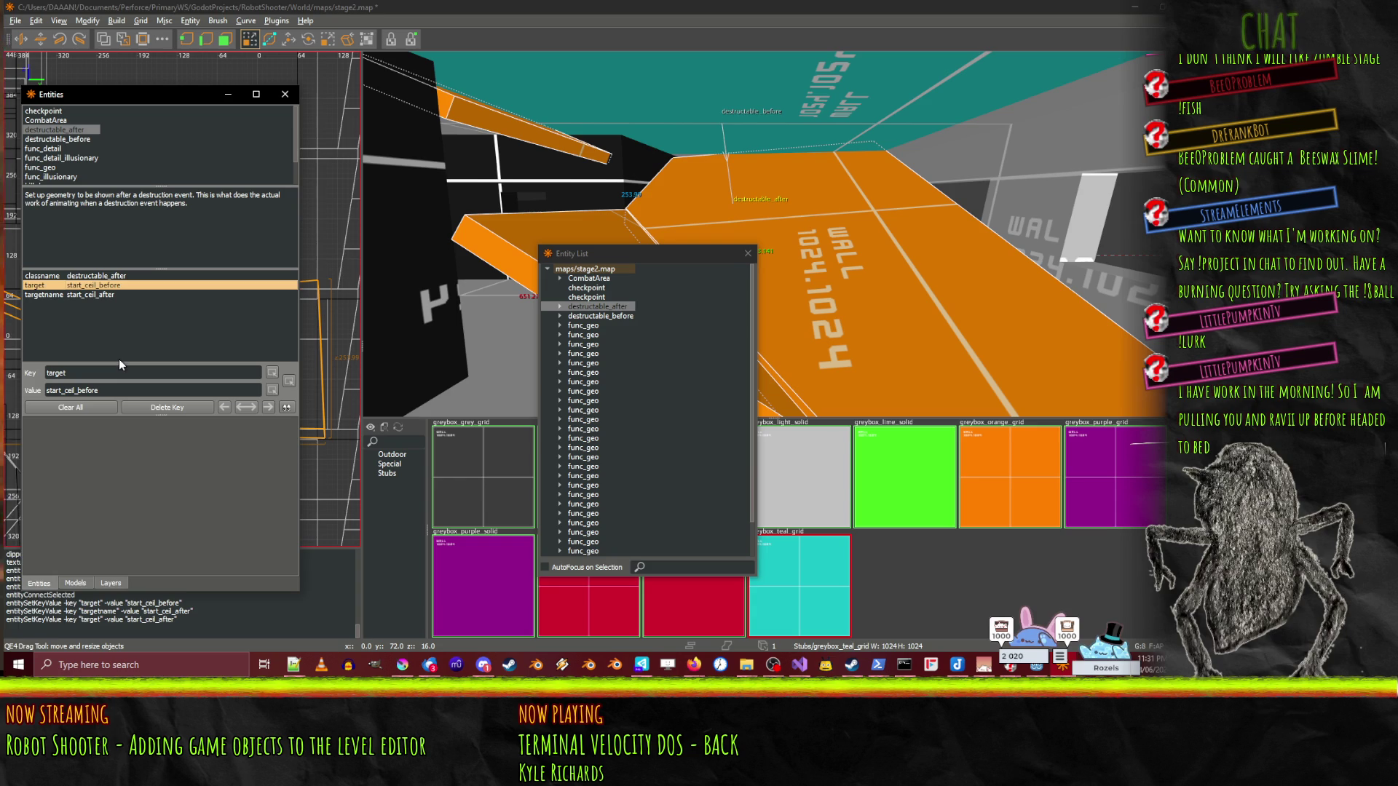
{"action": "key", "text": "Delete"}
{"action": "left_click", "coordinate": [86, 374]}
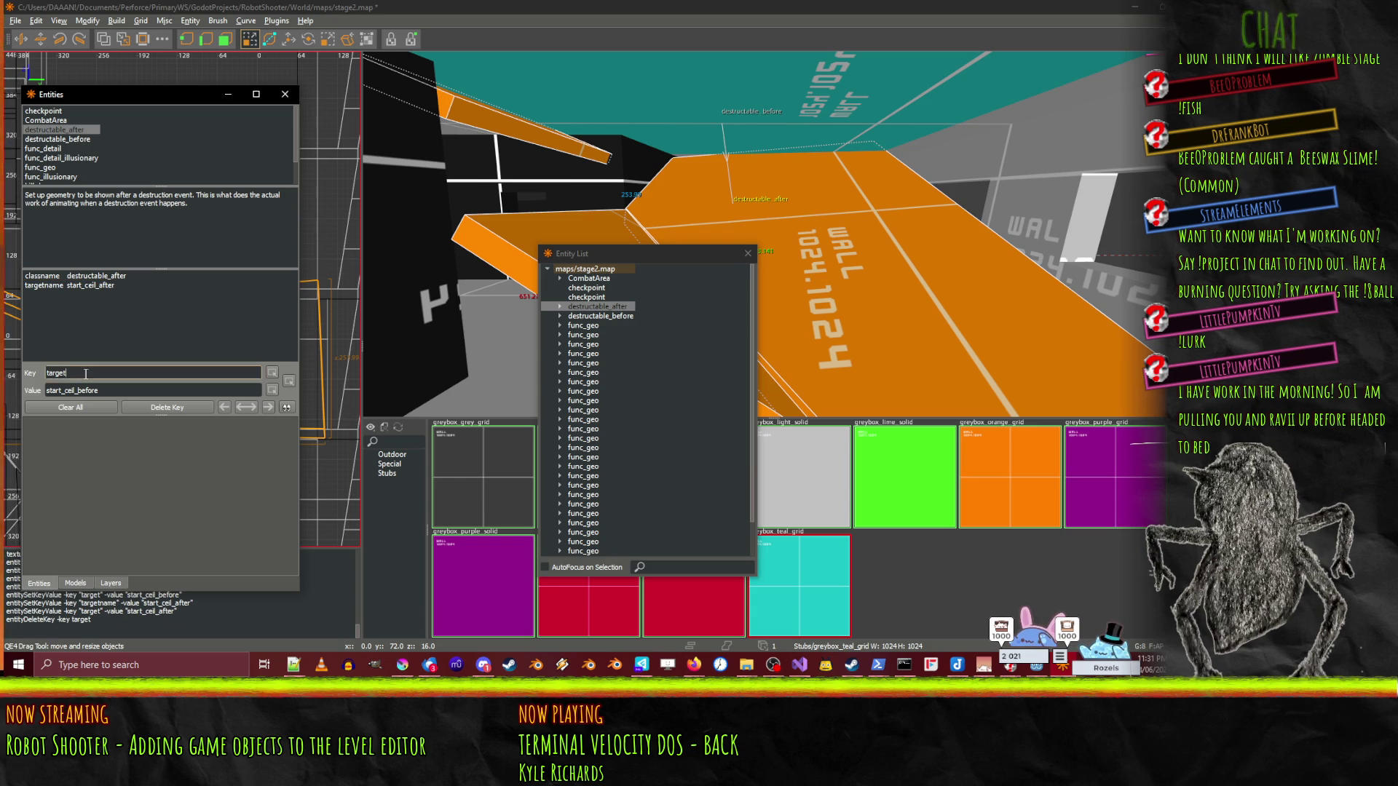
{"action": "type", "text": "name"}
{"action": "key", "text": "Tab"}
- Close the entity windows, save stage2.map, and return to the Godot editor
{"action": "left_click", "coordinate": [380, 390]}
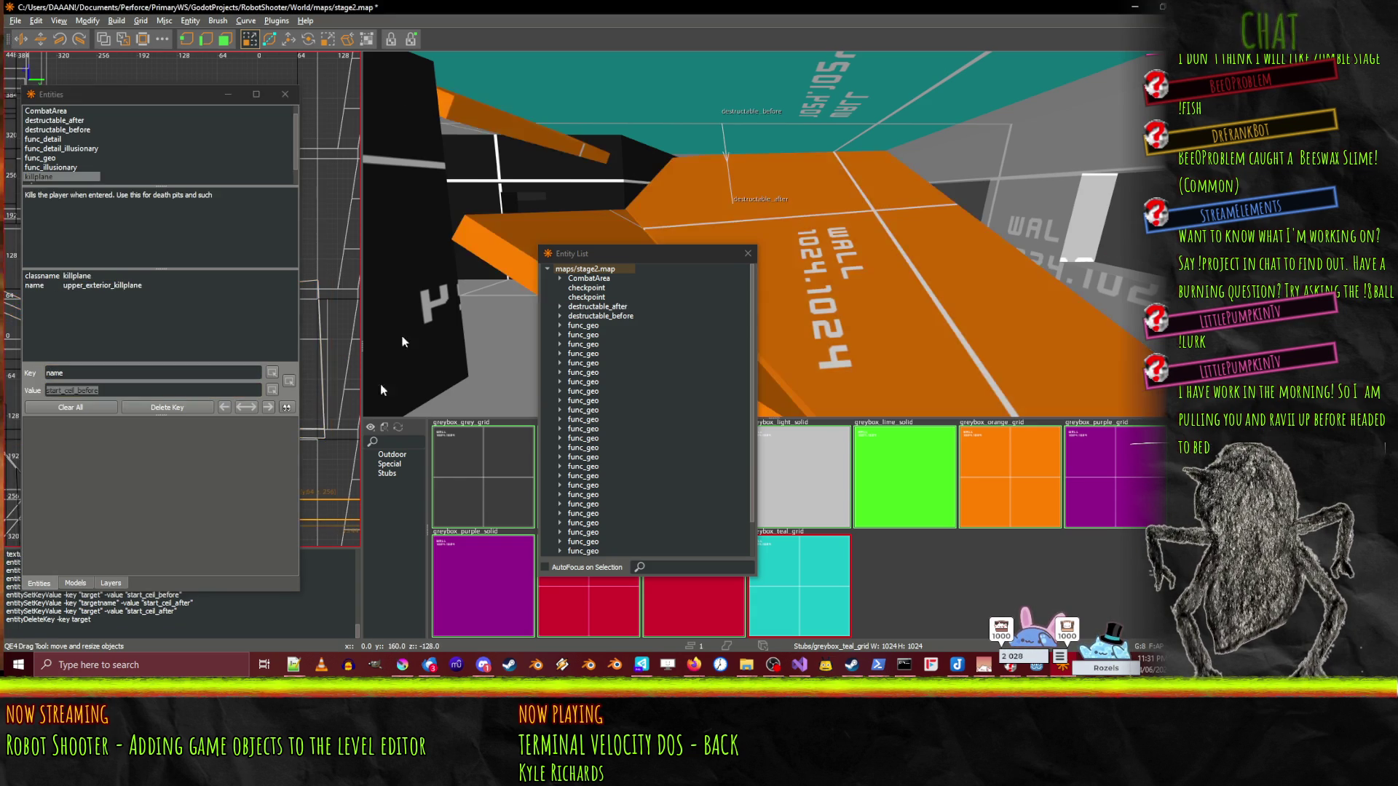
{"action": "left_click", "coordinate": [284, 94]}
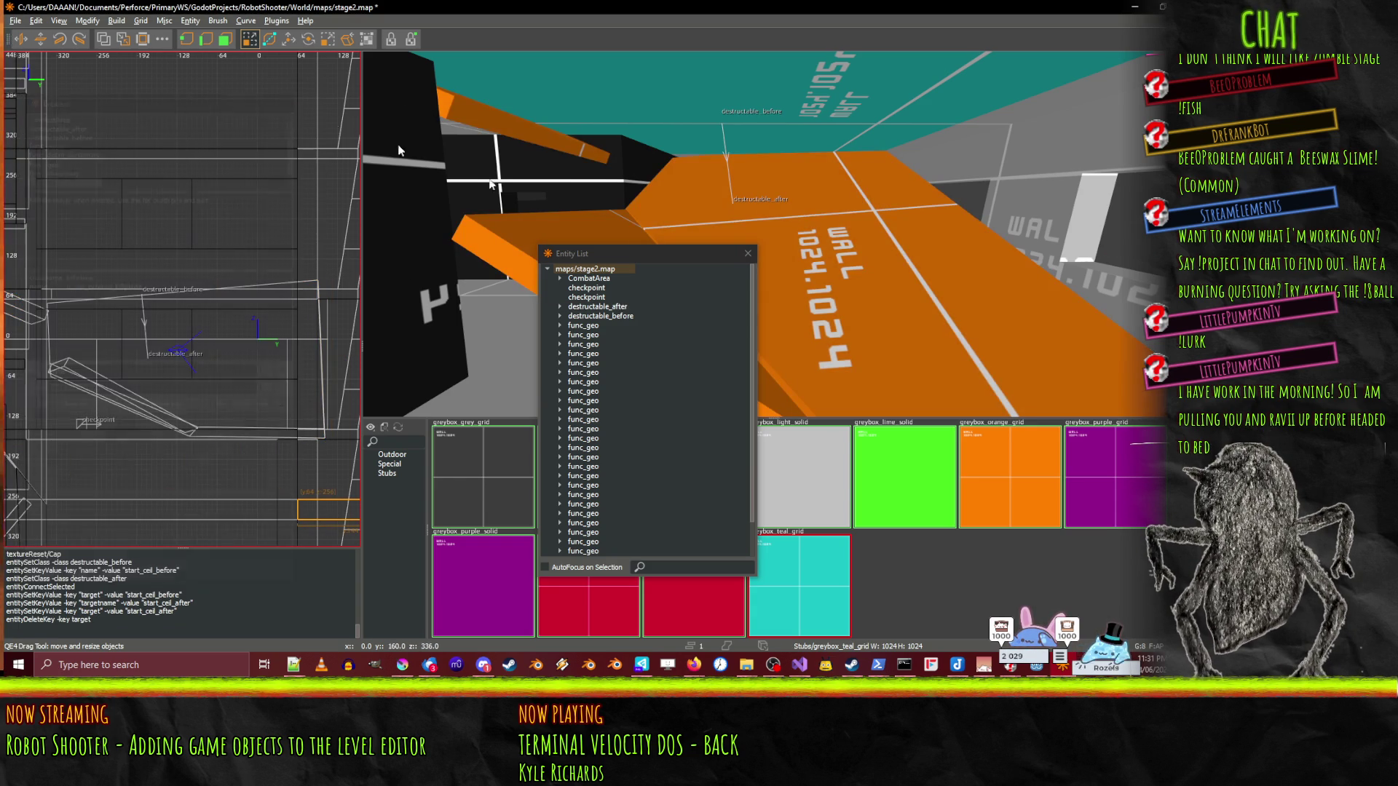
{"action": "key", "text": "l"}
{"action": "key", "text": "ctrl+s"}
{"action": "right_click", "coordinate": [784, 249]}
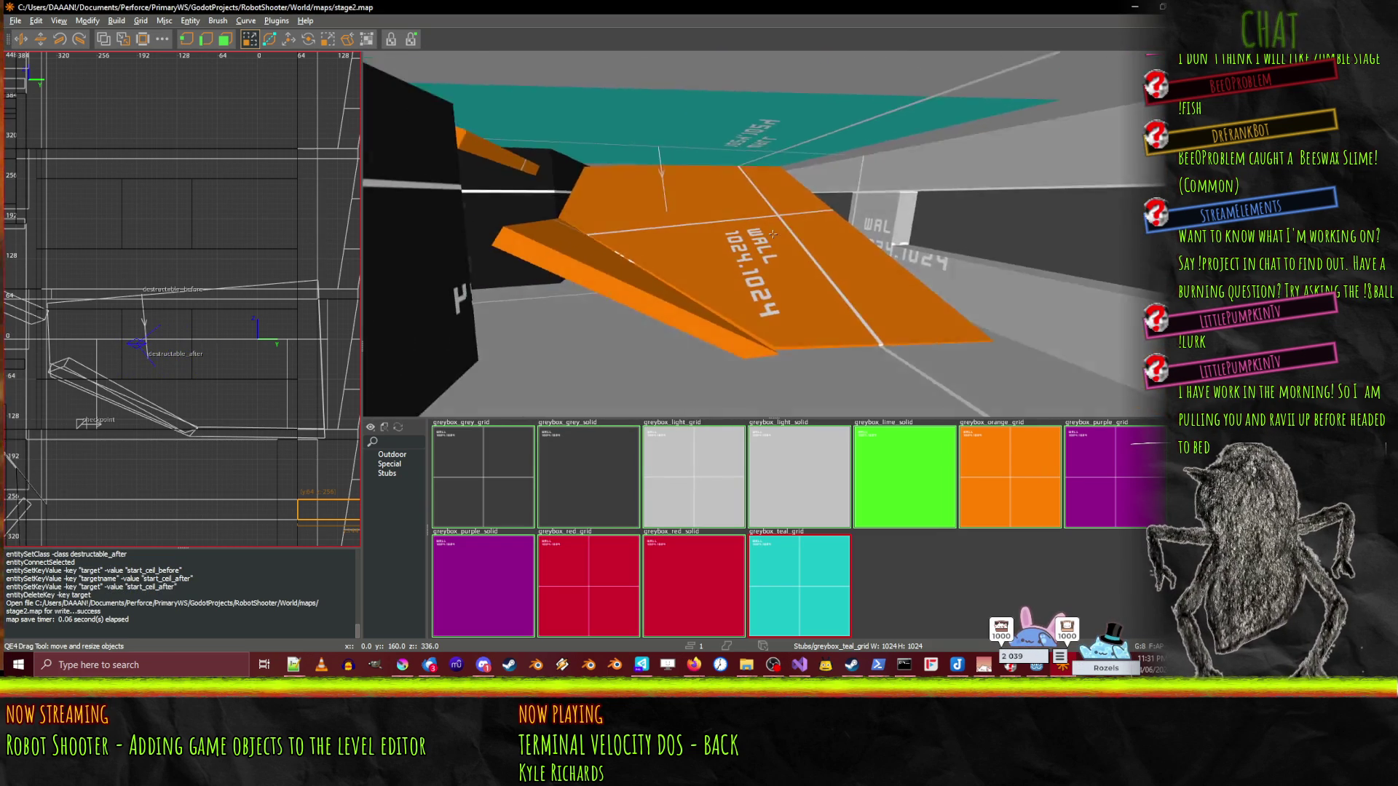
{"action": "right_click", "coordinate": [773, 237]}
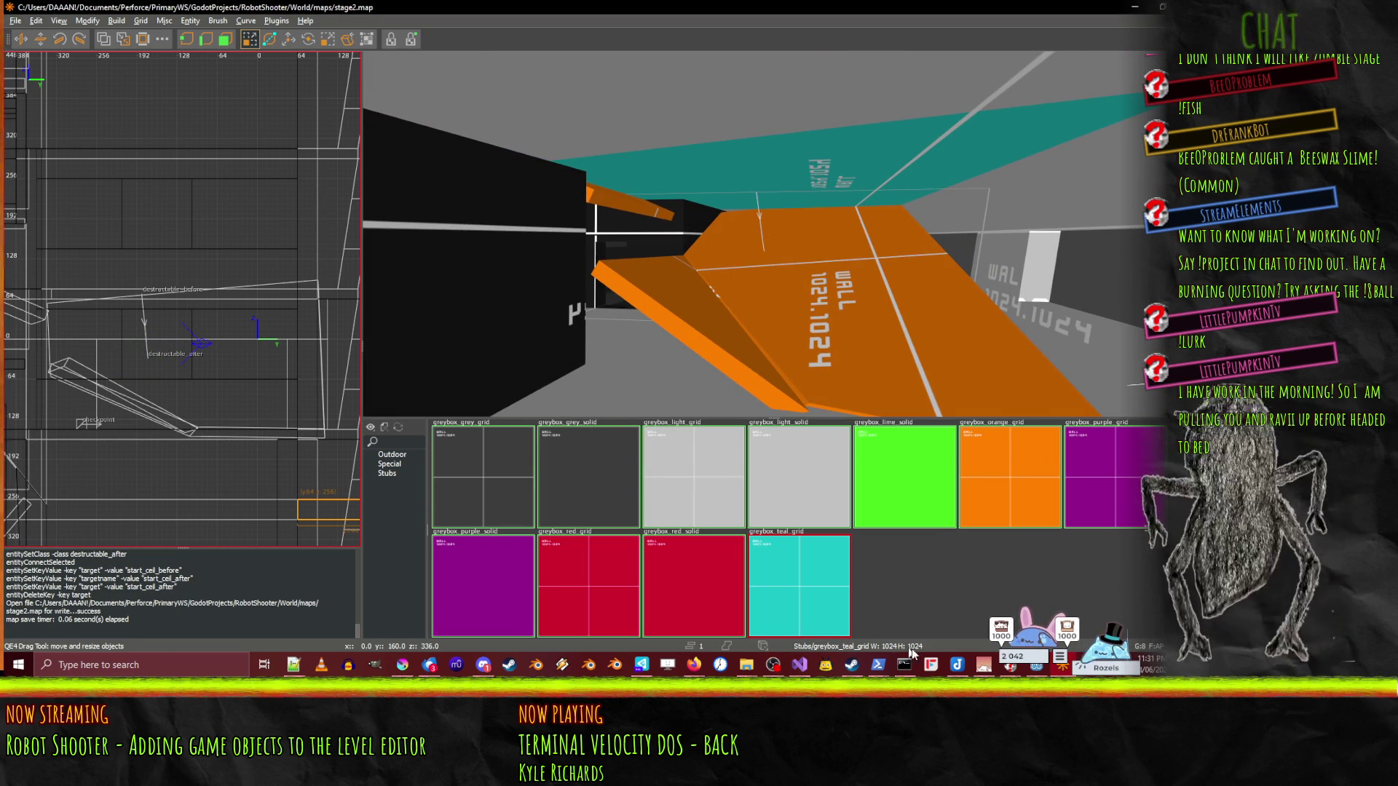
{"action": "left_click", "coordinate": [852, 665]}
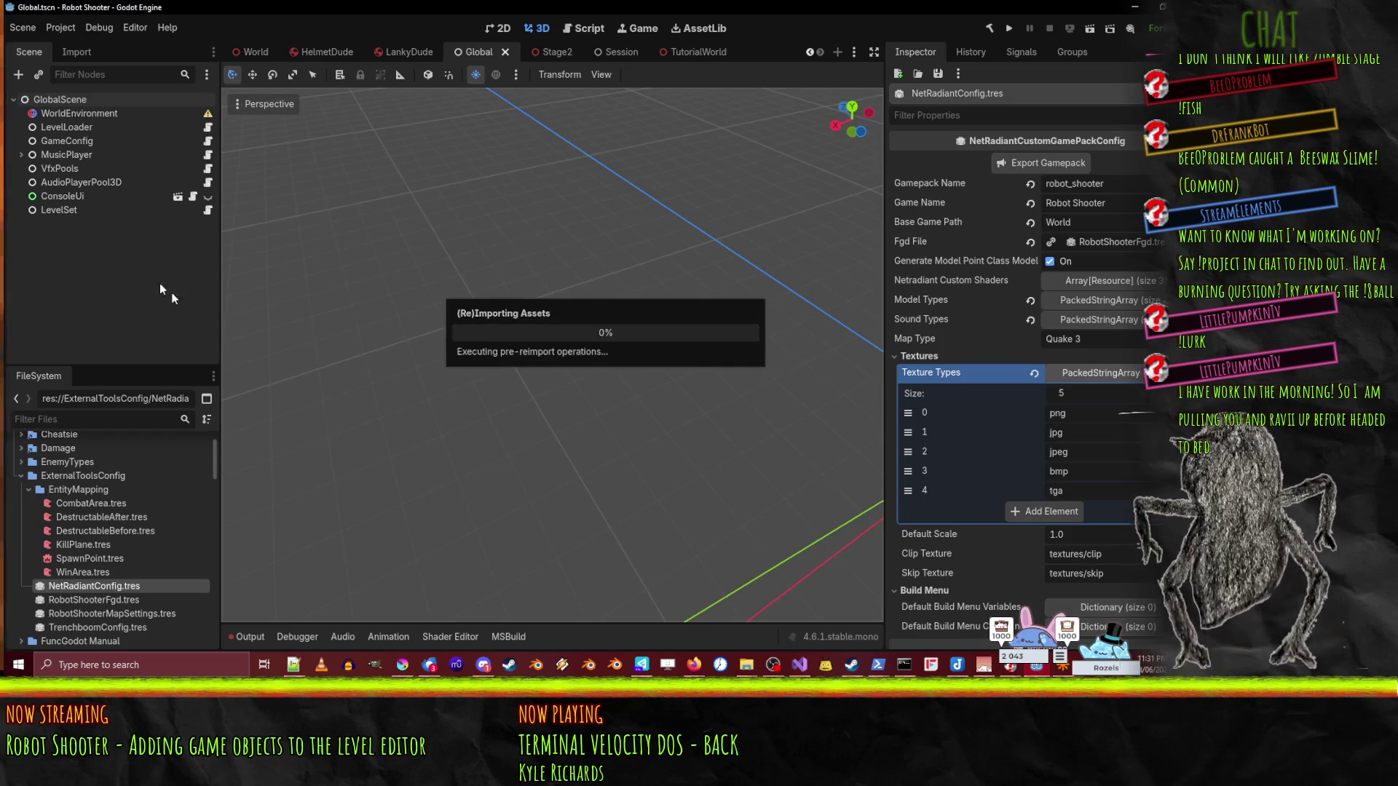
- Review DestructableBefore's hiding logic and open DestructableAfter.cs
{"action": "left_click", "coordinate": [800, 664]}
{"action": "left_click", "coordinate": [322, 389]}
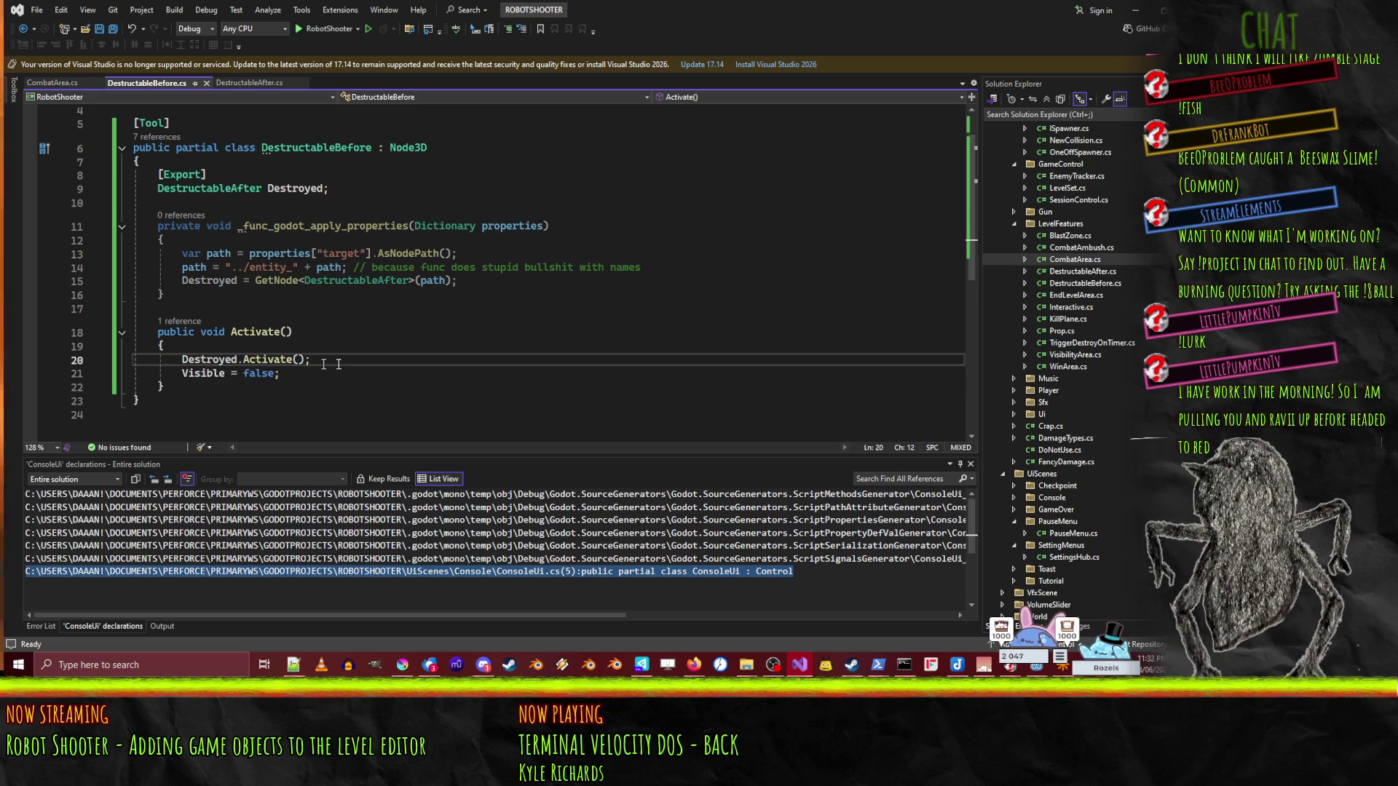
{"action": "left_click", "coordinate": [273, 372]}
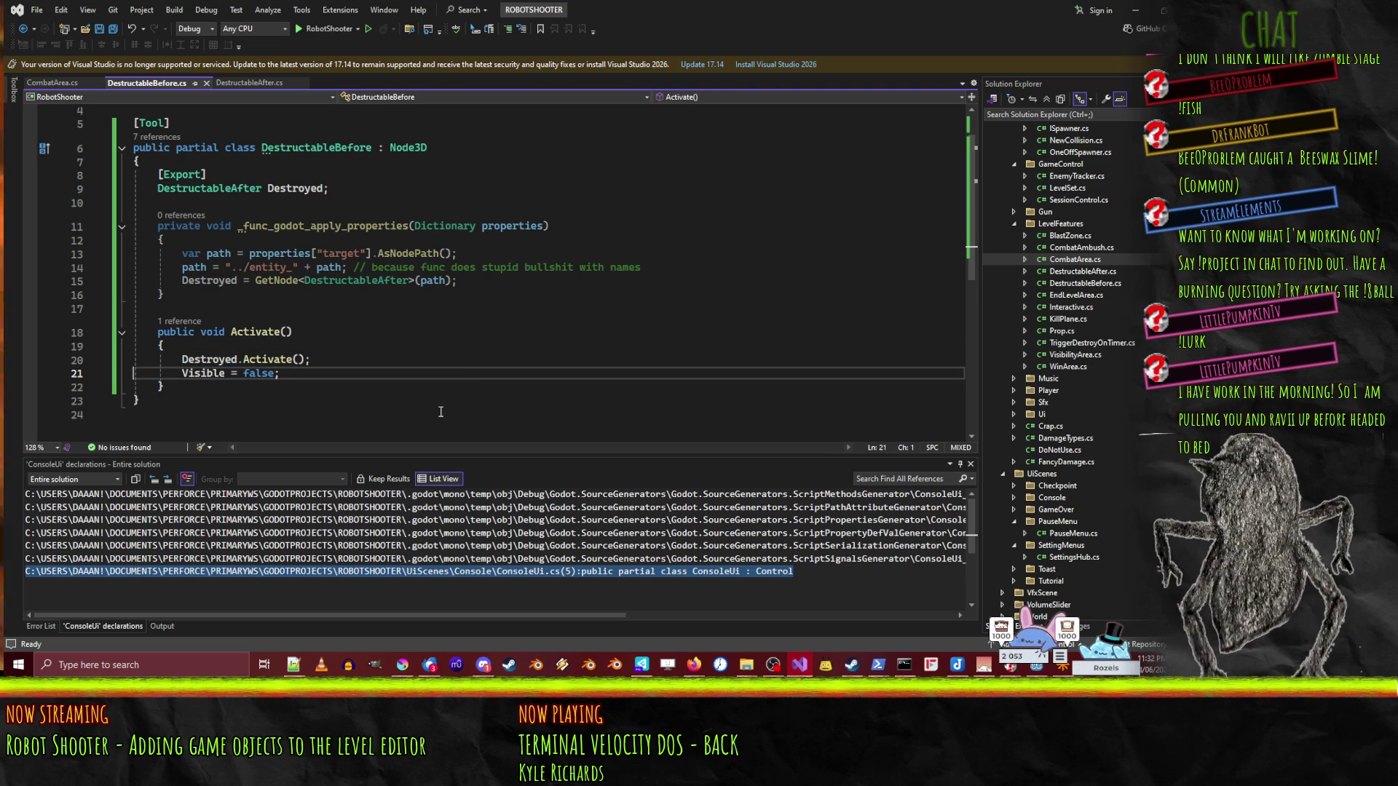
{"action": "left_click", "coordinate": [246, 83]}
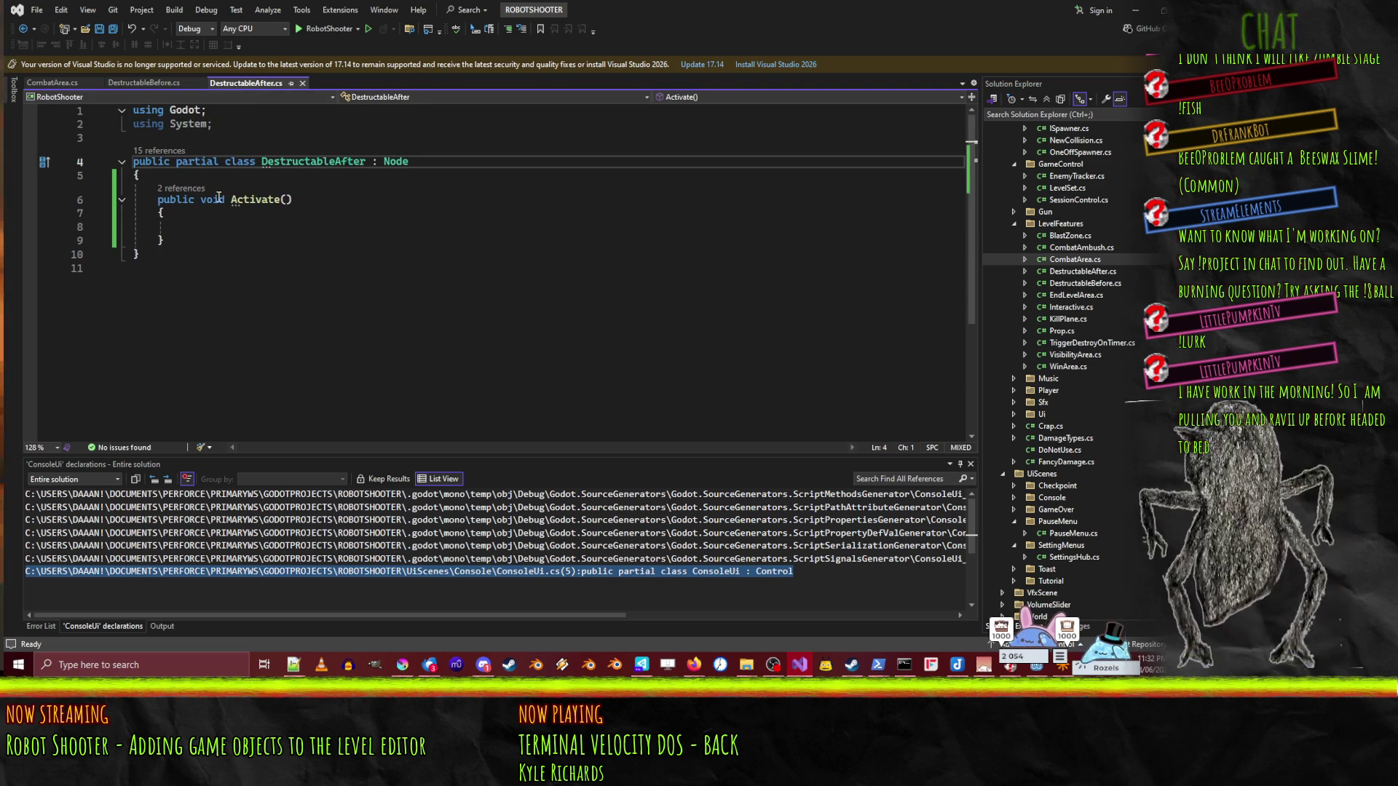
{"action": "left_click", "coordinate": [229, 230]}
- Add a _Ready override to DestructableAfter that sets Visible = false
{"action": "left_click", "coordinate": [210, 176]}
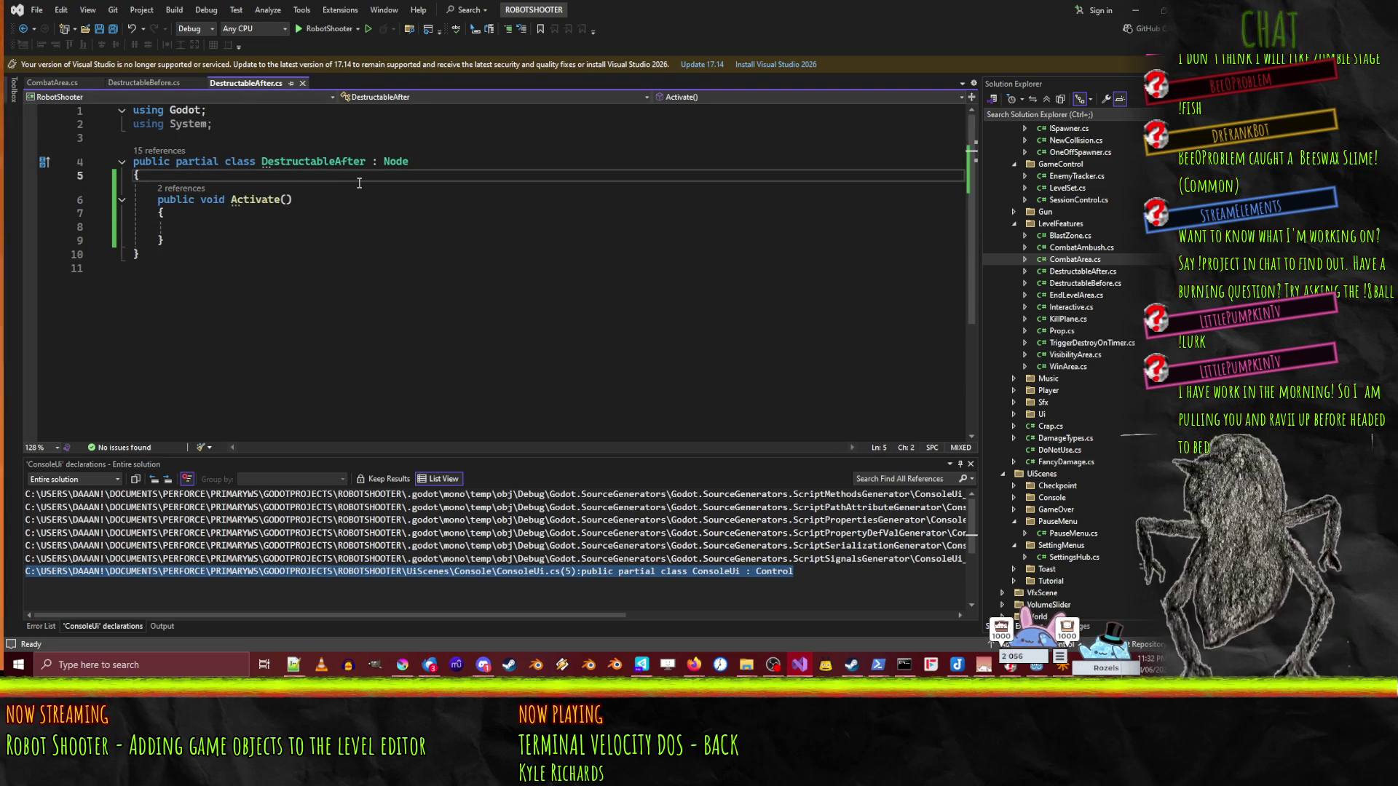
{"action": "key", "text": "Return"}
{"action": "key", "text": "Return"}
{"action": "key", "text": "Up"}
{"action": "type", "text": "p"}
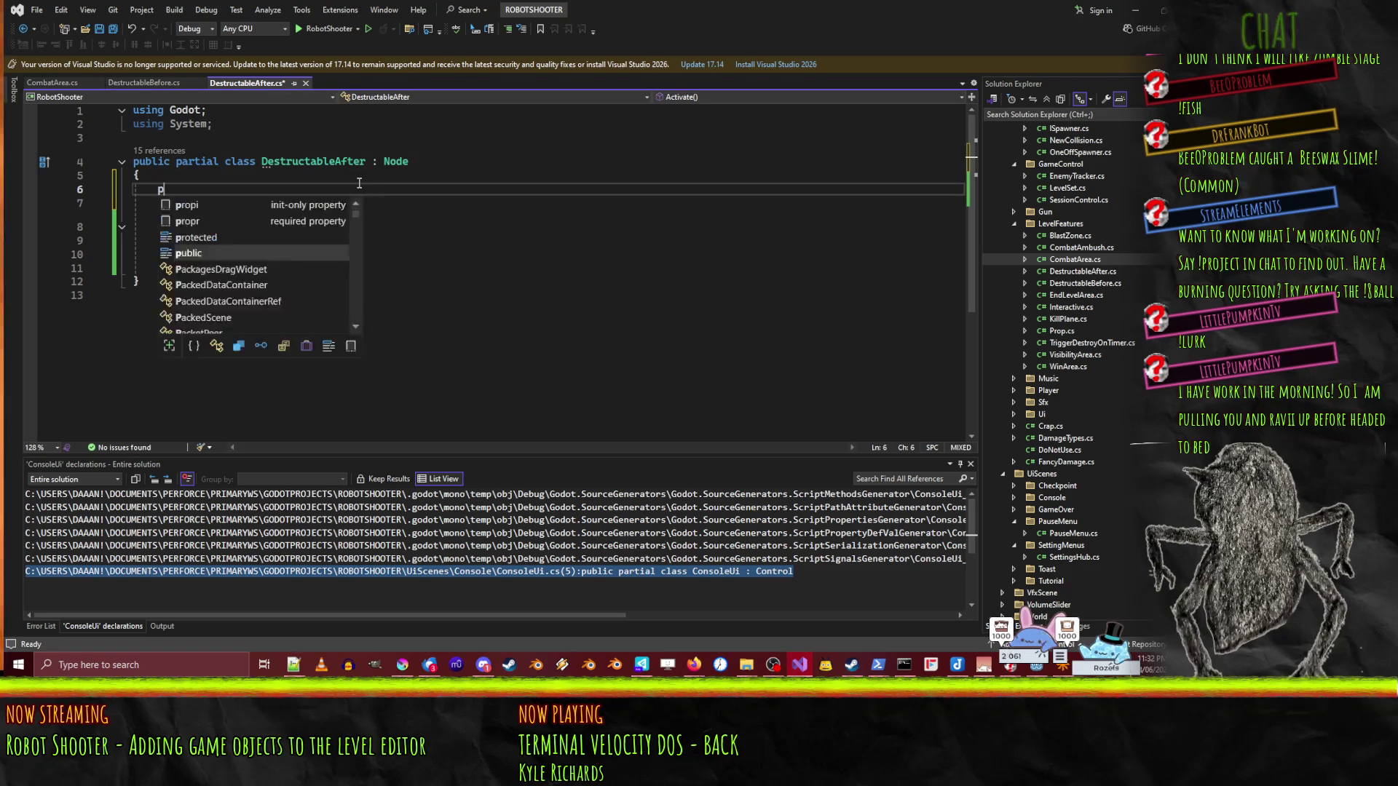
{"action": "type", "text": "ublic ober"}
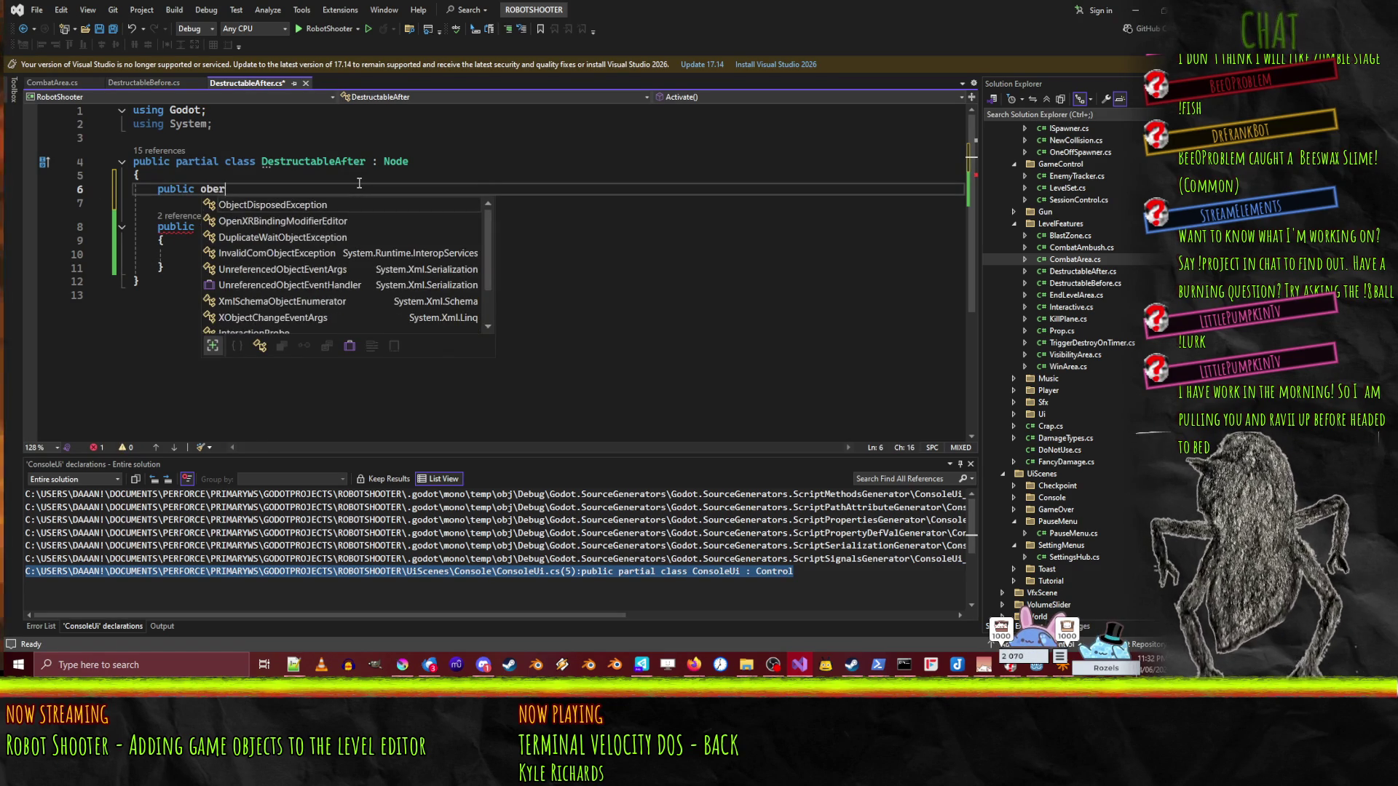
{"action": "key", "text": "BackSpace"}
{"action": "key", "text": "BackSpace"}
{"action": "key", "text": "BackSpace"}
{"action": "type", "text": "verride void "}
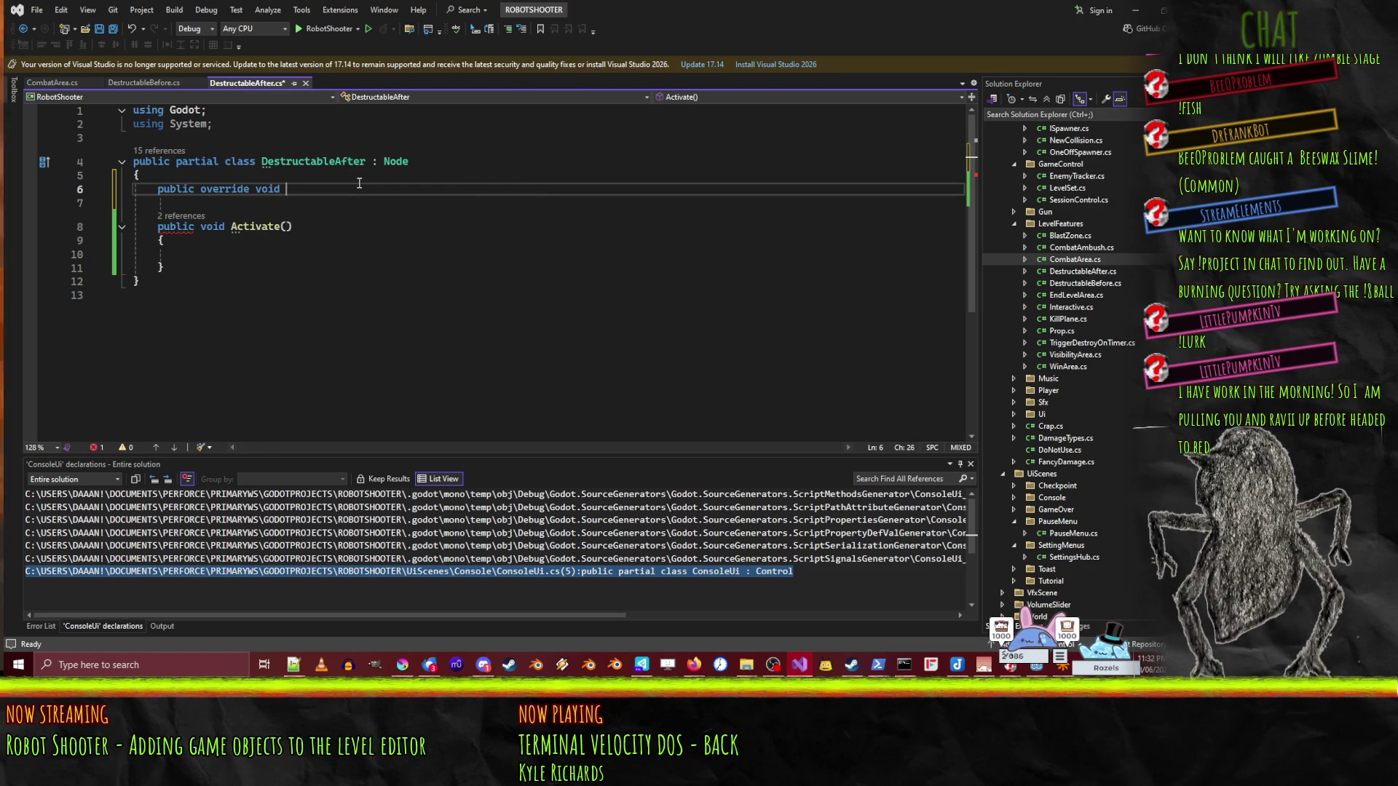
{"action": "type", "text": "_"}
{"action": "key", "text": "Tab"}
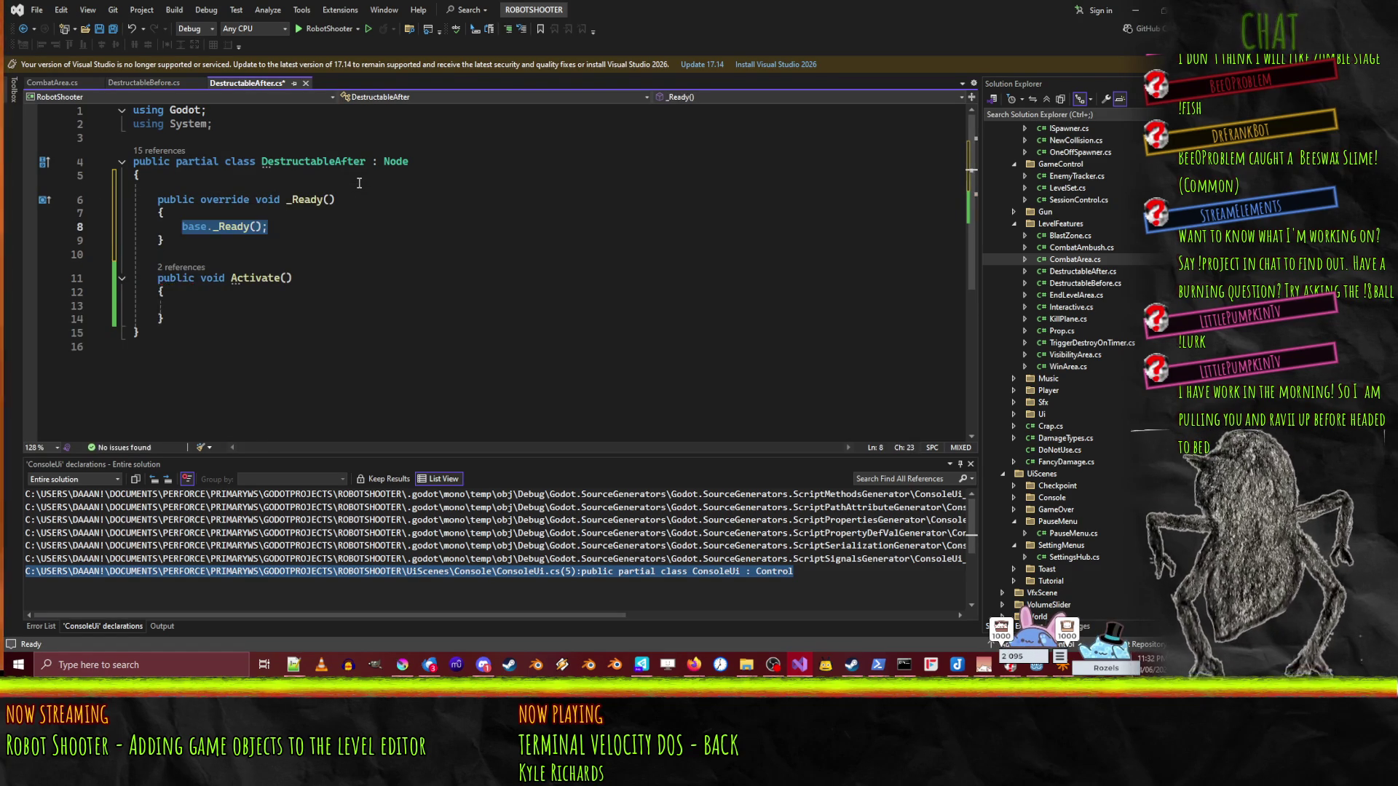
{"action": "type", "text": "Visible = false;"}
{"action": "key", "text": "Return"}
- Make Activate() set Visible = true
{"action": "key", "text": "BackSpace"}
{"action": "key", "text": "Down"}
{"action": "key", "text": "Down"}
{"action": "key", "text": "Down"}
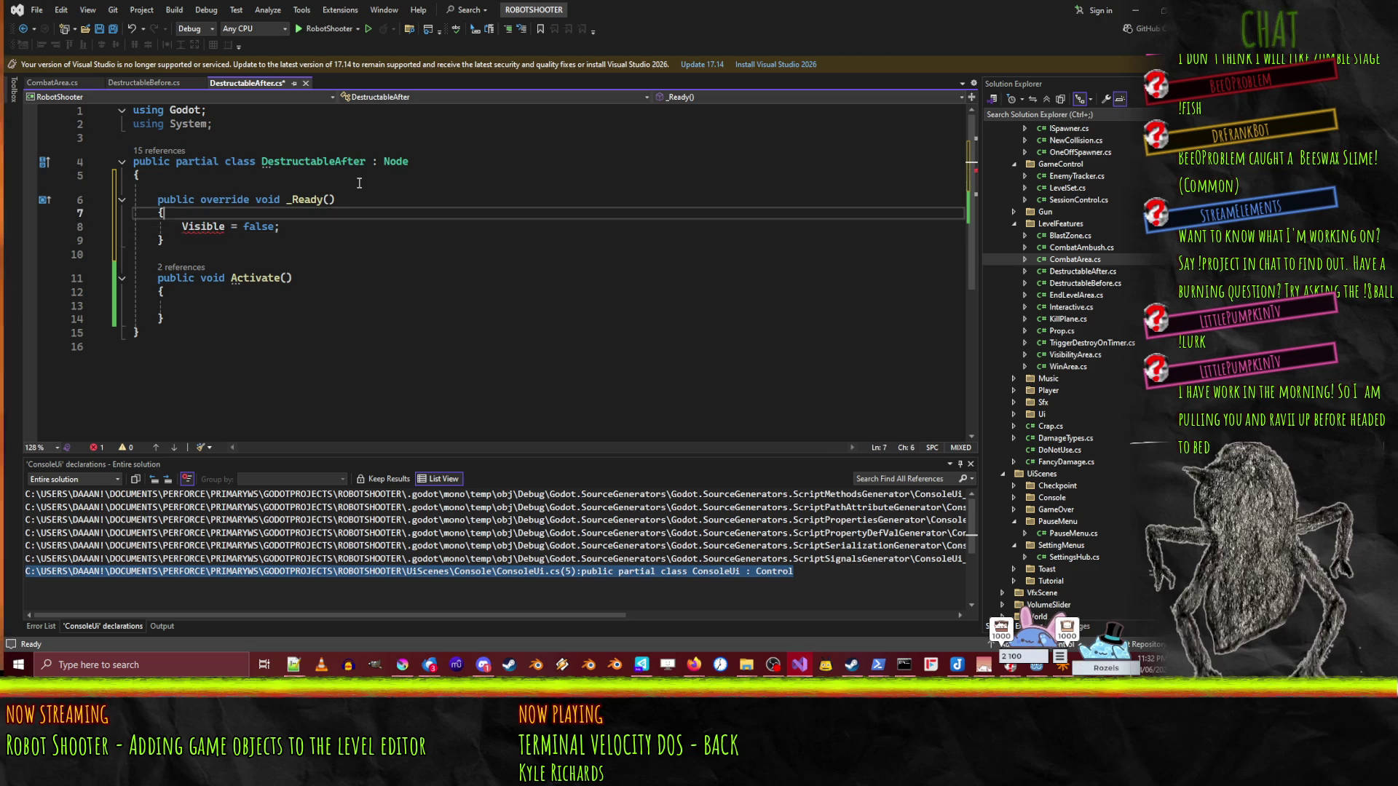
{"action": "key", "text": "Down"}
{"action": "type", "text": "Visible = false;"}
{"action": "key", "text": "Return"}
{"action": "key", "text": "BackSpace"}
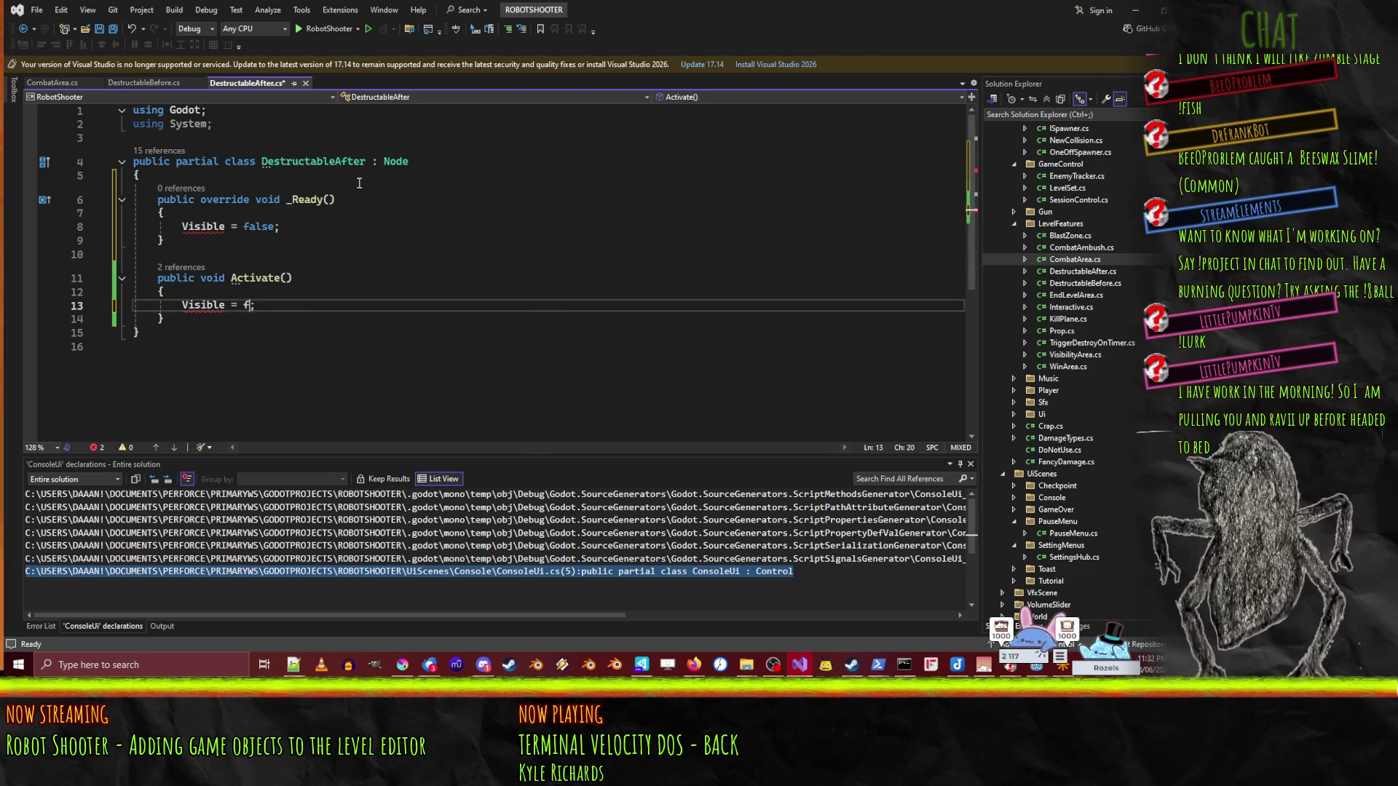
{"action": "key", "text": "BackSpace"}
{"action": "type", "text": "true"}
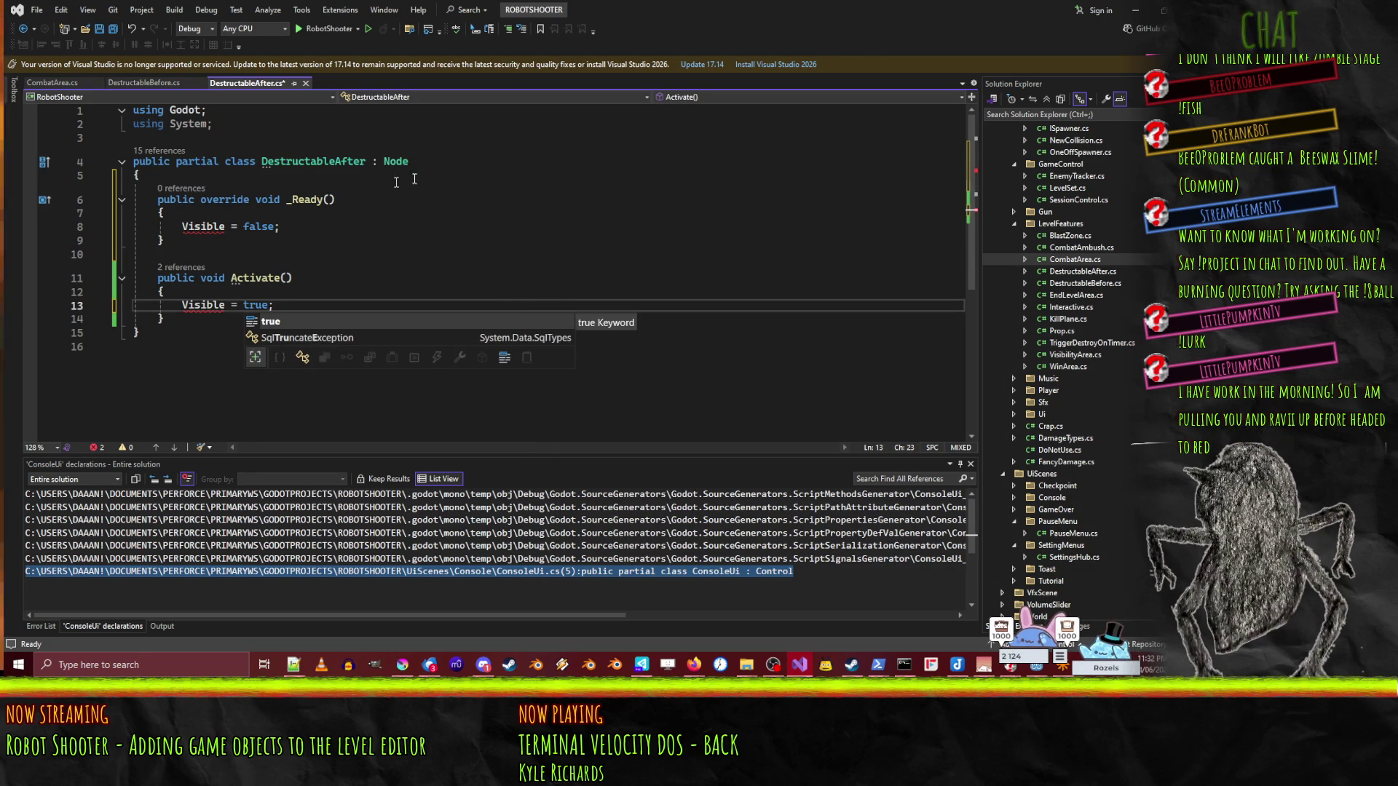
- Change the base type to Node3D and save the script
{"action": "left_click", "coordinate": [430, 158]}
{"action": "key", "text": "ctrl+s"}
{"action": "left_click", "coordinate": [290, 211]}
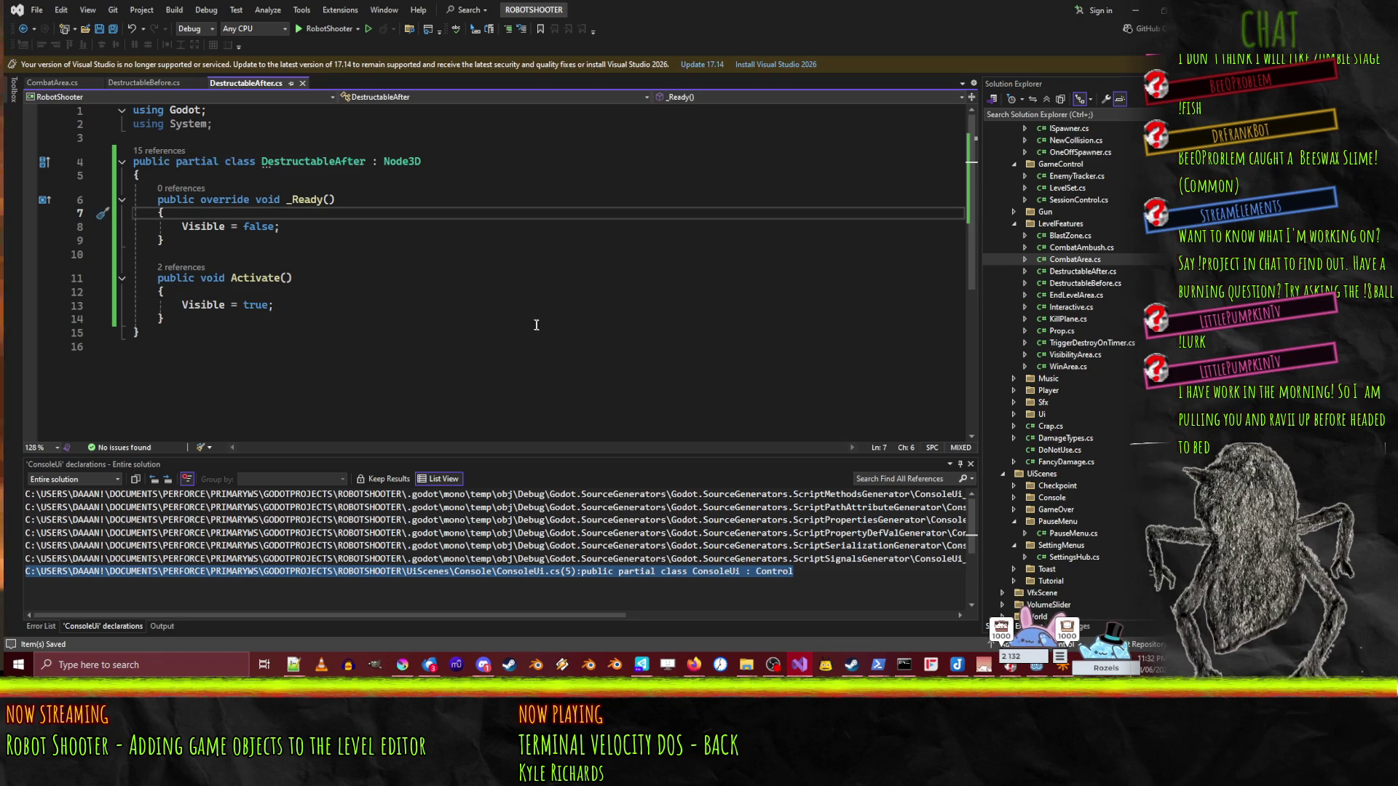
{"action": "left_click", "coordinate": [1129, 11]}
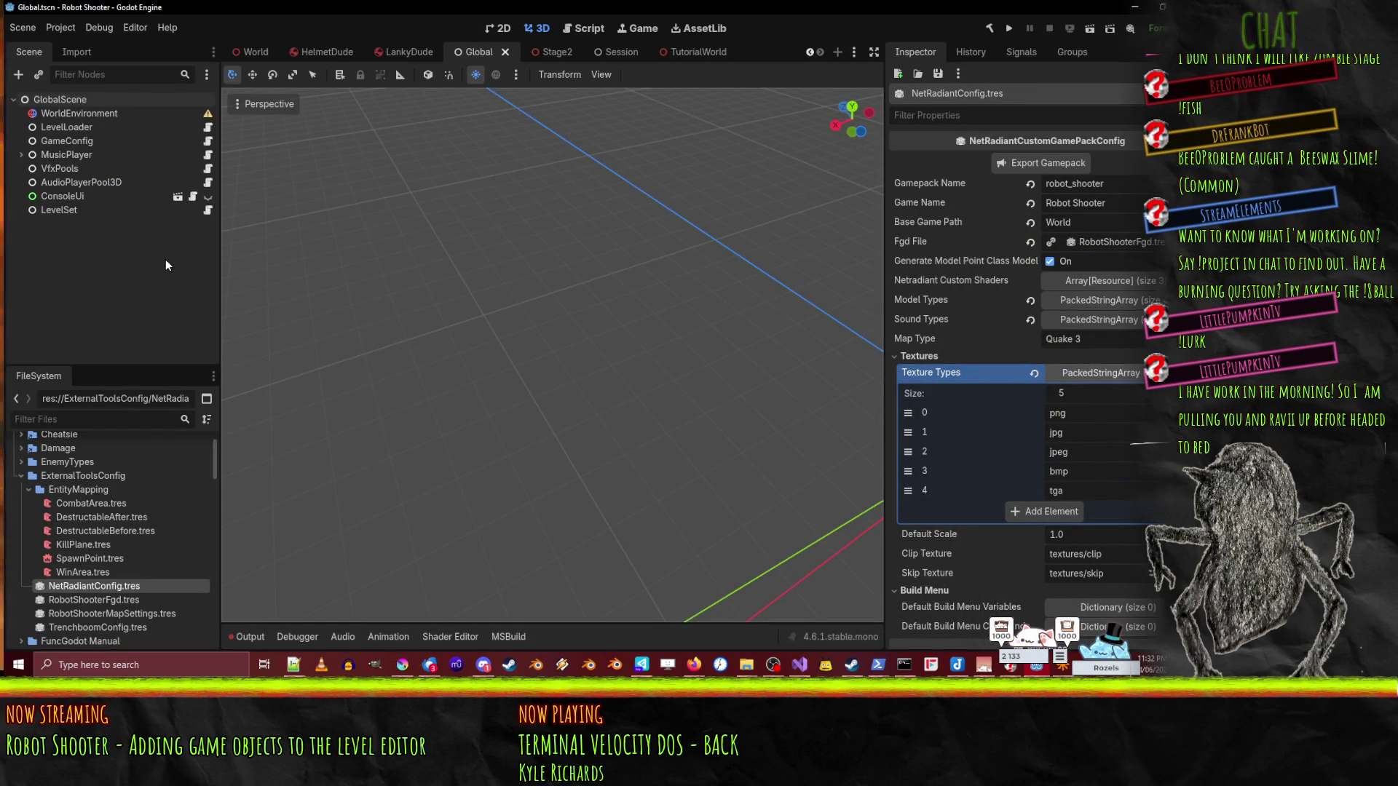
- Rebuild the C# project and re-import Stage2Map from stage2.map
{"action": "left_click", "coordinate": [989, 28]}
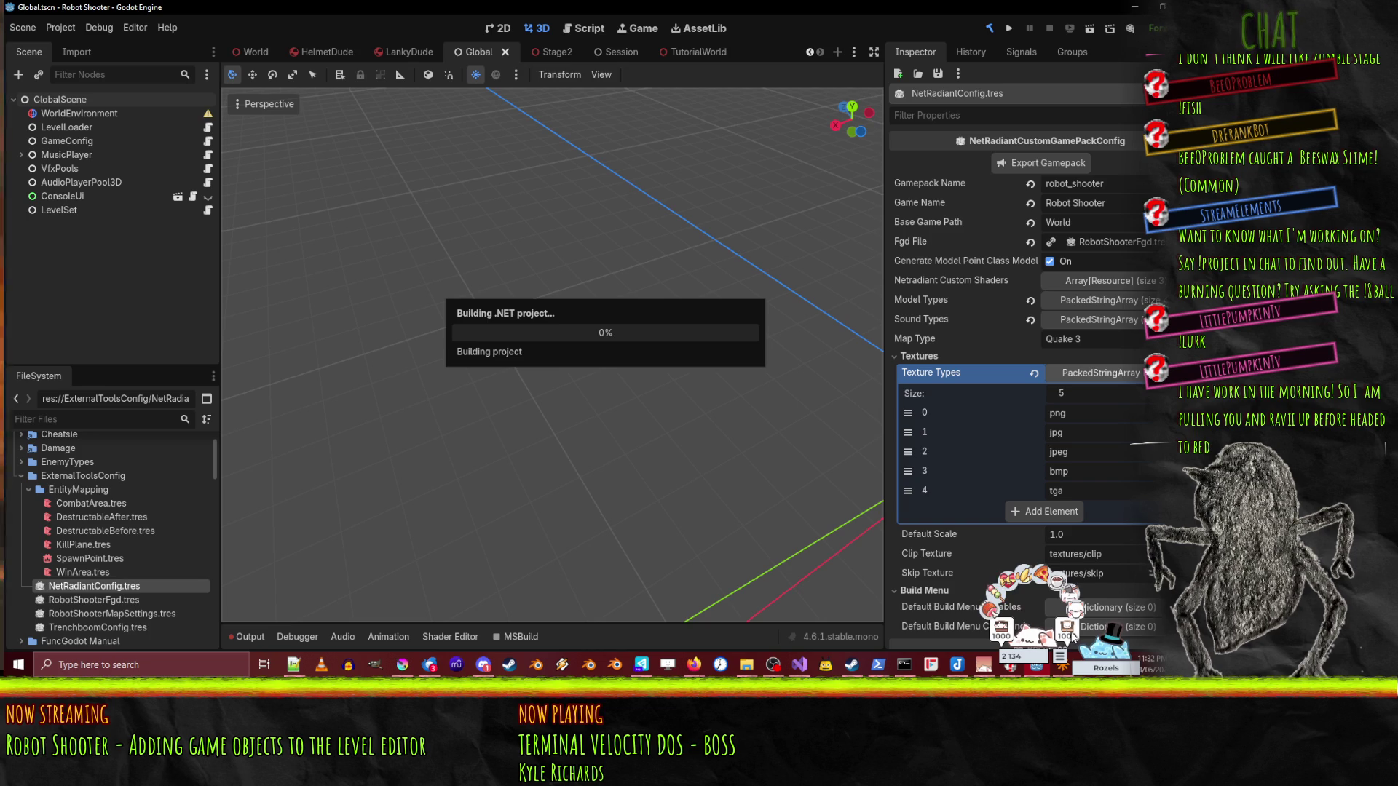
{"action": "left_click", "coordinate": [552, 53]}
{"action": "left_click", "coordinate": [65, 113]}
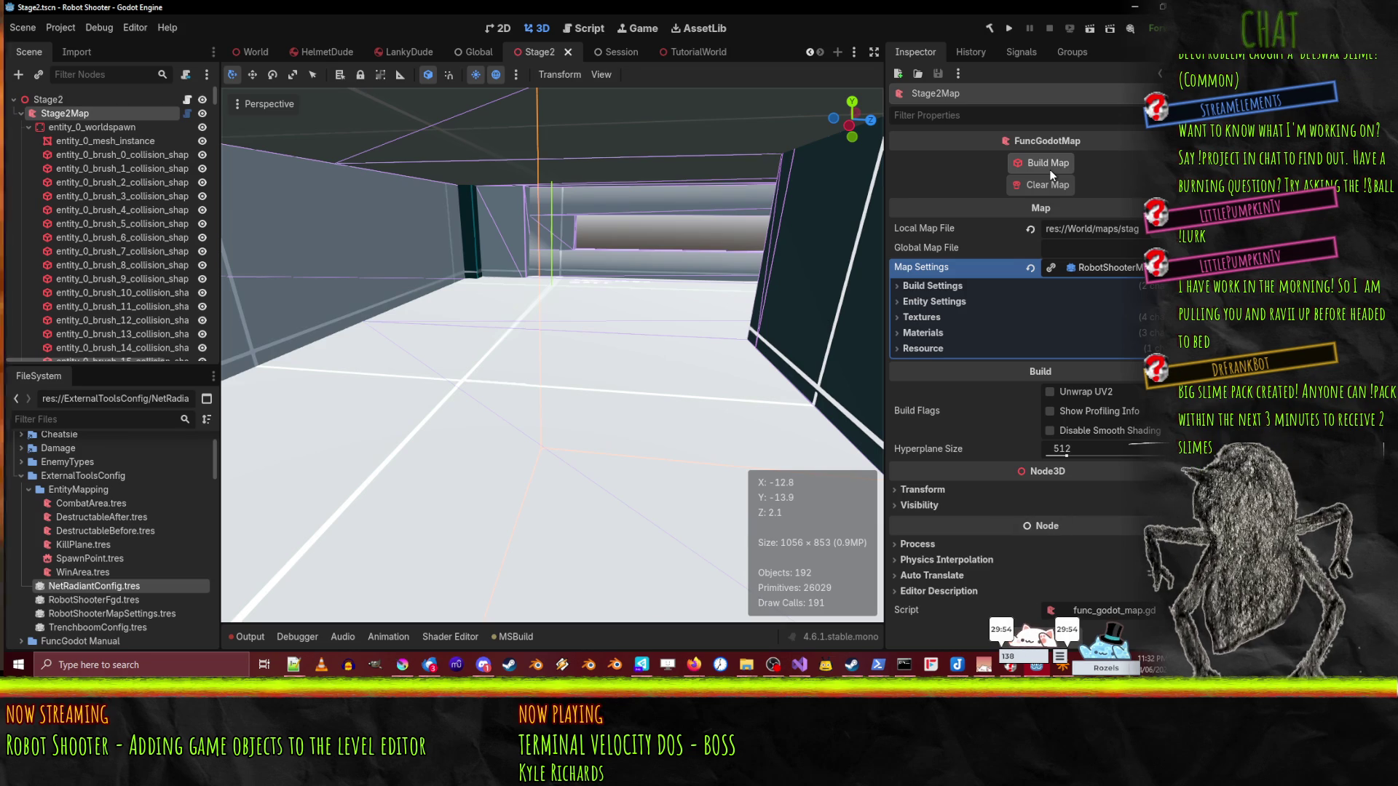
{"action": "left_click", "coordinate": [1058, 163]}
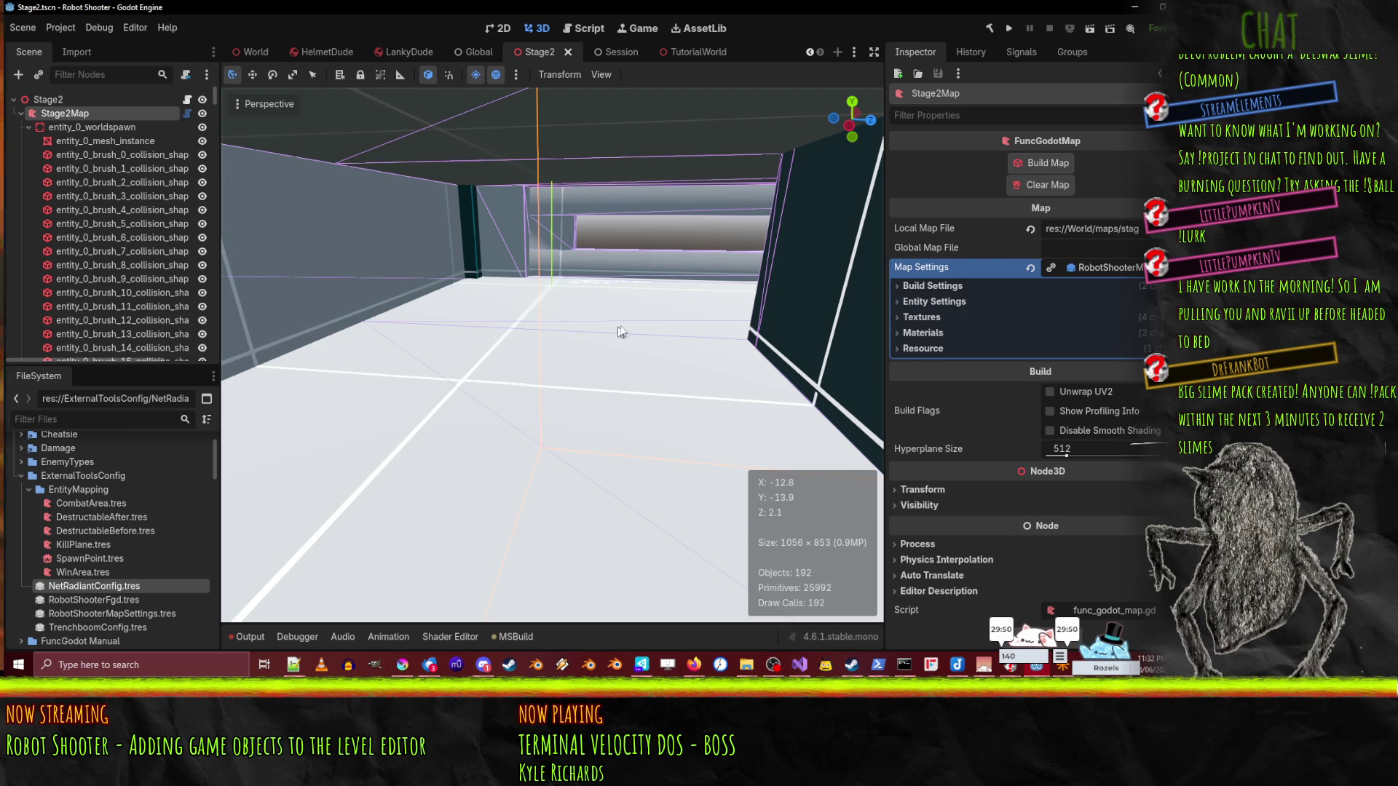
- Fly through the level to the orange ramp and run the Stage2 scene
{"action": "key", "text": "w"}
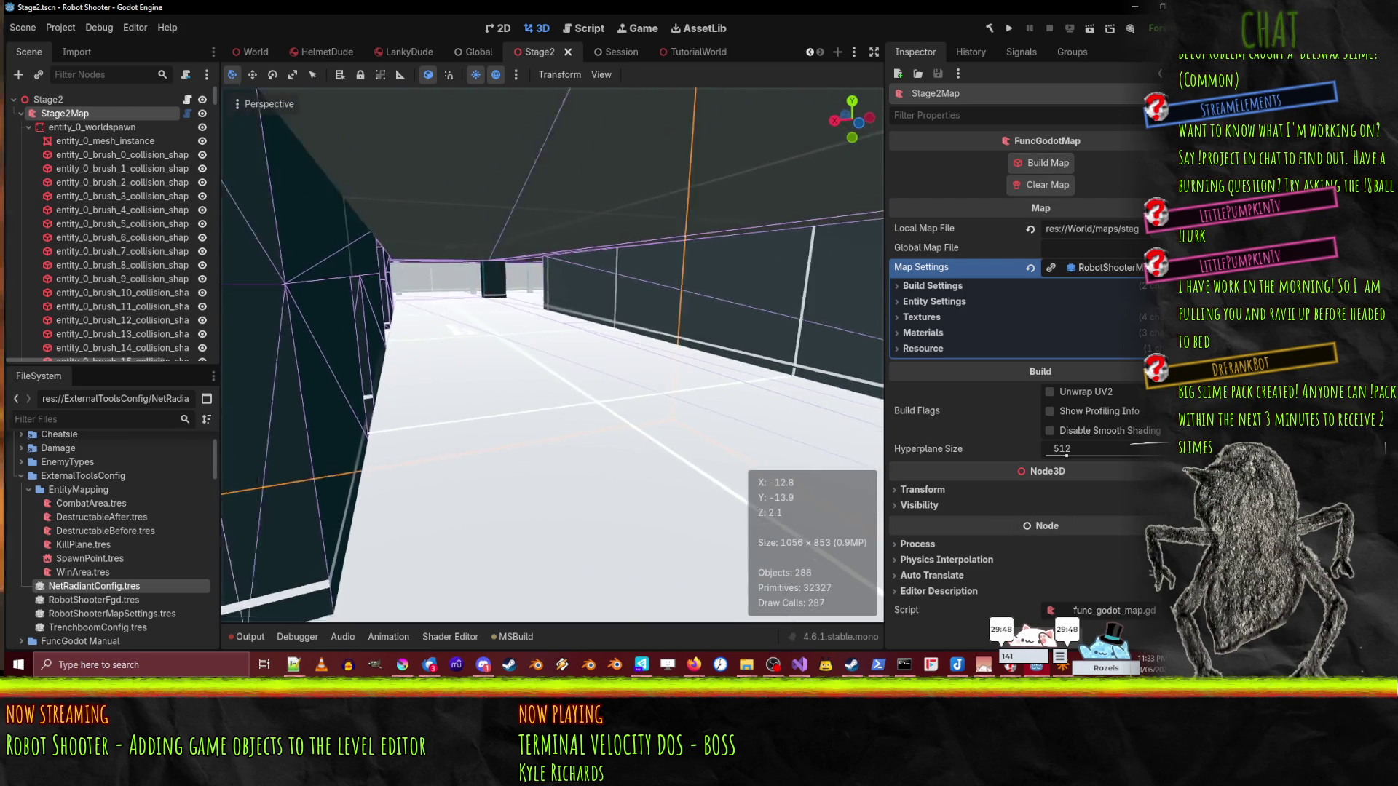
{"action": "key", "text": "w"}
{"action": "key", "text": "w"}
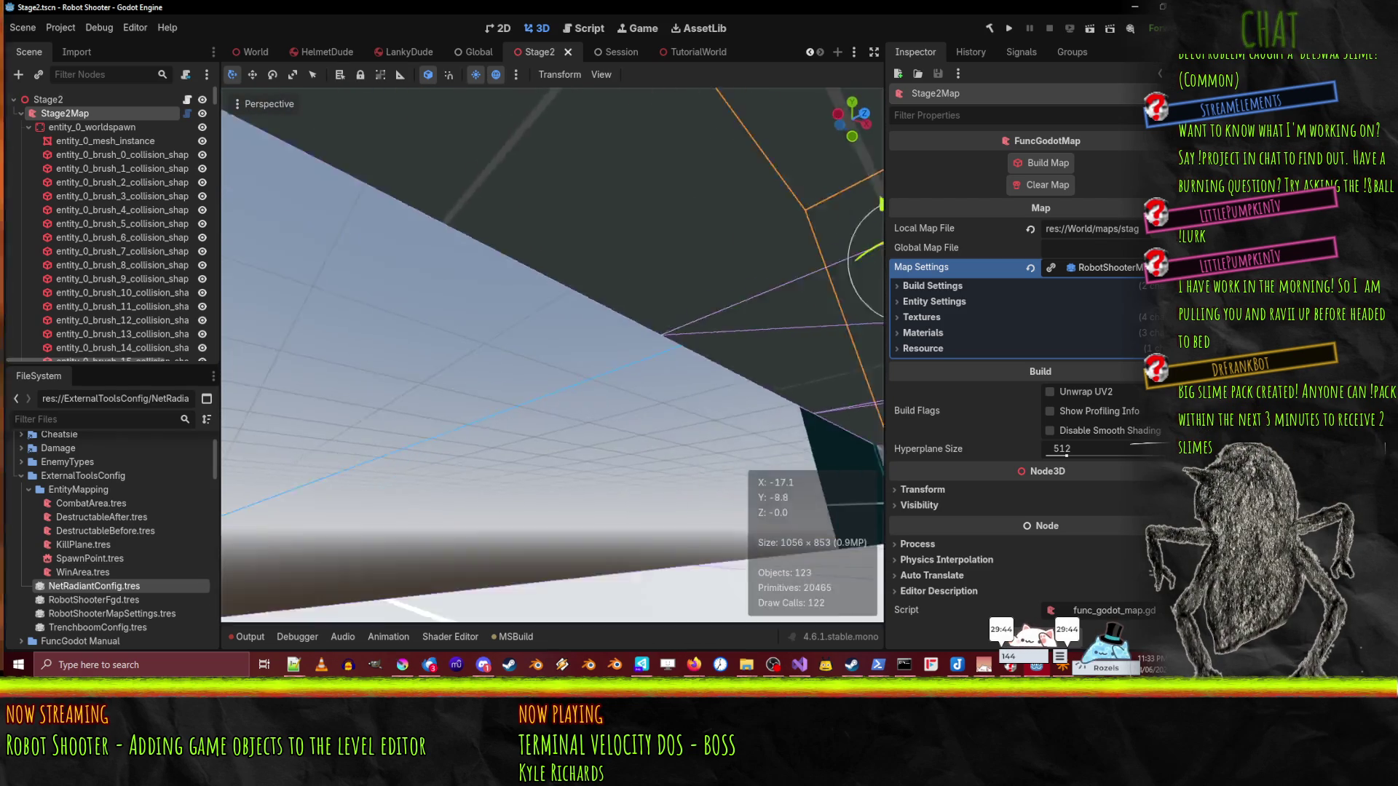
{"action": "key", "text": "w"}
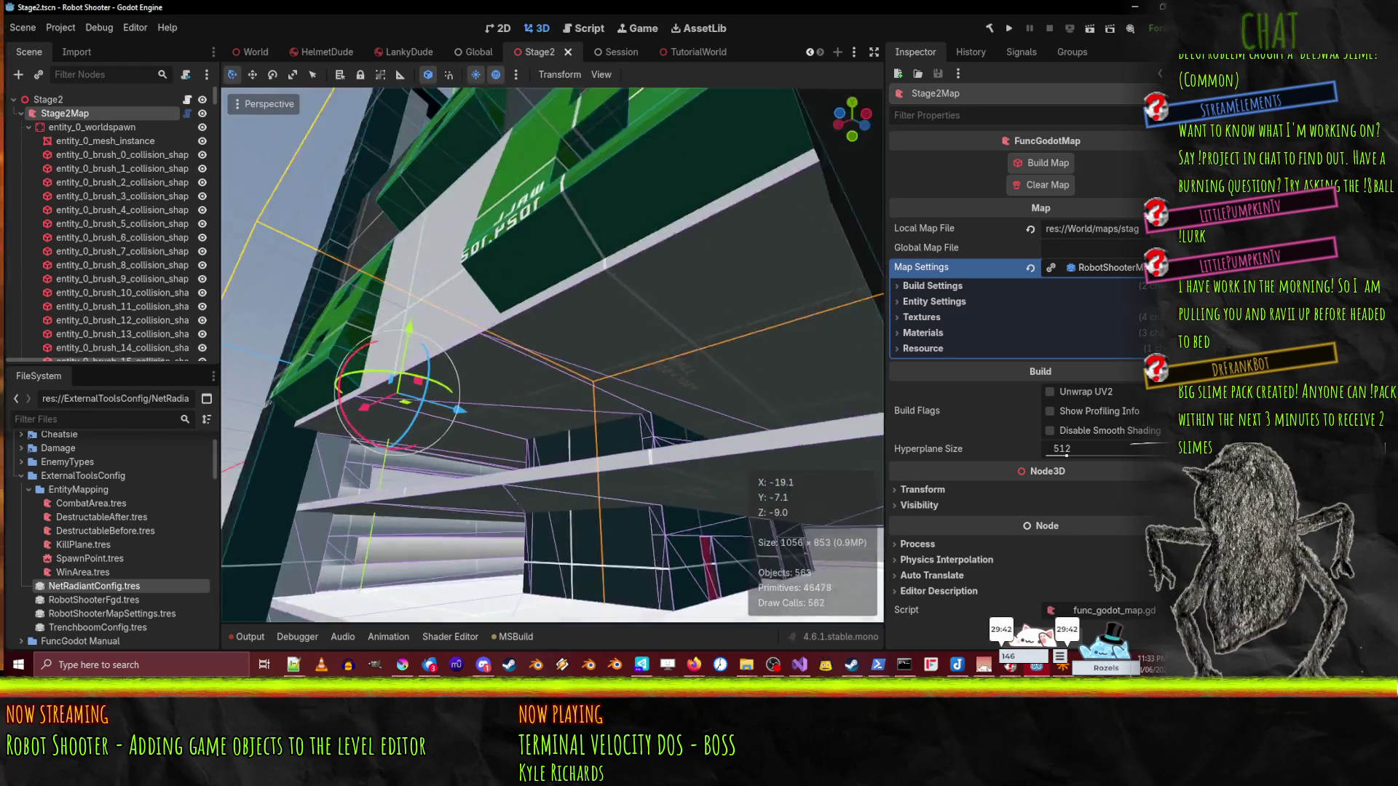
{"action": "key", "text": "w"}
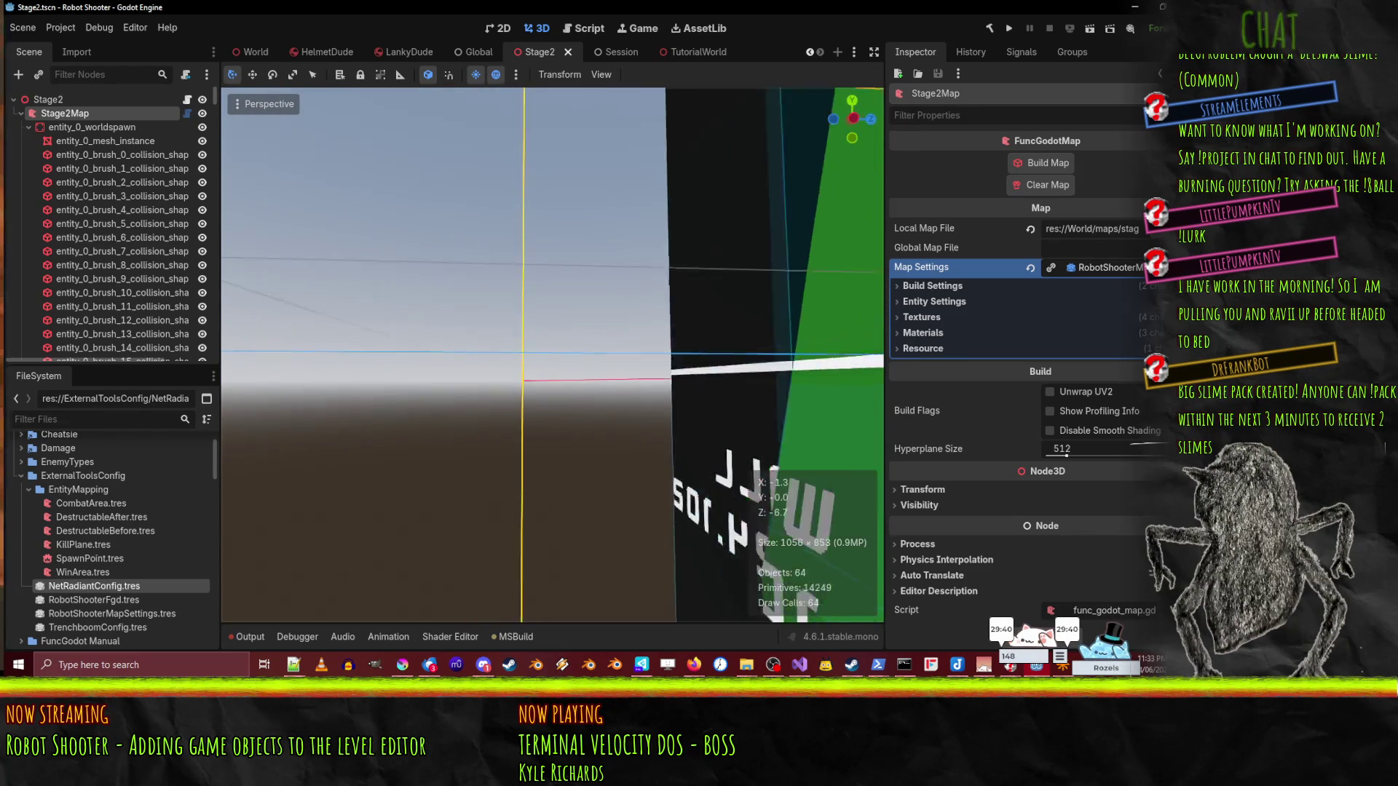
{"action": "key", "text": "w"}
{"action": "key", "text": "w"}
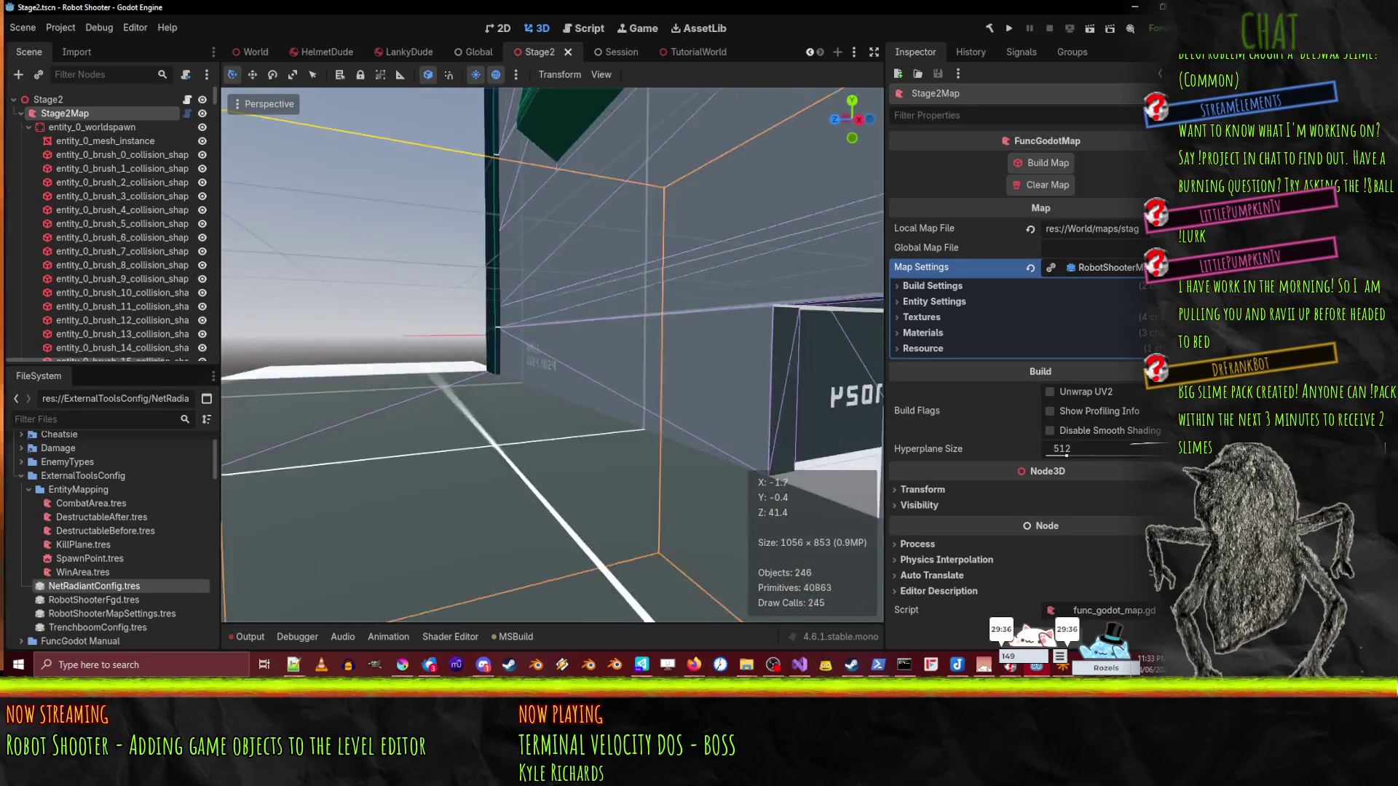
{"action": "key", "text": "w"}
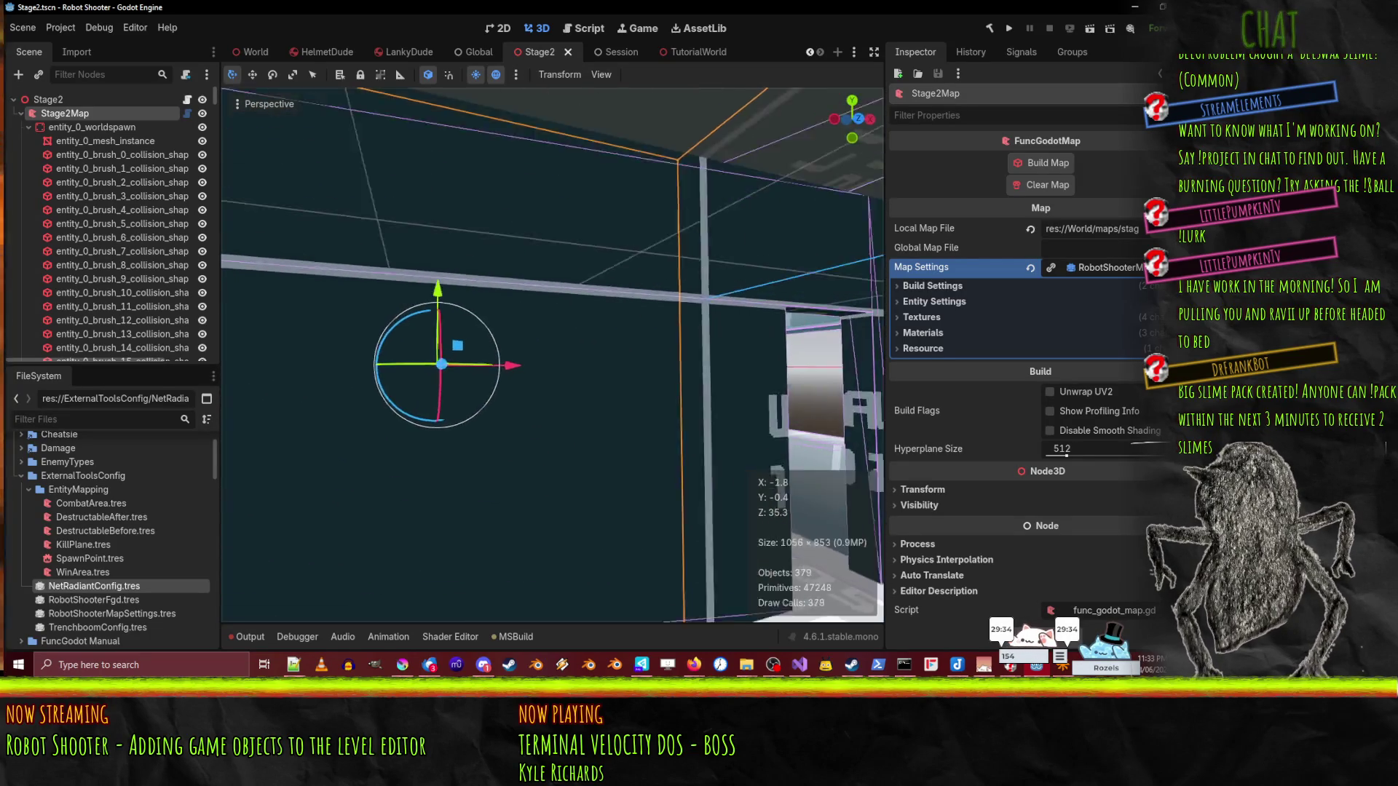
{"action": "key", "text": "w"}
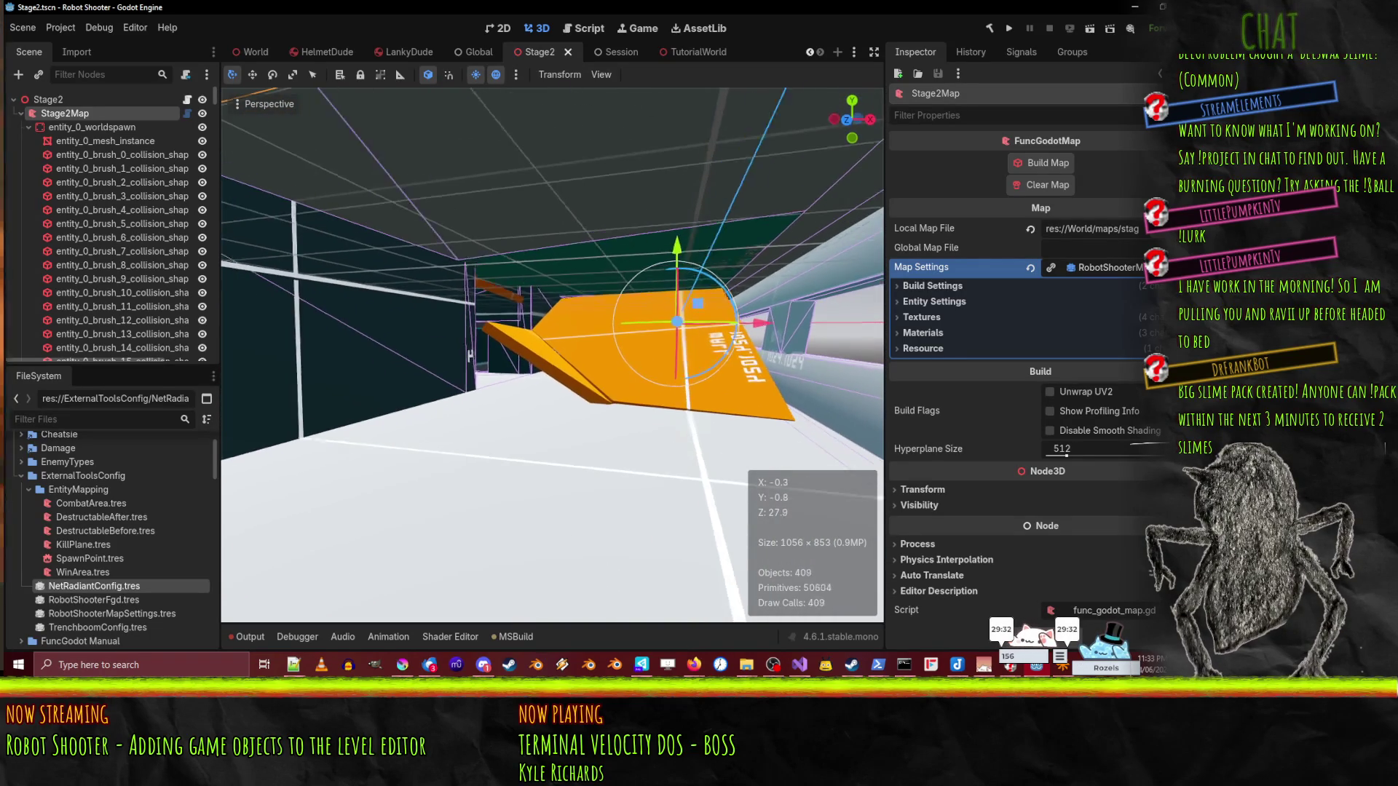
{"action": "key", "text": "w"}
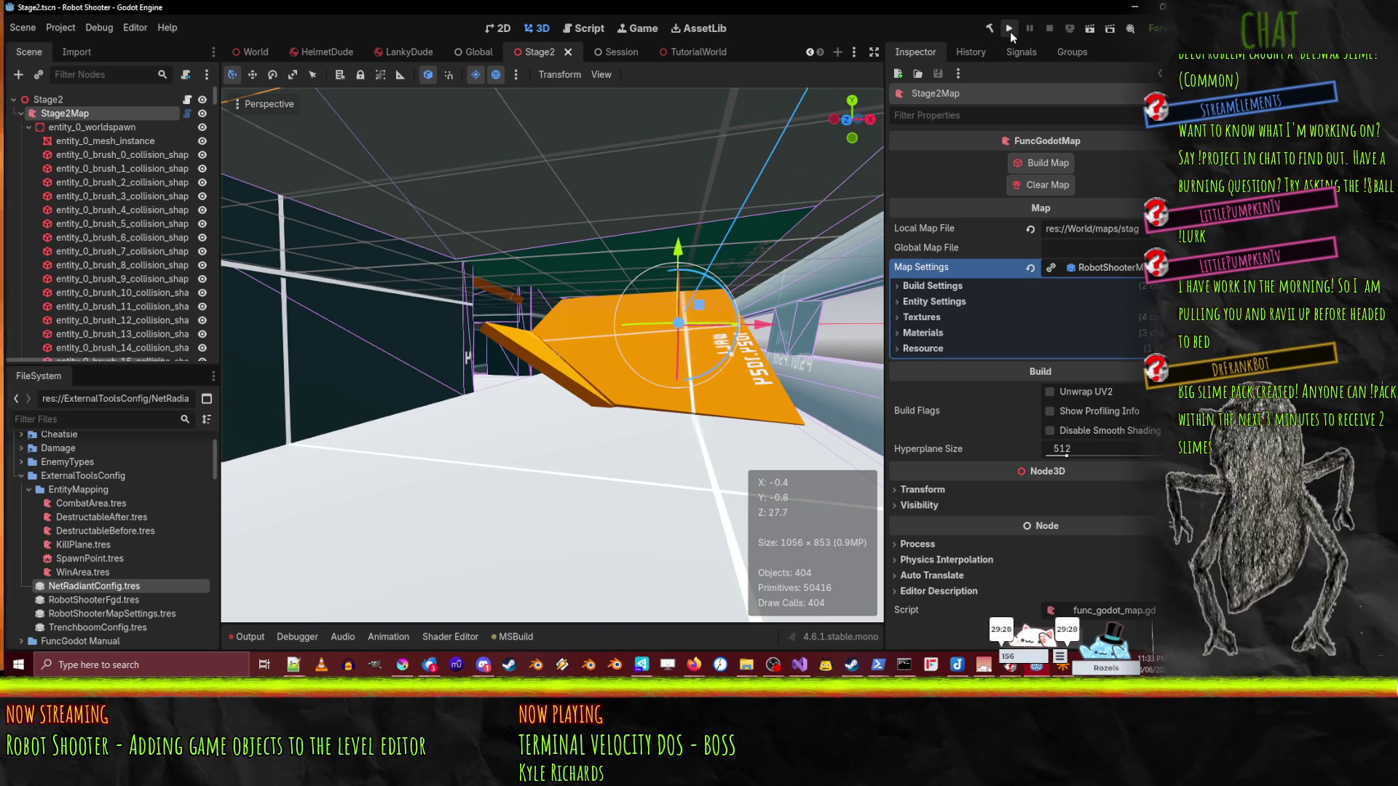
{"action": "left_click", "coordinate": [1089, 28]}
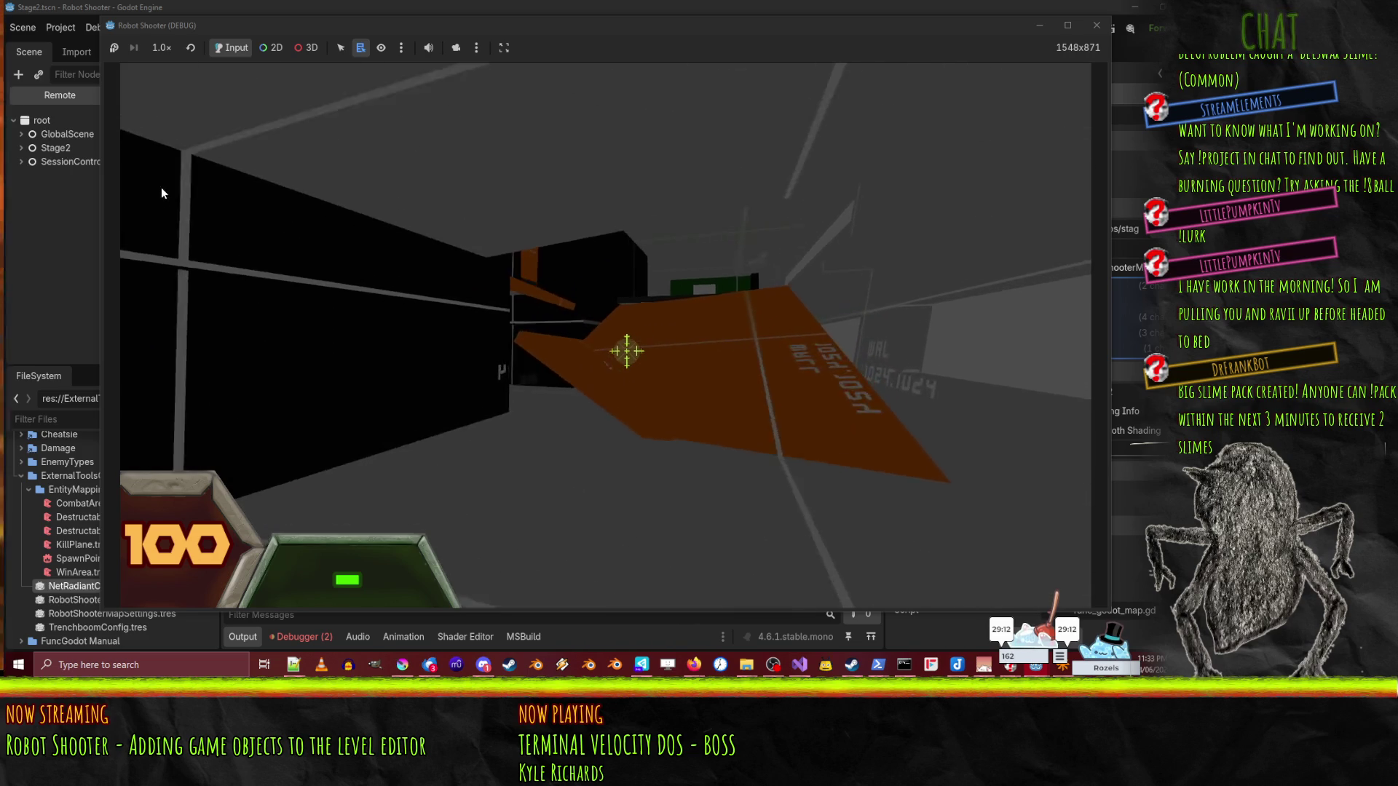
- Stop the game, inspect the entity_start_ceil_before and _after nodes, then switch to Visual Studio
{"action": "left_click", "coordinate": [1096, 24]}
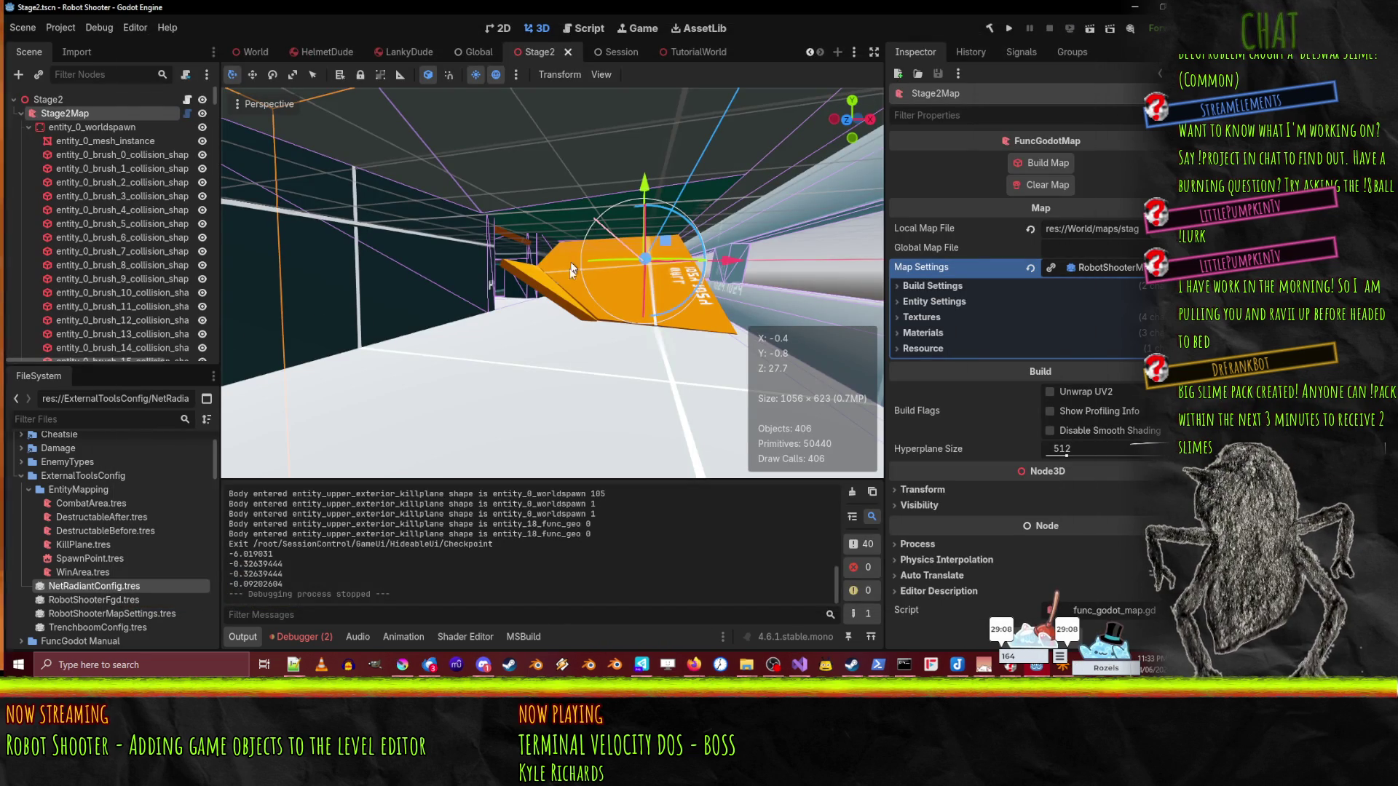
{"action": "scroll", "coordinate": [214, 124], "scroll_direction": "down", "scroll_amount": 5}
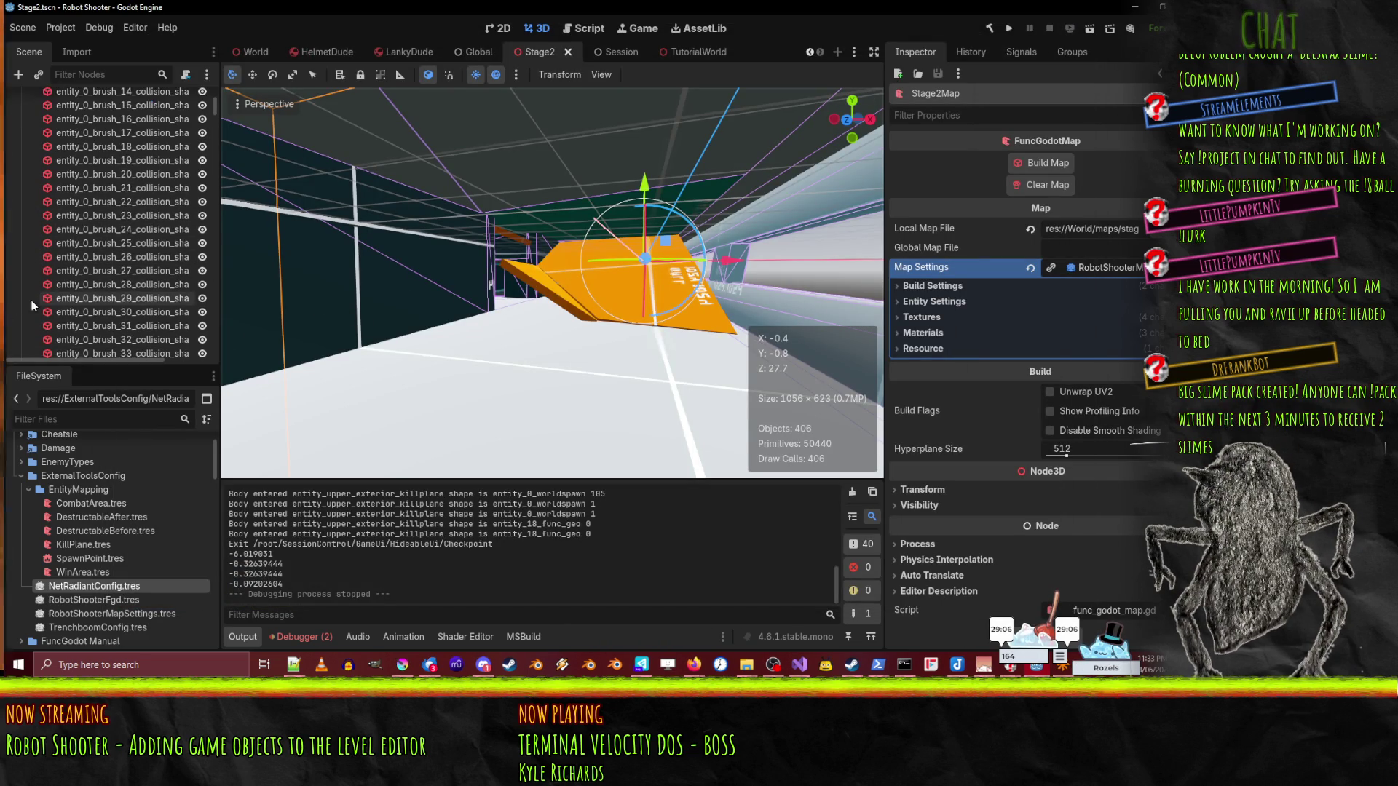
{"action": "left_click_drag", "start_coordinate": [214, 121], "coordinate": [205, 400]}
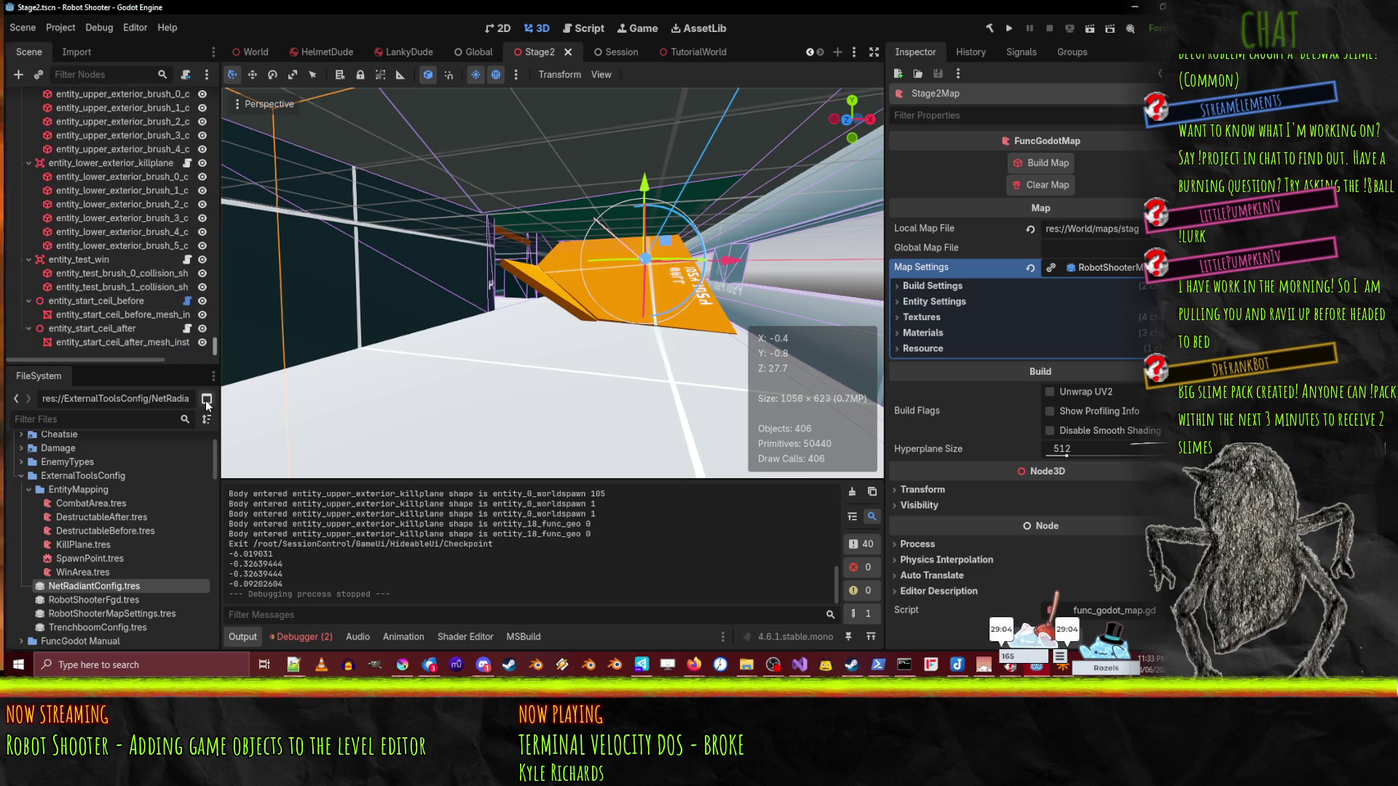
{"action": "left_click", "coordinate": [99, 300]}
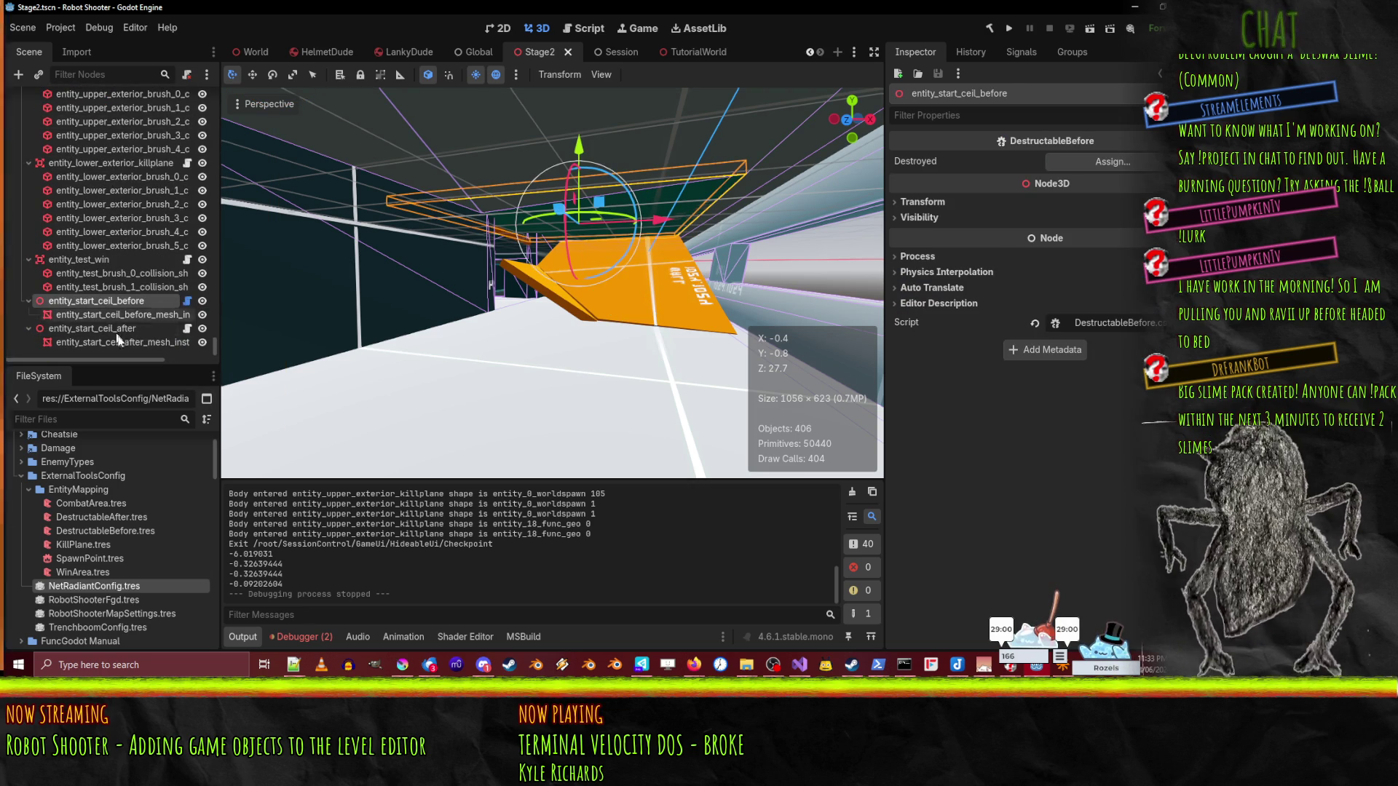
{"action": "left_click", "coordinate": [120, 327]}
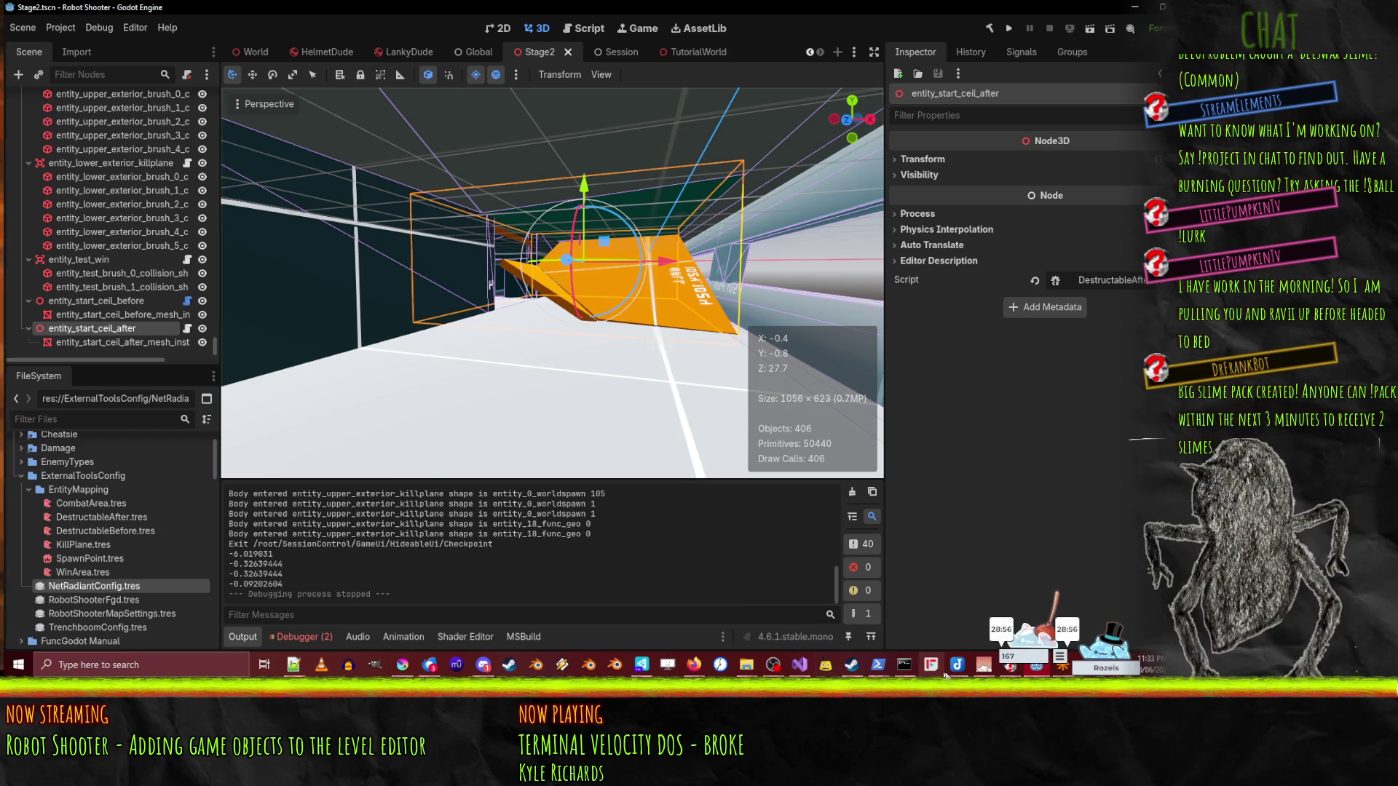
{"action": "left_click", "coordinate": [799, 665]}
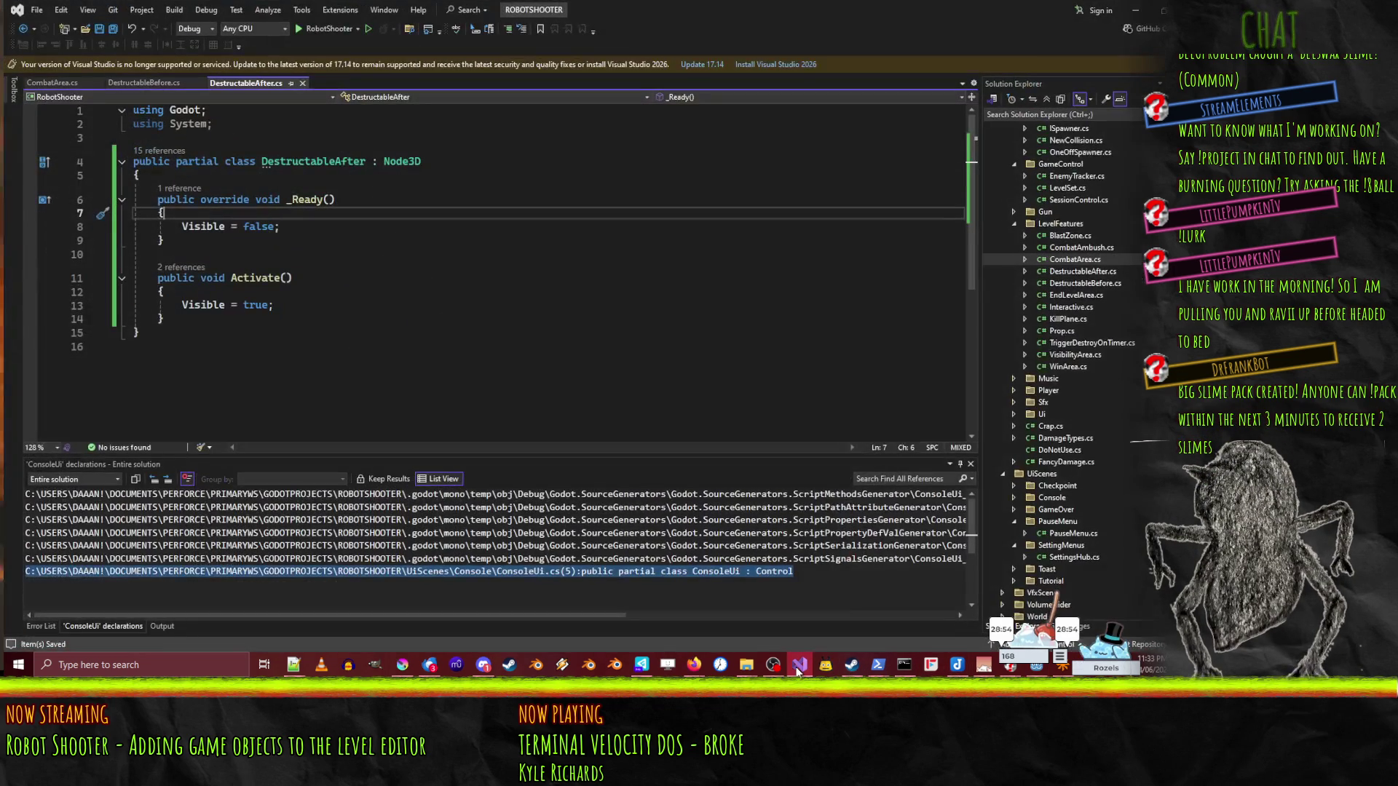
- Add GD.Print("ACTIVATED ", Name); at the top of DestructableBefore's Activate()
{"action": "left_click", "coordinate": [247, 227]}
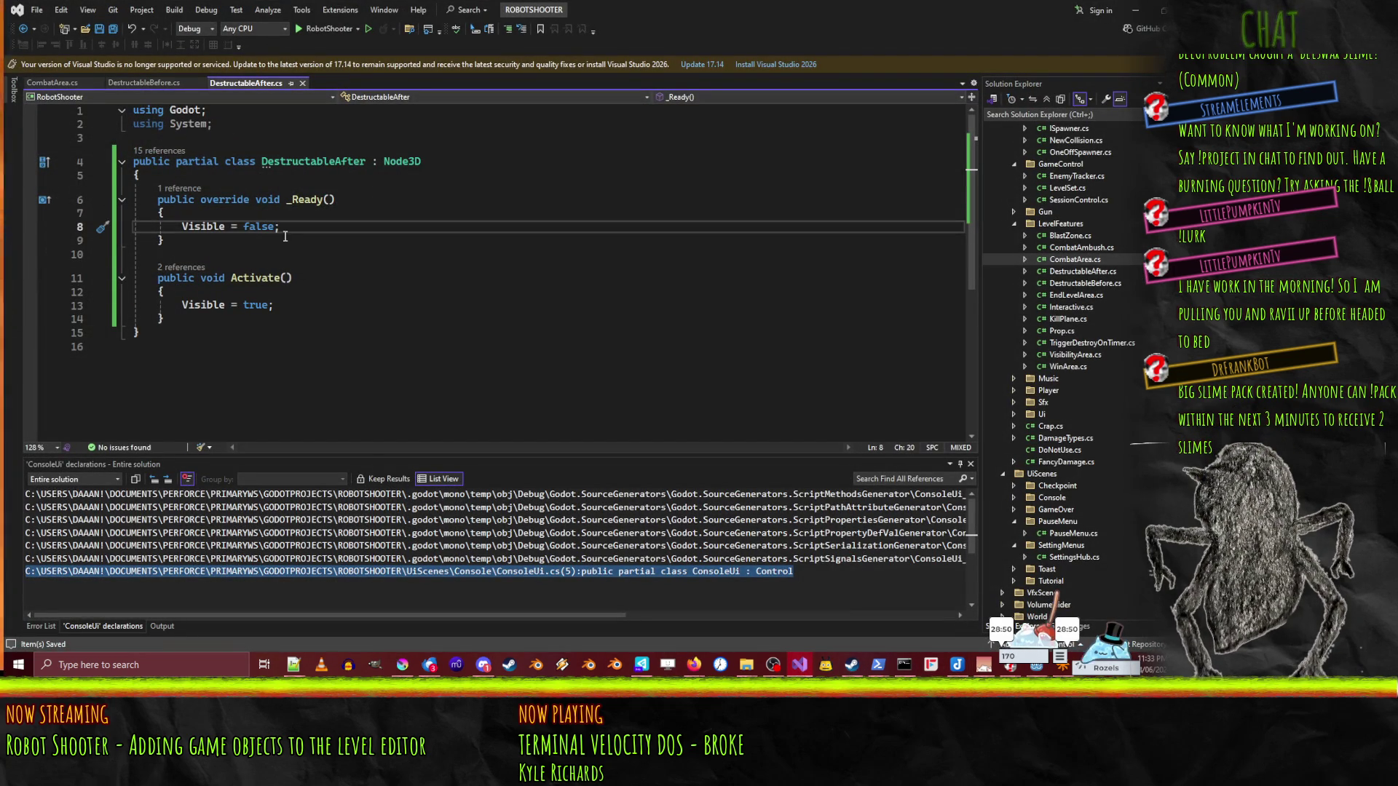
{"action": "left_click", "coordinate": [295, 310]}
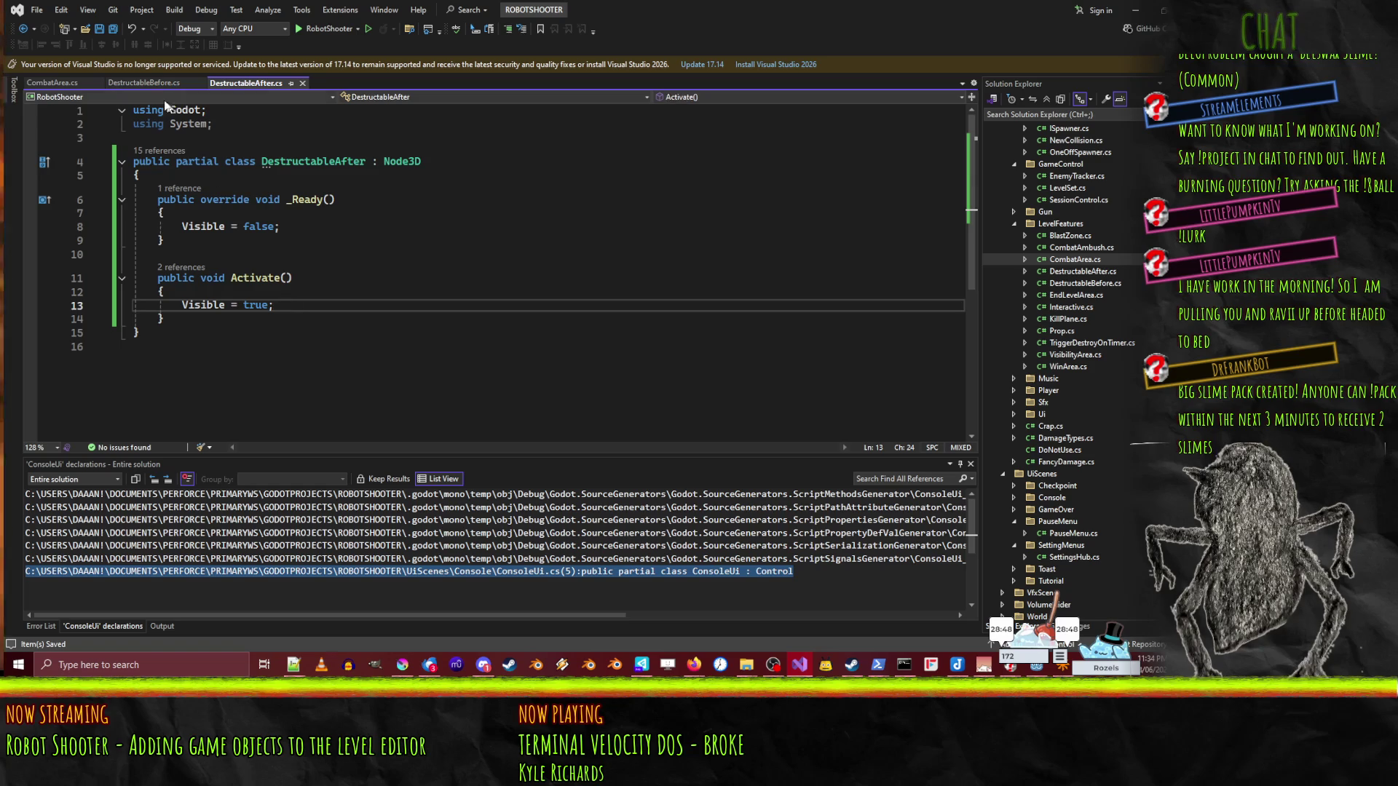
{"action": "left_click", "coordinate": [147, 82]}
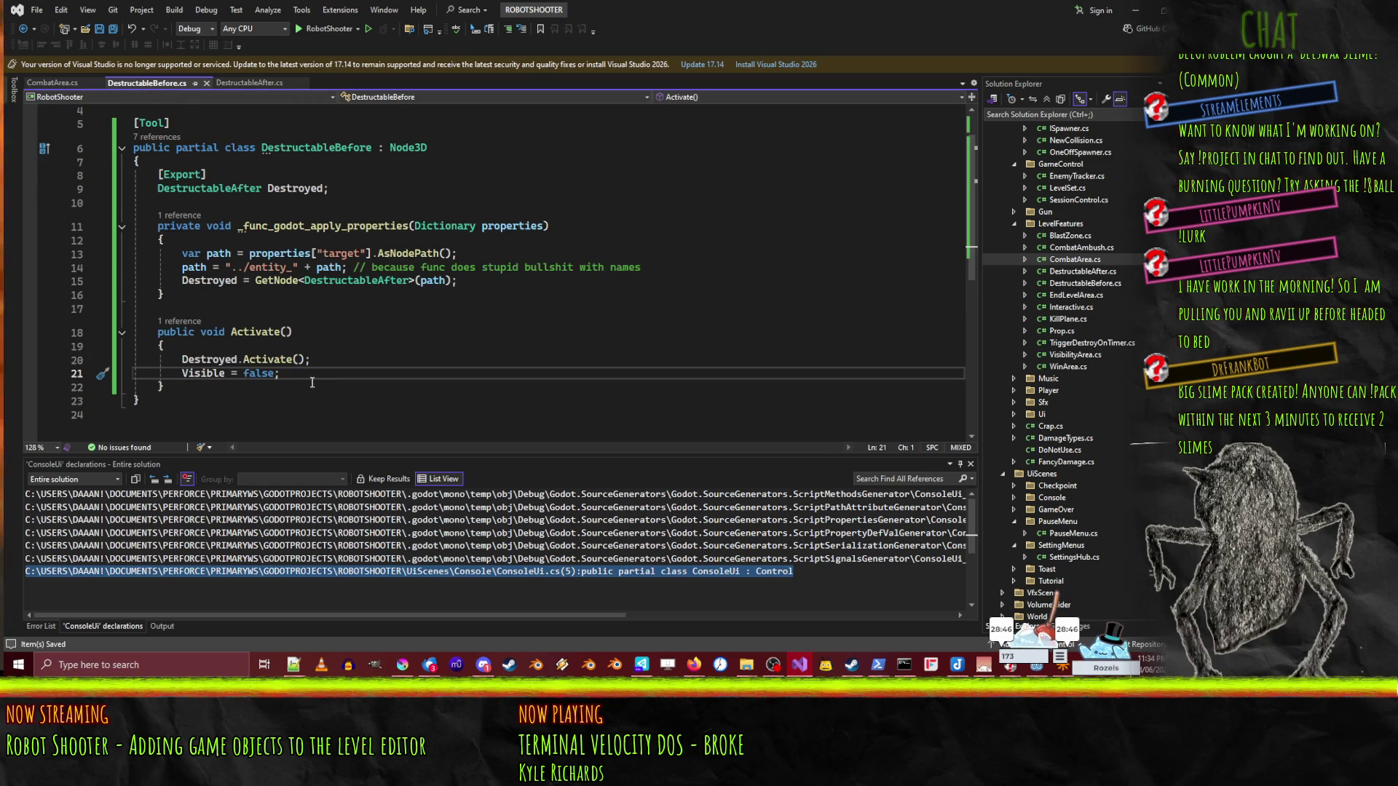
{"action": "left_click", "coordinate": [231, 346]}
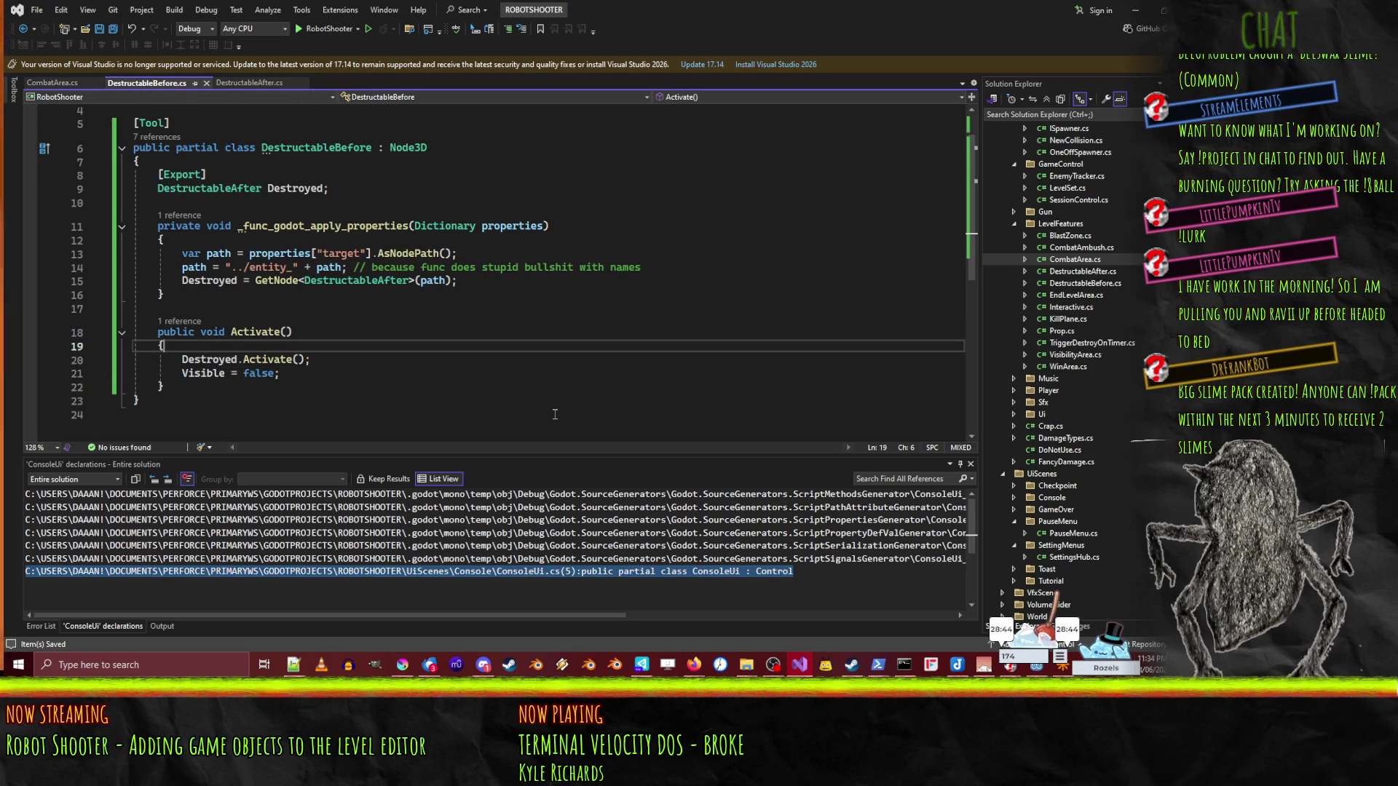
{"action": "key", "text": "Return"}
{"action": "type", "text": "g"}
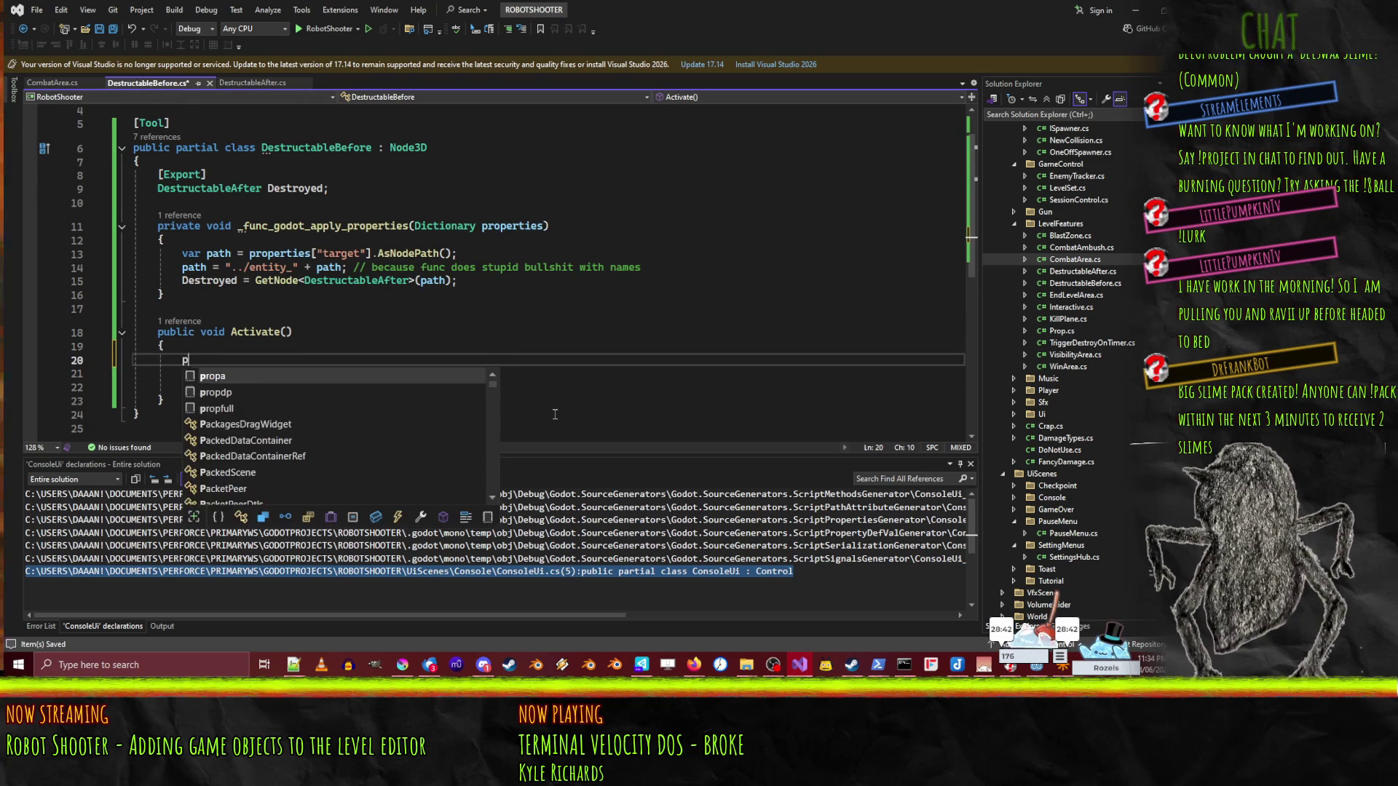
{"action": "type", "text": "d.Print(\""}
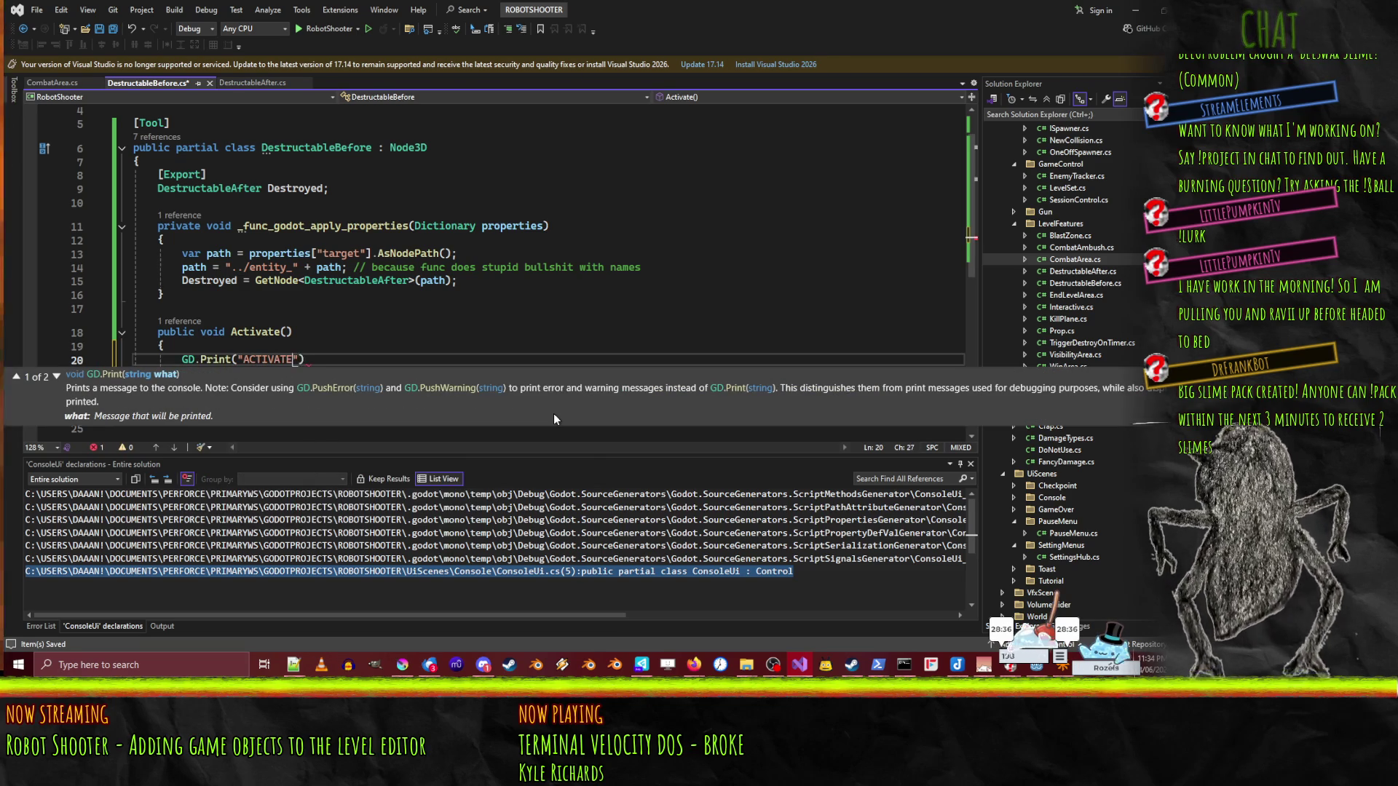
{"action": "type", "text": "\", name);"}
{"action": "key", "text": "Up"}
{"action": "key", "text": "Down"}
{"action": "key", "text": "Left"}
{"action": "key", "text": "Left"}
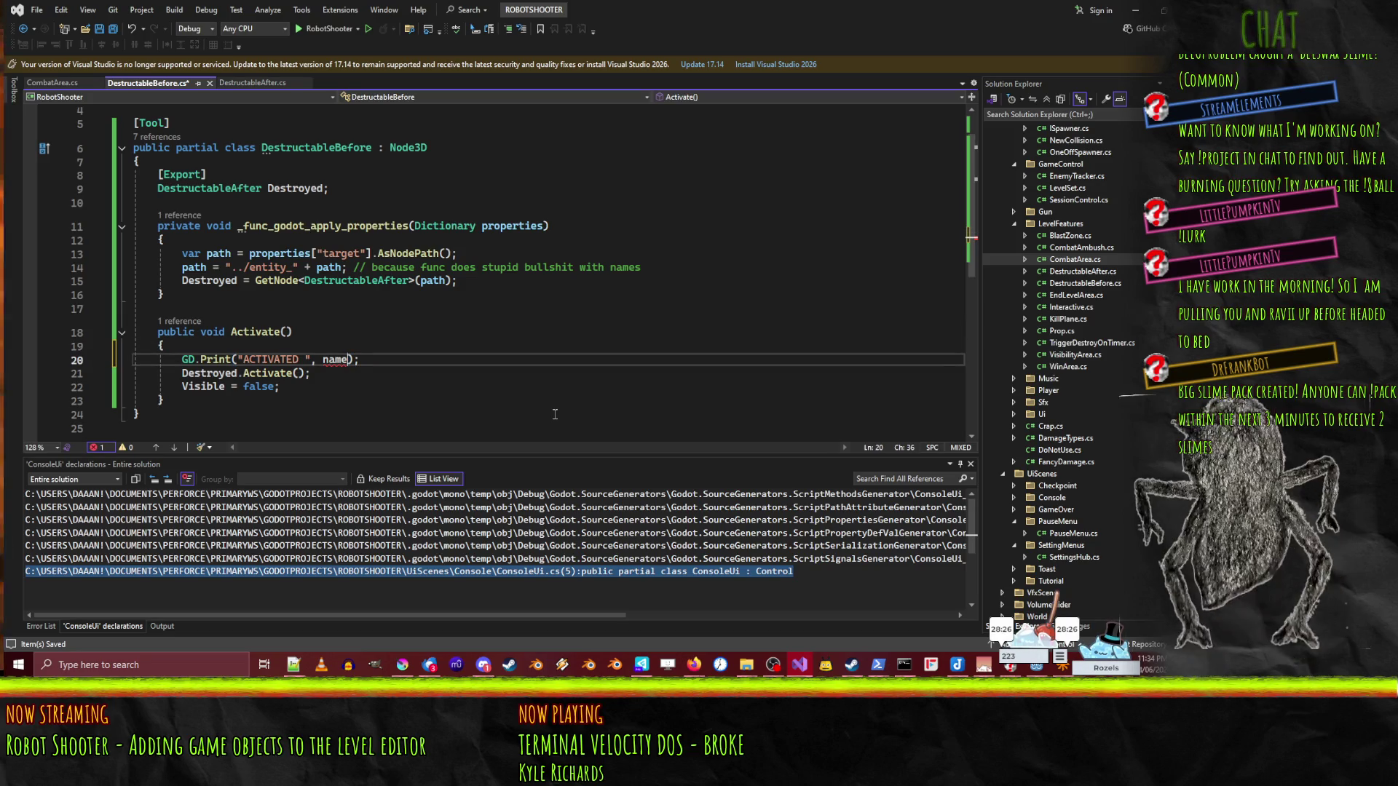
{"action": "type", "text": "this.name"}
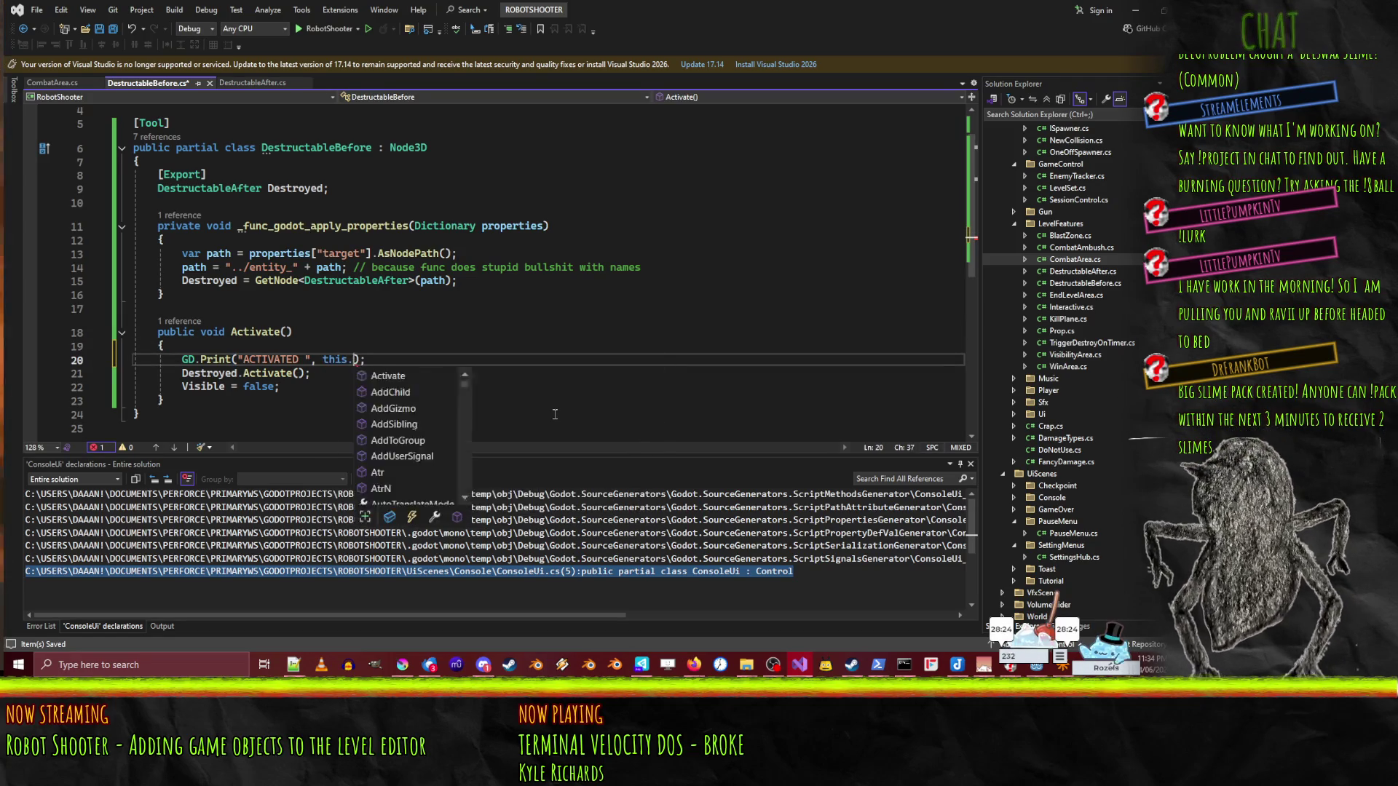
{"action": "key", "text": "Tab"}
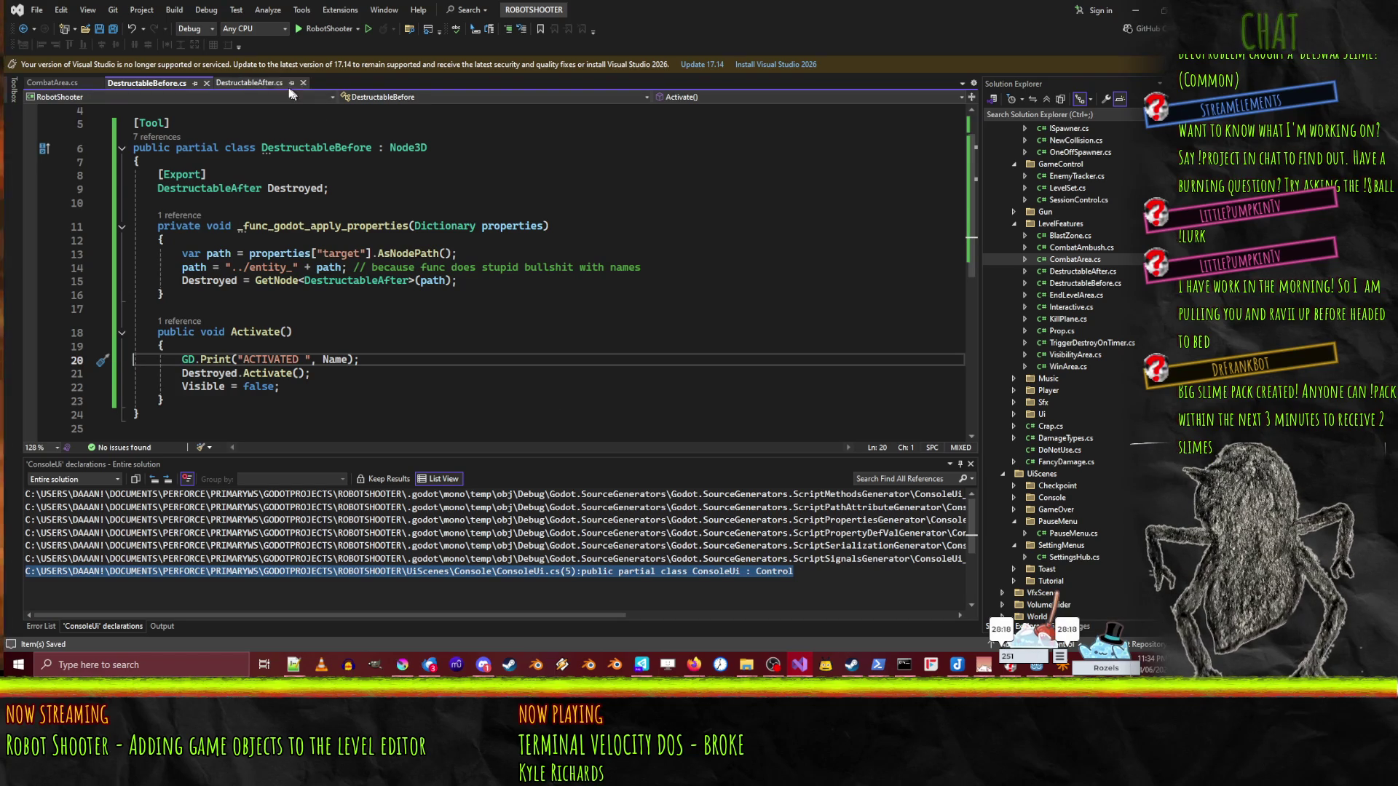
- Paste the same print line into DestructableAfter's Activate() and return to Godot
{"action": "left_click", "coordinate": [280, 83]}
{"action": "type", "text": "GD.Print(\"ACTIVATED \", Name);"}
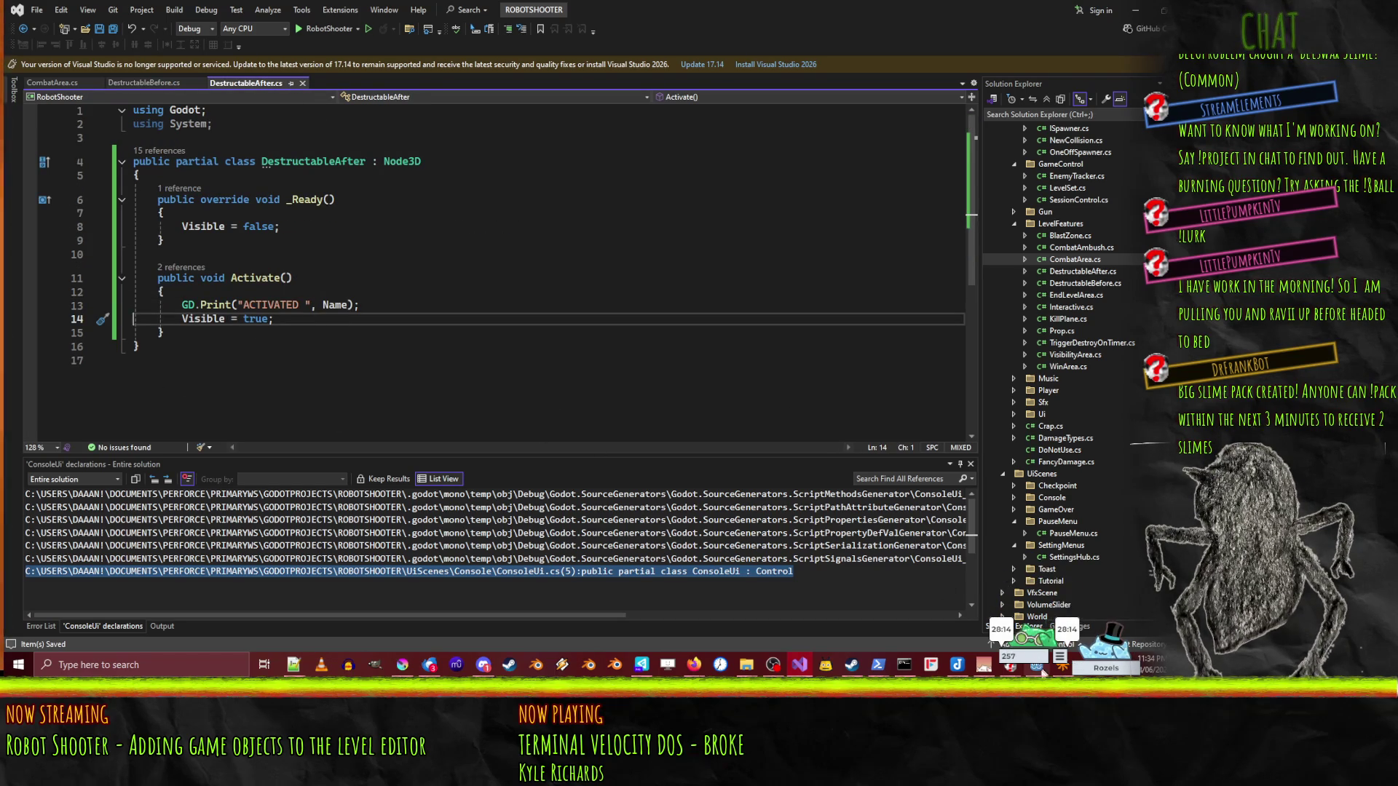
{"action": "left_click", "coordinate": [1036, 666]}
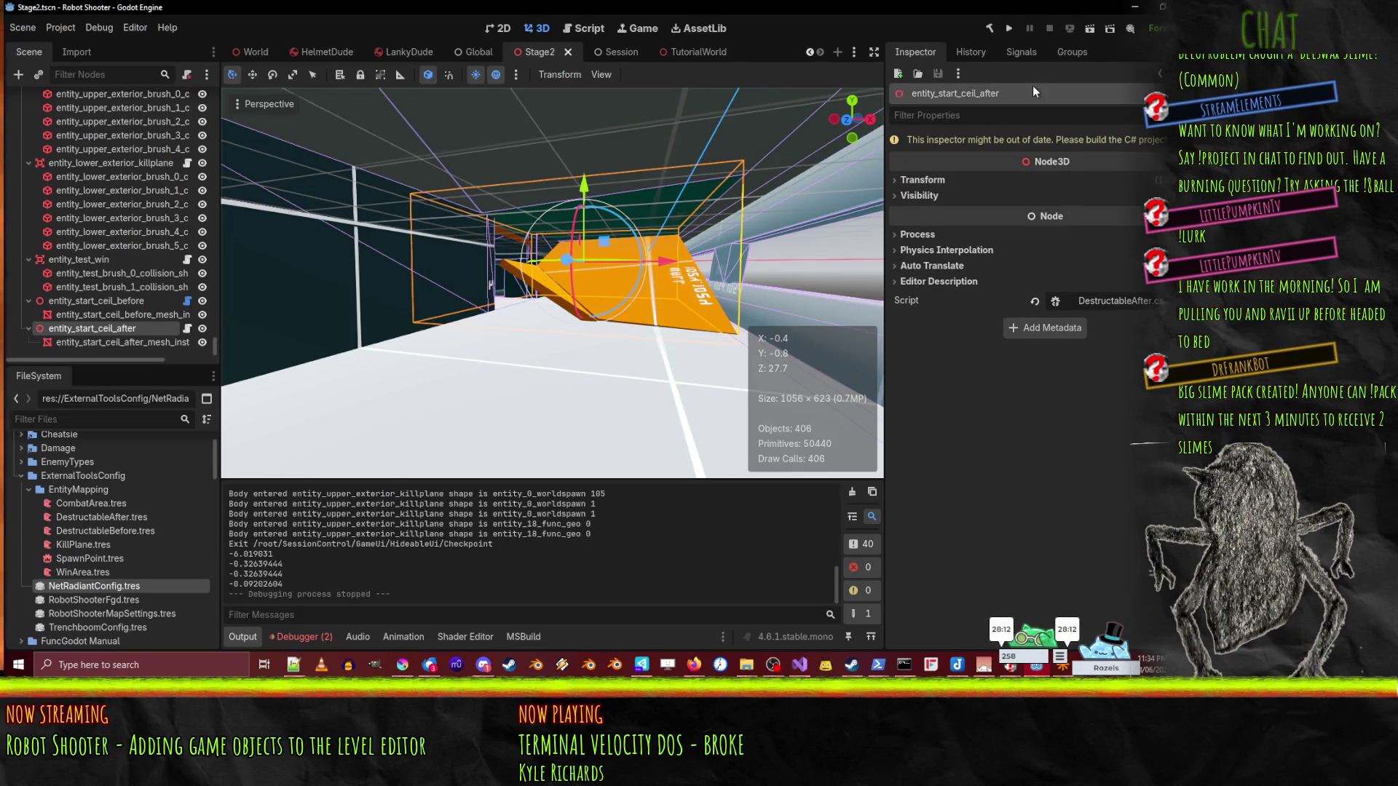
- Build and run the game, then scroll the Output panel for ACTIVATED messages
{"action": "left_click", "coordinate": [1084, 28]}
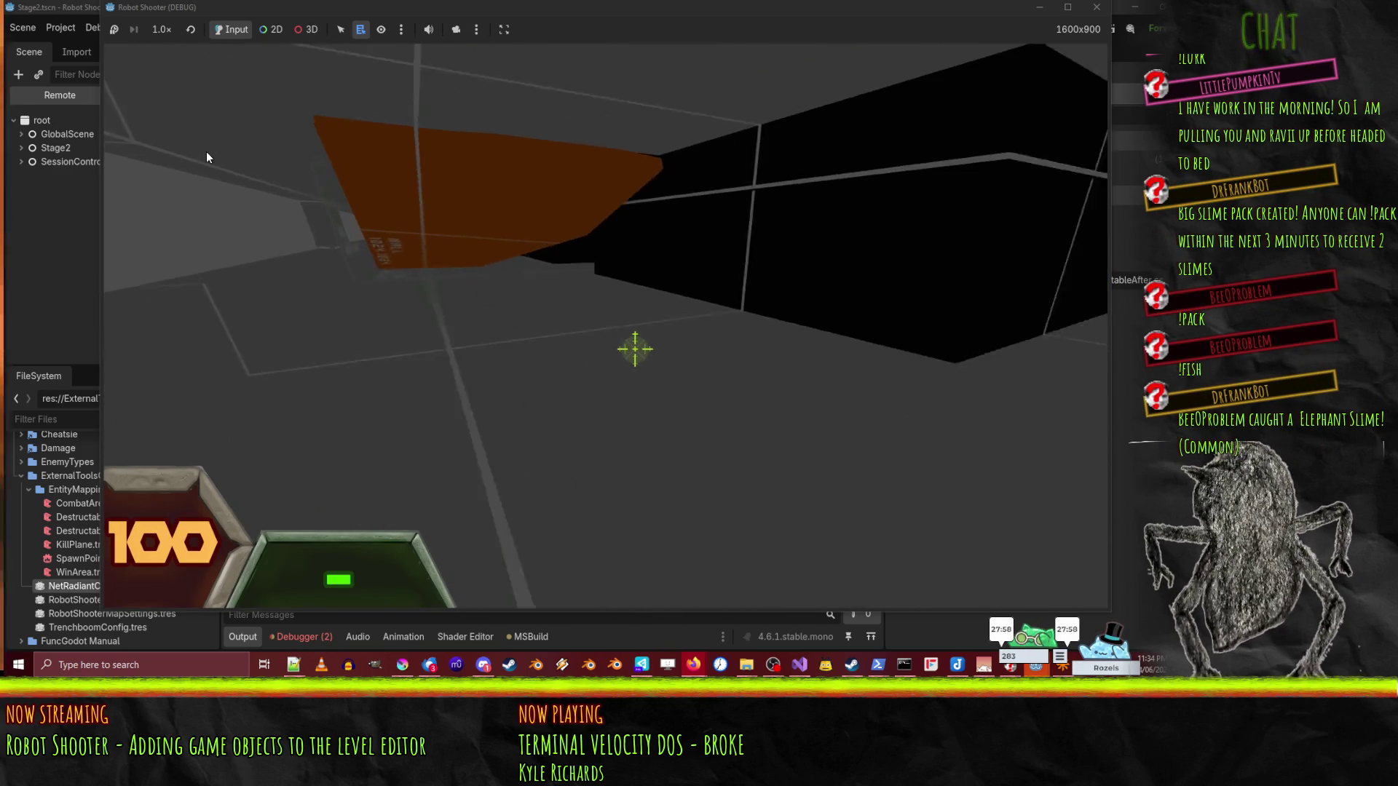
{"action": "left_click", "coordinate": [595, 665]}
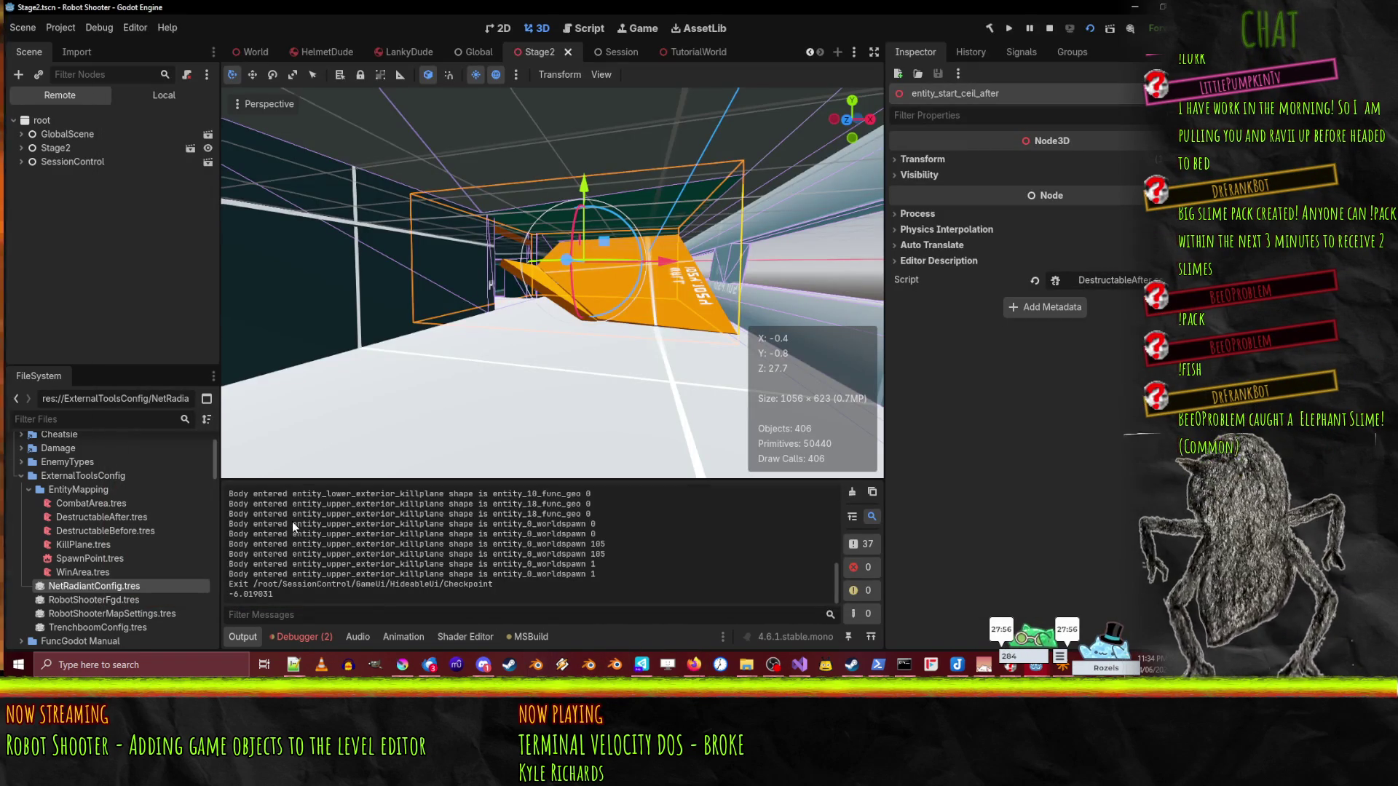
{"action": "scroll", "coordinate": [361, 571], "scroll_direction": "up", "scroll_amount": 10}
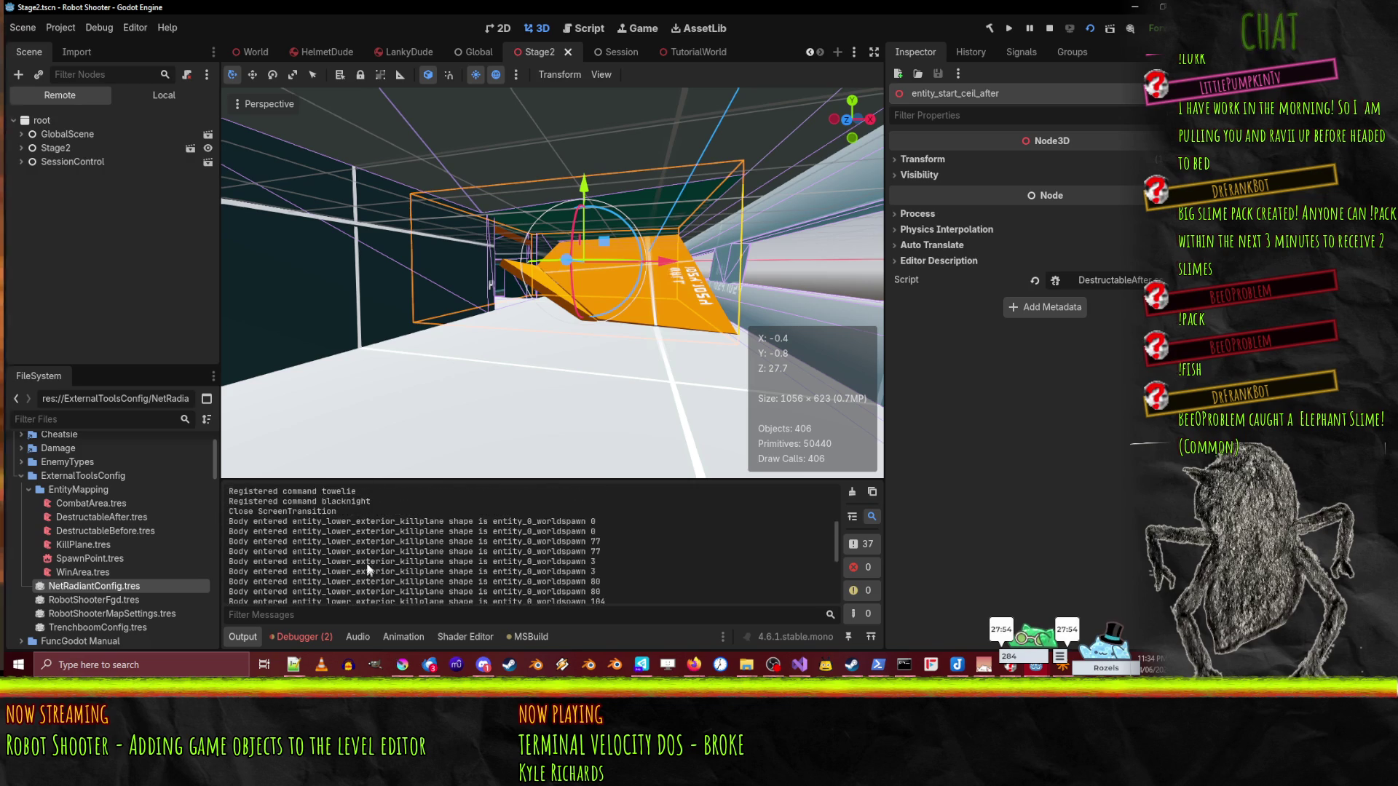
{"action": "scroll", "coordinate": [364, 553], "scroll_direction": "down", "scroll_amount": 10}
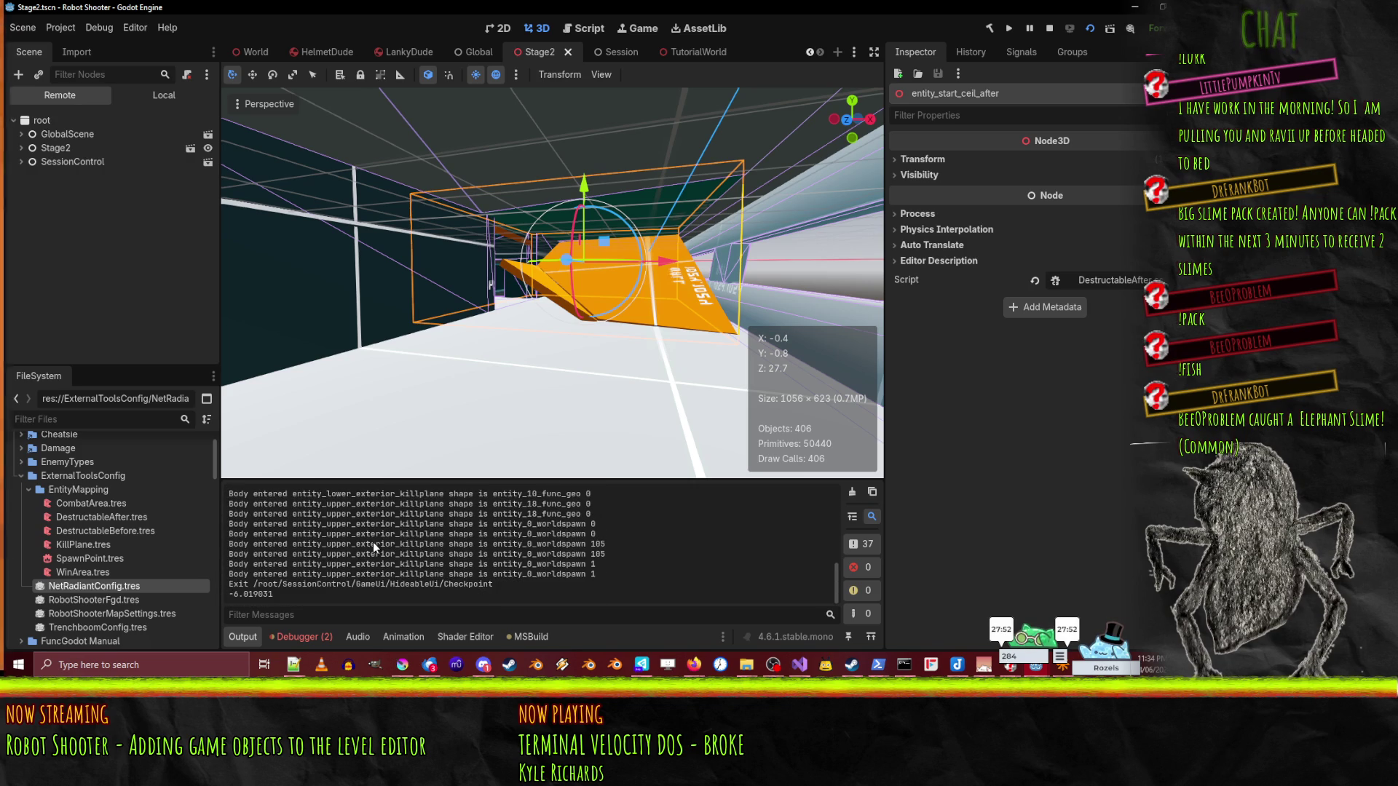
{"action": "scroll", "coordinate": [258, 594], "scroll_direction": "up", "scroll_amount": 10}
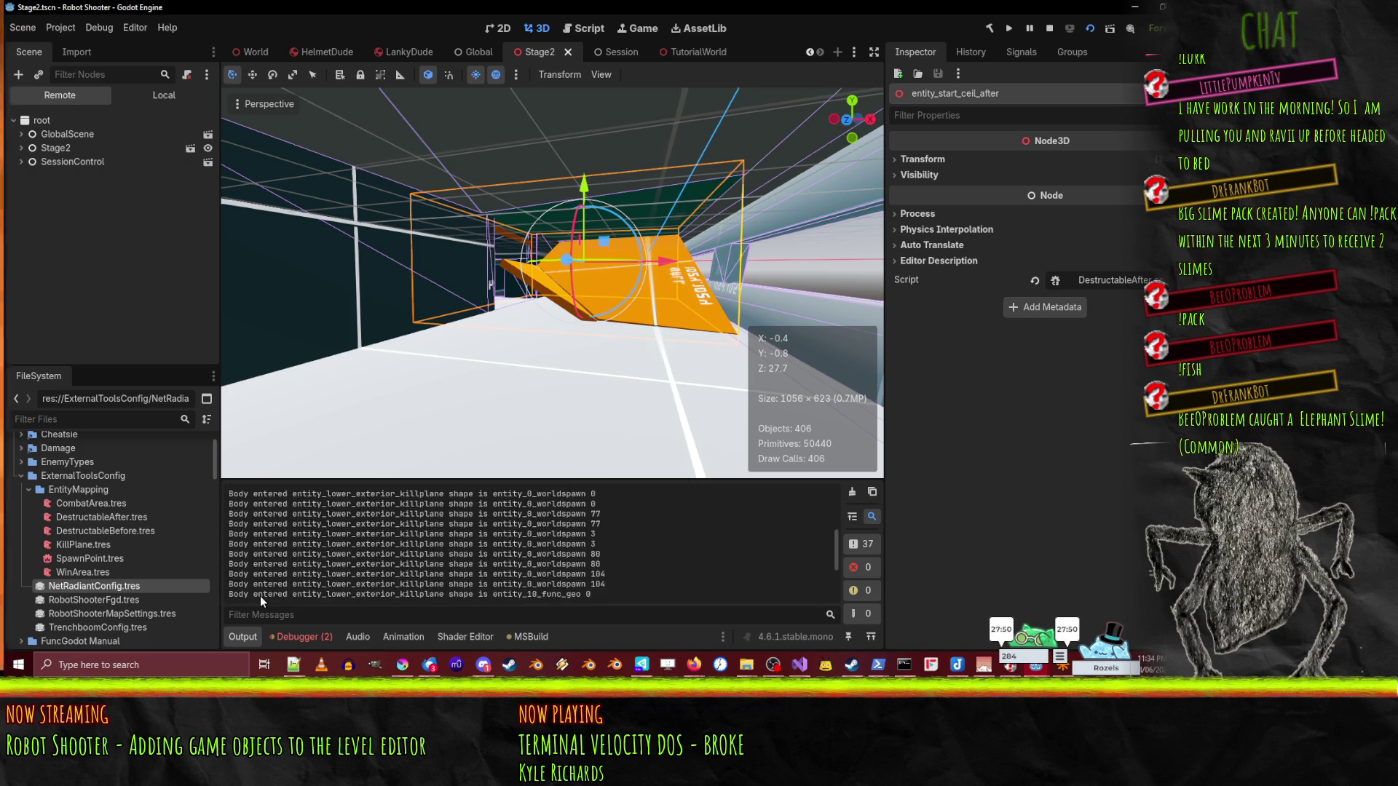
{"action": "scroll", "coordinate": [324, 573], "scroll_direction": "down", "scroll_amount": 10}
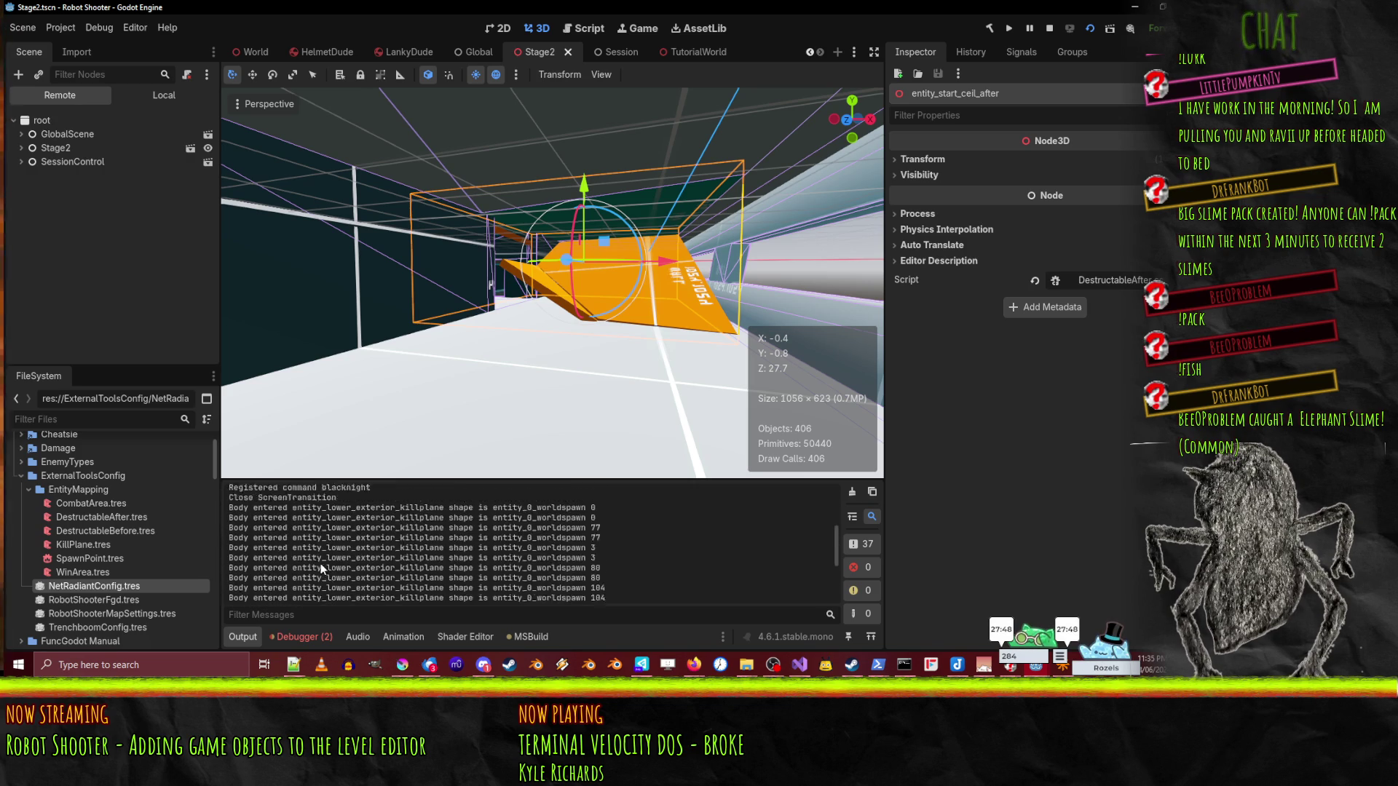
{"action": "mouse_move", "coordinate": [1033, 670]}
{"action": "left_click", "coordinate": [1082, 613]}
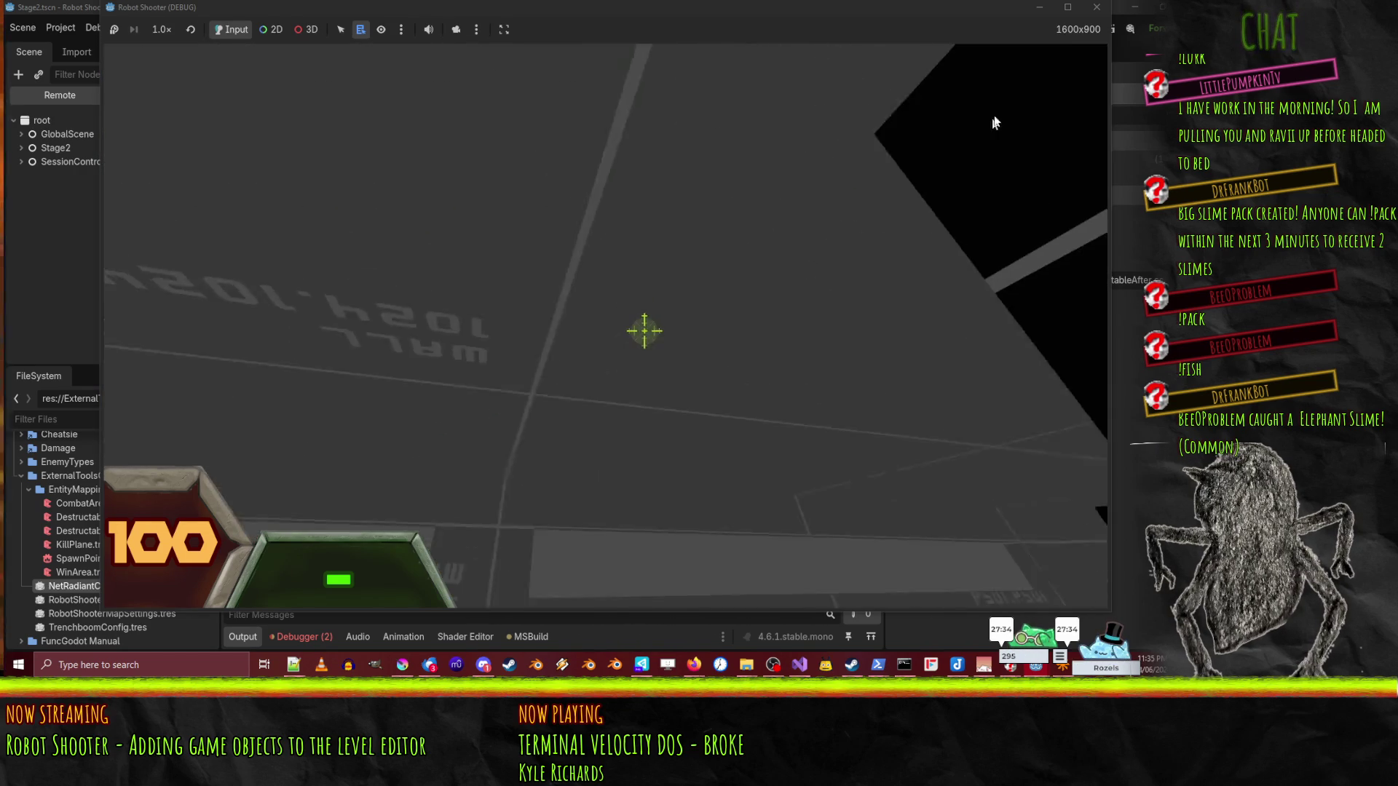
- Restart the game, begin a New Game, and reload Stage2 from the console
{"action": "key", "text": "F8"}
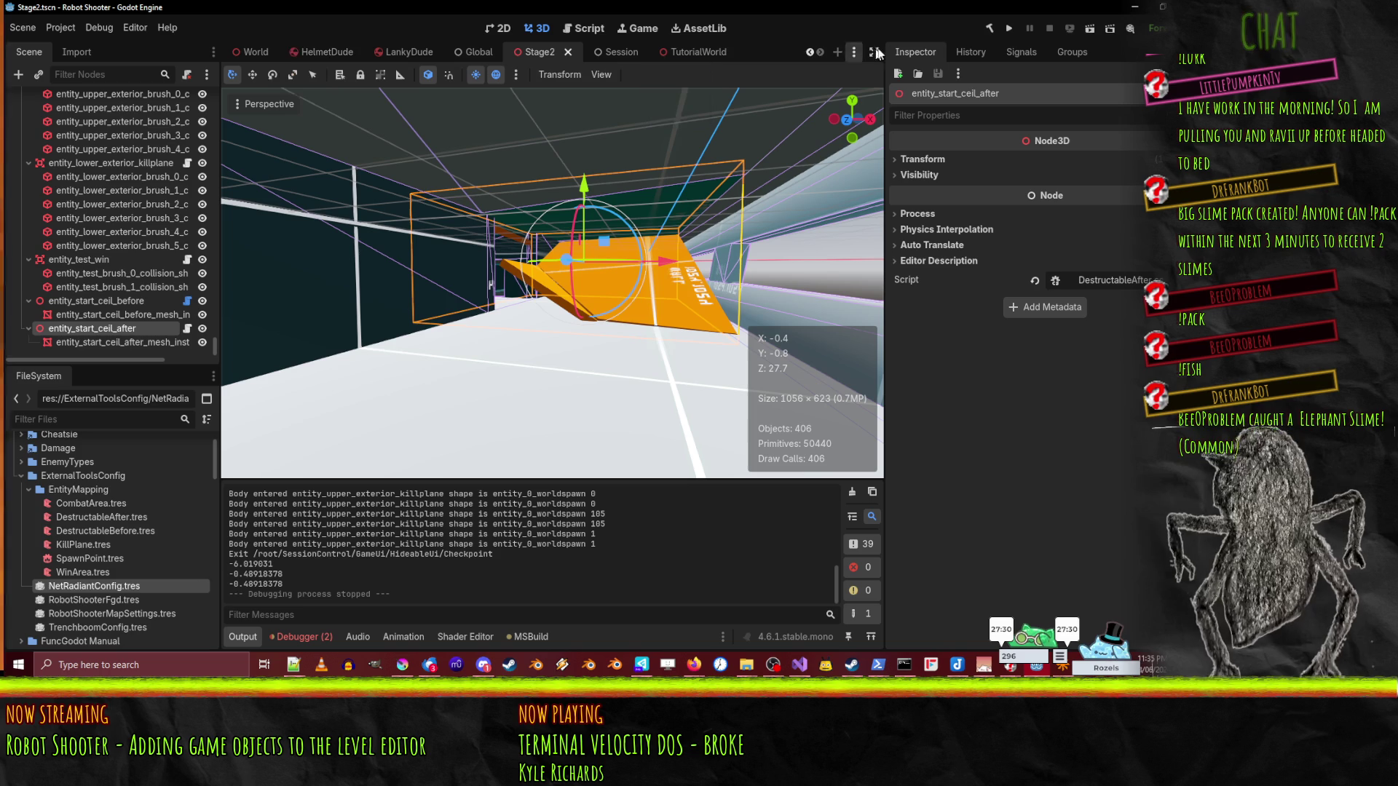
{"action": "left_click", "coordinate": [1009, 28]}
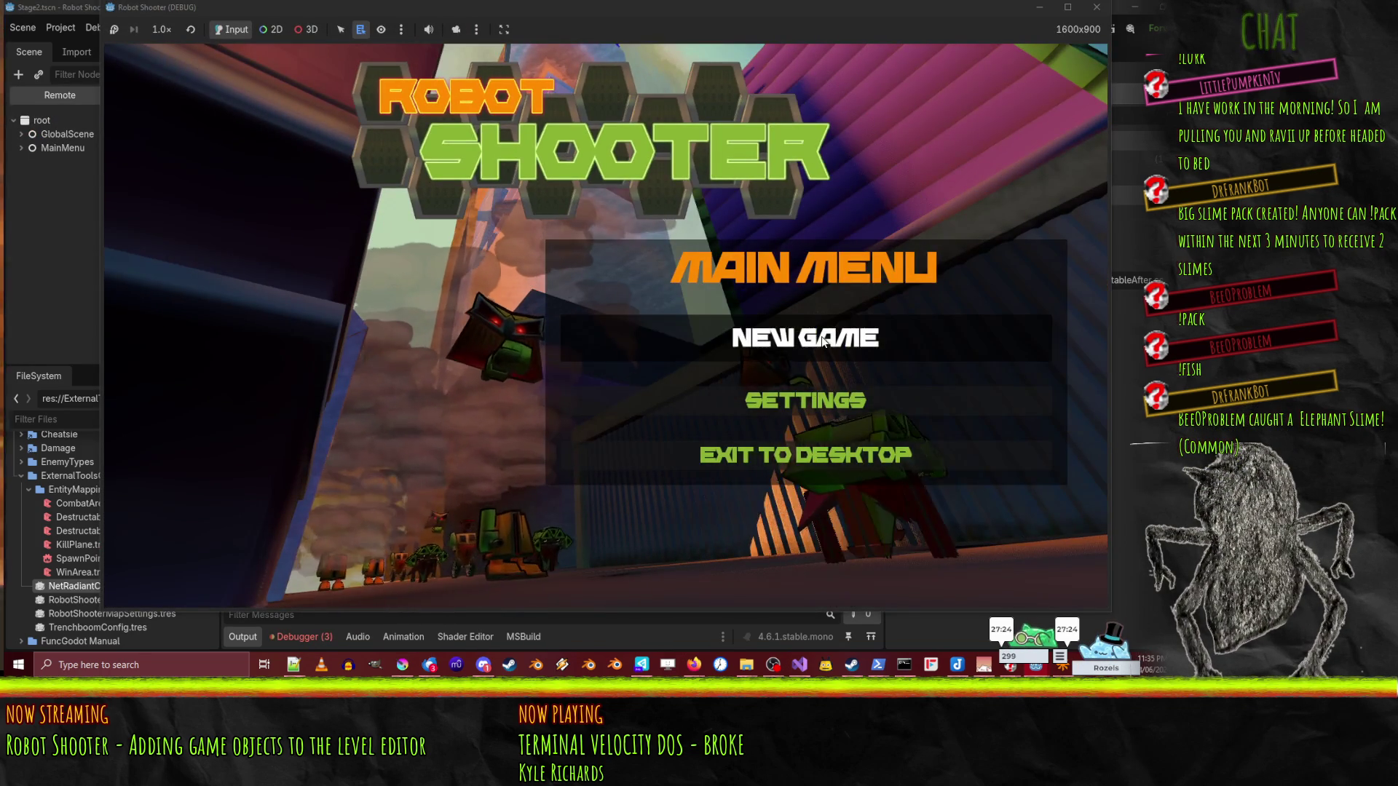
{"action": "left_click", "coordinate": [821, 336]}
{"action": "key", "text": "grave"}
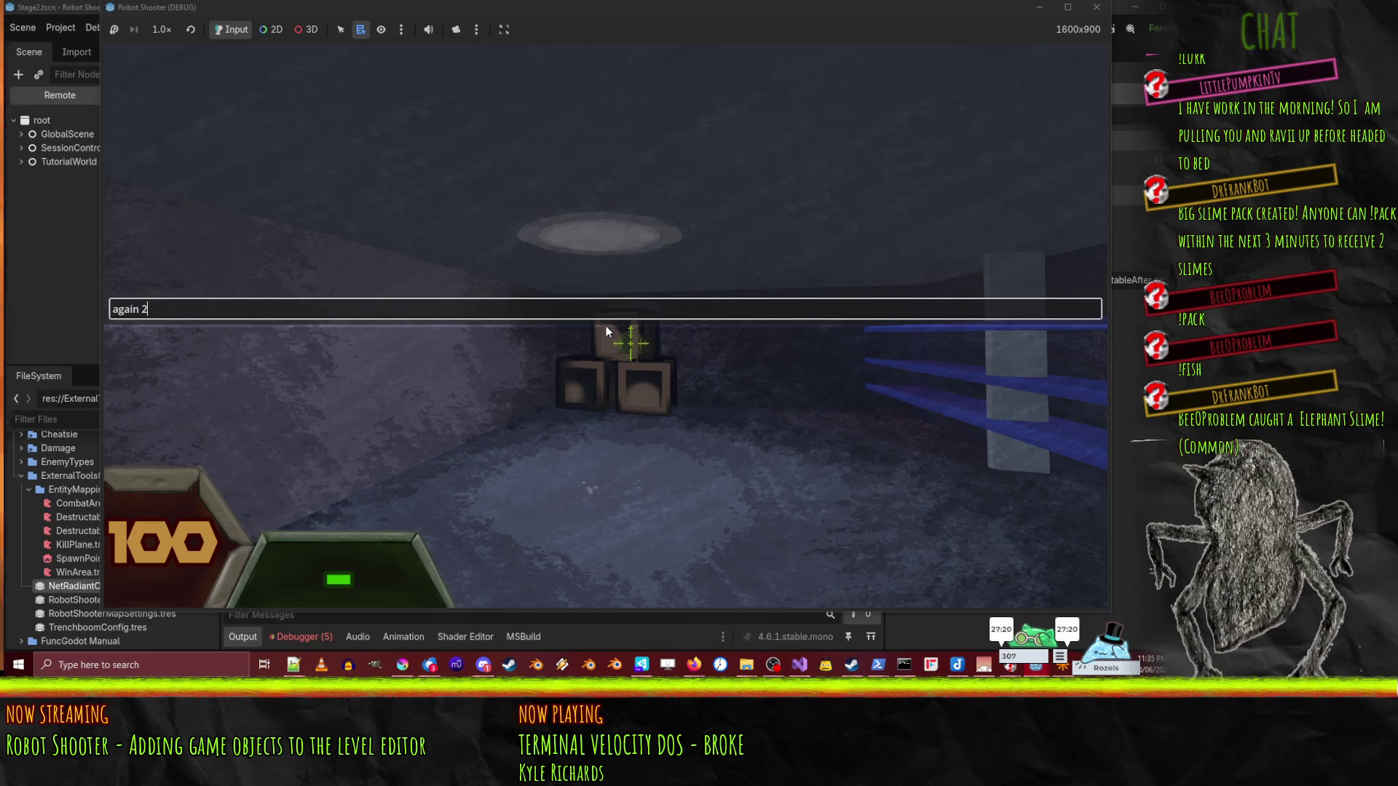
{"action": "key", "text": "Return"}
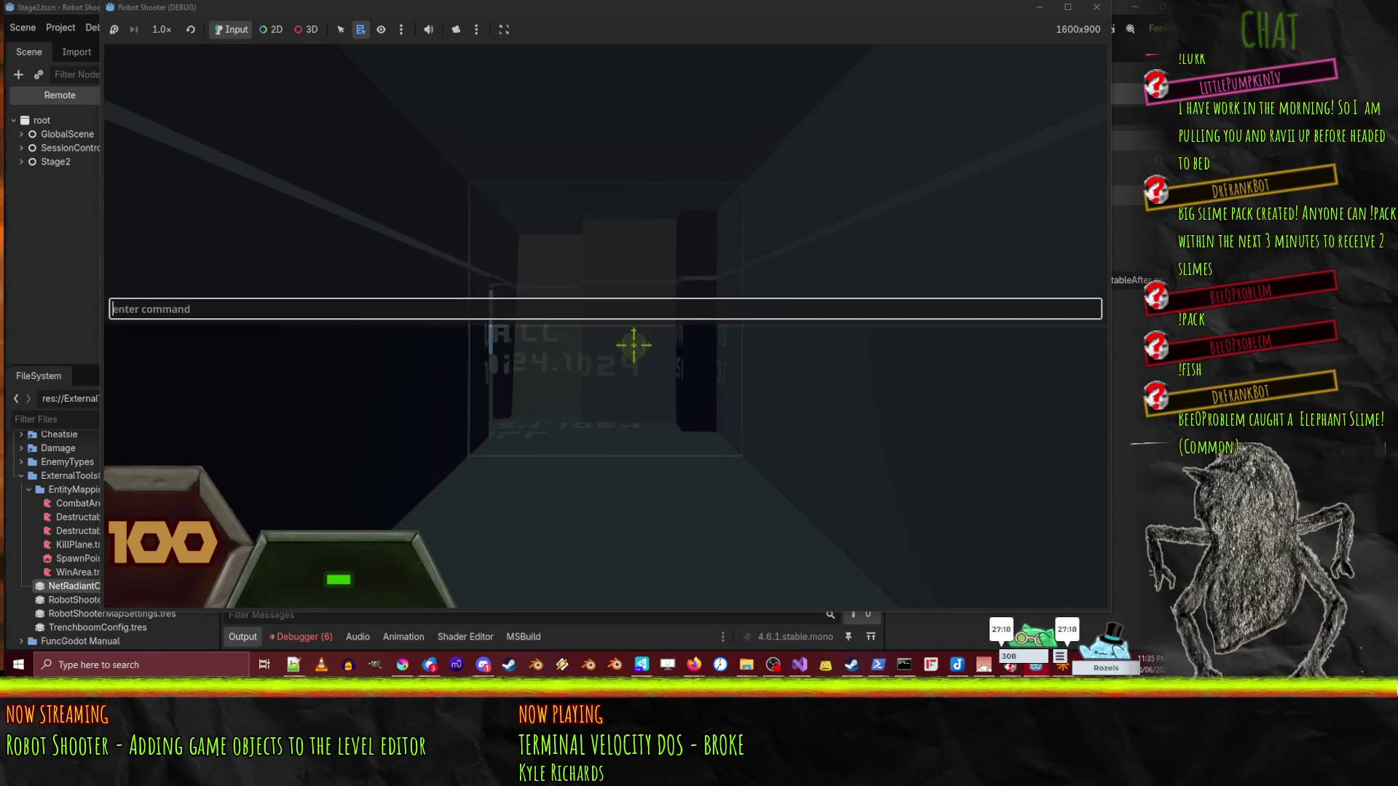
{"action": "key", "text": "grave"}
{"action": "key", "text": "Escape"}
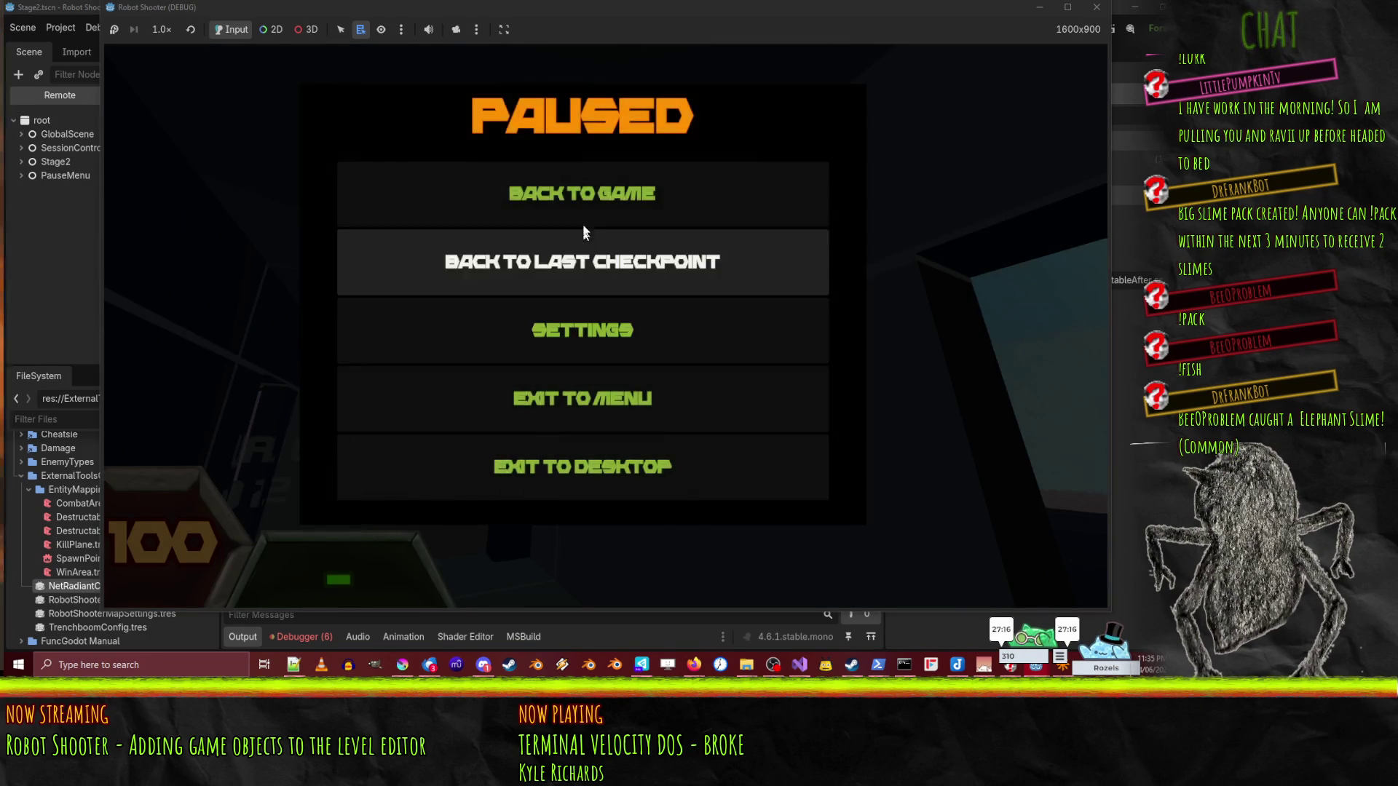
{"action": "left_click", "coordinate": [584, 232]}
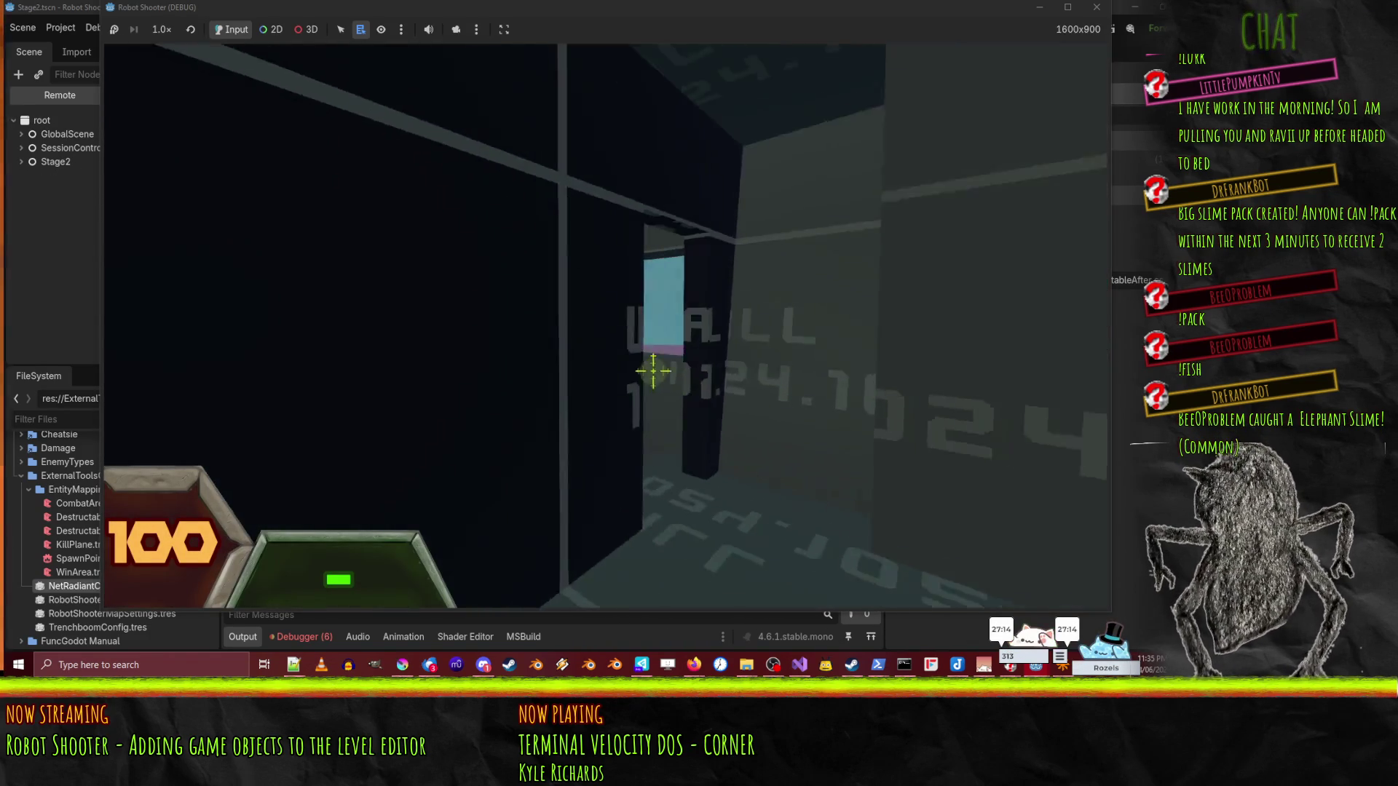
- Walk past the red ceiling piece, then pause and quit the game
{"action": "key", "text": "w"}
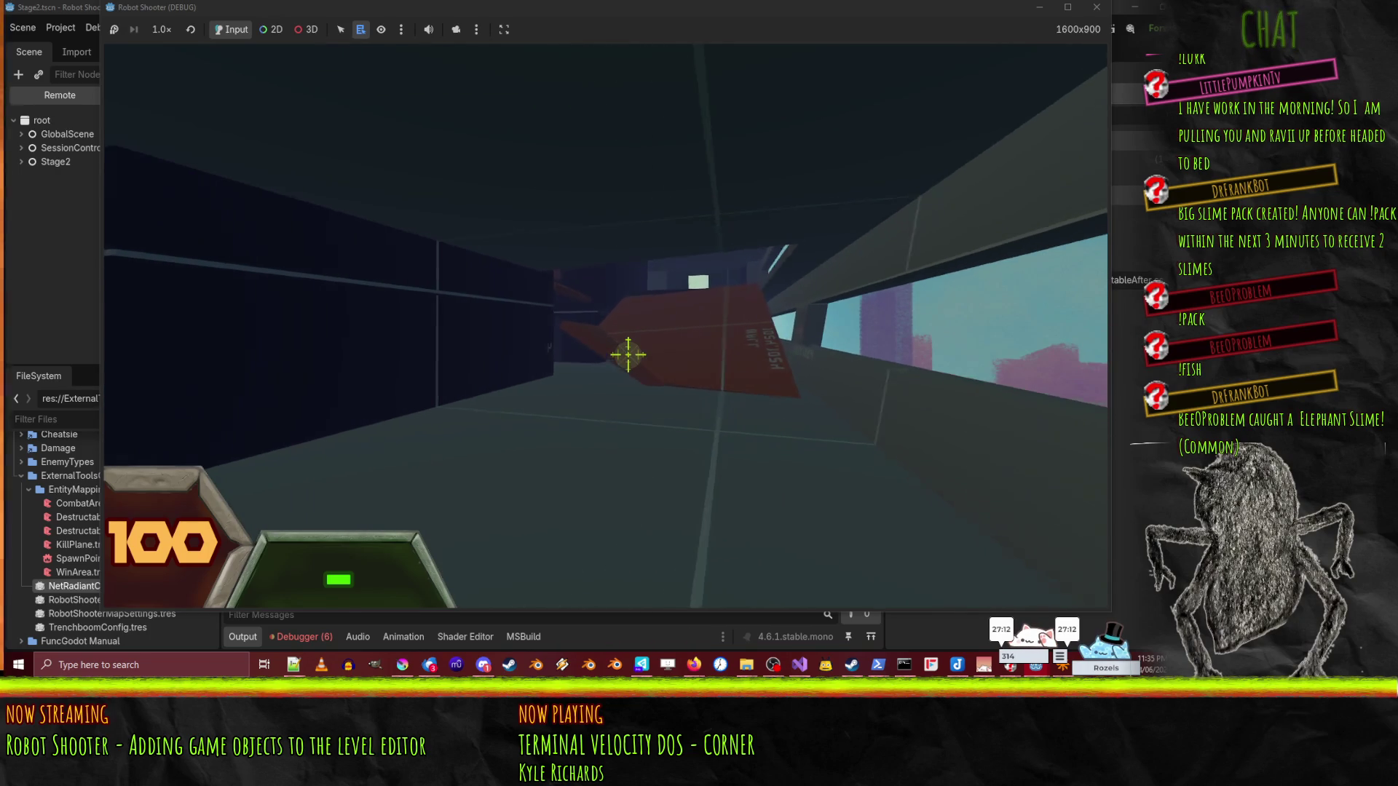
{"action": "key", "text": "w"}
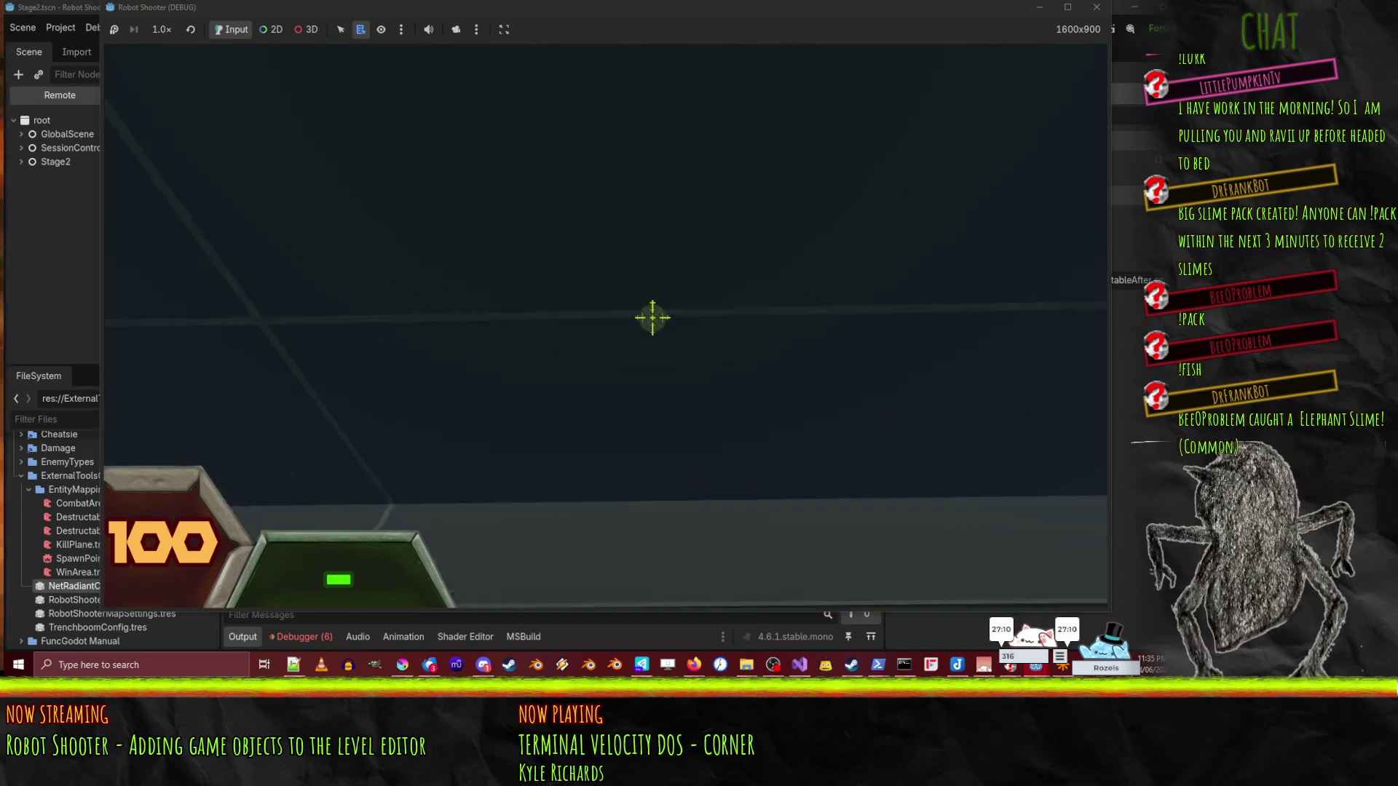
{"action": "key", "text": "Escape"}
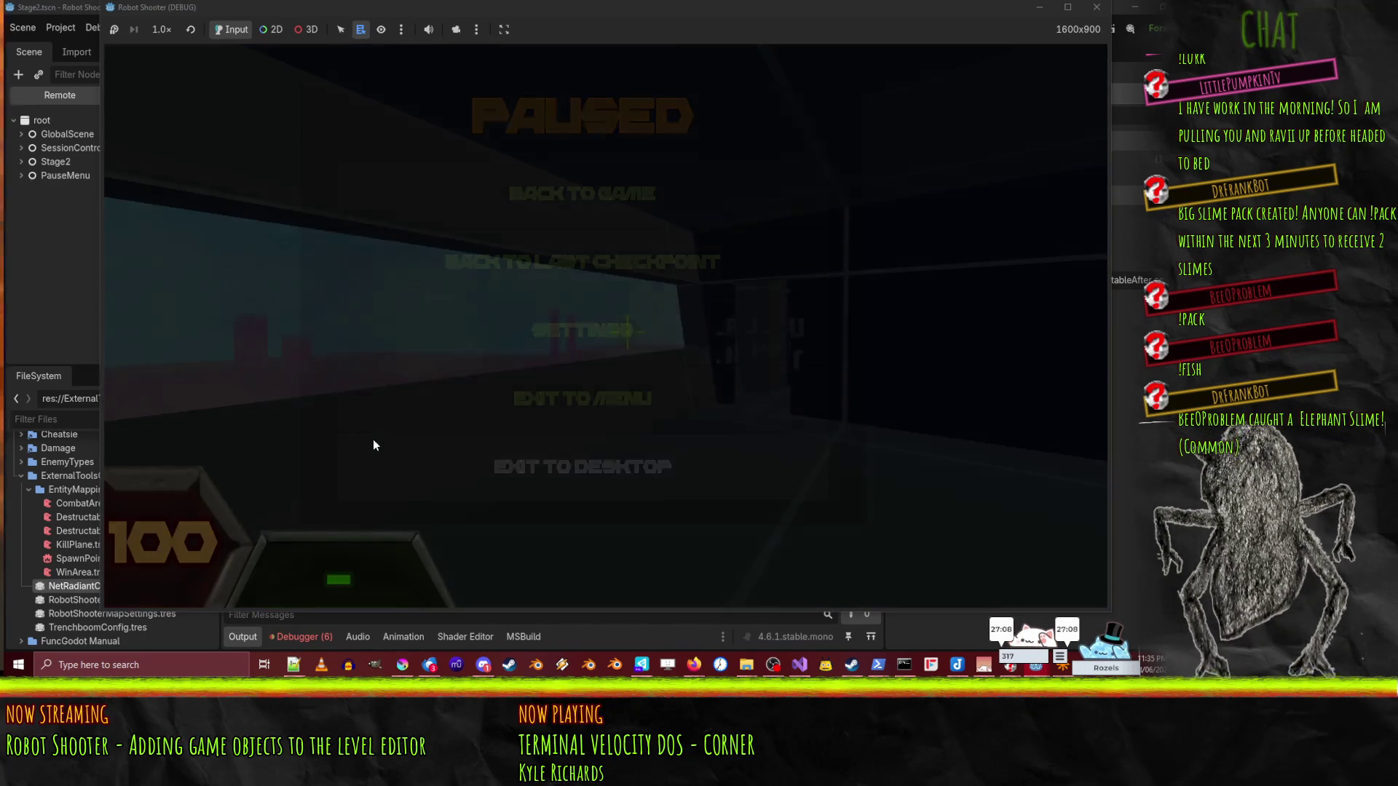
{"action": "left_click", "coordinate": [591, 466]}
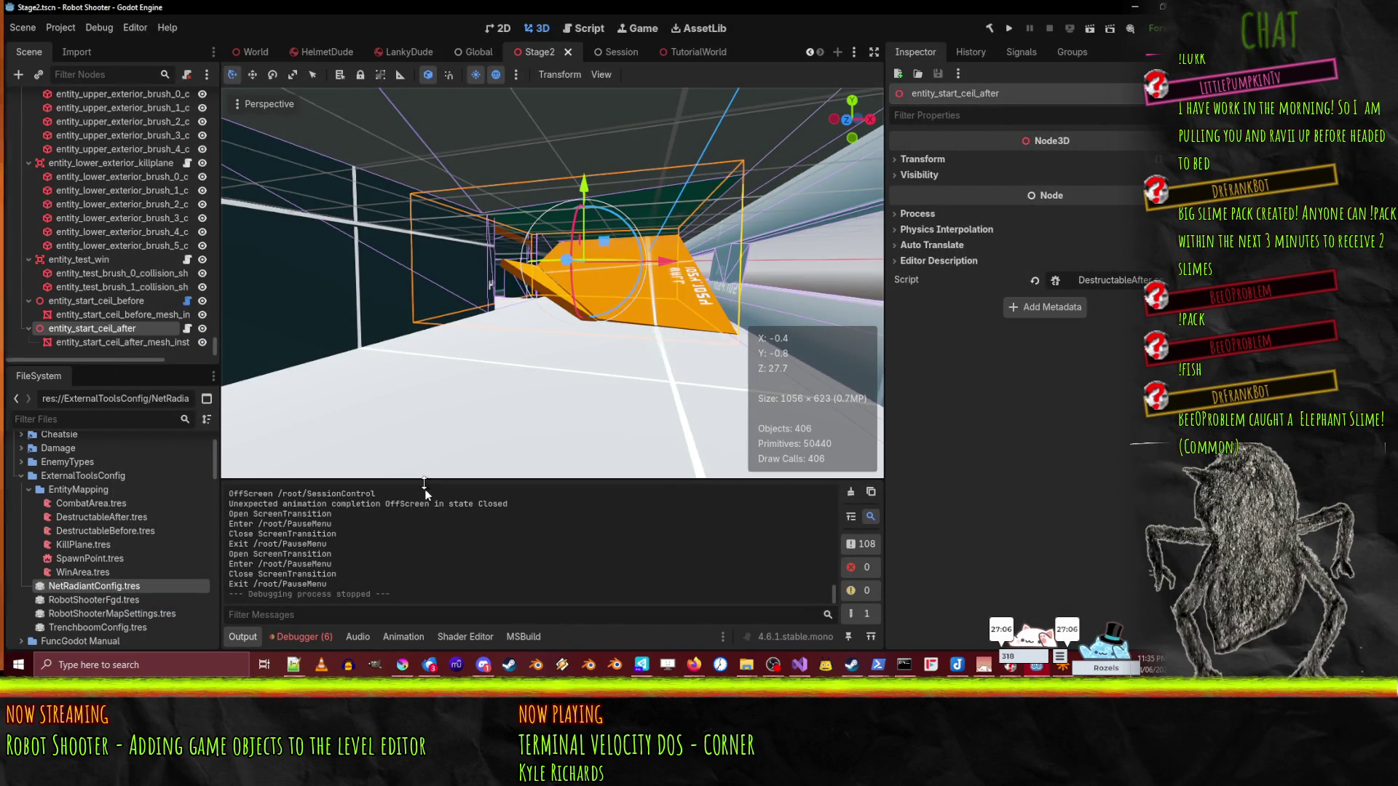
{"action": "scroll", "coordinate": [429, 555], "scroll_direction": "up", "scroll_amount": 8}
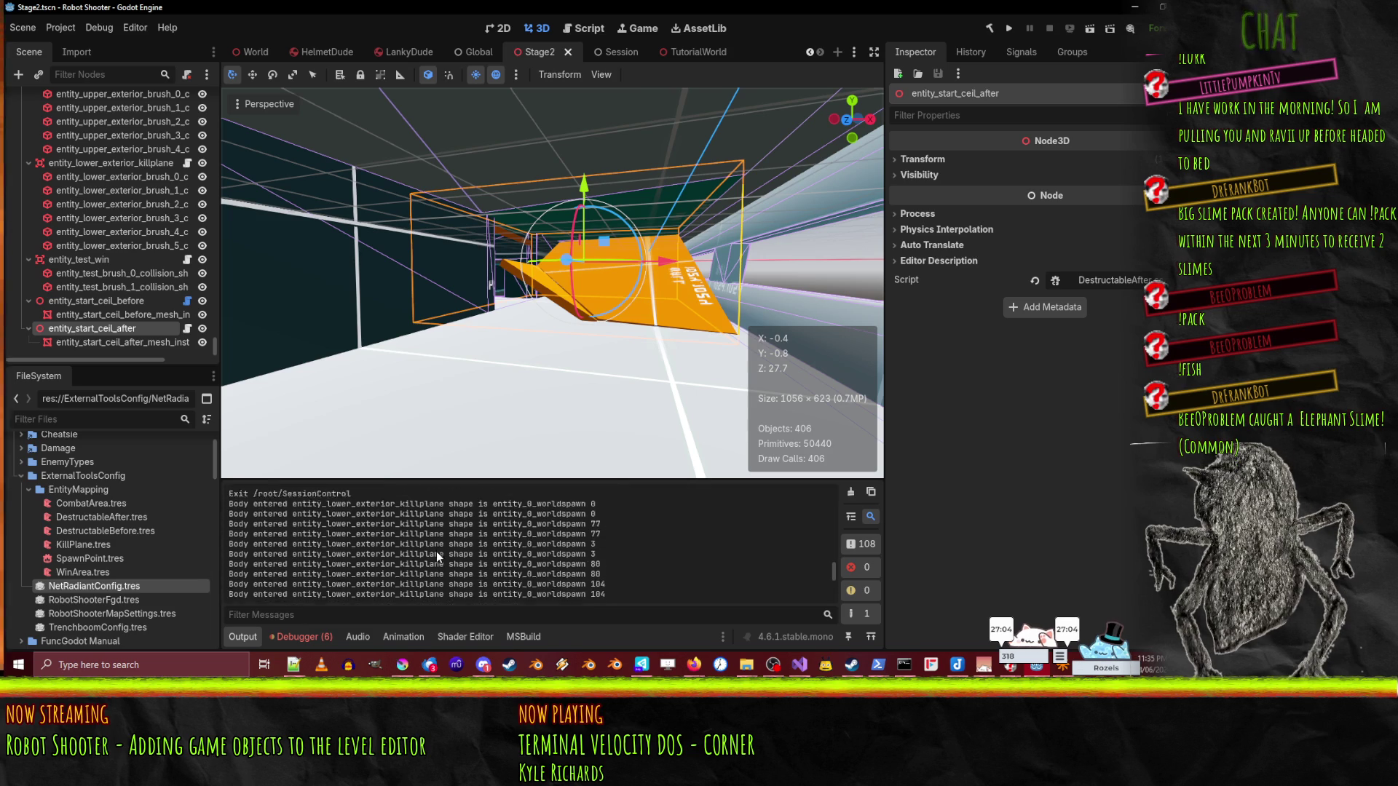
{"action": "scroll", "coordinate": [539, 535], "scroll_direction": "down", "scroll_amount": 3}
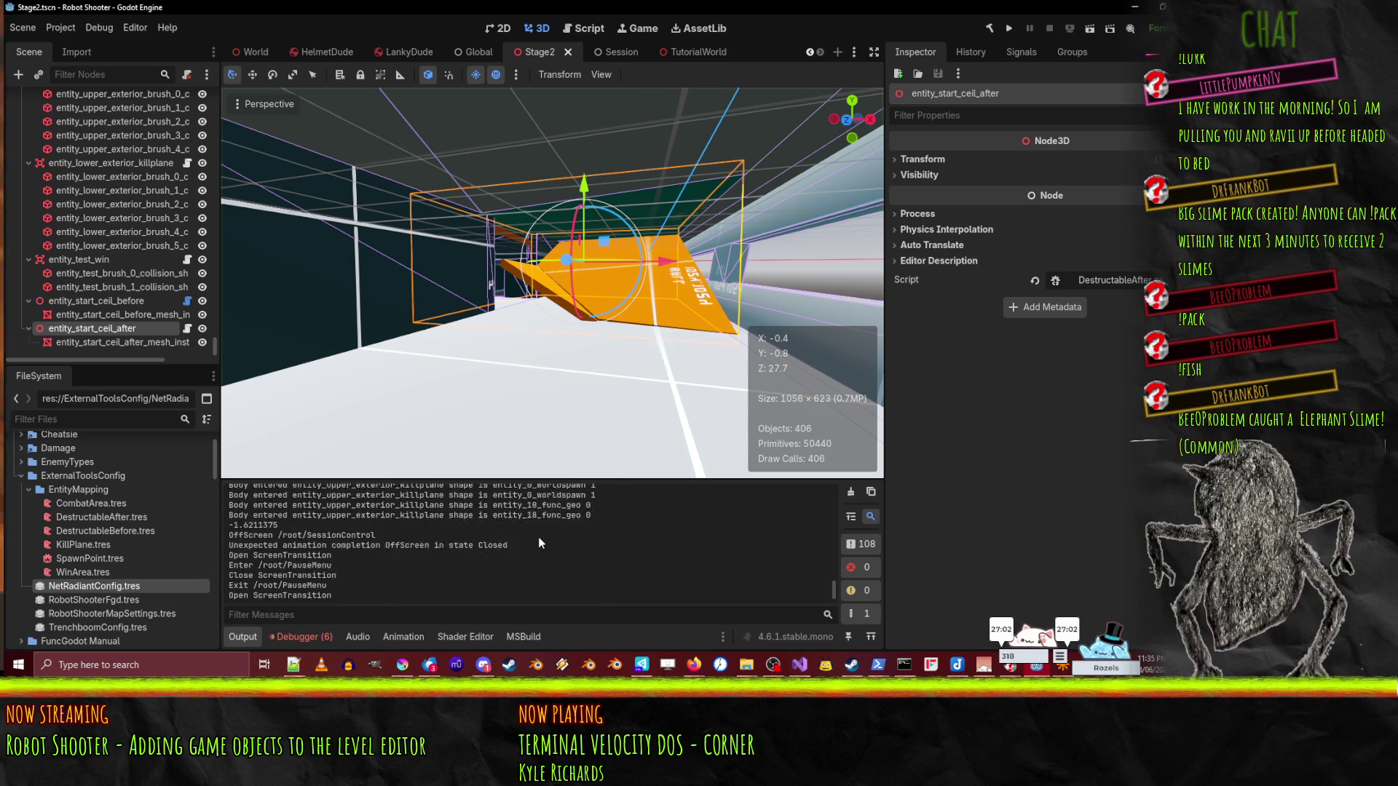
{"action": "left_click", "coordinate": [287, 636]}
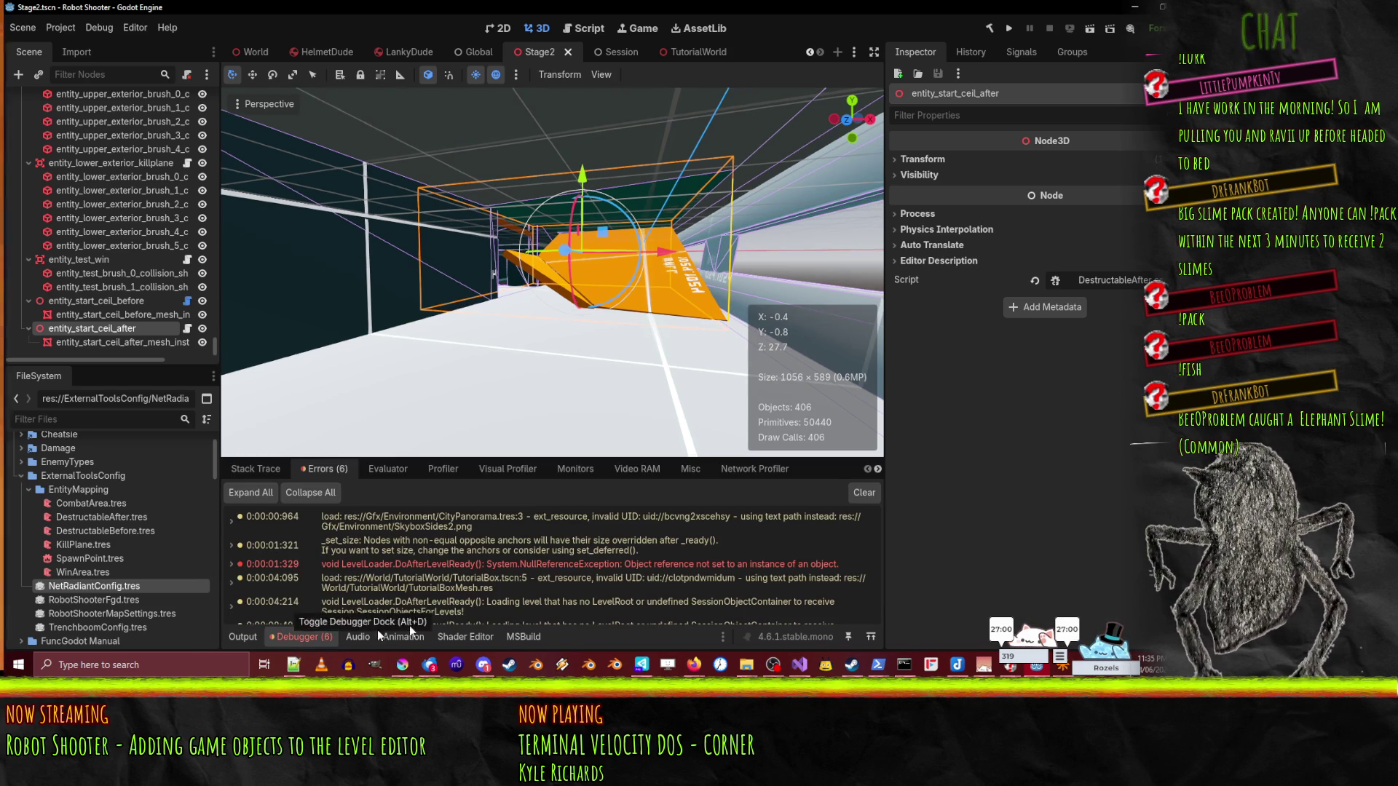
{"action": "scroll", "coordinate": [527, 555], "scroll_direction": "down", "scroll_amount": 1}
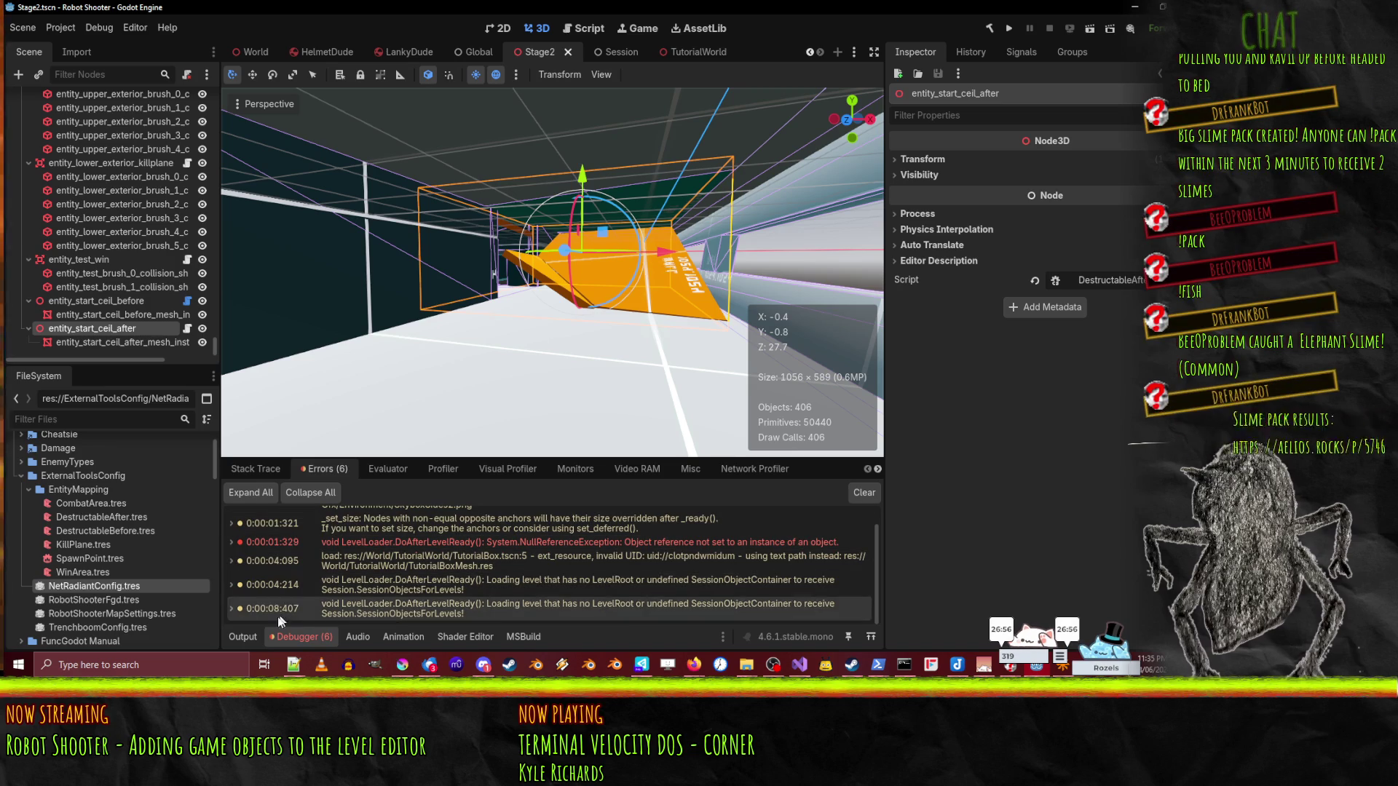
{"action": "left_click", "coordinate": [242, 636]}
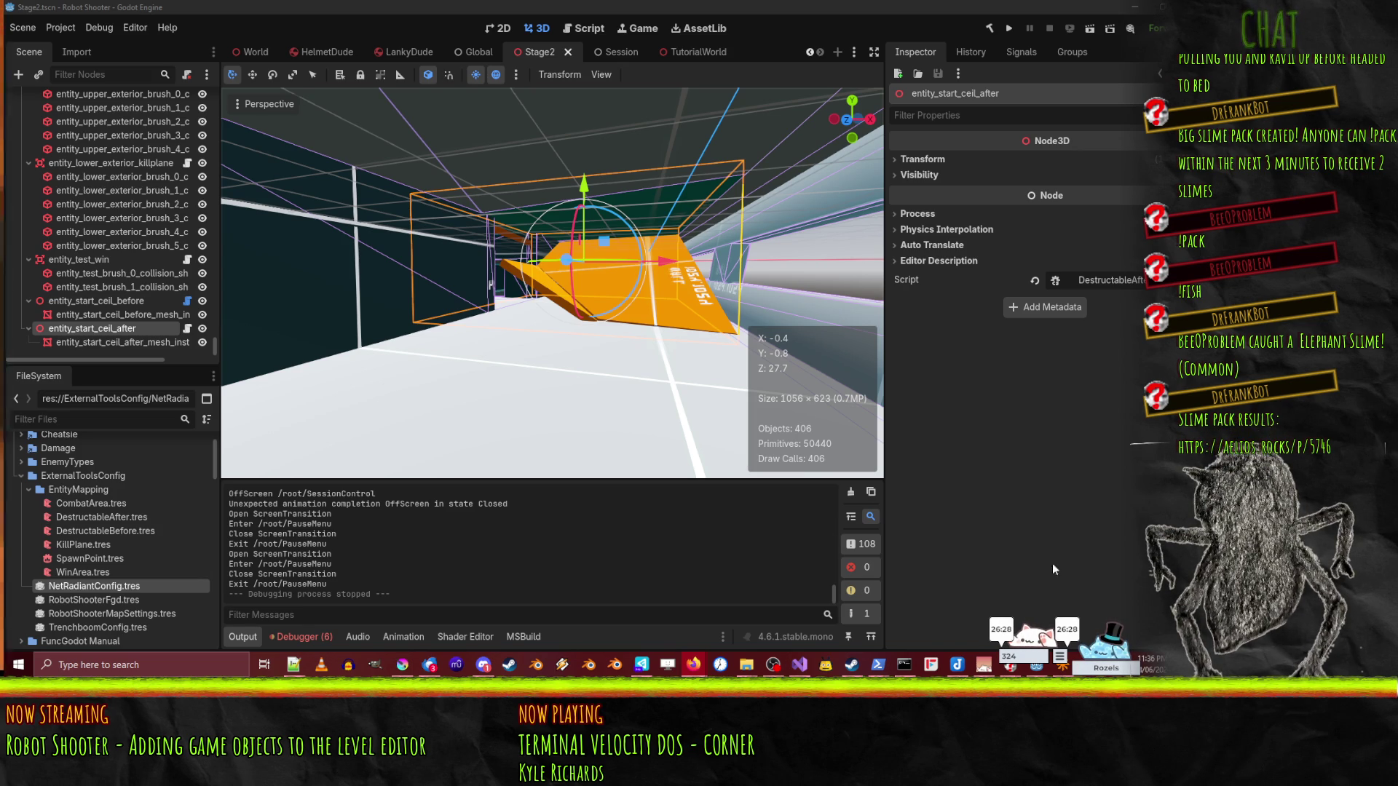
{"action": "left_click", "coordinate": [670, 212]}
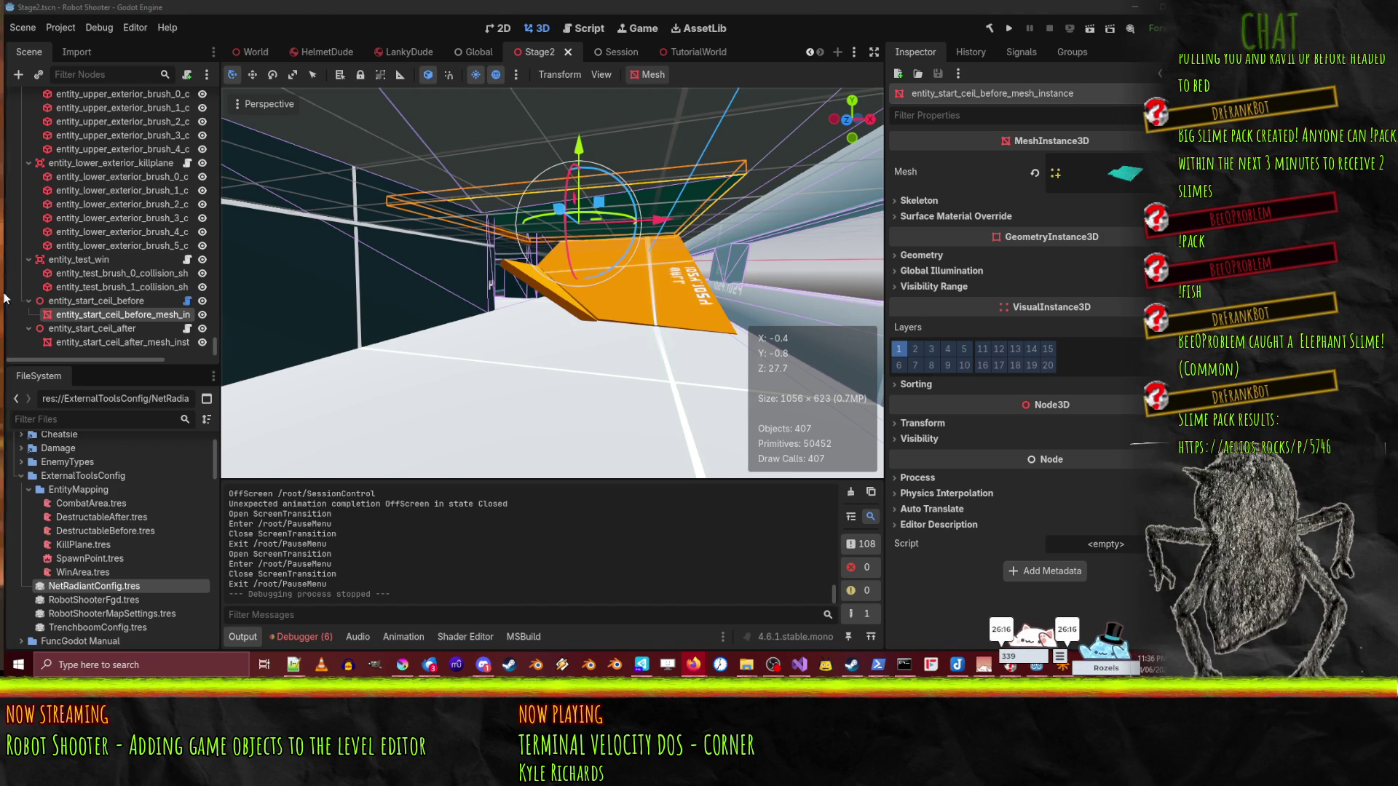
- Select entity_start_ceil_before in the Scene tree and open its DestructableBefore.cs script in Visual Studio
{"action": "key", "text": "super+Down"}
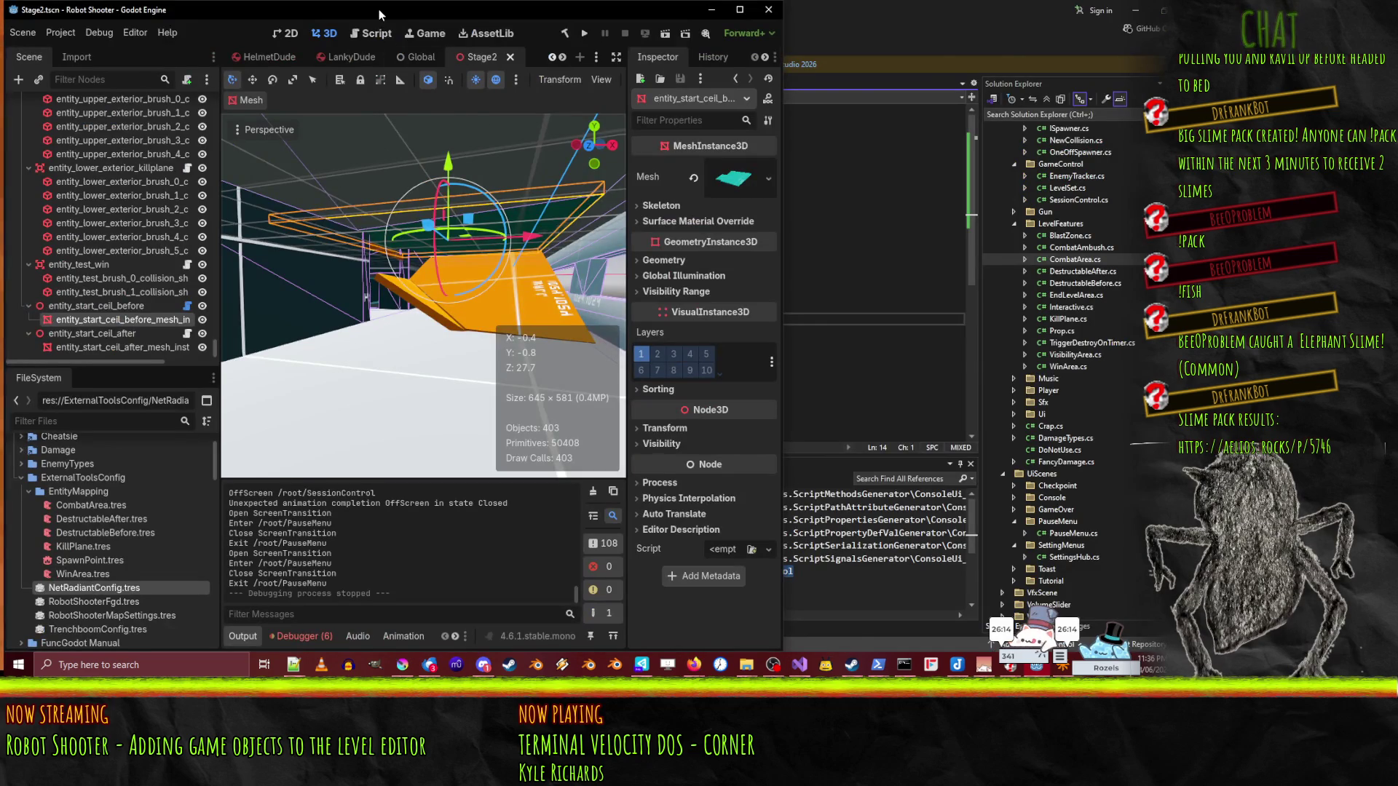
{"action": "double_click", "coordinate": [379, 9]}
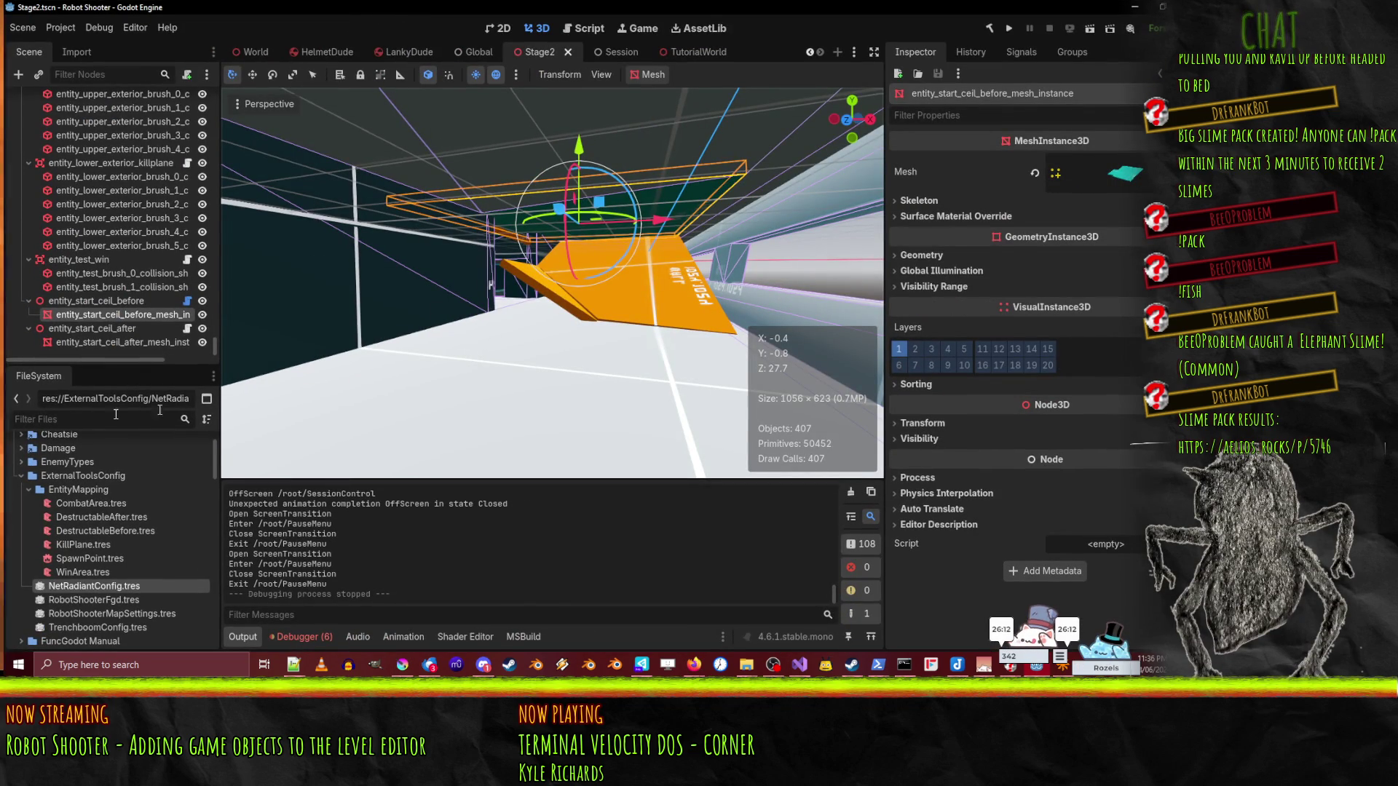
{"action": "left_click", "coordinate": [100, 329]}
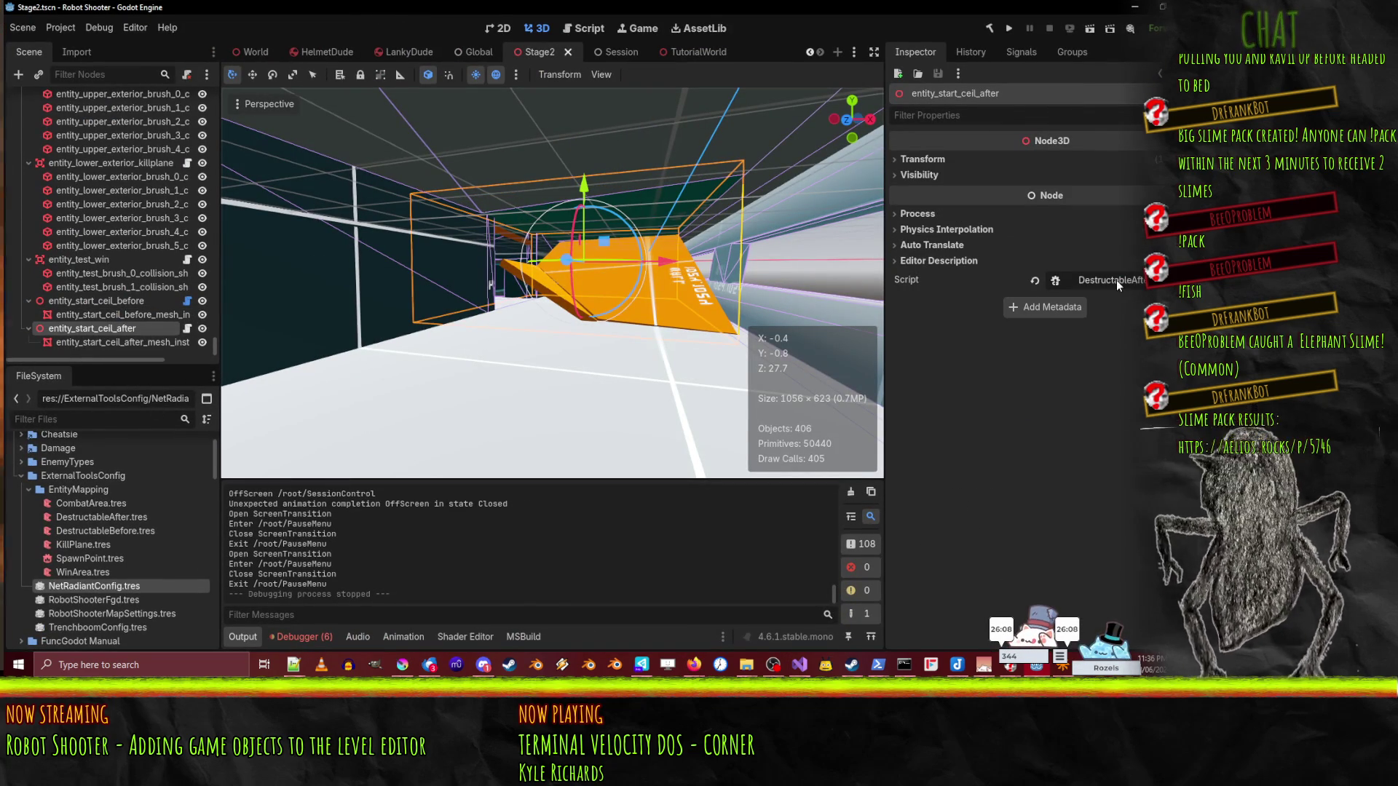
{"action": "left_click", "coordinate": [96, 301]}
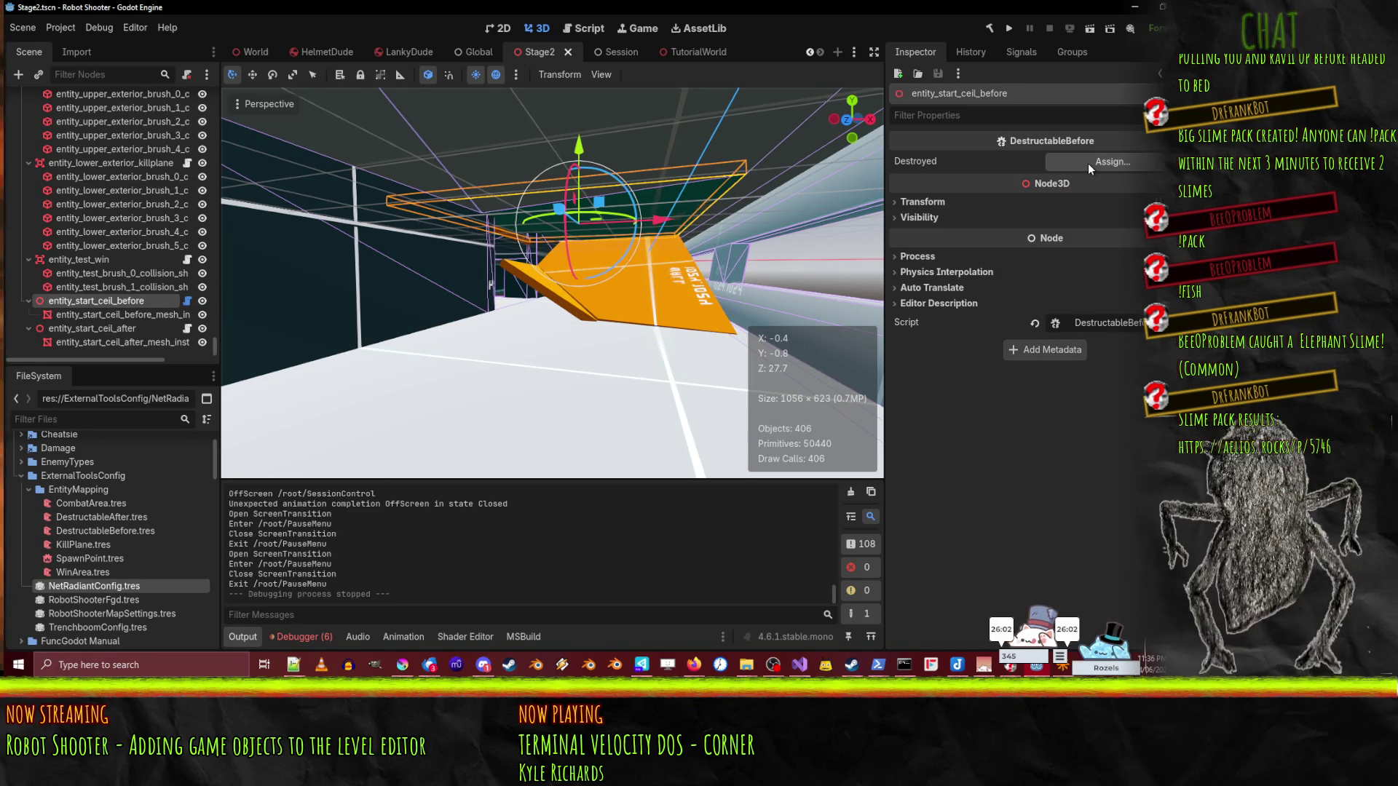
{"action": "left_click", "coordinate": [1120, 321]}
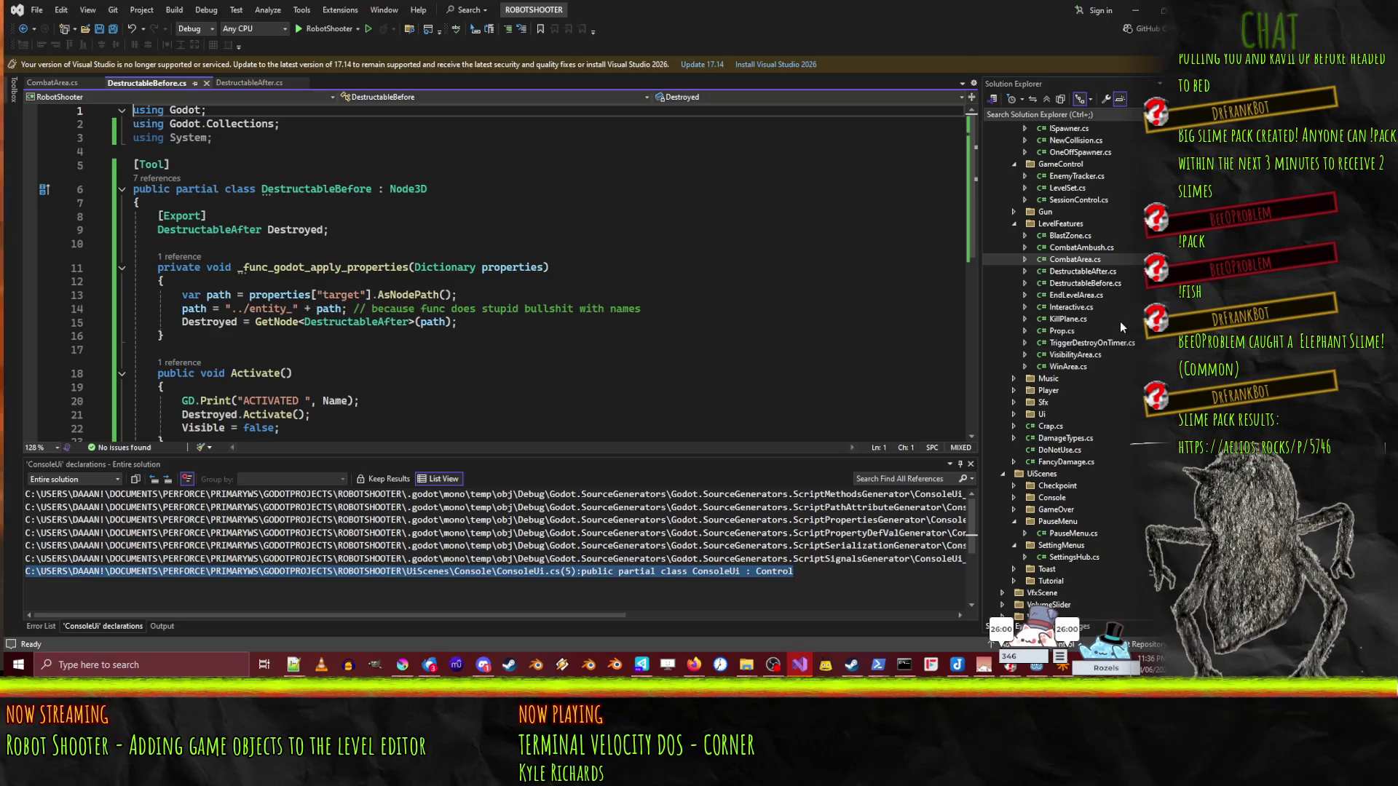
- Insert GD.Print("FASJLSFKJFSLA"); as the first line of _func_godot_apply_properties, then return to Godot
{"action": "left_click", "coordinate": [324, 231]}
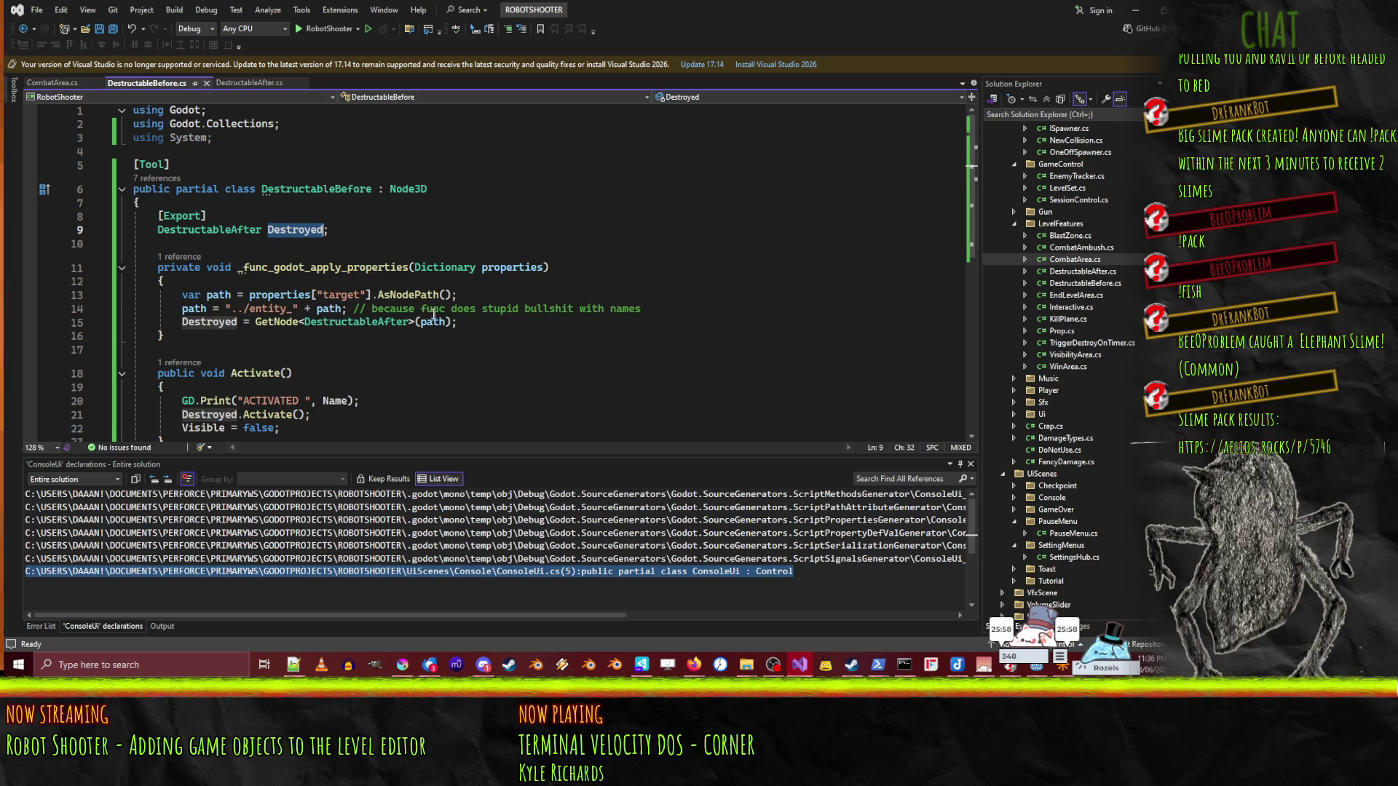
{"action": "left_click", "coordinate": [462, 295]}
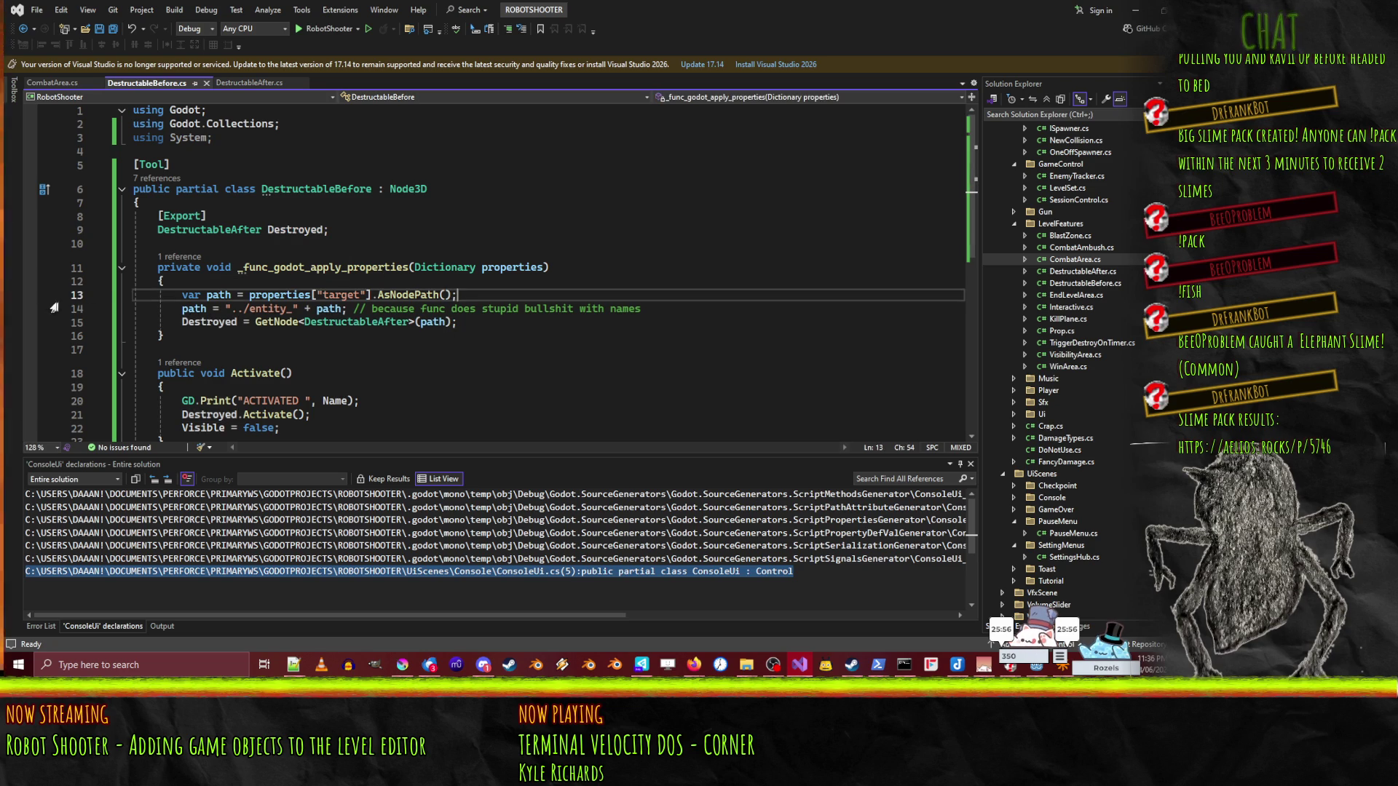
{"action": "double_click", "coordinate": [291, 268]}
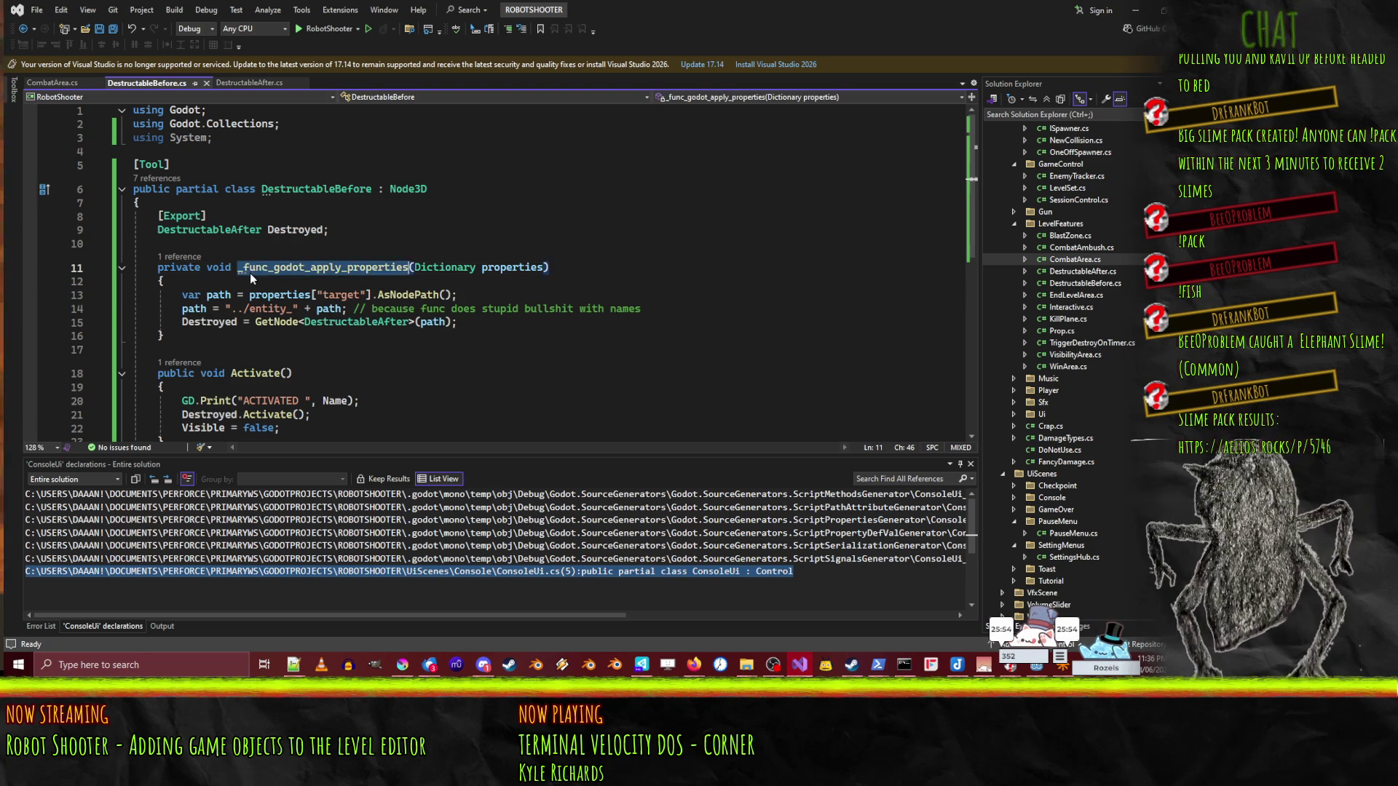
{"action": "left_click", "coordinate": [192, 283]}
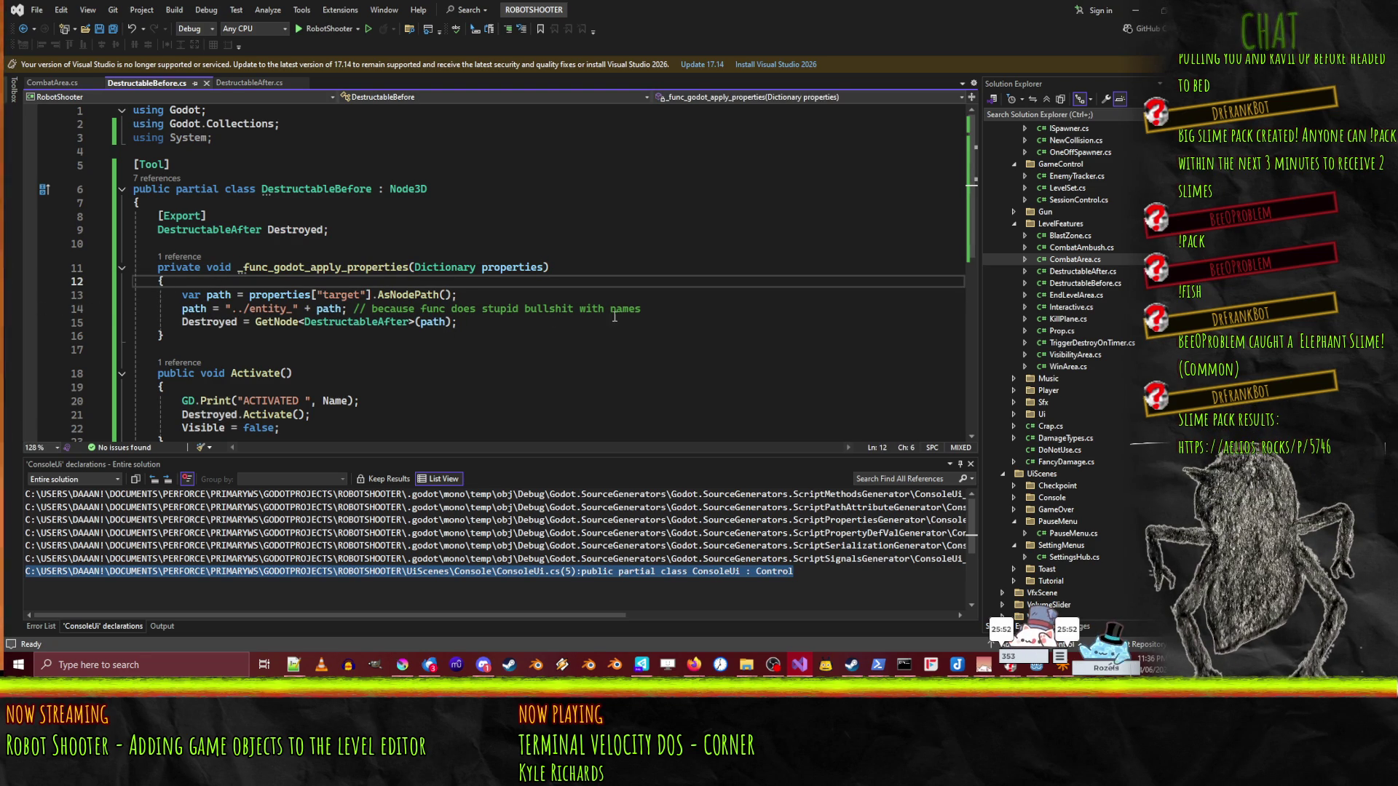
{"action": "key", "text": "Return"}
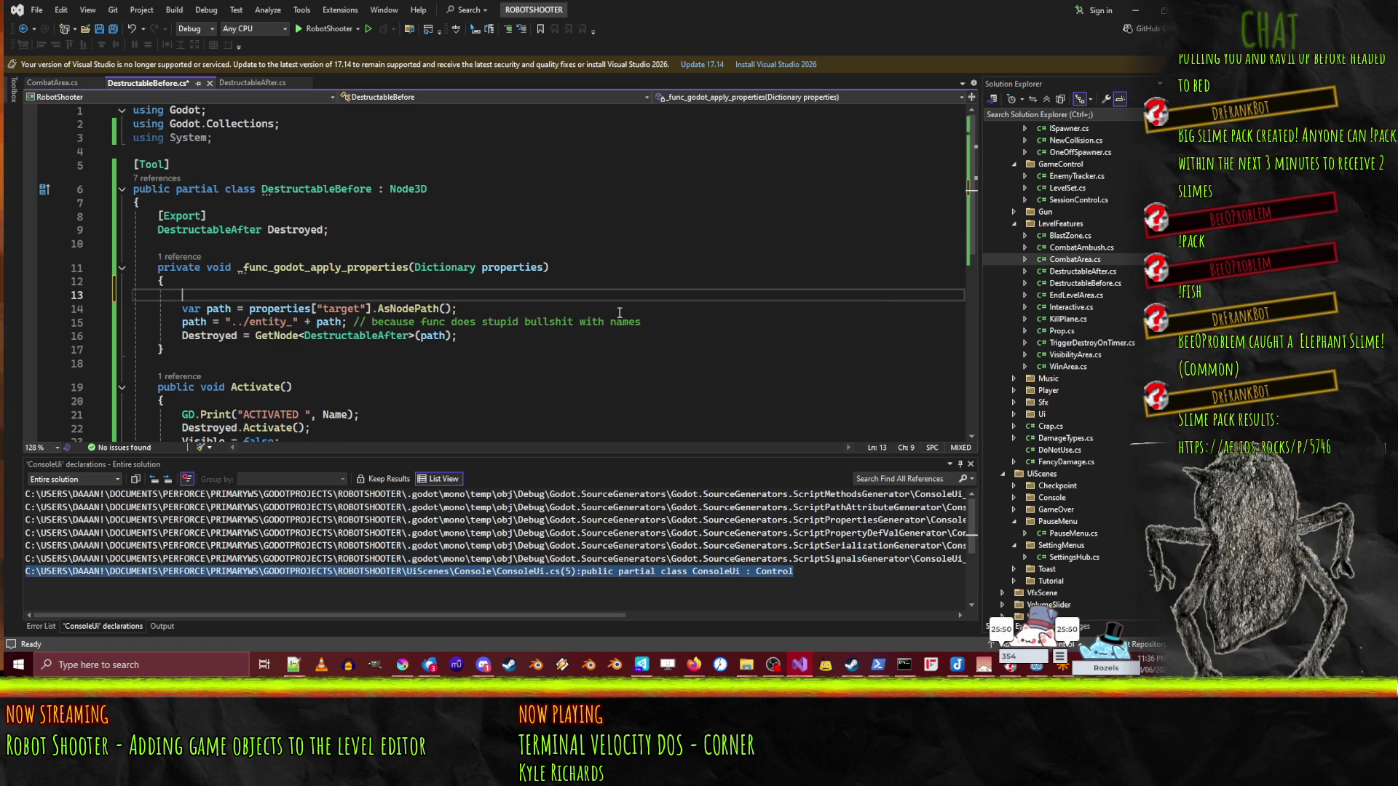
{"action": "type", "text": "GD.Print(\""}
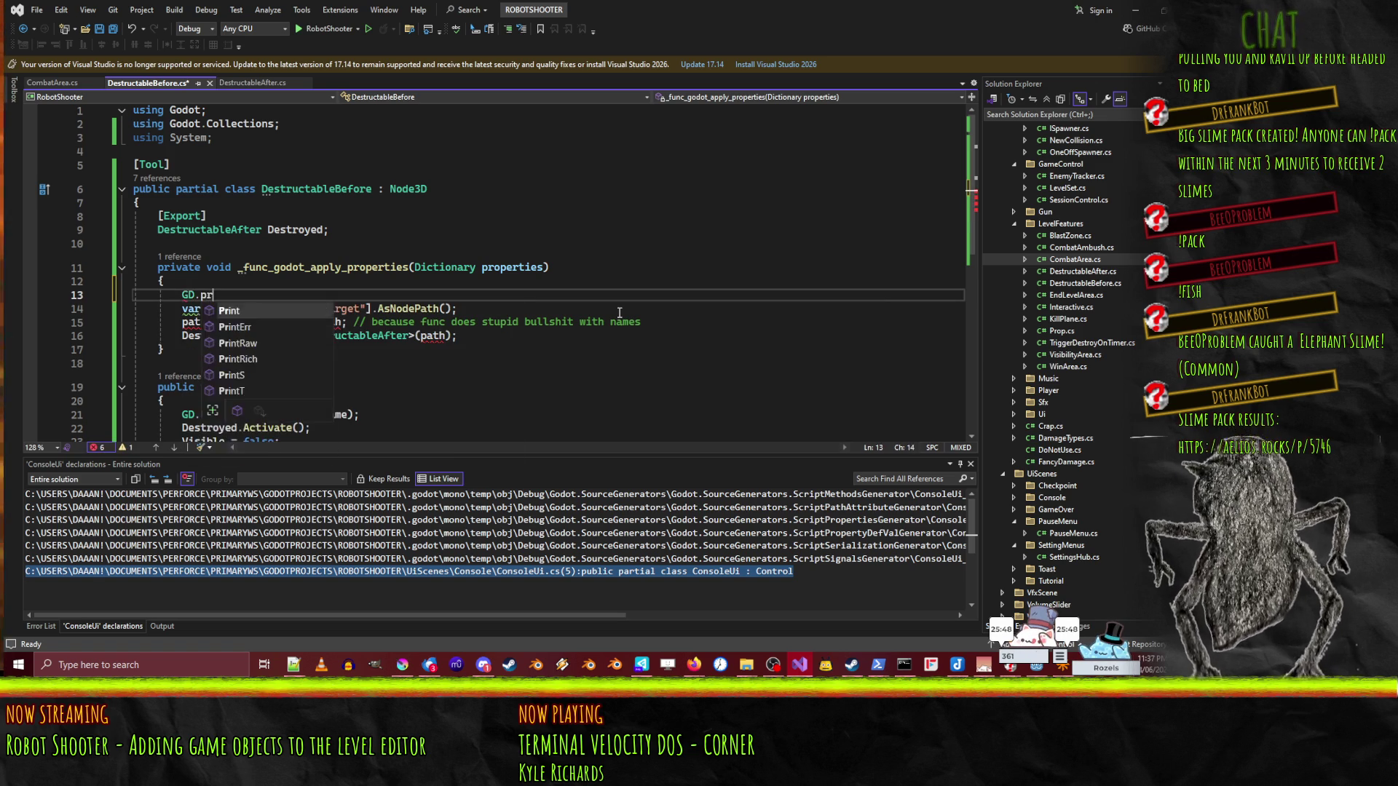
{"action": "type", "text": "FASJLSFKJFSLA\");"}
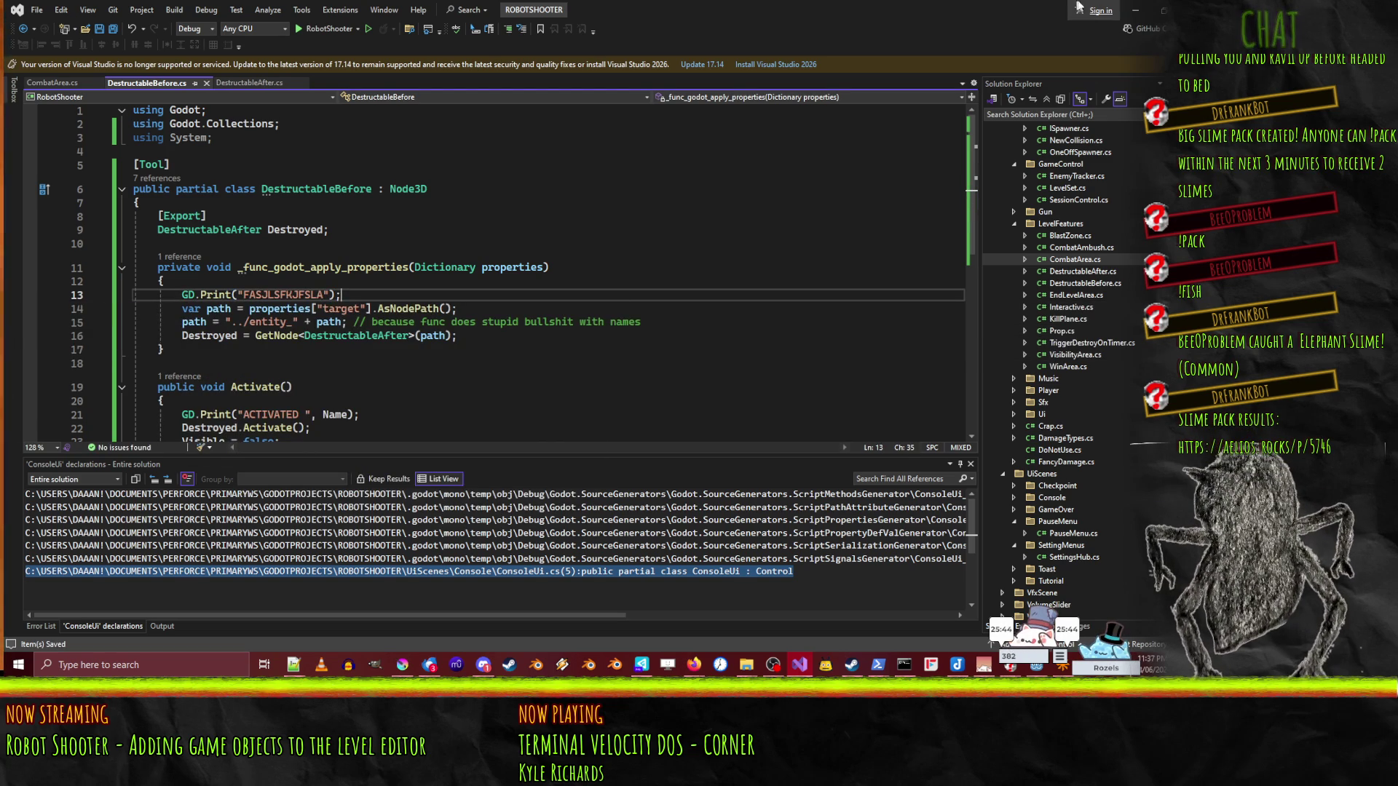
{"action": "key", "text": "alt+Tab"}
{"action": "scroll", "coordinate": [98, 198], "scroll_direction": "up", "scroll_amount": 5}
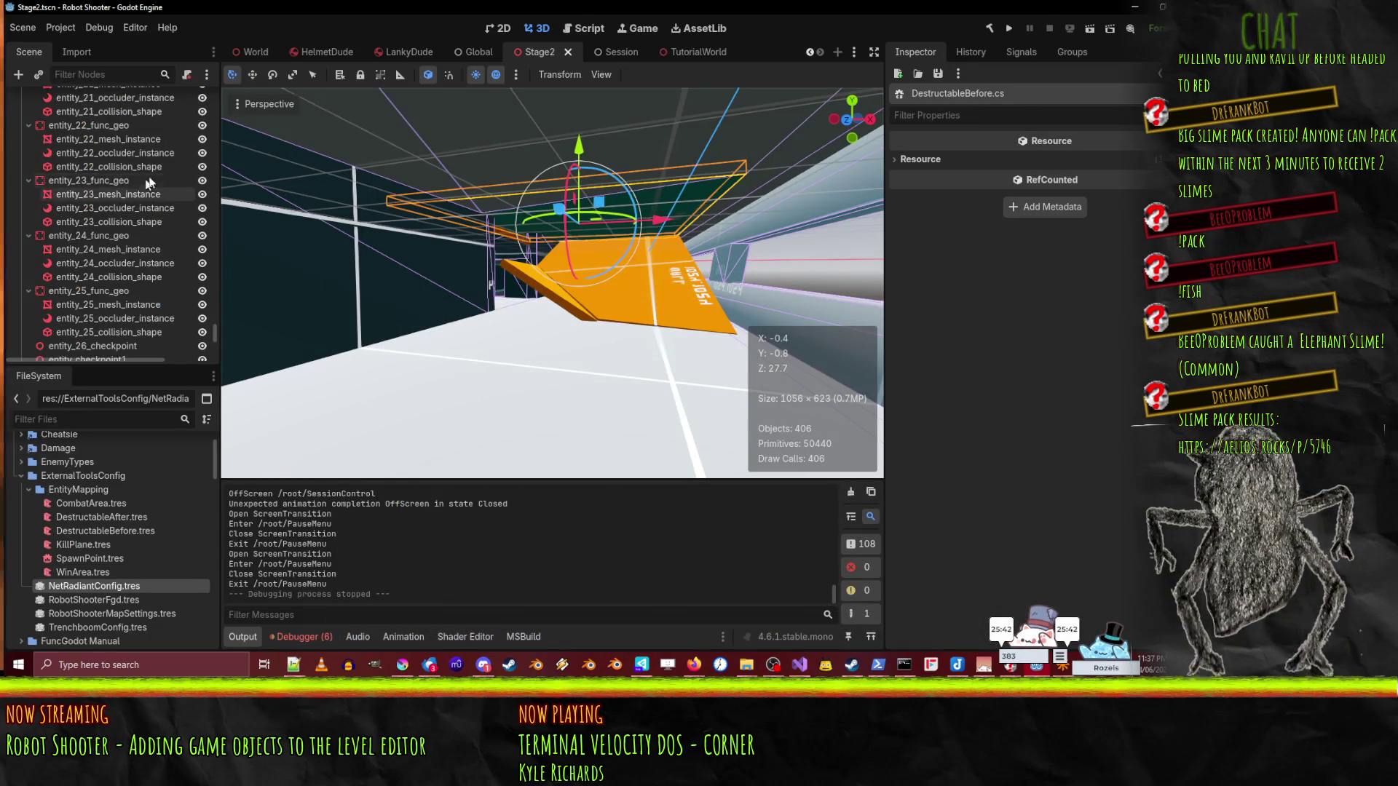
- Rebuild Stage2Map and find a "Node not found" error for ../entity_start_ceil_after in the output
{"action": "left_click_drag", "start_coordinate": [214, 337], "coordinate": [214, 71]}
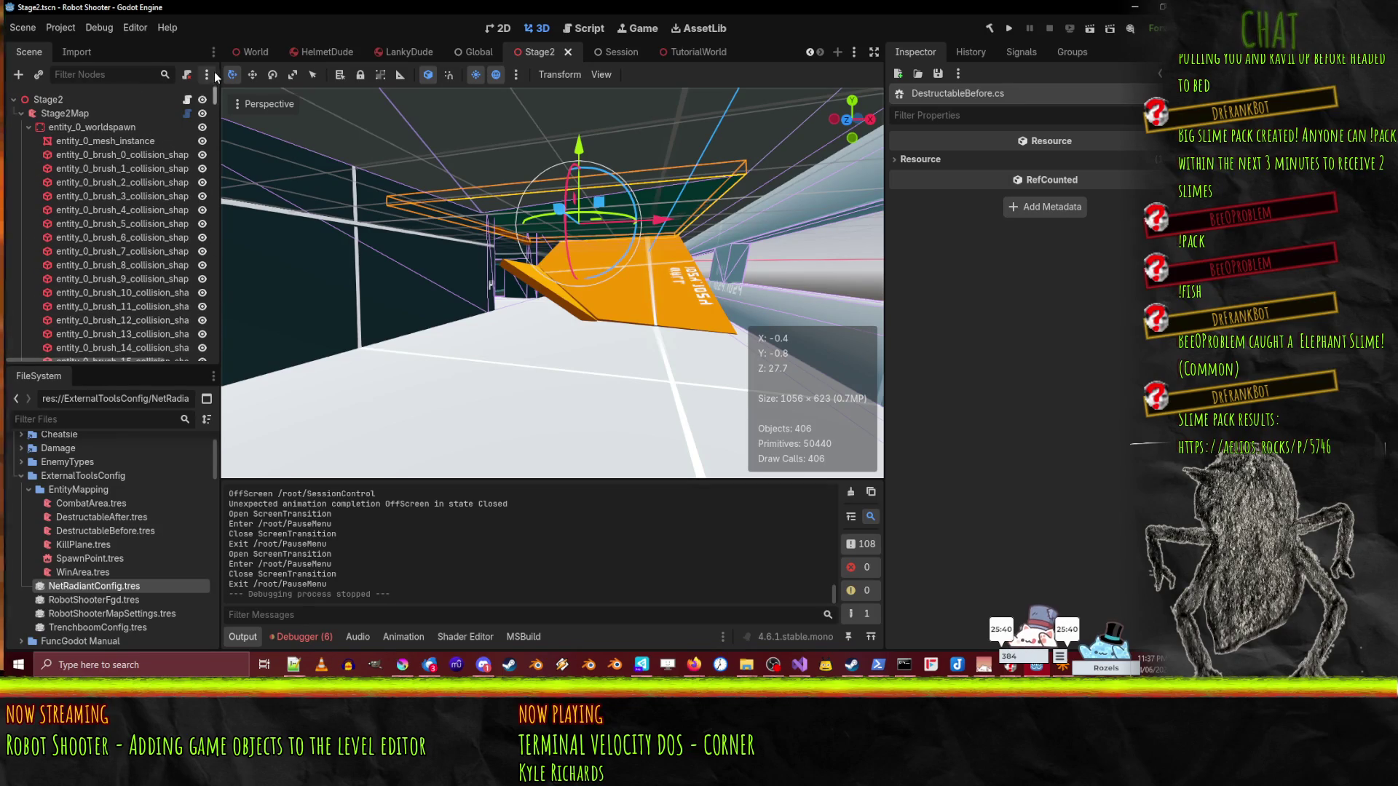
{"action": "left_click", "coordinate": [43, 113]}
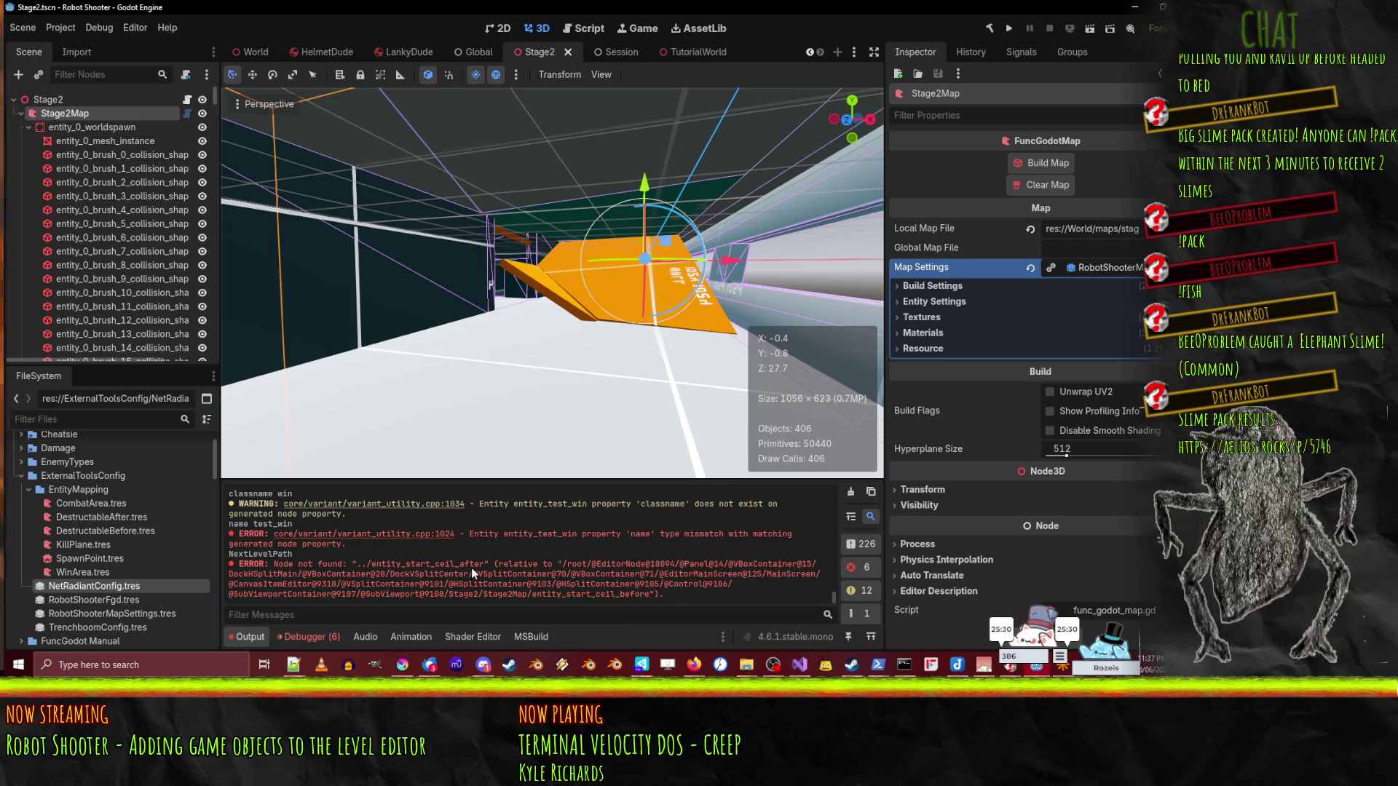
{"action": "left_click_drag", "start_coordinate": [216, 89], "coordinate": [211, 377]}
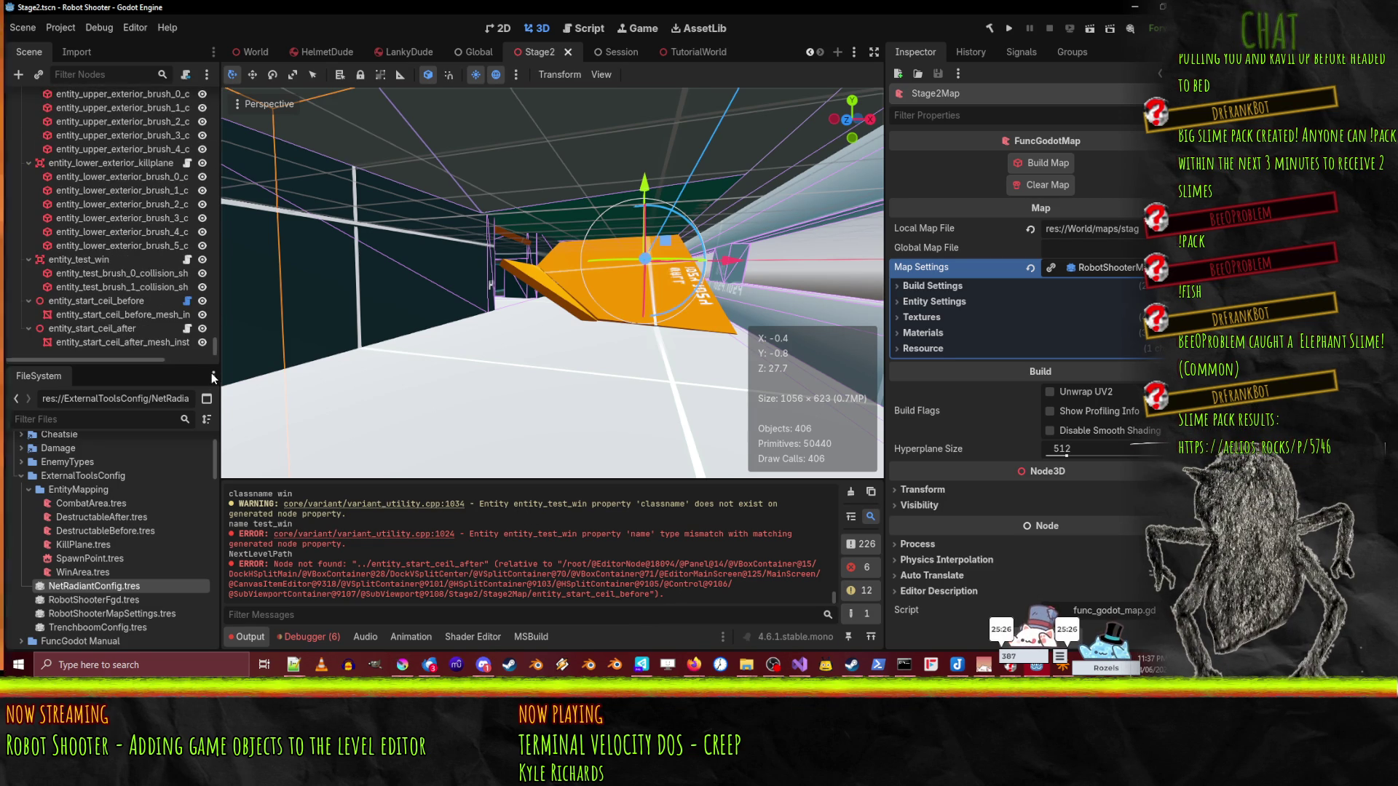
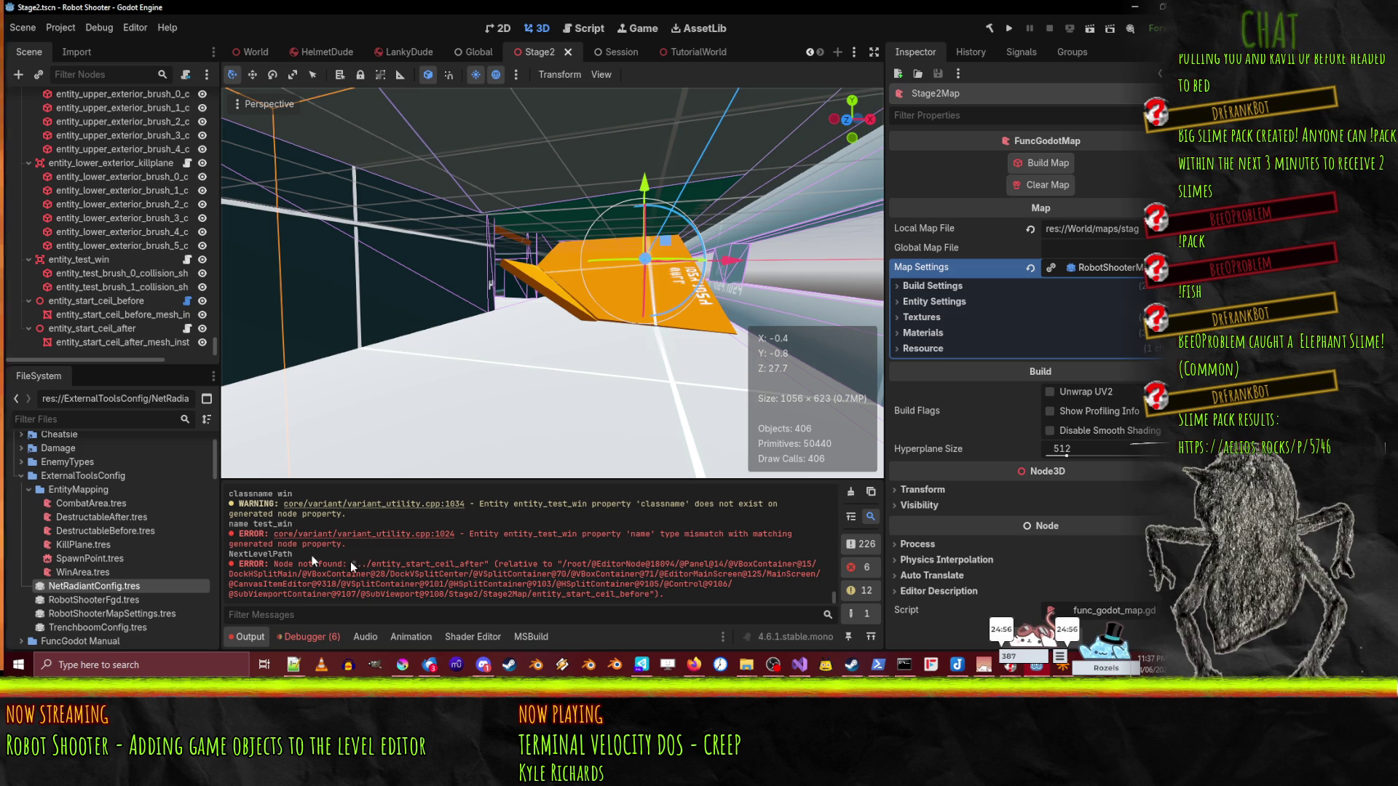
- Inspect the entity_start_ceil_before and entity_start_ceil_after nodes in the Scene dock
{"action": "right_click", "coordinate": [124, 296]}
{"action": "left_click", "coordinate": [99, 294]}
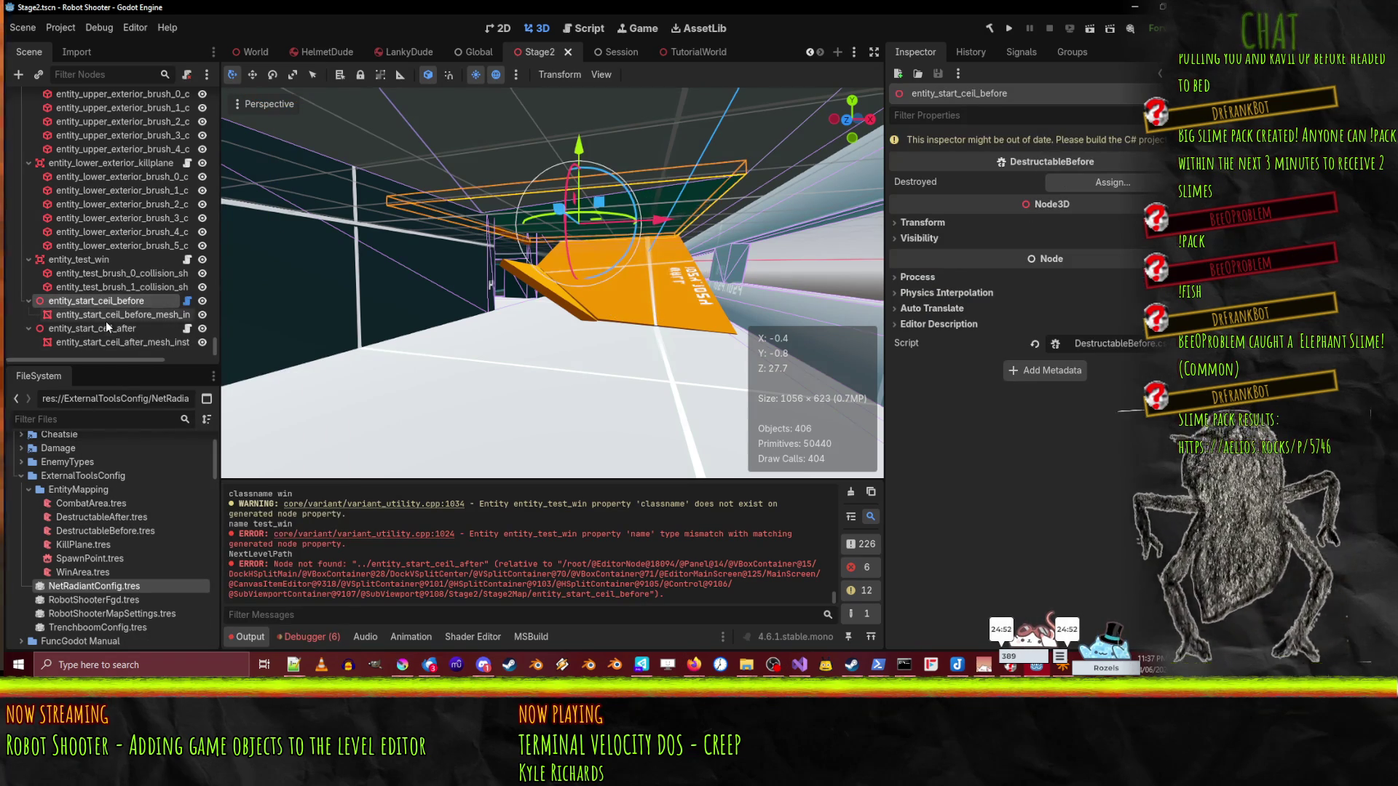
{"action": "left_click", "coordinate": [106, 321]}
{"action": "right_click", "coordinate": [107, 321]}
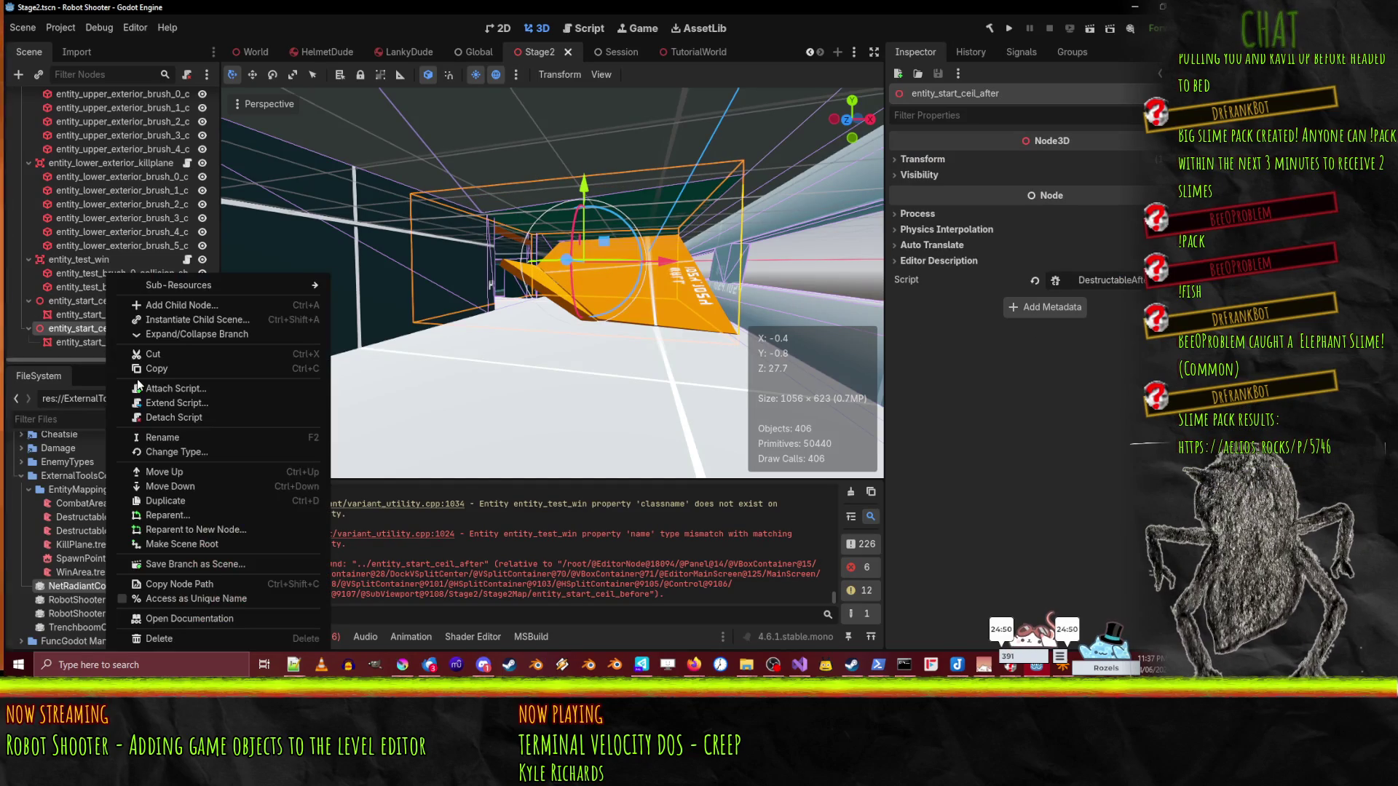
{"action": "left_click", "coordinate": [546, 601]}
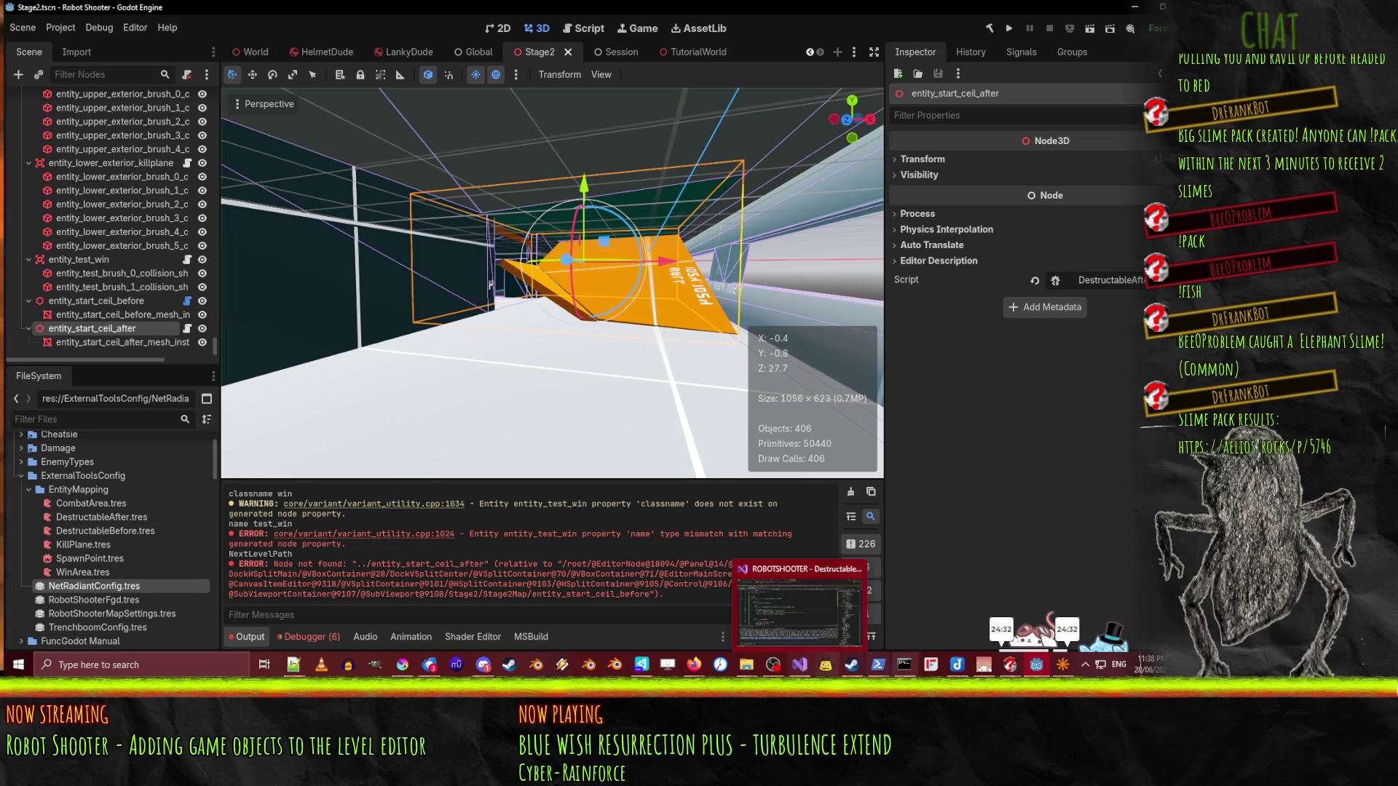
- Check the destructable_before, destructable_after and second checkpoint entities in the level map editor's entity list
{"action": "left_click", "coordinate": [1063, 664]}
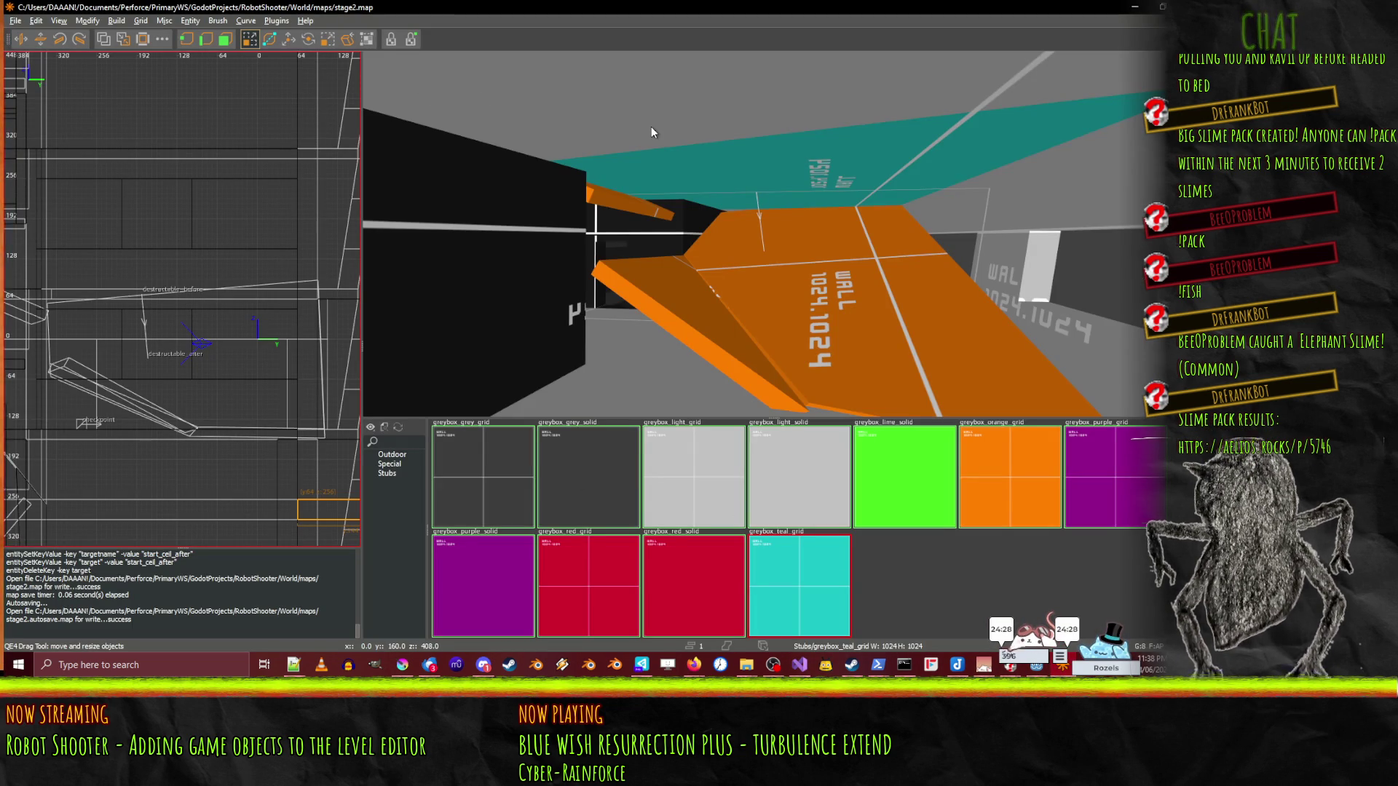
{"action": "key", "text": "l"}
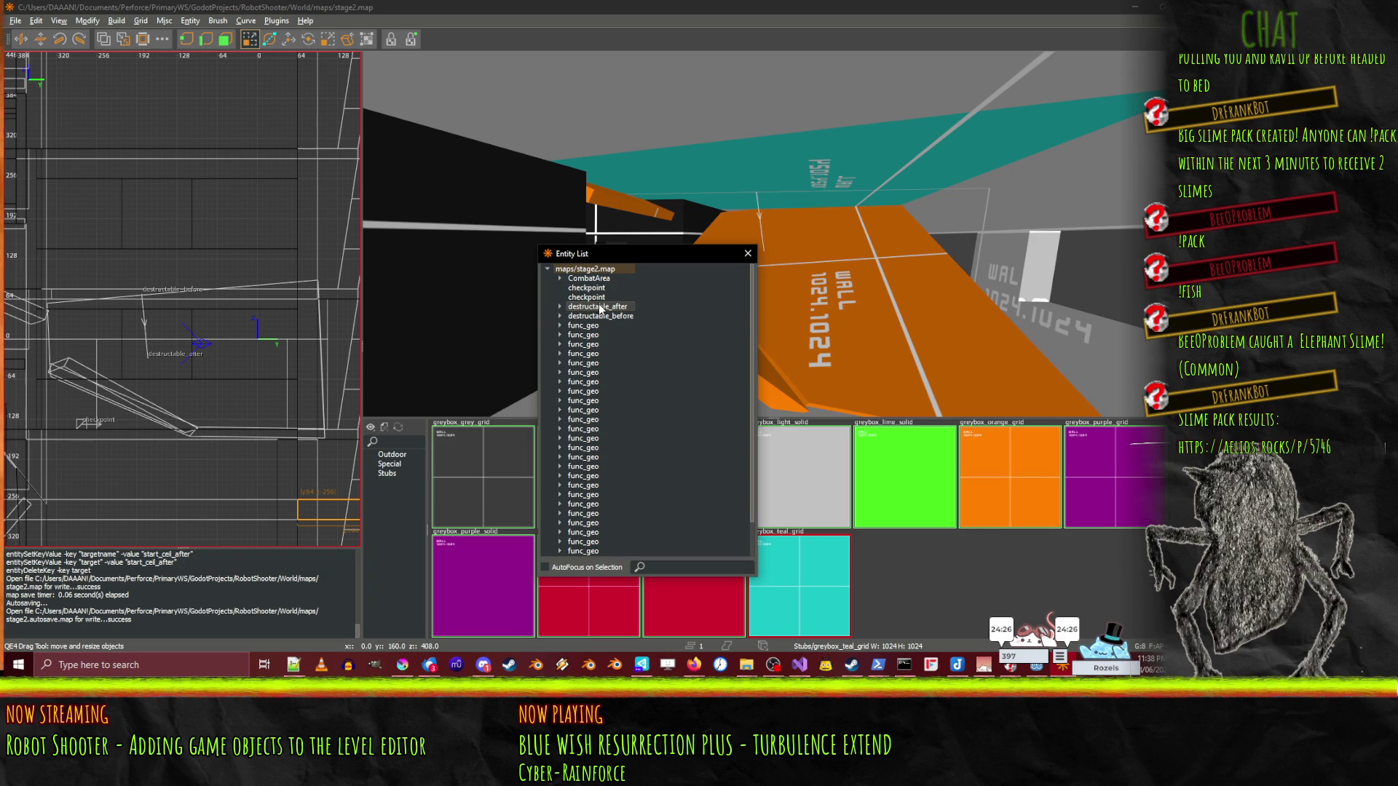
{"action": "left_click", "coordinate": [604, 316]}
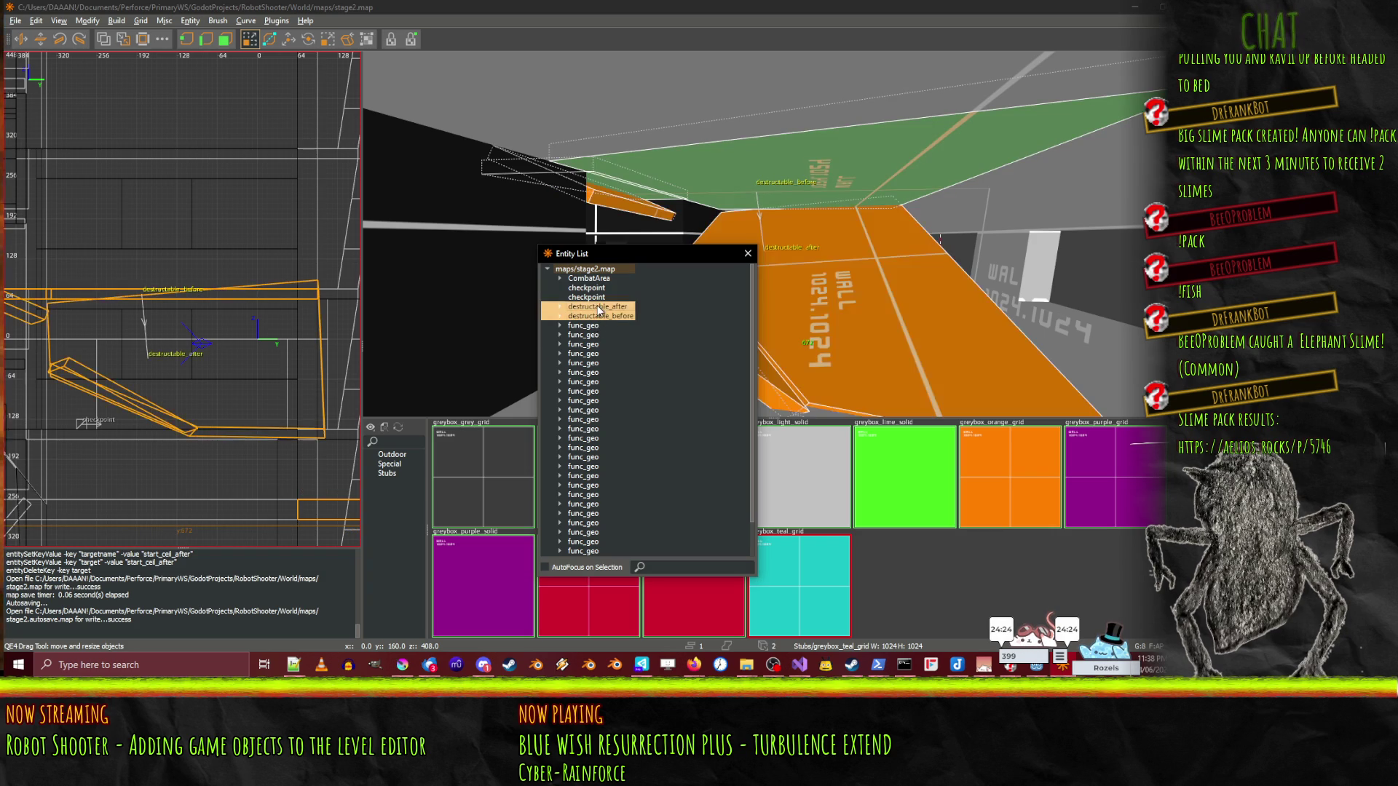
{"action": "left_click", "coordinate": [603, 307]}
{"action": "left_click", "coordinate": [604, 297]}
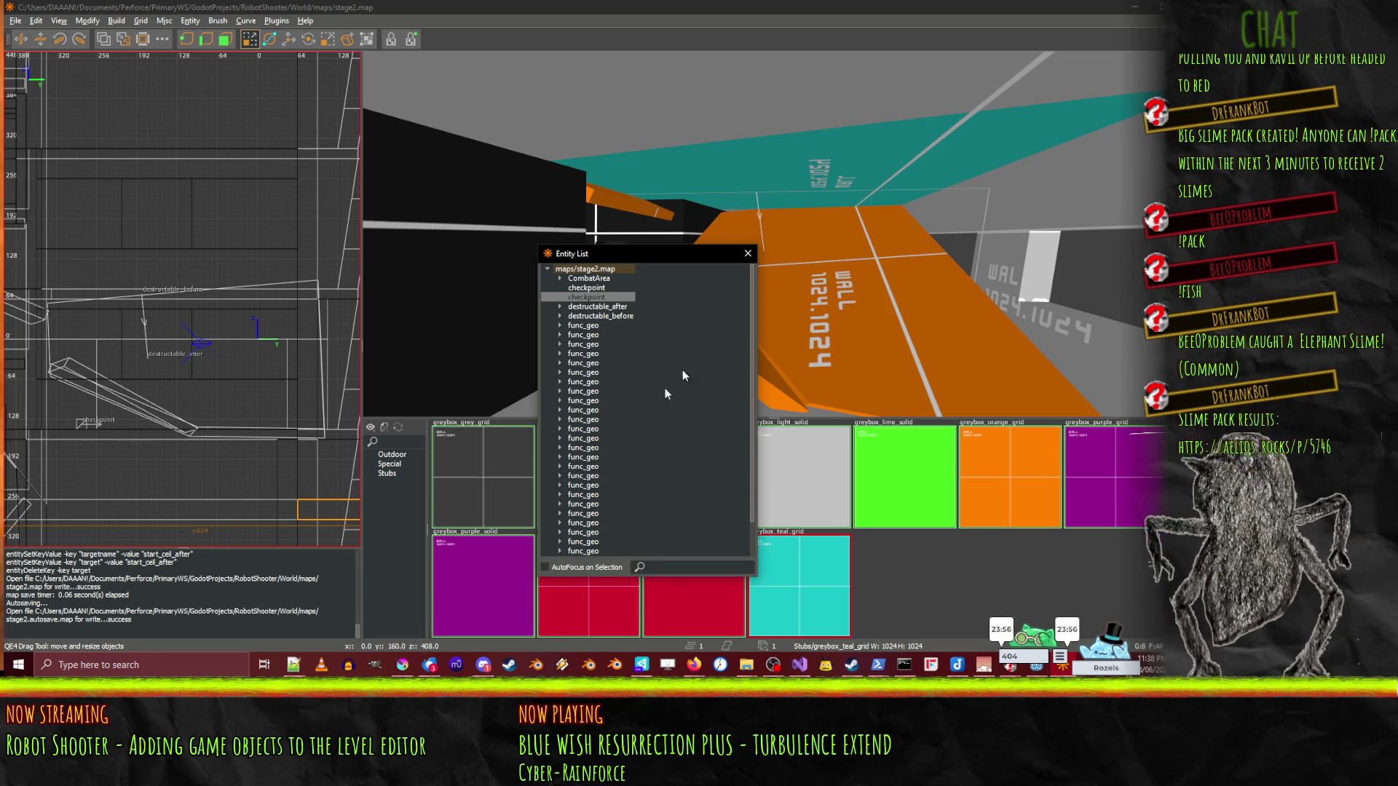
{"action": "left_click", "coordinate": [747, 254]}
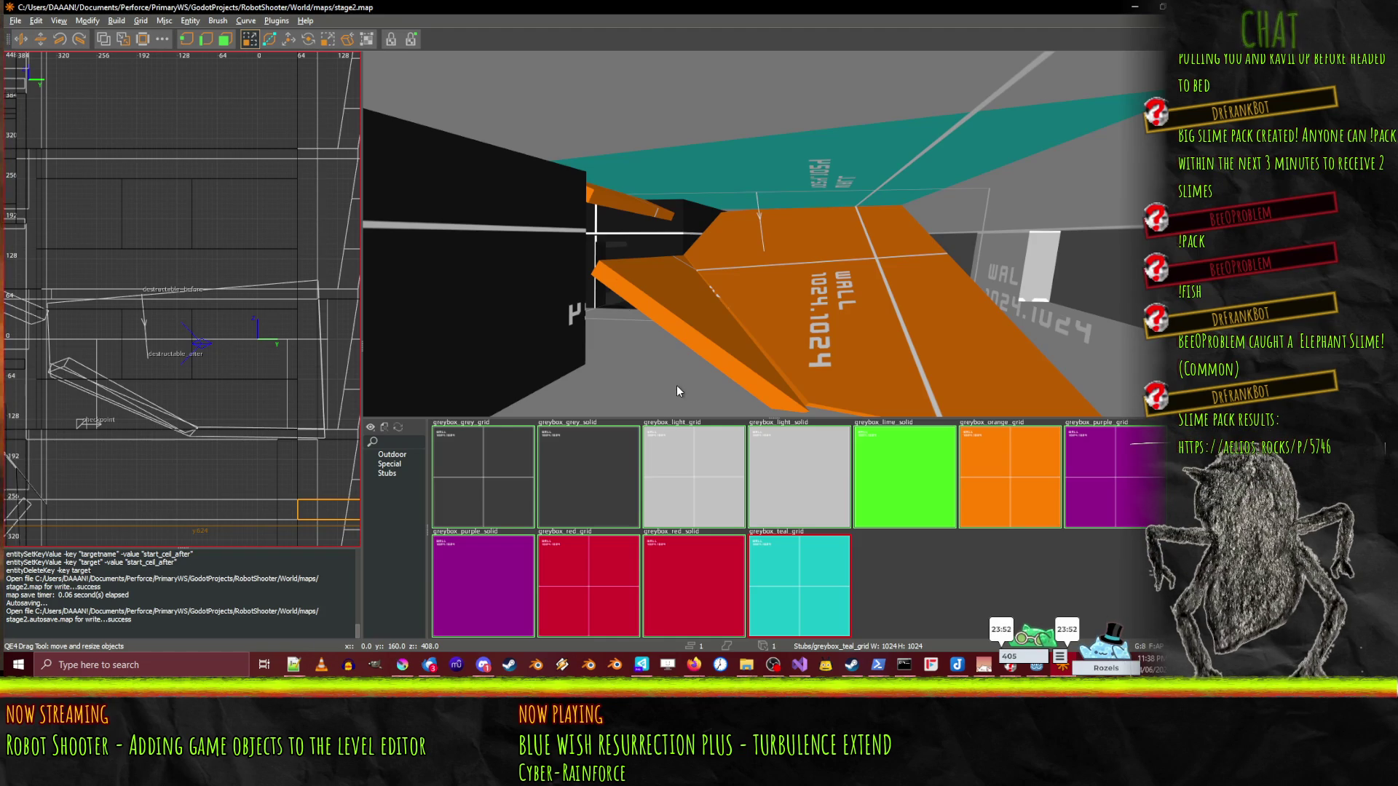
{"action": "key", "text": "alt+Tab"}
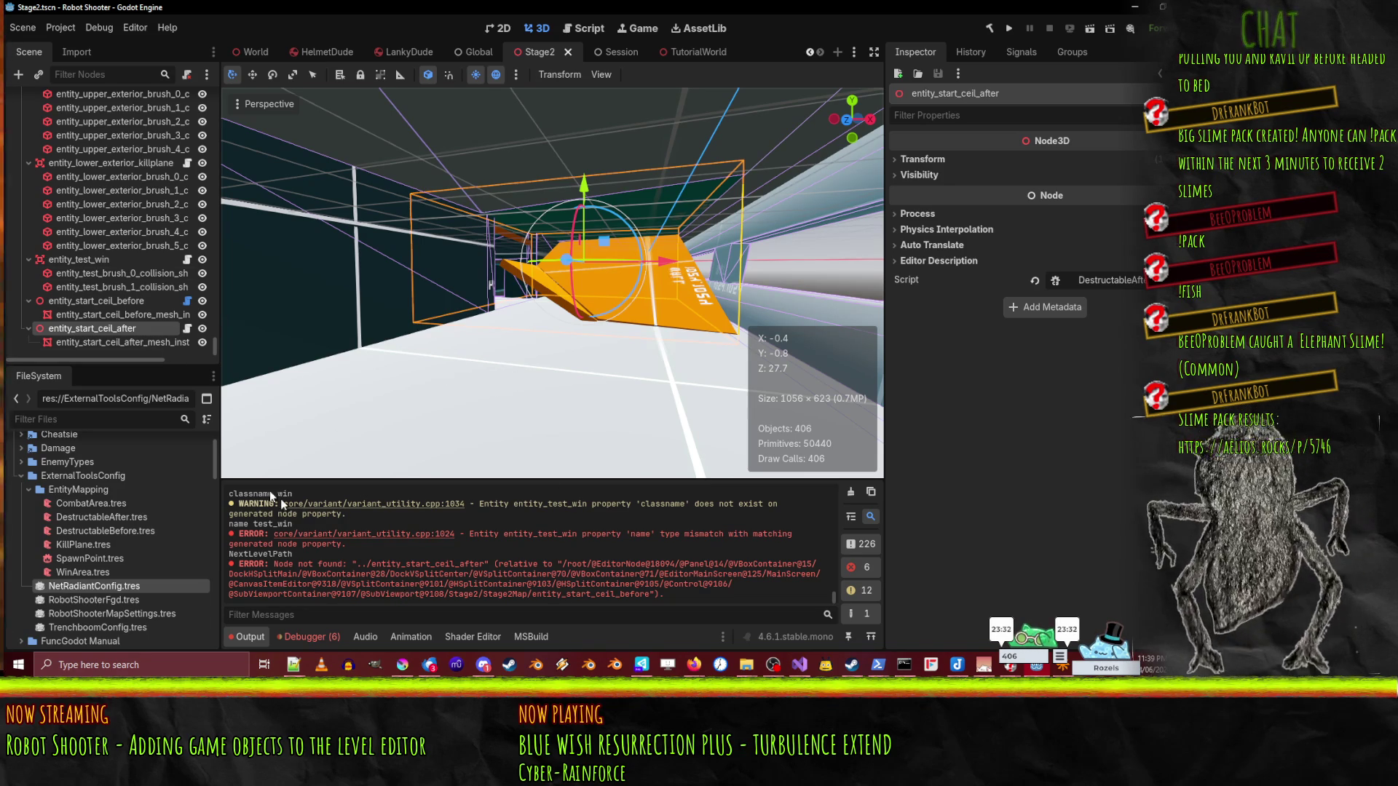
- Recheck the ceil nodes, then open a blank line below _func_godot_apply_properties in DestructableBefore.cs
{"action": "left_click", "coordinate": [125, 302]}
{"action": "left_click", "coordinate": [129, 330]}
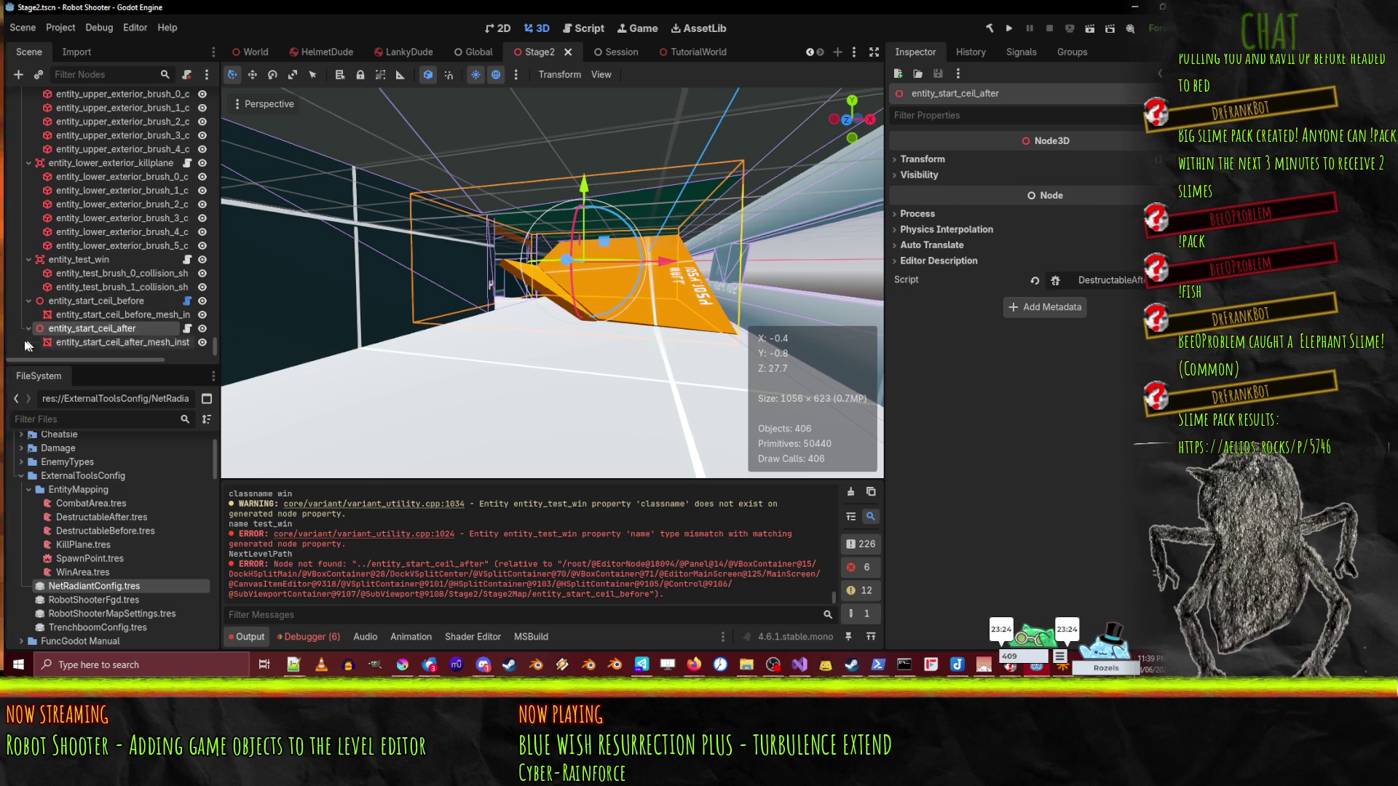
{"action": "left_click", "coordinate": [108, 301]}
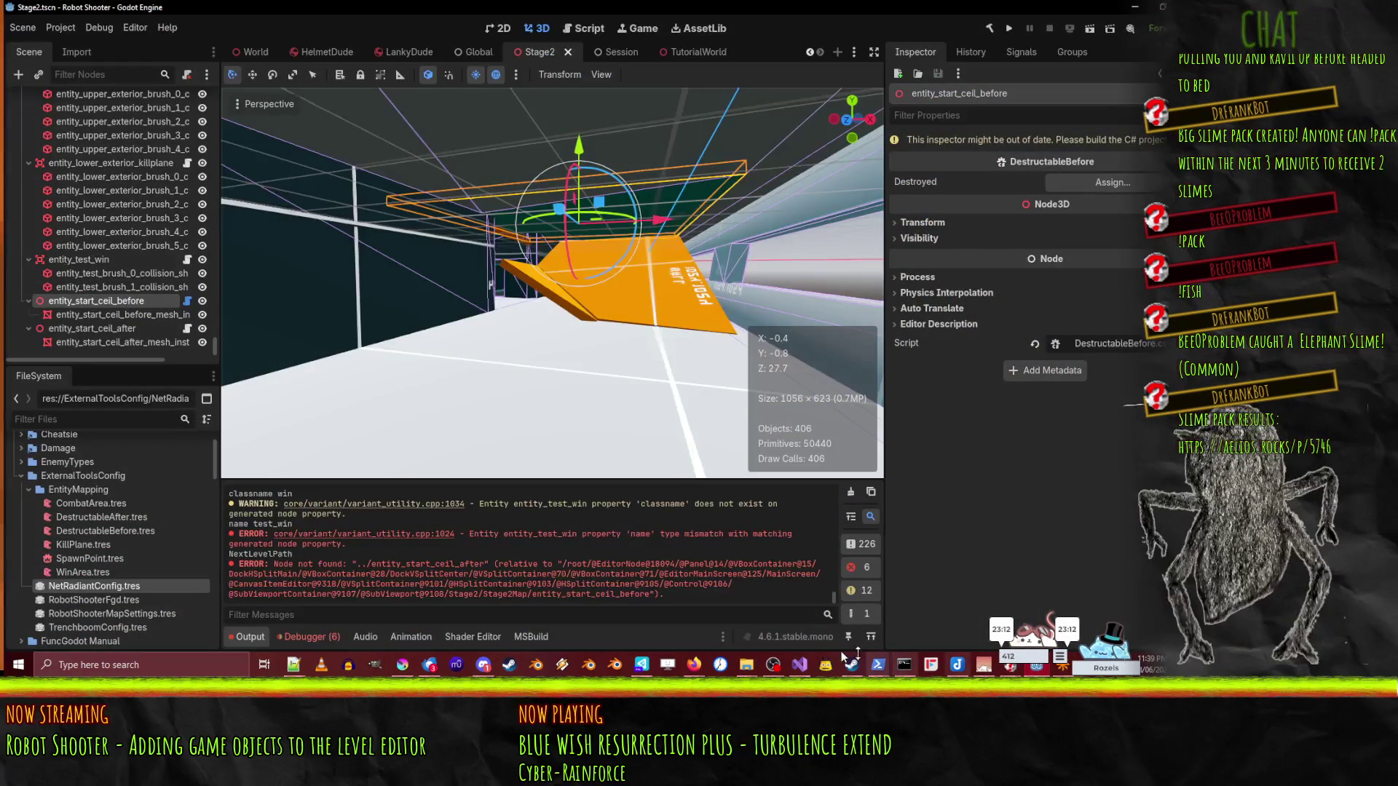
{"action": "left_click", "coordinate": [800, 669]}
{"action": "left_click", "coordinate": [218, 268]}
{"action": "left_click", "coordinate": [263, 364]}
{"action": "left_click", "coordinate": [264, 349]}
{"action": "key", "text": "Return"}
{"action": "key", "text": "Return"}
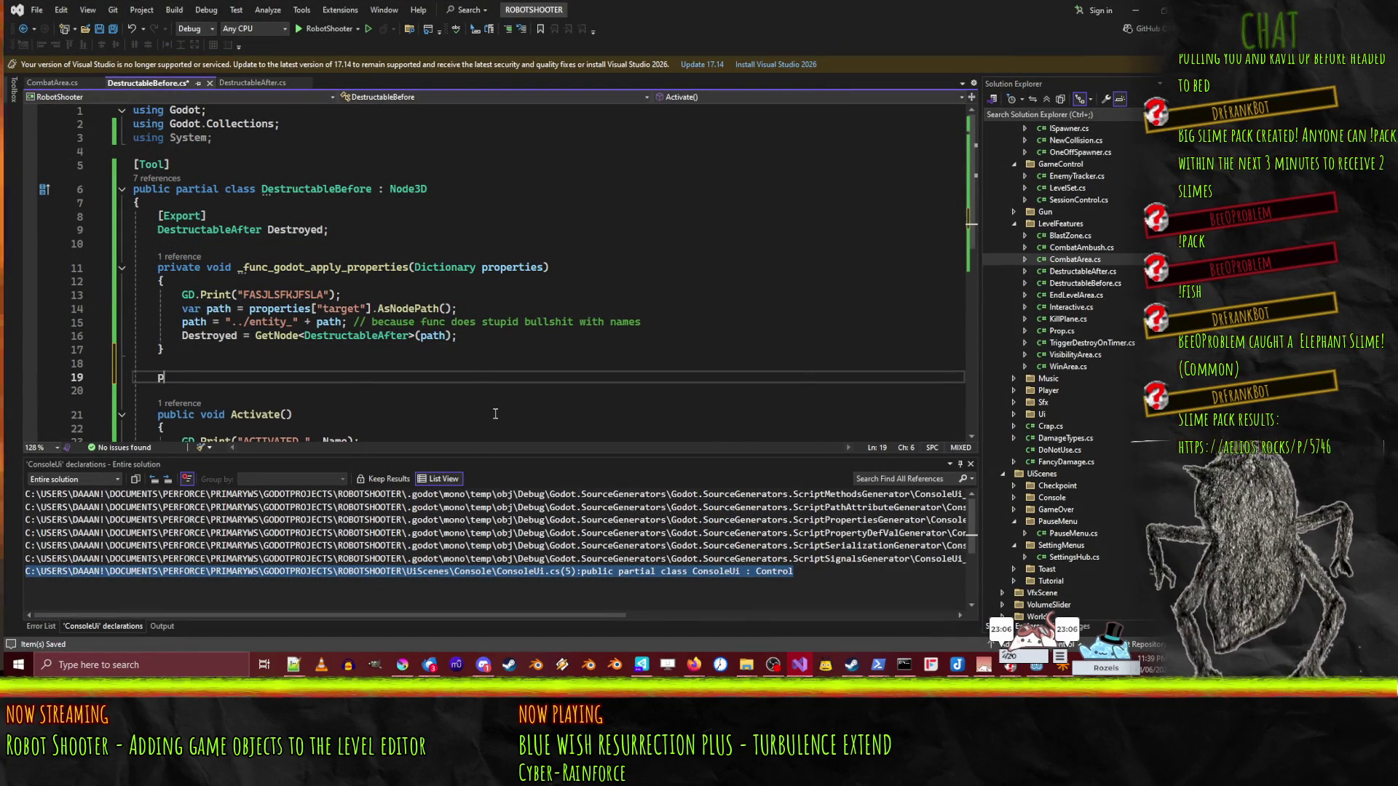
- Stub out a private void ARGH(string s) method with an empty body
{"action": "type", "text": "rivate void I"}
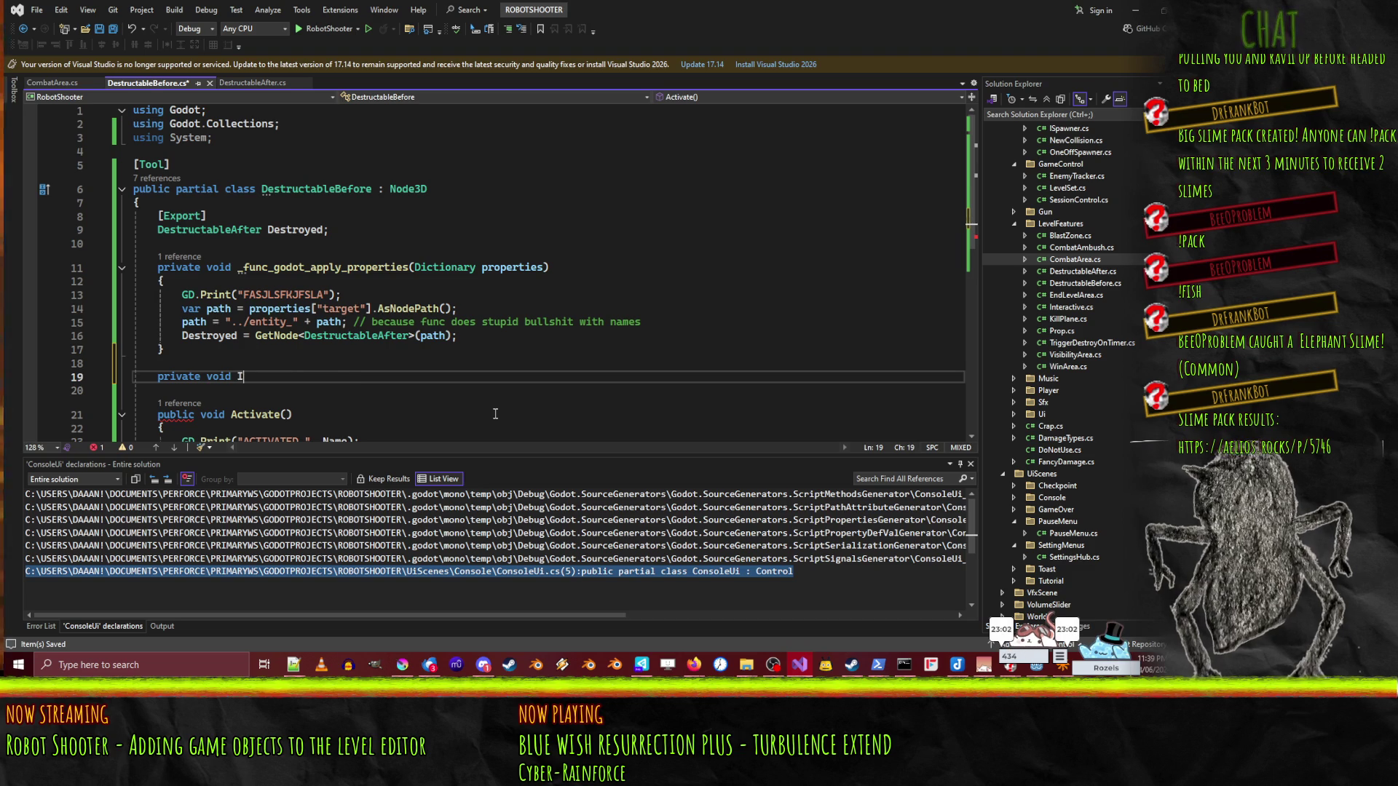
{"action": "key", "text": "BackSpace"}
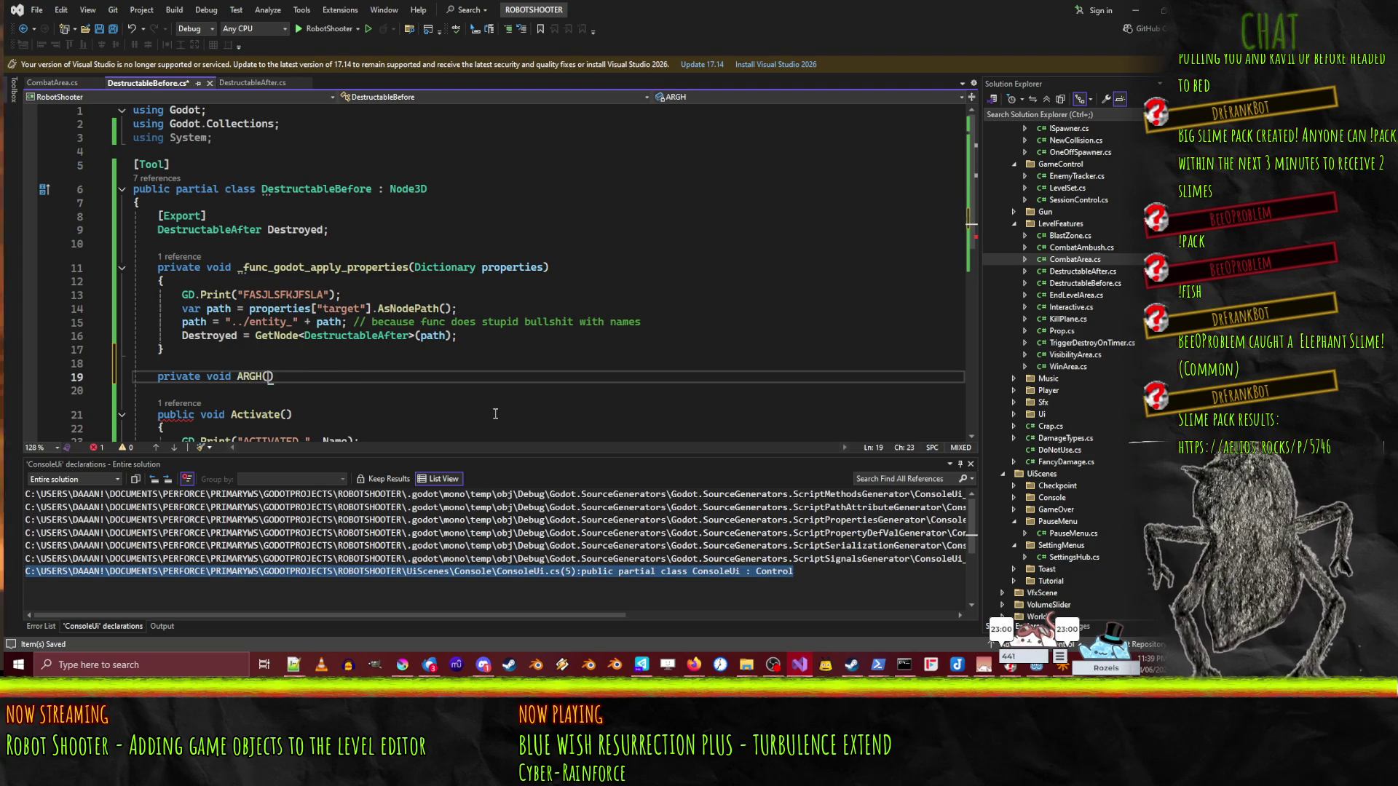
{"action": "type", "text": "string s"}
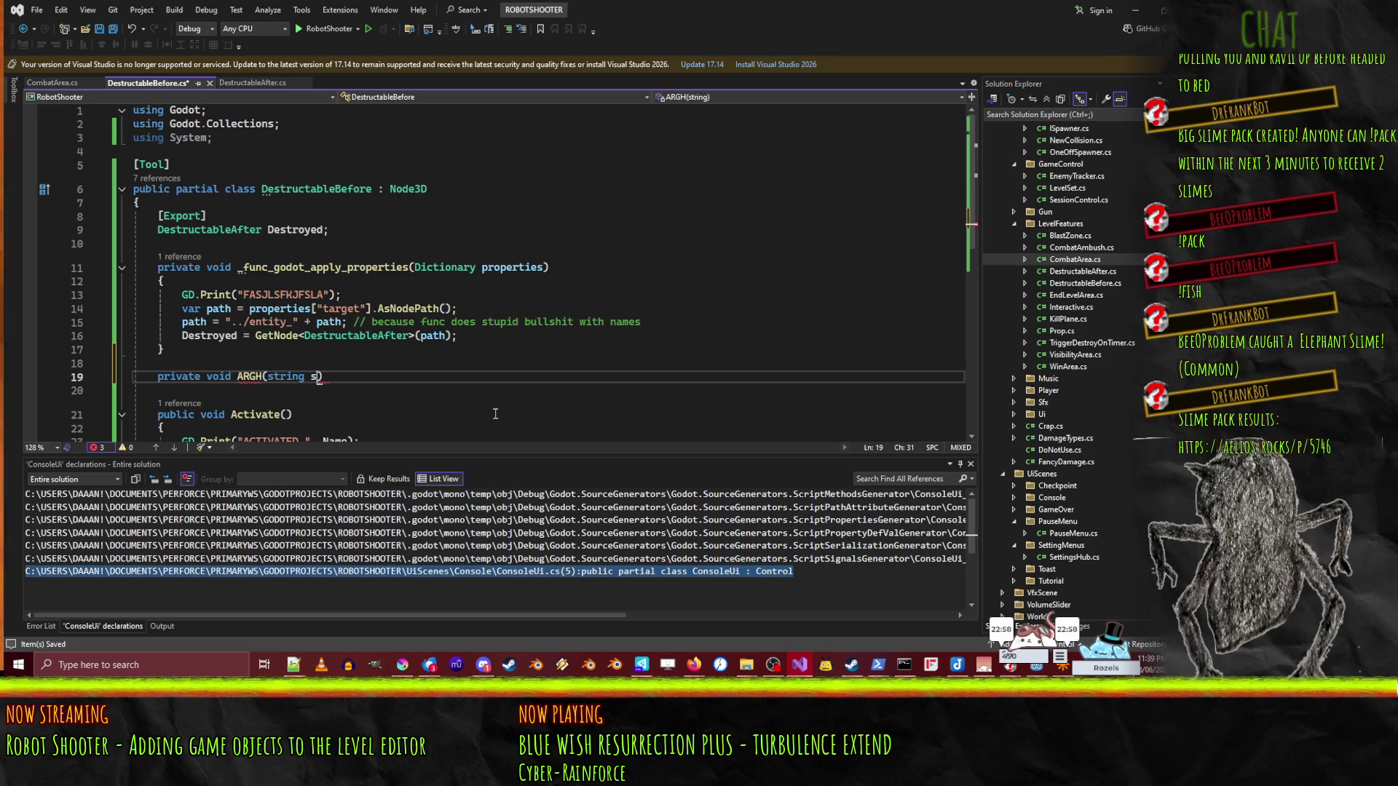
{"action": "key", "text": "Return"}
{"action": "type", "text": "{"}
{"action": "key", "text": "Return"}
- Start a CallDeferred("ARGH" call on a new line after the GD.Print call
{"action": "key", "text": "Up"}
{"action": "key", "text": "Up"}
{"action": "key", "text": "Up"}
{"action": "key", "text": "Up"}
{"action": "key", "text": "Up"}
{"action": "key", "text": "Up"}
{"action": "key", "text": "Home"}
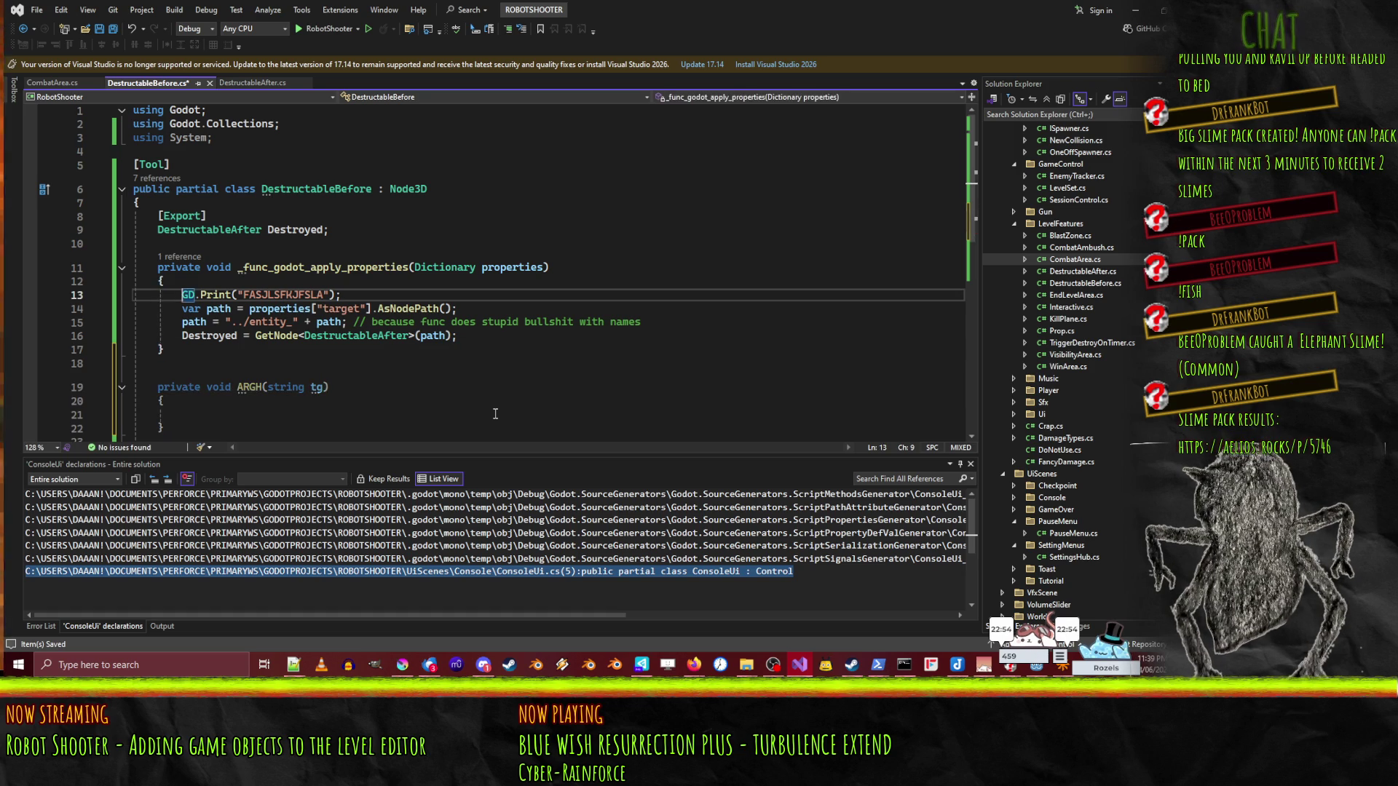
{"action": "key", "text": "End"}
{"action": "key", "text": "Return"}
{"action": "type", "text": "calldef"}
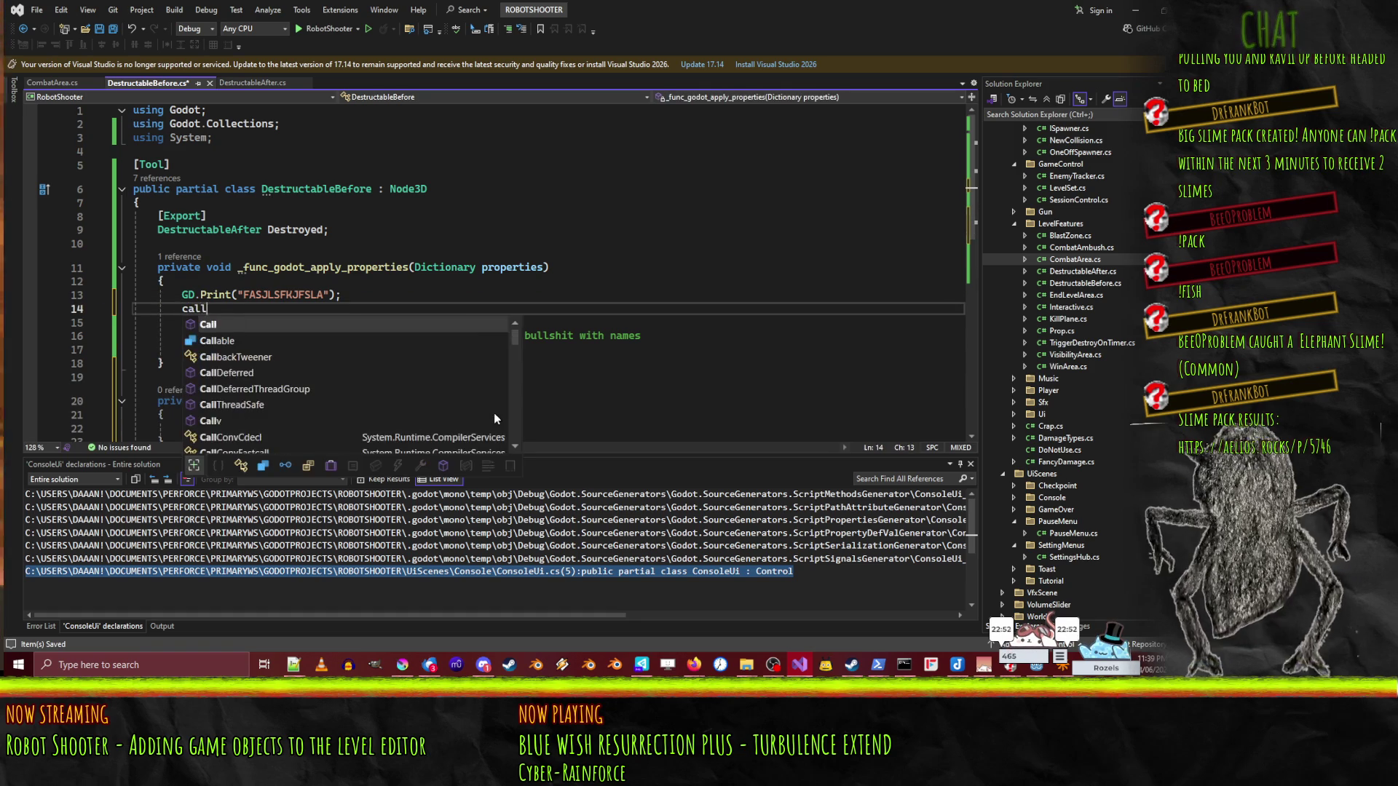
{"action": "key", "text": "Tab"}
{"action": "type", "text": "(\""}
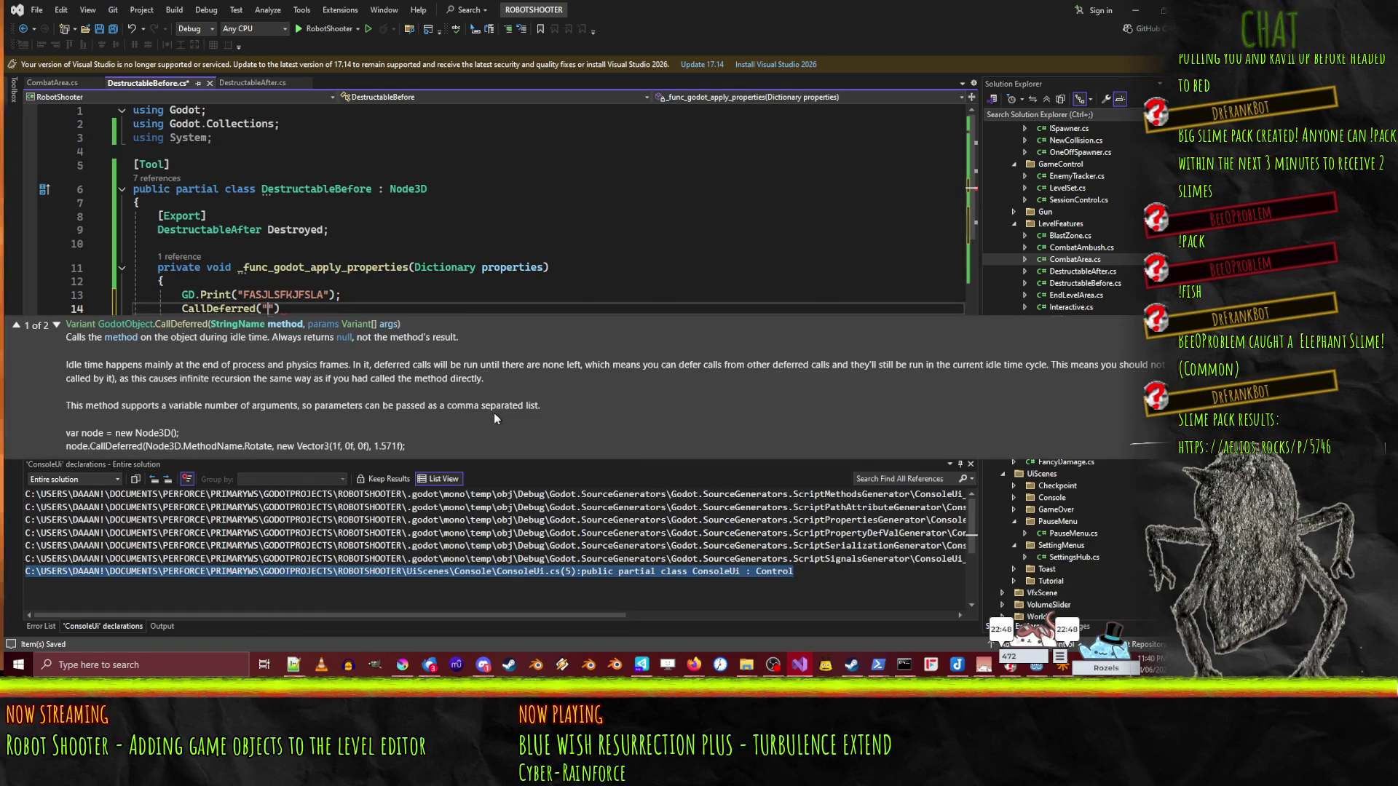
{"action": "key", "text": "Escape"}
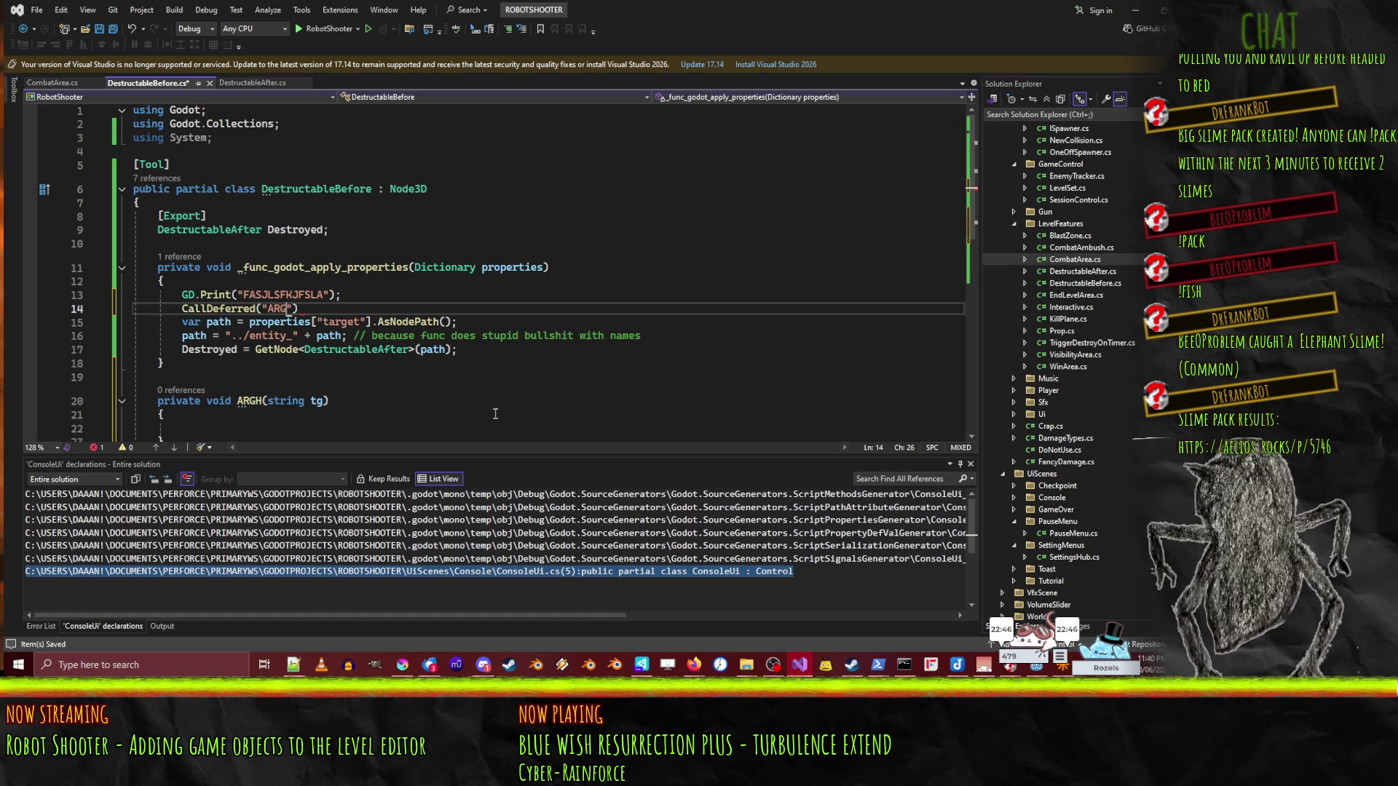
- Move the properties["target"] path expression into the CallDeferred call as its second argument
{"action": "key", "text": "Left"}
{"action": "key", "text": "Left"}
{"action": "key", "text": "Left"}
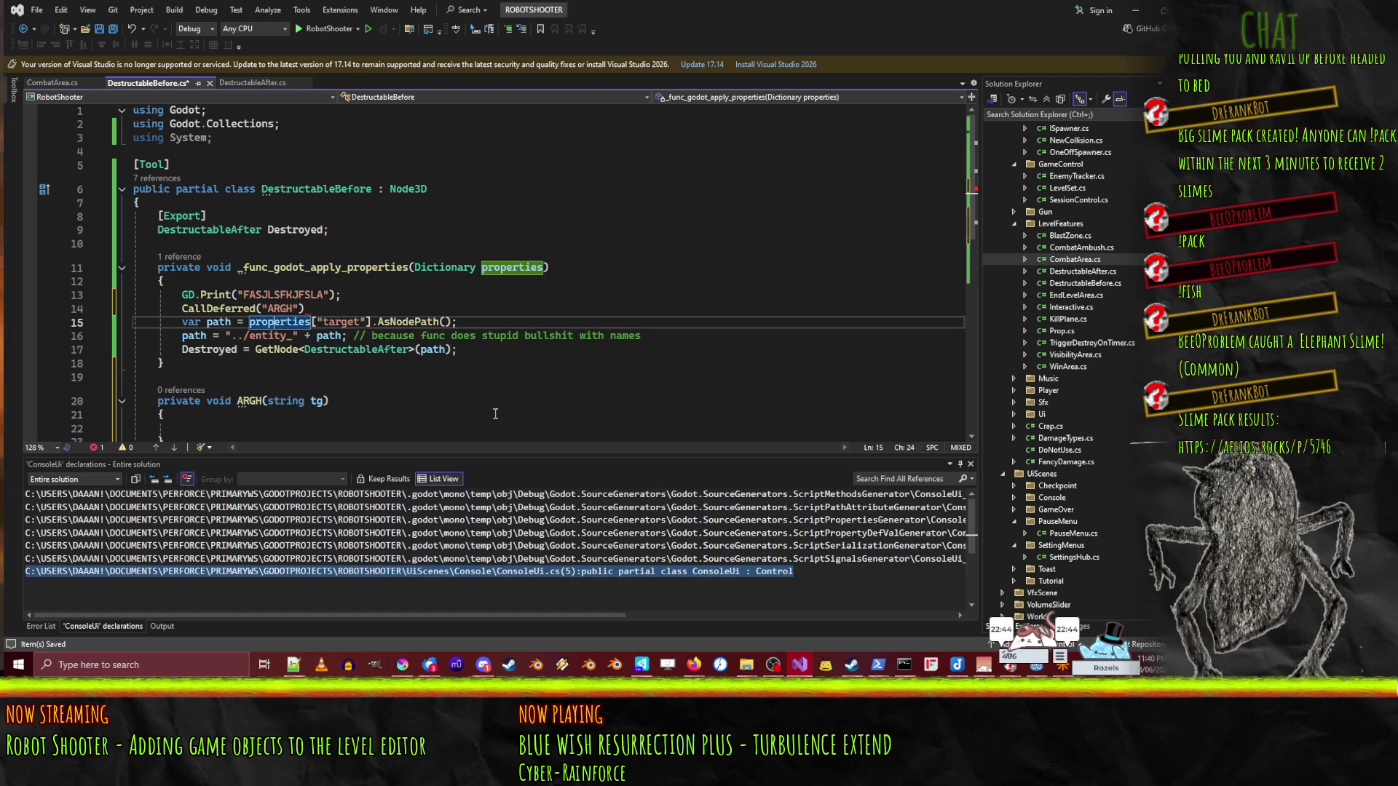
{"action": "key", "text": "shift+End"}
{"action": "key", "text": "shift+Left"}
{"action": "key", "text": "ctrl+x"}
{"action": "key", "text": "Up"}
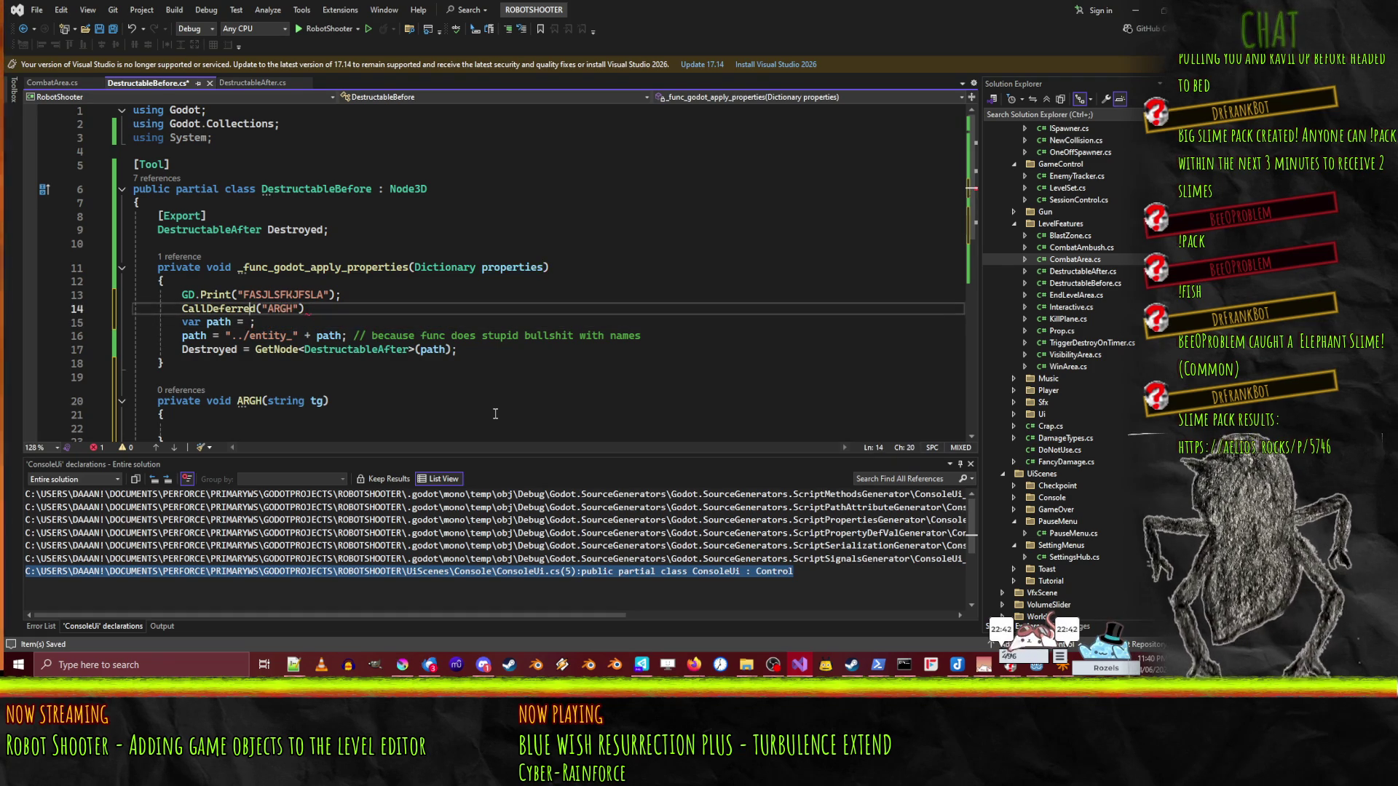
{"action": "type", "text": ","}
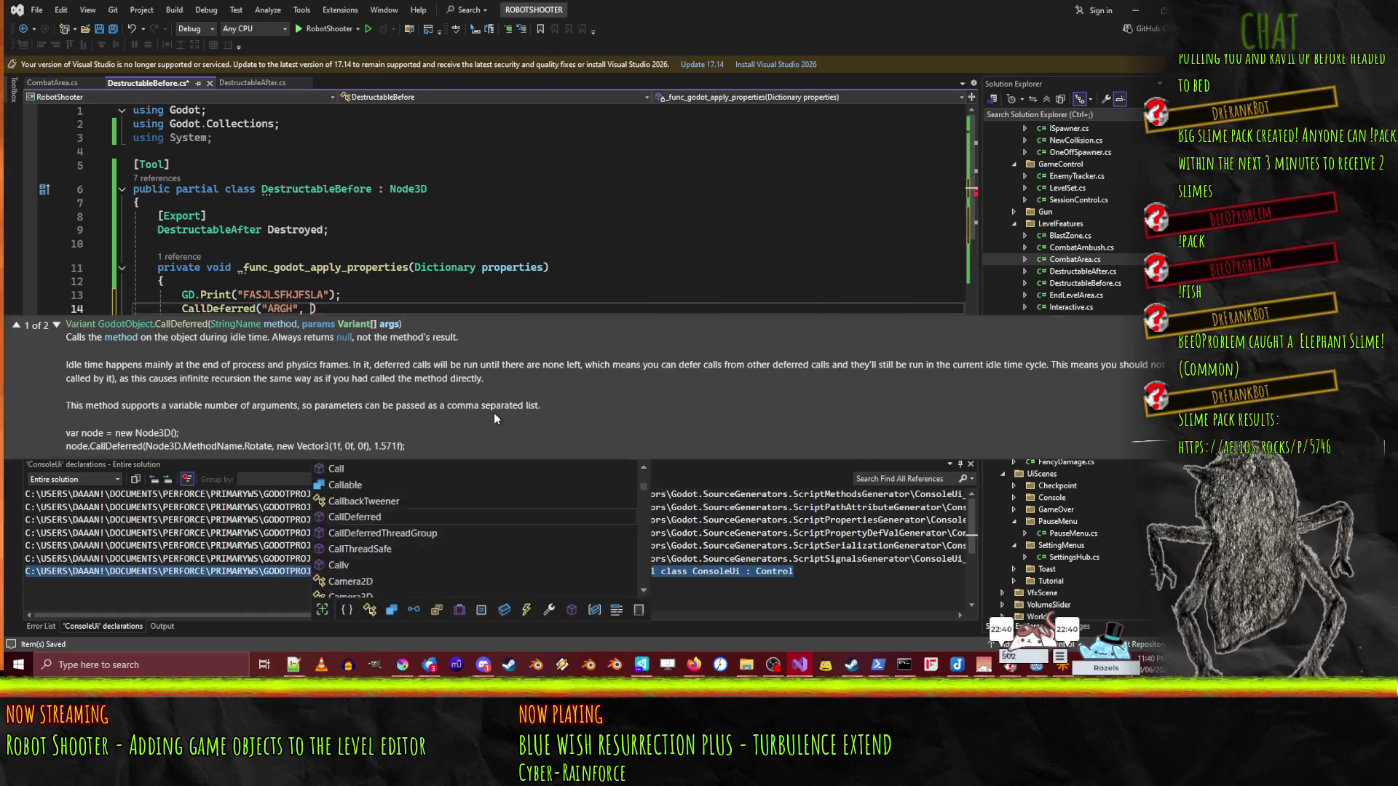
{"action": "key", "text": "ctrl+v"}
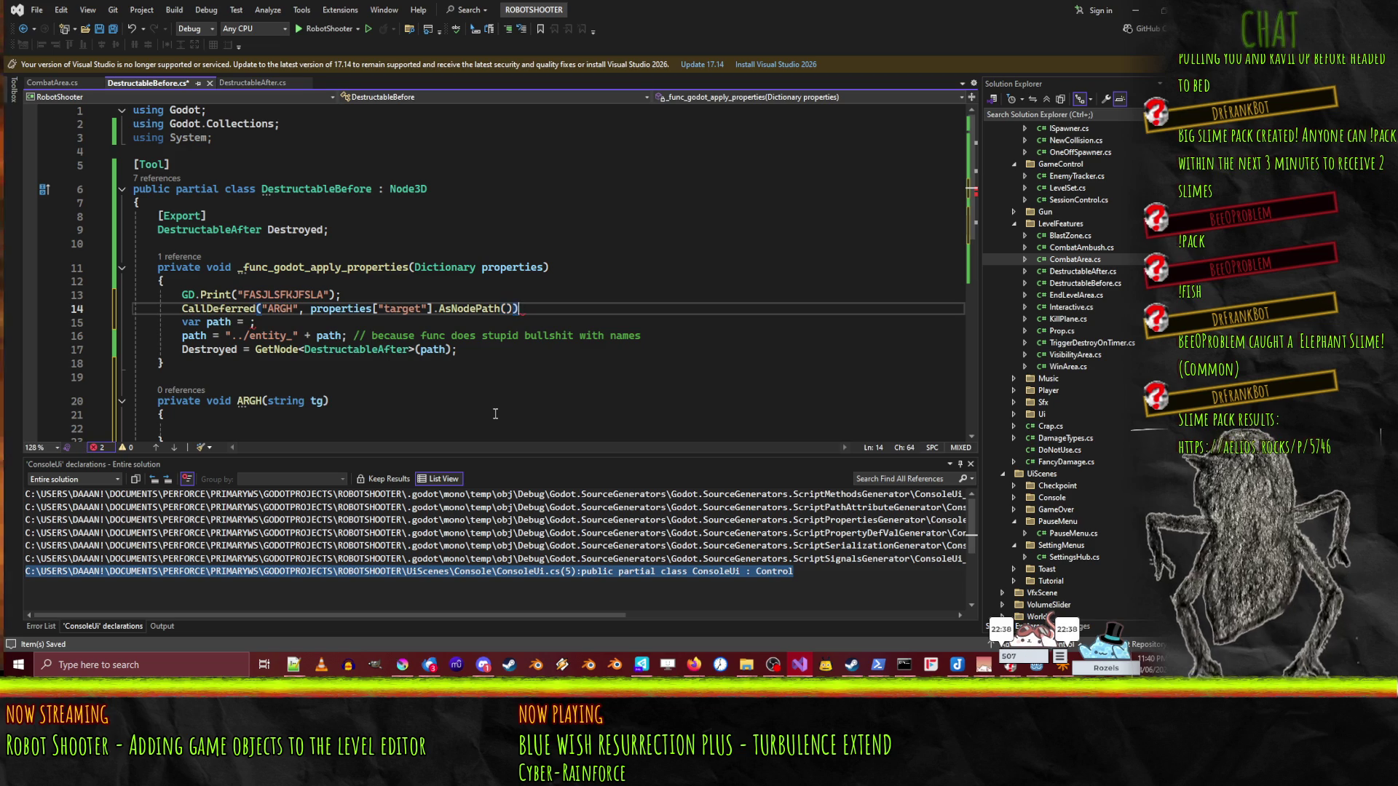
{"action": "type", "text": ";"}
{"action": "key", "text": "Down"}
{"action": "key", "text": "Home"}
{"action": "key", "text": "Home"}
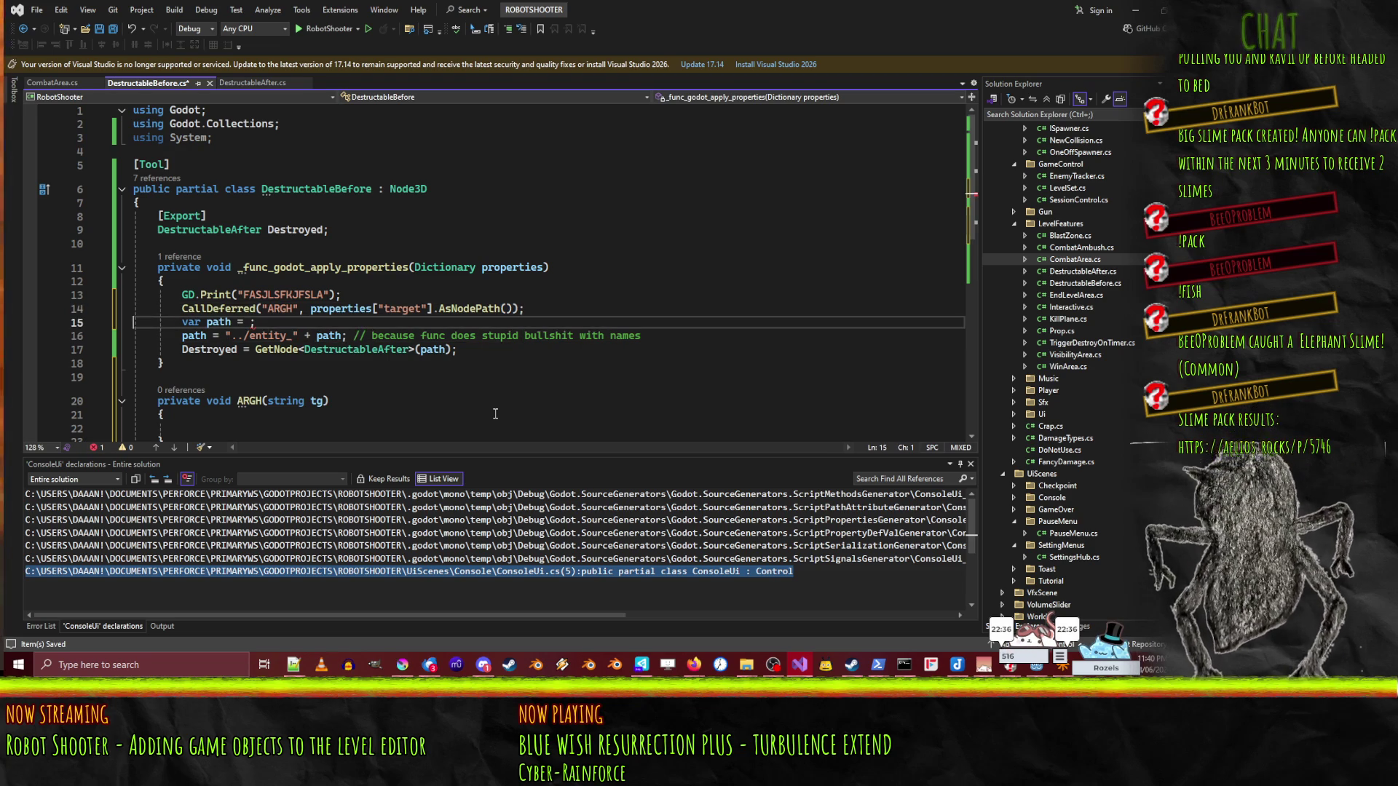
- Change ARGH's parameter to NodePath path
{"action": "key", "text": "Down"}
{"action": "key", "text": "Down"}
{"action": "key", "text": "Down"}
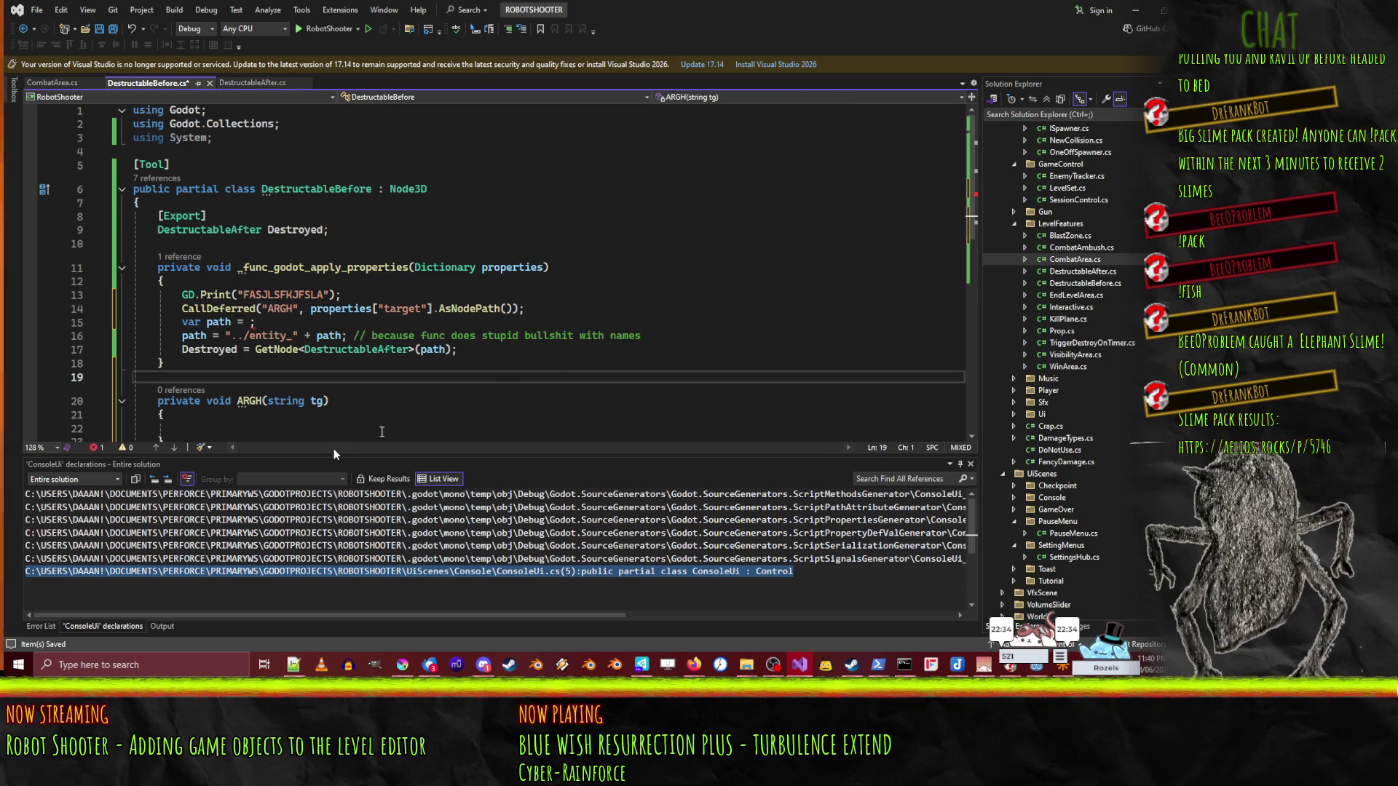
{"action": "double_click", "coordinate": [282, 400]}
{"action": "type", "text": "NodePath"}
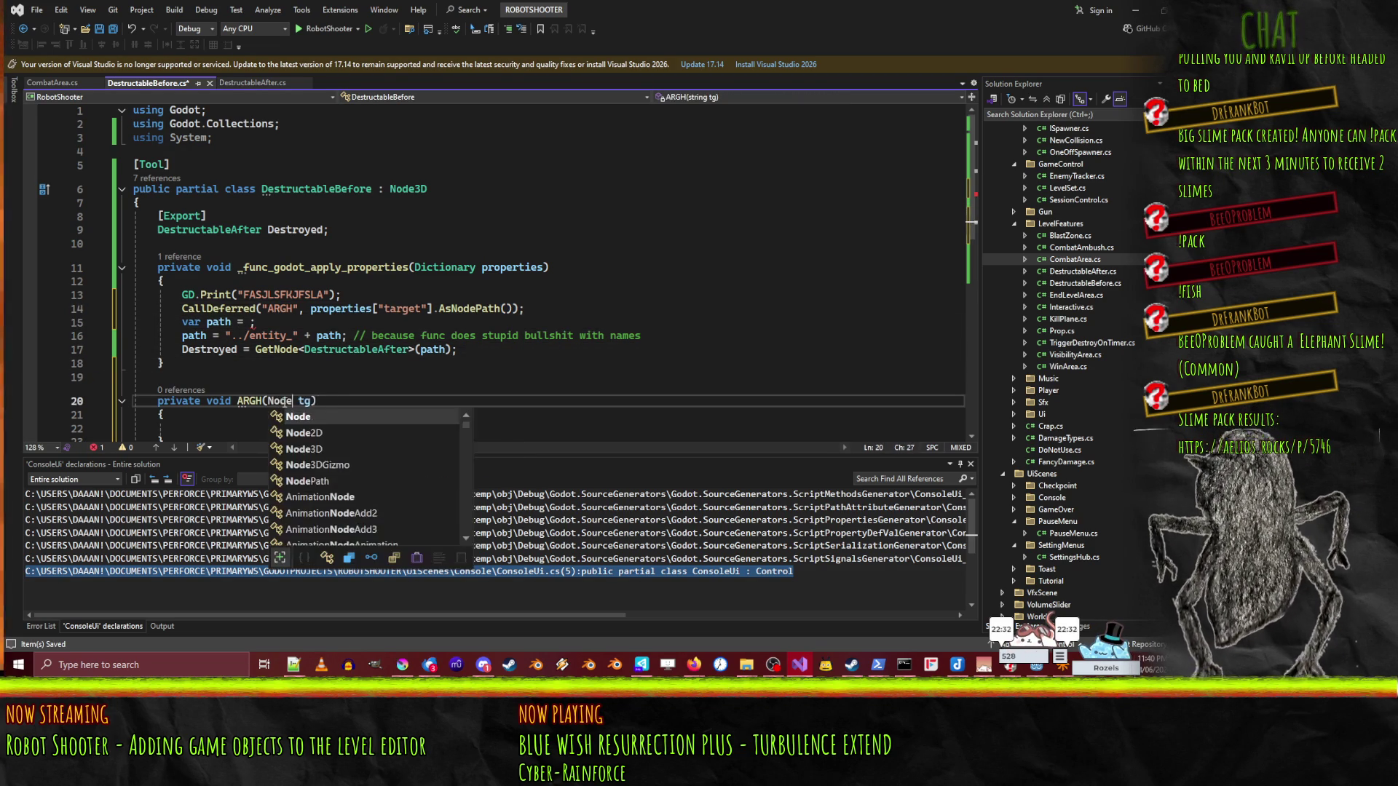
{"action": "key", "text": "Right"}
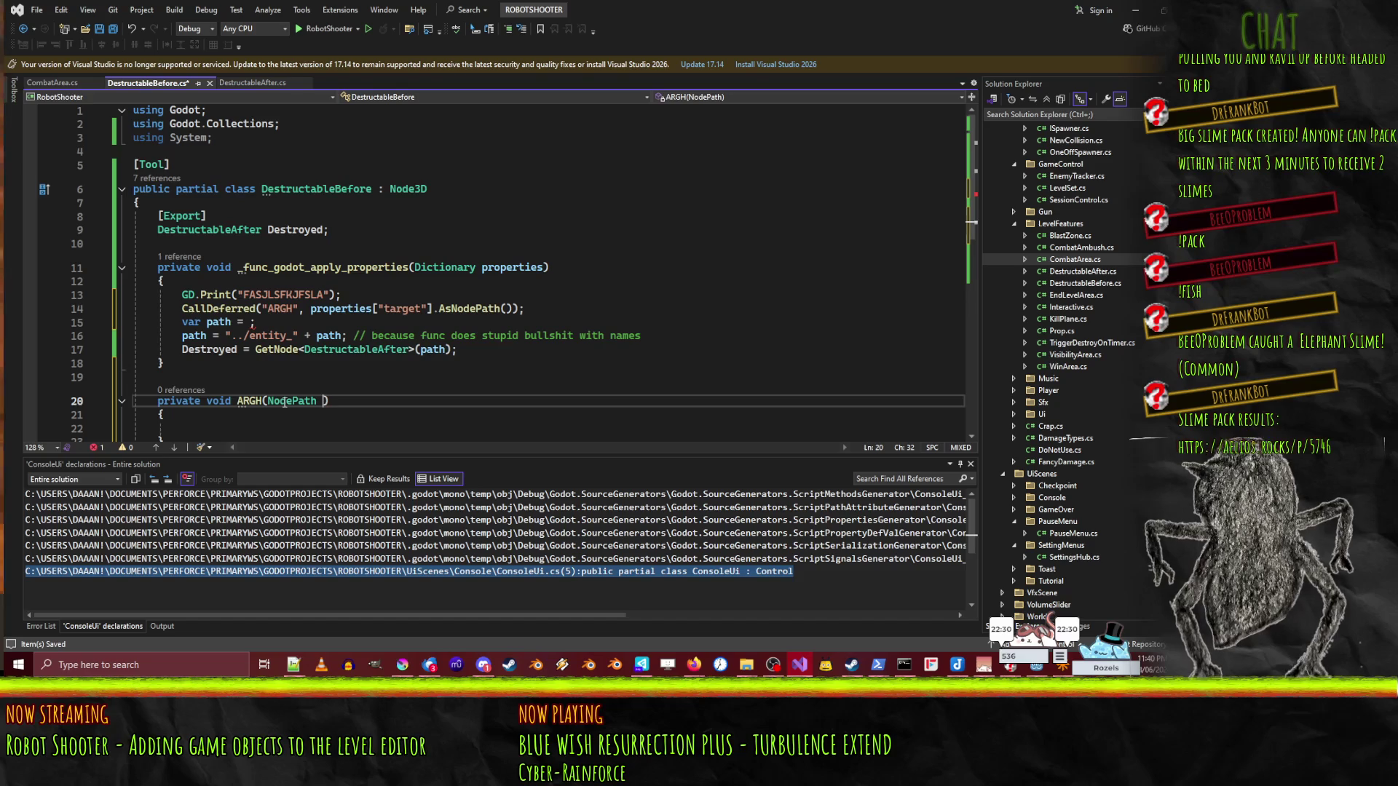
{"action": "type", "text": "path"}
- Move the path and GetNode lines into ARGH's body, delete the leftover line, and save
{"action": "key", "text": "Up"}
{"action": "key", "text": "Up"}
{"action": "key", "text": "Up"}
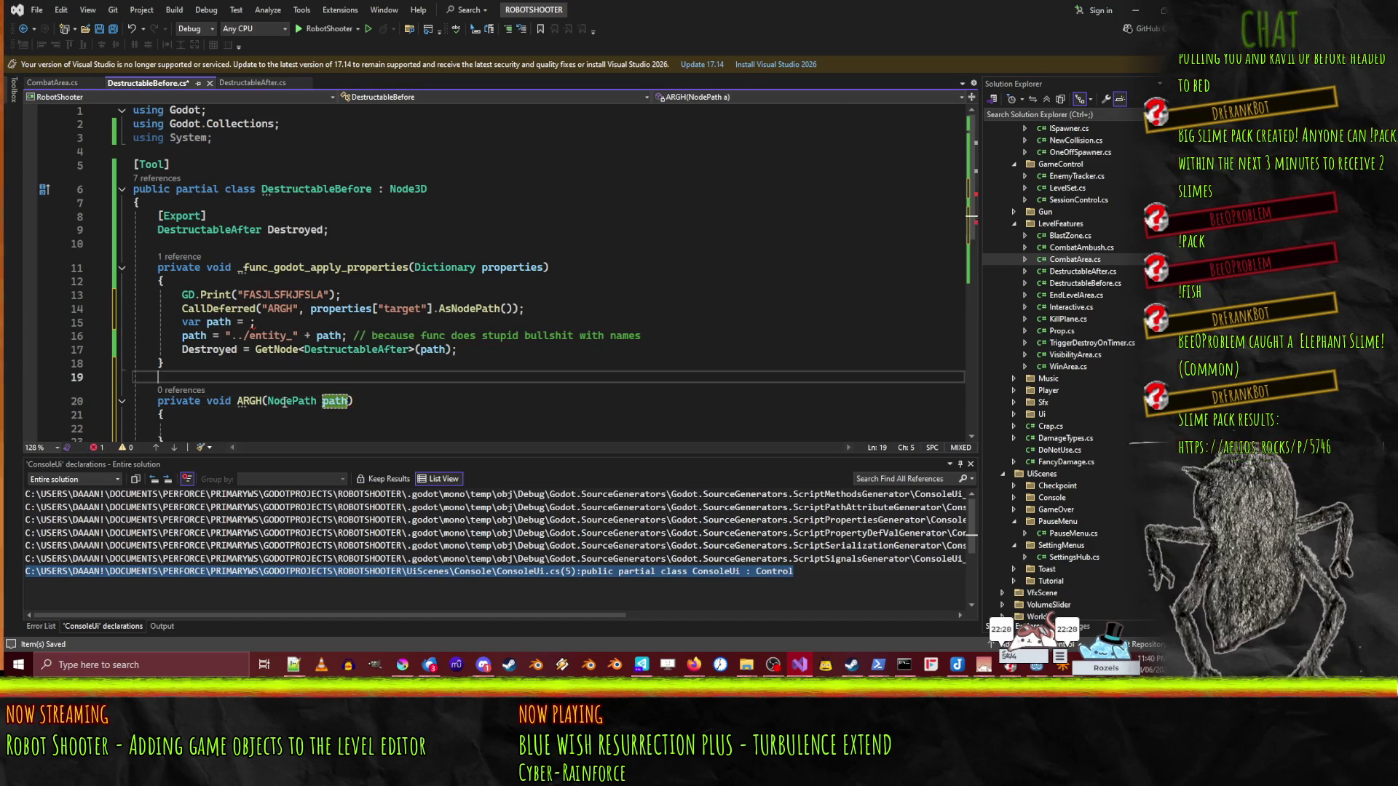
{"action": "key", "text": "Home"}
{"action": "key", "text": "shift+Down"}
{"action": "key", "text": "shift+Down"}
{"action": "key", "text": "ctrl+x"}
{"action": "key", "text": "Down"}
{"action": "key", "text": "Down"}
{"action": "key", "text": "Down"}
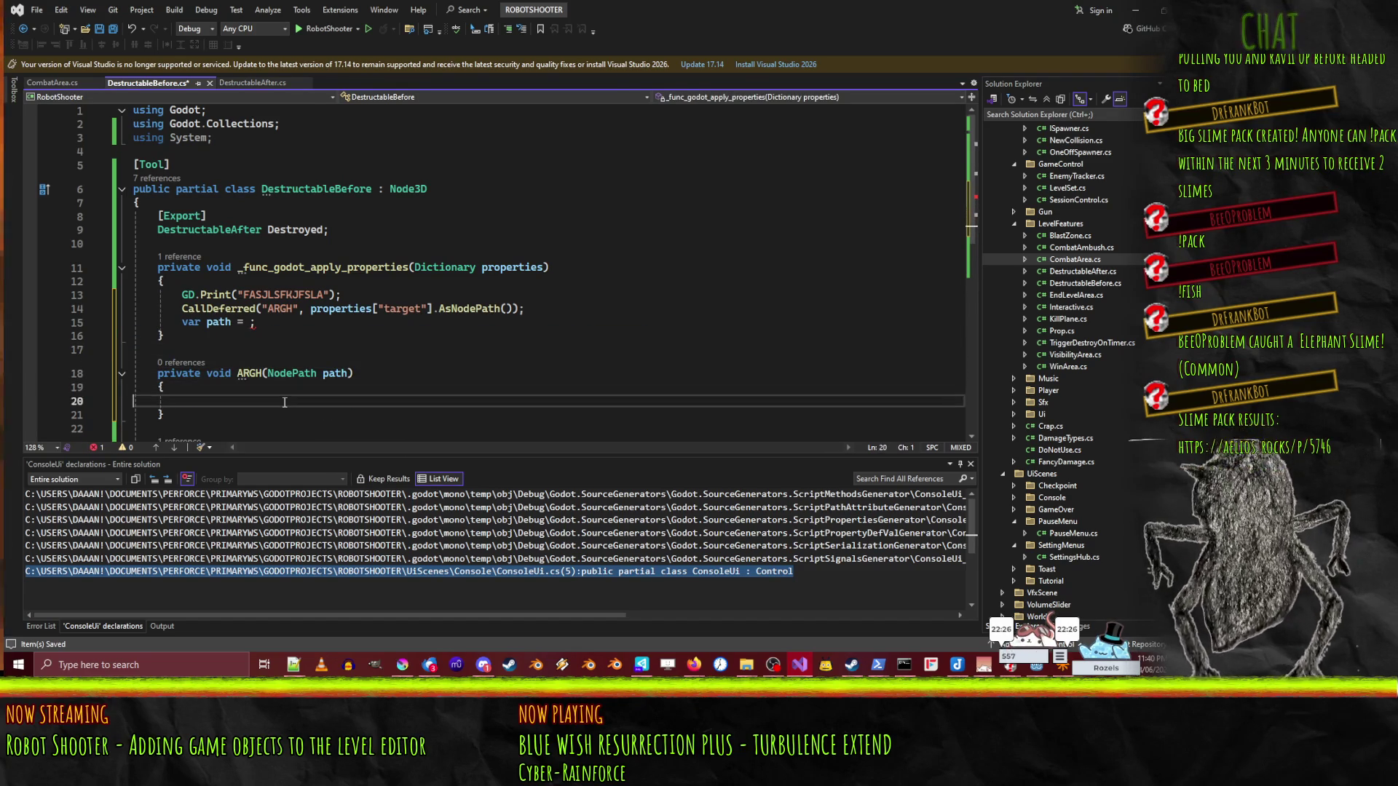
{"action": "key", "text": "ctrl+v"}
{"action": "key", "text": "Up"}
{"action": "key", "text": "Up"}
{"action": "key", "text": "Up"}
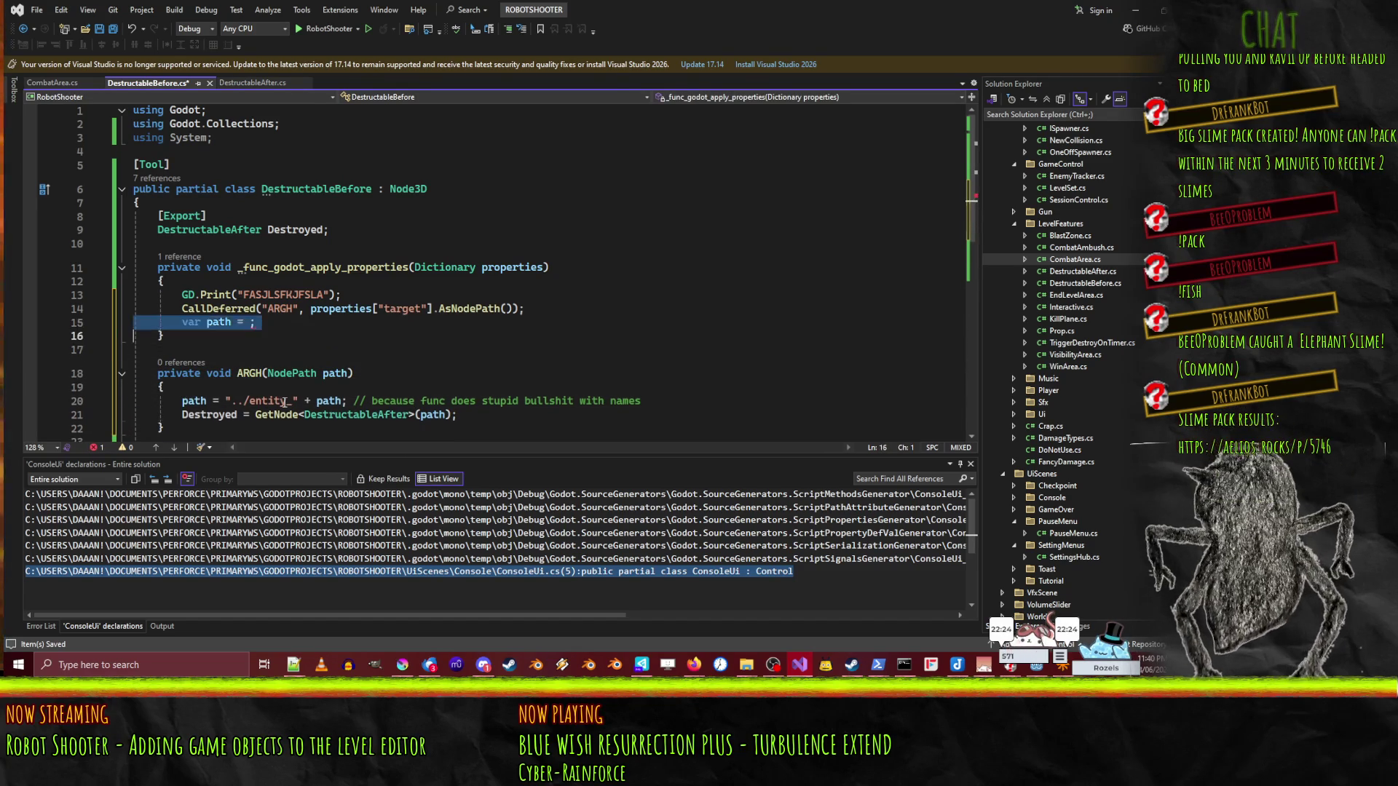
{"action": "key", "text": "ctrl+x"}
{"action": "key", "text": "ctrl+s"}
{"action": "key", "text": "alt+Tab"}
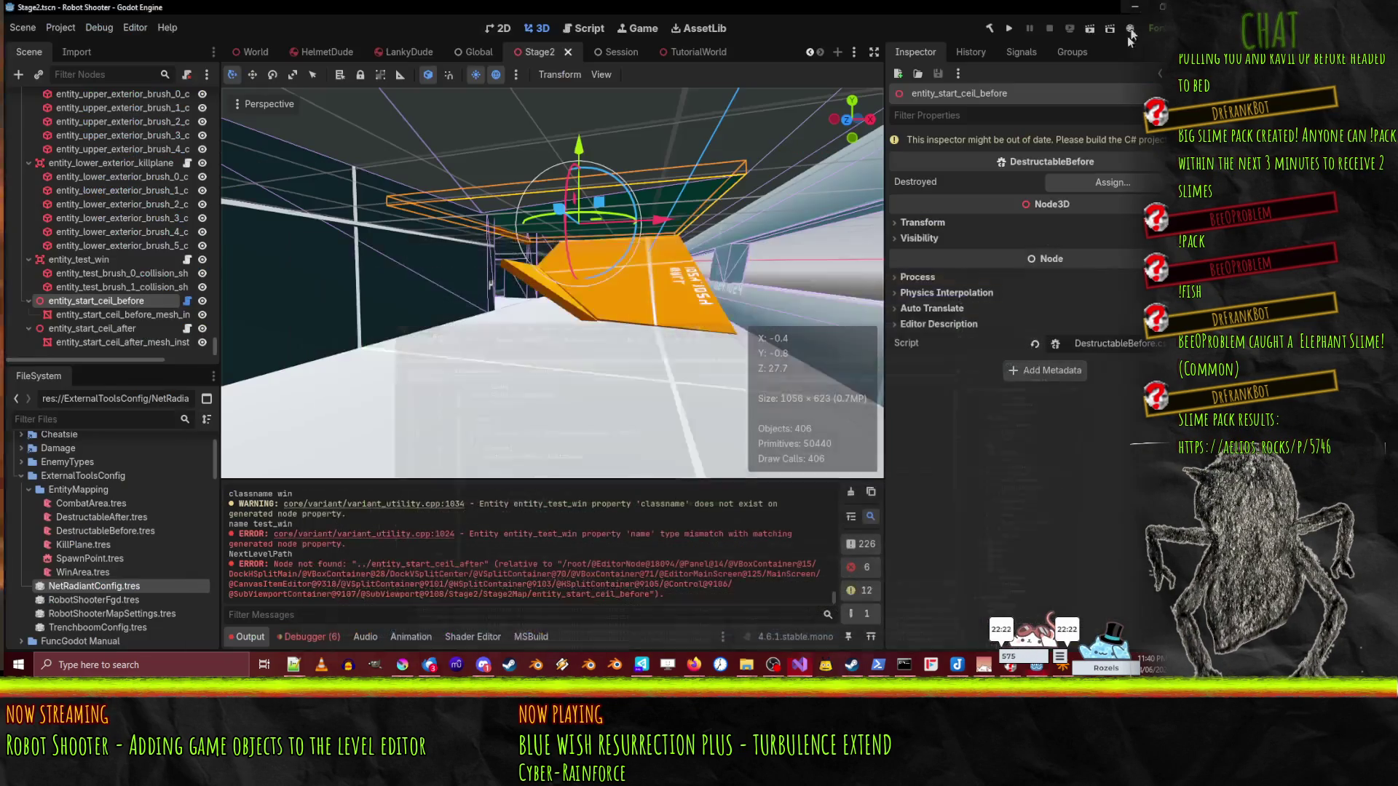
- Rebuild the .NET project, clear the Output log, and build the Stage2Map map
{"action": "left_click", "coordinate": [989, 28]}
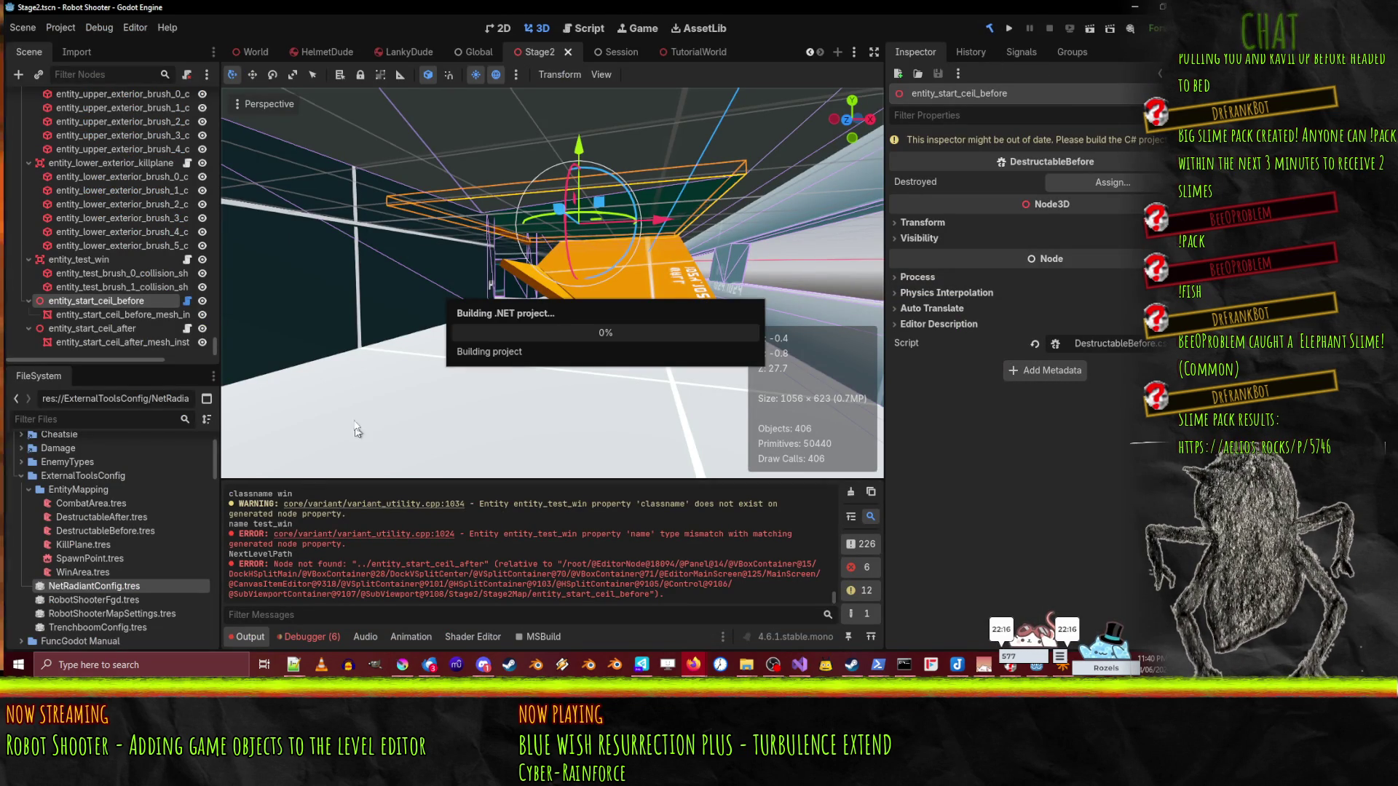
{"action": "left_click_drag", "start_coordinate": [212, 343], "coordinate": [214, 76]}
{"action": "left_click", "coordinate": [58, 115]}
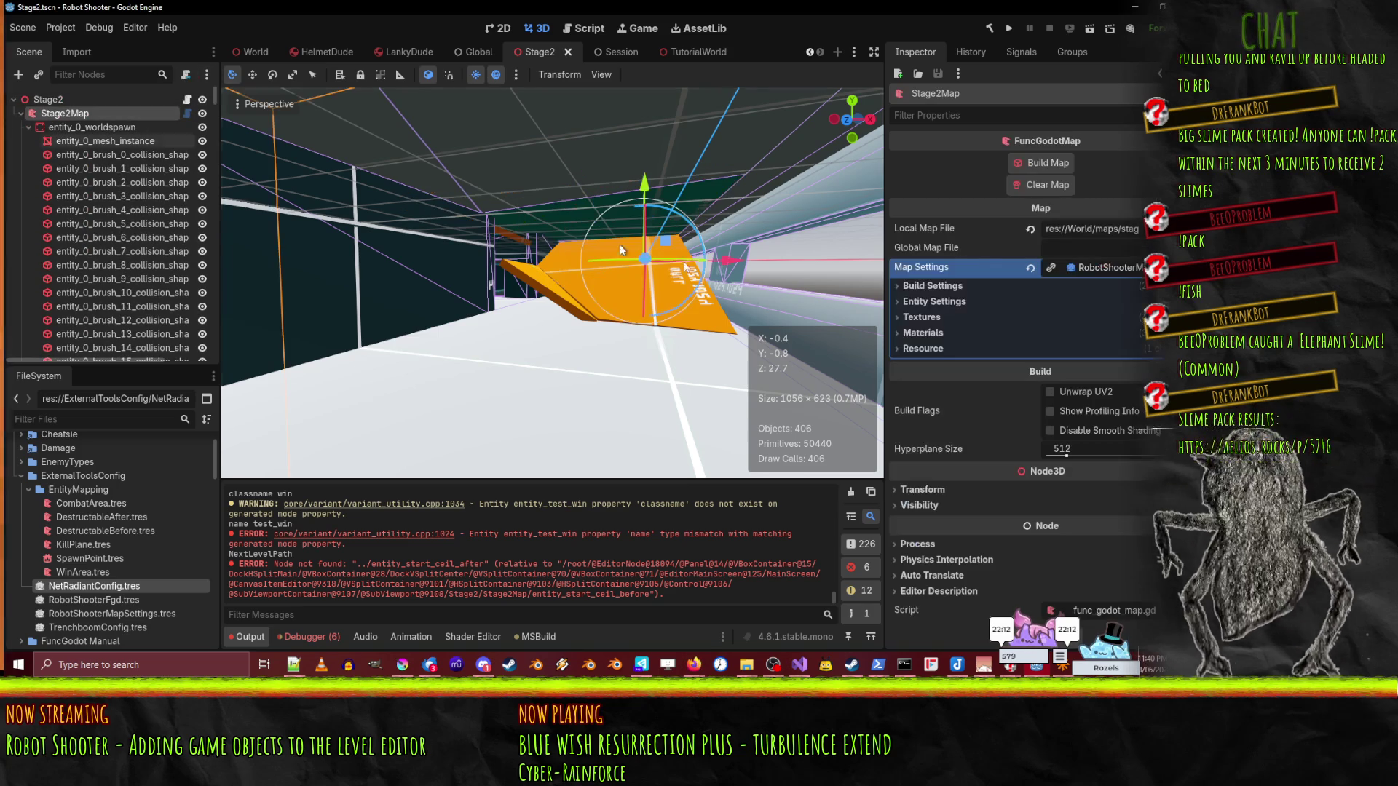
{"action": "left_click", "coordinate": [850, 491]}
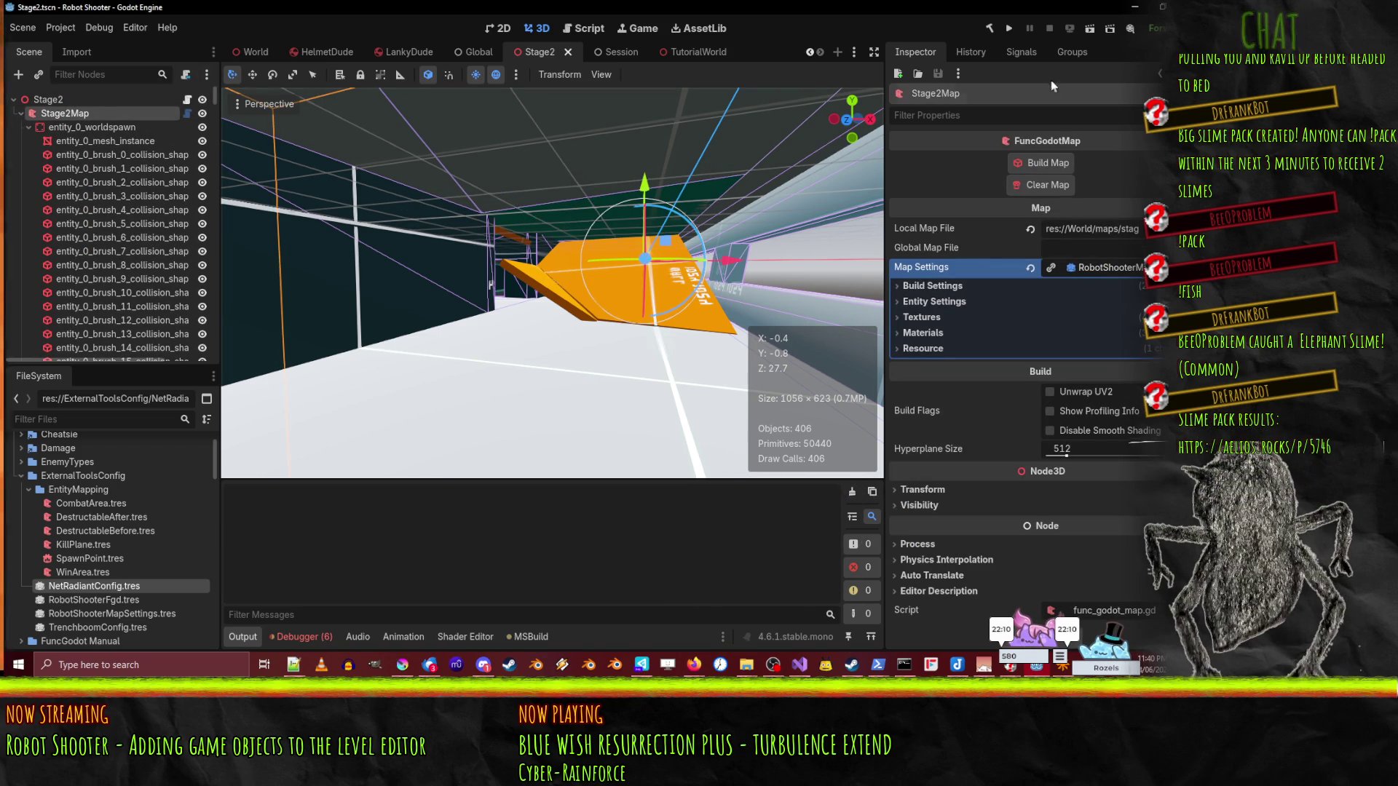
{"action": "left_click", "coordinate": [1063, 164]}
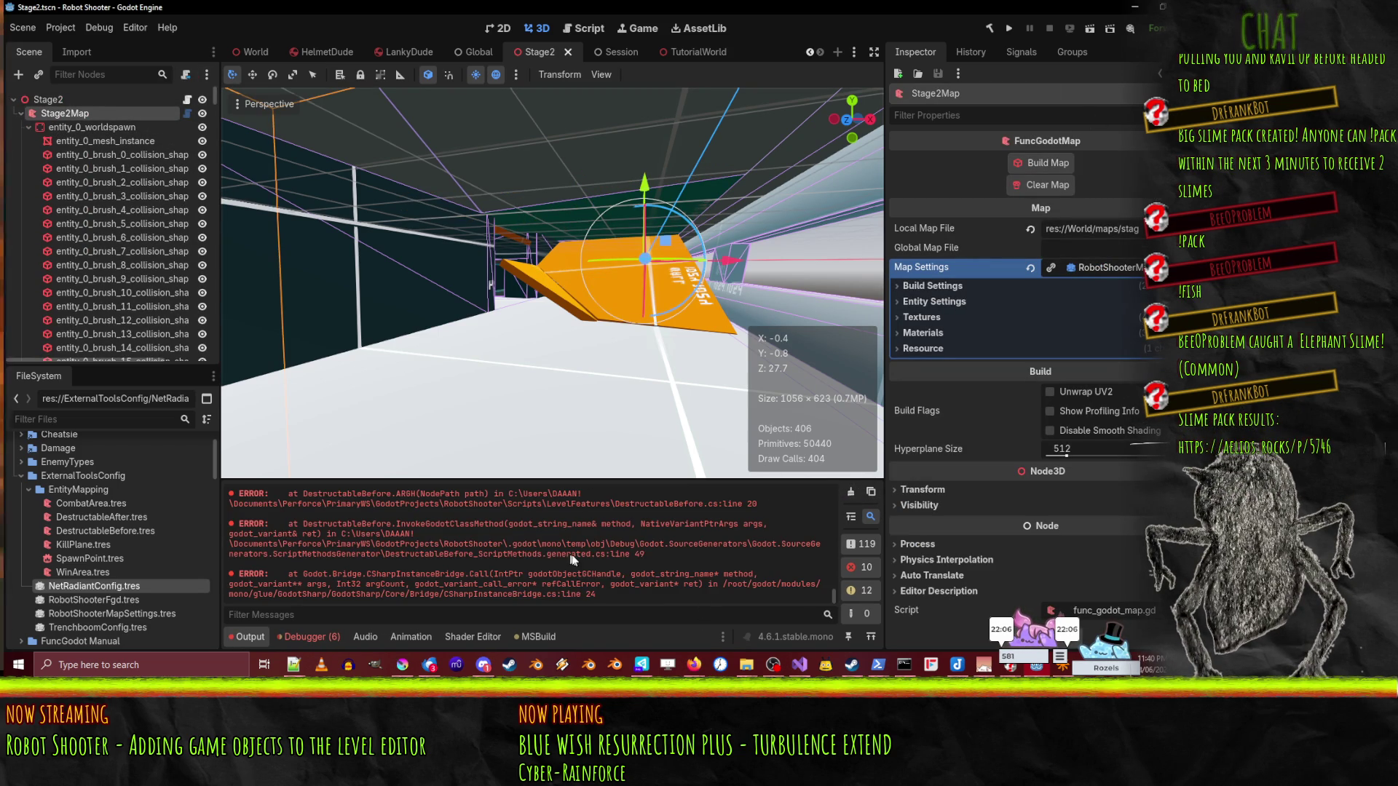
- Scroll through the DestructableBefore cast errors in the output log
{"action": "scroll", "coordinate": [283, 515], "scroll_direction": "up", "scroll_amount": 2}
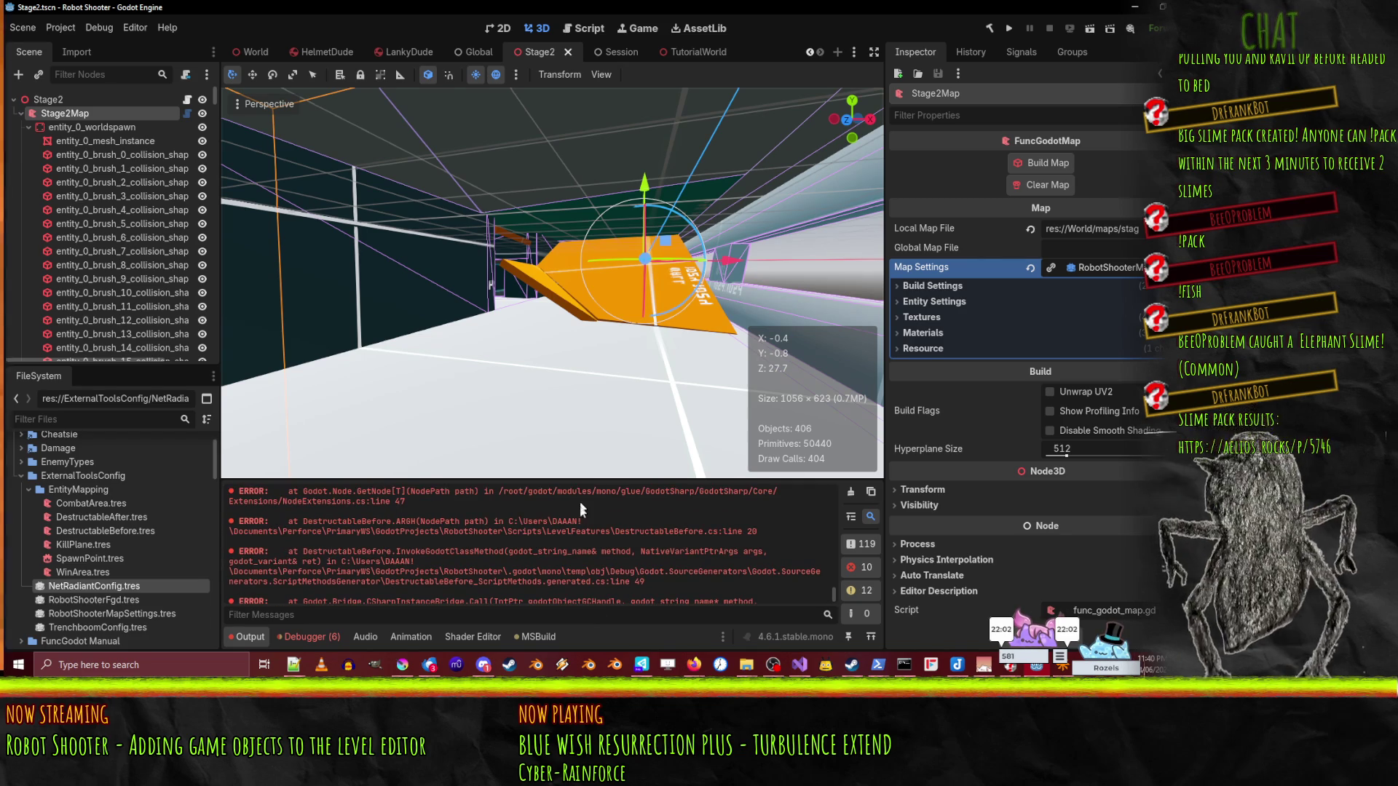
{"action": "scroll", "coordinate": [632, 514], "scroll_direction": "up", "scroll_amount": 5}
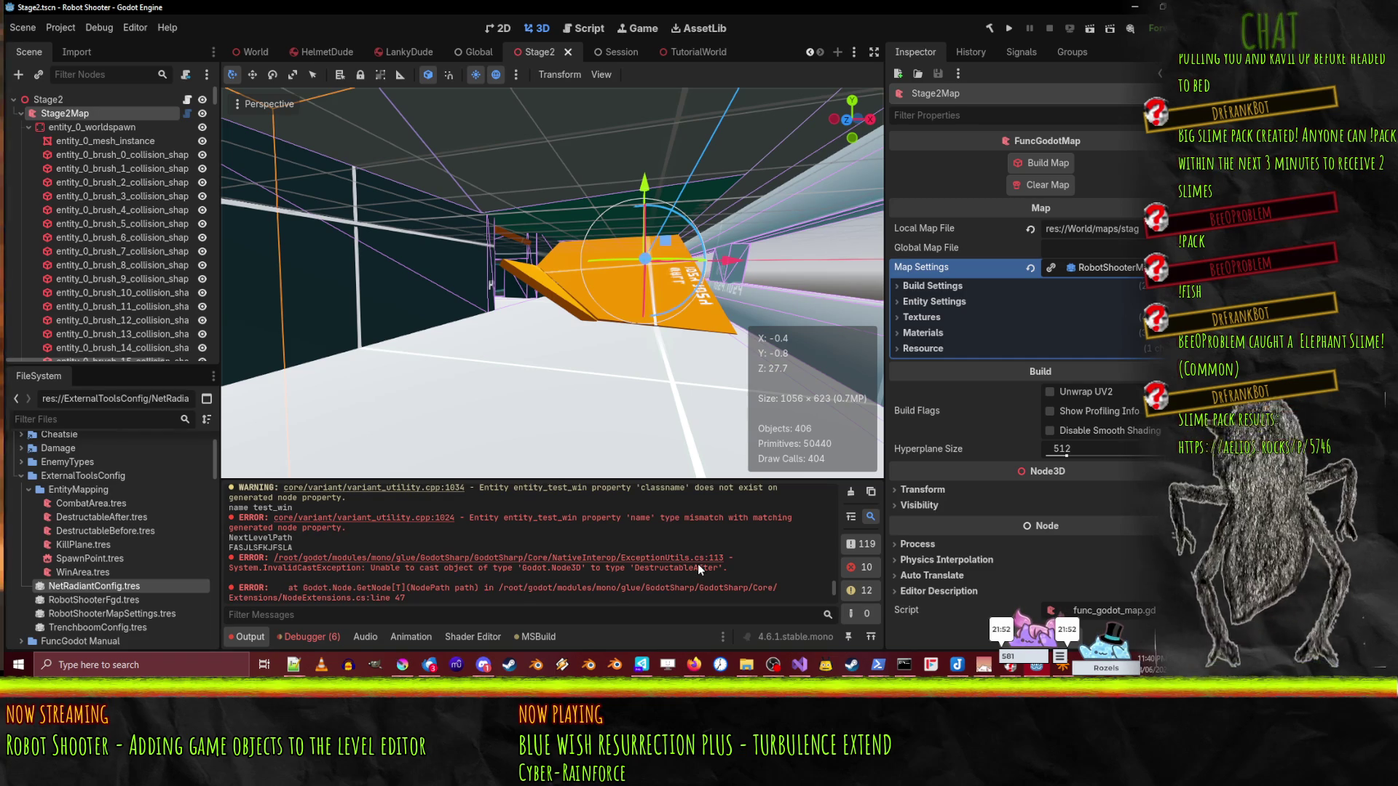
{"action": "scroll", "coordinate": [434, 578], "scroll_direction": "down", "scroll_amount": 2}
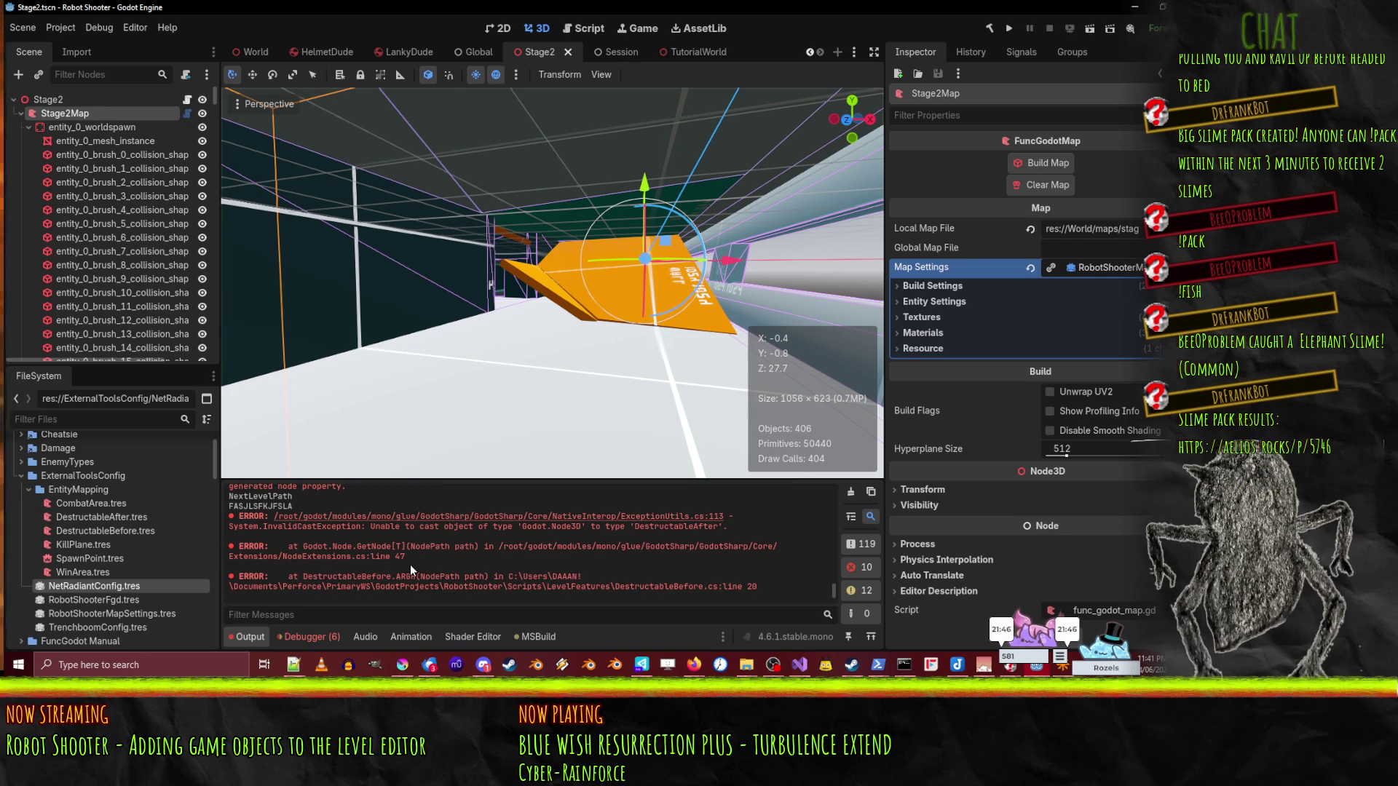
{"action": "scroll", "coordinate": [409, 564], "scroll_direction": "down", "scroll_amount": 3}
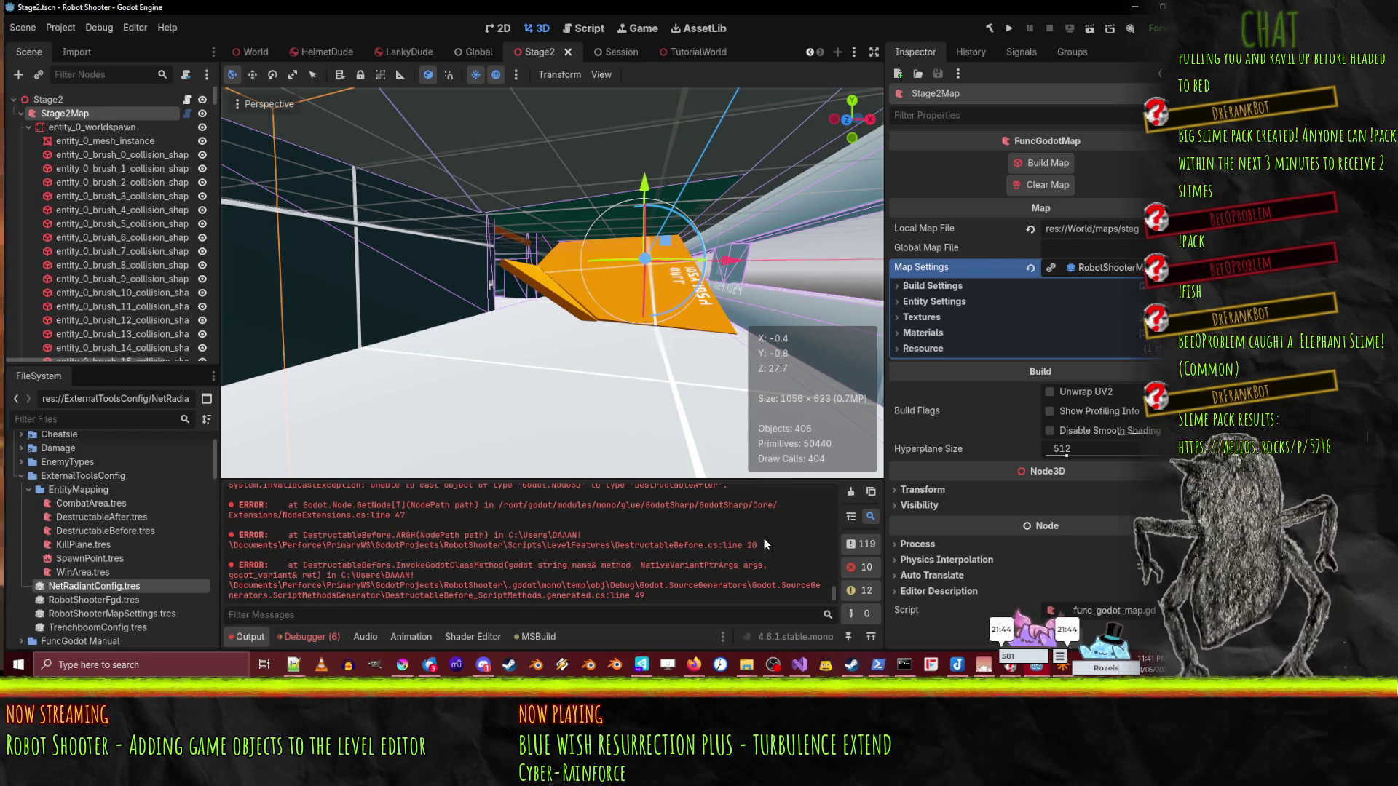
{"action": "scroll", "coordinate": [763, 540], "scroll_direction": "down", "scroll_amount": 2}
{"action": "scroll", "coordinate": [763, 538], "scroll_direction": "down", "scroll_amount": 2}
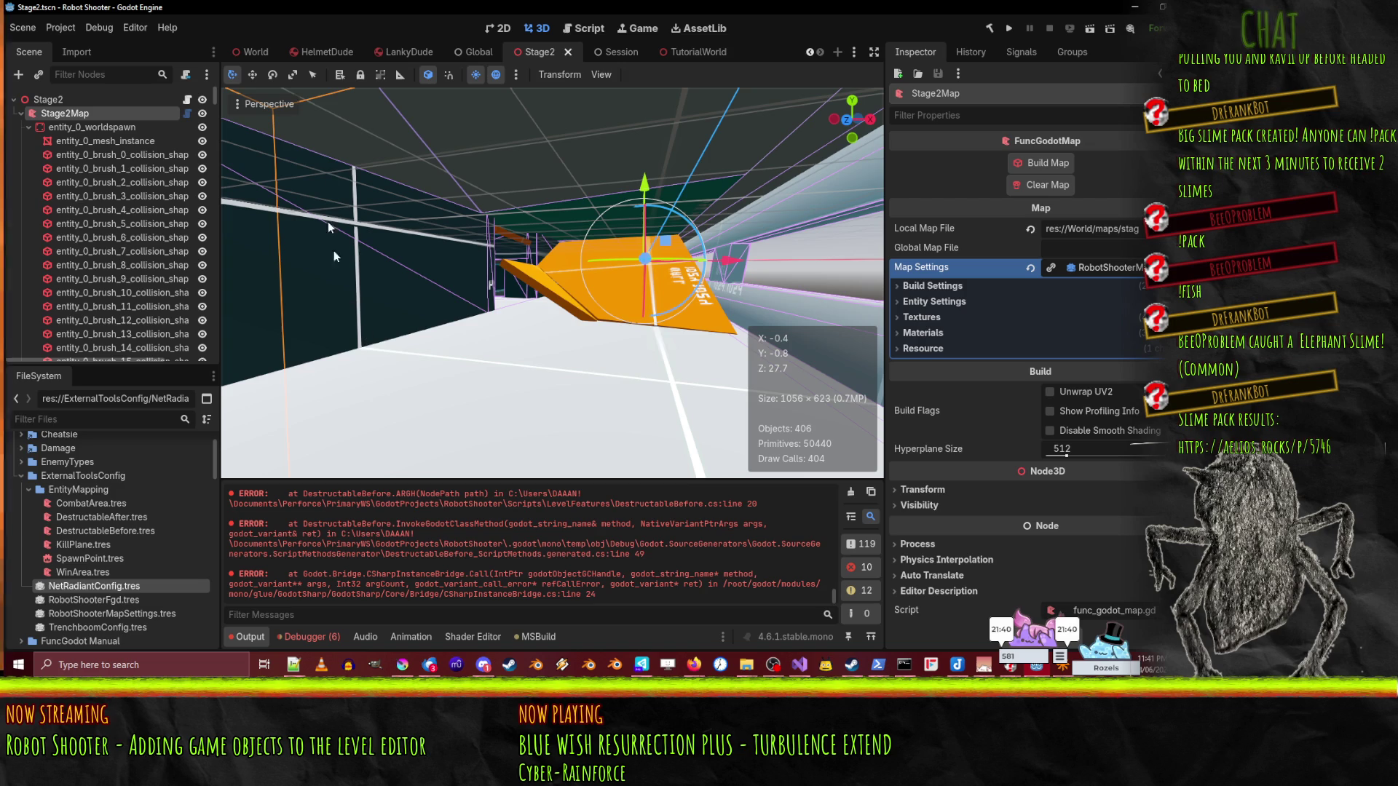
{"action": "left_click_drag", "start_coordinate": [215, 102], "coordinate": [240, 380]}
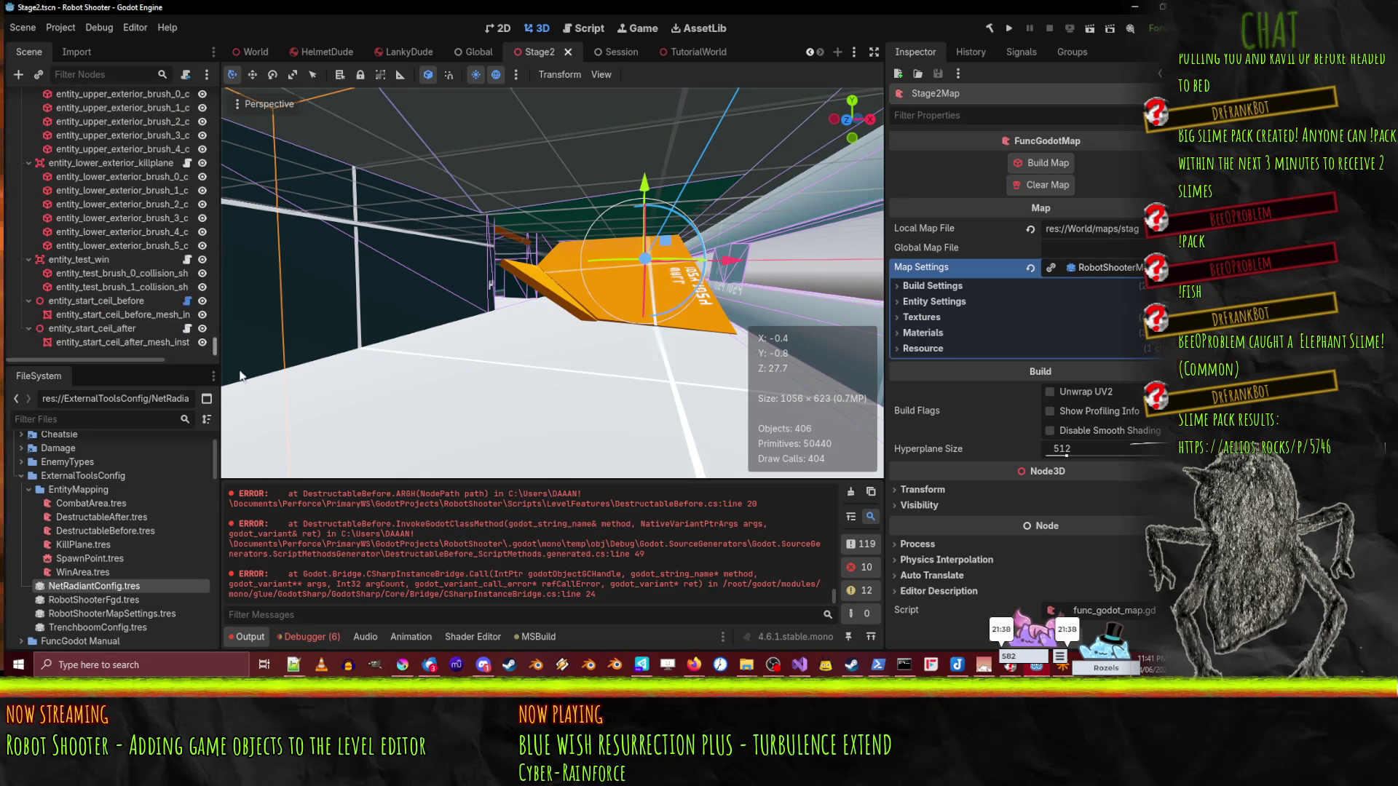
- Recheck the ceil before/after nodes and bring up DestructableBefore.cs in Visual Studio
{"action": "left_click", "coordinate": [68, 298]}
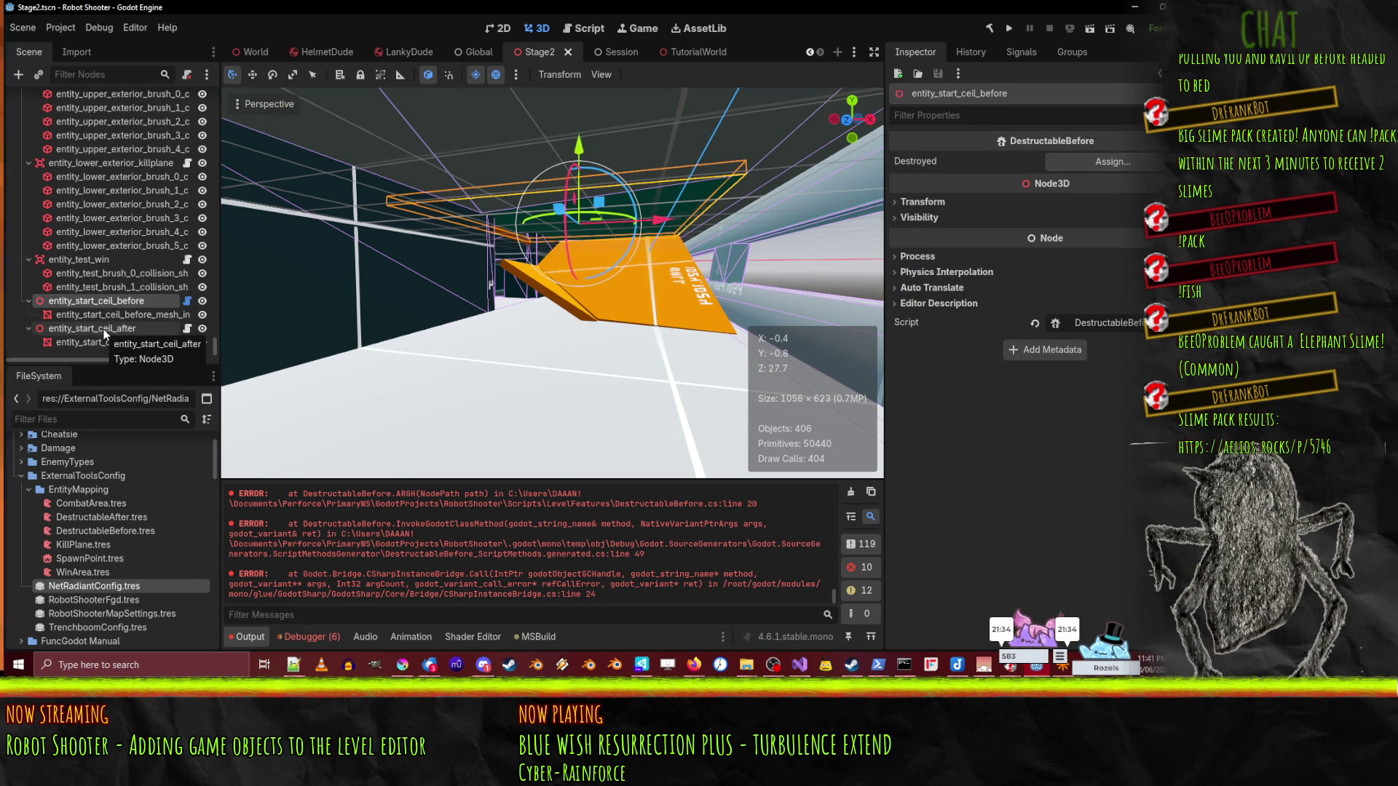
{"action": "left_click", "coordinate": [103, 329]}
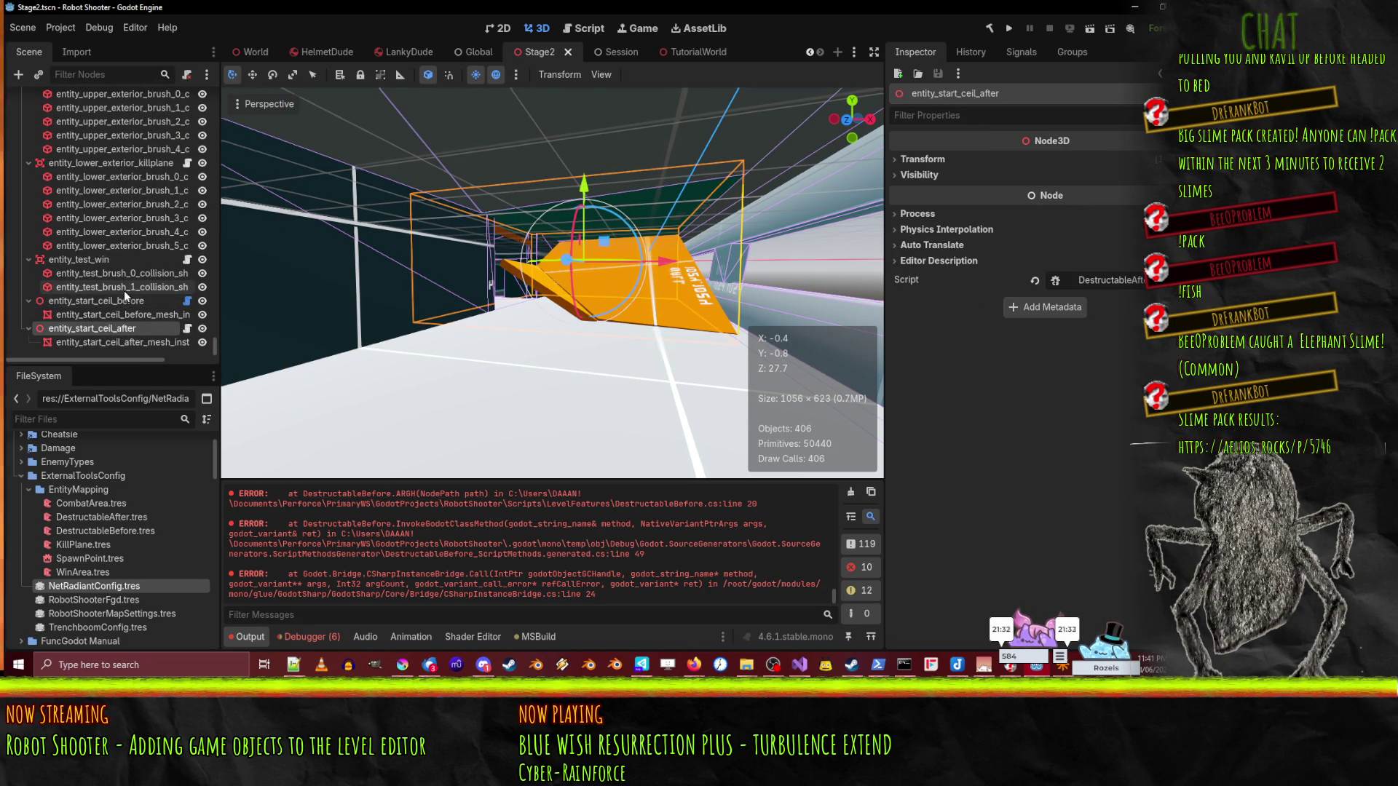
{"action": "left_click", "coordinate": [128, 303]}
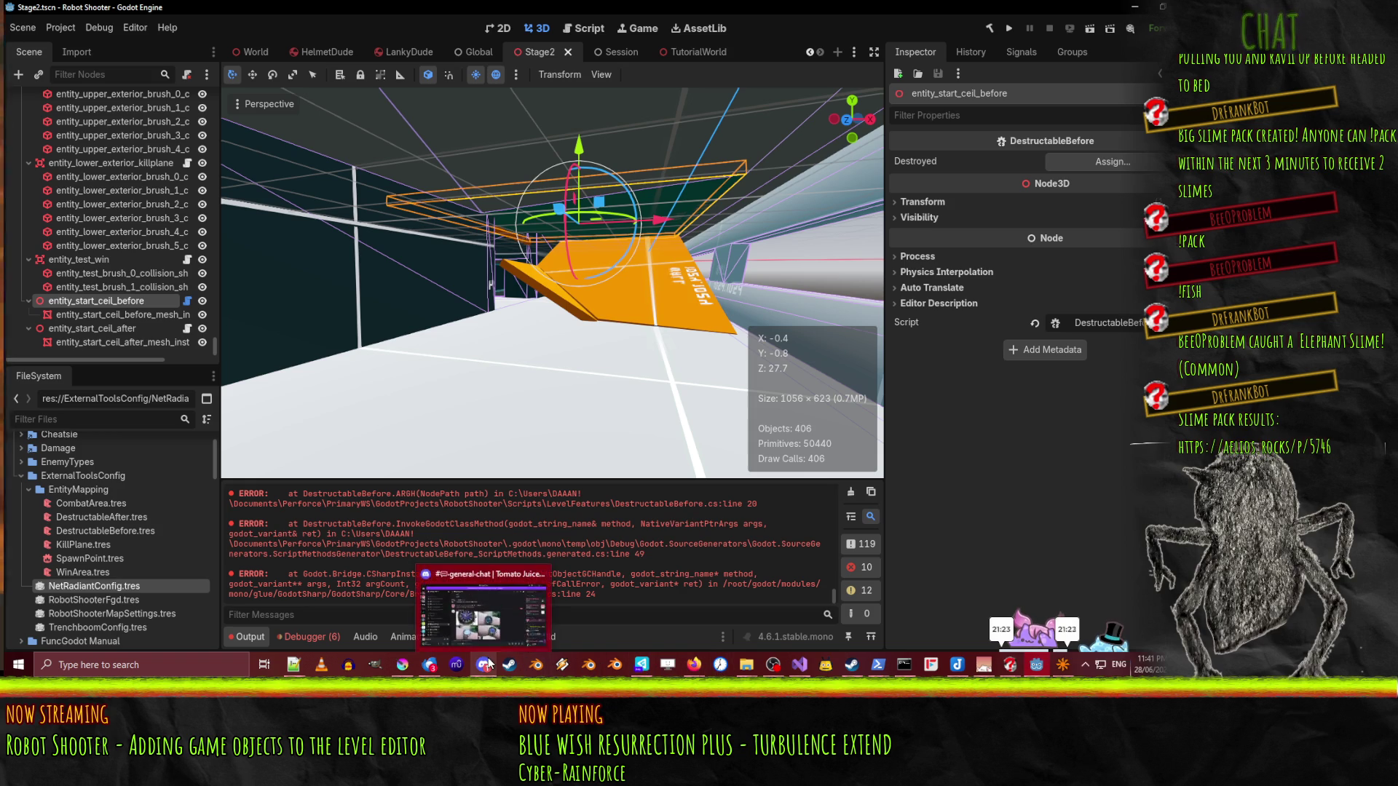
{"action": "left_click", "coordinate": [795, 671]}
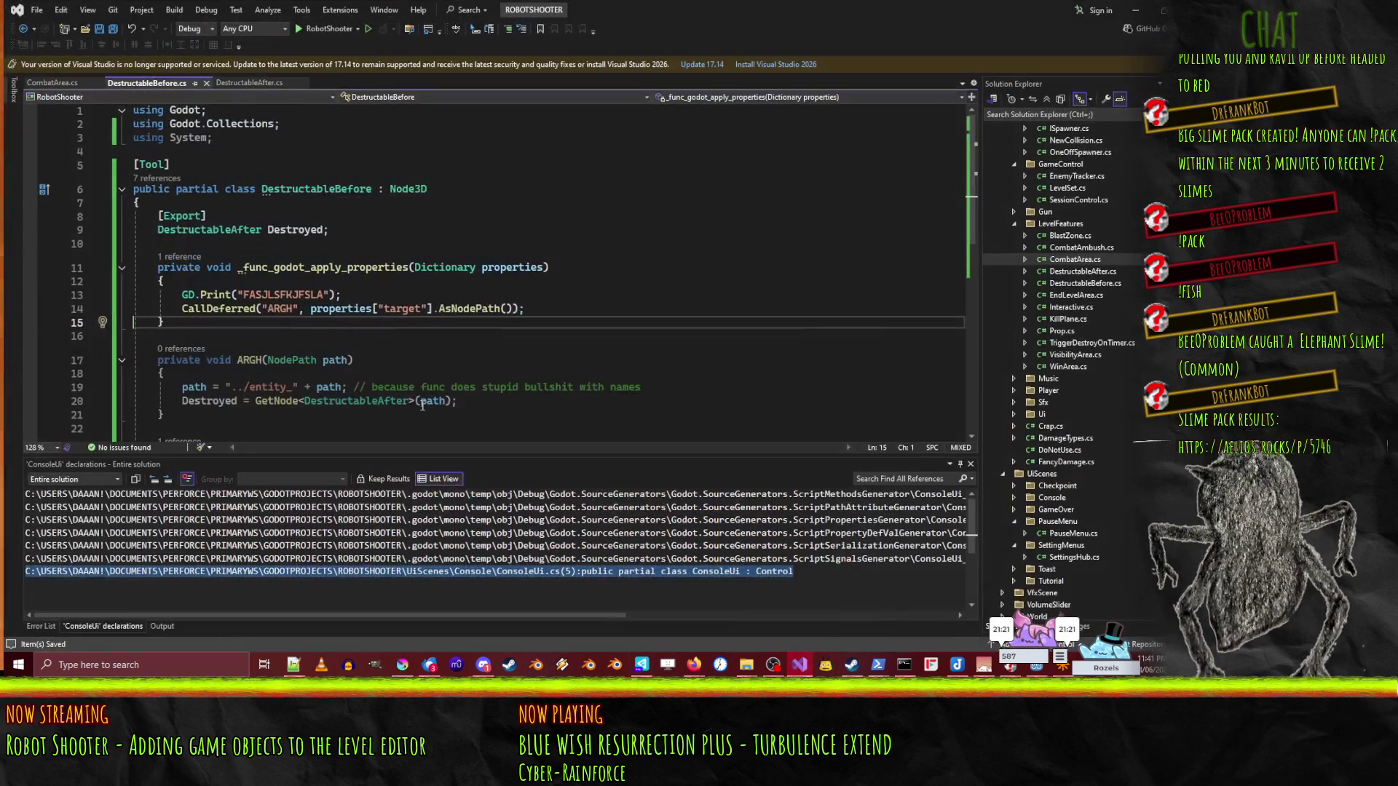
- Move the GetNode call into a new 'Node3D node =' declaration above the Destroyed assignment
{"action": "scroll", "coordinate": [366, 386], "scroll_direction": "down", "scroll_amount": 1}
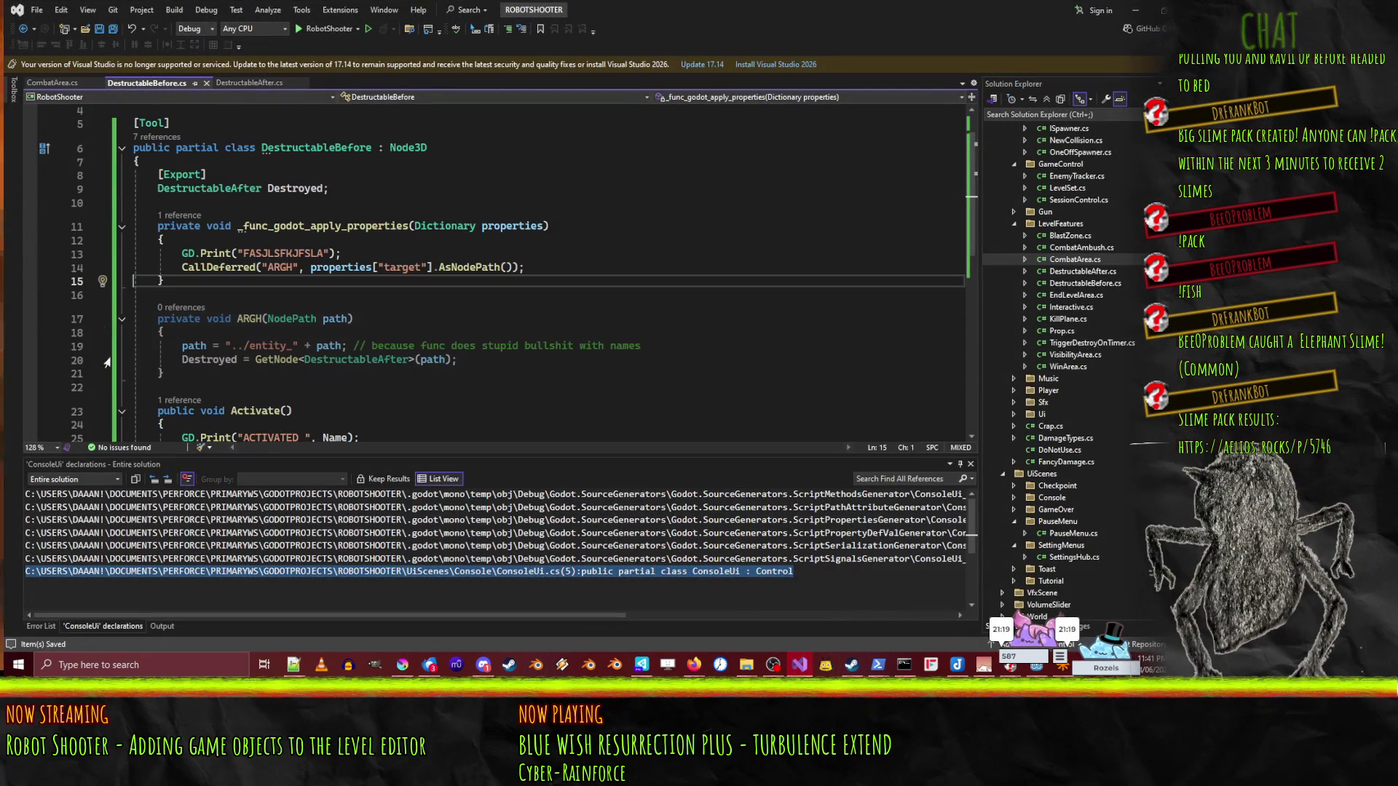
{"action": "left_click", "coordinate": [201, 362]}
{"action": "double_click", "coordinate": [397, 362]}
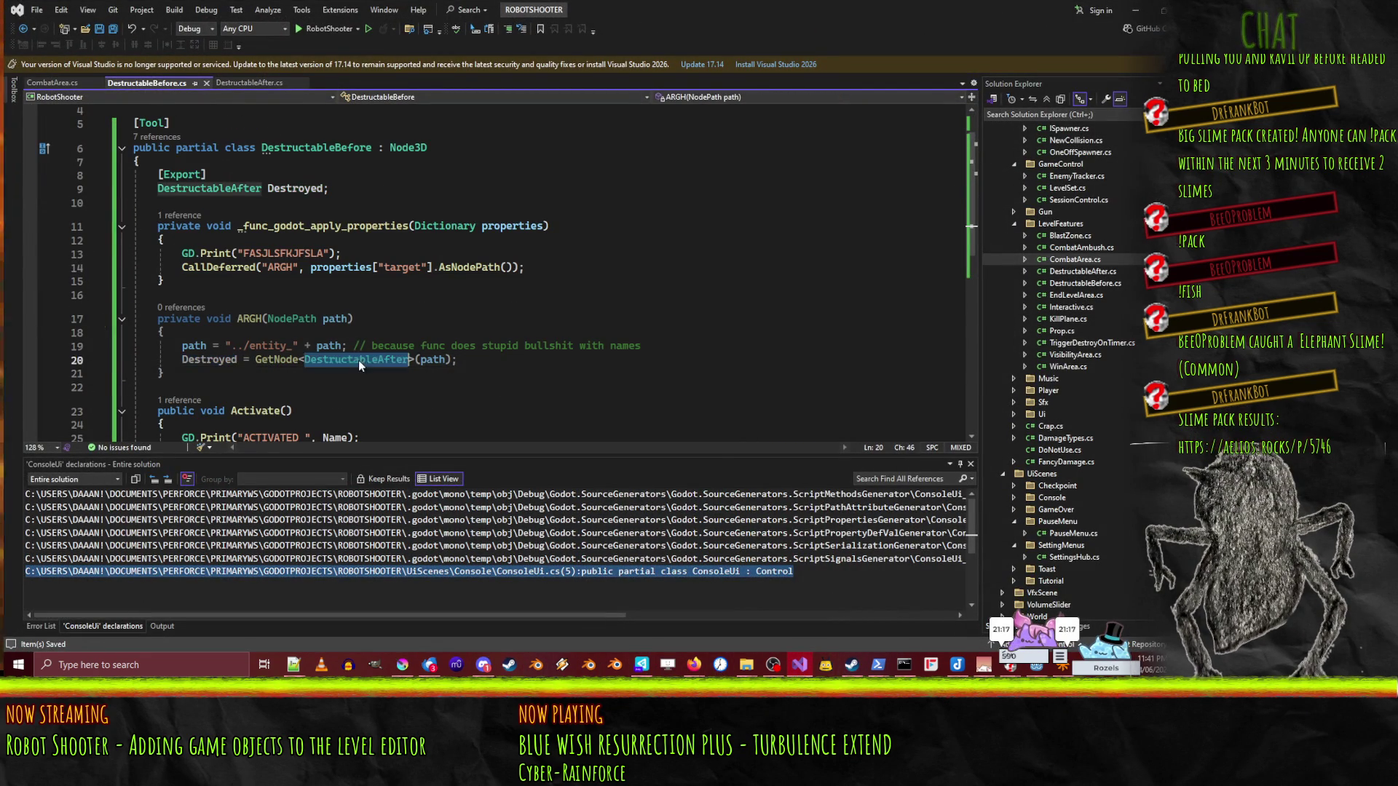
{"action": "left_click", "coordinate": [257, 360]}
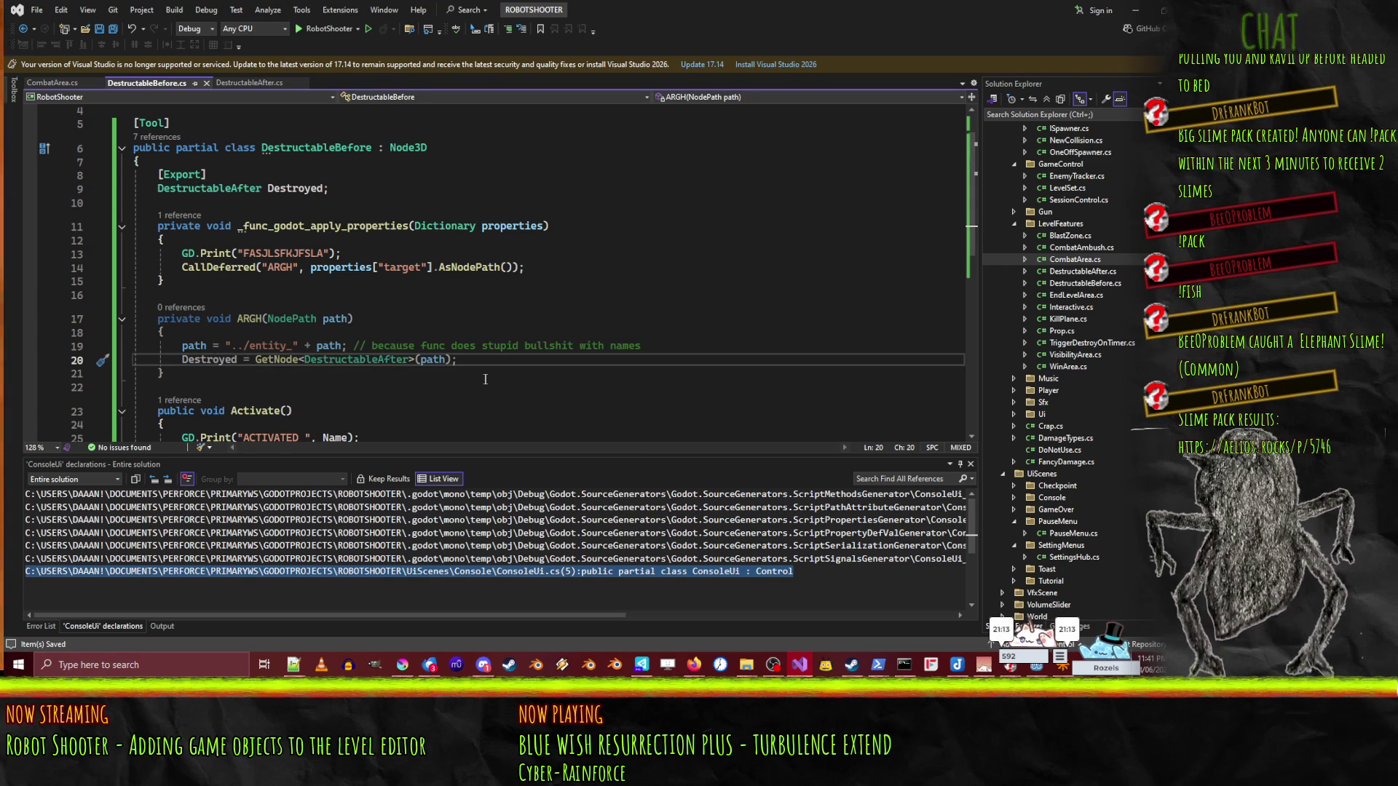
{"action": "key", "text": "shift+End"}
{"action": "key", "text": "shift+Left"}
{"action": "key", "text": "ctrl+x"}
{"action": "key", "text": "ctrl+Return"}
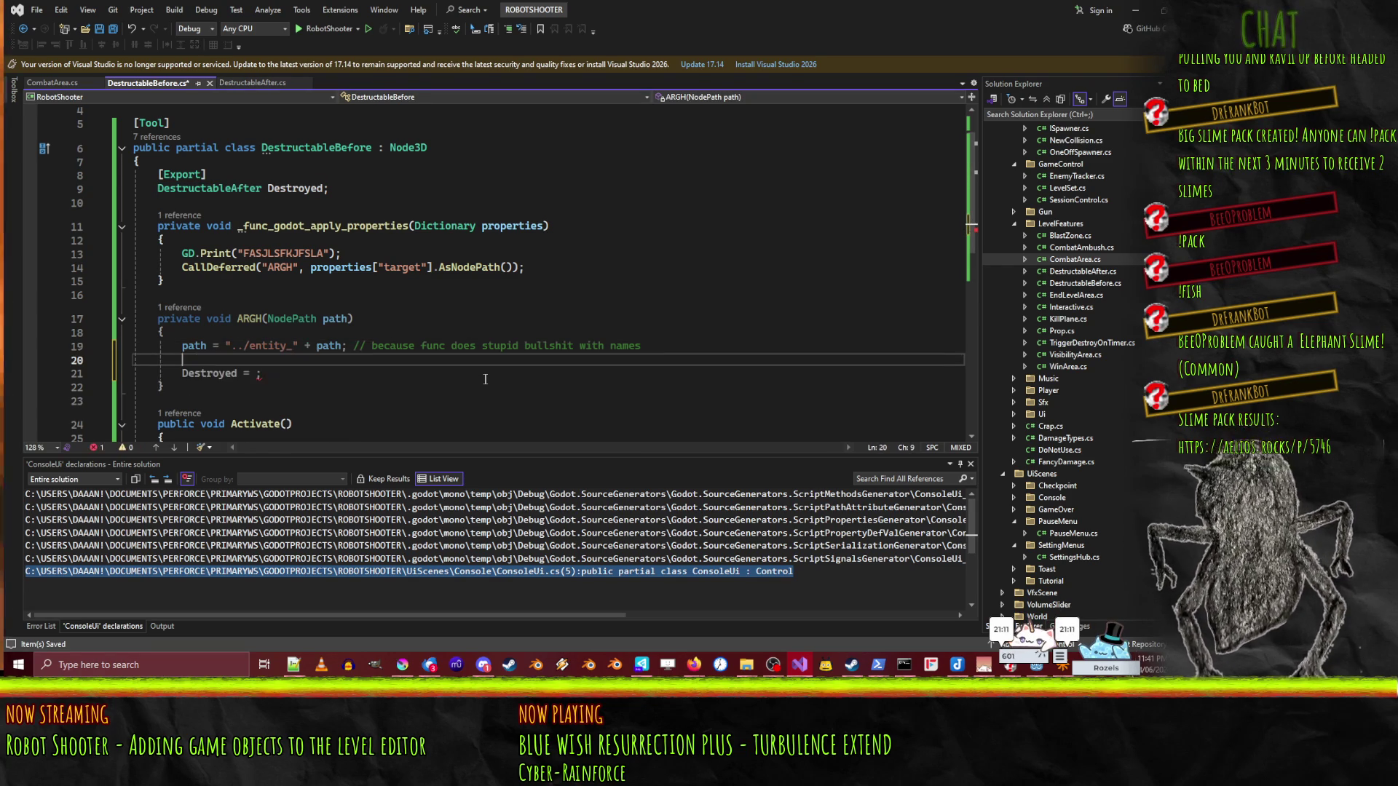
{"action": "type", "text": "Node3D"}
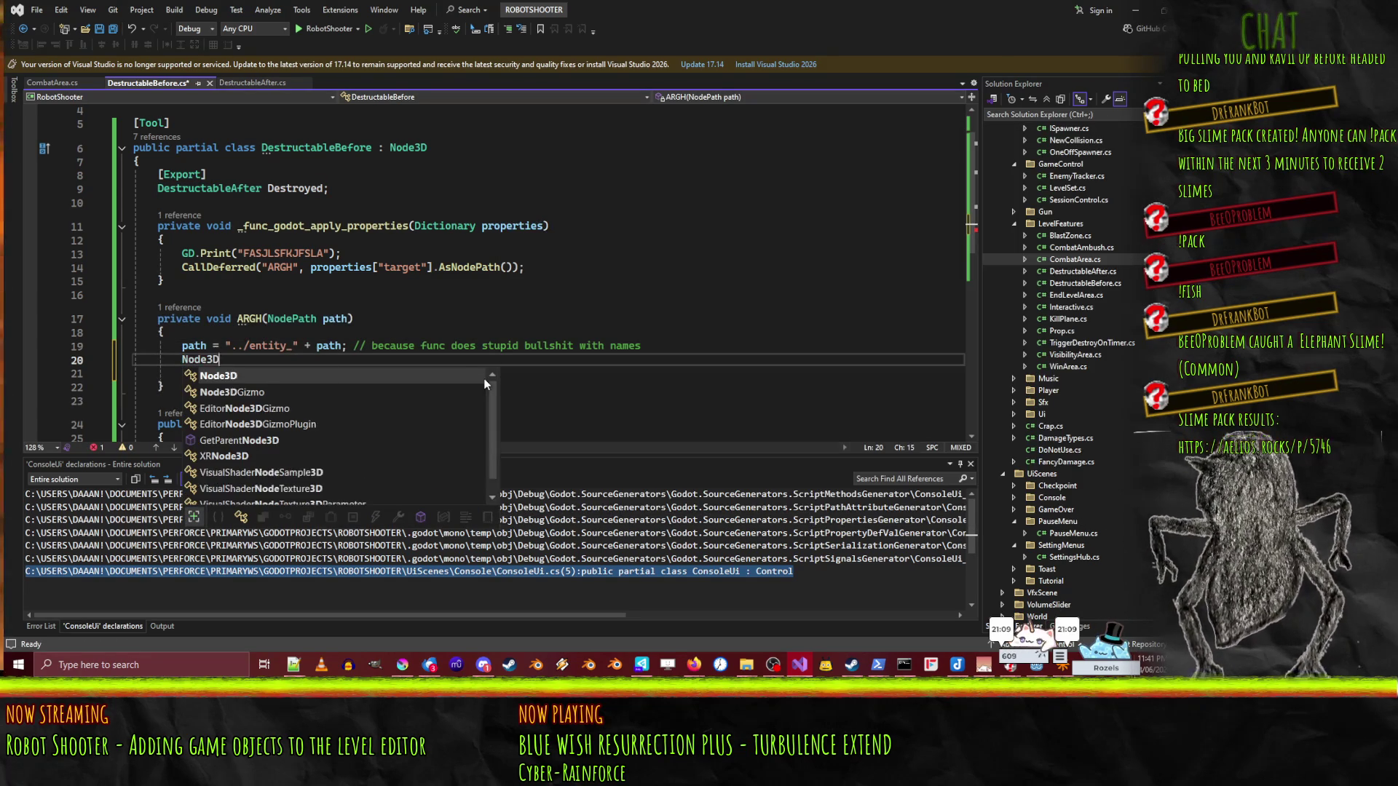
{"action": "type", "text": " node ="}
{"action": "key", "text": "ctrl+v"}
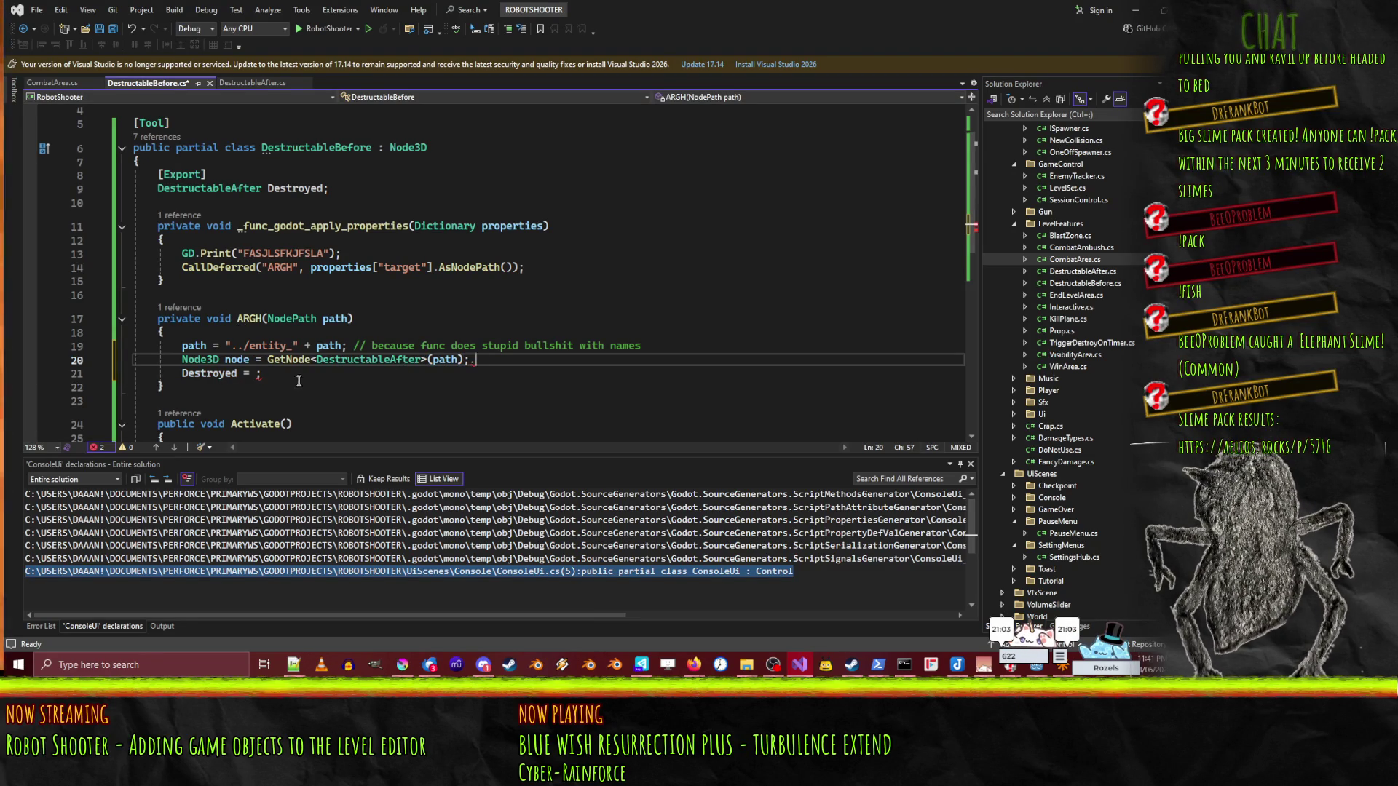
- Change the GetNode type argument to Node3D and comment out the Destroyed assignment
{"action": "double_click", "coordinate": [339, 364]}
{"action": "type", "text": "Node3D"}
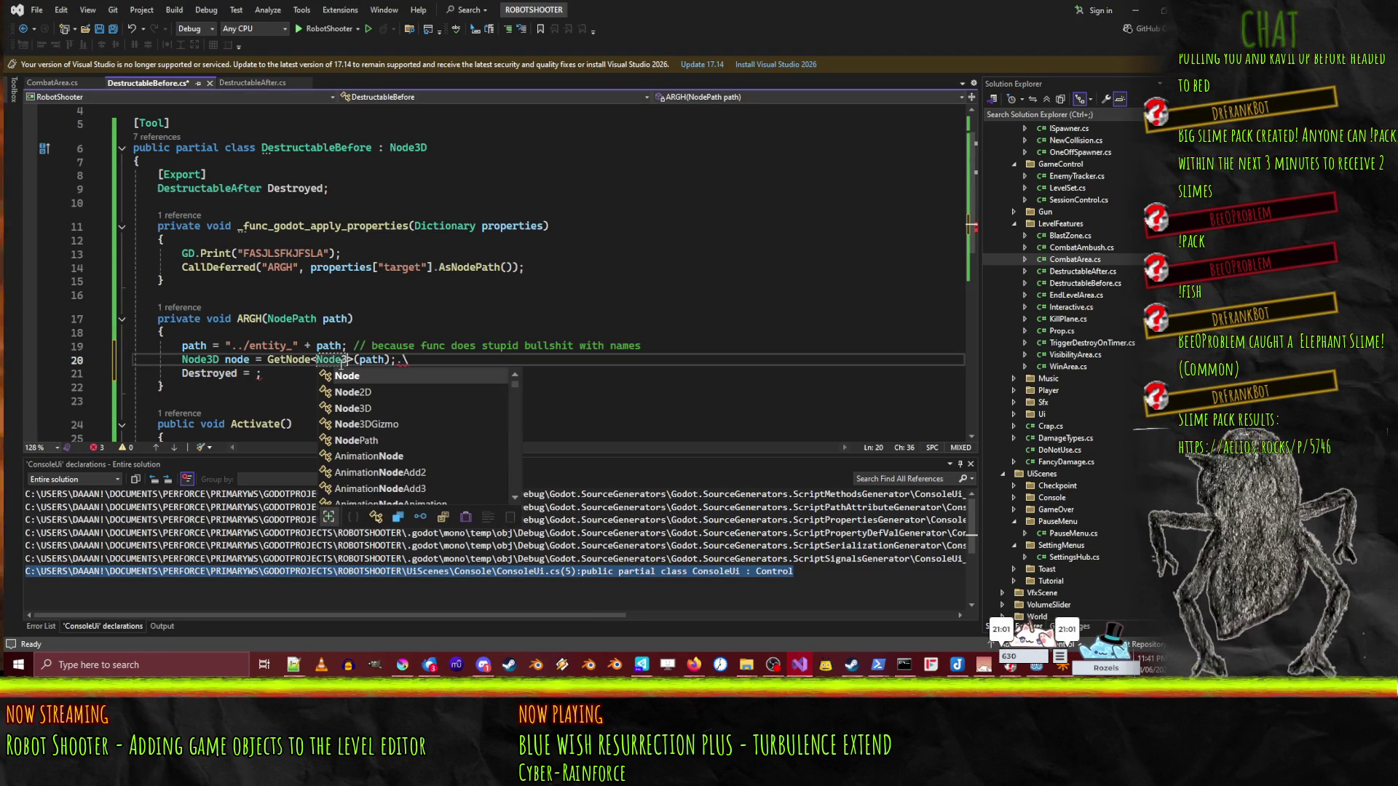
{"action": "key", "text": "End"}
{"action": "key", "text": "Down"}
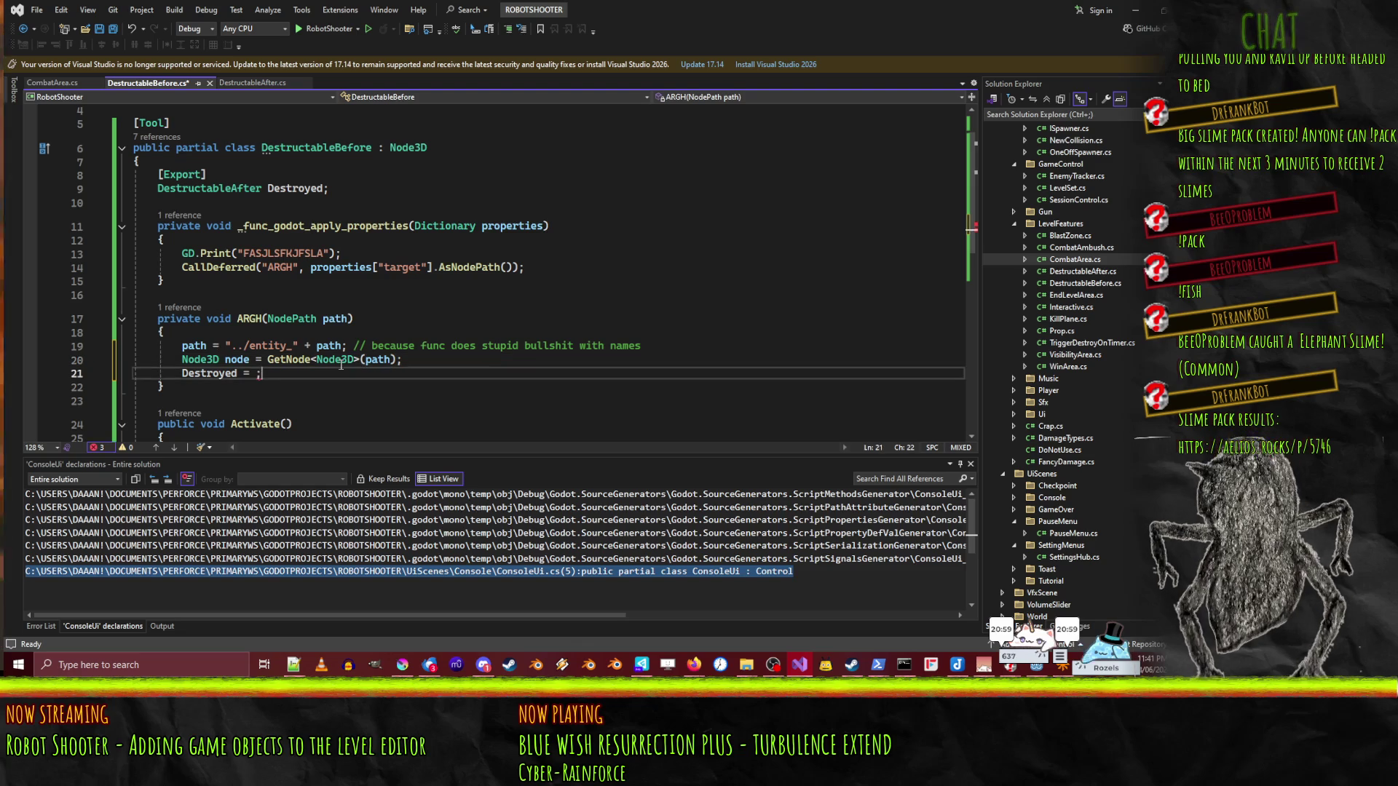
{"action": "key", "text": "ctrl+k"}
{"action": "key", "text": "ctrl+c"}
{"action": "key", "text": "Up"}
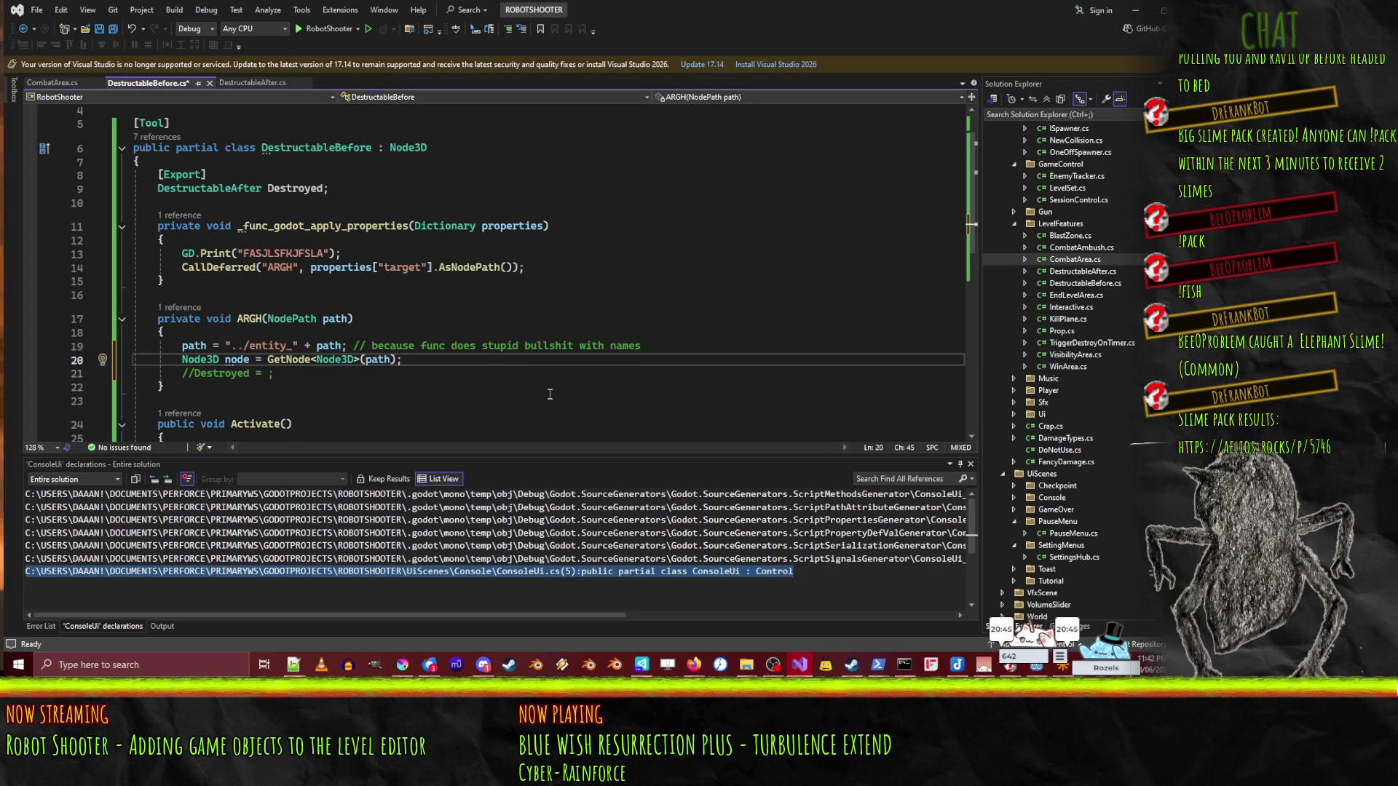
- Add GD.Print(node.GetScript()); below the declaration, save, and return to Godot
{"action": "key", "text": "Return"}
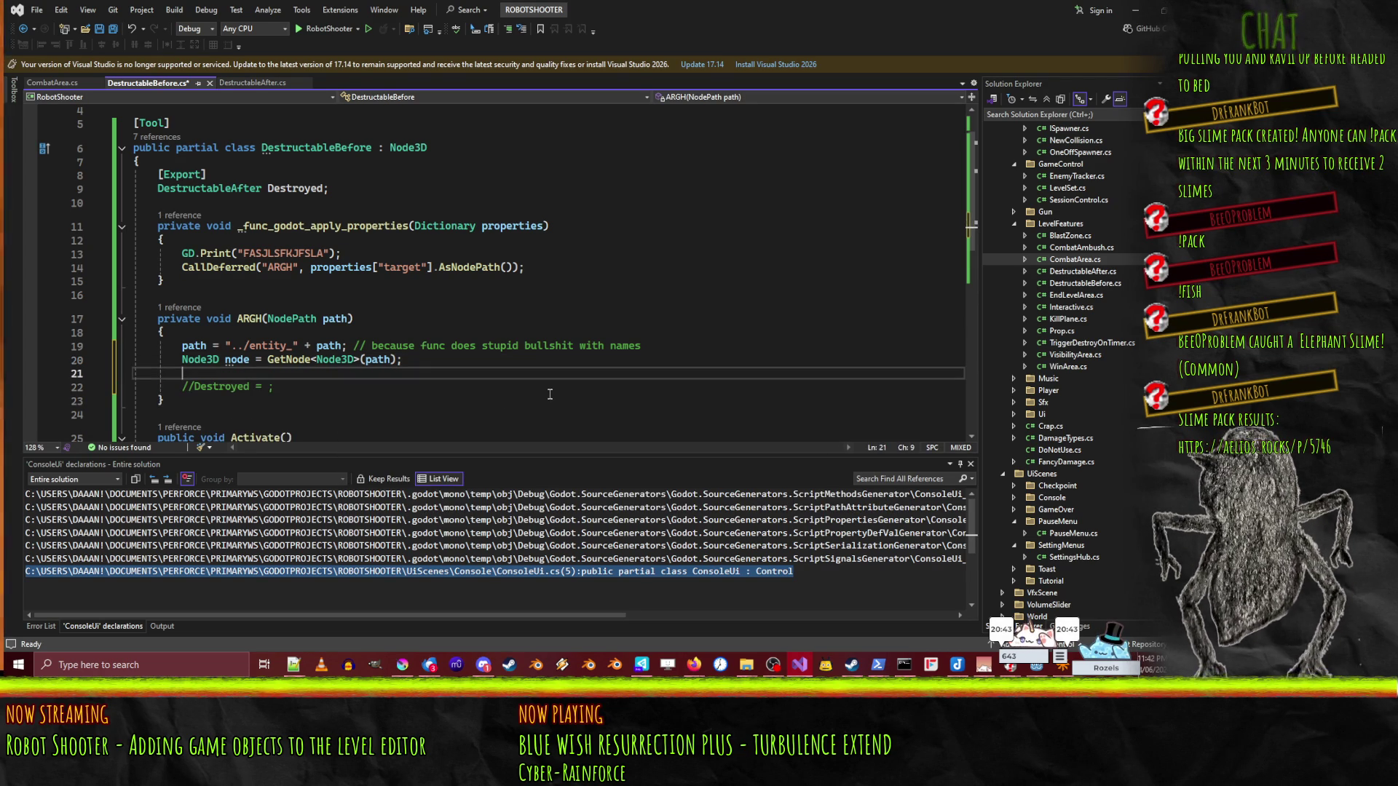
{"action": "type", "text": "node.script"}
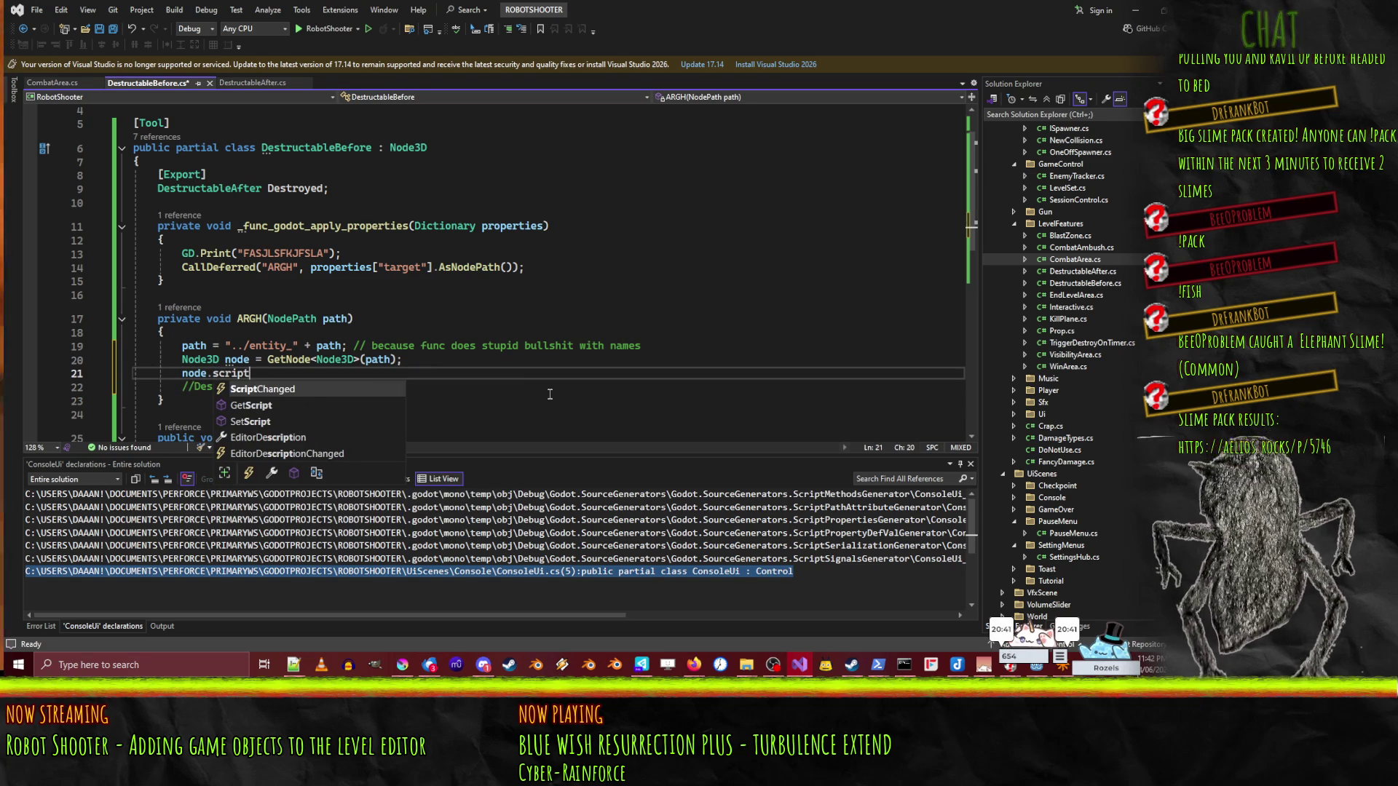
{"action": "key", "text": "Down"}
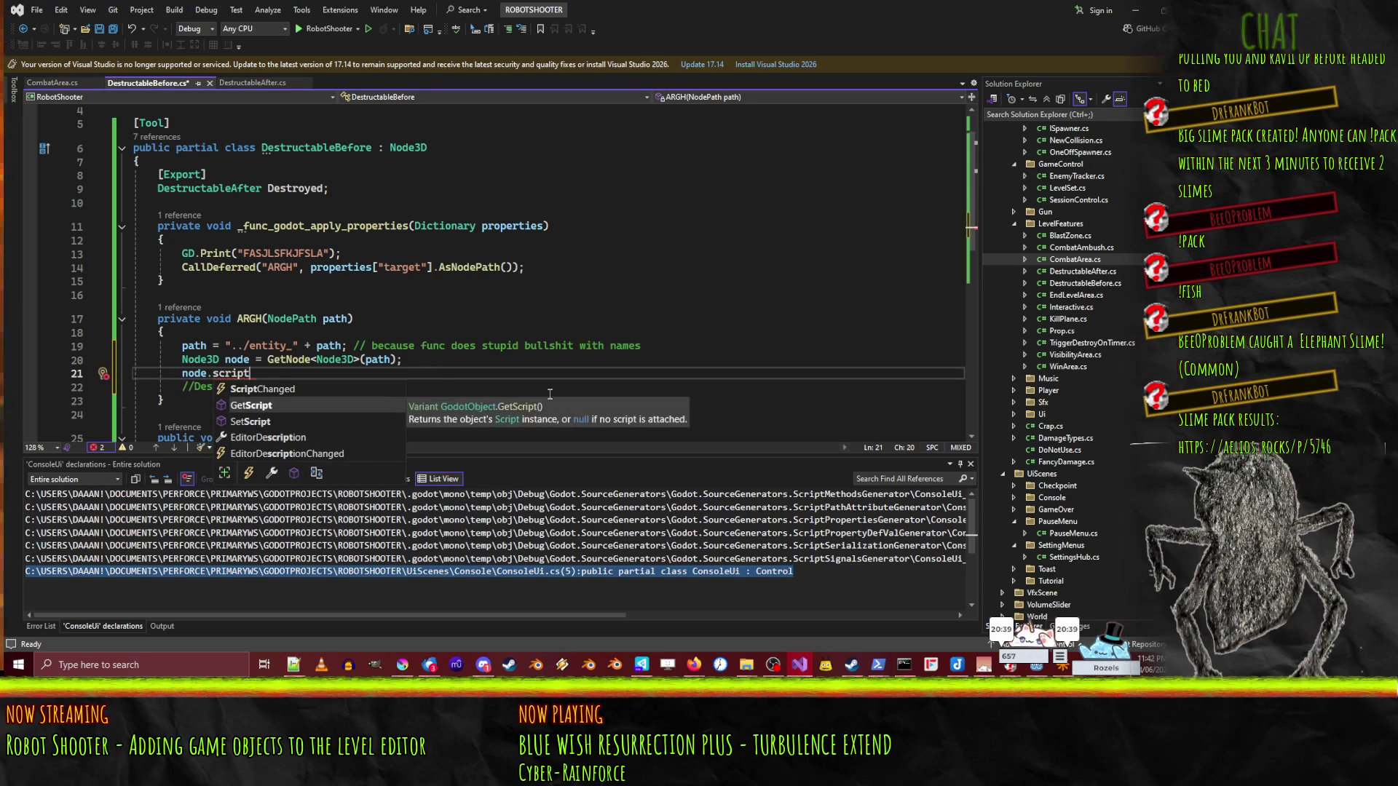
{"action": "key", "text": "Tab"}
{"action": "type", "text": "()"}
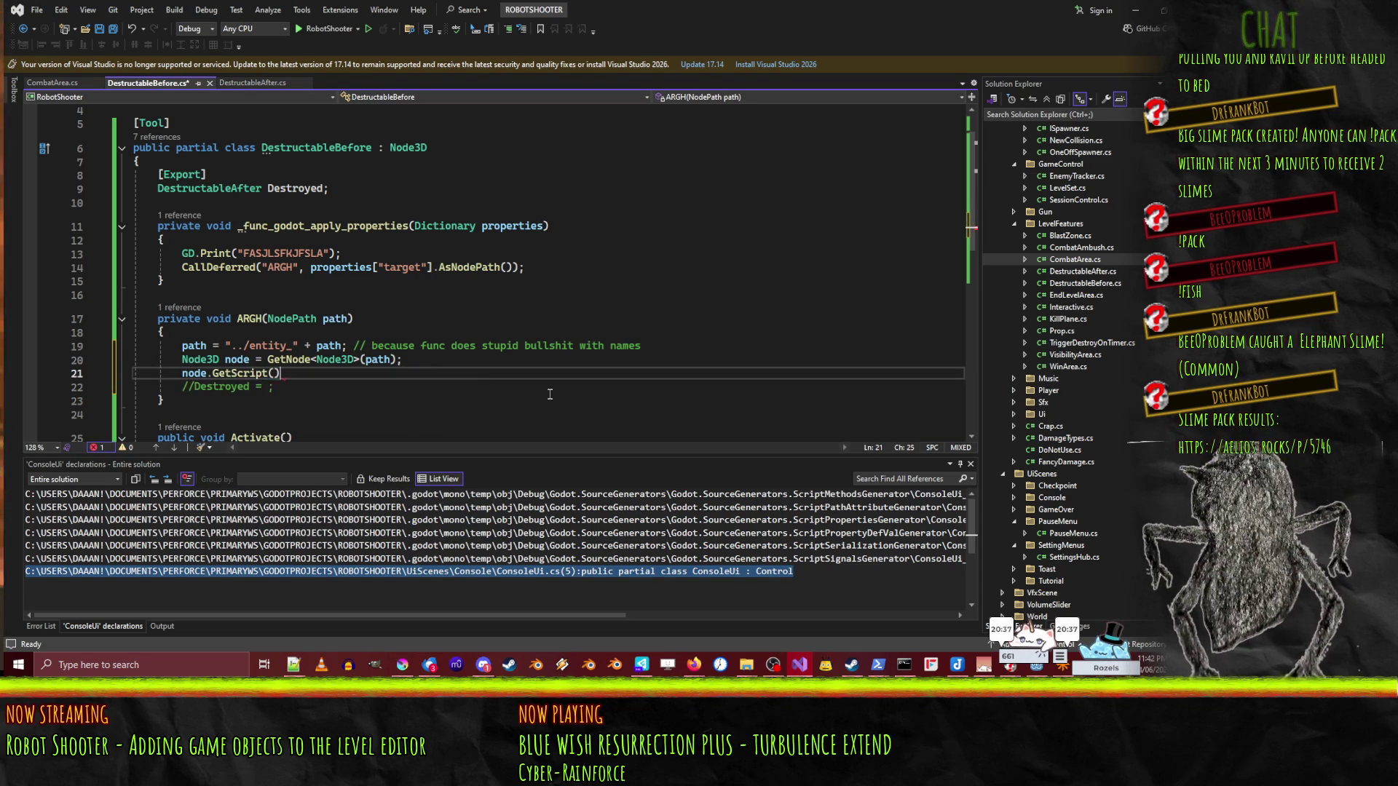
{"action": "key", "text": "Home"}
{"action": "type", "text": "g"}
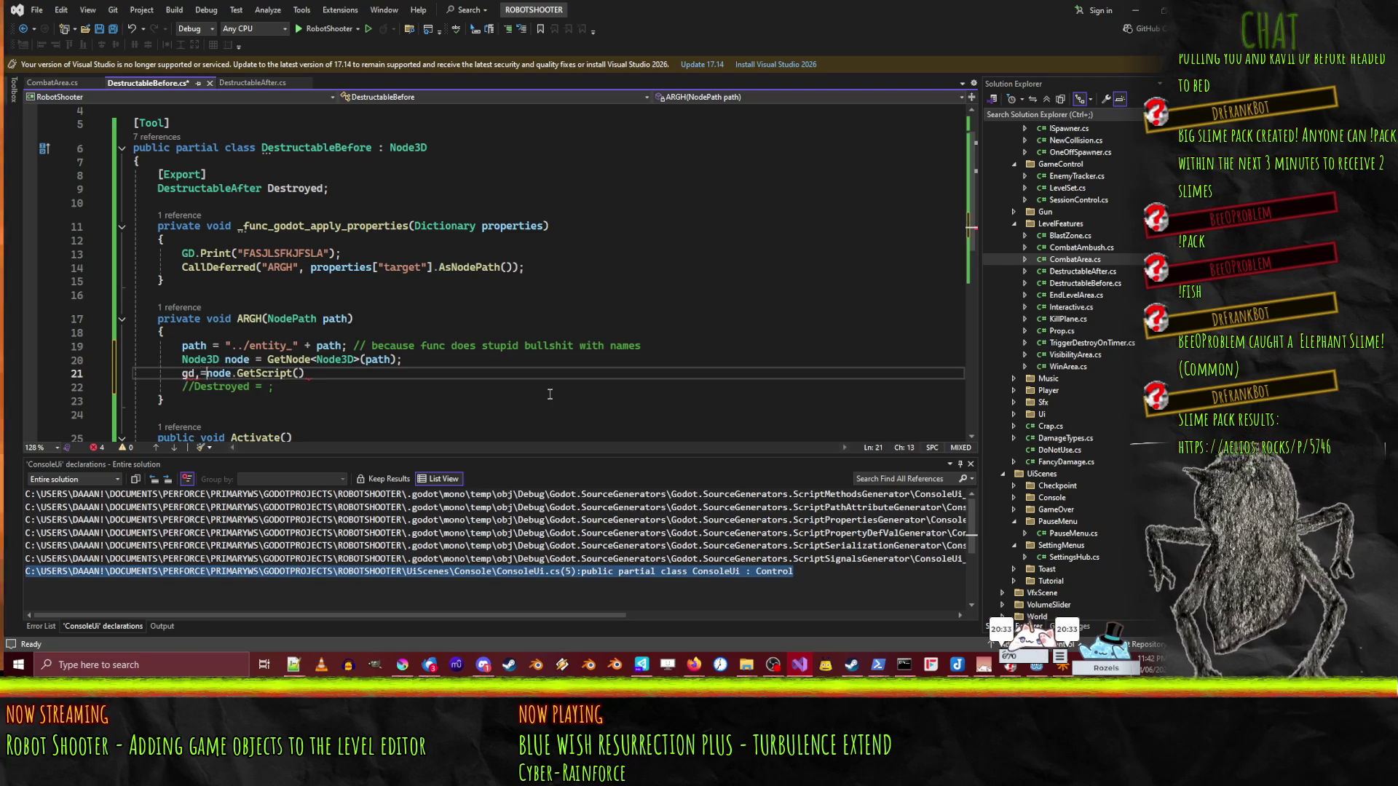
{"action": "key", "text": "BackSpace"}
{"action": "type", "text": "GD"}
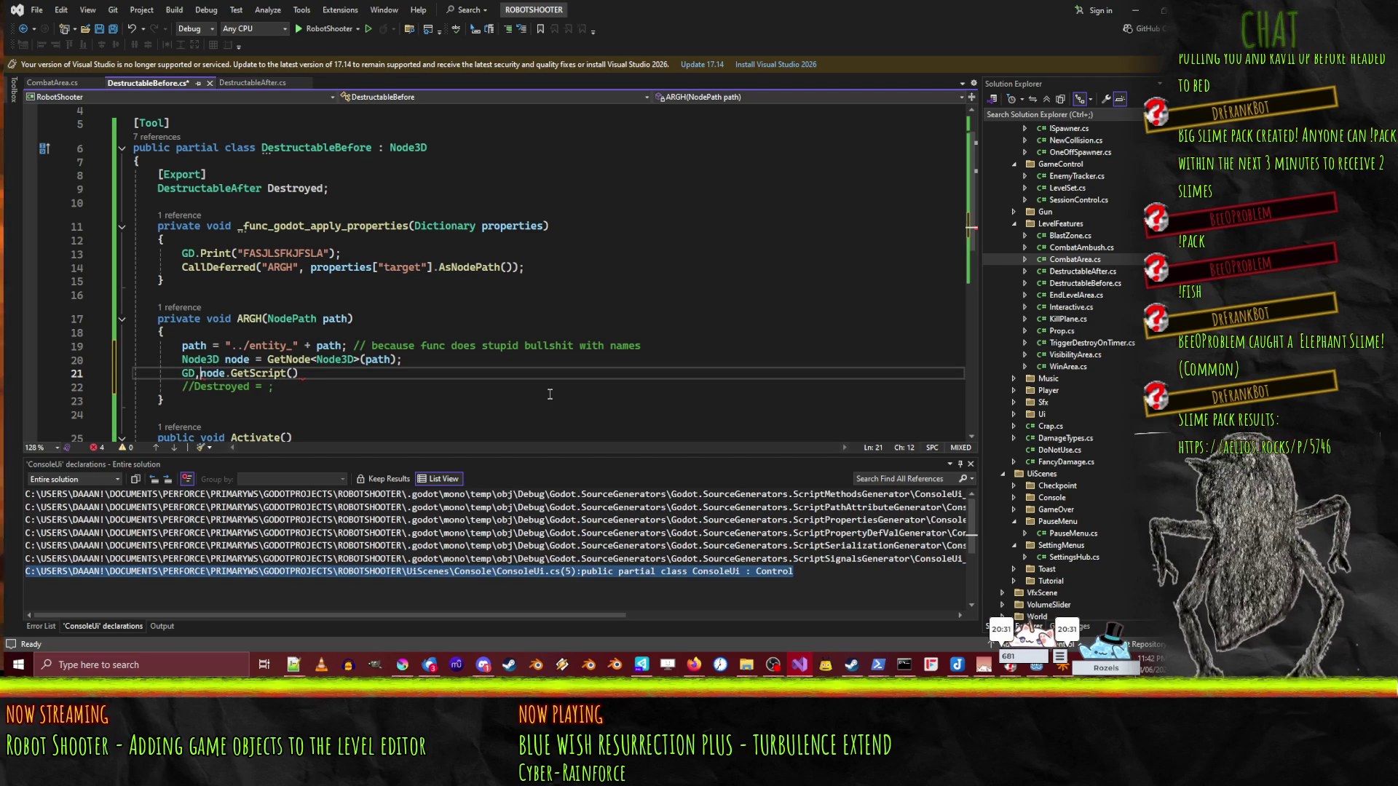
{"action": "type", "text": ".Print("}
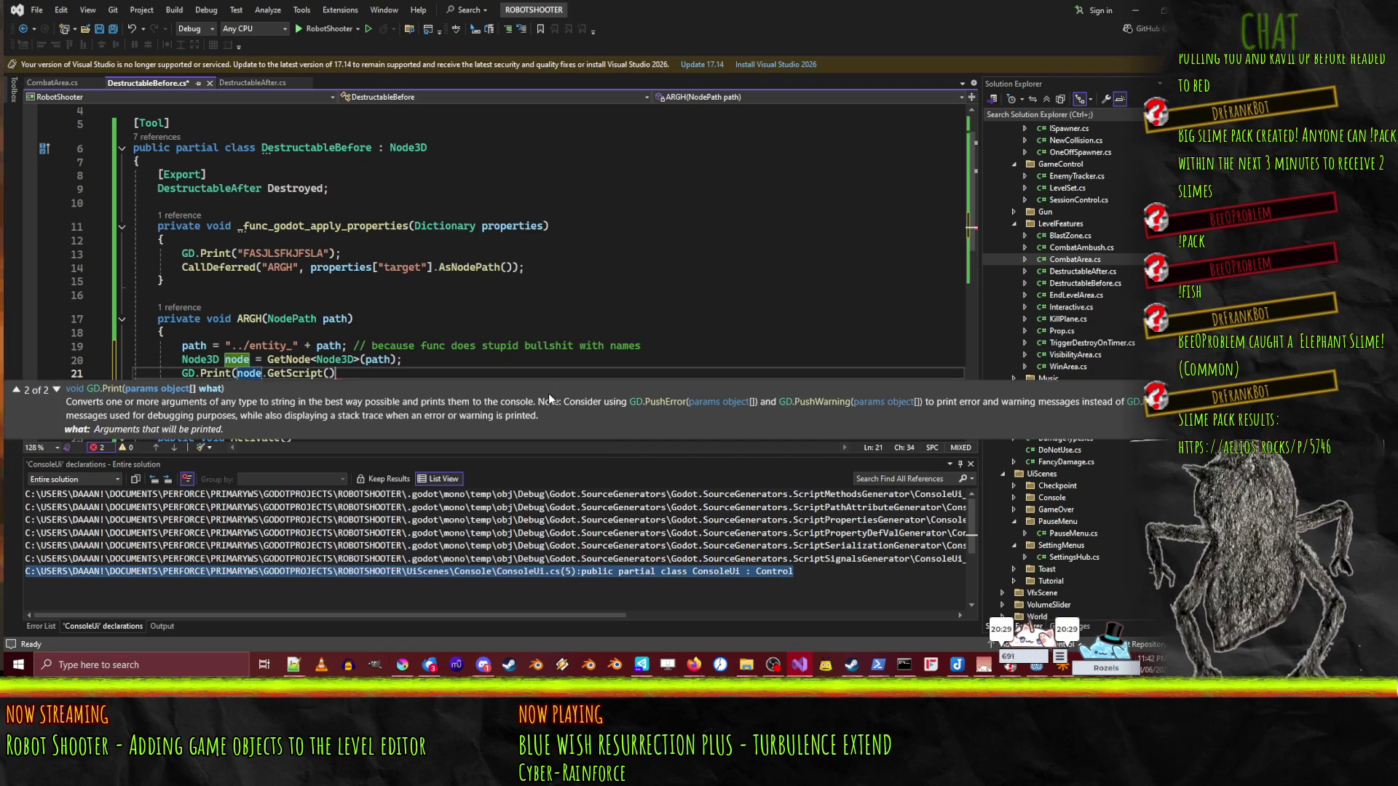
{"action": "key", "text": "End"}
{"action": "type", "text": ");"}
{"action": "key", "text": "ctrl+s"}
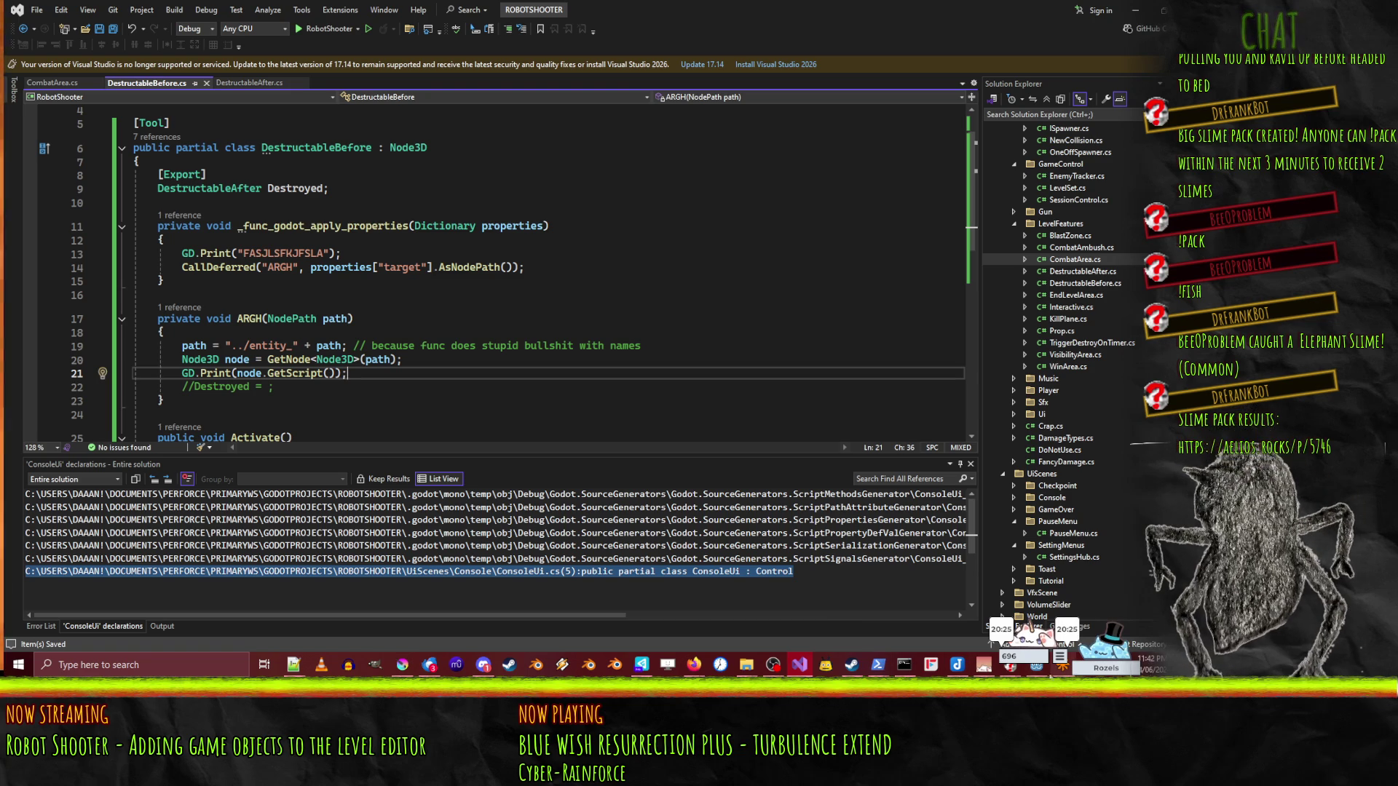
{"action": "left_click", "coordinate": [1028, 674]}
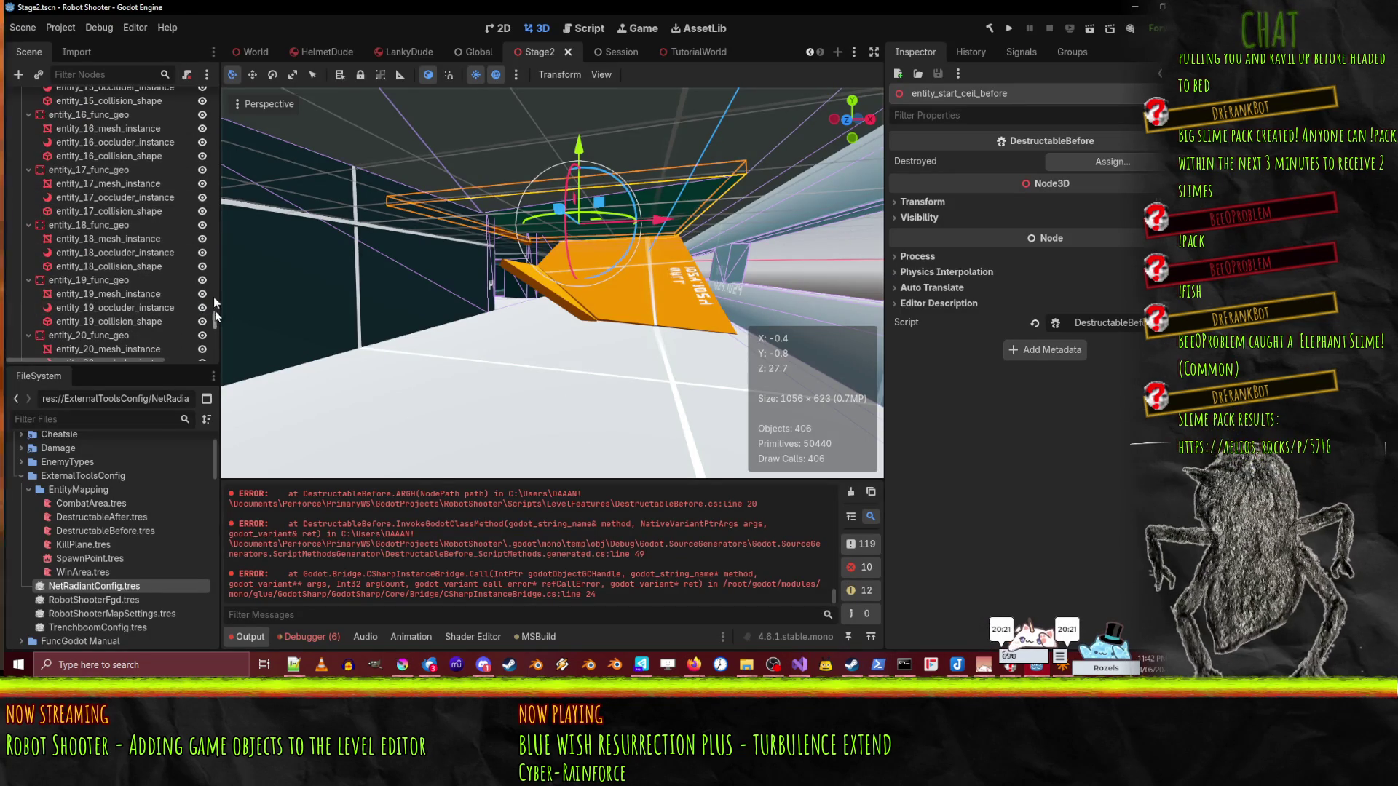
- Select Stage2Map, build the map, clear the Output log, and build it again
{"action": "left_click_drag", "start_coordinate": [213, 296], "coordinate": [207, 56]}
{"action": "left_click", "coordinate": [46, 110]}
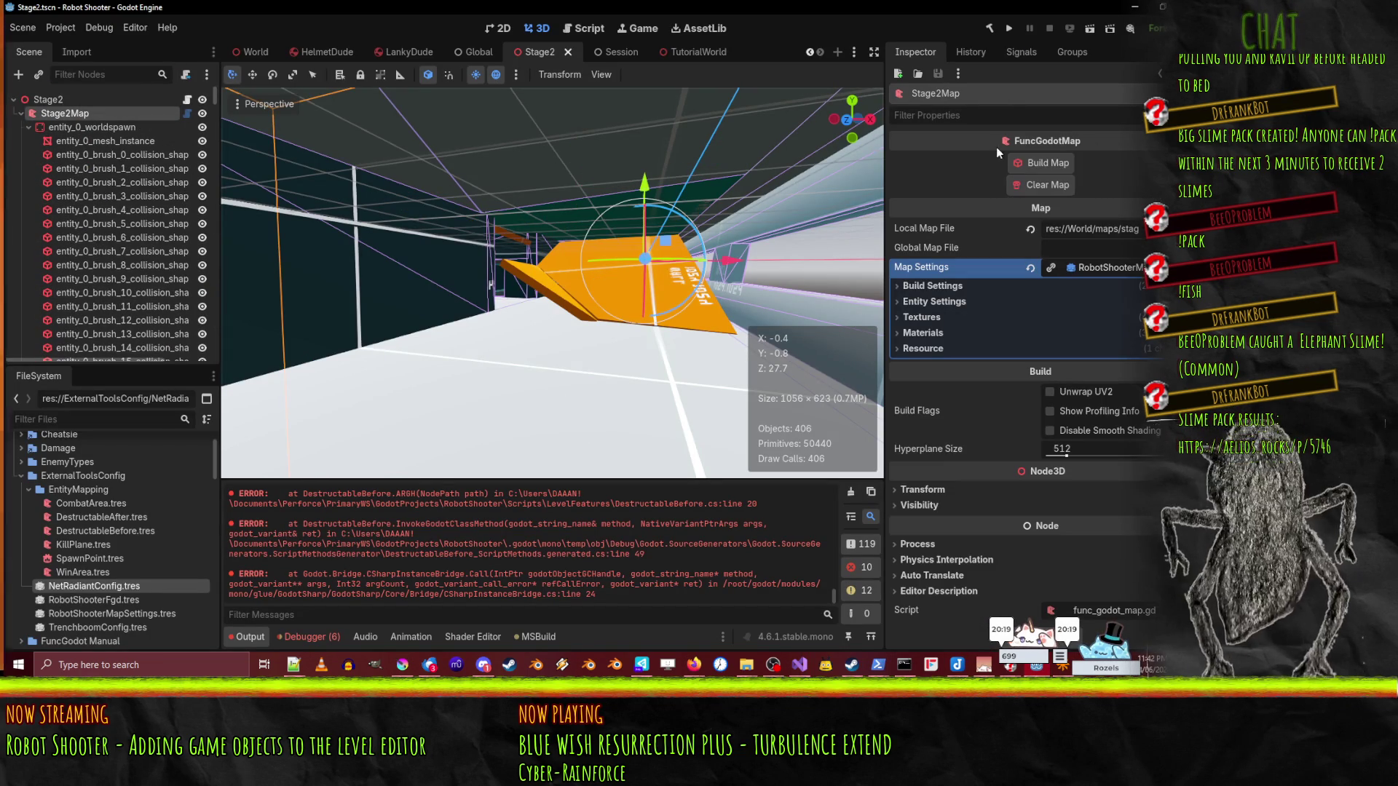
{"action": "left_click", "coordinate": [1055, 166]}
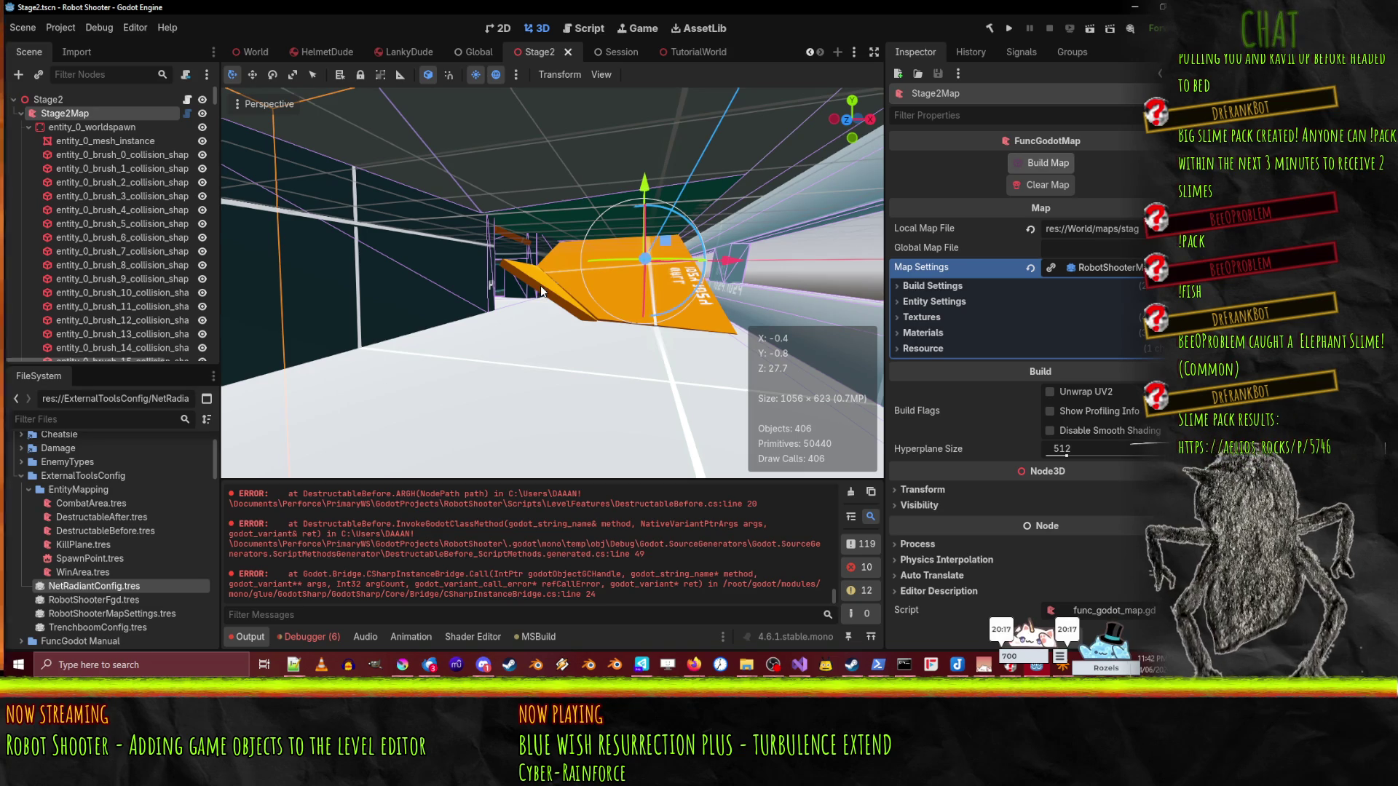
{"action": "scroll", "coordinate": [560, 536], "scroll_direction": "up", "scroll_amount": 5}
{"action": "left_click", "coordinate": [850, 492]}
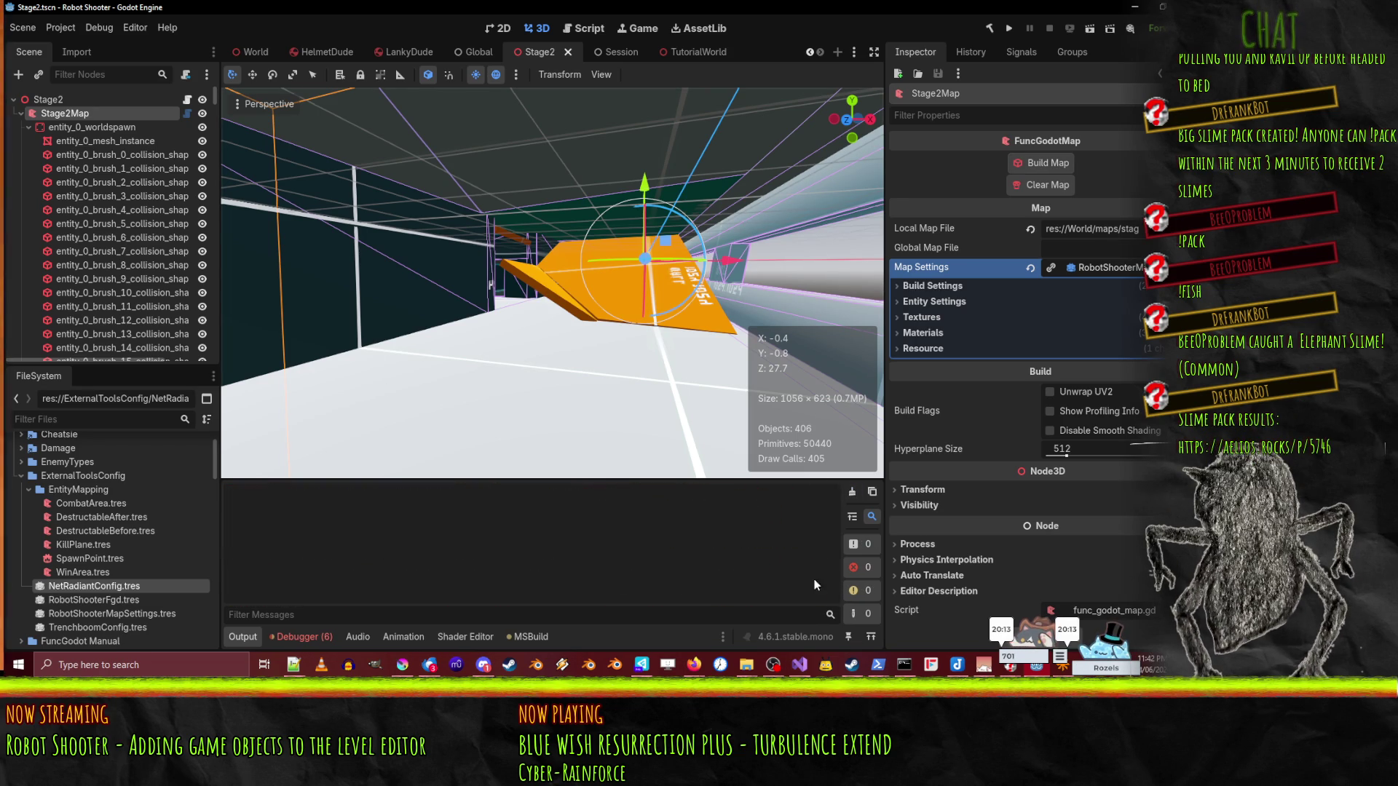
{"action": "left_click", "coordinate": [1064, 161]}
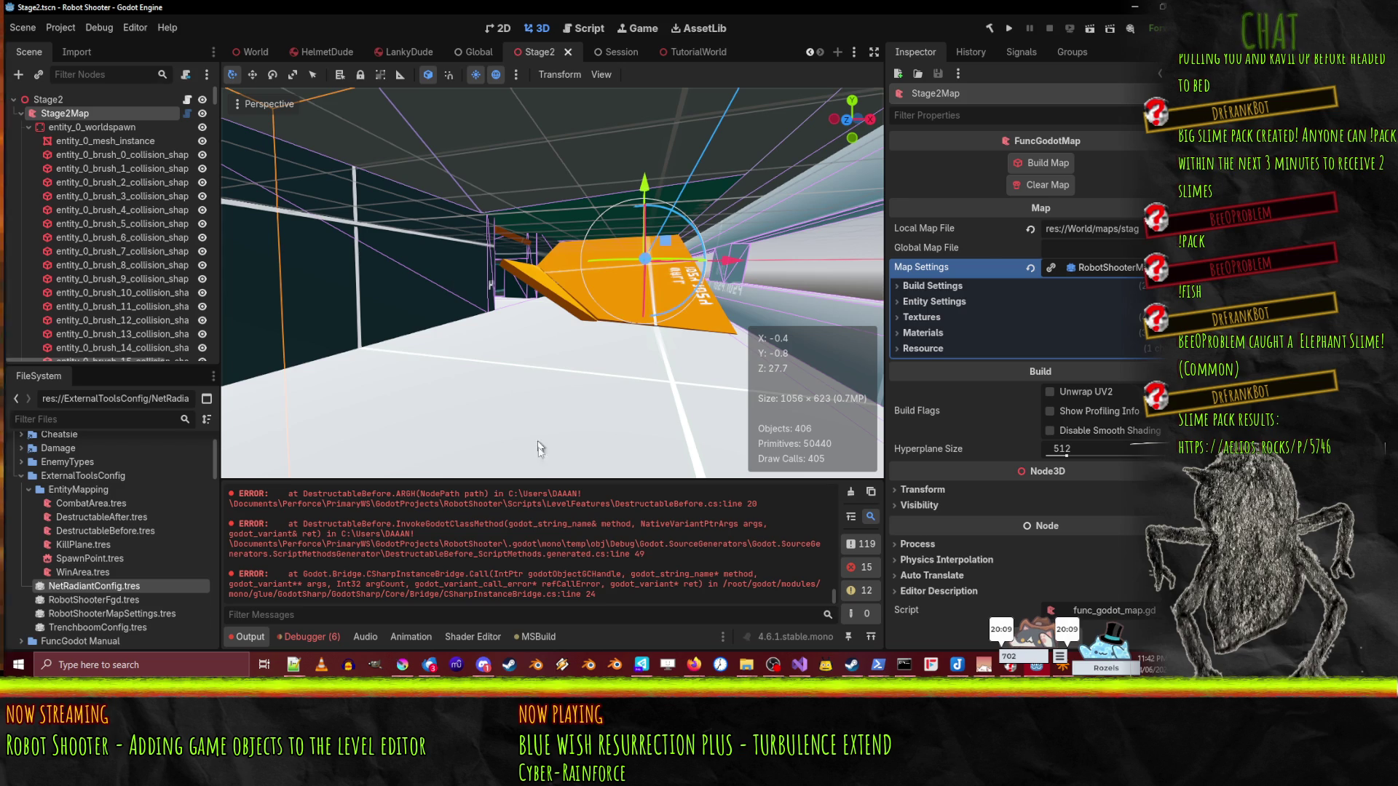
- Scroll through the logged Node3D-to-DestructableAfter cast exception, then switch to Visual Studio
{"action": "scroll", "coordinate": [594, 583], "scroll_direction": "up", "scroll_amount": 3}
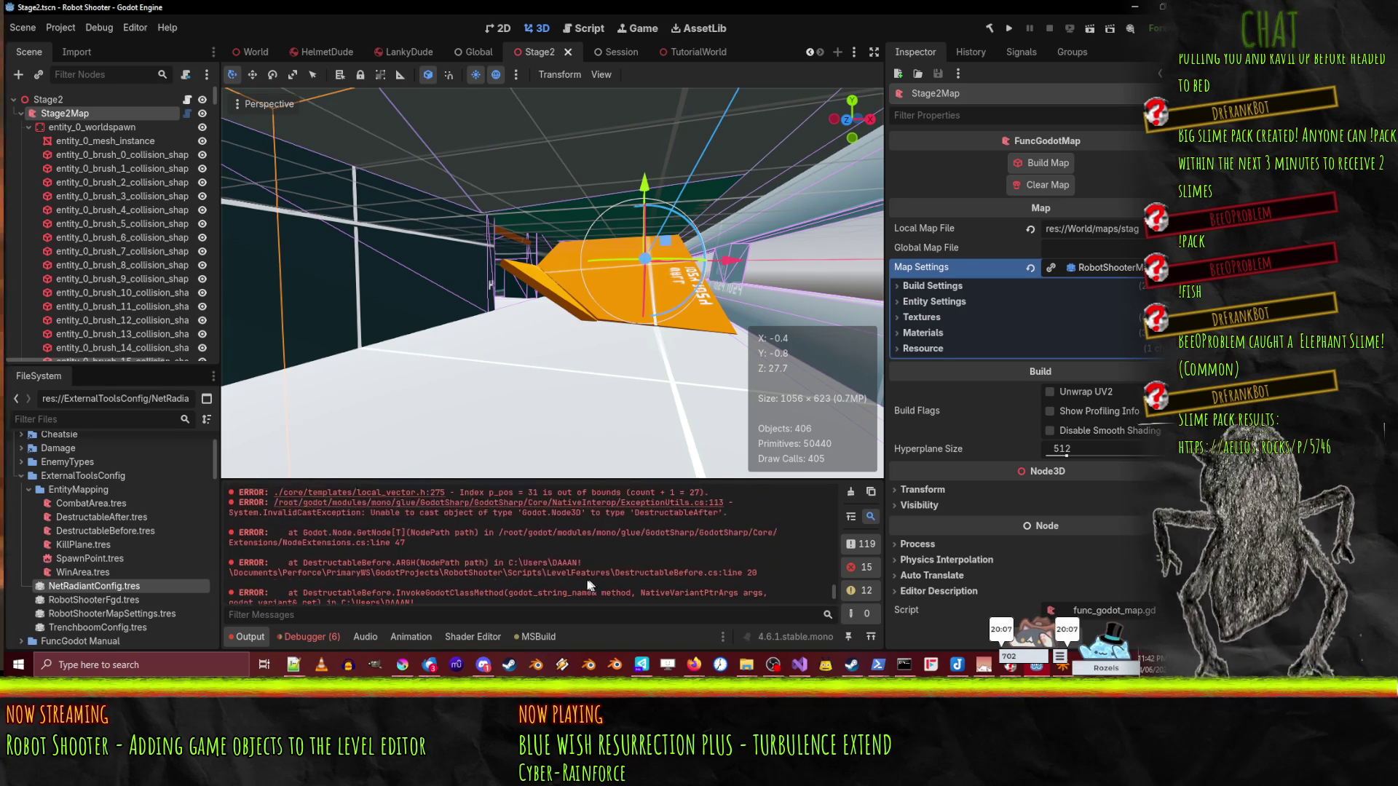
{"action": "scroll", "coordinate": [590, 582], "scroll_direction": "up", "scroll_amount": 2}
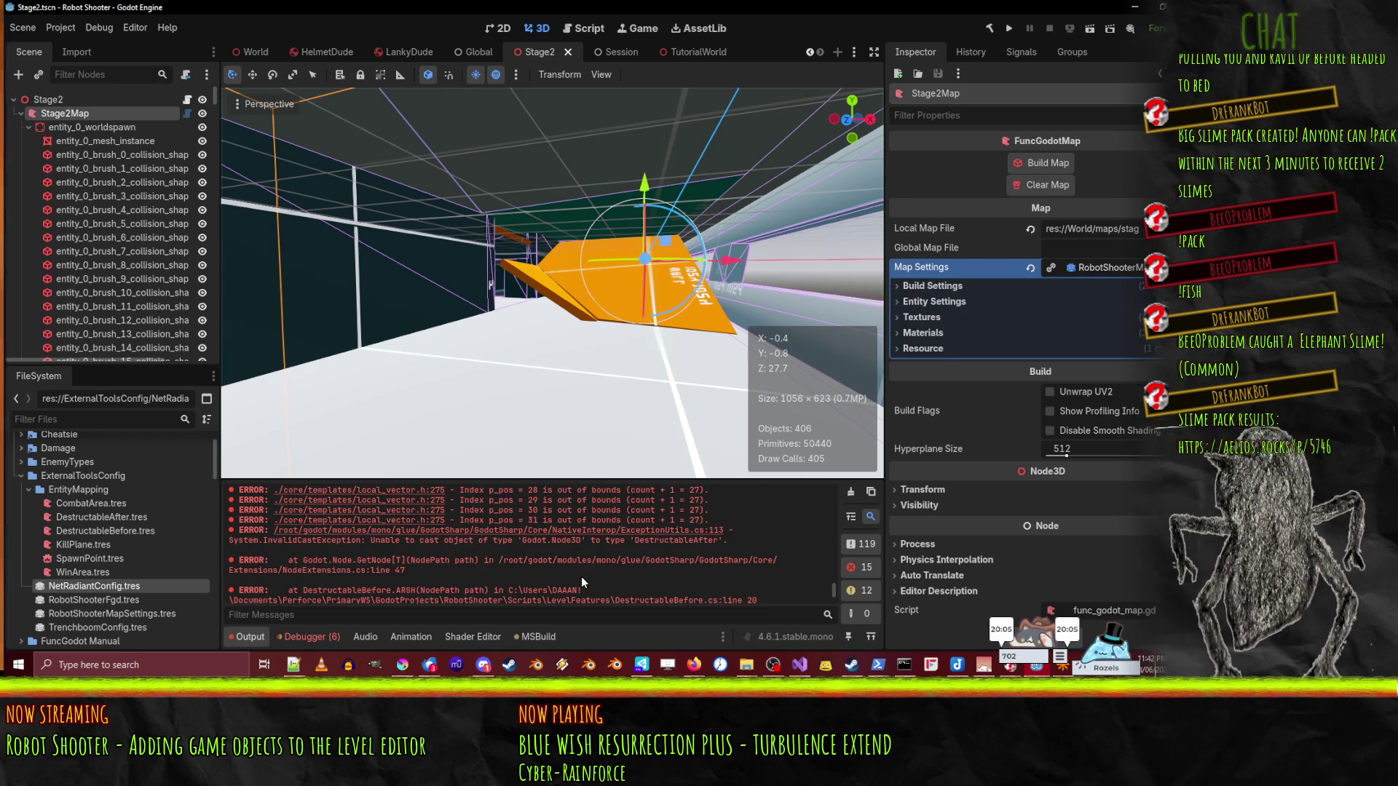
{"action": "scroll", "coordinate": [279, 554], "scroll_direction": "up", "scroll_amount": 3}
{"action": "scroll", "coordinate": [279, 548], "scroll_direction": "up", "scroll_amount": 3}
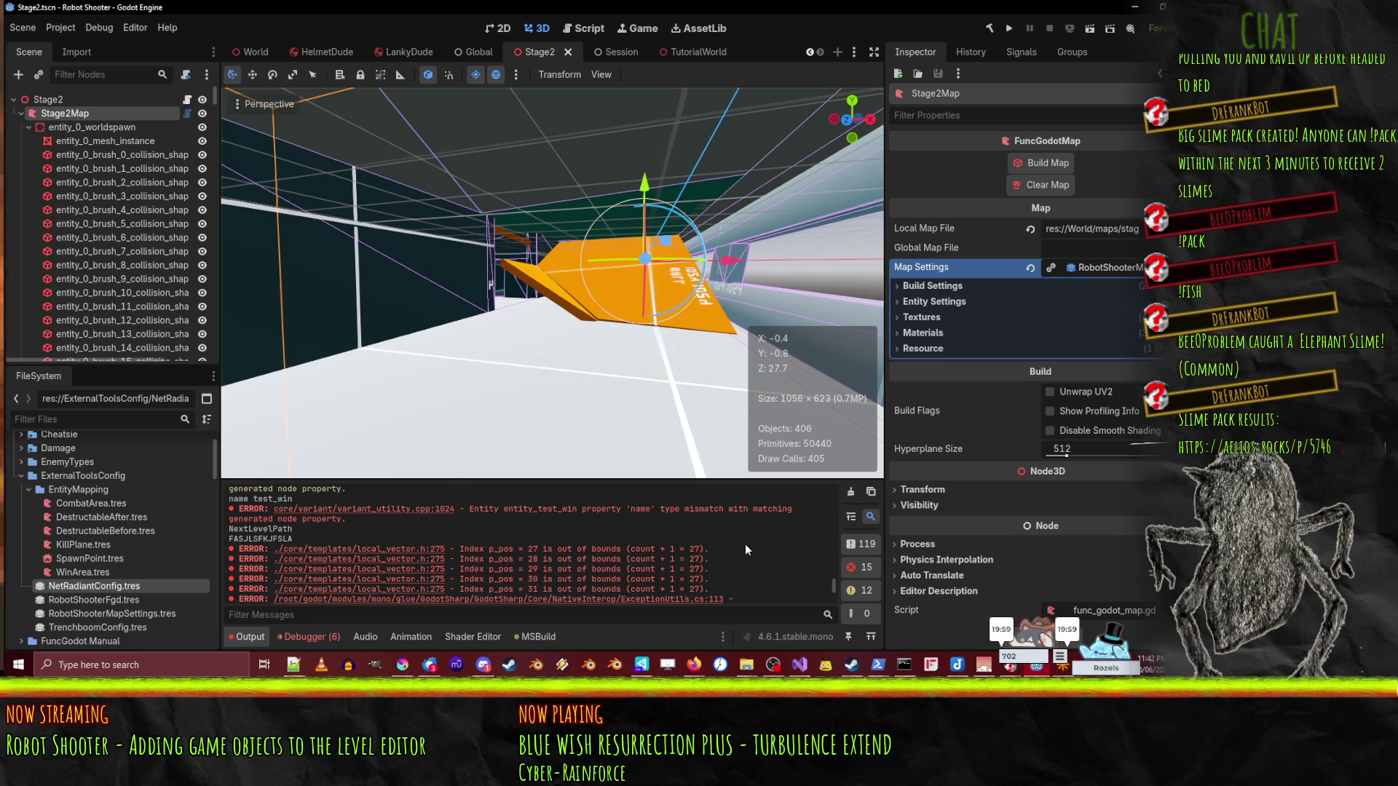
{"action": "scroll", "coordinate": [745, 548], "scroll_direction": "down", "scroll_amount": 3}
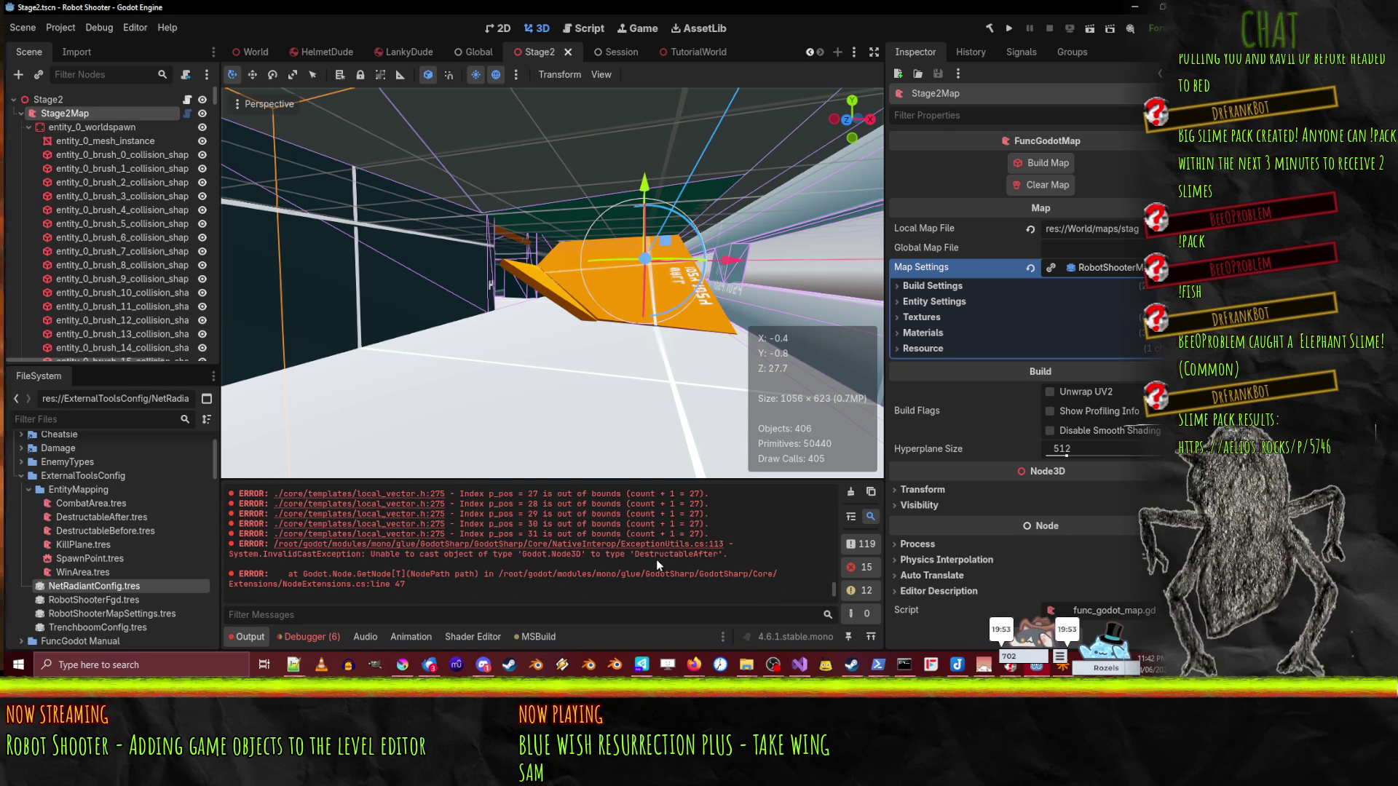
{"action": "scroll", "coordinate": [657, 559], "scroll_direction": "down", "scroll_amount": 1}
{"action": "scroll", "coordinate": [658, 562], "scroll_direction": "down", "scroll_amount": 1}
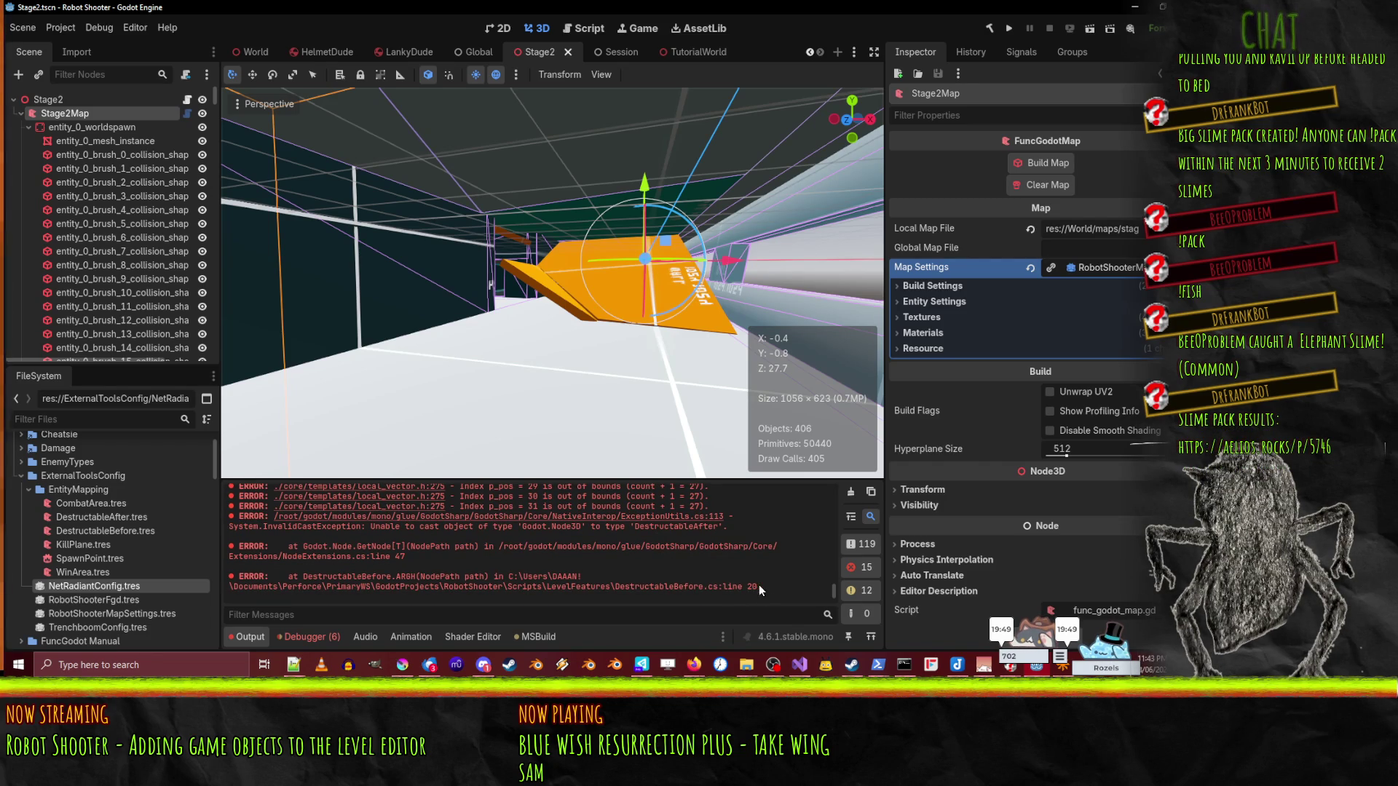
{"action": "left_click", "coordinate": [799, 665]}
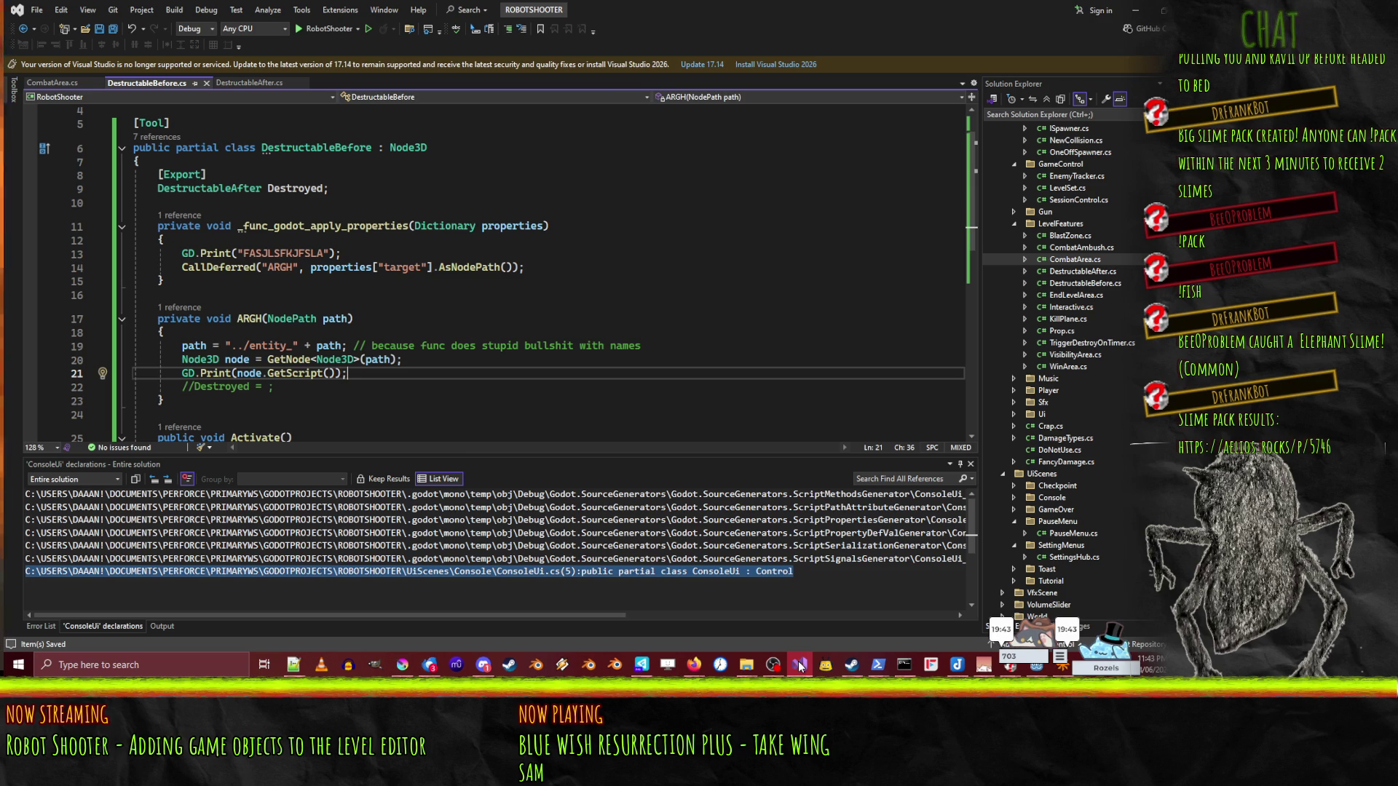
- Back in Godot, recompile the C# project, empty the Output log, Clear Map on Stage2Map, and recompile
{"action": "left_click", "coordinate": [800, 665]}
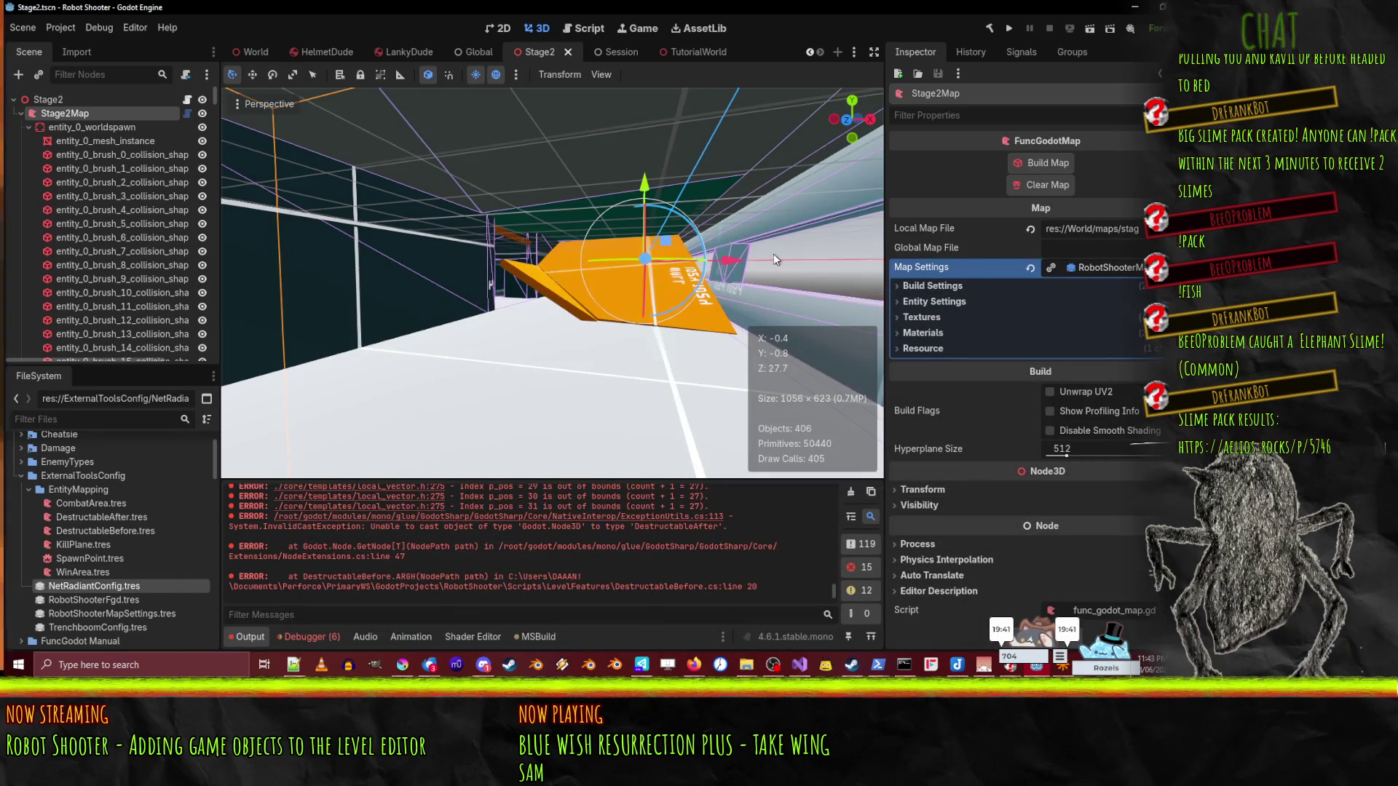
{"action": "left_click", "coordinate": [989, 28]}
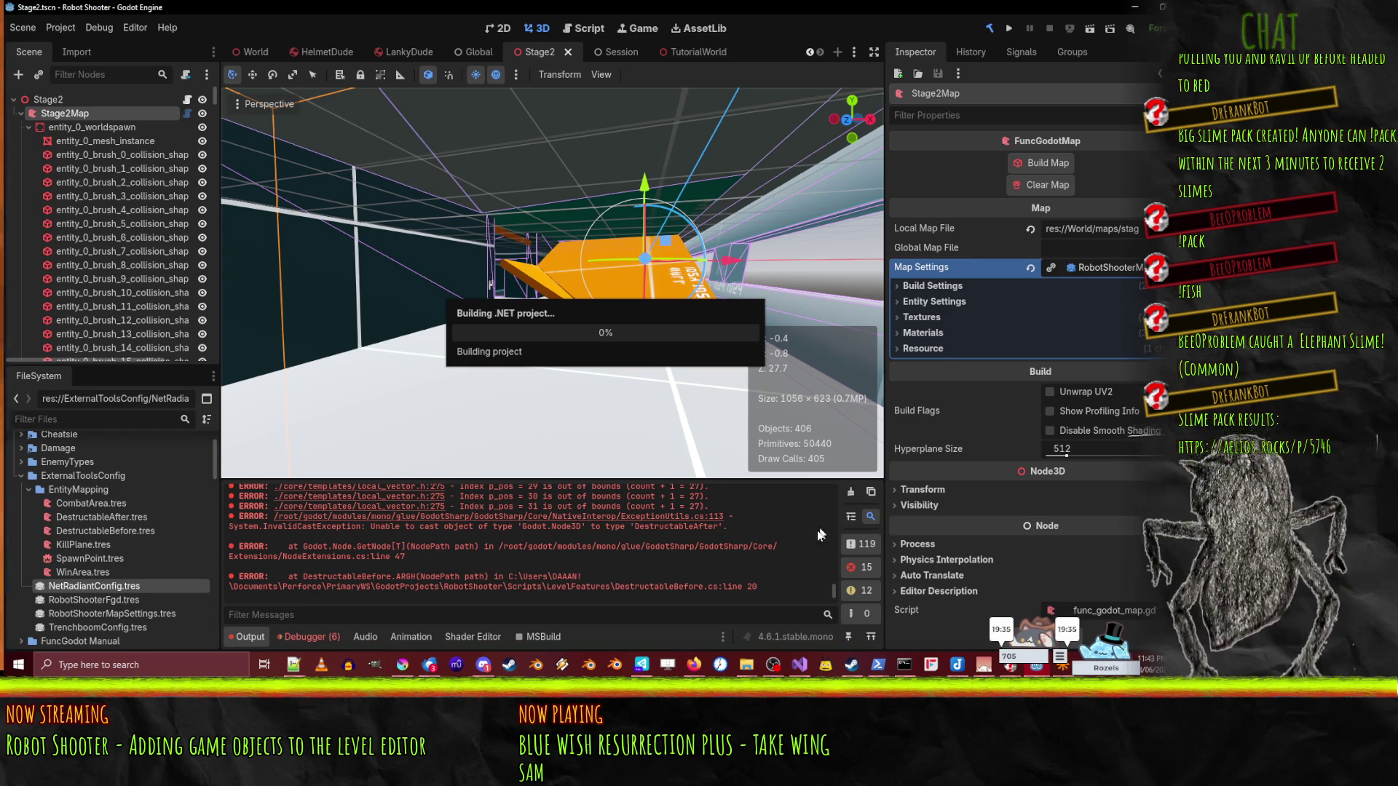
{"action": "scroll", "coordinate": [717, 543], "scroll_direction": "down", "scroll_amount": 1}
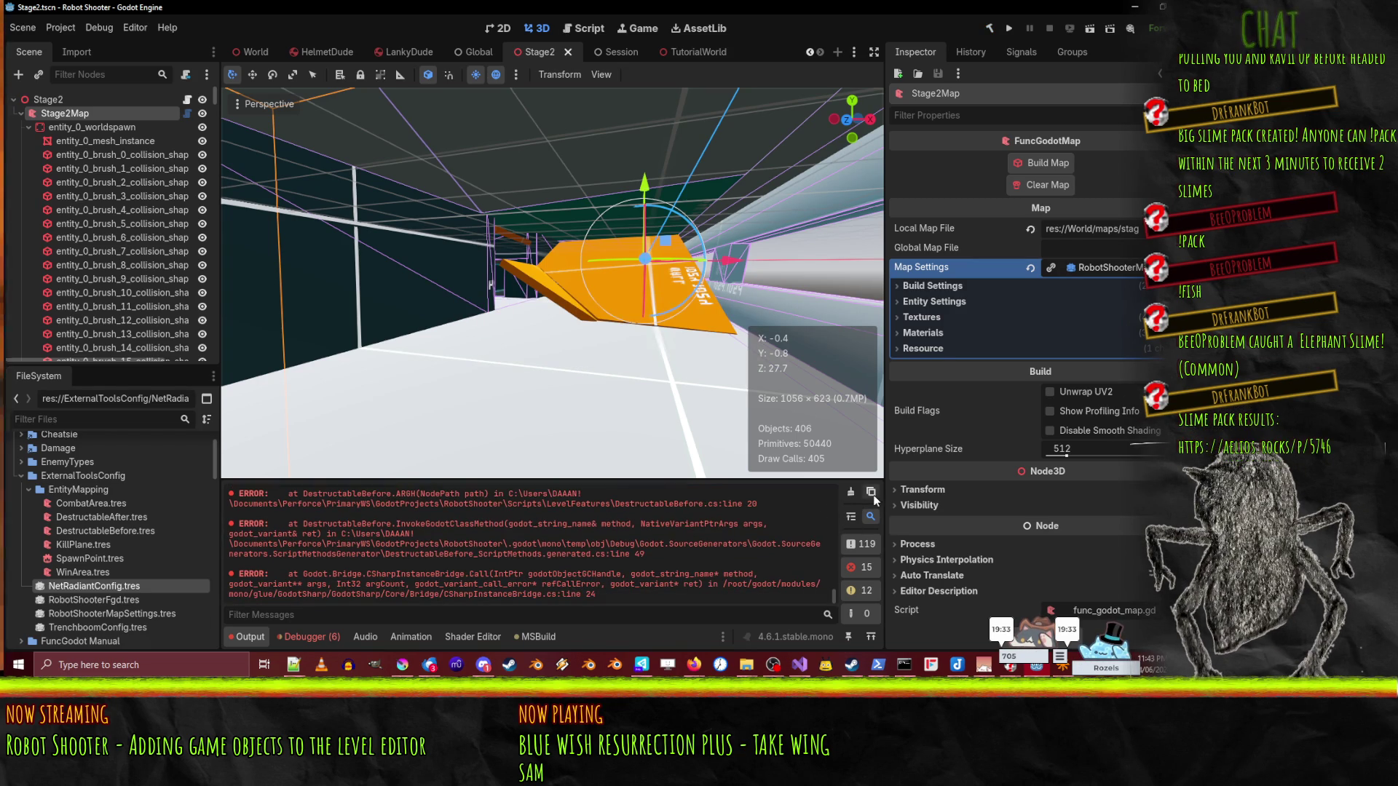
{"action": "left_click", "coordinate": [849, 494]}
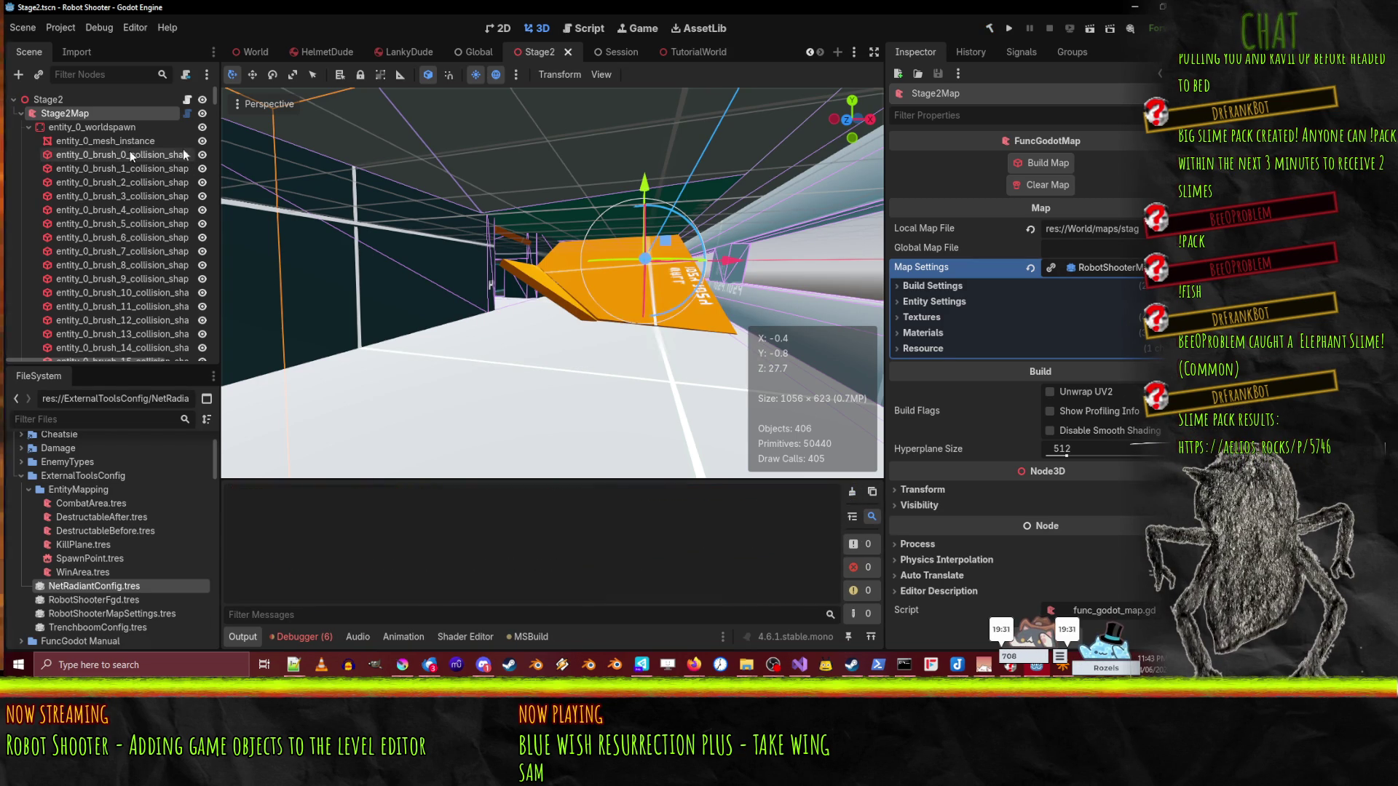
{"action": "left_click", "coordinate": [1044, 185]}
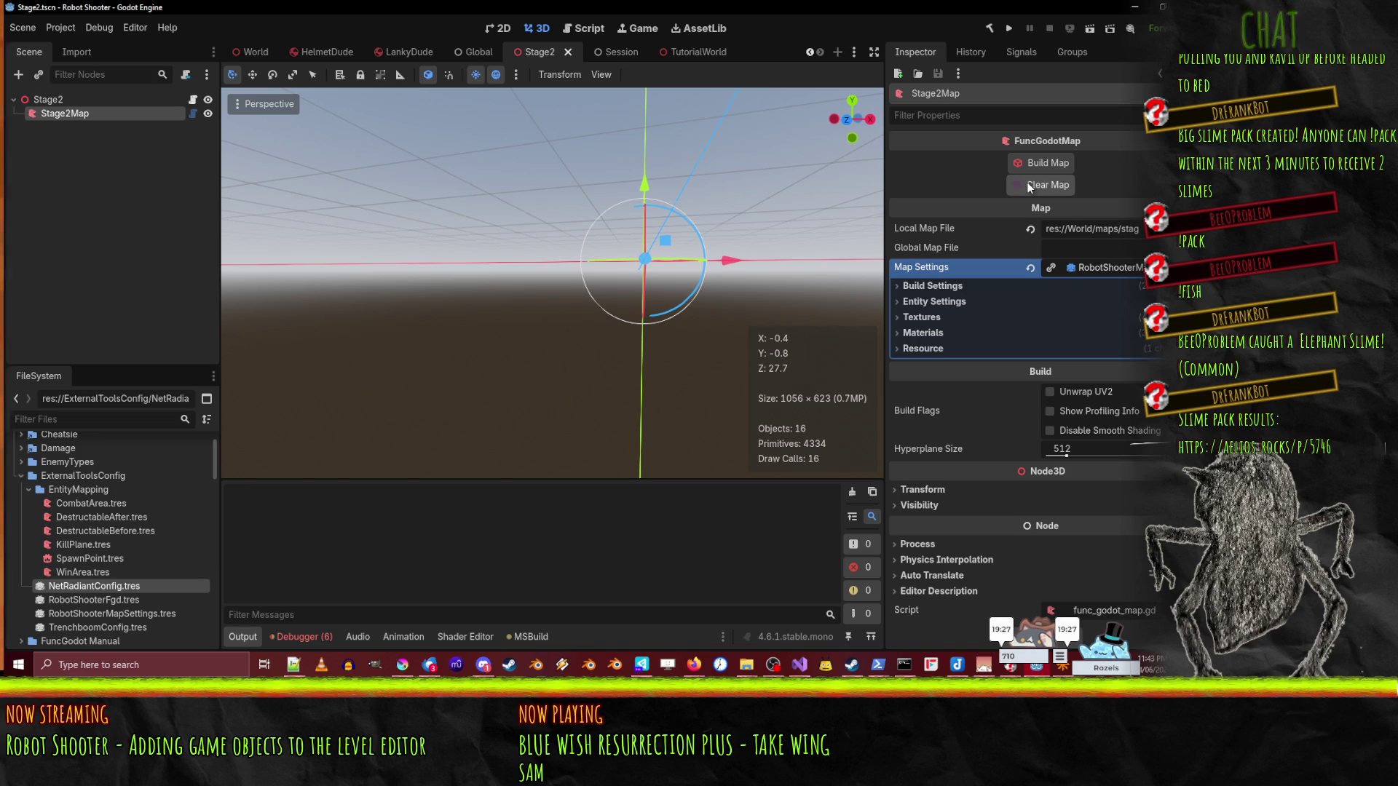
{"action": "left_click", "coordinate": [989, 30]}
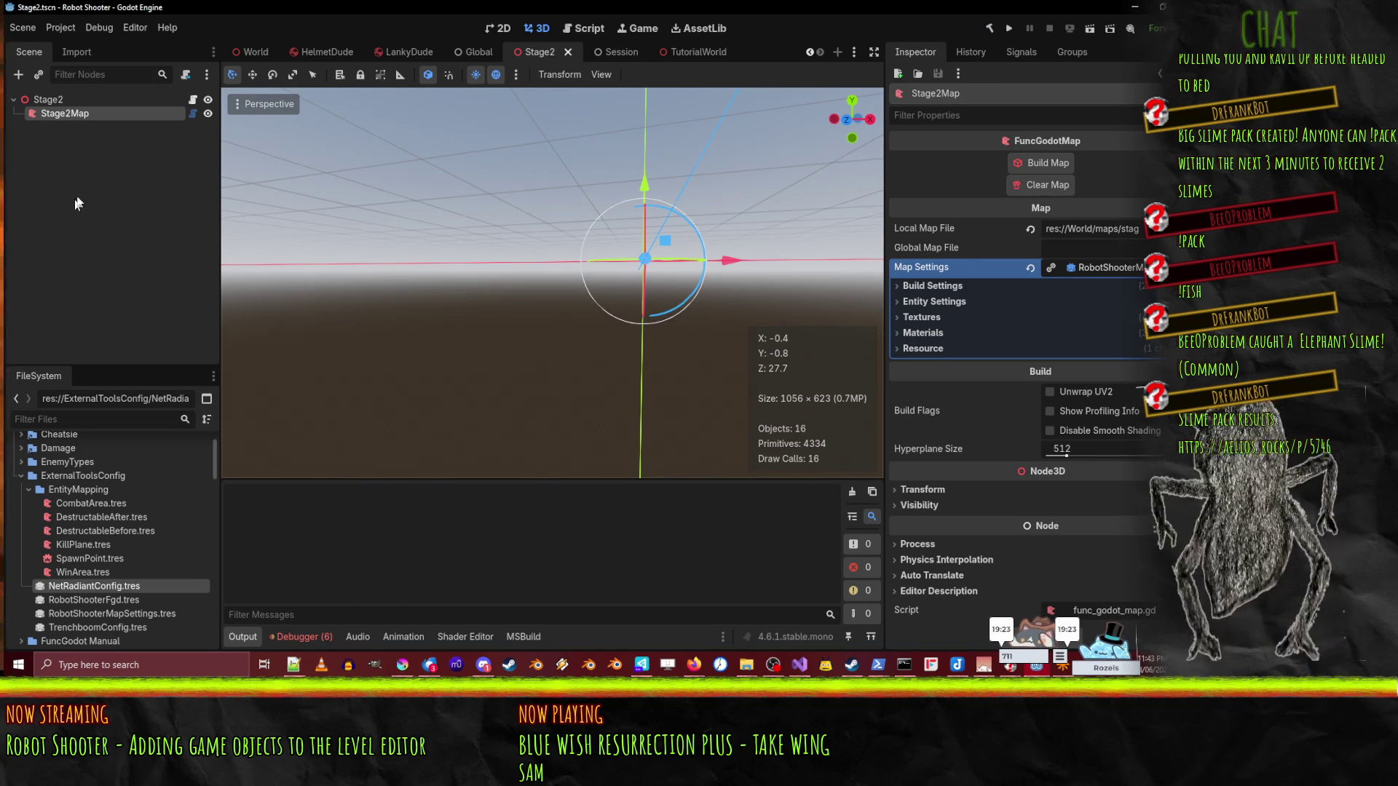
- Reload the current project and return to the Stage2 scene tree
{"action": "left_click", "coordinate": [64, 48]}
{"action": "left_click", "coordinate": [60, 27]}
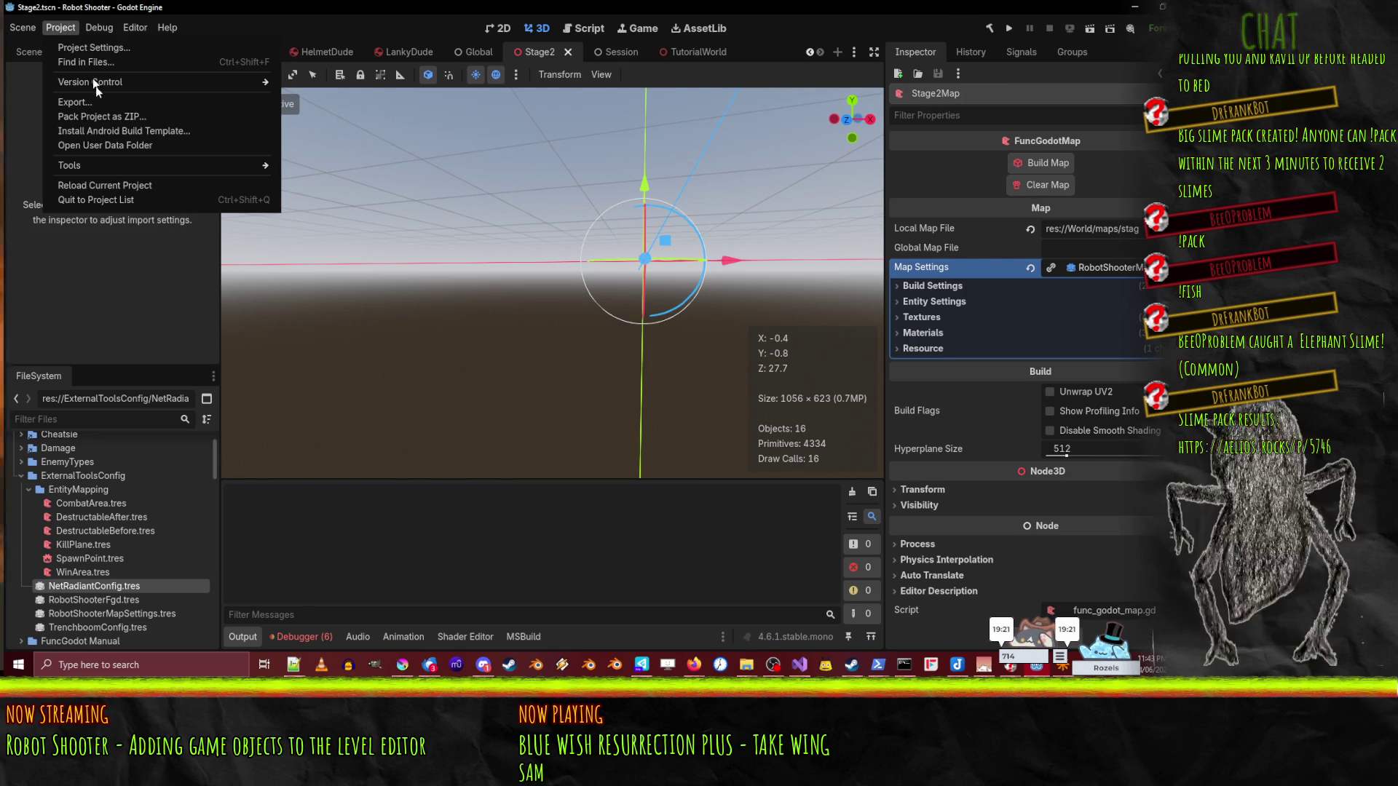
{"action": "left_click", "coordinate": [134, 185]}
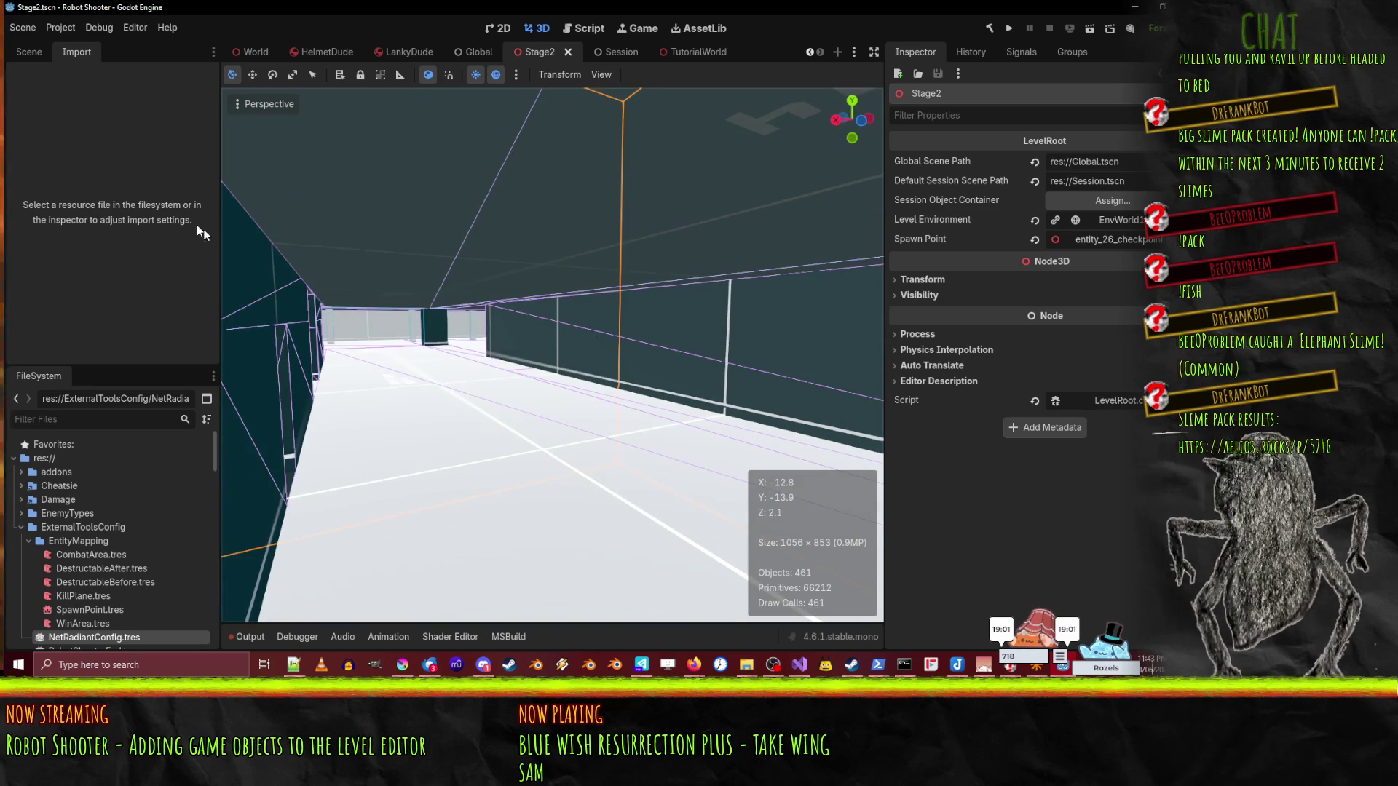
{"action": "left_click", "coordinate": [476, 49]}
{"action": "left_click", "coordinate": [531, 51]}
{"action": "left_click", "coordinate": [29, 51]}
- Clear and rebuild Stage2Map, check the Output and Debugger logs, then switch to Visual Studio
{"action": "left_click", "coordinate": [77, 113]}
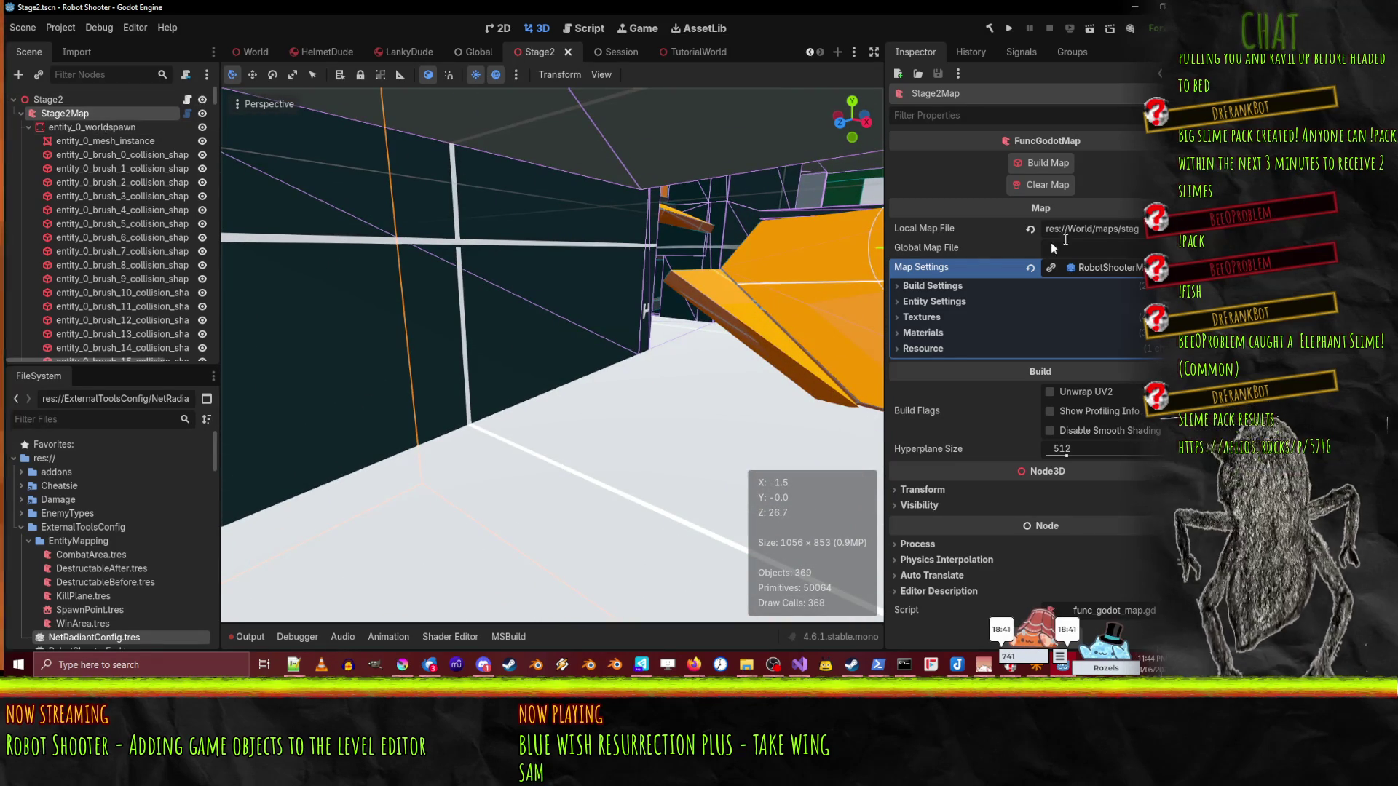
{"action": "left_click", "coordinate": [1060, 187]}
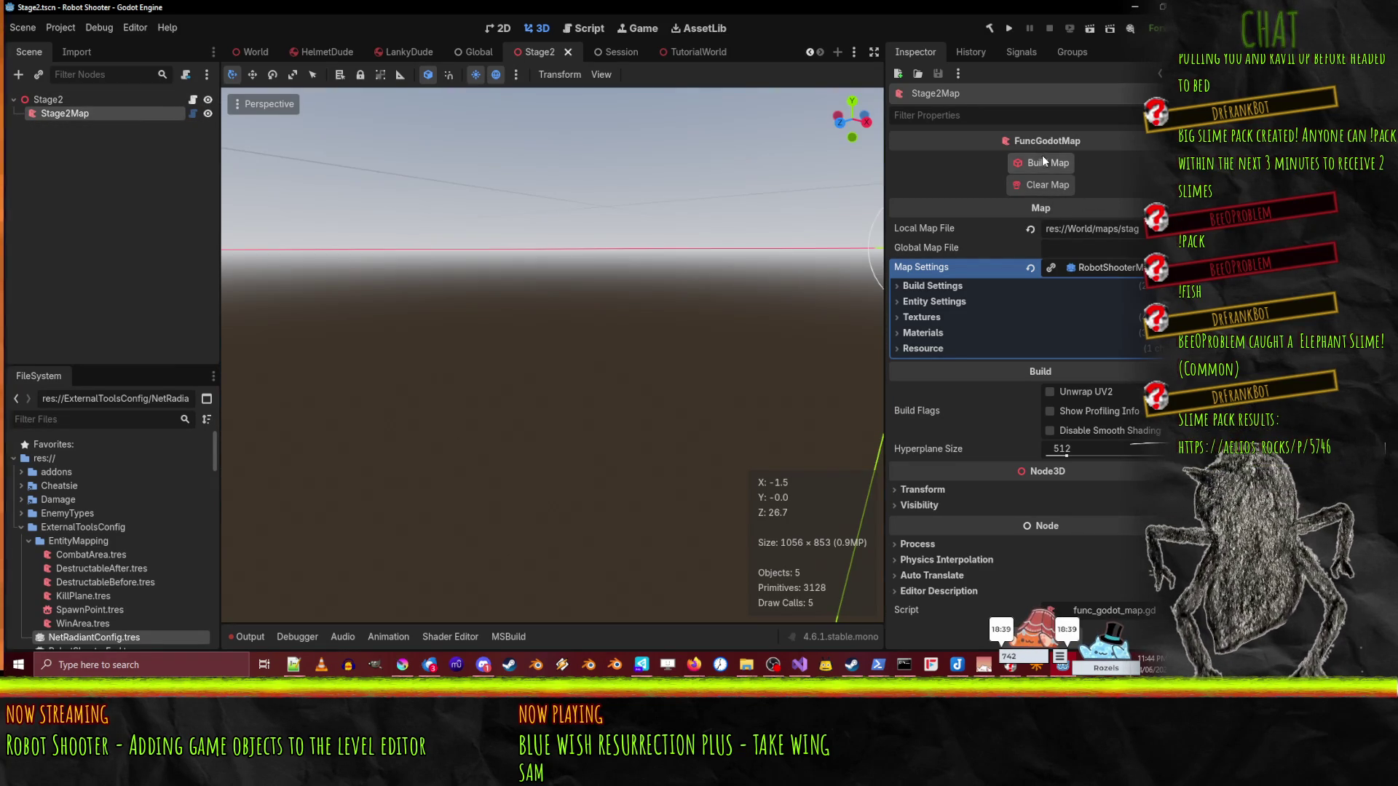
{"action": "left_click", "coordinate": [1049, 163]}
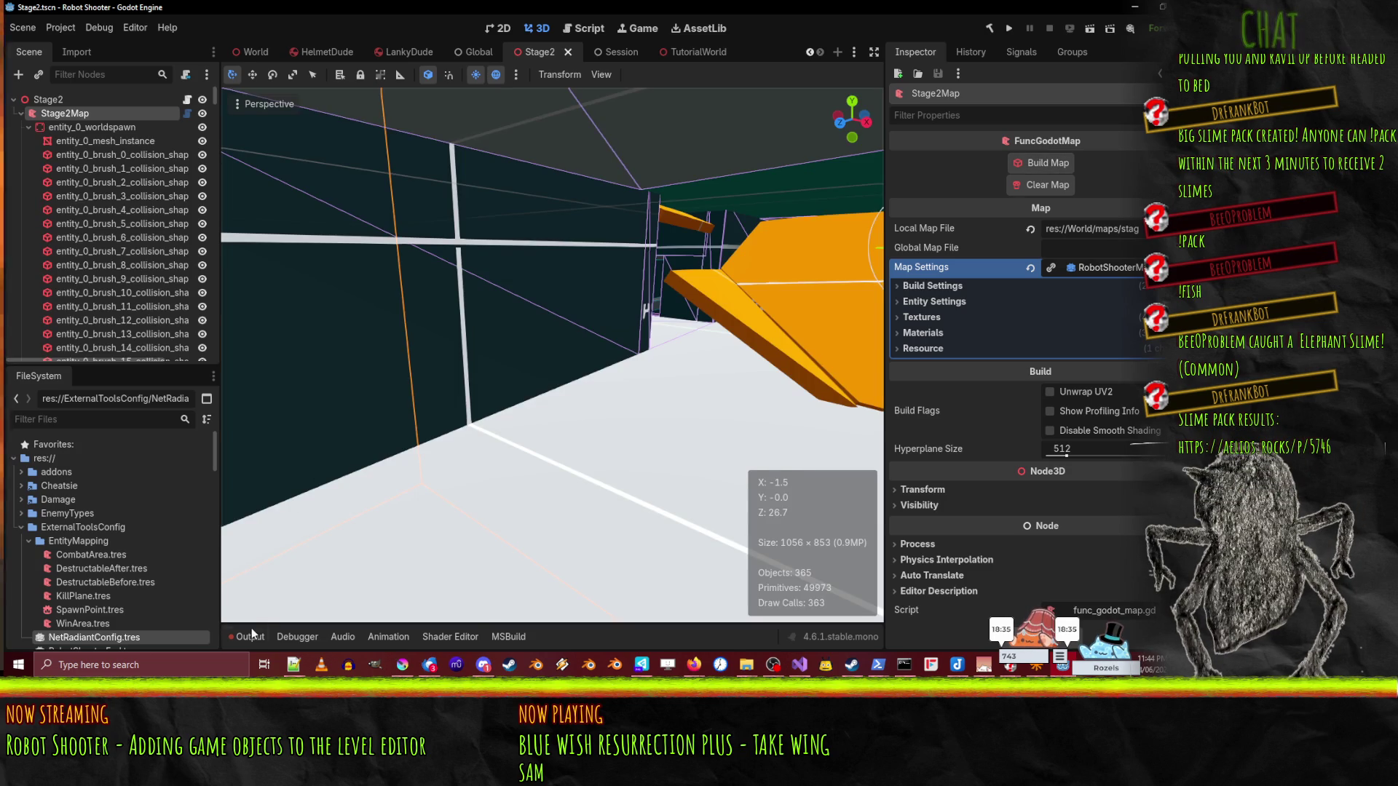
{"action": "left_click", "coordinate": [251, 632]}
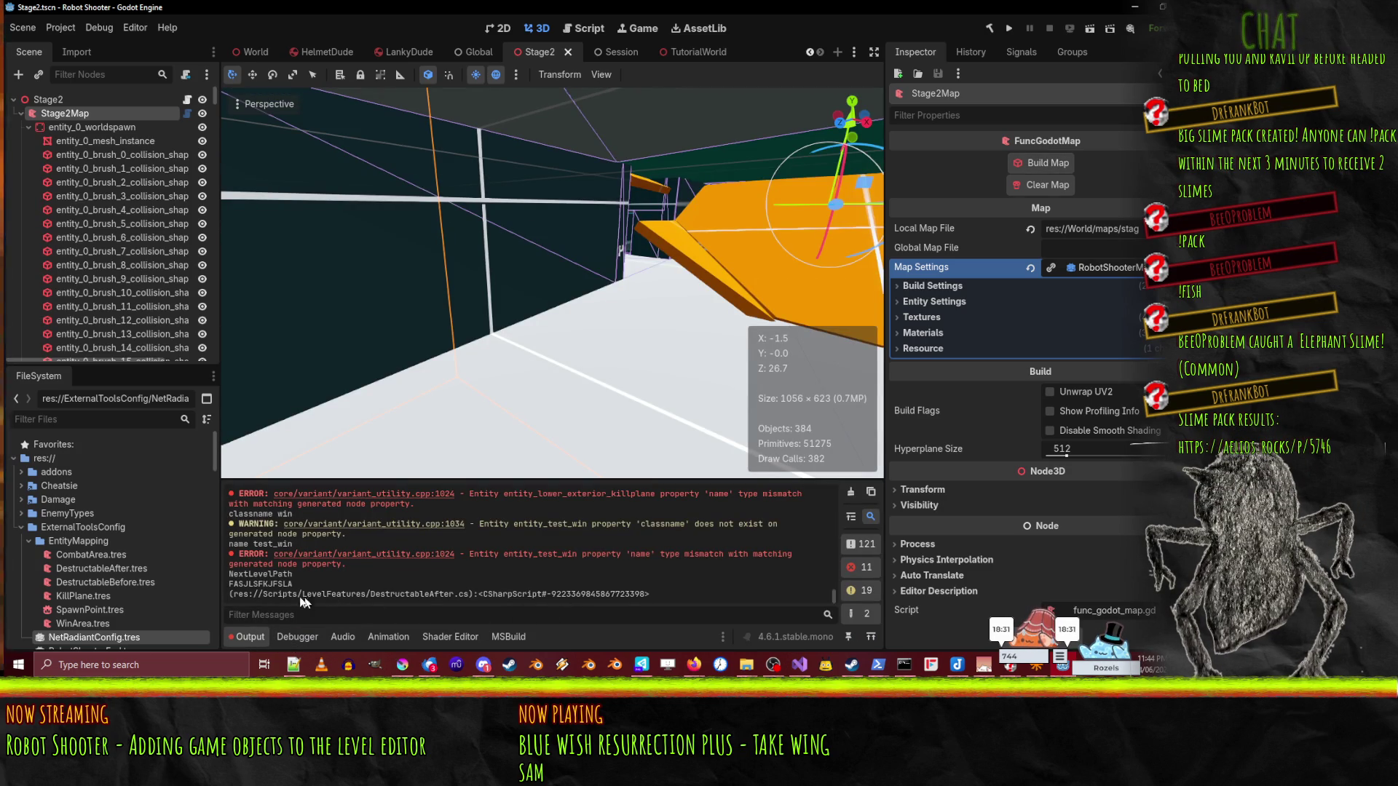
{"action": "left_click", "coordinate": [291, 639]}
{"action": "left_click", "coordinate": [255, 637]}
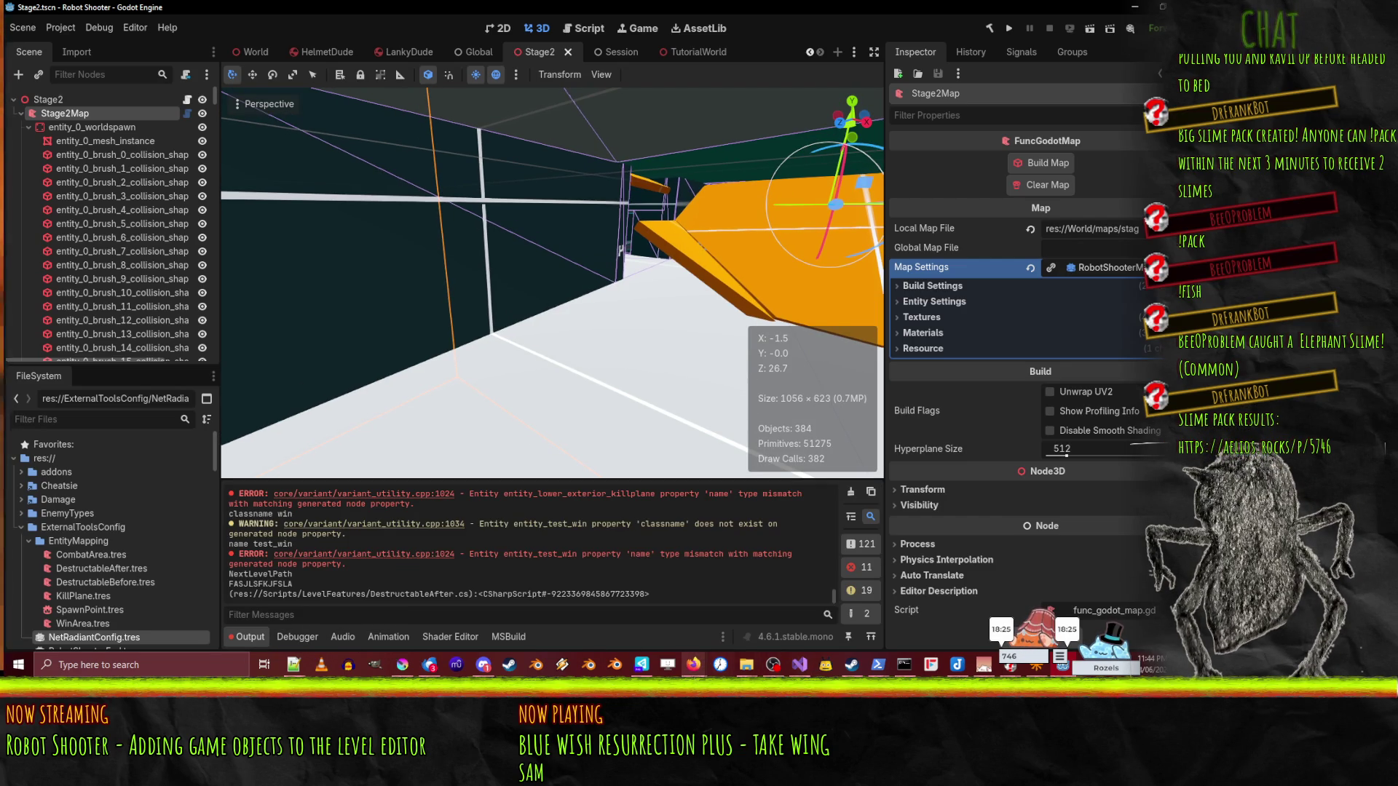
{"action": "mouse_move", "coordinate": [880, 668]}
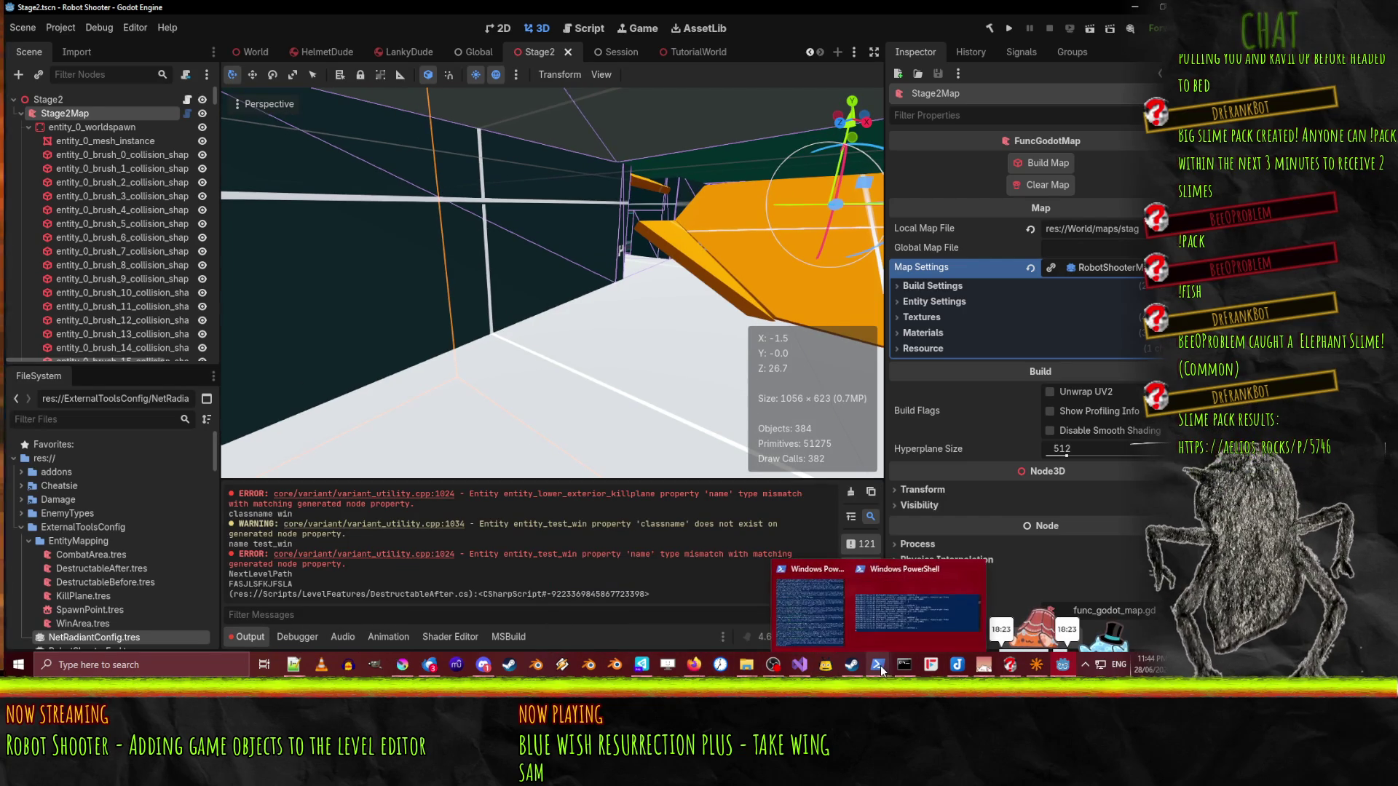
{"action": "mouse_move", "coordinate": [741, 670]}
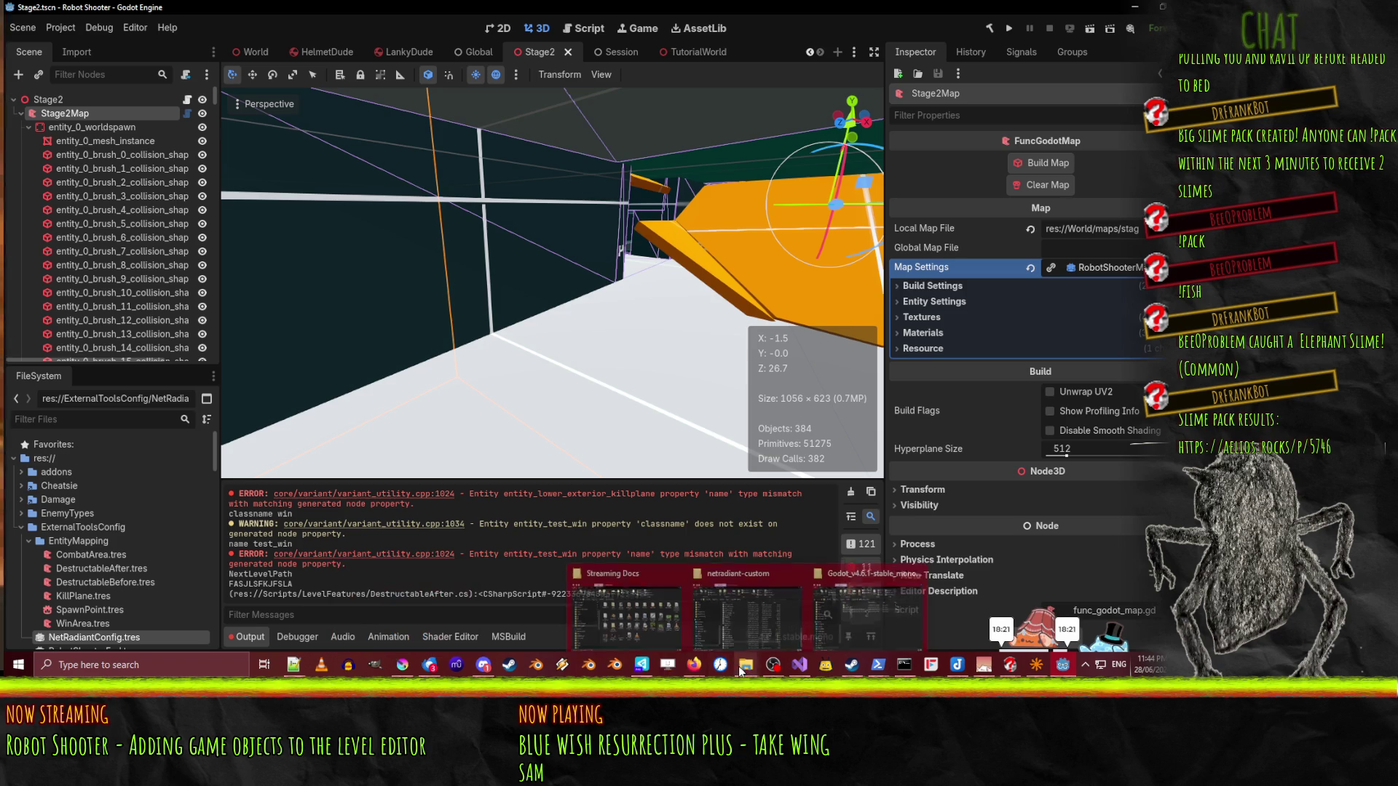
{"action": "left_click", "coordinate": [800, 665]}
- Change the GetNode type in ARGH from Node3D to DestructableAfter
{"action": "left_click", "coordinate": [405, 396]}
{"action": "double_click", "coordinate": [333, 359]}
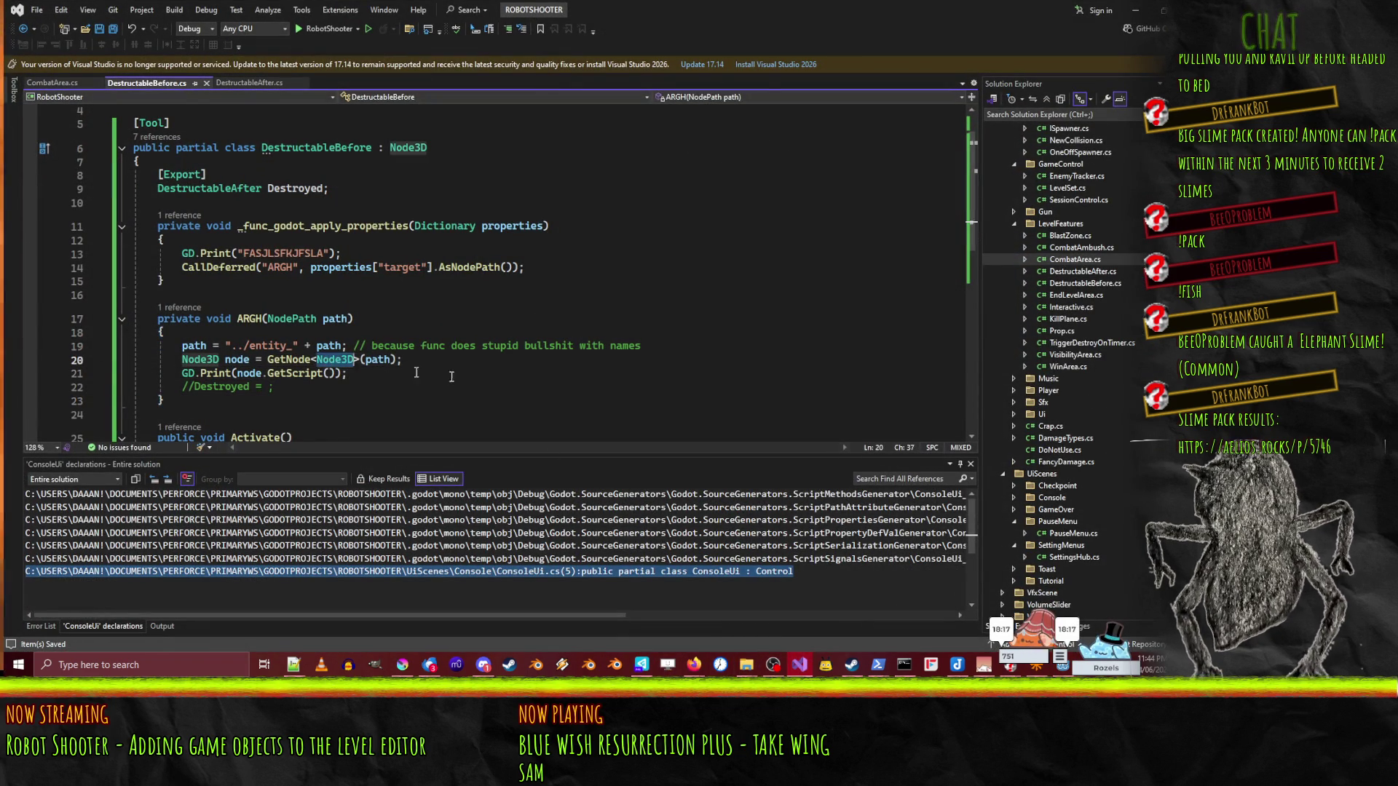
{"action": "type", "text": "Destr"}
{"action": "key", "text": "Tab"}
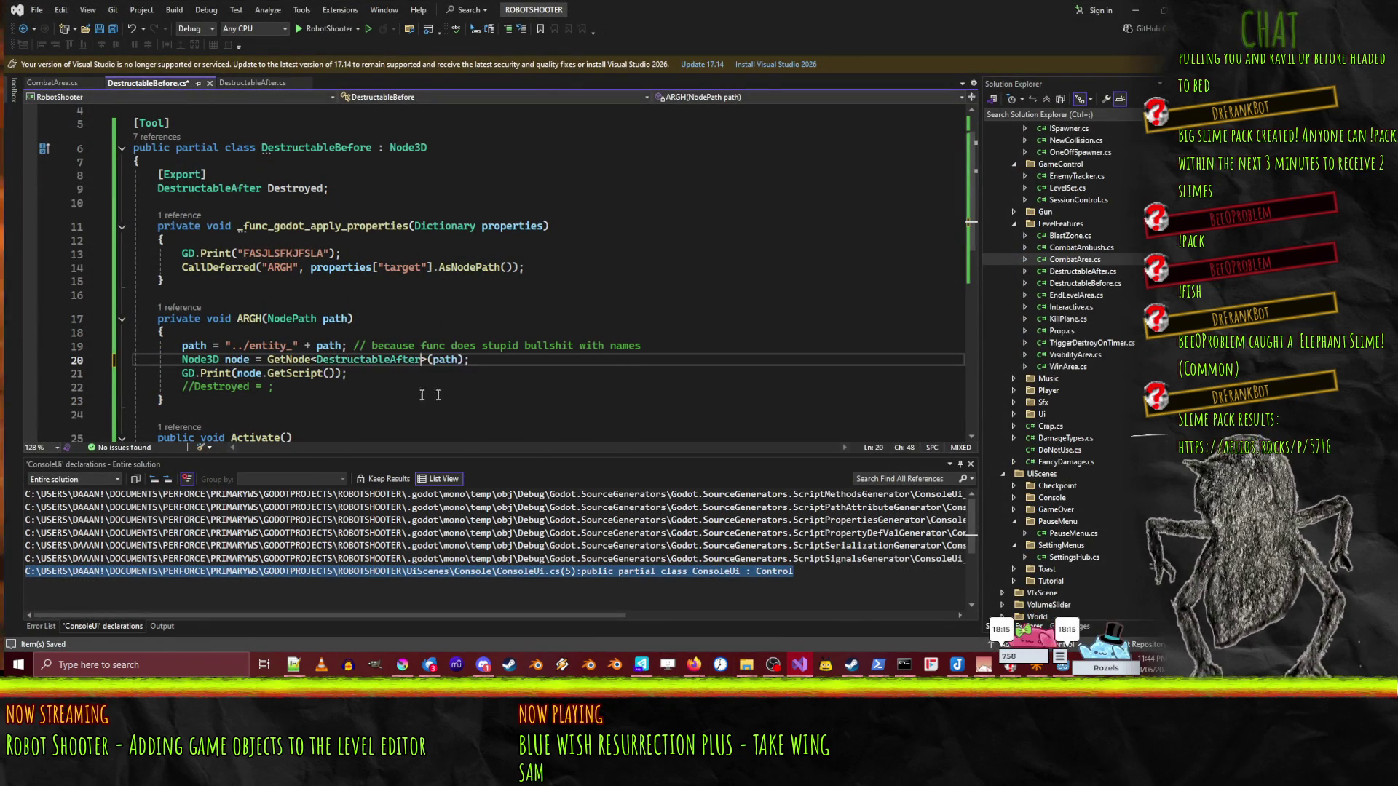
{"action": "left_click", "coordinate": [295, 189]}
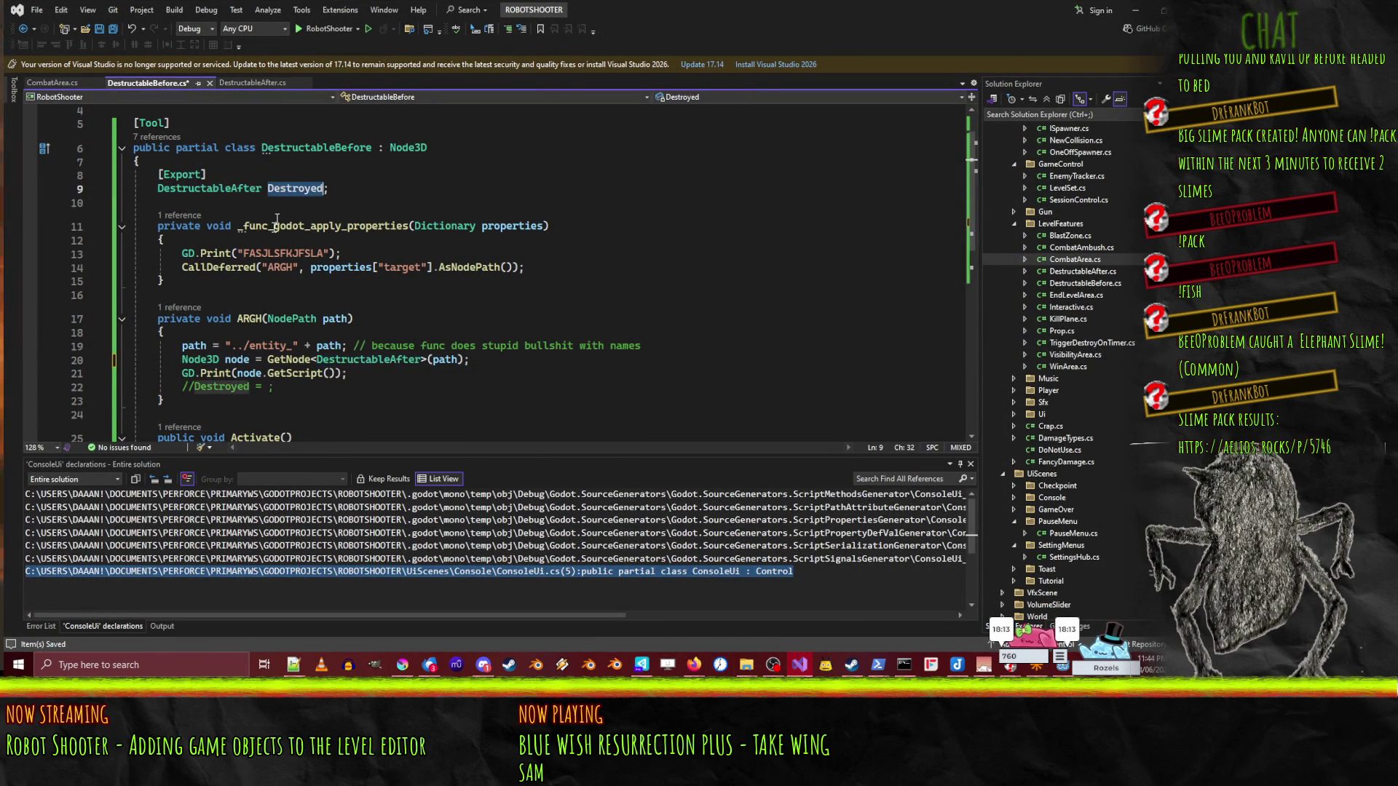
{"action": "left_click", "coordinate": [229, 359]}
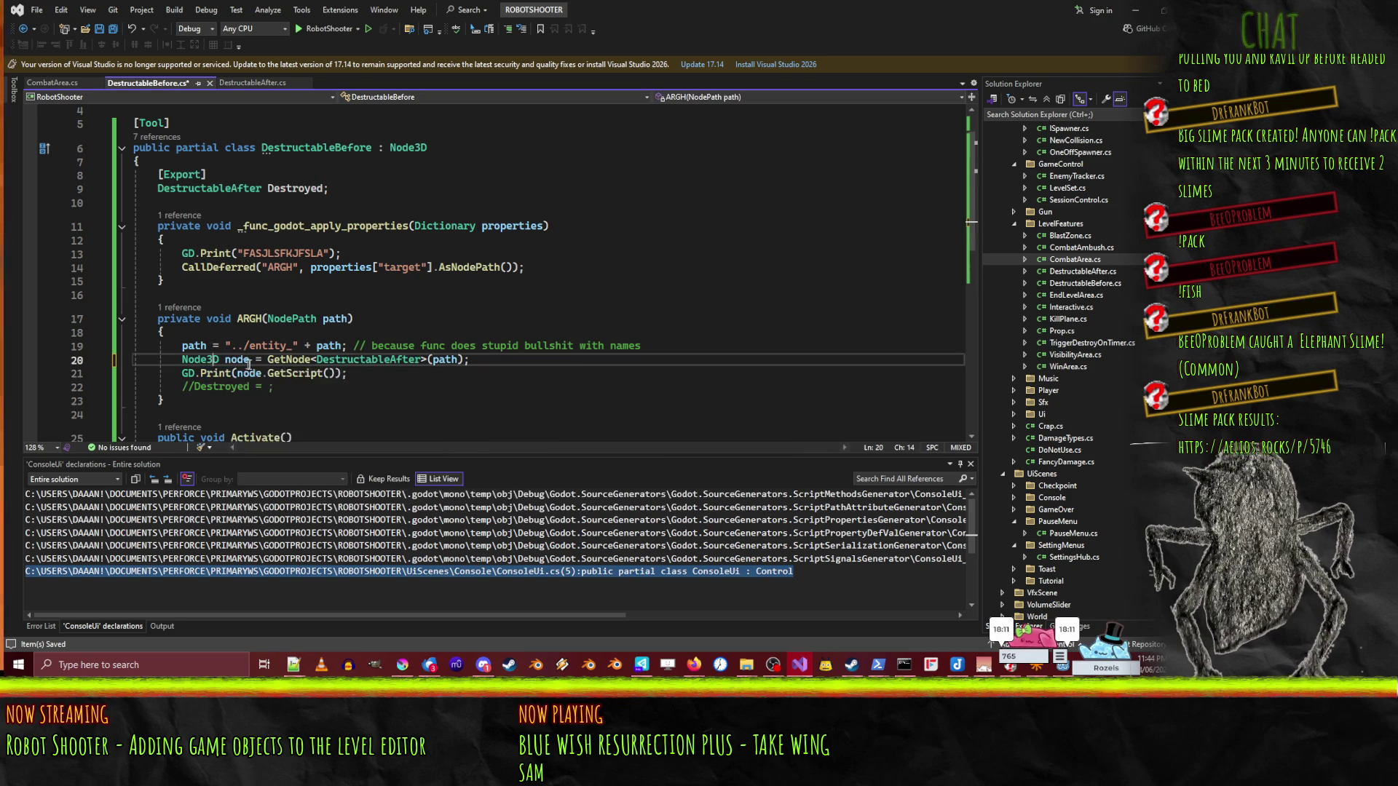
- Assign the fetched node directly to Destroyed, delete the debug print and commented line, and save
{"action": "left_click", "coordinate": [195, 360]}
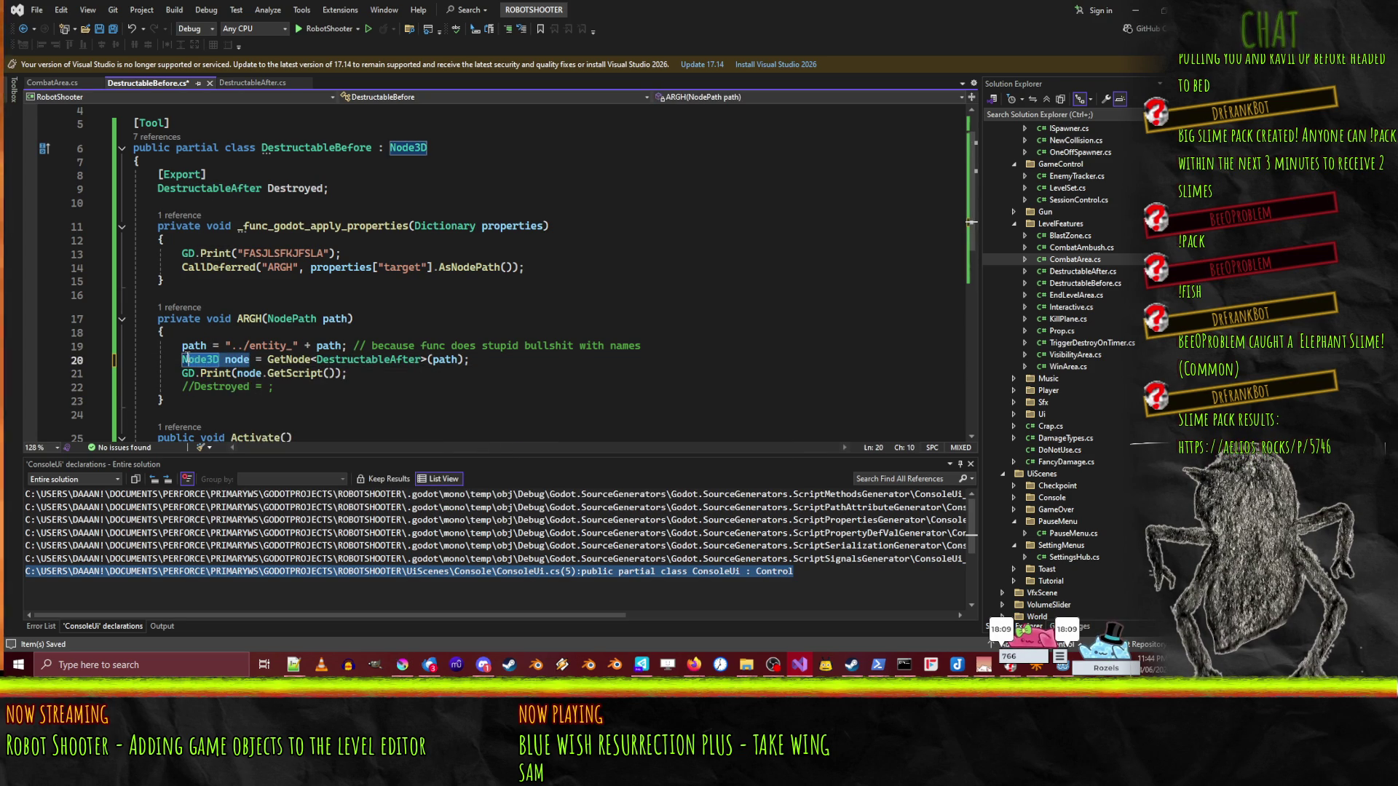
{"action": "type", "text": "Destroyed"}
{"action": "key", "text": "Down"}
{"action": "key", "text": "ctrl+shift+l"}
{"action": "key", "text": "ctrl+shift+l"}
{"action": "left_click", "coordinate": [421, 359]}
{"action": "key", "text": "ctrl+s"}
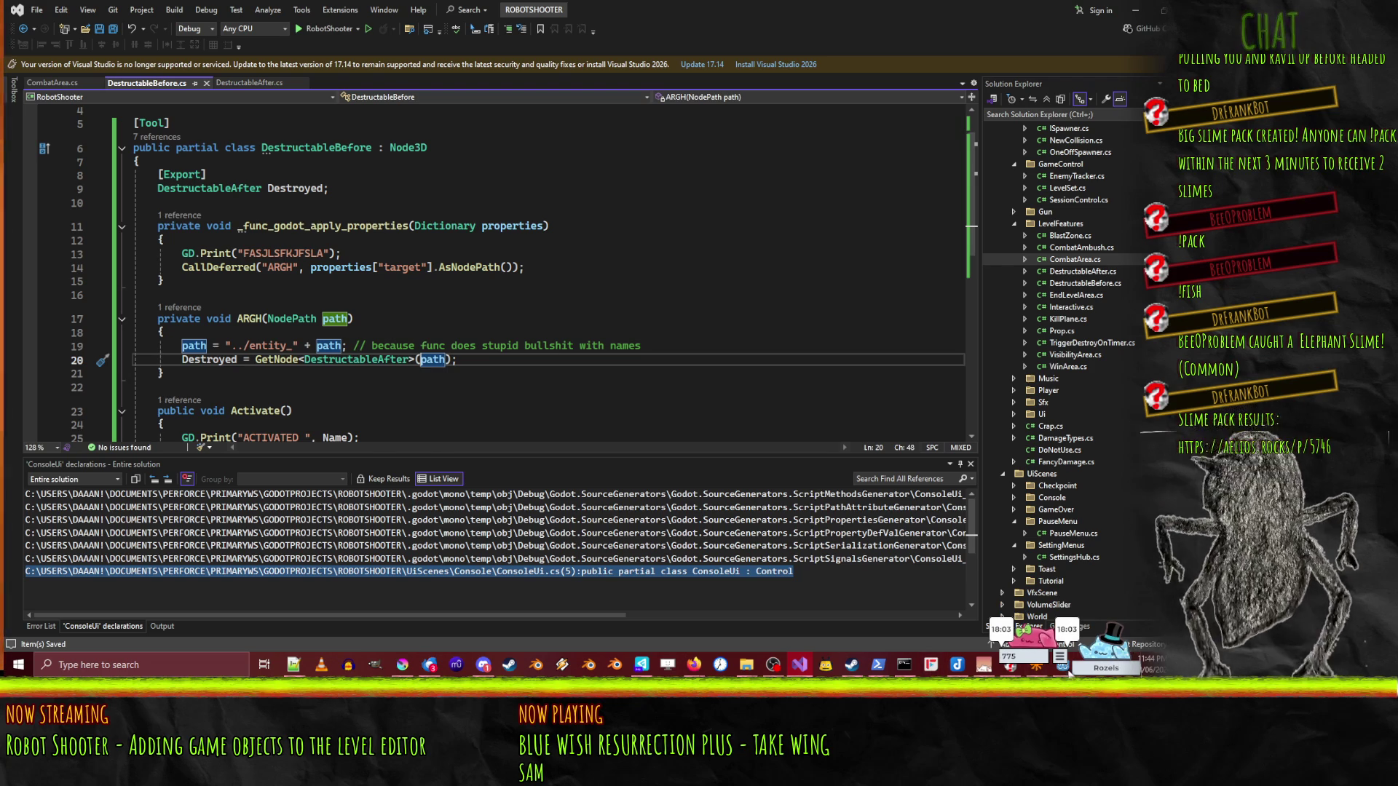
{"action": "left_click", "coordinate": [1064, 667]}
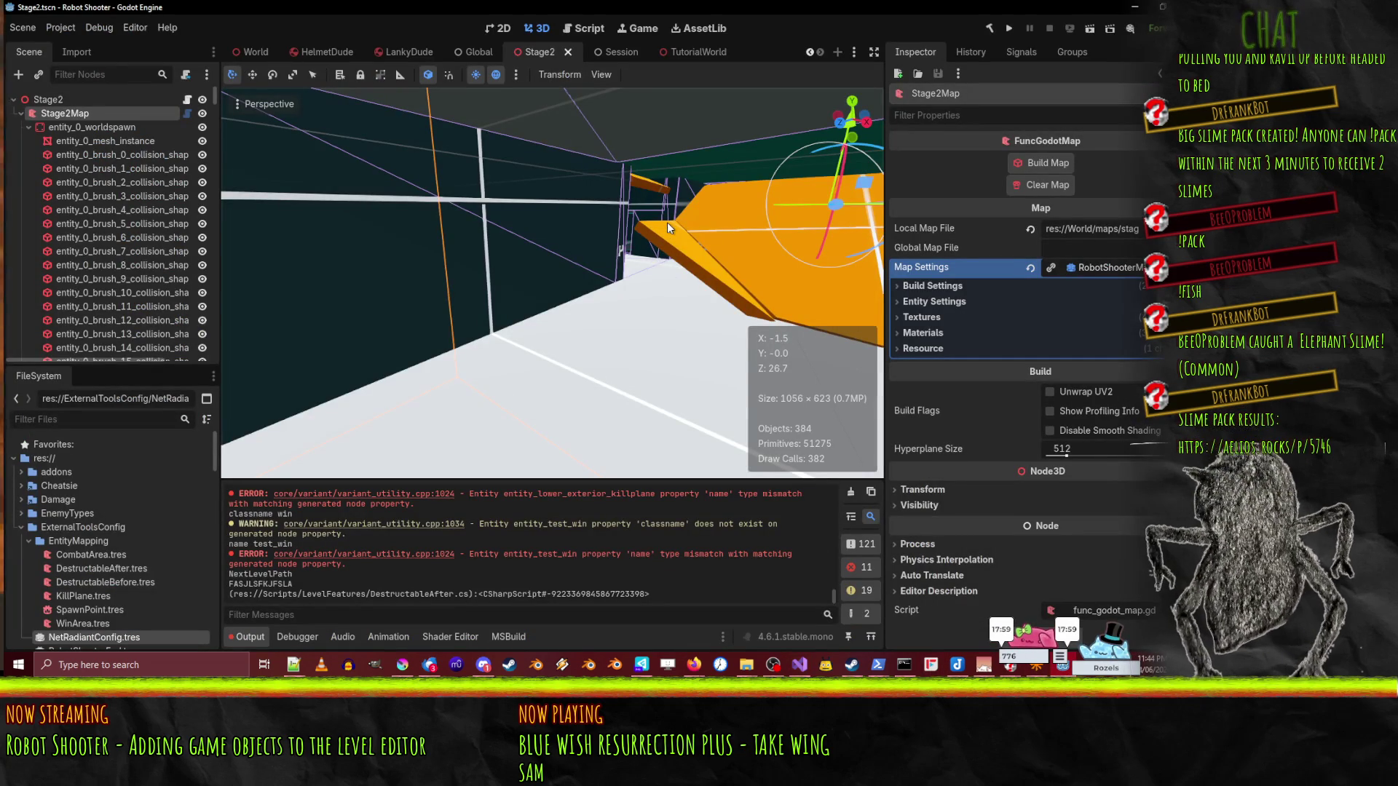
- Rebuild the Stage2 map, check the Debugger errors, then clear Output and rebuild for a fresh log
{"action": "left_click", "coordinate": [1045, 159]}
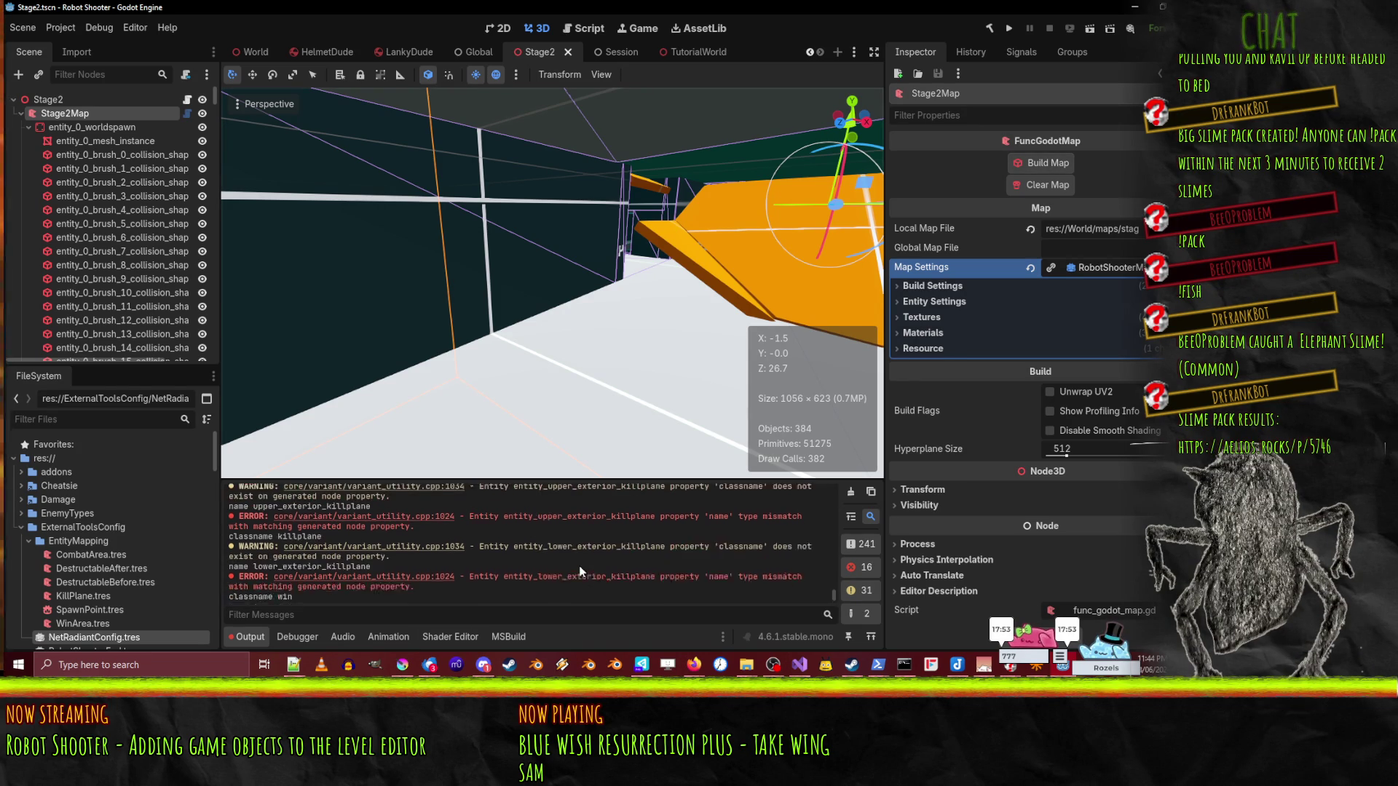
{"action": "left_click", "coordinate": [316, 637]}
{"action": "left_click", "coordinate": [249, 639]}
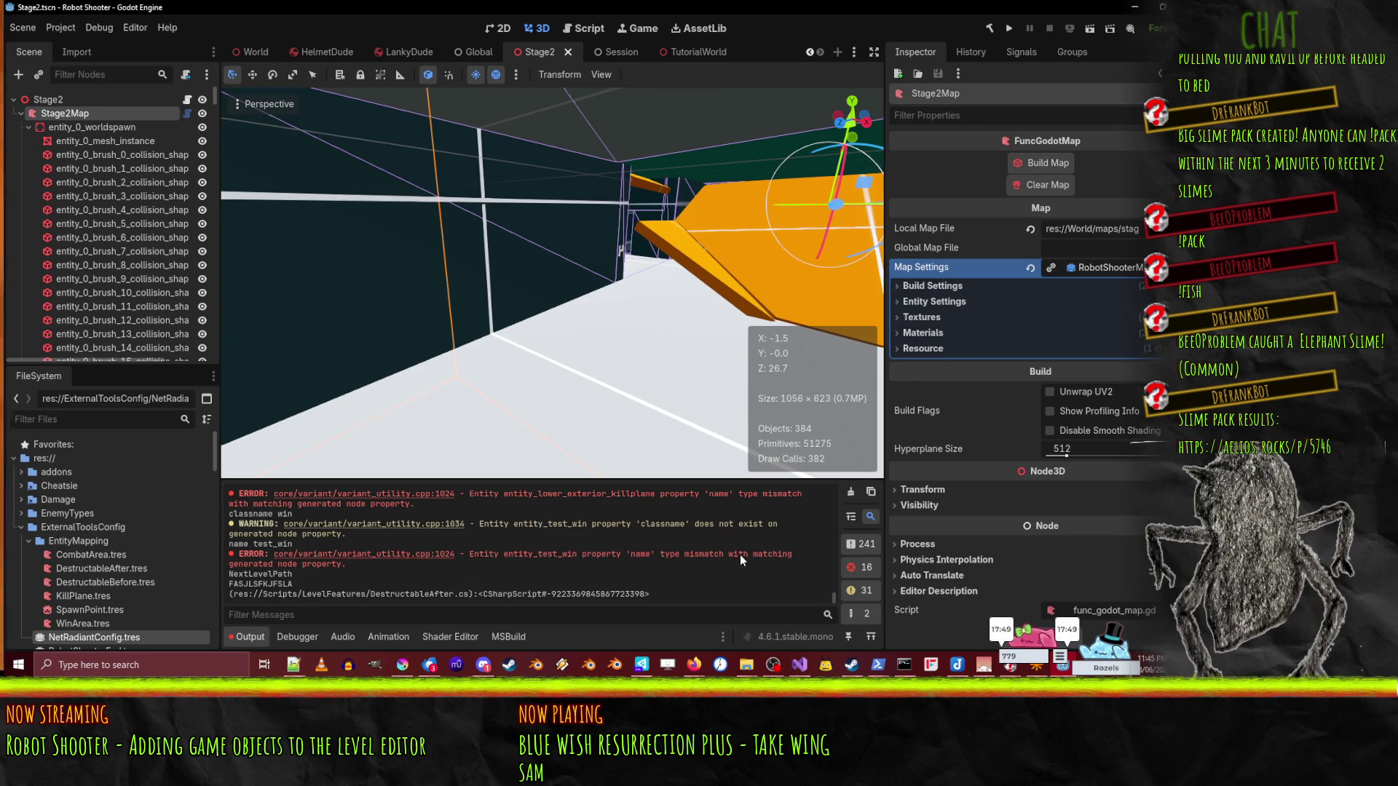
{"action": "left_click", "coordinate": [850, 494]}
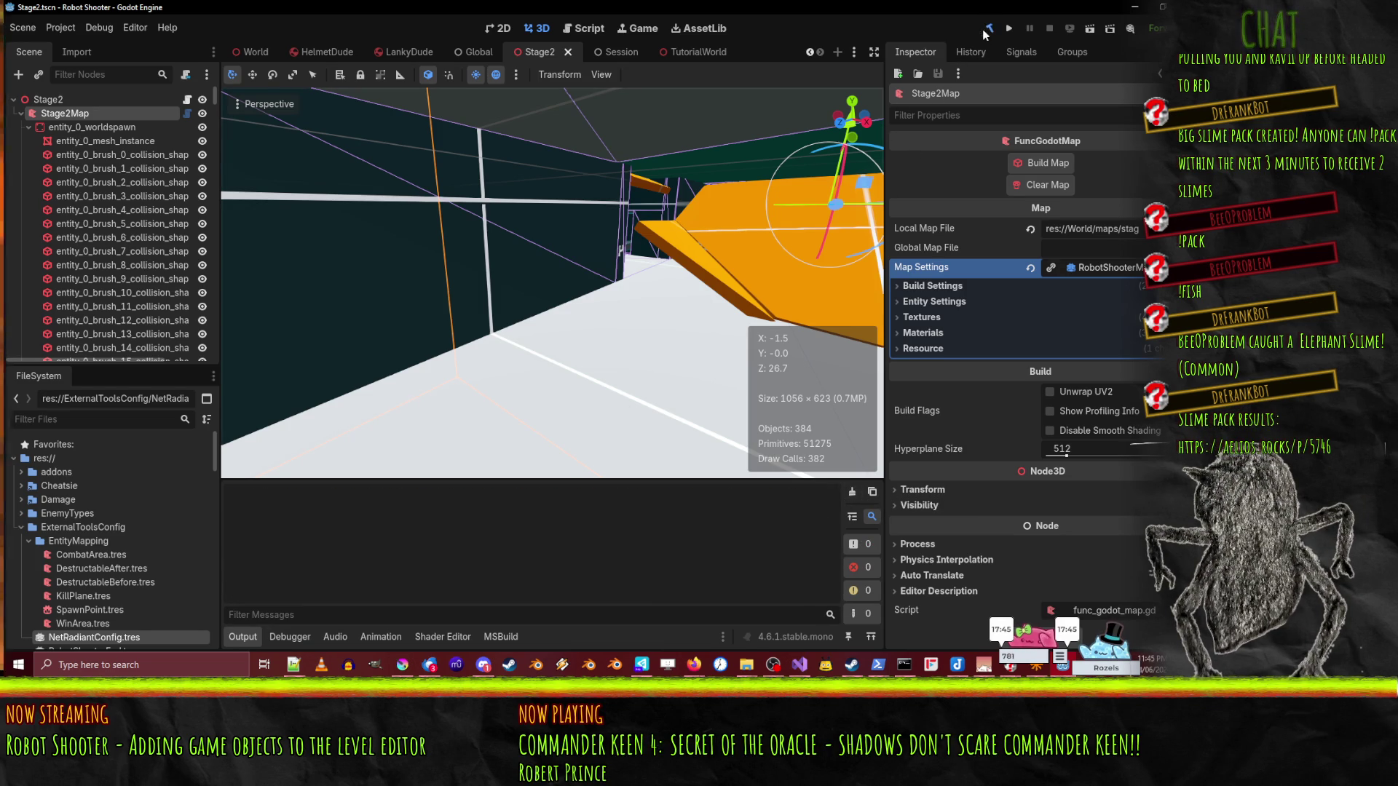
{"action": "left_click", "coordinate": [1050, 166]}
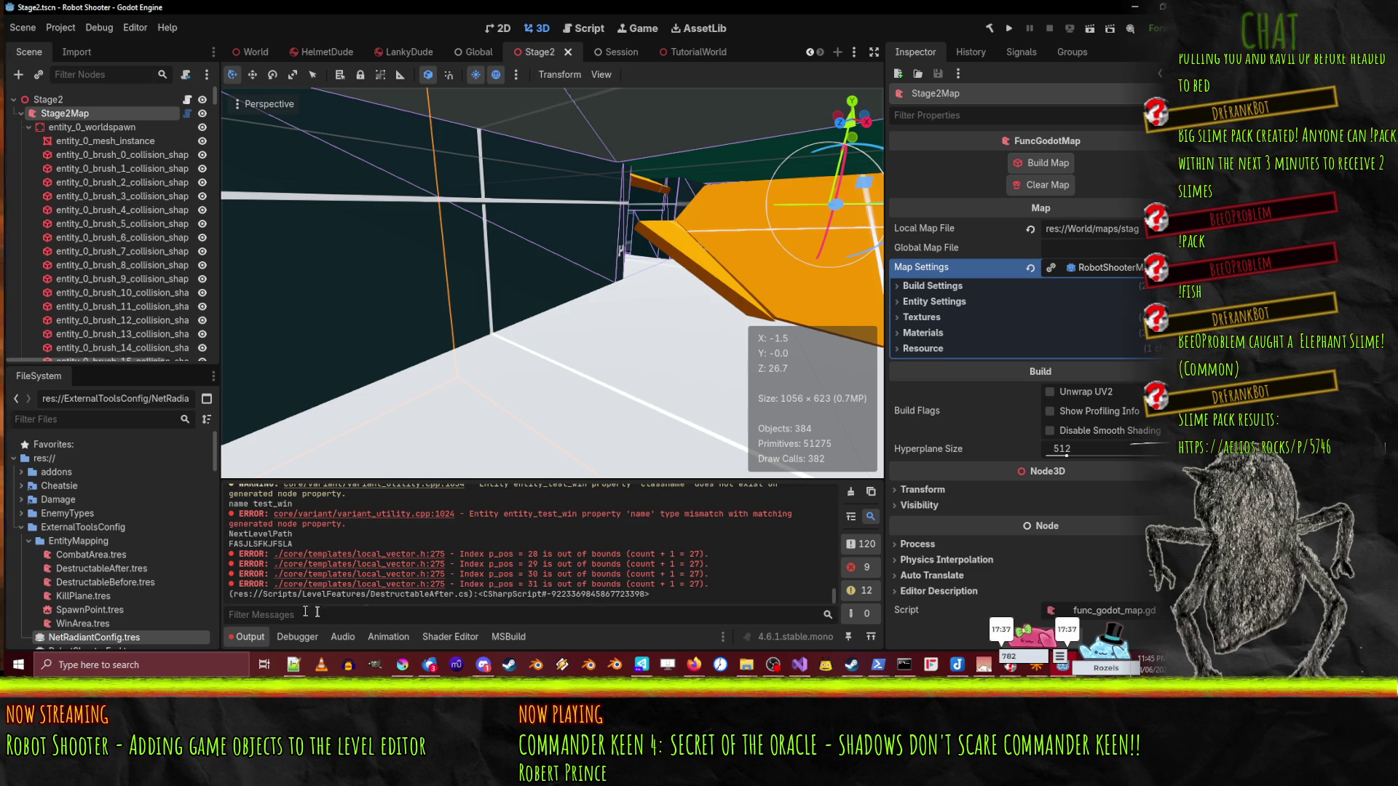
{"action": "left_click", "coordinate": [800, 665]}
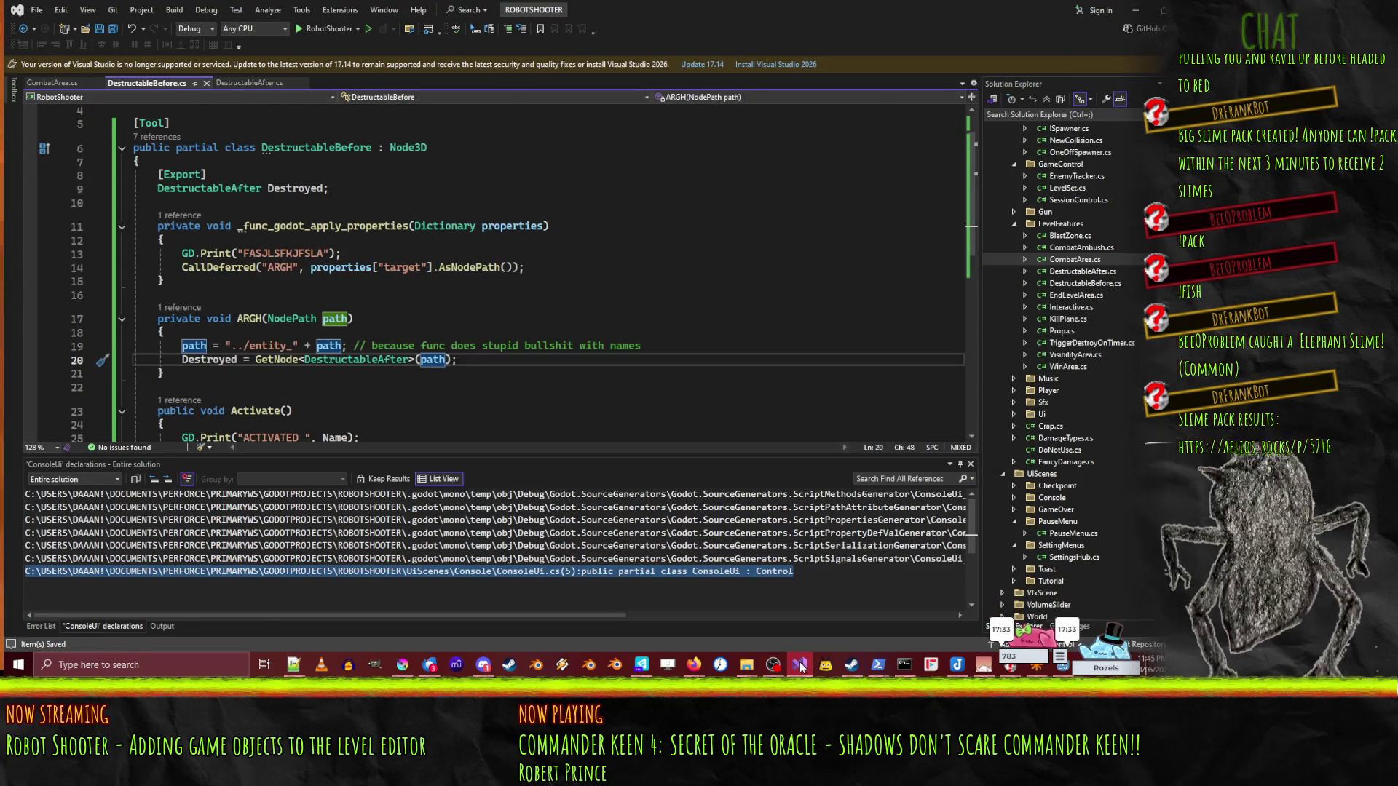
- Compile the C# scripts and reload the current project
{"action": "left_click", "coordinate": [800, 665]}
{"action": "left_click", "coordinate": [988, 28]}
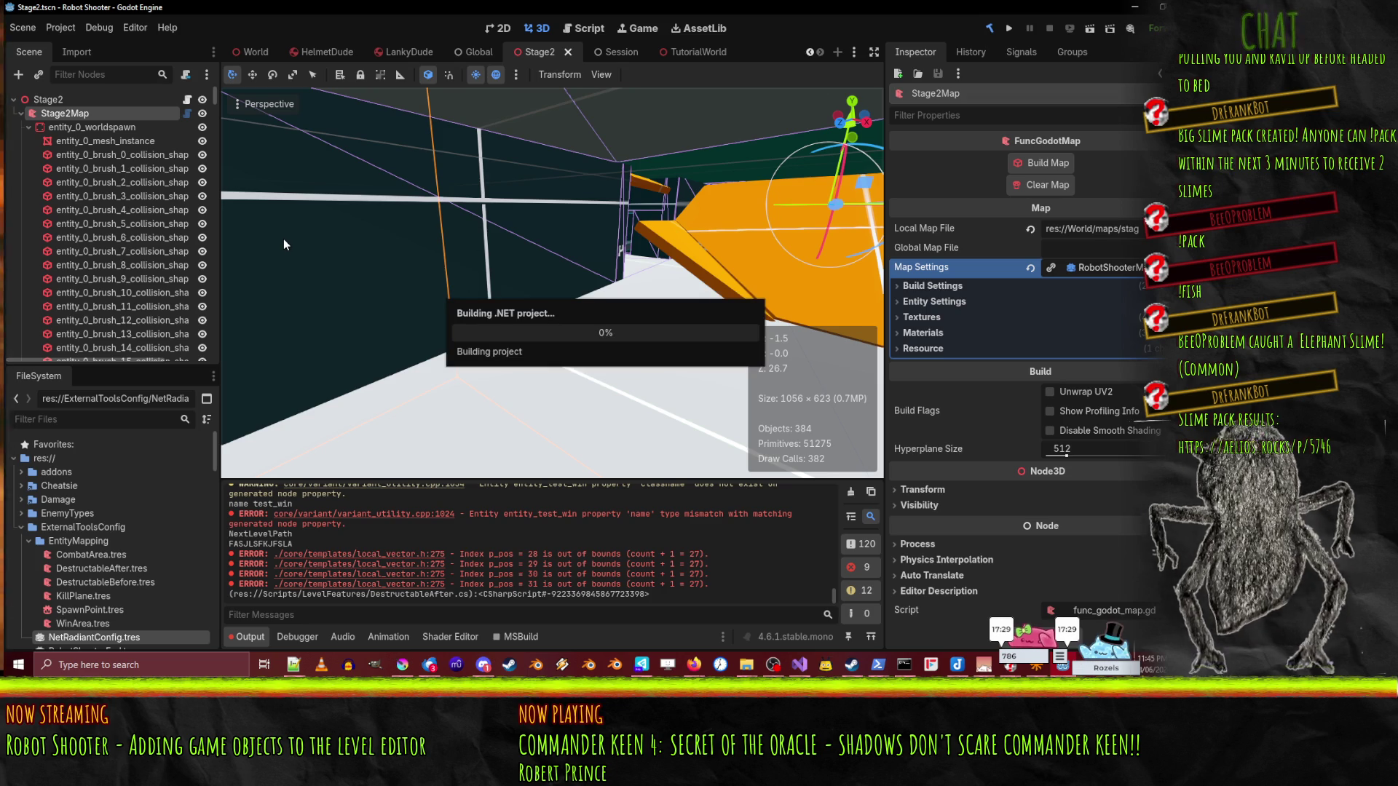
{"action": "left_click", "coordinate": [62, 29]}
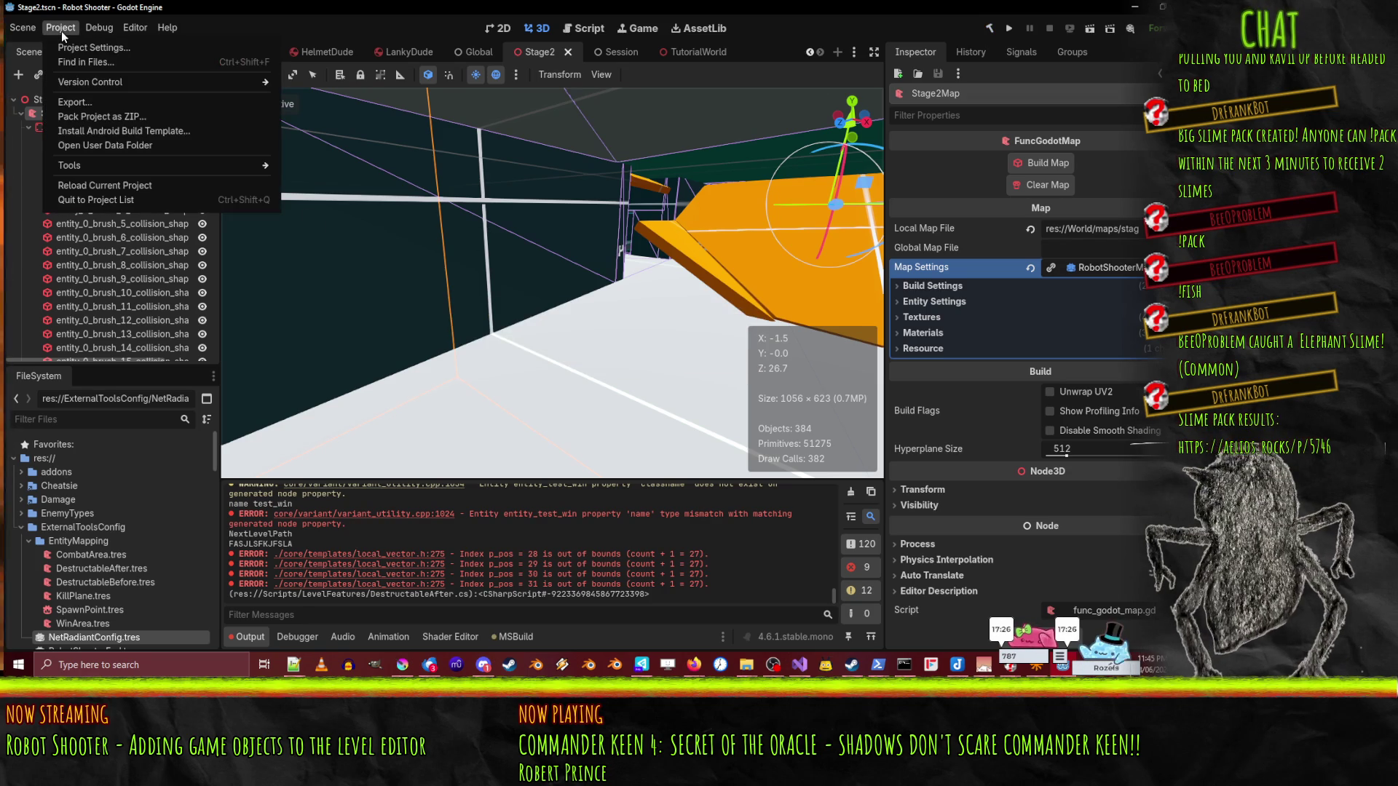
{"action": "left_click", "coordinate": [125, 189]}
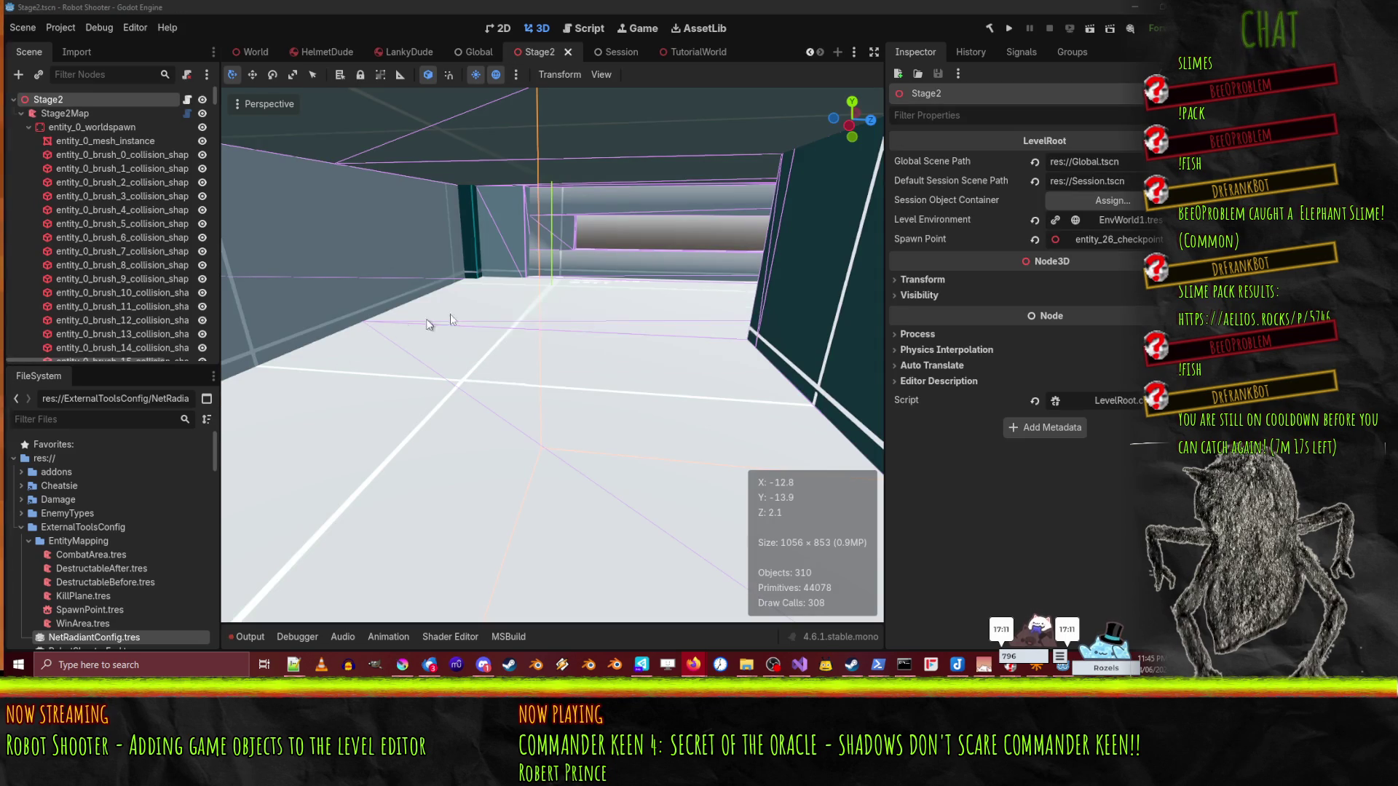
- Clear the Stage2Map's generated geometry and the Output log, then review the log
{"action": "left_click", "coordinate": [68, 115]}
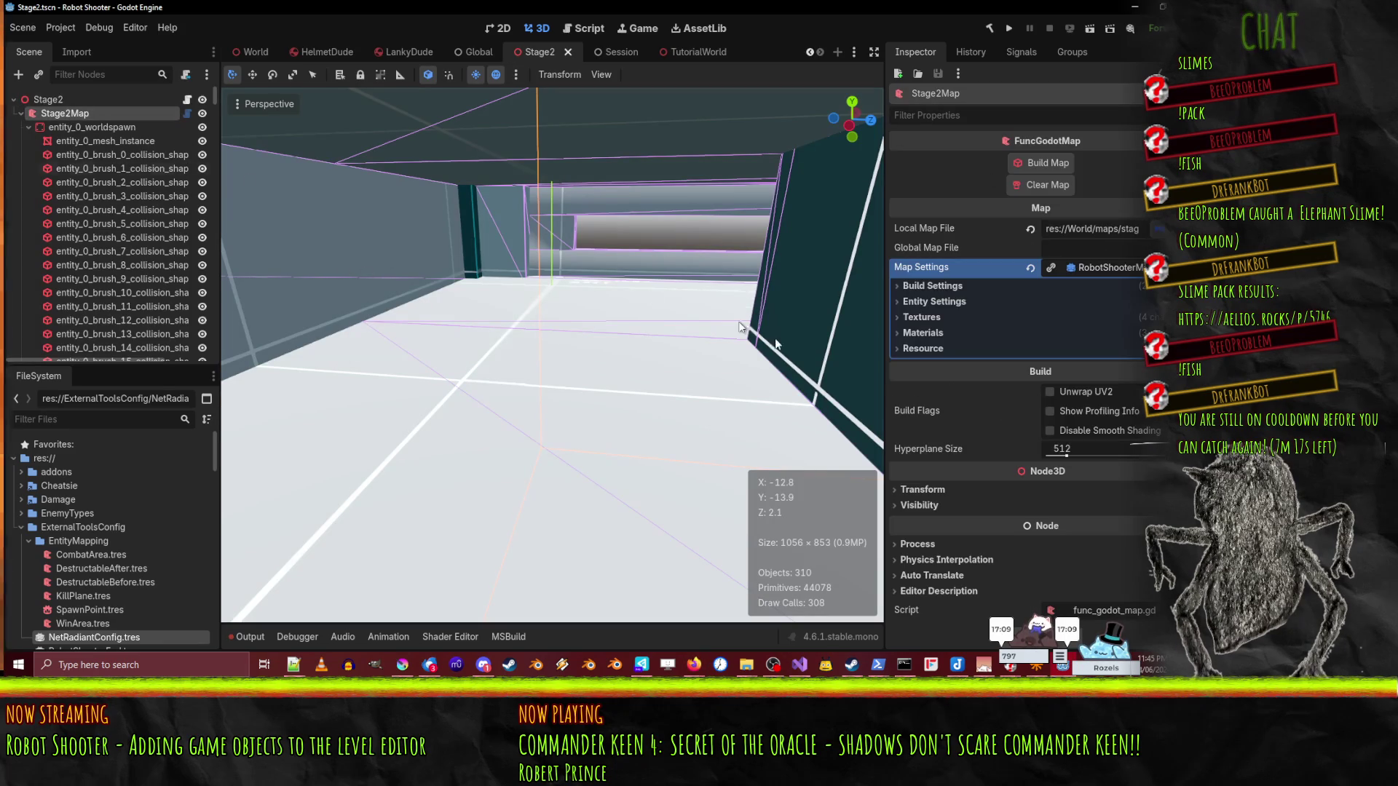
{"action": "left_click", "coordinate": [1041, 185]}
{"action": "left_click", "coordinate": [259, 637]}
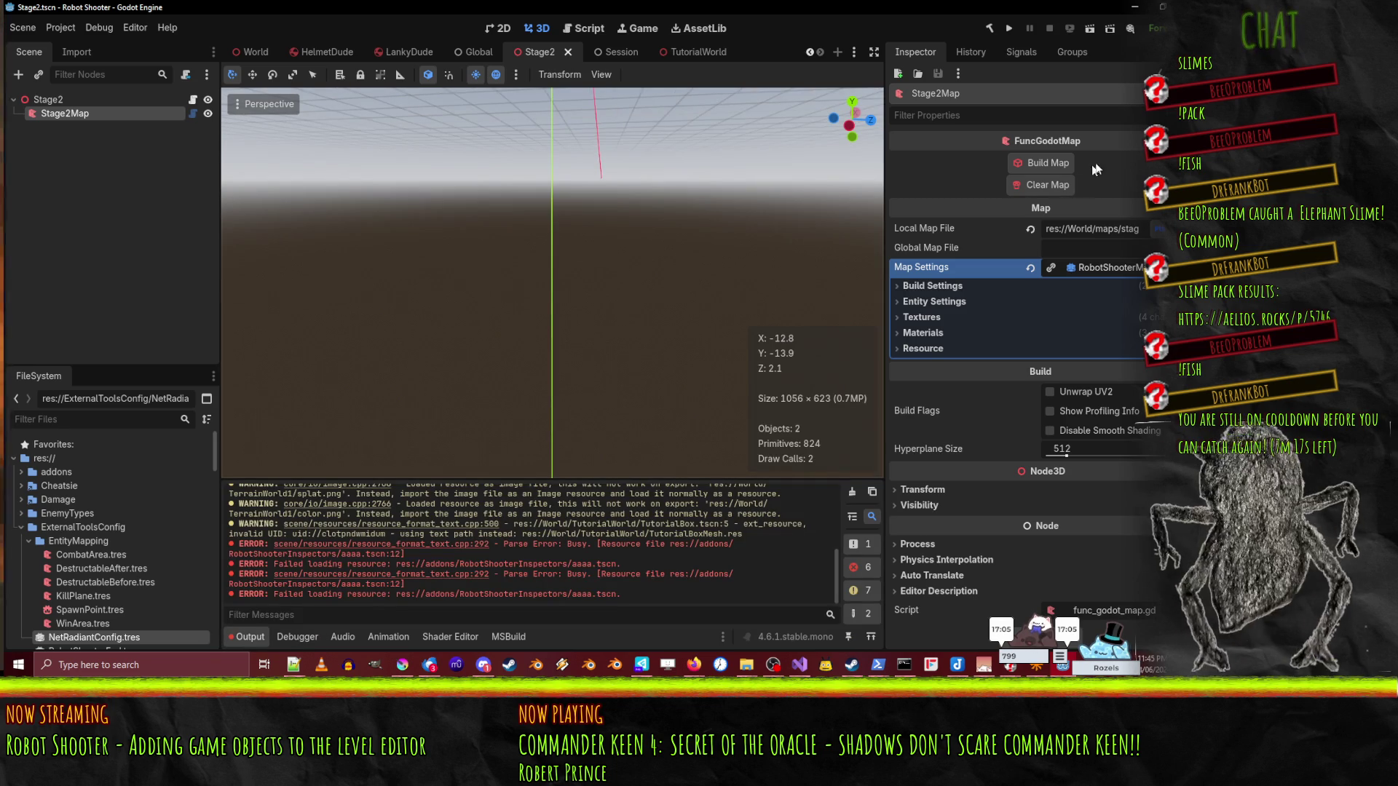
{"action": "left_click", "coordinate": [850, 493]}
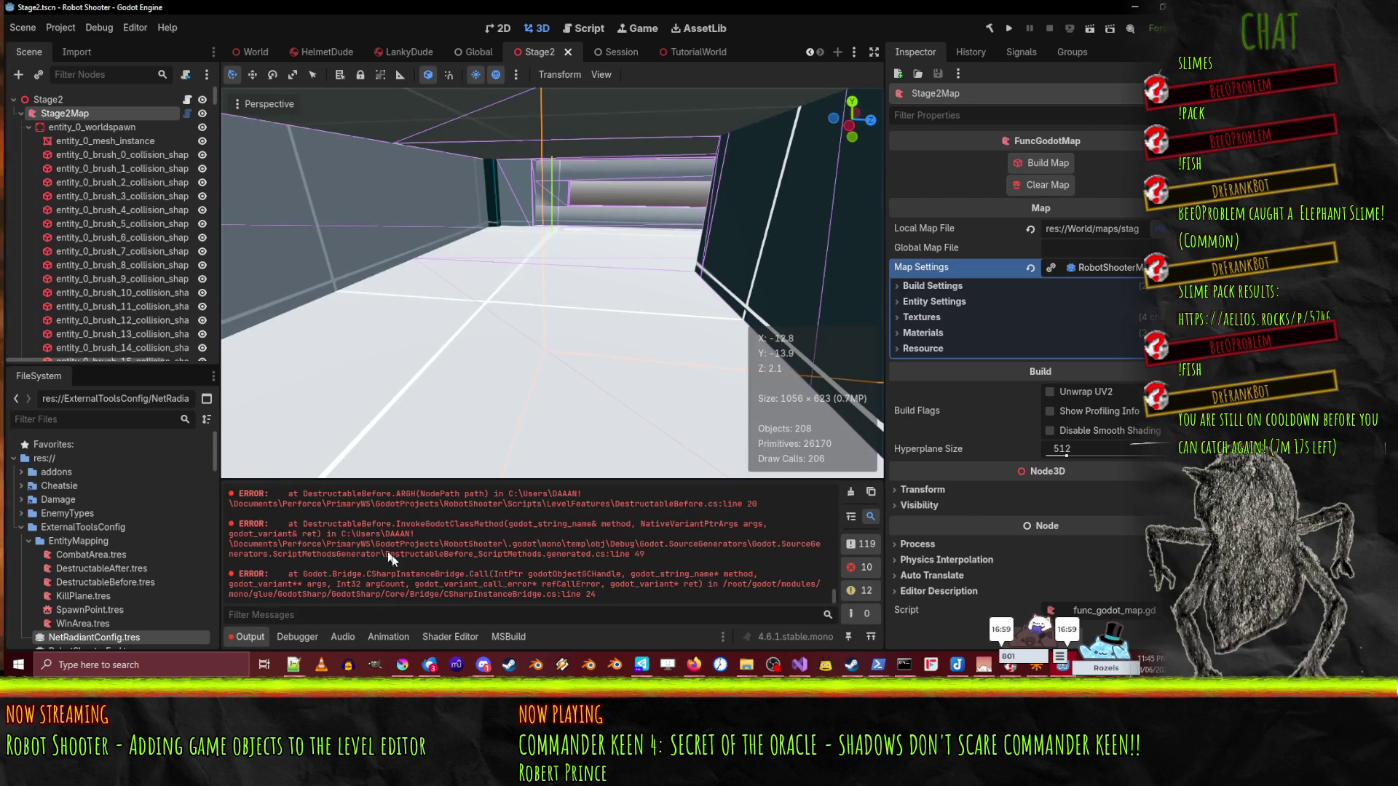
{"action": "scroll", "coordinate": [523, 577], "scroll_direction": "up", "scroll_amount": 5}
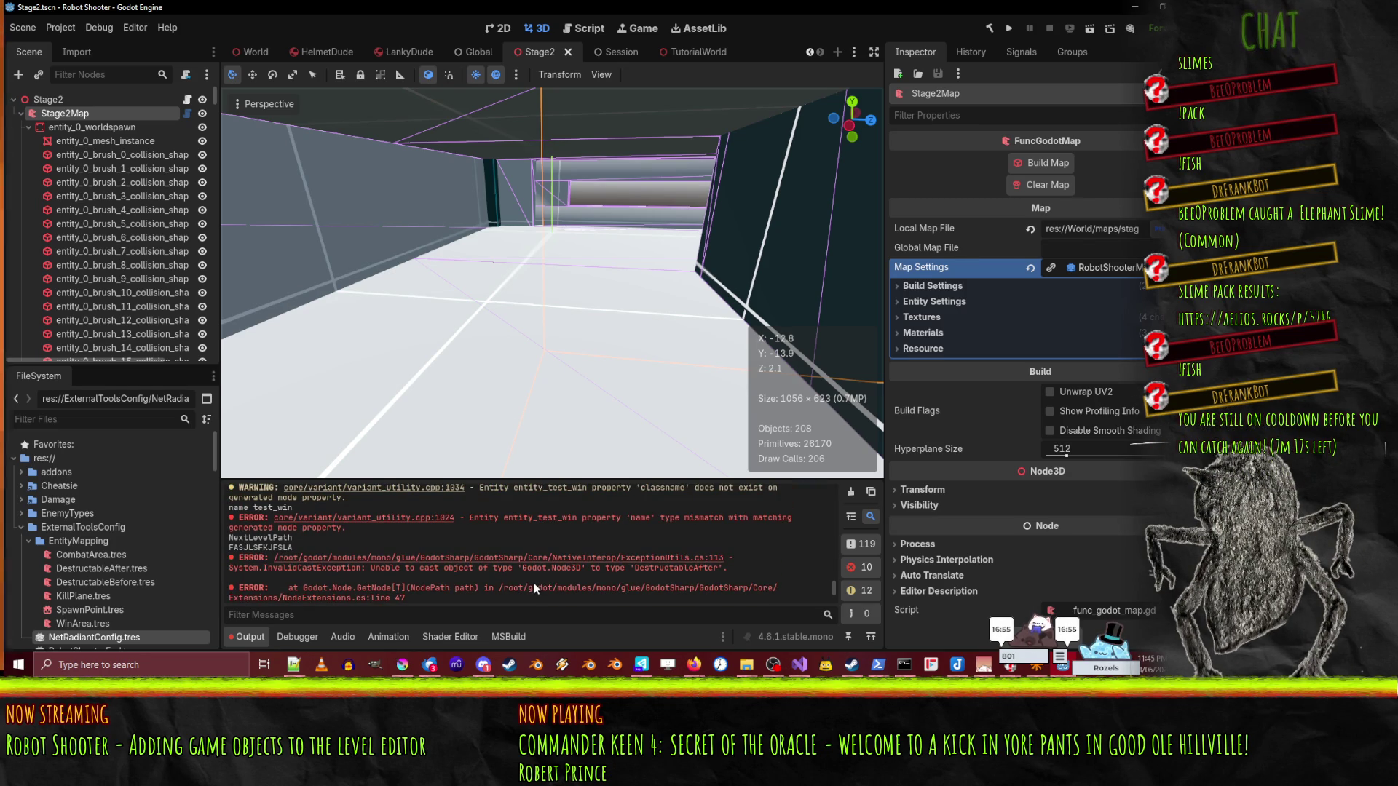
{"action": "scroll", "coordinate": [534, 583], "scroll_direction": "down", "scroll_amount": 3}
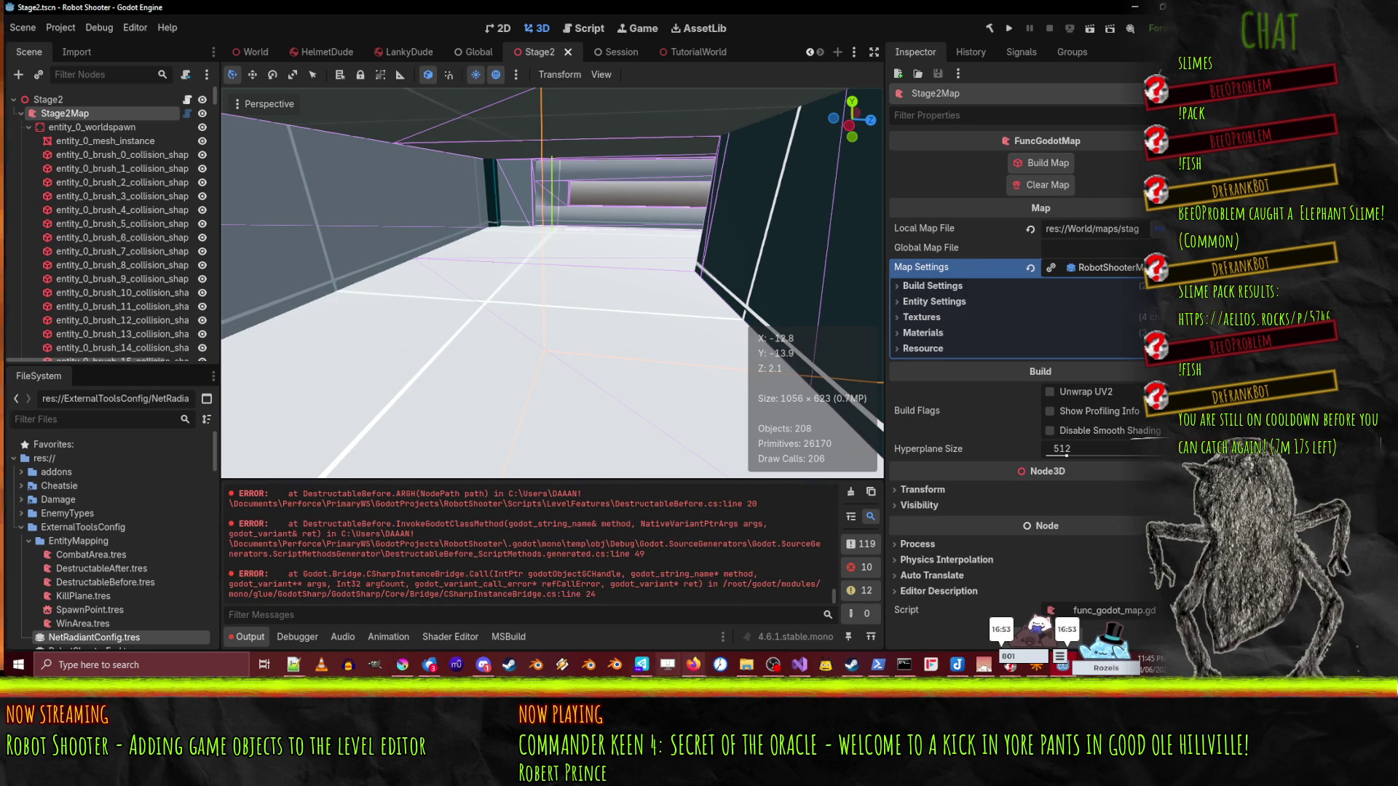
{"action": "left_click", "coordinate": [791, 666]}
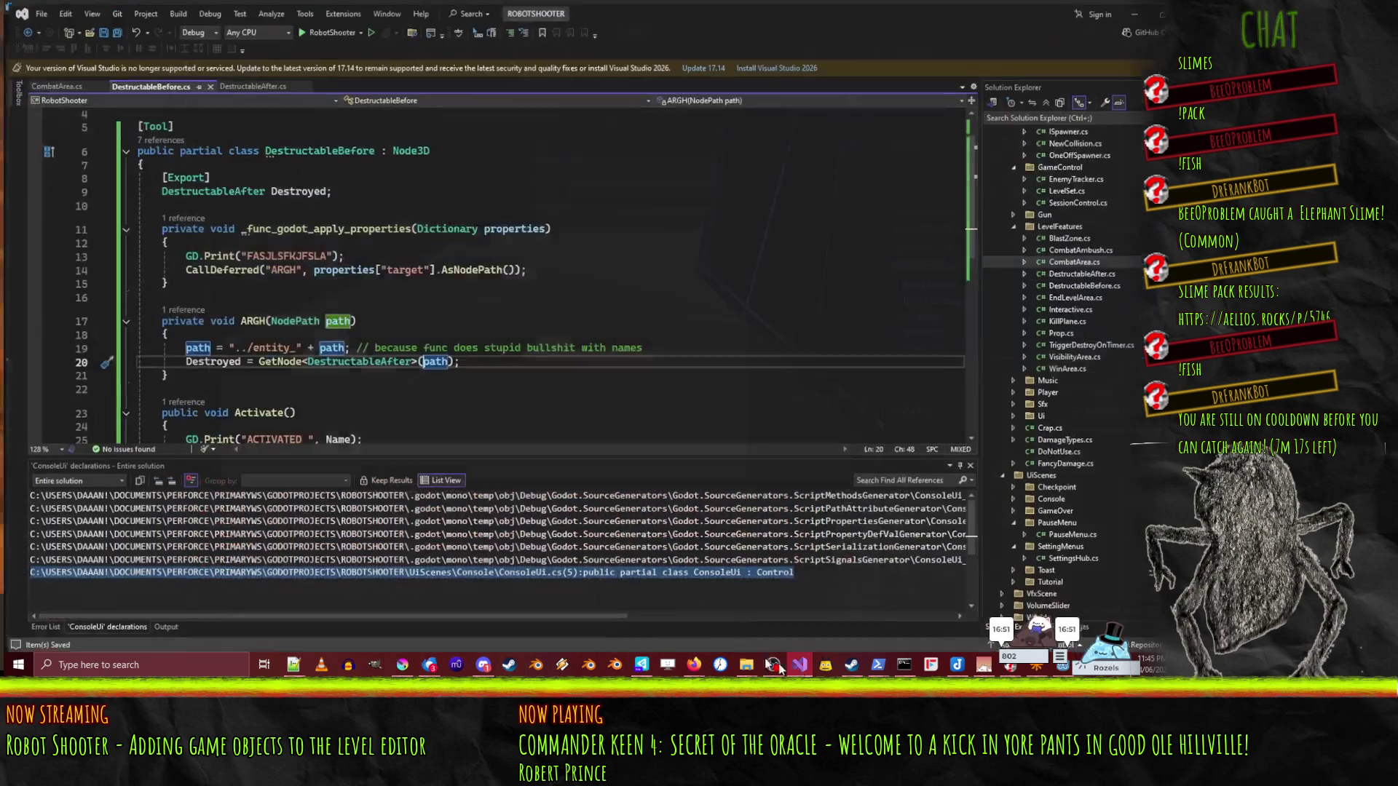
- Make ARGH fetch a Node3D, print its script, cast it to DestructableAfter for Destroyed, and save
{"action": "key", "text": "ctrl+z"}
{"action": "key", "text": "ctrl+z"}
{"action": "key", "text": "ctrl+z"}
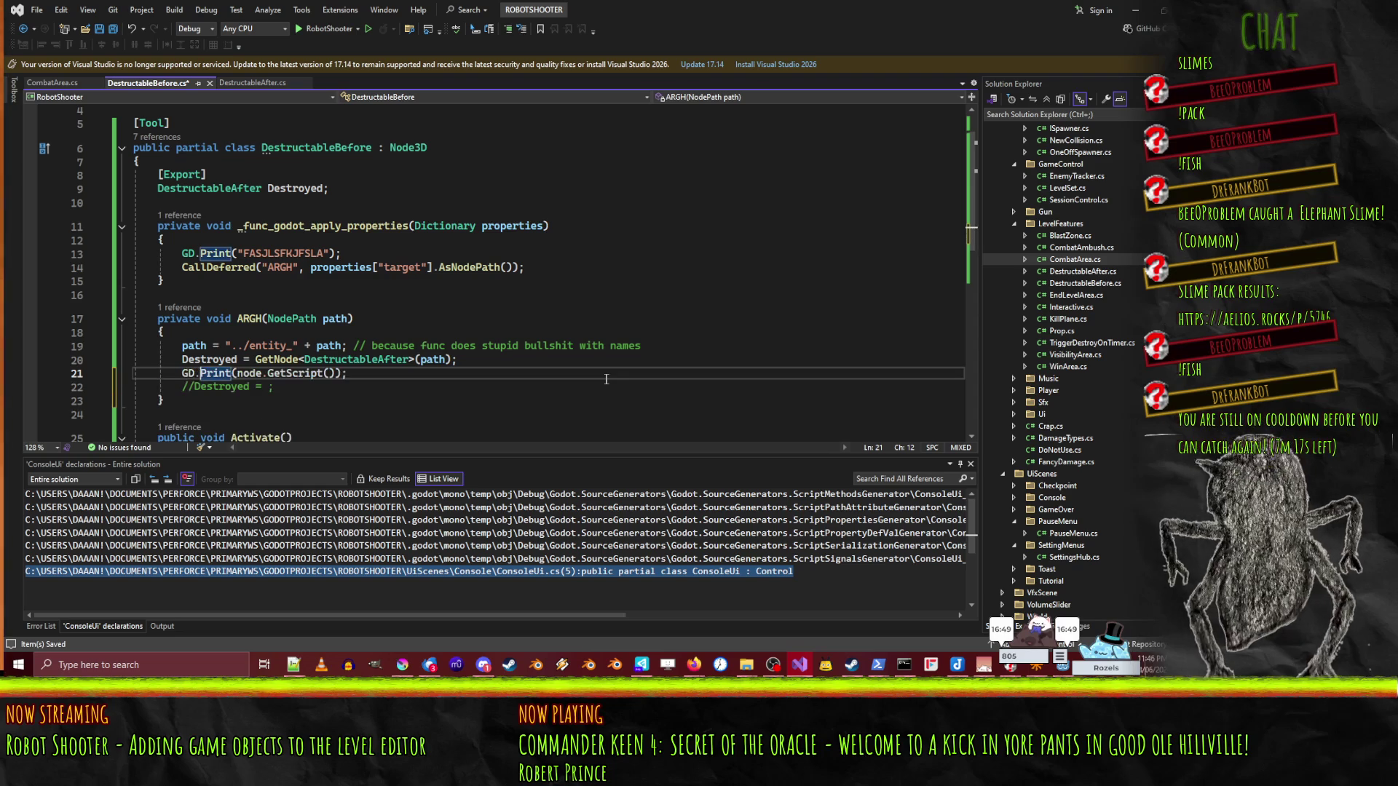
{"action": "key", "text": "ctrl+z"}
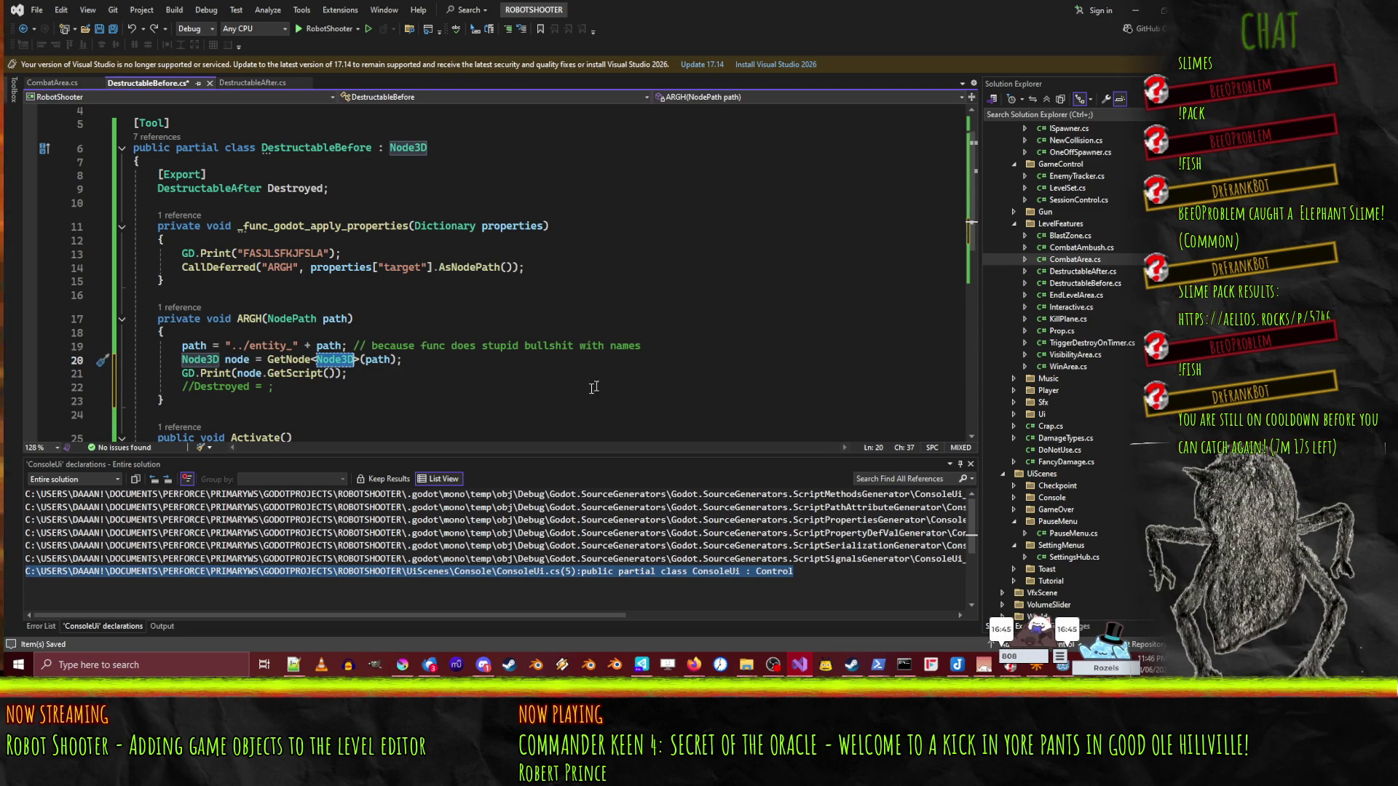
{"action": "left_click", "coordinate": [255, 373]}
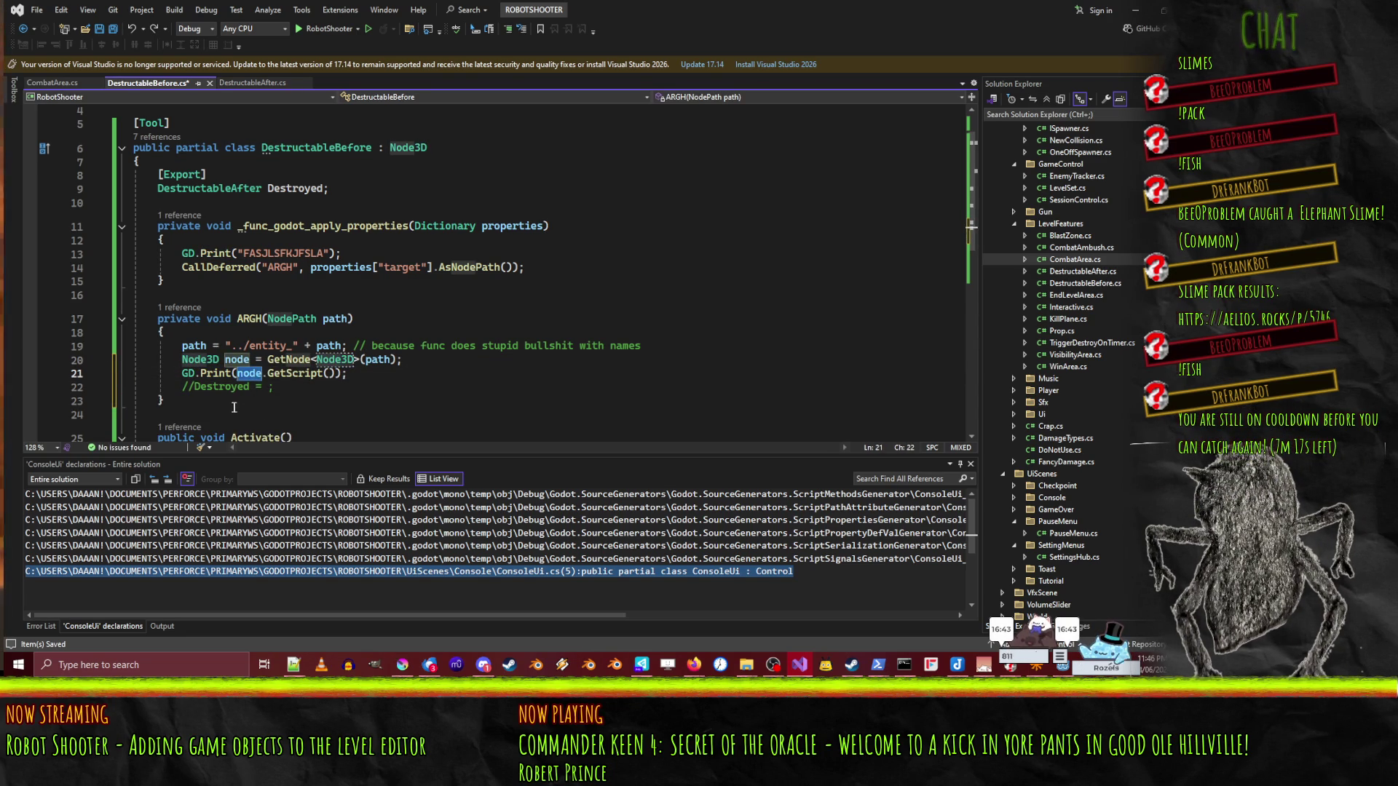
{"action": "double_click", "coordinate": [192, 388]}
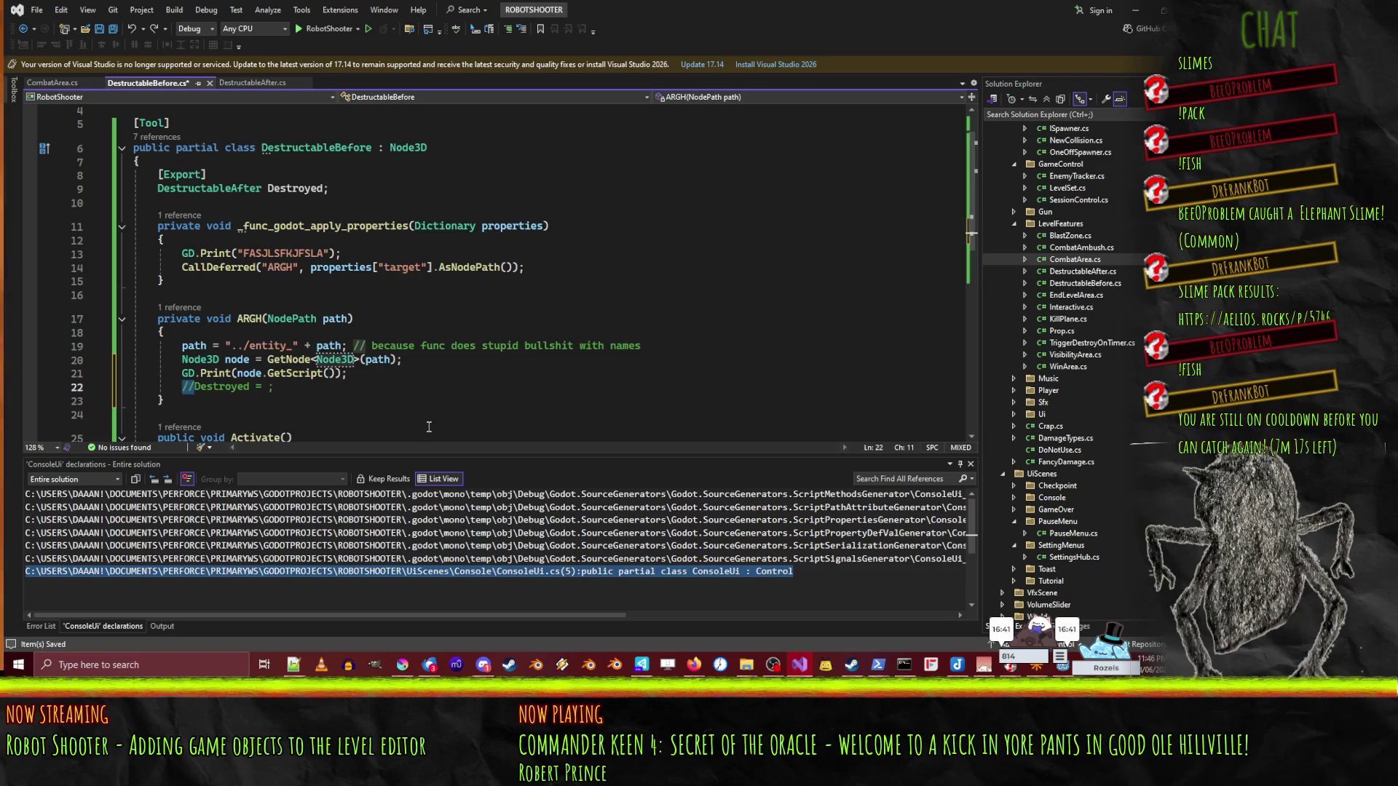
{"action": "key", "text": "BackSpace"}
{"action": "key", "text": "End"}
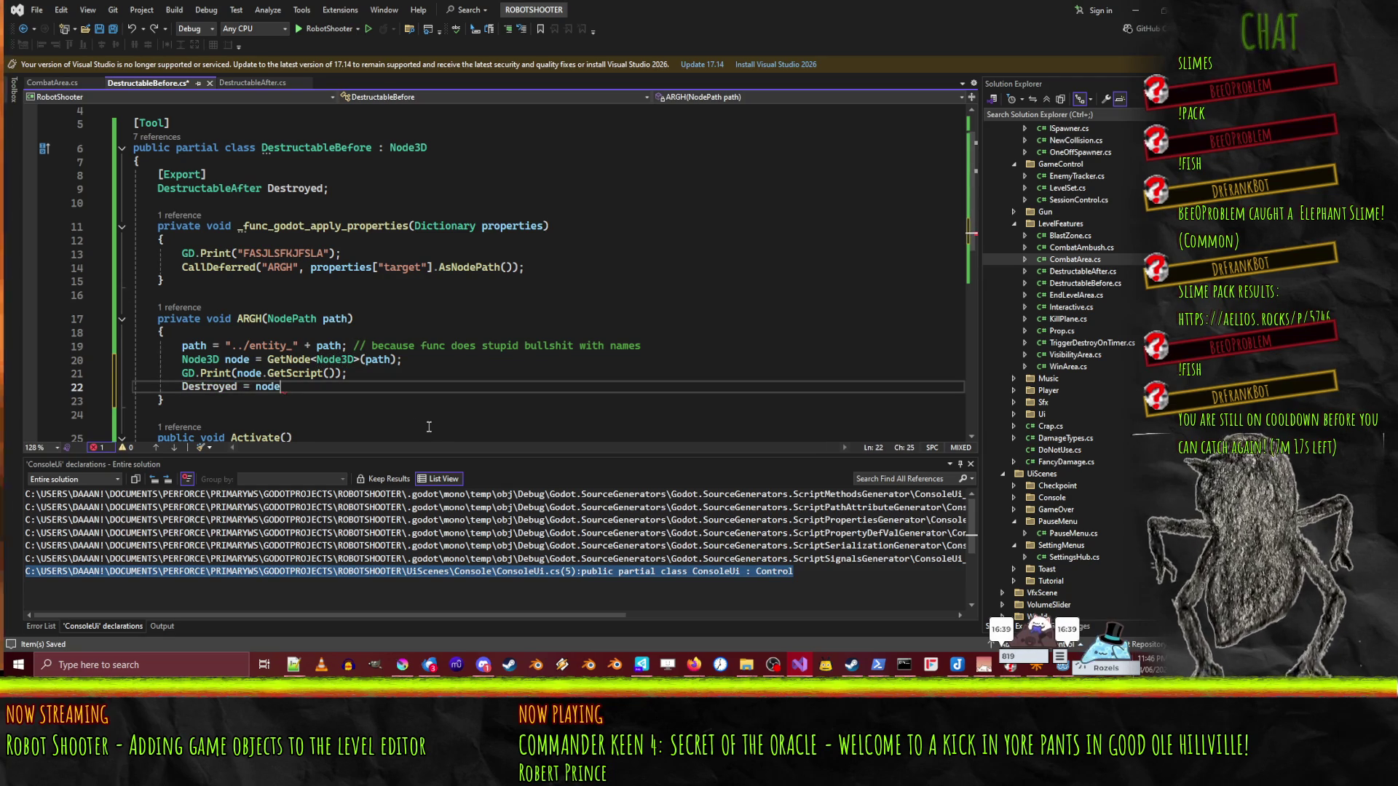
{"action": "type", "text": ";"}
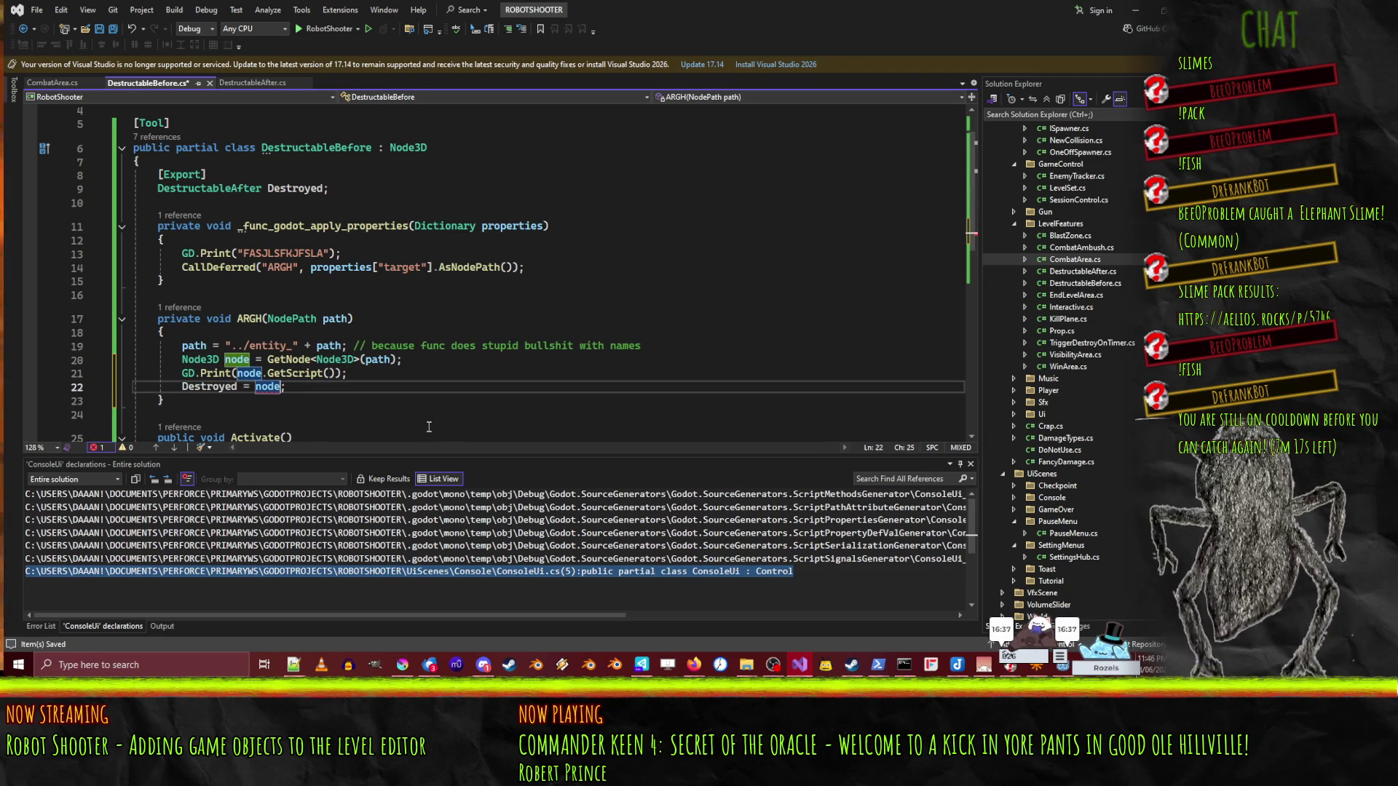
{"action": "type", "text": "(Destruct"}
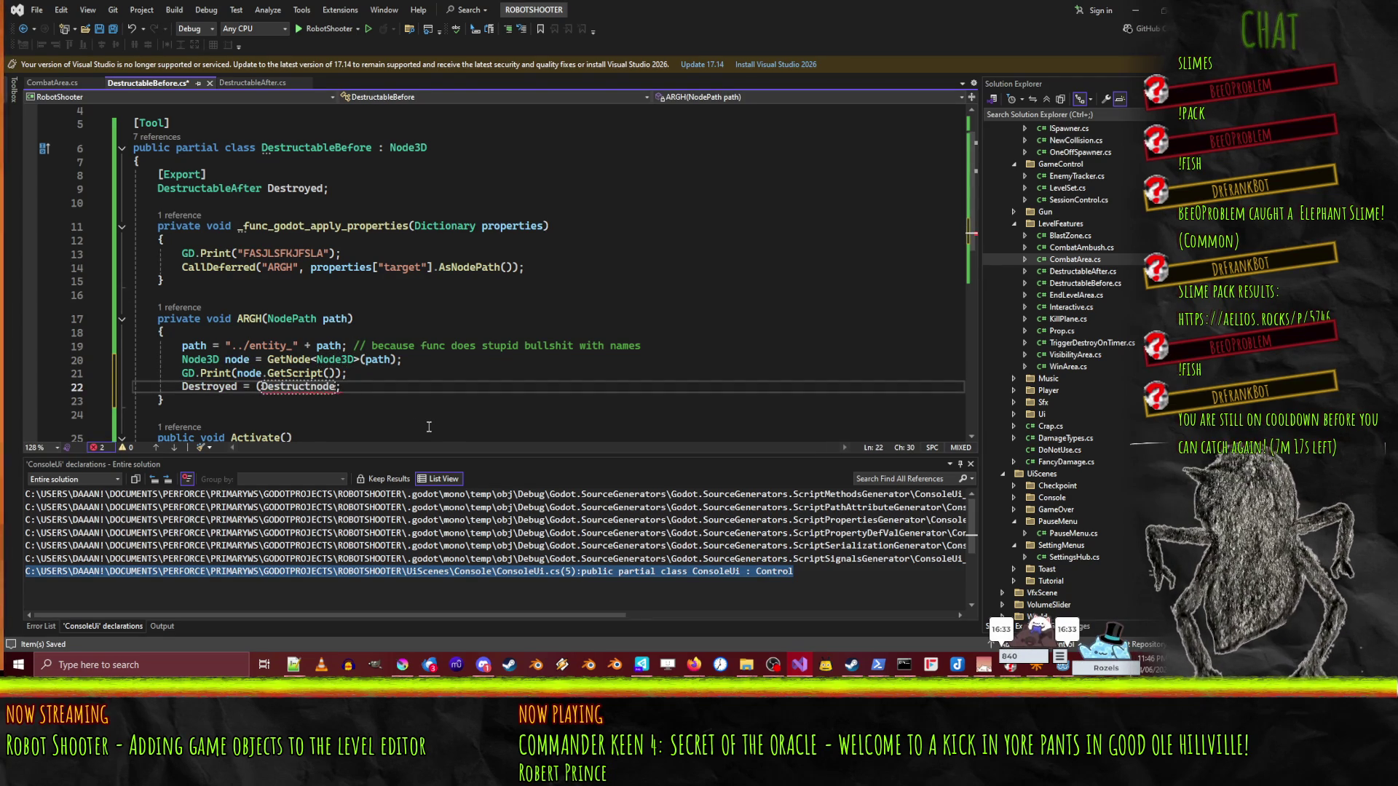
{"action": "key", "text": "Tab"}
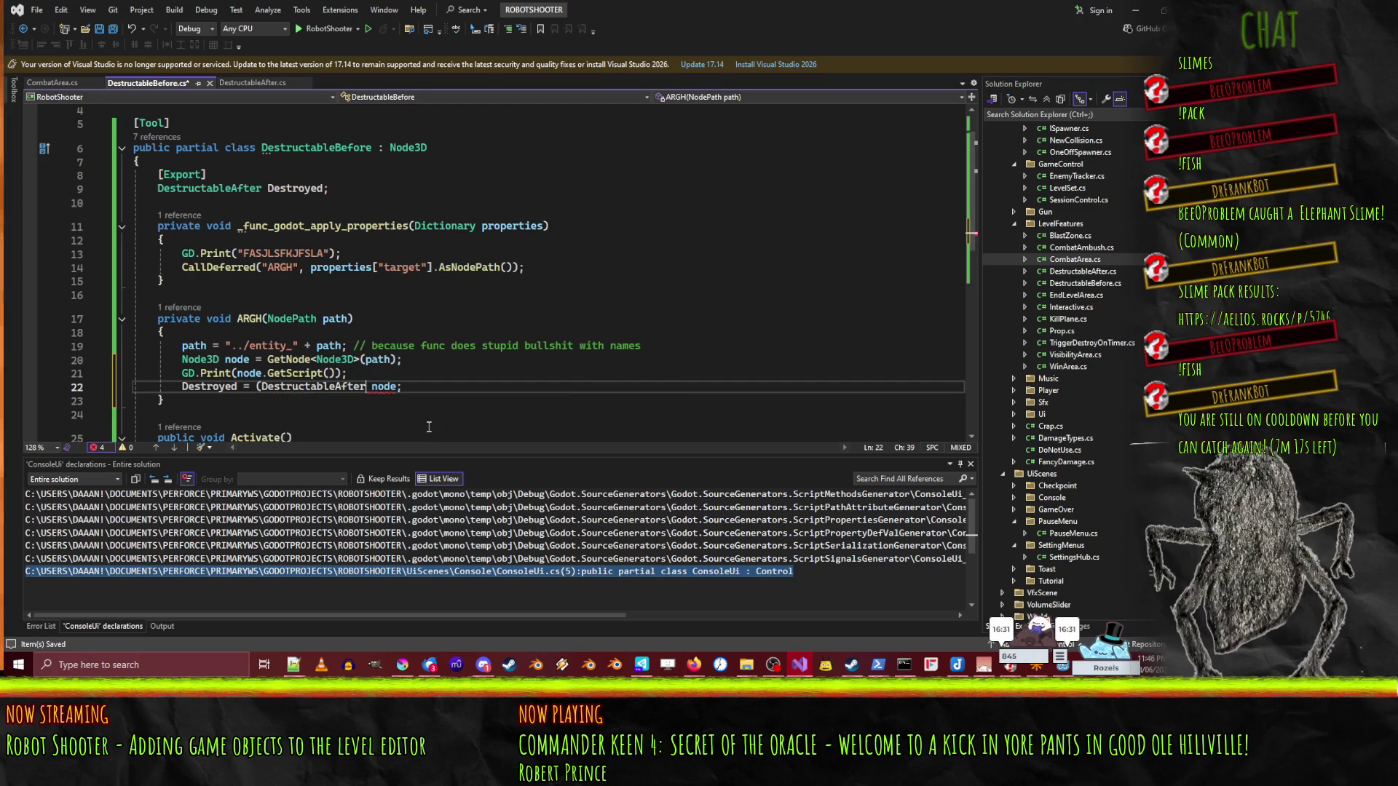
{"action": "type", "text": ")"}
{"action": "key", "text": "ctrl+s"}
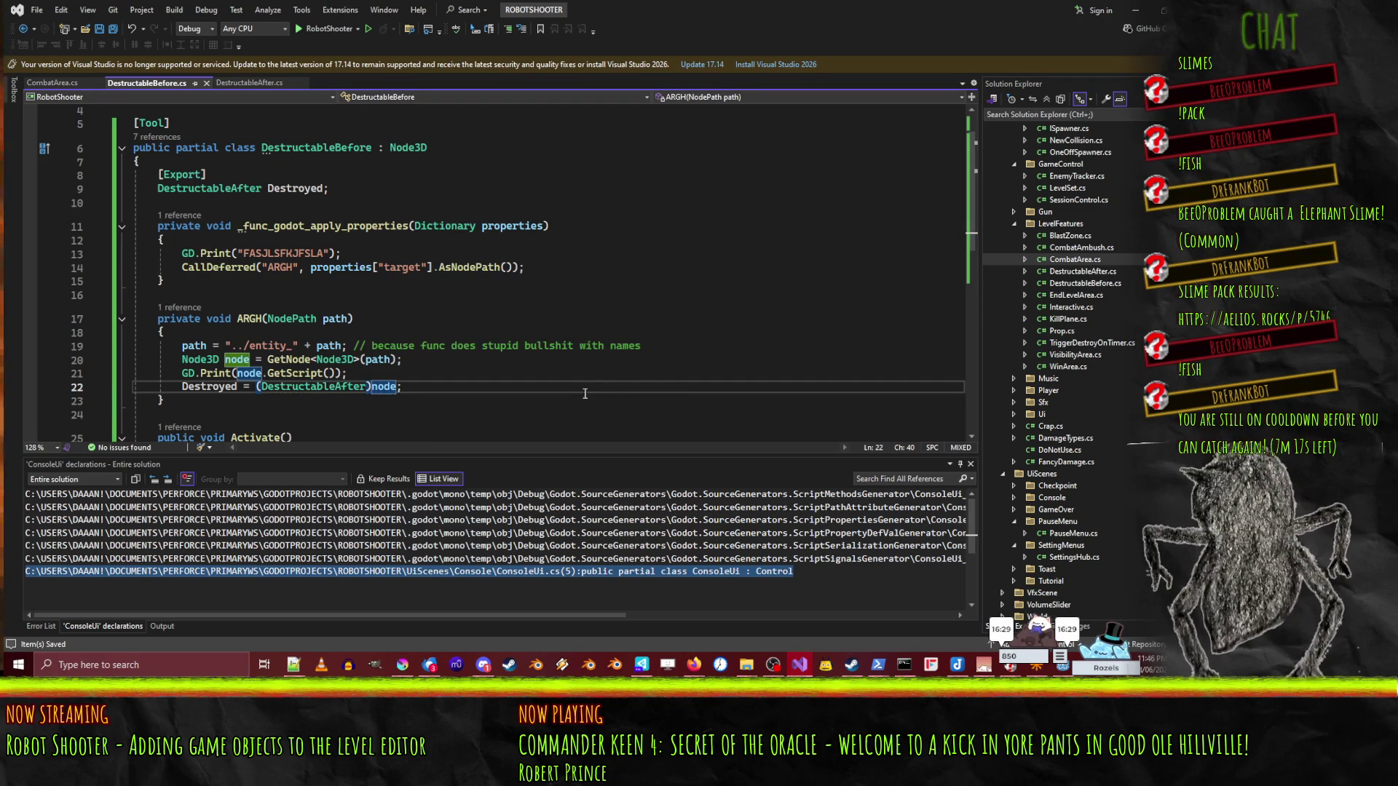
- Open the DestructableAfter script attached to the entity_start_ceil_after node
{"action": "left_click", "coordinate": [249, 82]}
{"action": "left_click", "coordinate": [118, 81]}
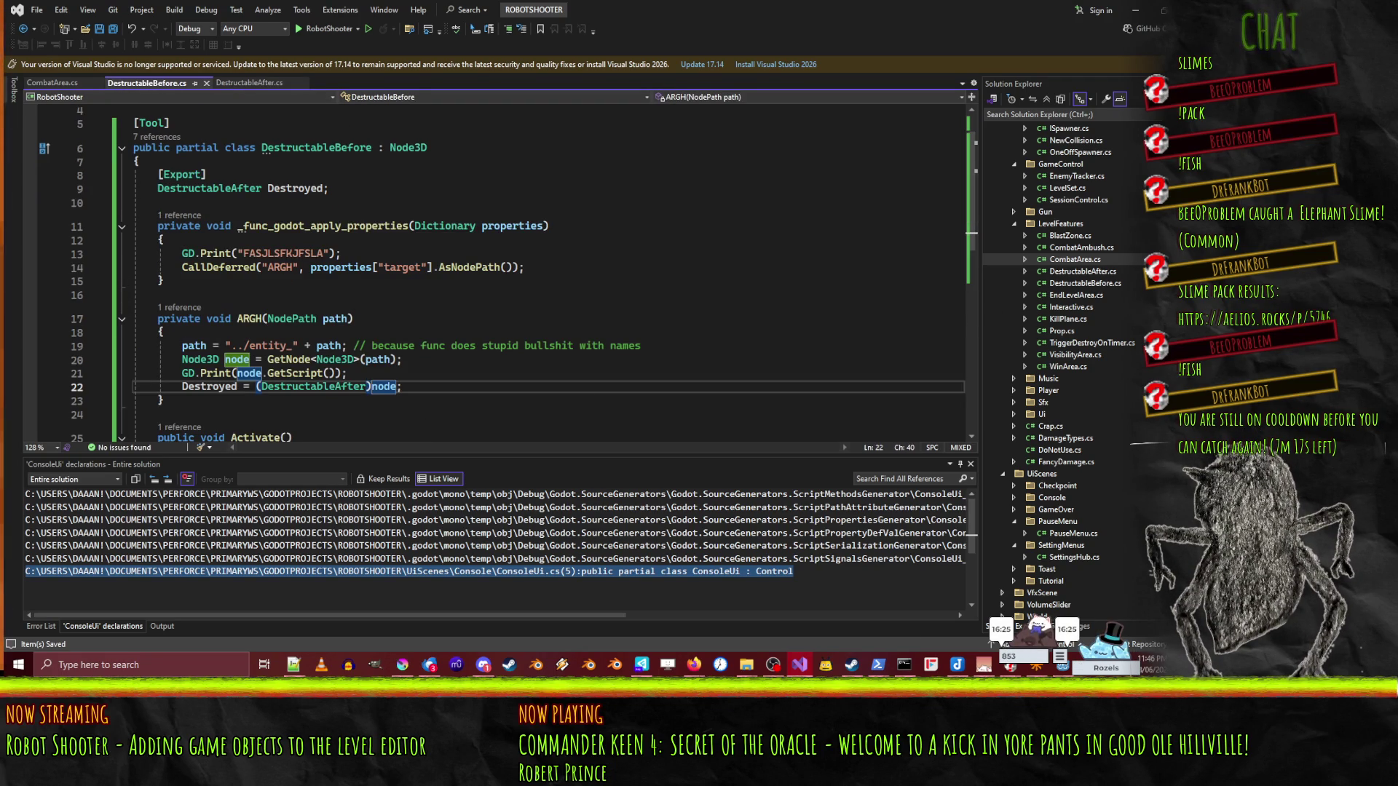
{"action": "left_click", "coordinate": [1134, 13]}
{"action": "scroll", "coordinate": [205, 178], "scroll_direction": "down", "scroll_amount": 3}
{"action": "scroll", "coordinate": [204, 182], "scroll_direction": "down", "scroll_amount": 10}
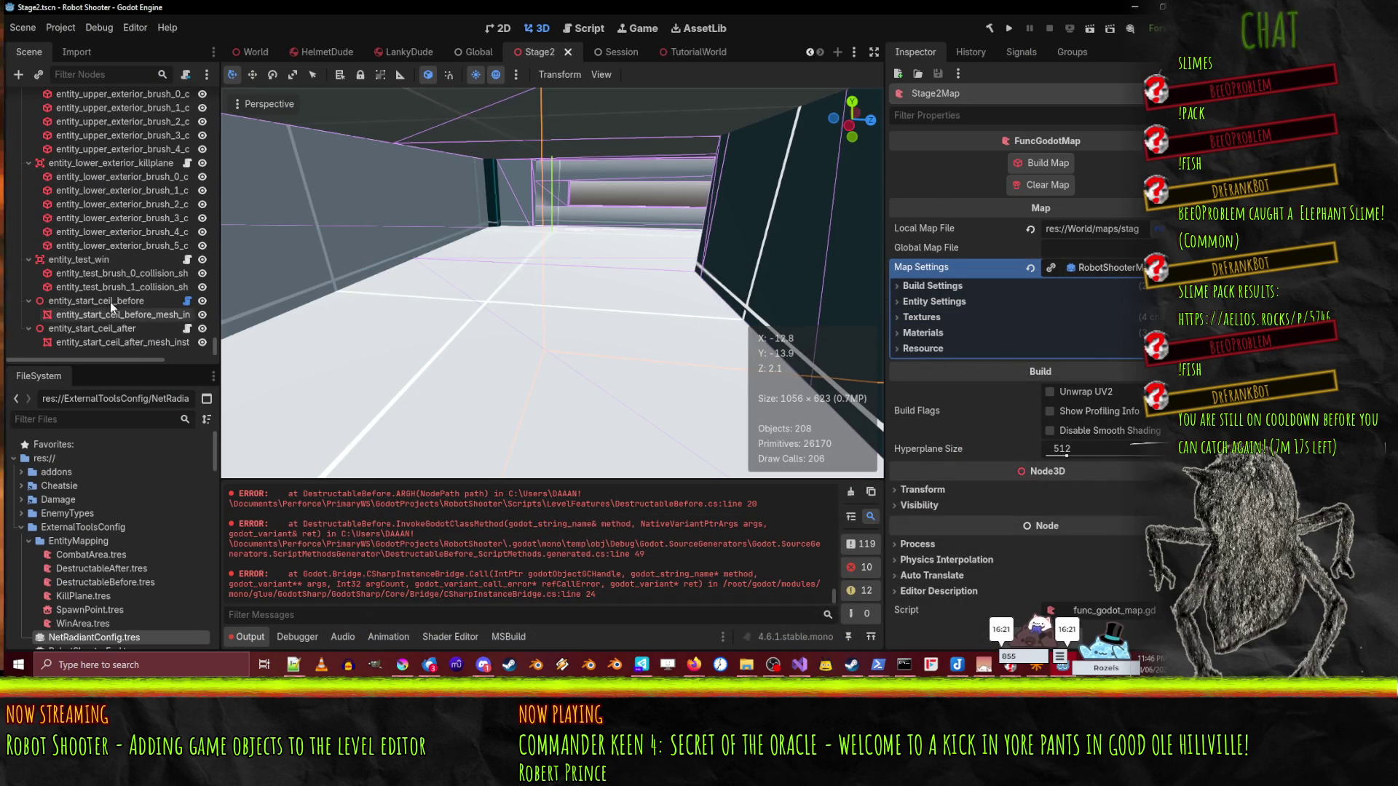
{"action": "left_click", "coordinate": [107, 326]}
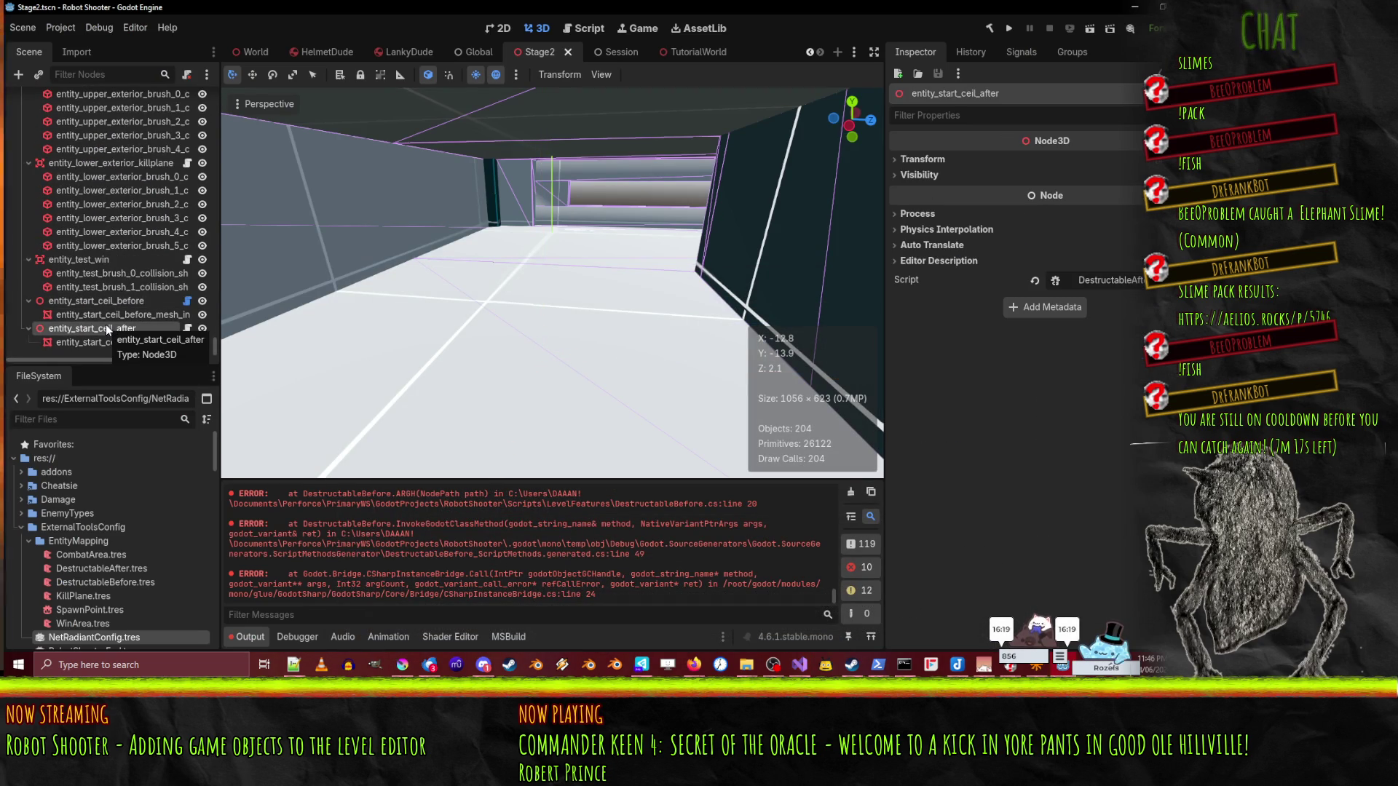
{"action": "left_click", "coordinate": [1133, 280]}
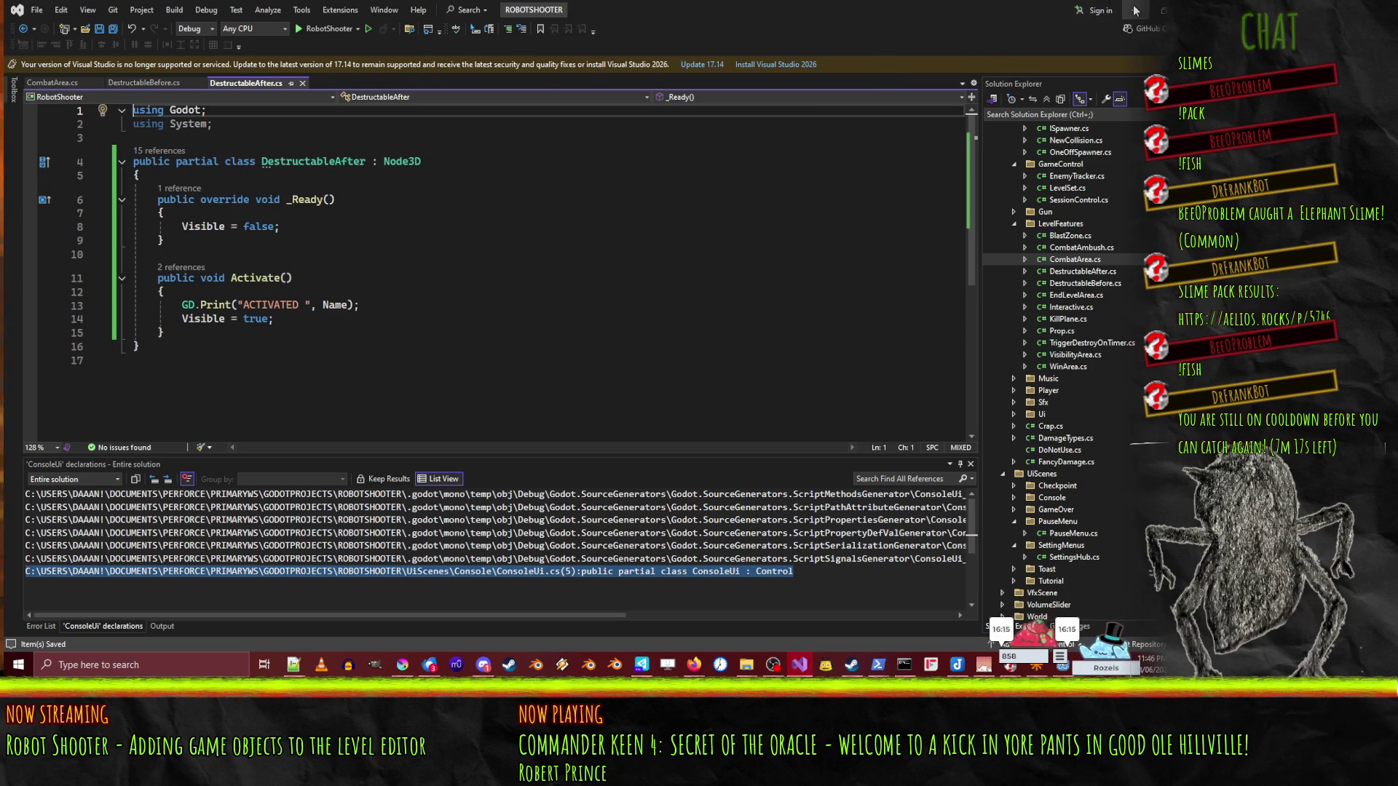
- Rebuild the .NET project from Godot's toolbar Build button
{"action": "key", "text": "alt+Tab"}
{"action": "left_click", "coordinate": [984, 33]}
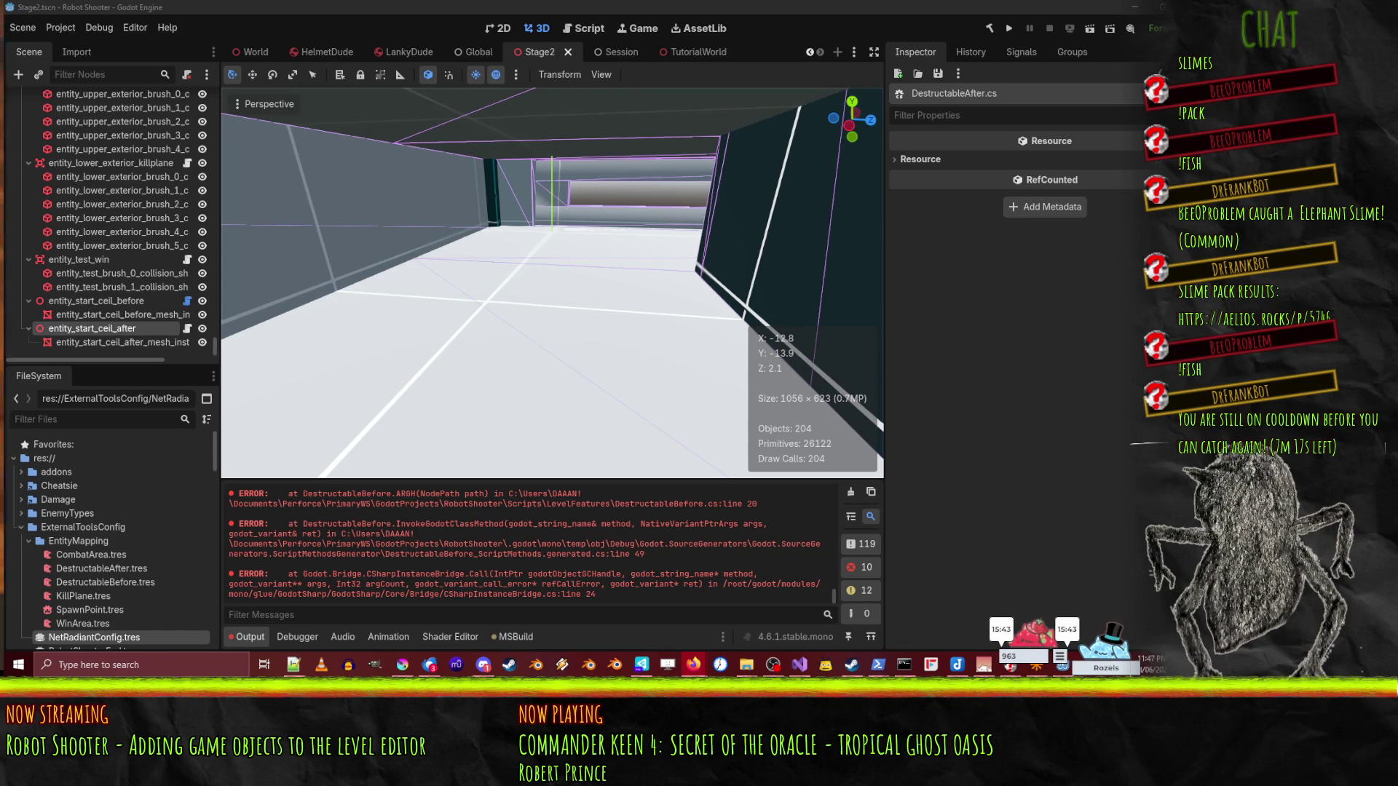
{"action": "left_click", "coordinate": [223, 6]}
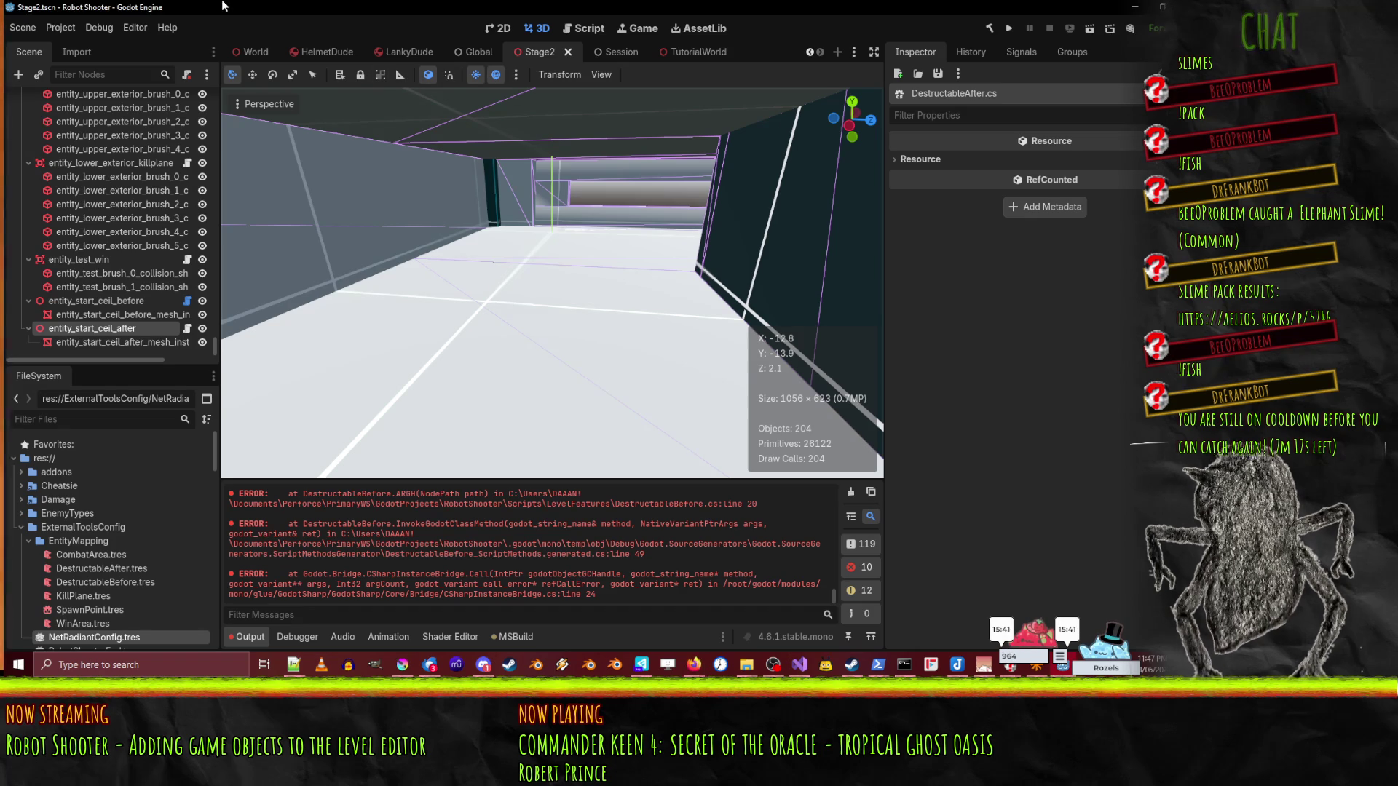